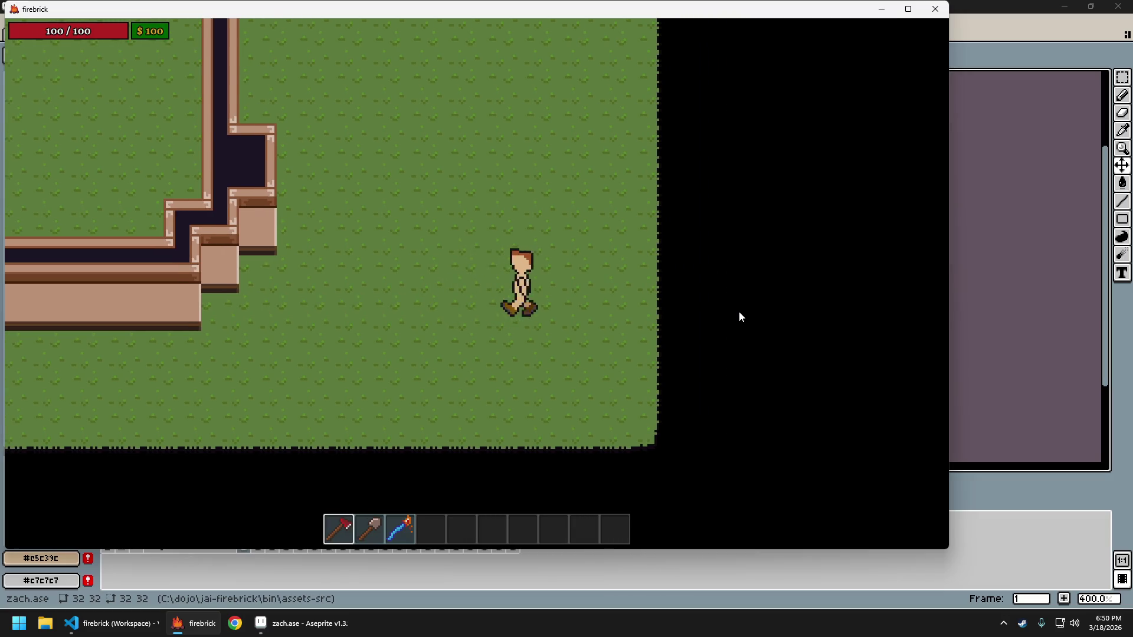
Walk the player right and left to check his walk animation
{"action": "key", "text": "d"}
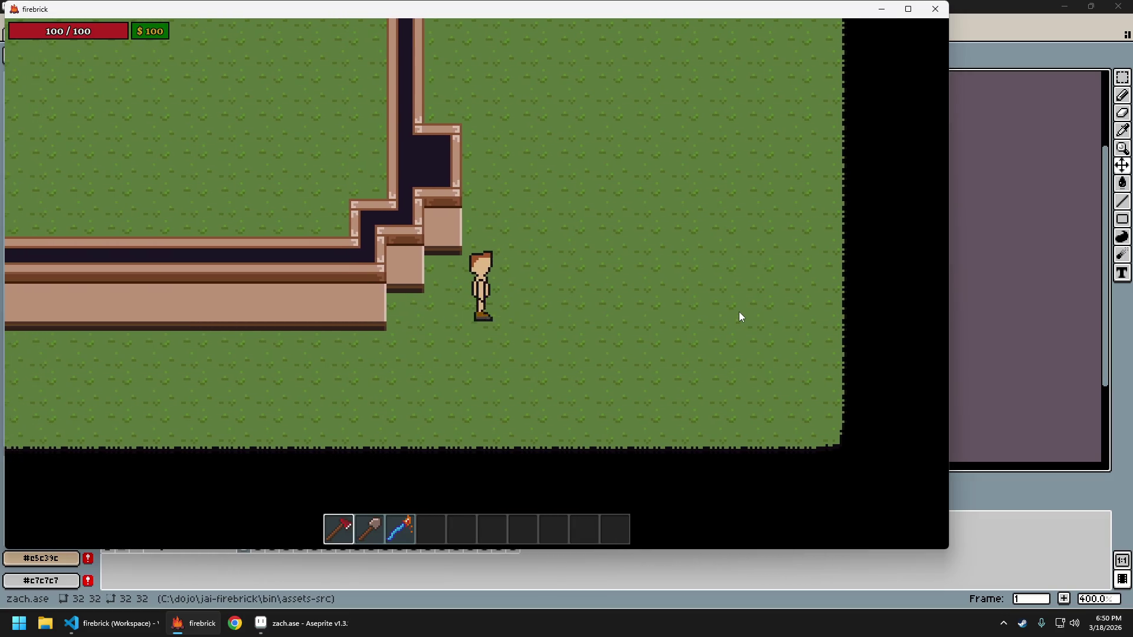
{"action": "key", "text": "a"}
{"action": "key", "text": "d"}
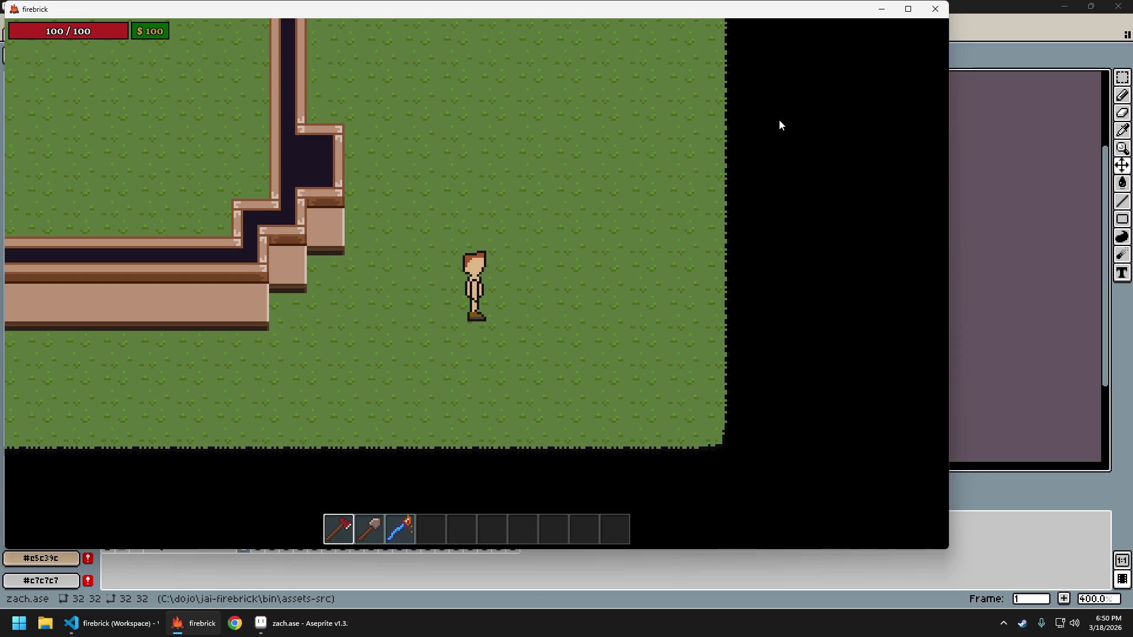
Quit the game and save zach.ase with Ctrl+S so firebrick relaunches
{"action": "key", "text": "Escape"}
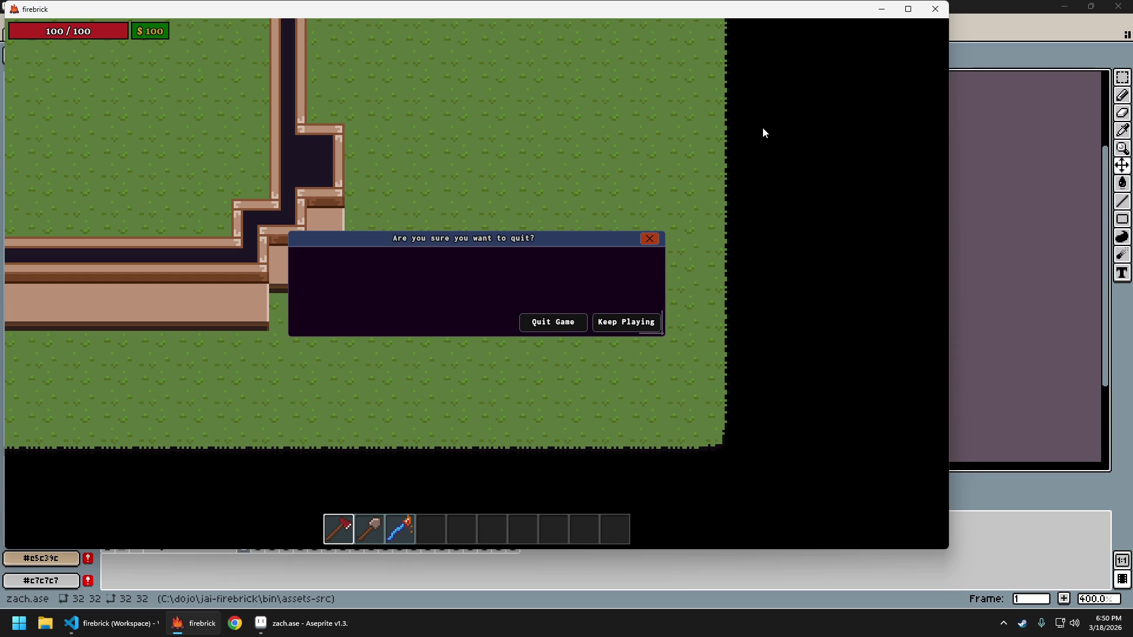
{"action": "key", "text": "Escape"}
{"action": "key", "text": "Escape"}
{"action": "key", "text": "Escape"}
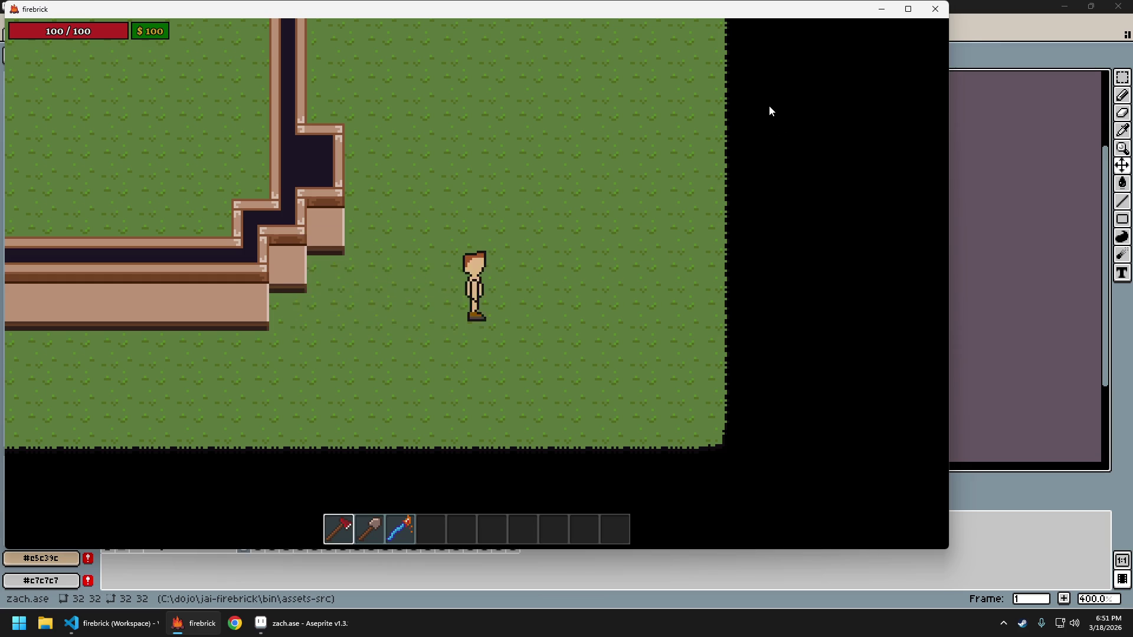
{"action": "key", "text": "Escape"}
{"action": "key", "text": "Return"}
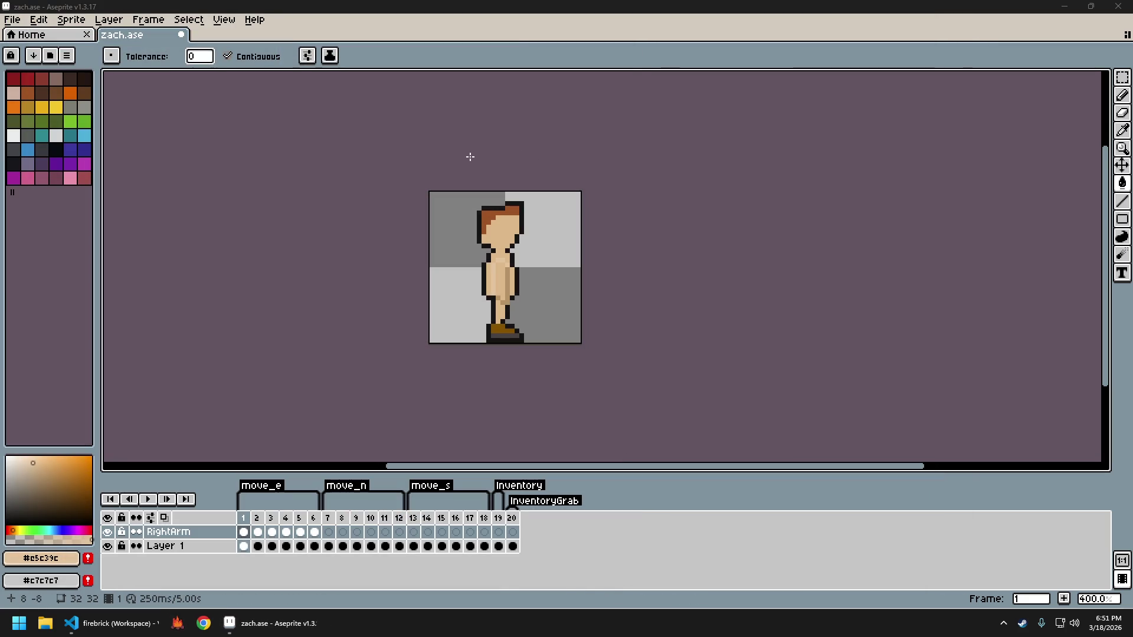
{"action": "key", "text": "ctrl+s"}
Walk the player up, down, left and right to review each facing
{"action": "key", "text": "d"}
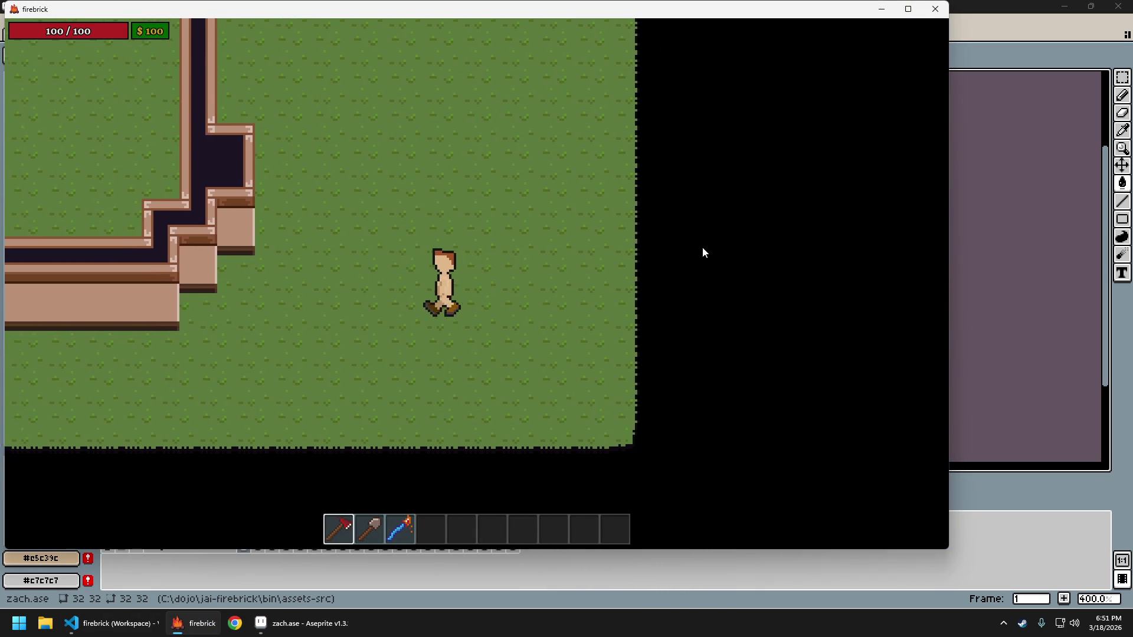
{"action": "key", "text": "a"}
{"action": "key", "text": "s"}
{"action": "key", "text": "w"}
{"action": "key", "text": "d"}
{"action": "key", "text": "a"}
{"action": "key", "text": "d"}
{"action": "key", "text": "s"}
{"action": "key", "text": "w"}
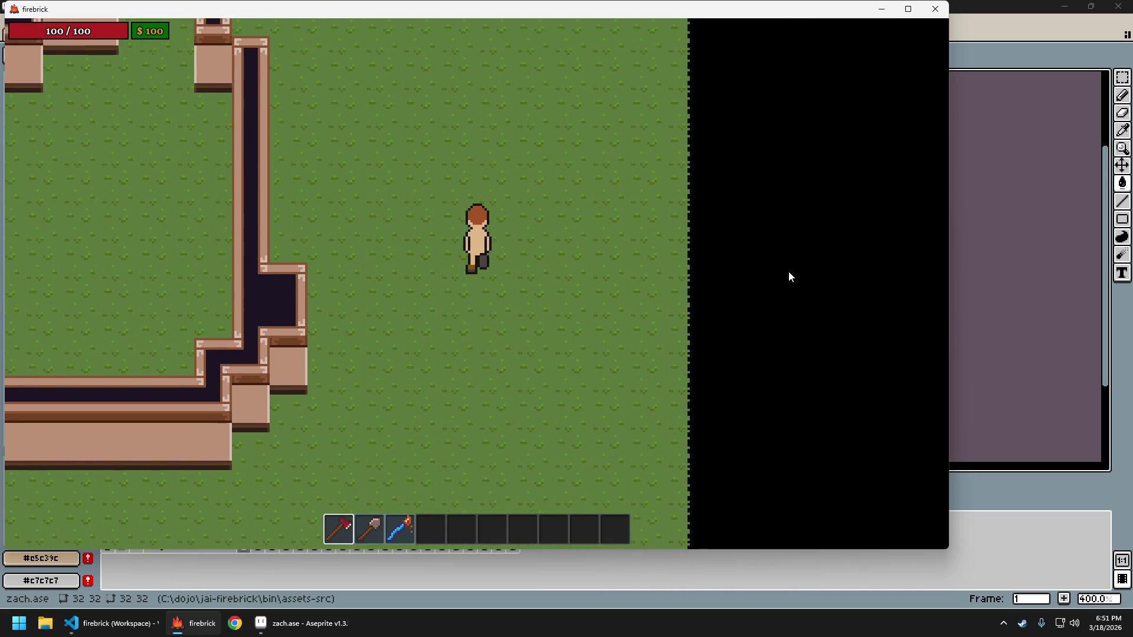
{"action": "key", "text": "a"}
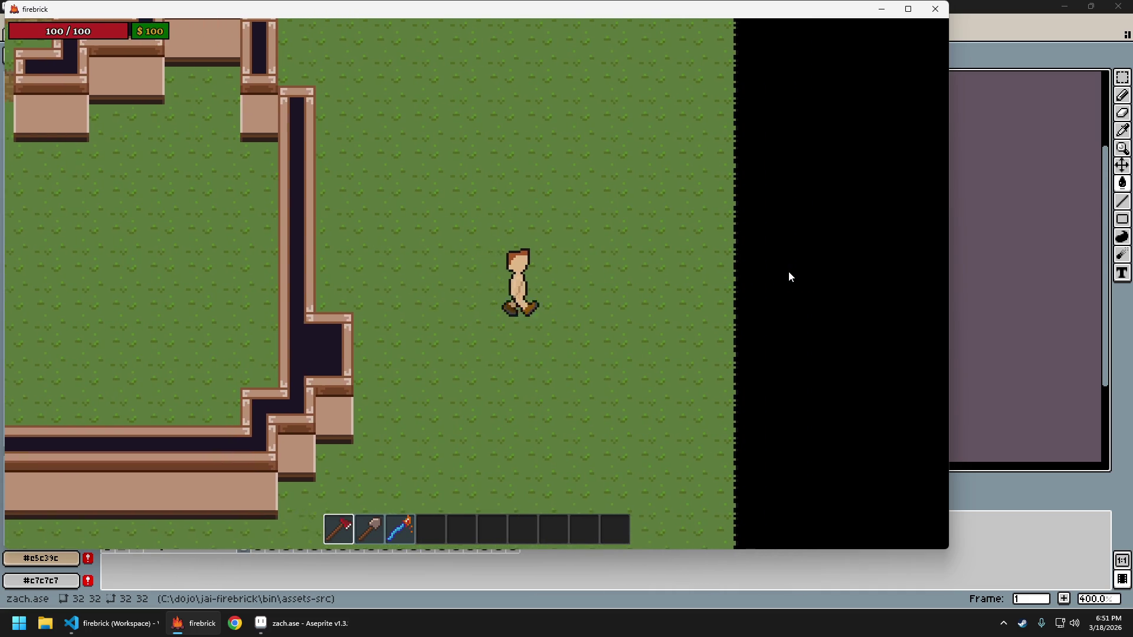
Keep walking the player left and right to watch the side-facing cycle
{"action": "key", "text": "d"}
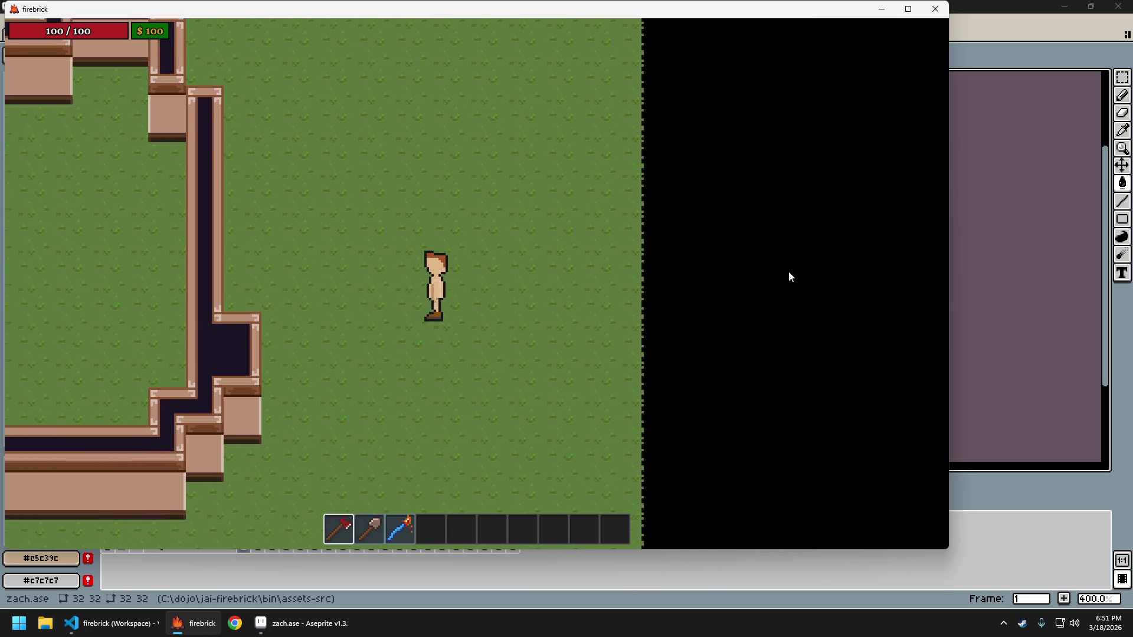
{"action": "key", "text": "a"}
{"action": "key", "text": "d"}
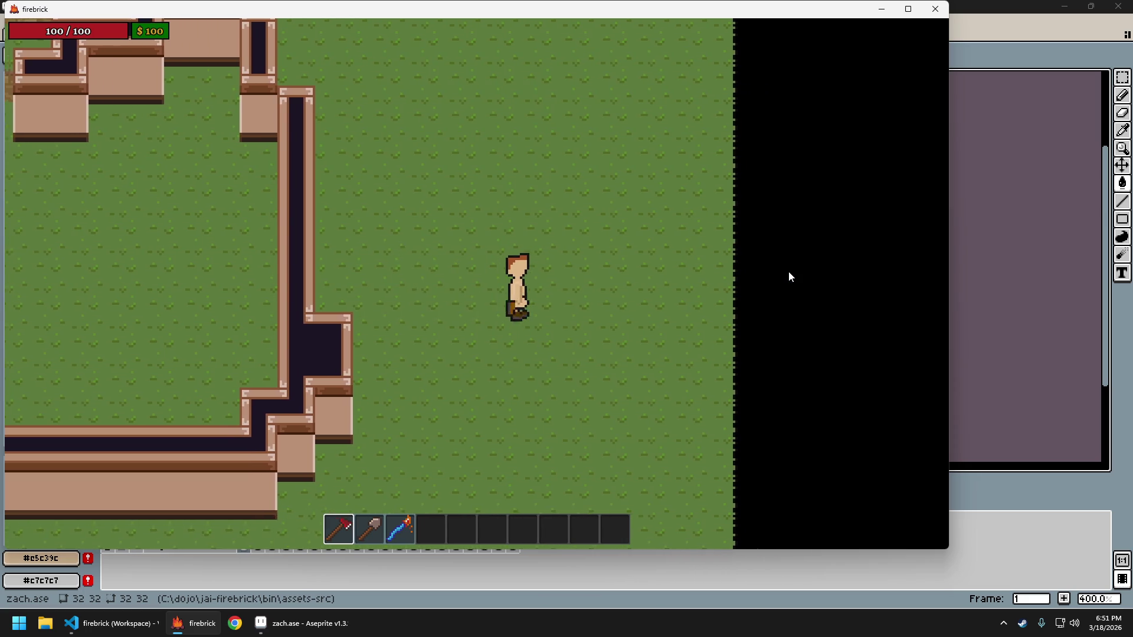
{"action": "key", "text": "a"}
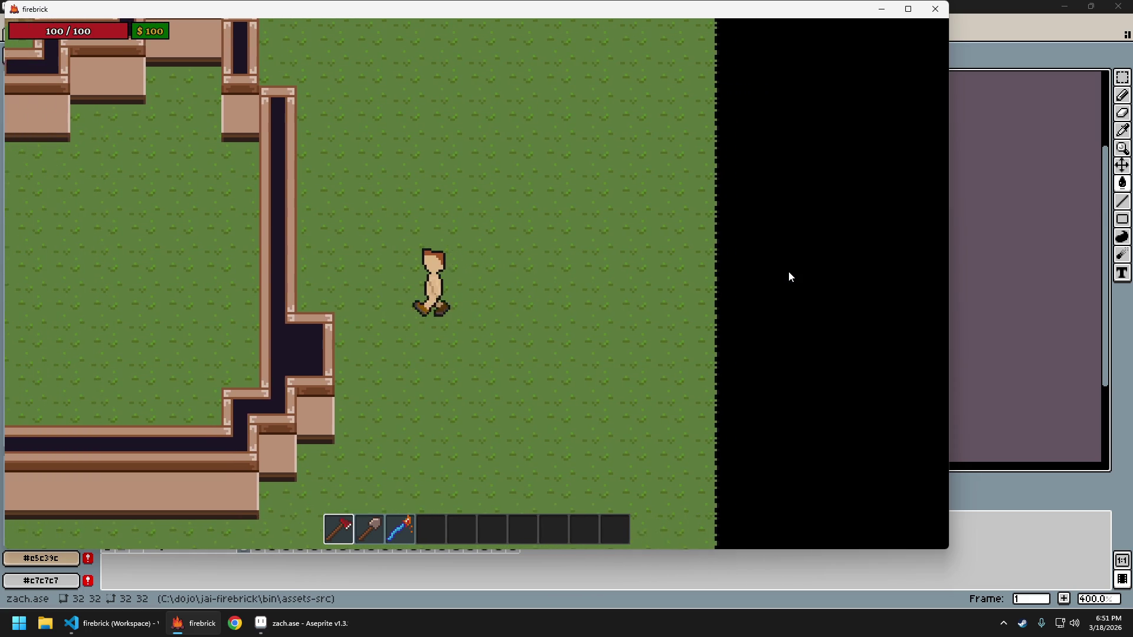
{"action": "key", "text": "d"}
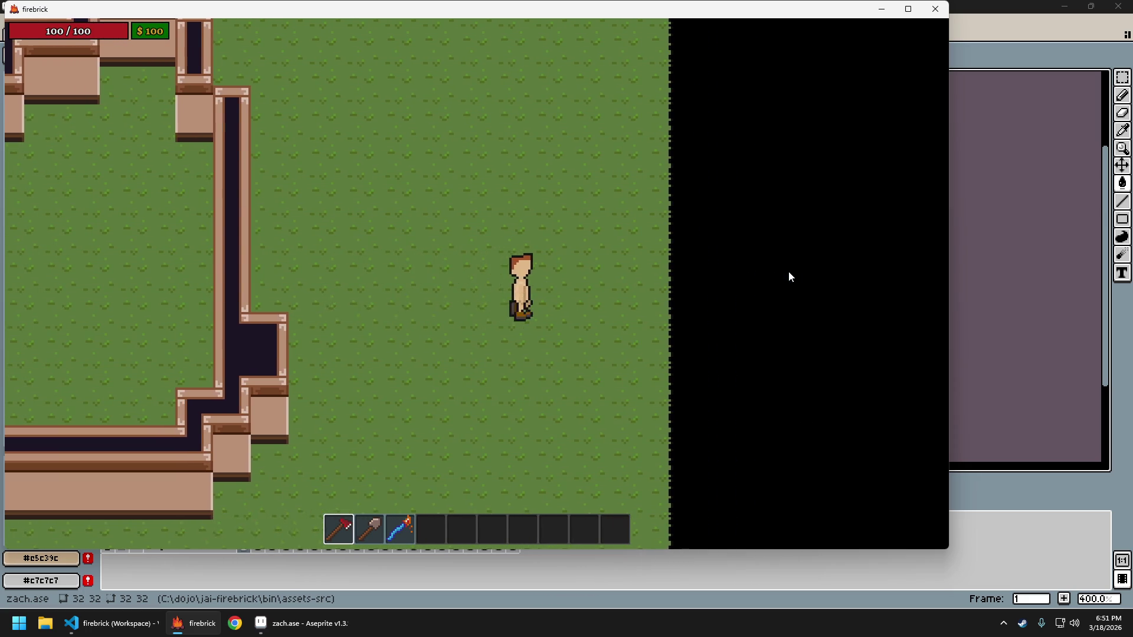
{"action": "key", "text": "a"}
{"action": "key", "text": "d"}
Quit the game to return to zach.ase in Aseprite
{"action": "key", "text": "Escape"}
{"action": "key", "text": "Return"}
{"action": "scroll", "scroll_direction": "up", "scroll_amount": 3}
Zoom in and pencil a dark tan (#b89265) column down the arm
{"action": "scroll", "scroll_direction": "up", "scroll_amount": 3}
{"action": "left_click", "coordinate": [550, 281]}
{"action": "key", "text": "b"}
{"action": "left_click_drag", "start_coordinate": [543, 281], "coordinate": [524, 263]}
{"action": "left_click", "coordinate": [529, 333]}
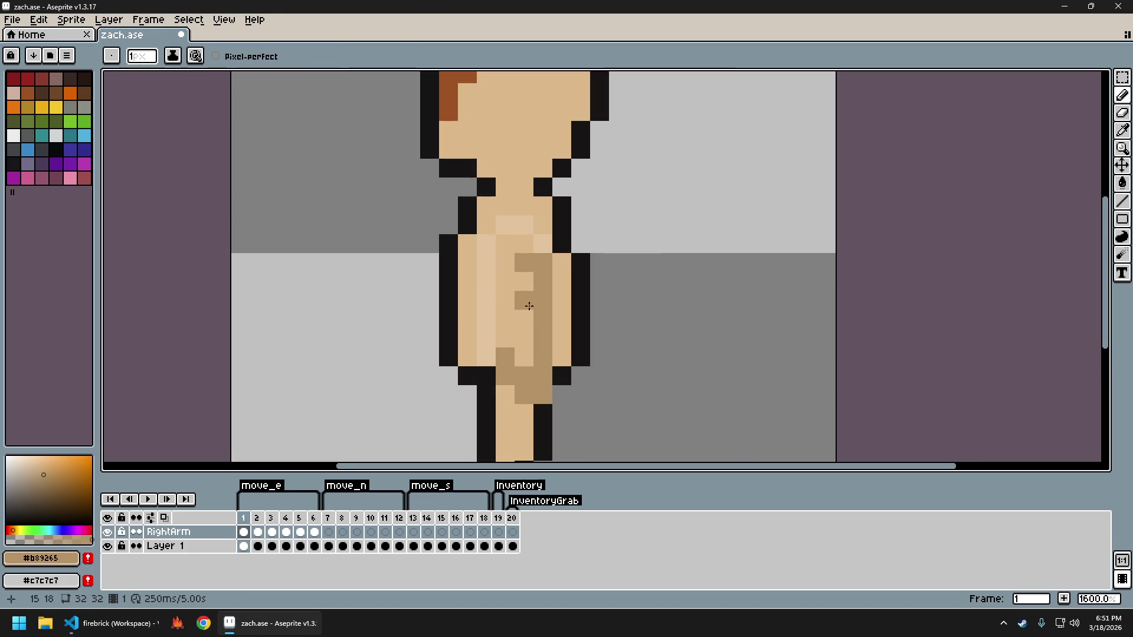
{"action": "left_click_drag", "start_coordinate": [530, 307], "coordinate": [524, 373]}
Repaint the inner arm column and a stray pixel in light tan (#e5c39c)
{"action": "left_click", "coordinate": [539, 244]}
{"action": "left_click_drag", "start_coordinate": [505, 239], "coordinate": [522, 260]}
{"action": "left_click", "coordinate": [520, 285]}
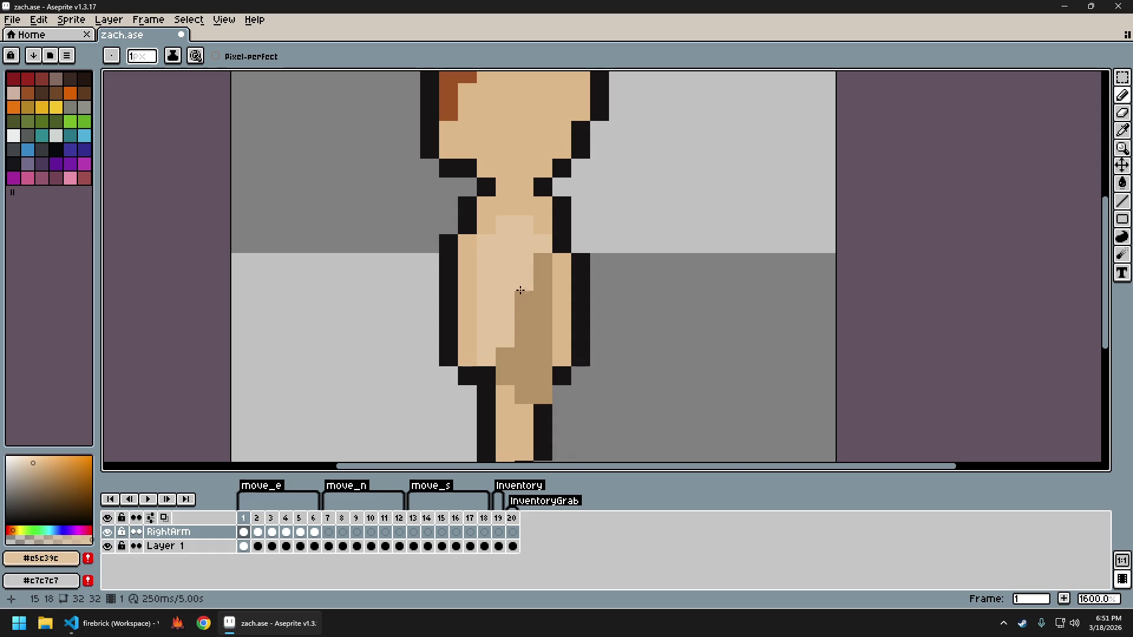
{"action": "scroll", "scroll_direction": "down", "scroll_amount": 3}
{"action": "scroll", "scroll_direction": "down", "scroll_amount": 3}
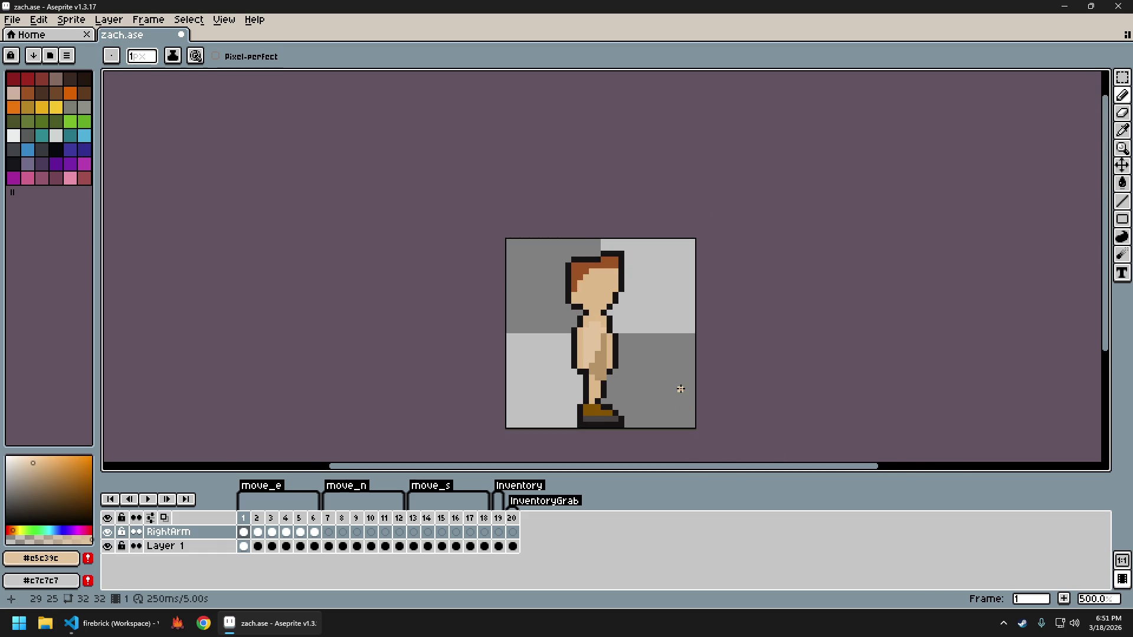
{"action": "scroll", "scroll_direction": "up", "scroll_amount": 3}
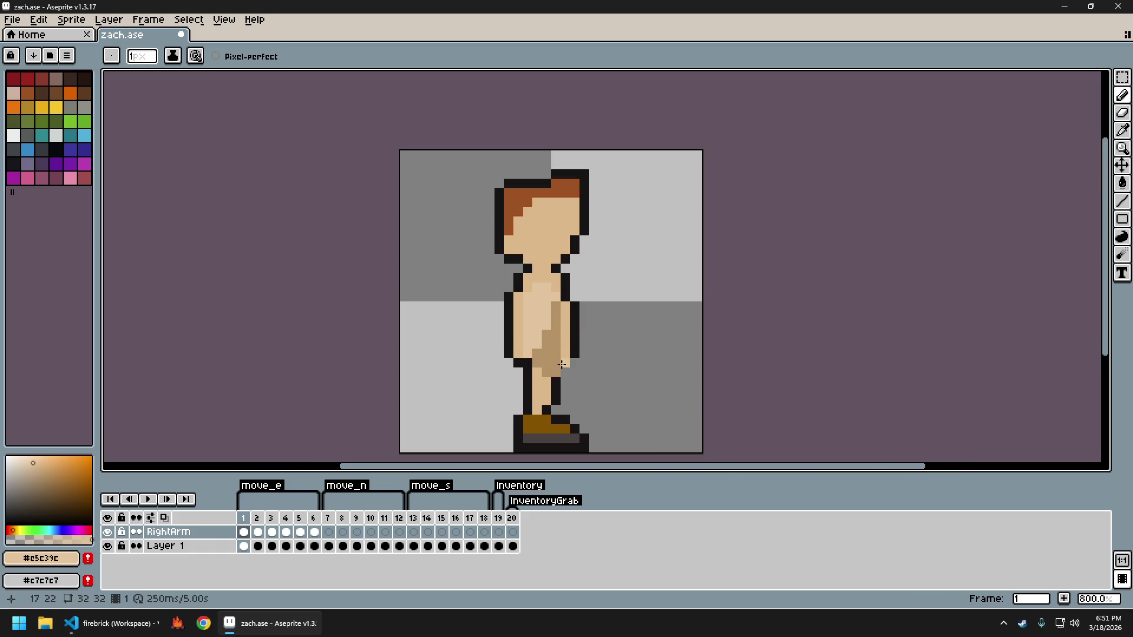
Pick the outline black, then undo the last pencil stroke and fill
{"action": "left_click", "coordinate": [561, 366]}
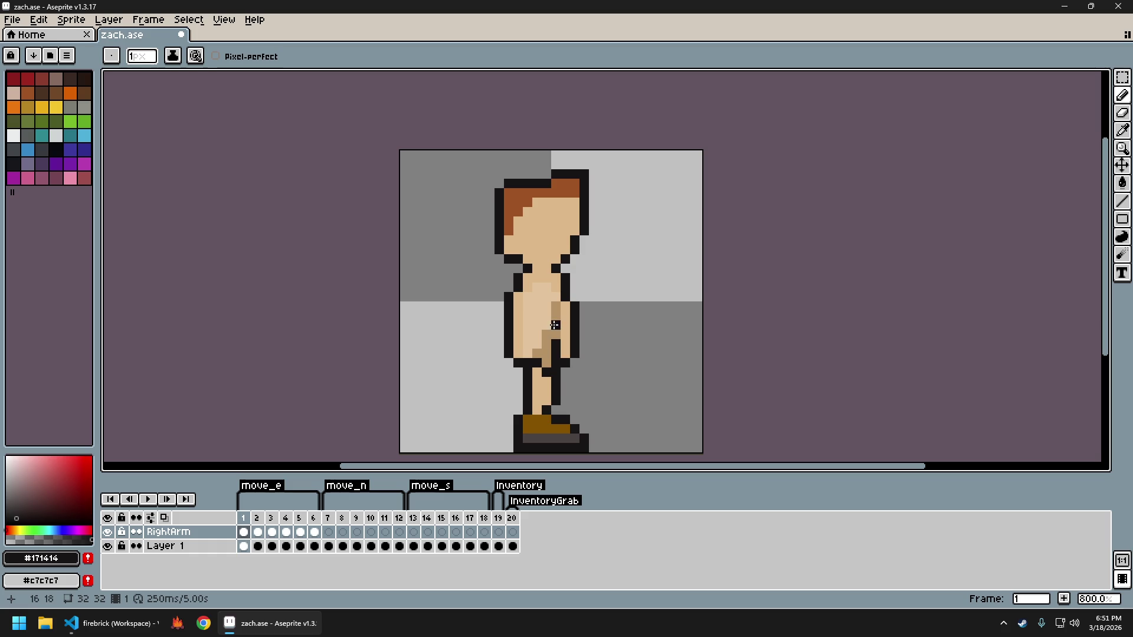
{"action": "scroll", "scroll_direction": "down", "scroll_amount": 3}
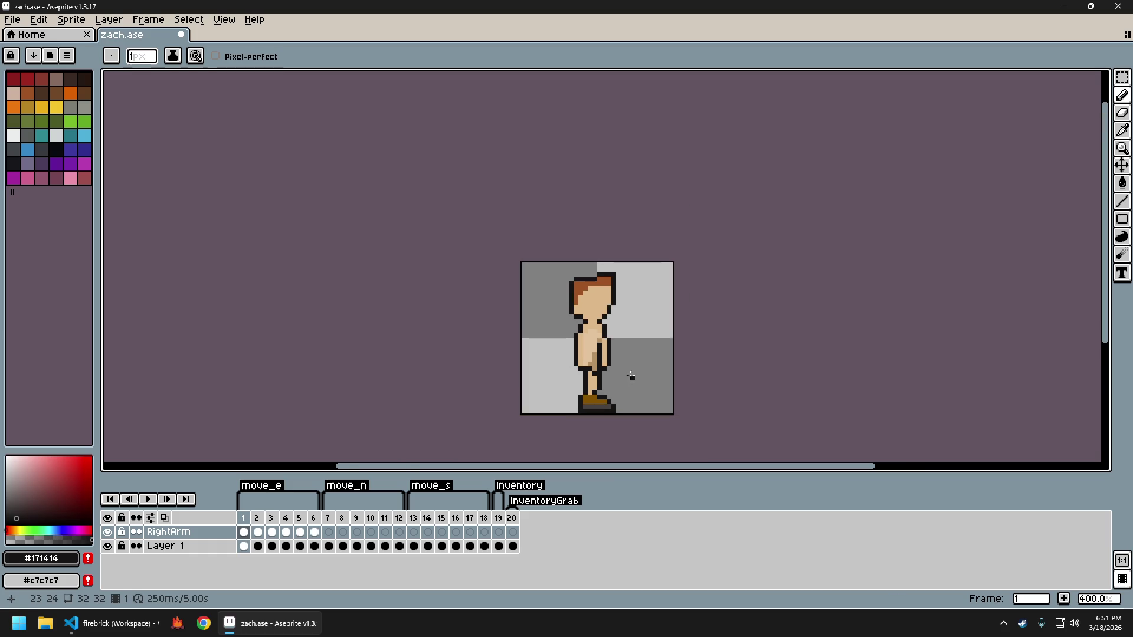
{"action": "scroll", "scroll_direction": "up", "scroll_amount": 3}
{"action": "key", "text": "ctrl+z"}
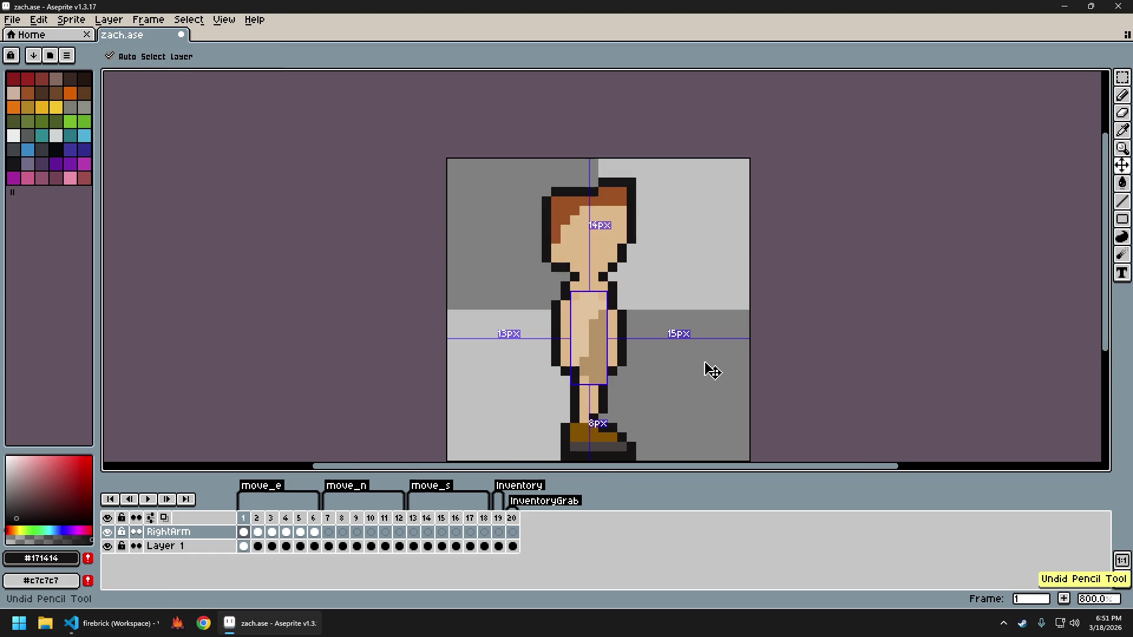
{"action": "key", "text": "ctrl+z"}
{"action": "key", "text": "ctrl+z"}
Sample the torso skin colour for the Paint Bucket, reposition the view, and undo a fill
{"action": "key", "text": "b"}
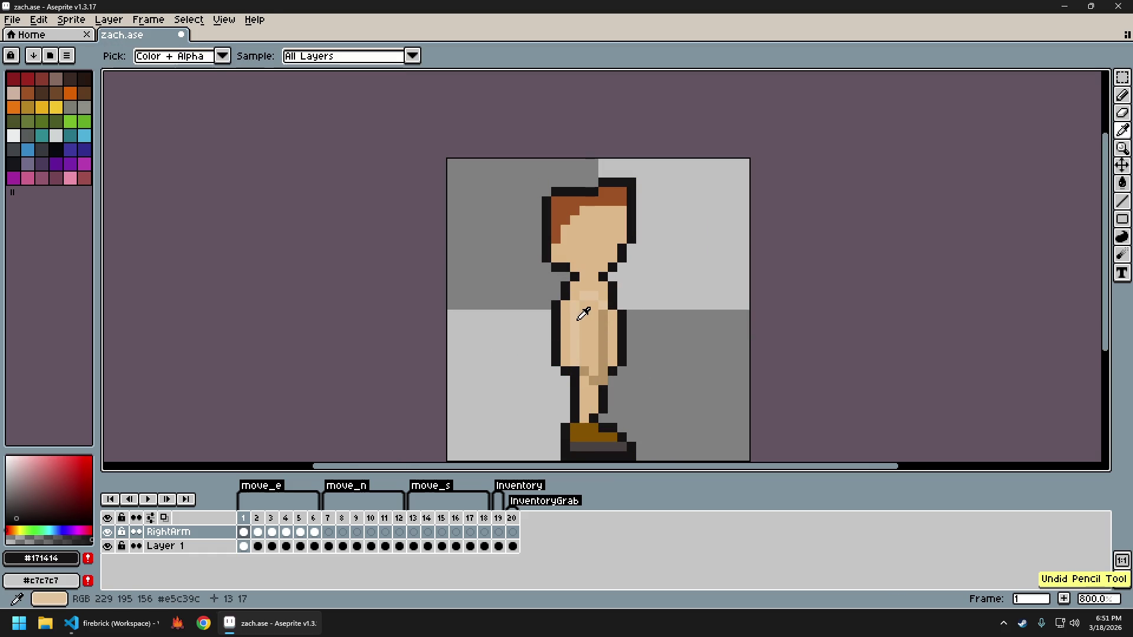
{"action": "left_click", "coordinate": [584, 320]}
{"action": "key", "text": "g"}
{"action": "scroll", "scroll_direction": "down", "scroll_amount": 3}
{"action": "left_click_drag", "start_coordinate": [688, 377], "coordinate": [594, 366]}
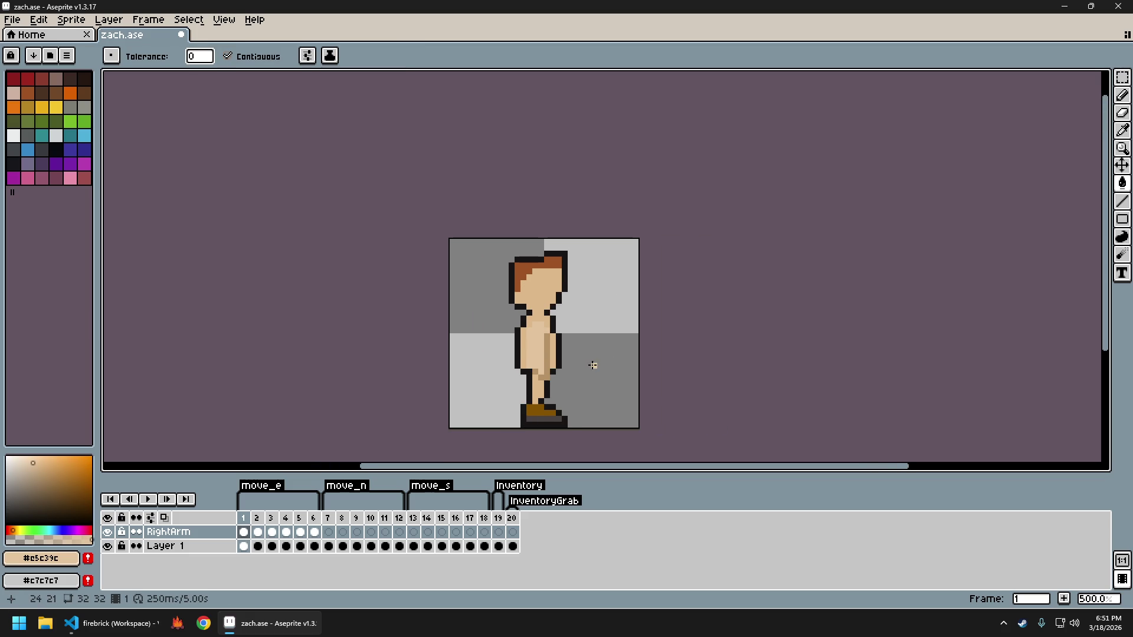
{"action": "scroll", "scroll_direction": "down", "scroll_amount": 3}
{"action": "scroll", "scroll_direction": "up", "scroll_amount": 3}
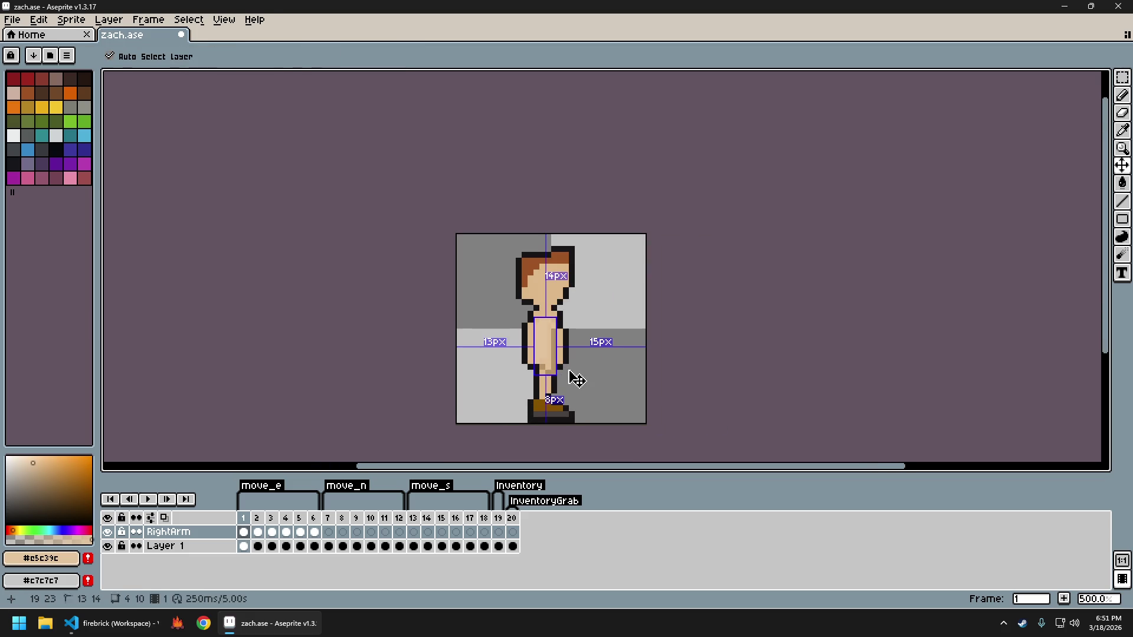
{"action": "key", "text": "ctrl+z"}
{"action": "scroll", "scroll_direction": "up", "scroll_amount": 3}
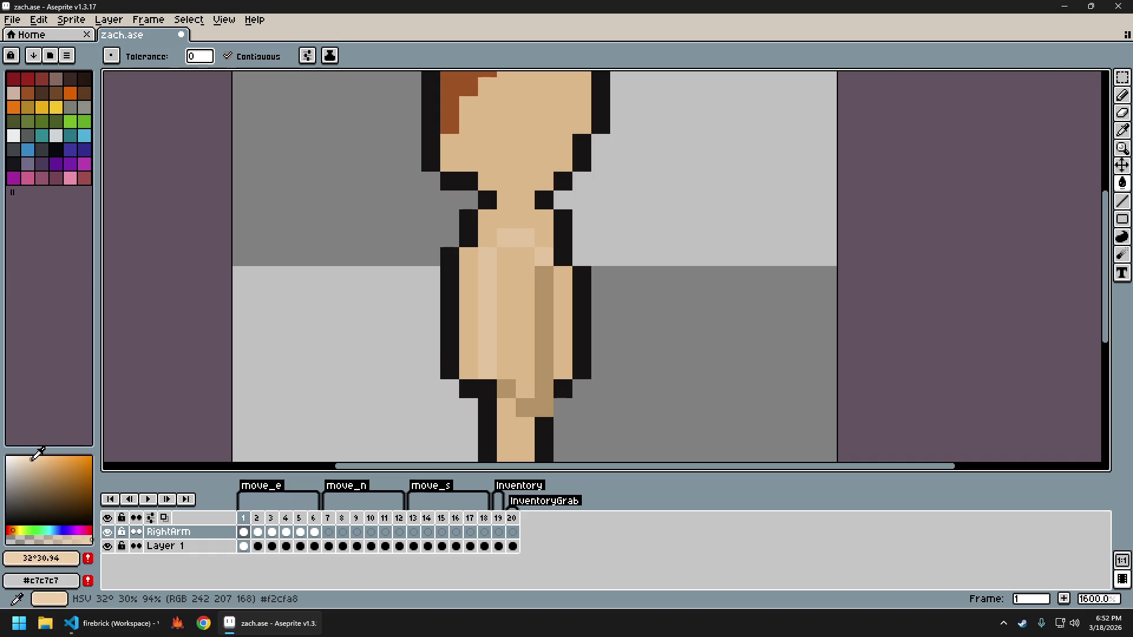
Fill the torso highlights on frames 1 and 2 with lighter beige
{"action": "left_click", "coordinate": [488, 294]}
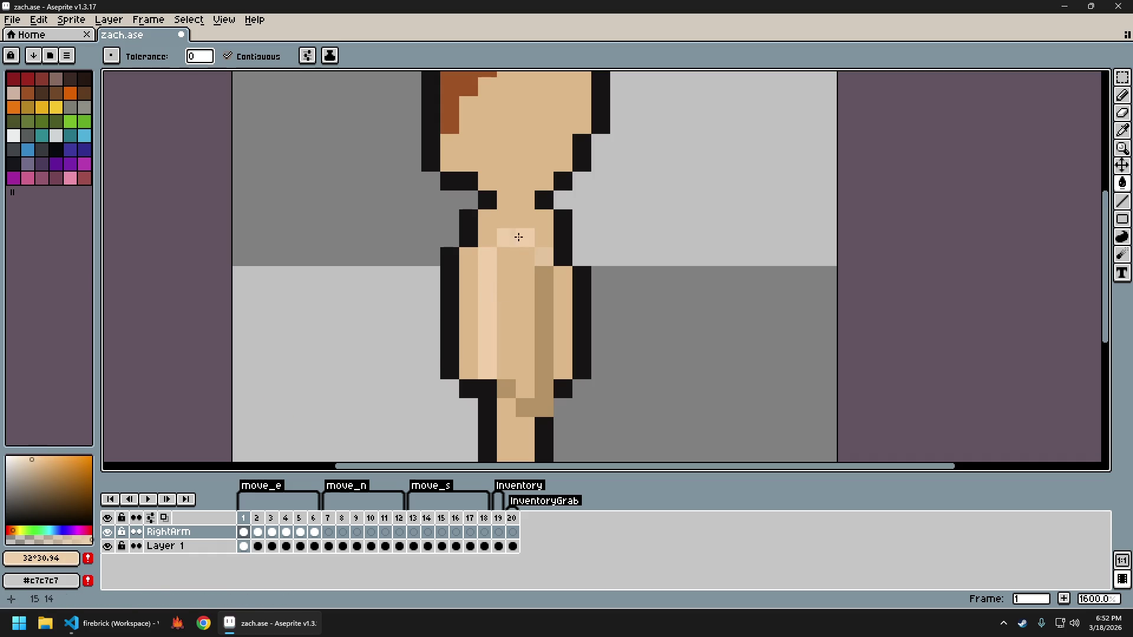
{"action": "scroll", "scroll_direction": "down", "scroll_amount": 3}
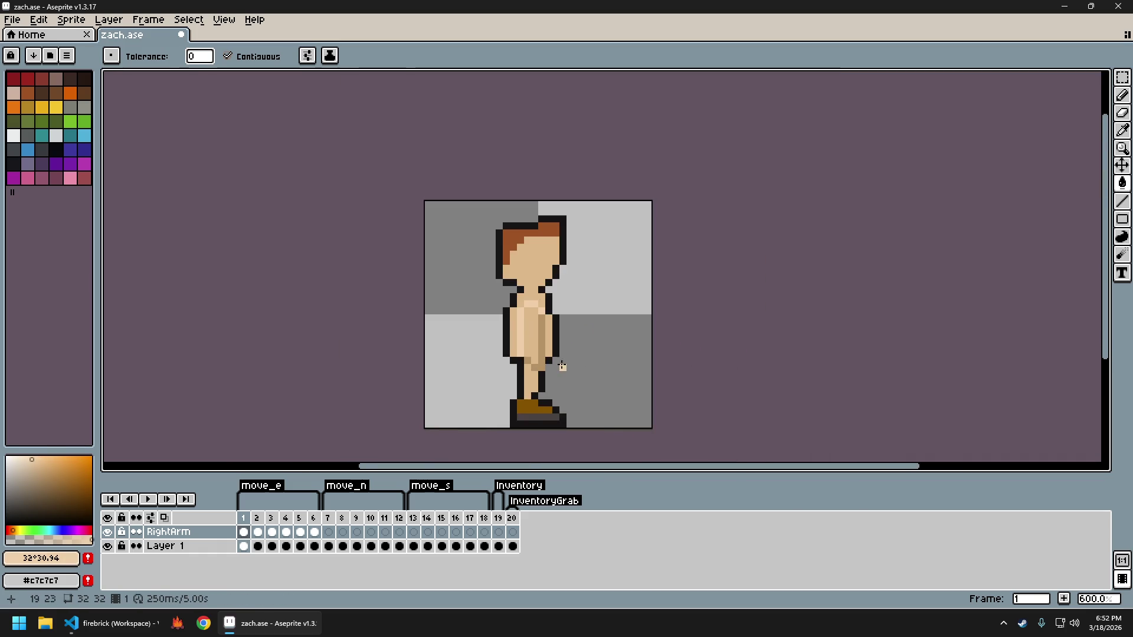
{"action": "scroll", "scroll_direction": "up", "scroll_amount": 3}
{"action": "scroll", "scroll_direction": "up", "scroll_amount": 3}
{"action": "key", "text": "."}
{"action": "left_click", "coordinate": [434, 321]}
{"action": "left_click", "coordinate": [453, 266]}
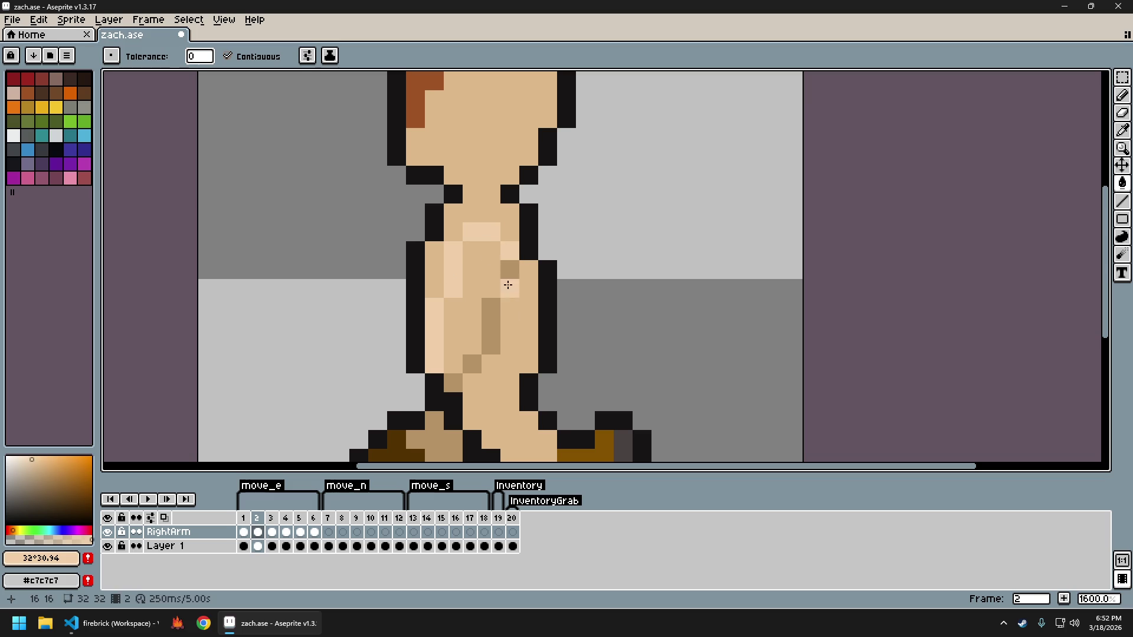
Lighten the torso highlights on frames 3 and 4, undoing an over-wide fill
{"action": "key", "text": "."}
{"action": "left_click", "coordinate": [475, 297]}
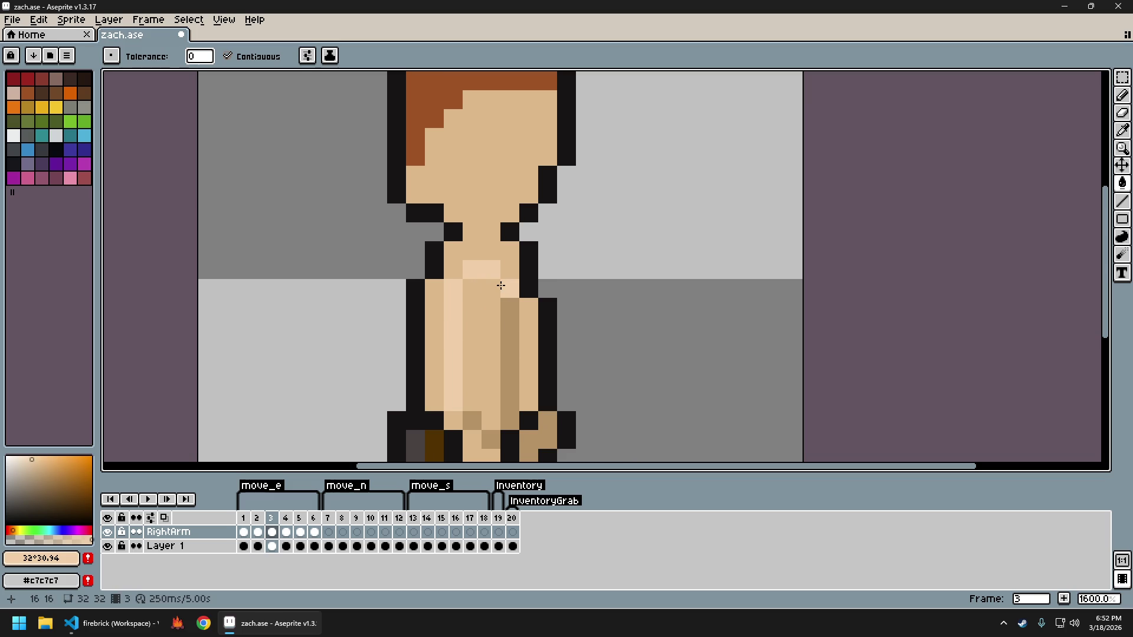
{"action": "key", "text": "."}
{"action": "left_click", "coordinate": [460, 341]}
{"action": "left_click", "coordinate": [484, 260]}
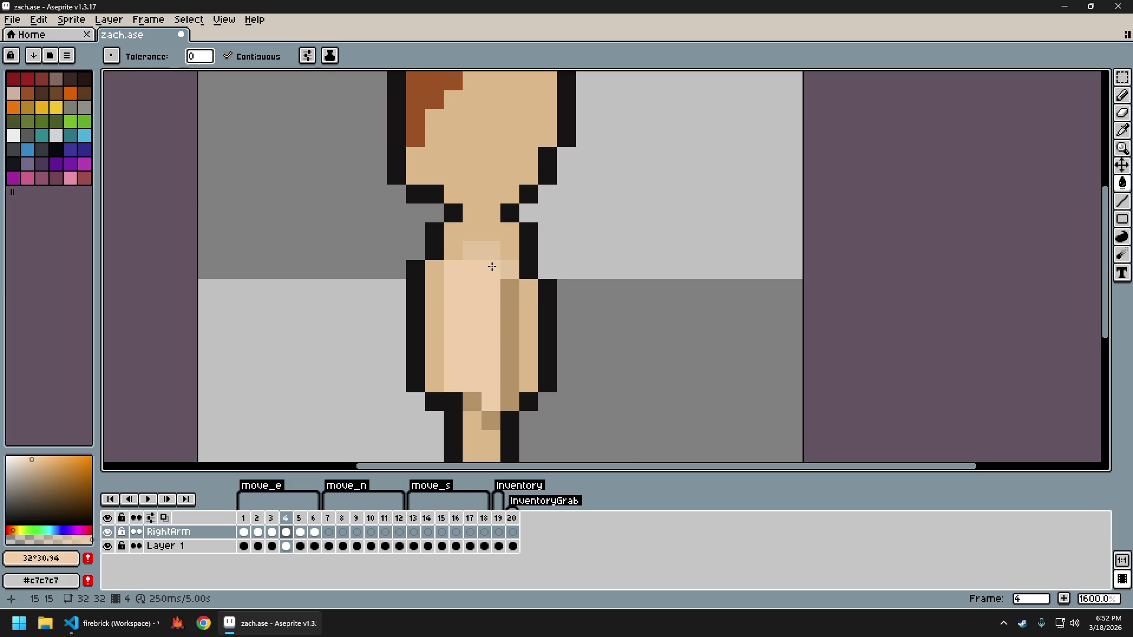
{"action": "key", "text": "ctrl+z"}
{"action": "left_click", "coordinate": [498, 258]}
{"action": "left_click", "coordinate": [501, 266]}
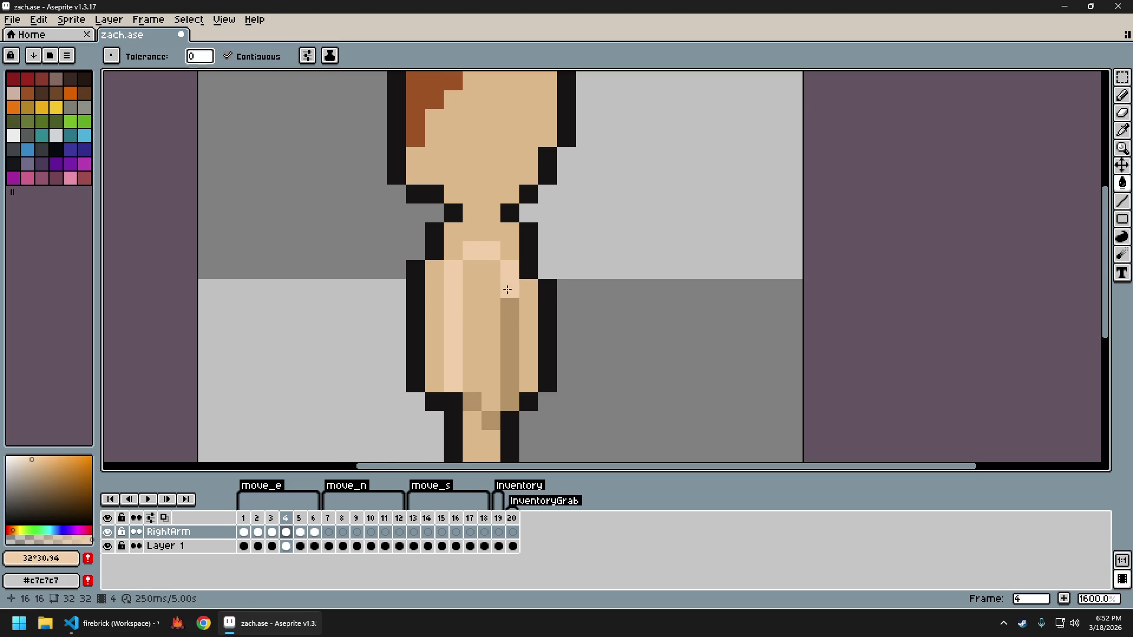
Lighten the chest and left torso highlight pixels on frames 5 and 6
{"action": "key", "text": "."}
{"action": "left_click", "coordinate": [480, 318]}
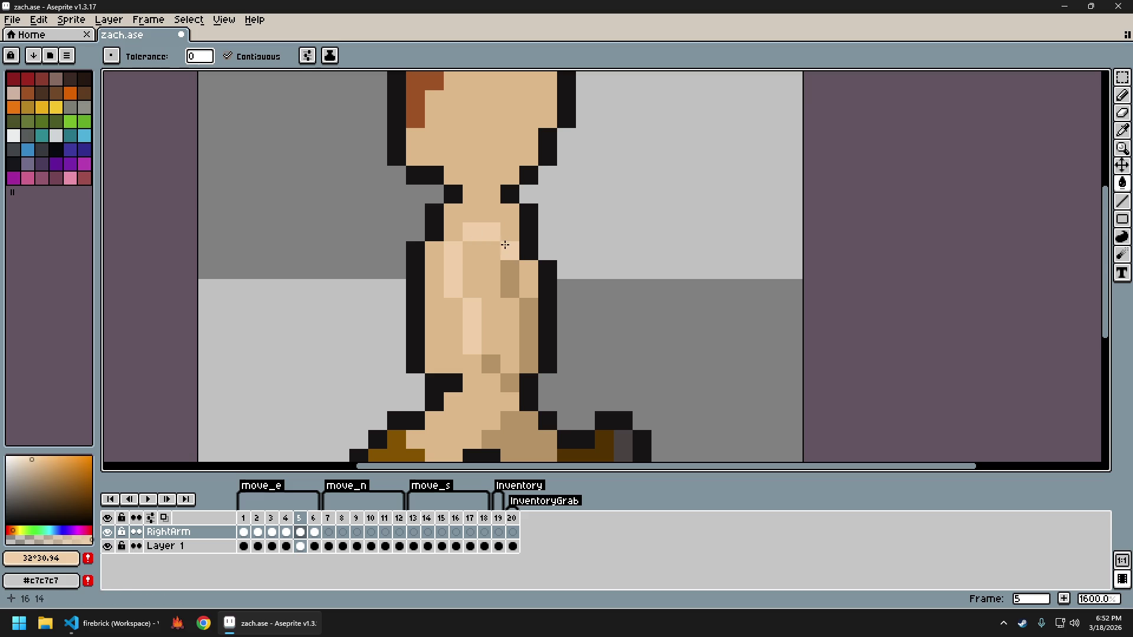
{"action": "key", "text": "."}
{"action": "left_click", "coordinate": [506, 291]}
{"action": "left_click", "coordinate": [475, 272]}
{"action": "left_click", "coordinate": [453, 314]}
Return to frame 3 and export the sprite sheet
{"action": "key", "text": "comma"}
{"action": "key", "text": "comma"}
{"action": "key", "text": "comma"}
{"action": "key", "text": "ctrl+e"}
{"action": "key", "text": "Return"}
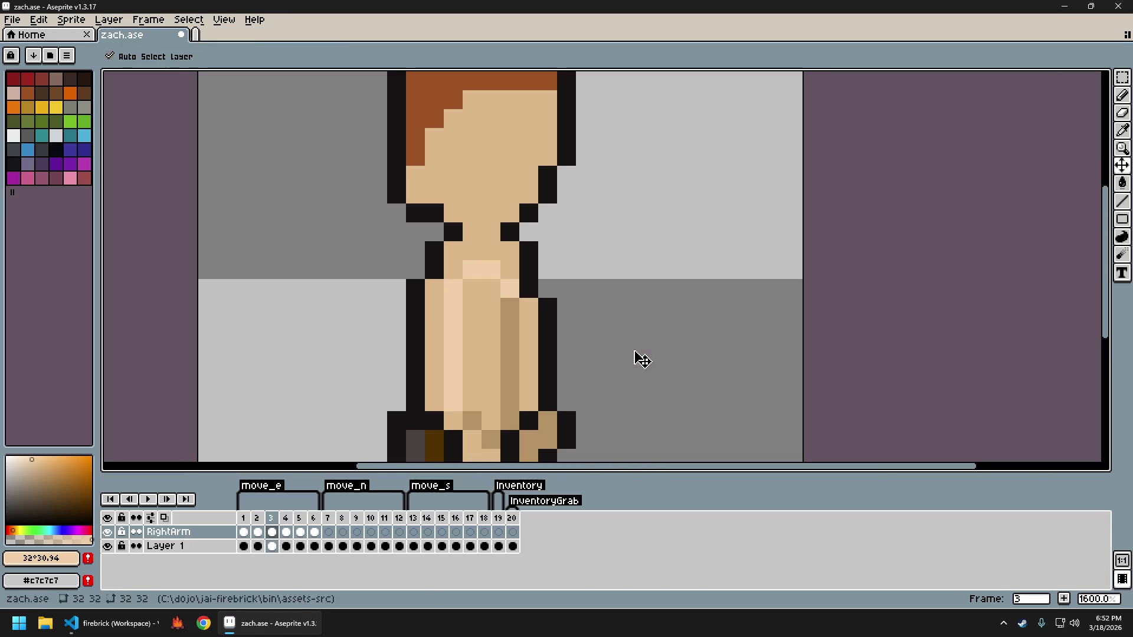
Launch firebrick, walk the player west, east and north, then switch back to Aseprite
{"action": "left_click", "coordinate": [177, 624]}
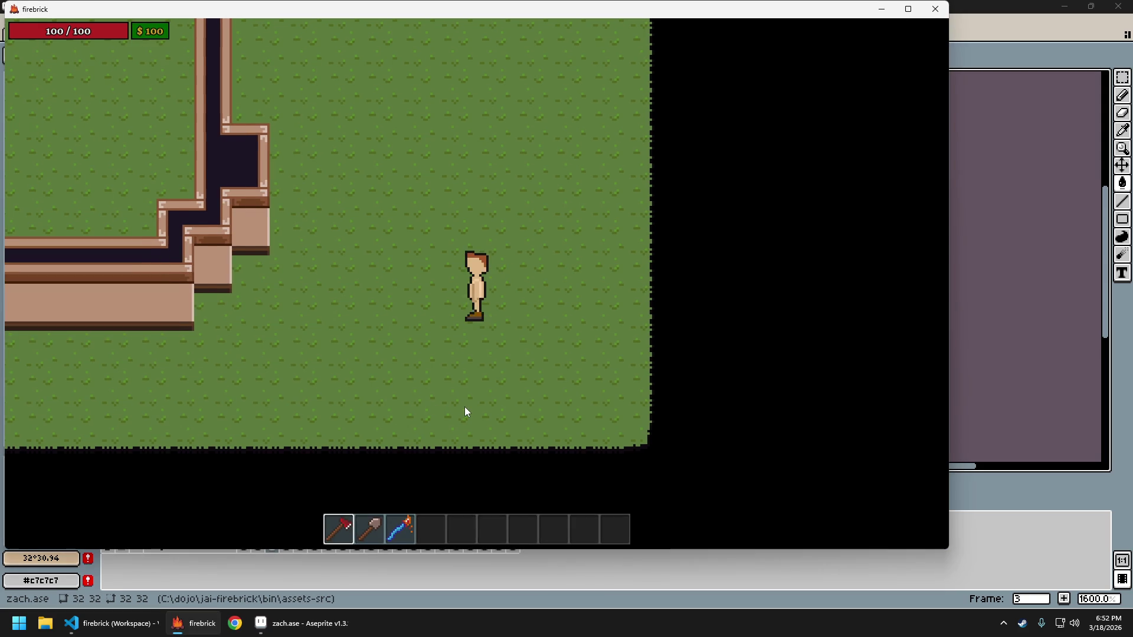
{"action": "key", "text": "a"}
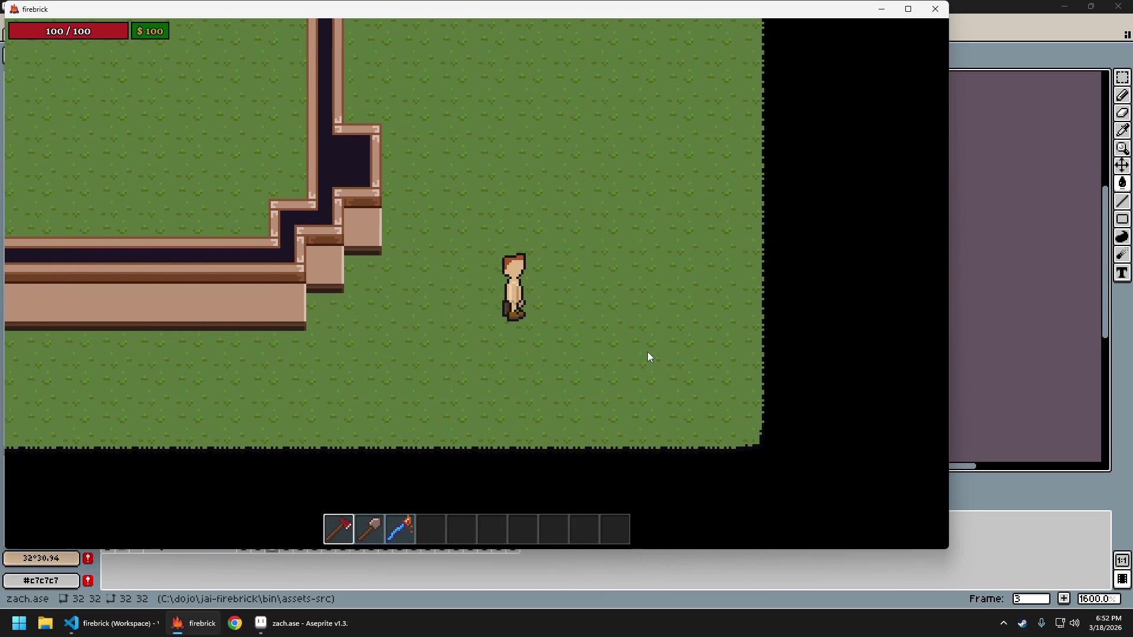
{"action": "key", "text": "d"}
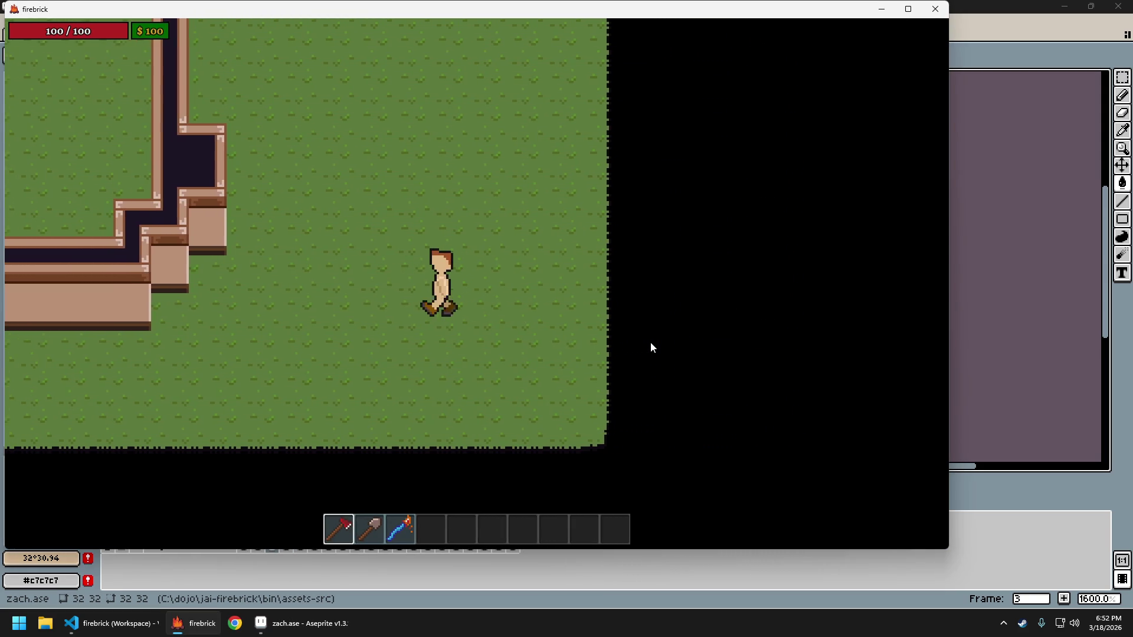
{"action": "key", "text": "a"}
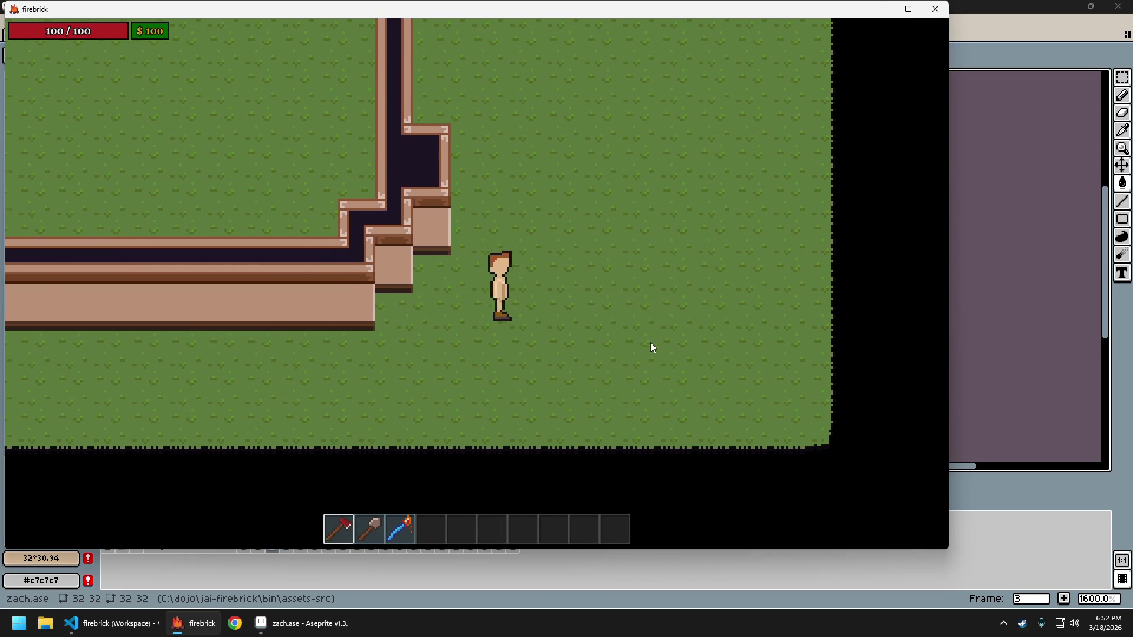
{"action": "key", "text": "w"}
{"action": "key", "text": "d"}
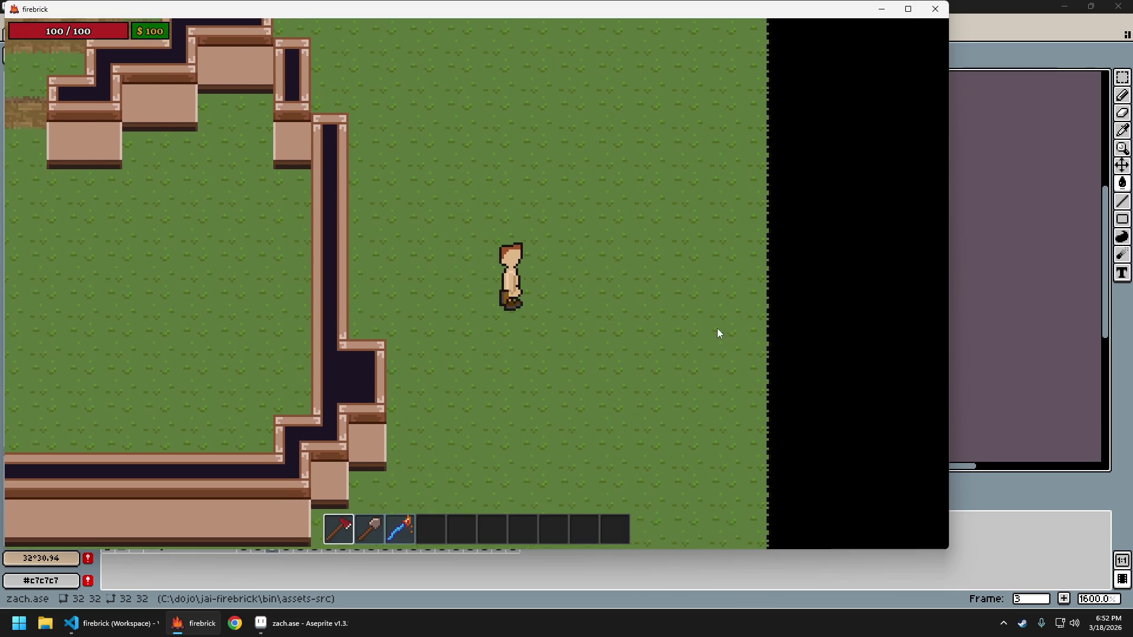
{"action": "key", "text": "a"}
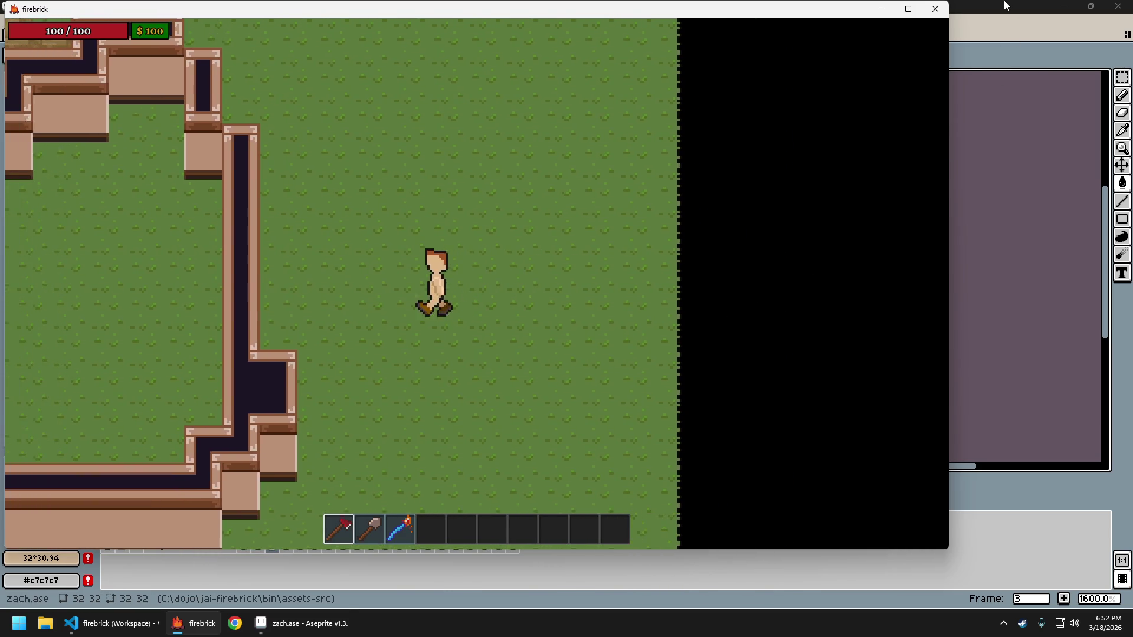
{"action": "left_click", "coordinate": [1006, 14]}
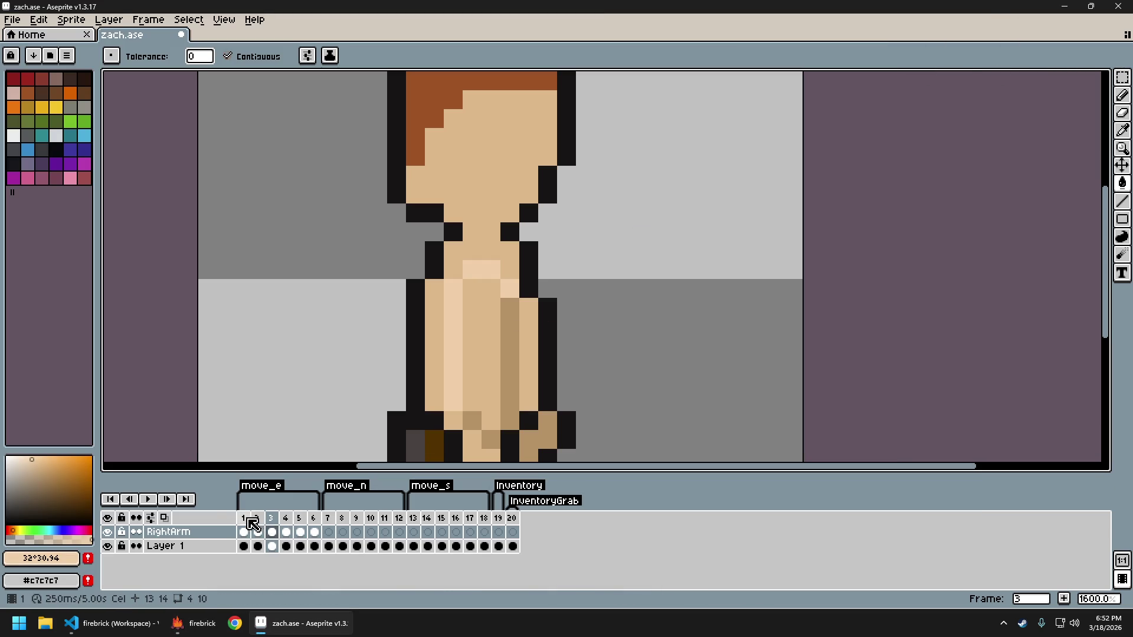
On frame 1, sample the pale torso highlight and choose a slightly darker skin tone
{"action": "left_click", "coordinate": [244, 519]}
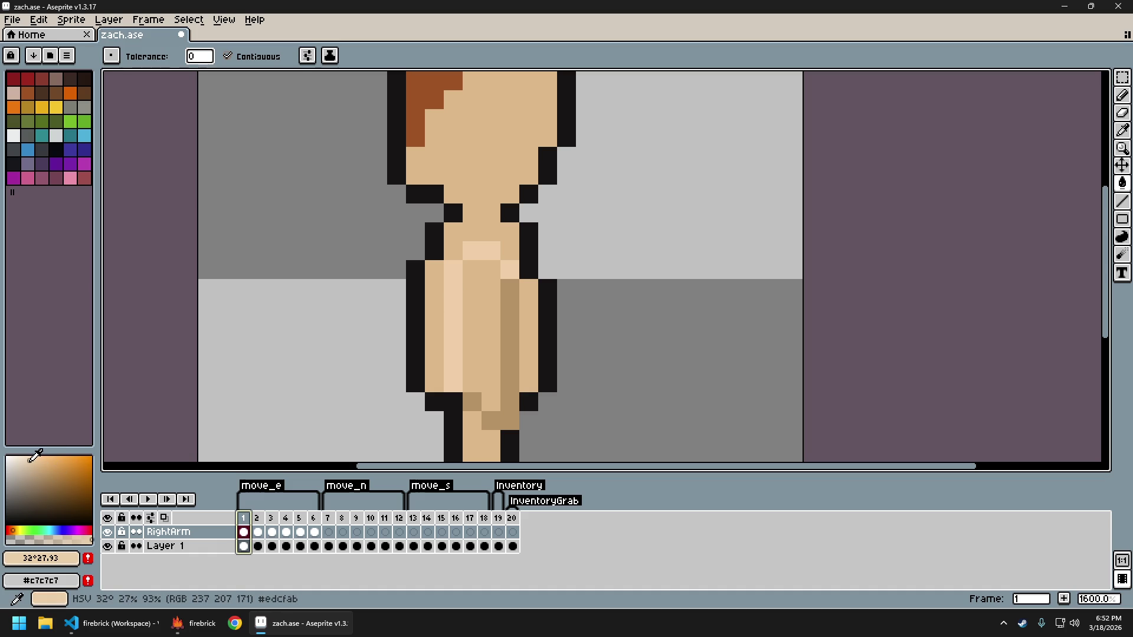
{"action": "left_click", "coordinate": [452, 302]}
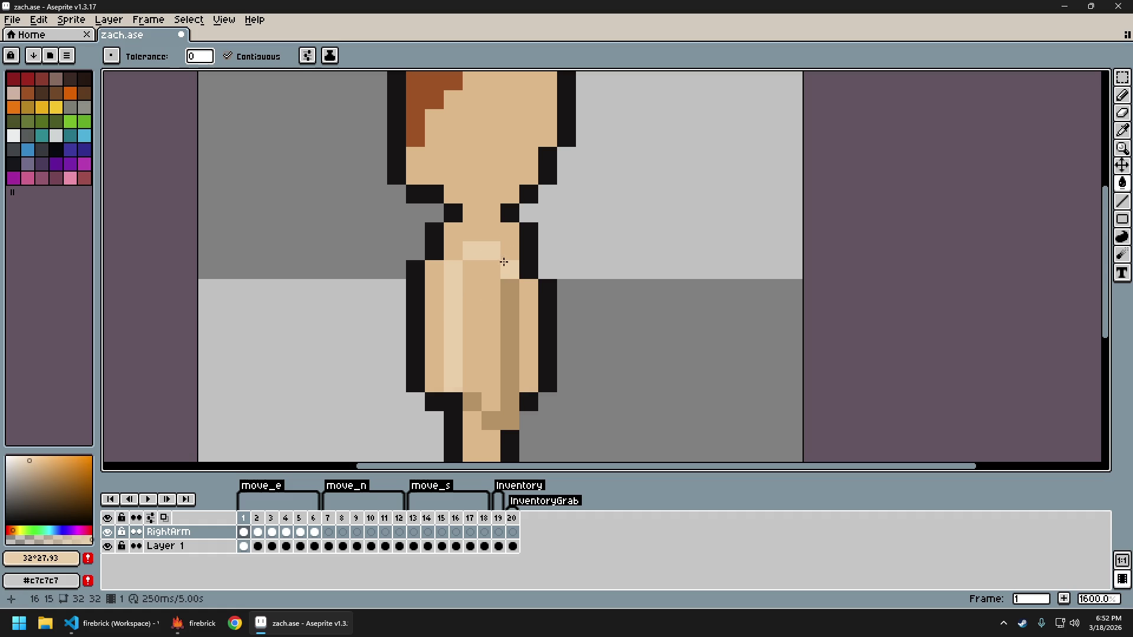
{"action": "left_click", "coordinate": [29, 458]}
Move to frame 2, try selecting its torso area, then deselect
{"action": "key", "text": "Right"}
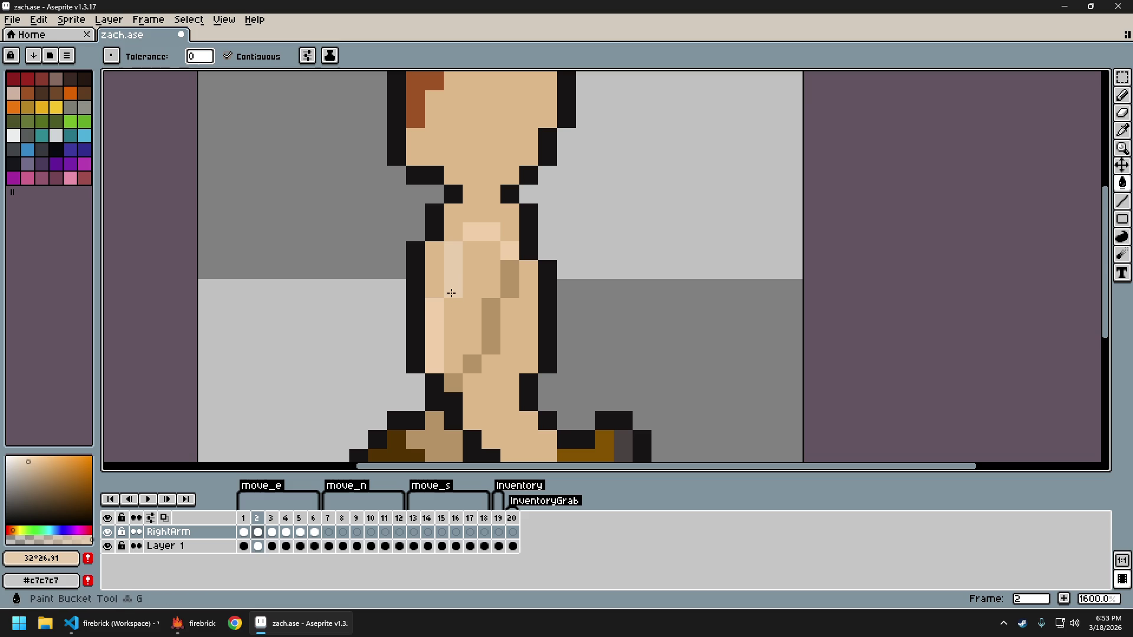
{"action": "left_click", "coordinate": [444, 305]}
{"action": "key", "text": "ctrl+d"}
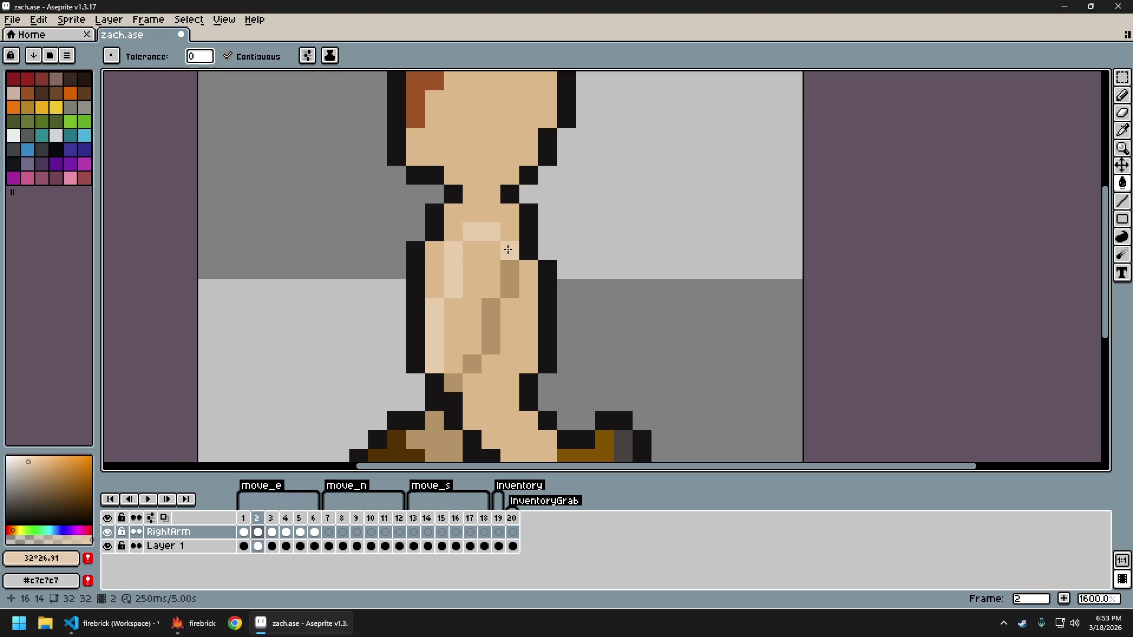
{"action": "scroll", "scroll_direction": "down", "scroll_amount": 3}
On frame 3, fill the pale torso highlight stripe with skin tone
{"action": "scroll", "scroll_direction": "up", "scroll_amount": 3}
{"action": "scroll", "scroll_direction": "up", "scroll_amount": 3}
{"action": "left_click_drag", "start_coordinate": [566, 327], "coordinate": [525, 308]}
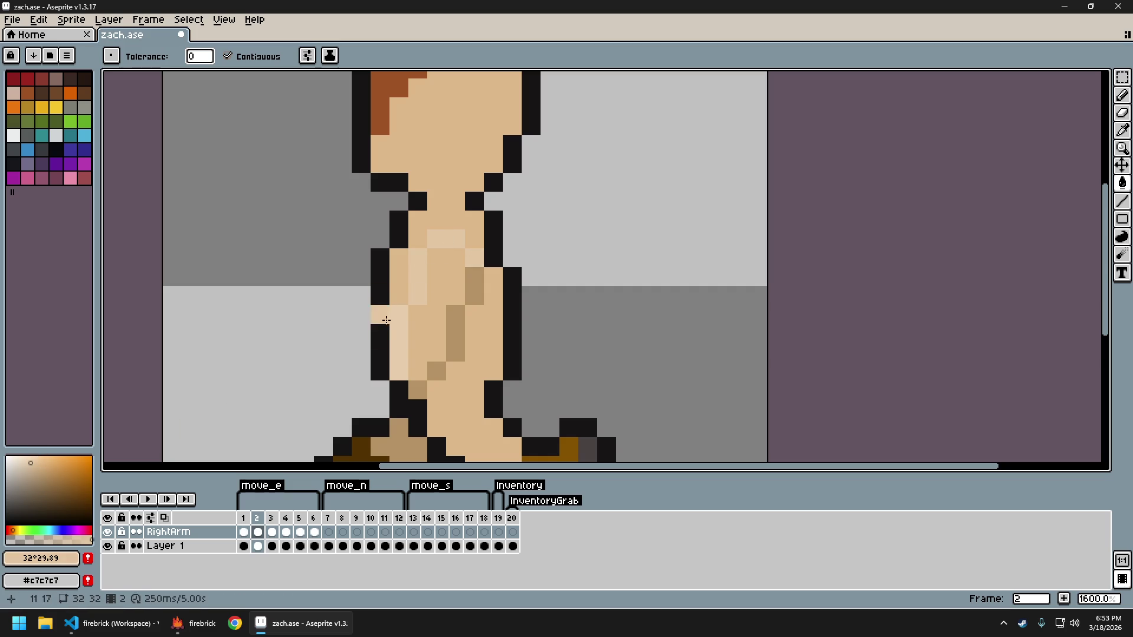
{"action": "scroll", "scroll_direction": "down", "scroll_amount": 3}
{"action": "key", "text": "comma"}
{"action": "scroll", "scroll_direction": "up", "scroll_amount": 3}
{"action": "scroll", "scroll_direction": "up", "scroll_amount": 3}
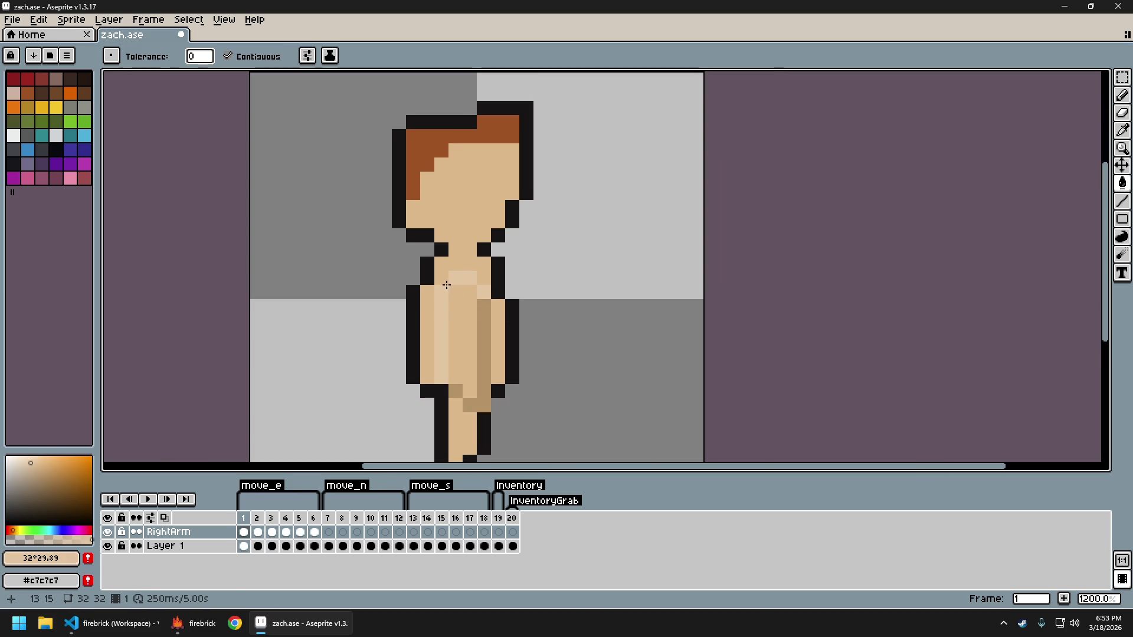
{"action": "key", "text": "period"}
{"action": "key", "text": "period"}
{"action": "left_click", "coordinate": [445, 323]}
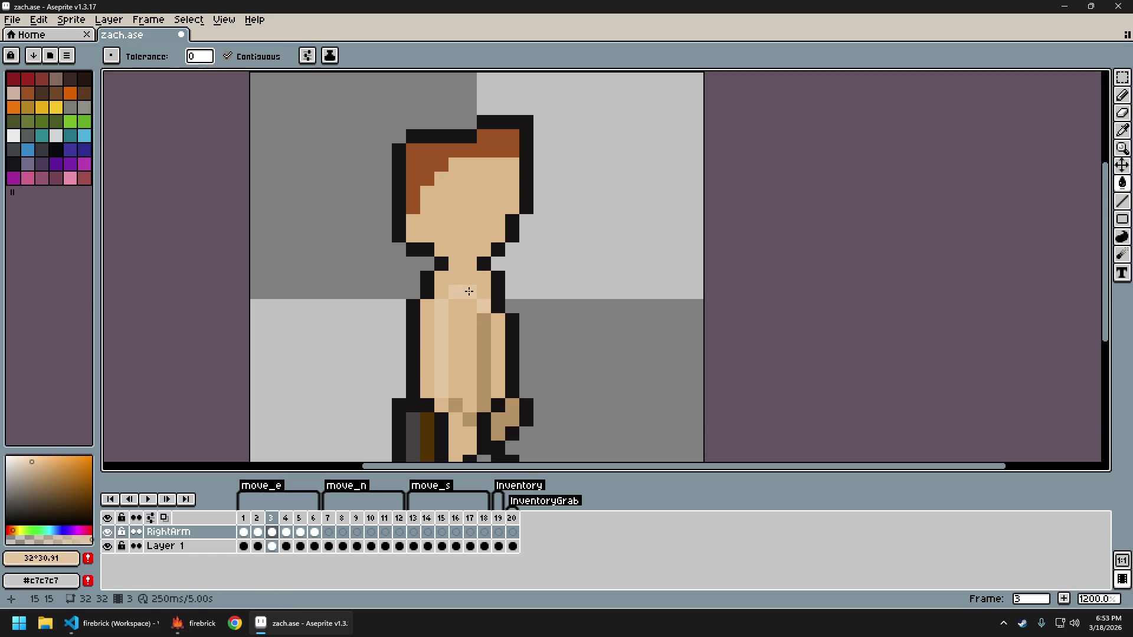
Step through frames 1 to 6 to review the torso shading
{"action": "key", "text": "comma"}
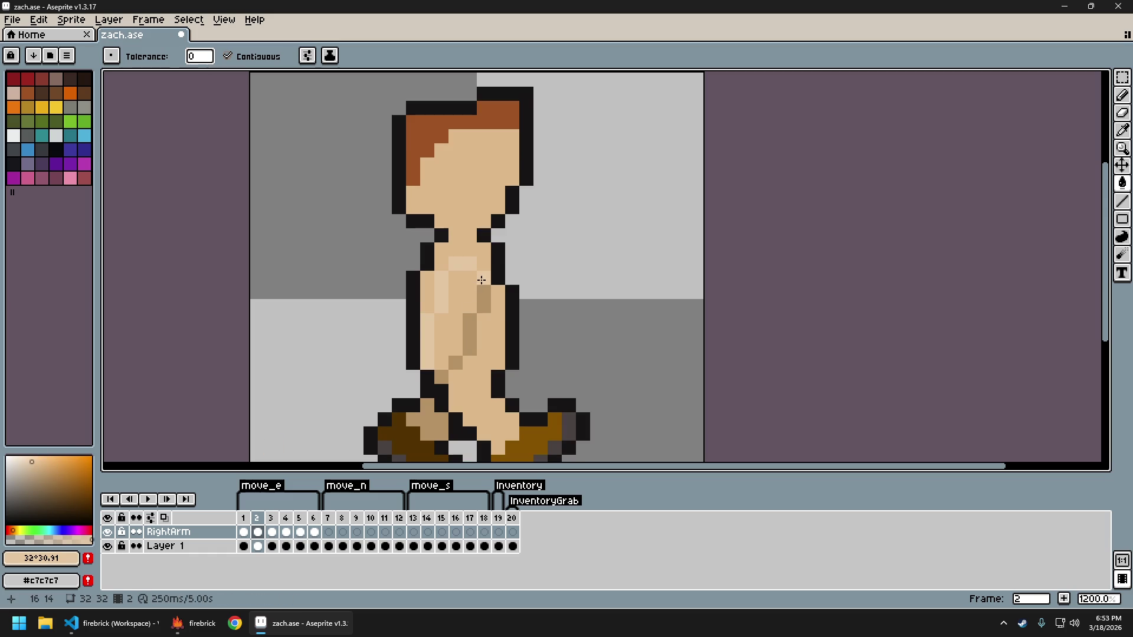
{"action": "key", "text": "comma"}
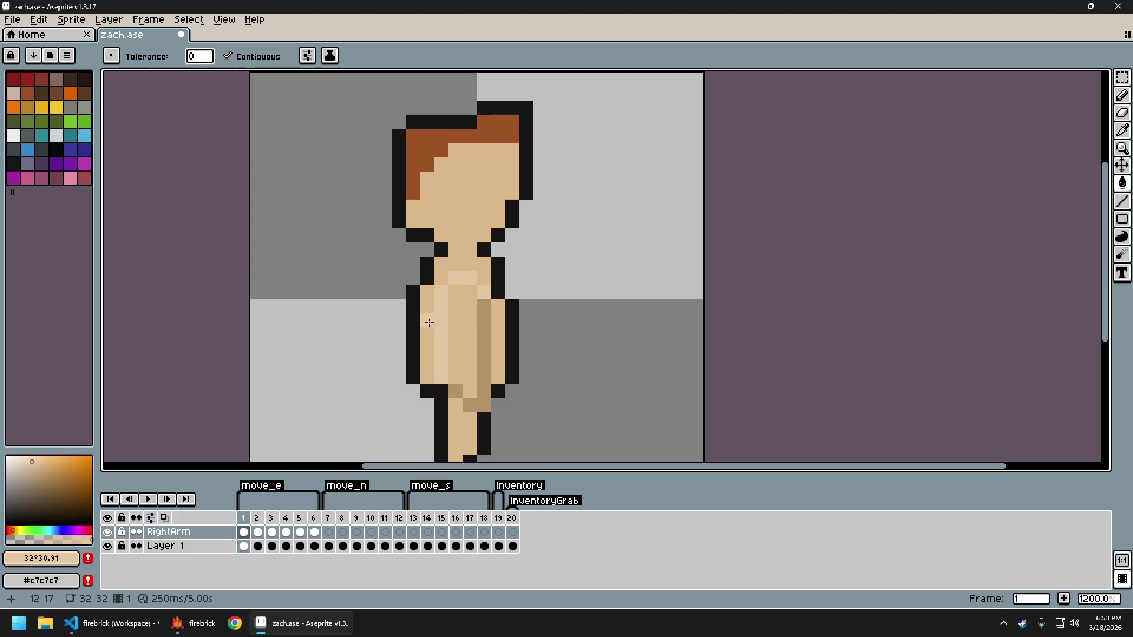
{"action": "key", "text": "period"}
{"action": "key", "text": "period"}
{"action": "key", "text": "period"}
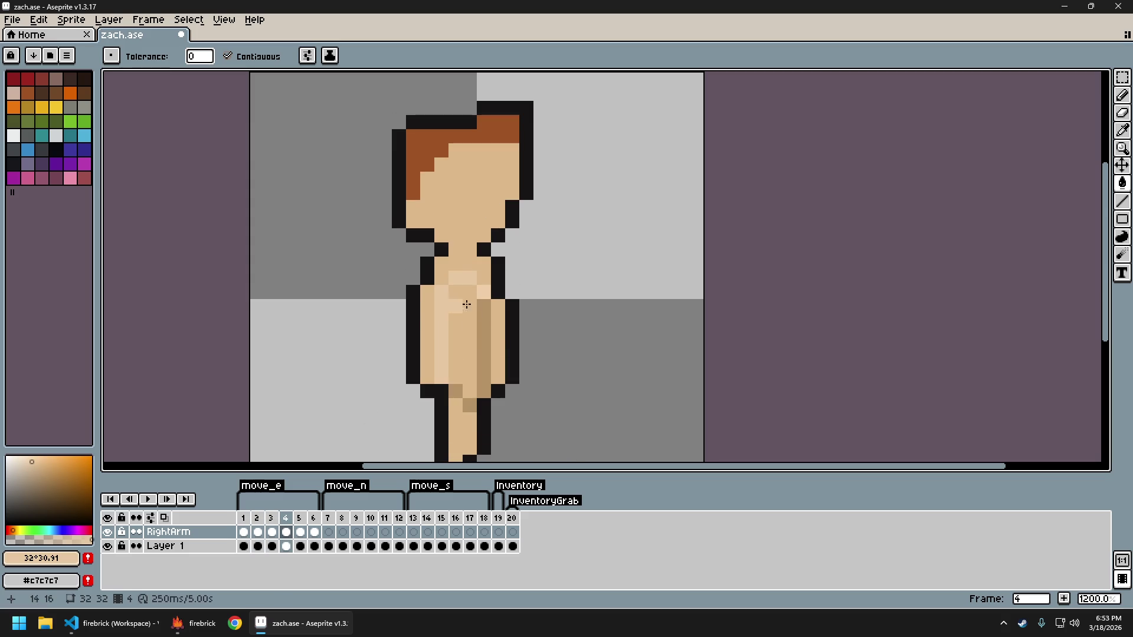
{"action": "key", "text": "period"}
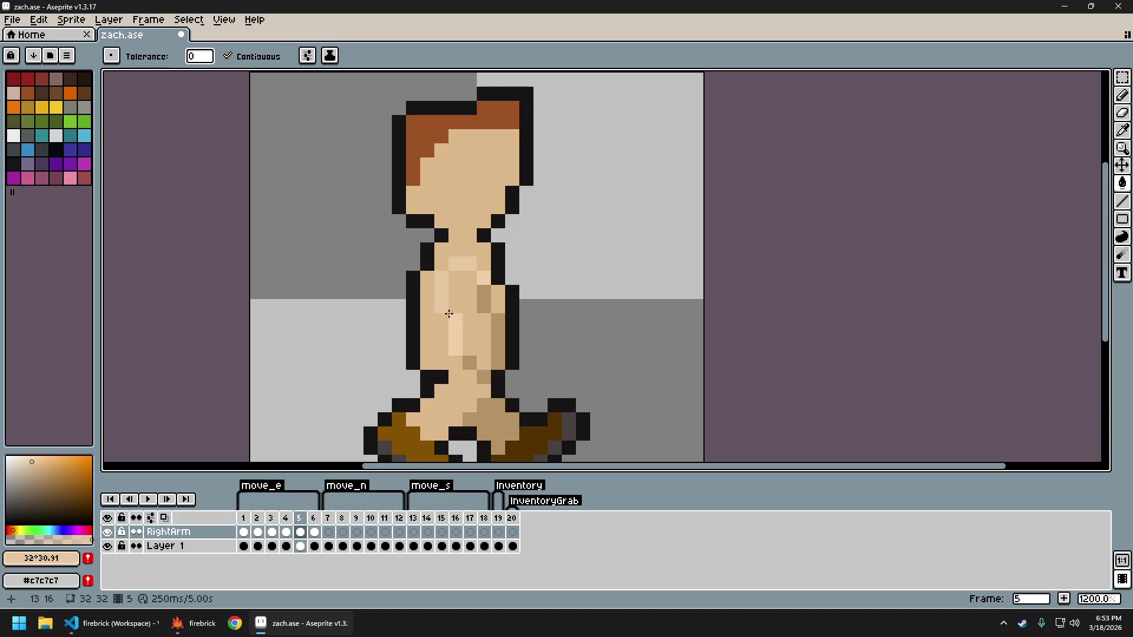
{"action": "key", "text": "period"}
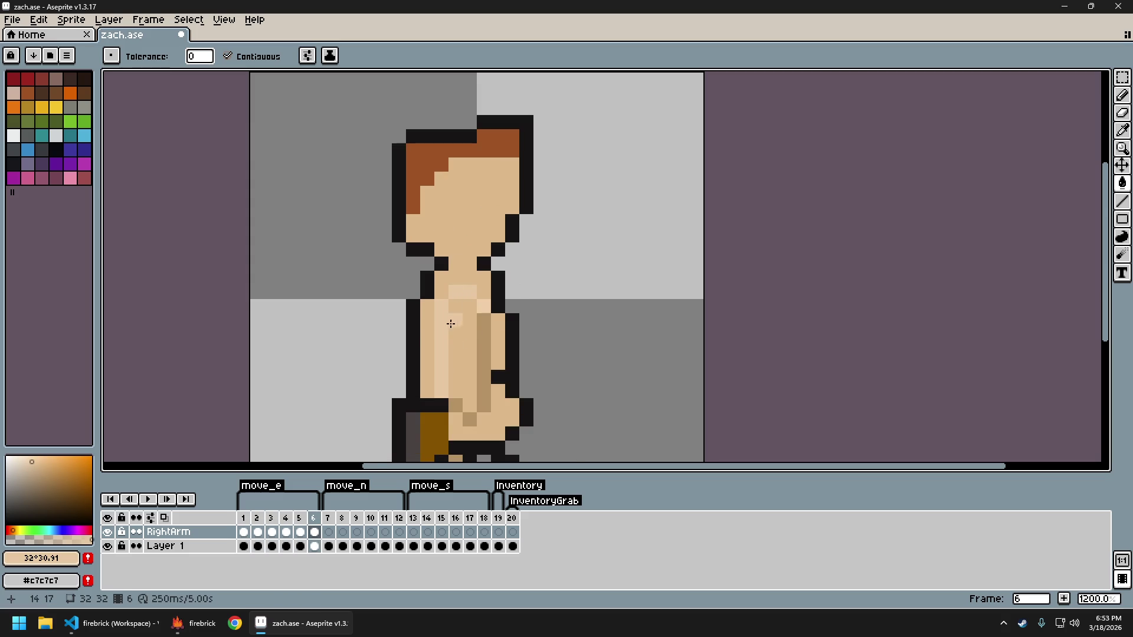
Export the frames as the zach_sheet.png sprite sheet
{"action": "key", "text": "ctrl+e"}
{"action": "key", "text": "Return"}
{"action": "key", "text": "ctrl+alt+shift+s"}
{"action": "key", "text": "Return"}
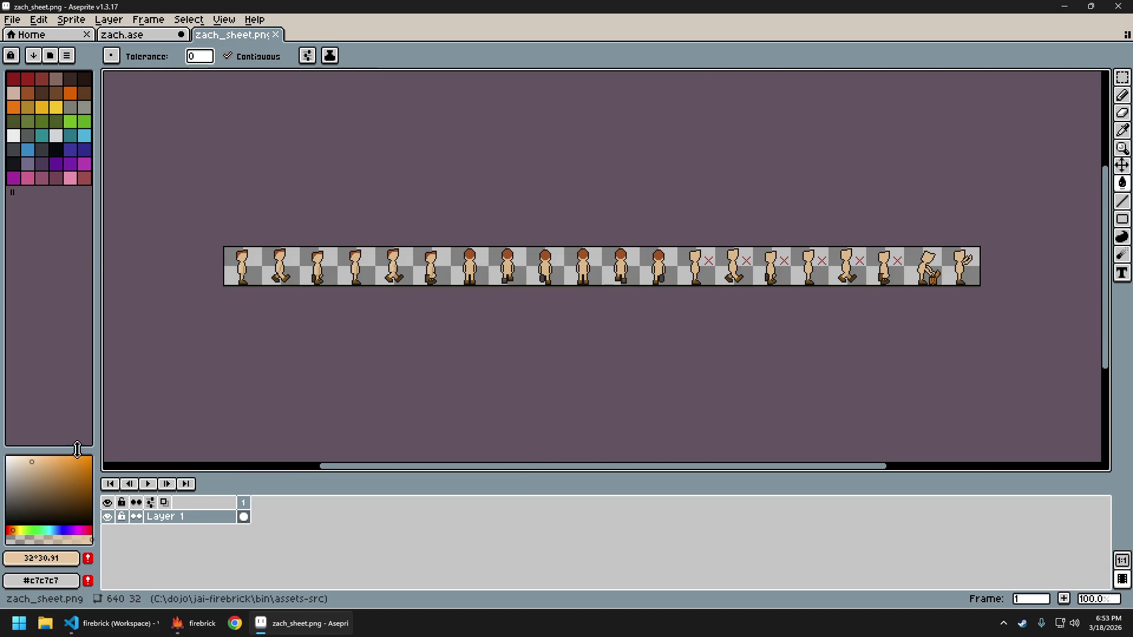
{"action": "left_click", "coordinate": [214, 624]}
Quit the running game and relaunch it to load the new sprite sheet
{"action": "key", "text": "a"}
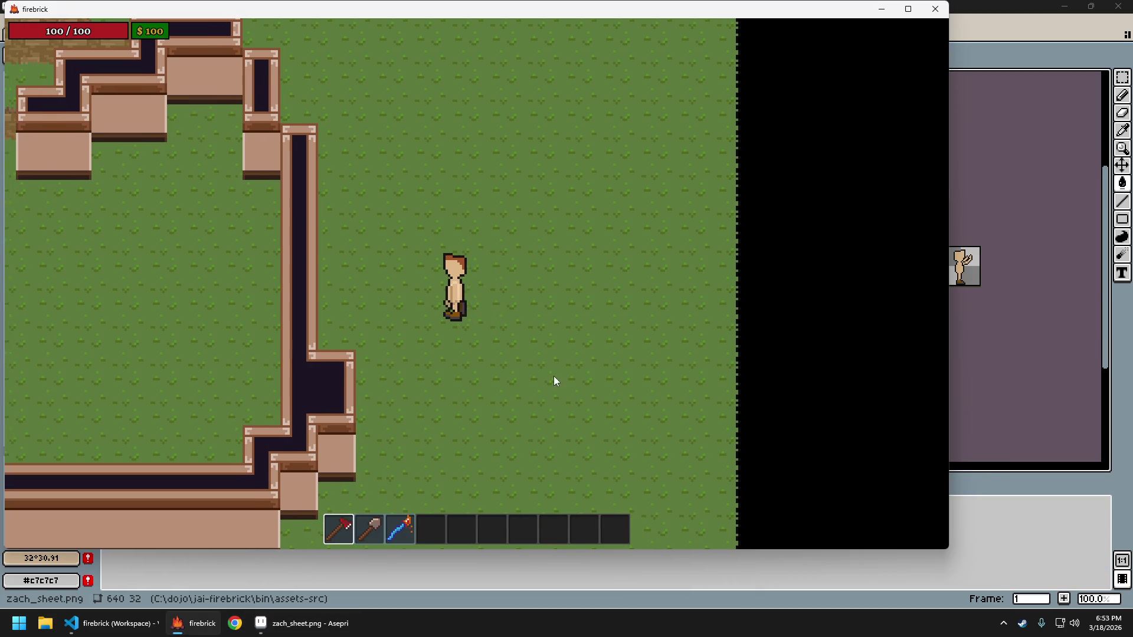
{"action": "key", "text": "Escape"}
{"action": "key", "text": "Return"}
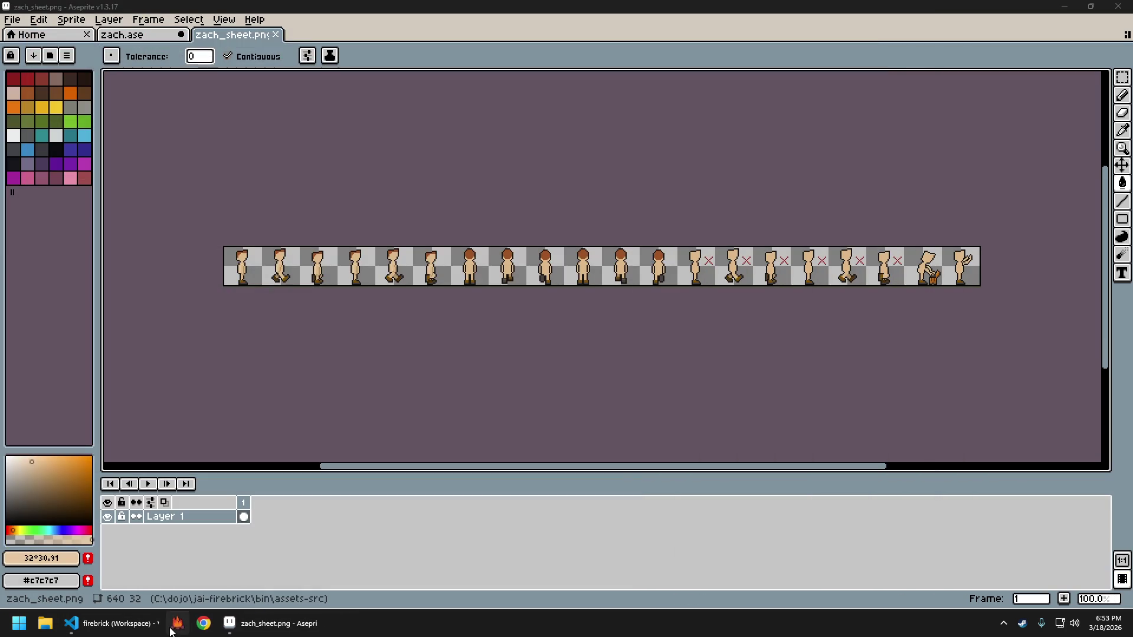
{"action": "left_click", "coordinate": [177, 623]}
Walk the player right, left and north to check the updated sprite
{"action": "key", "text": "d"}
{"action": "key", "text": "a"}
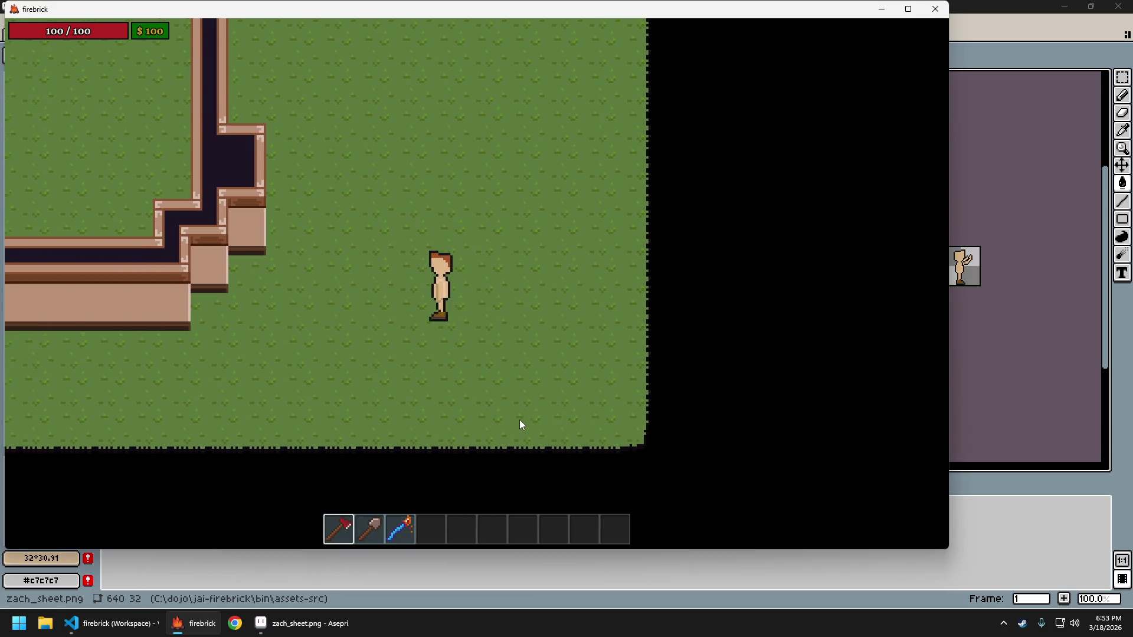
{"action": "key", "text": "d"}
{"action": "key", "text": "d"}
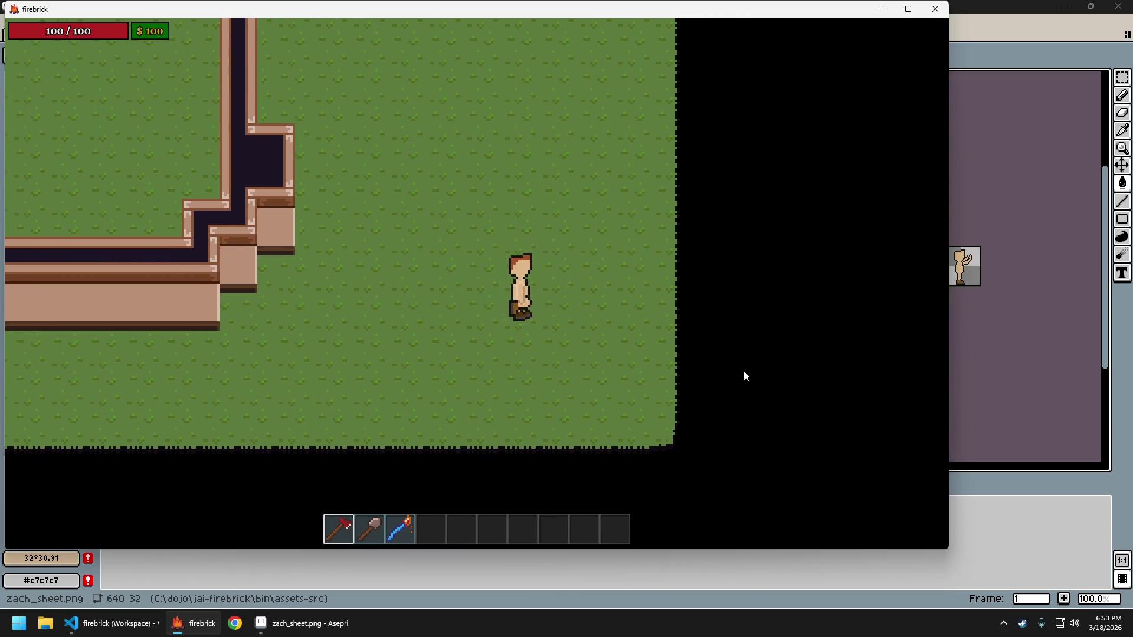
{"action": "key", "text": "a"}
{"action": "key", "text": "w"}
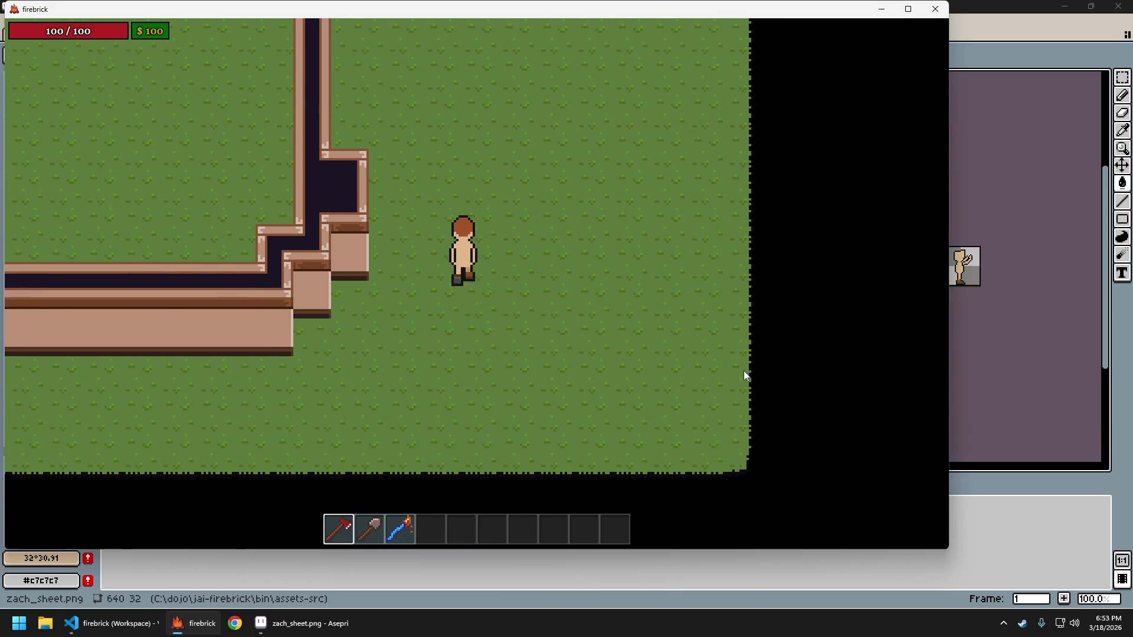
{"action": "key", "text": "d"}
{"action": "key", "text": "a"}
{"action": "key", "text": "d"}
{"action": "key", "text": "a"}
{"action": "key", "text": "d"}
{"action": "key", "text": "a"}
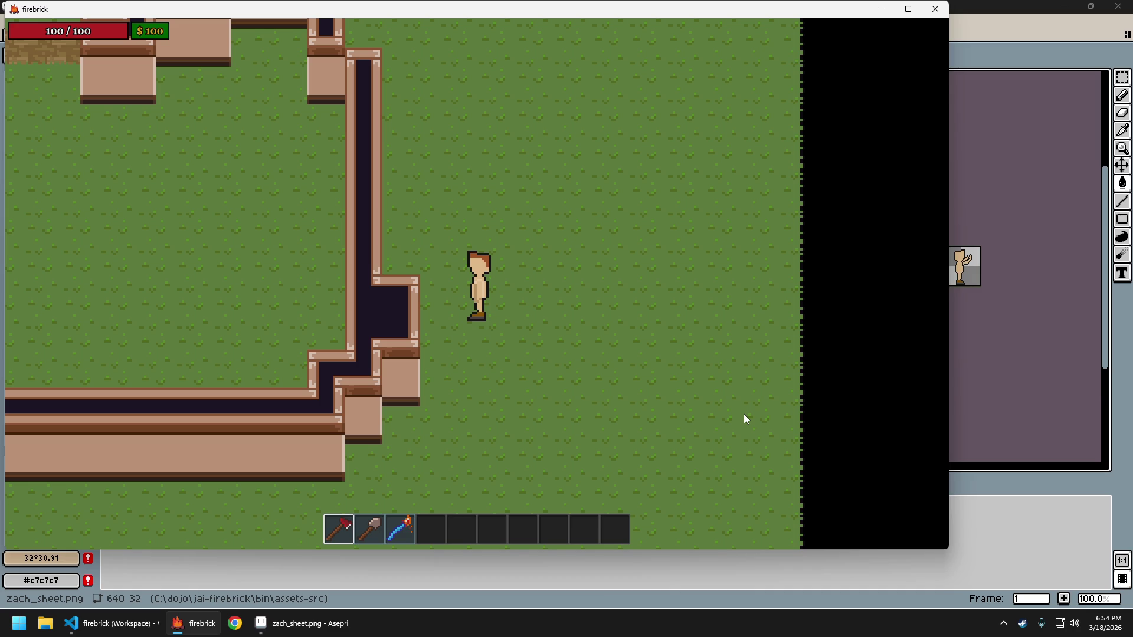
Quit the game and close zach_sheet.png in Aseprite
{"action": "key", "text": "Escape"}
{"action": "left_click", "coordinate": [547, 319]}
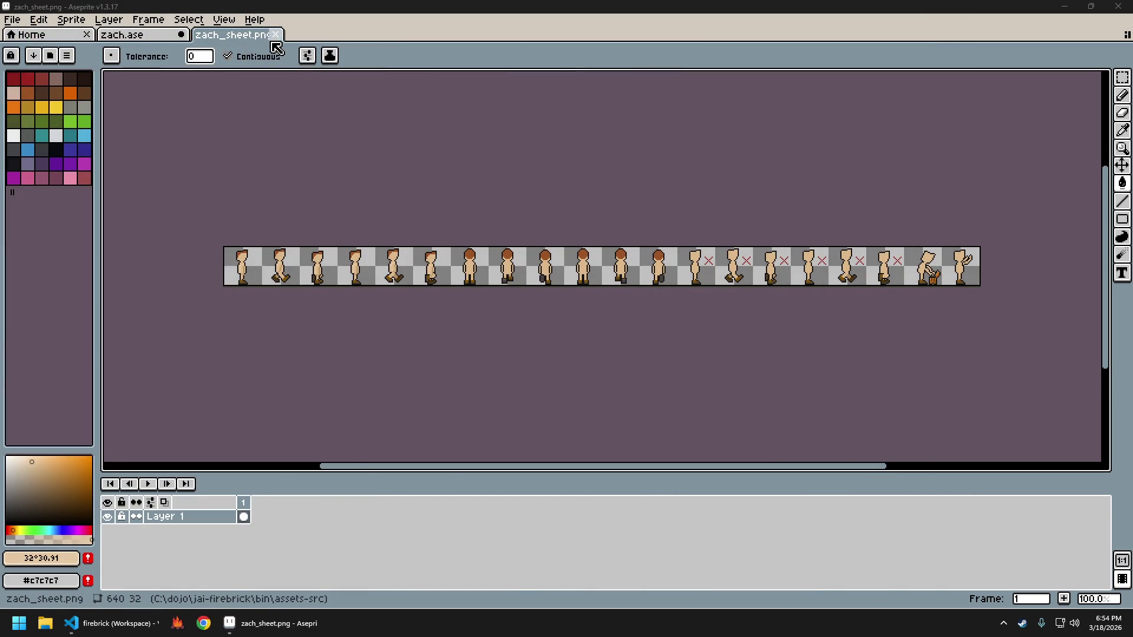
{"action": "left_click", "coordinate": [276, 34]}
Sample the dark outline colour from Layer 1, hide Layer 1, and select the RightArm layer
{"action": "scroll", "scroll_direction": "down", "scroll_amount": 3}
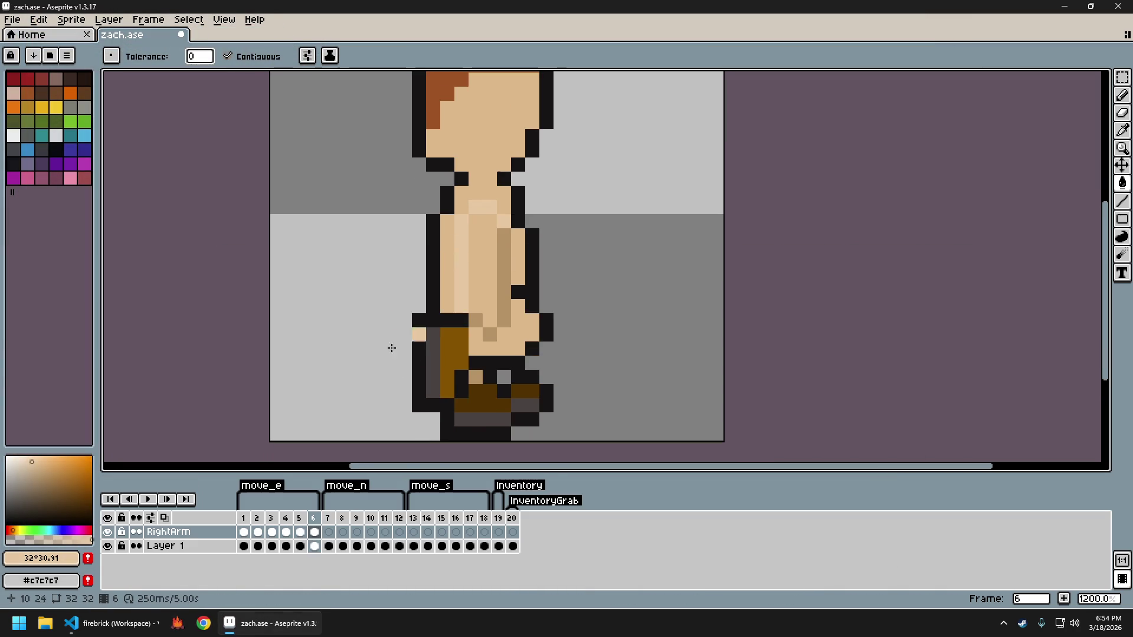
{"action": "left_click", "coordinate": [107, 546]}
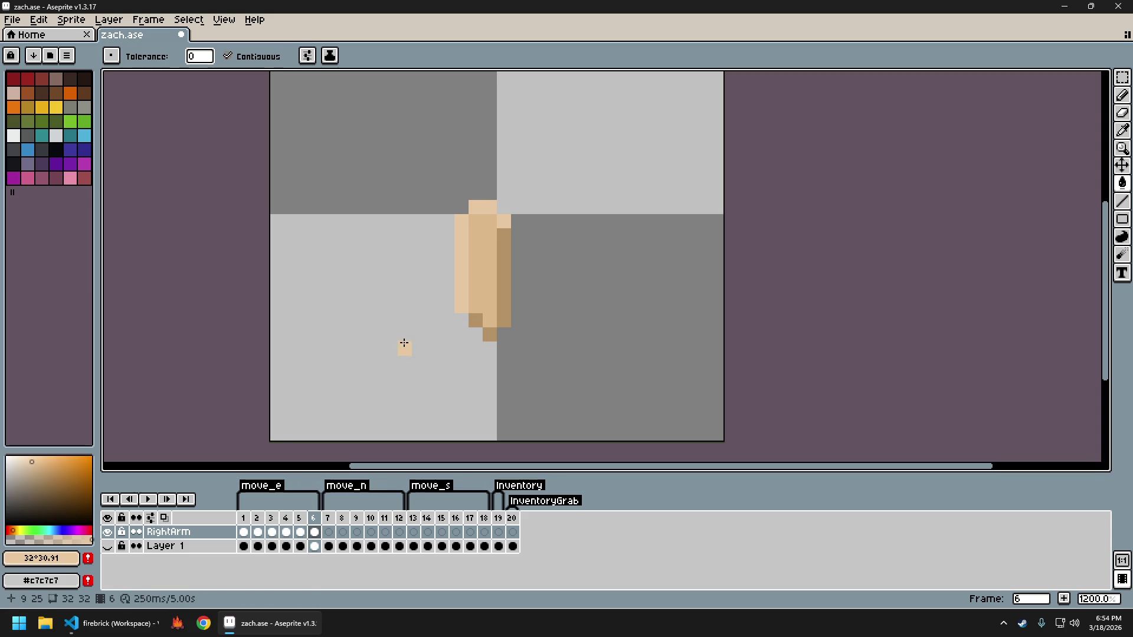
{"action": "left_click", "coordinate": [107, 546]}
{"action": "left_click", "coordinate": [173, 550]}
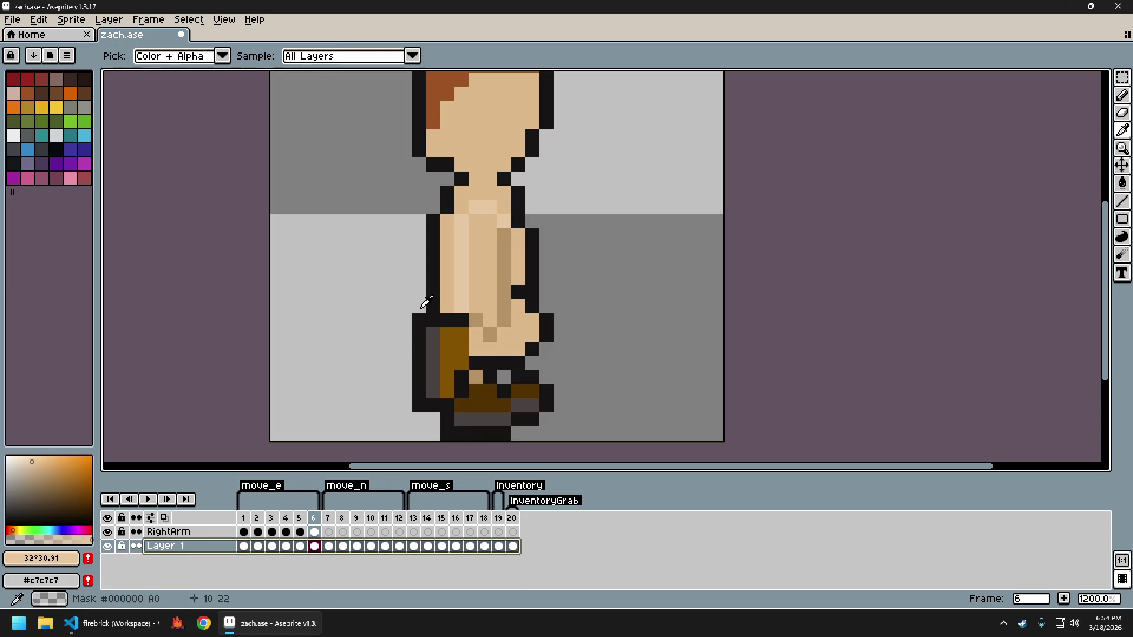
{"action": "left_click", "coordinate": [437, 285]}
{"action": "left_click", "coordinate": [107, 546]}
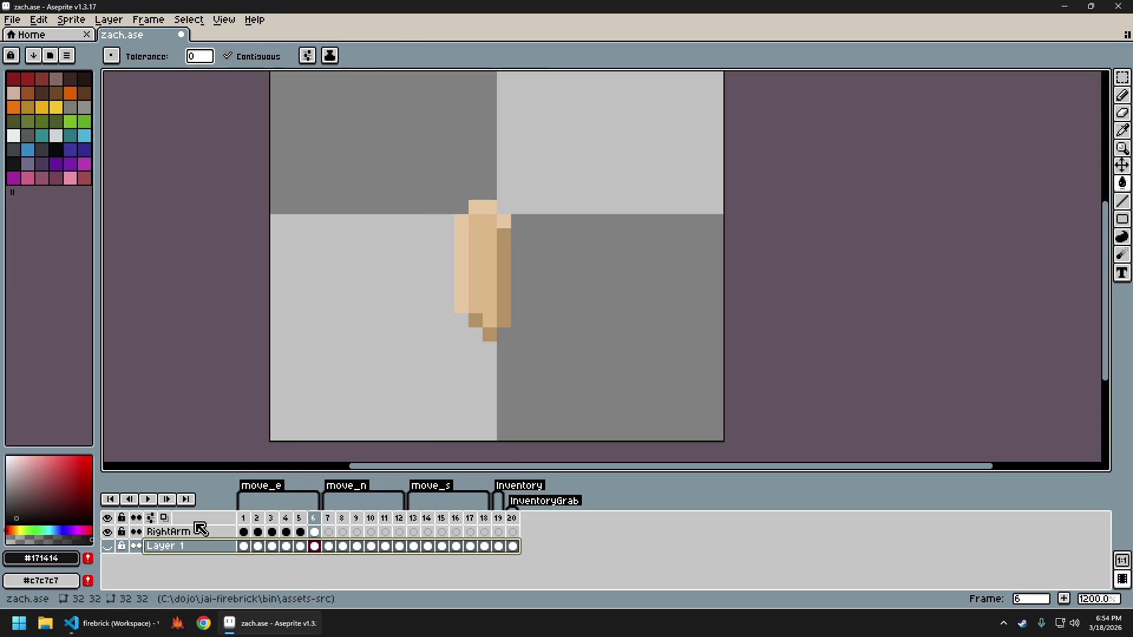
{"action": "left_click", "coordinate": [168, 532]}
{"action": "scroll", "scroll_direction": "up", "scroll_amount": 3}
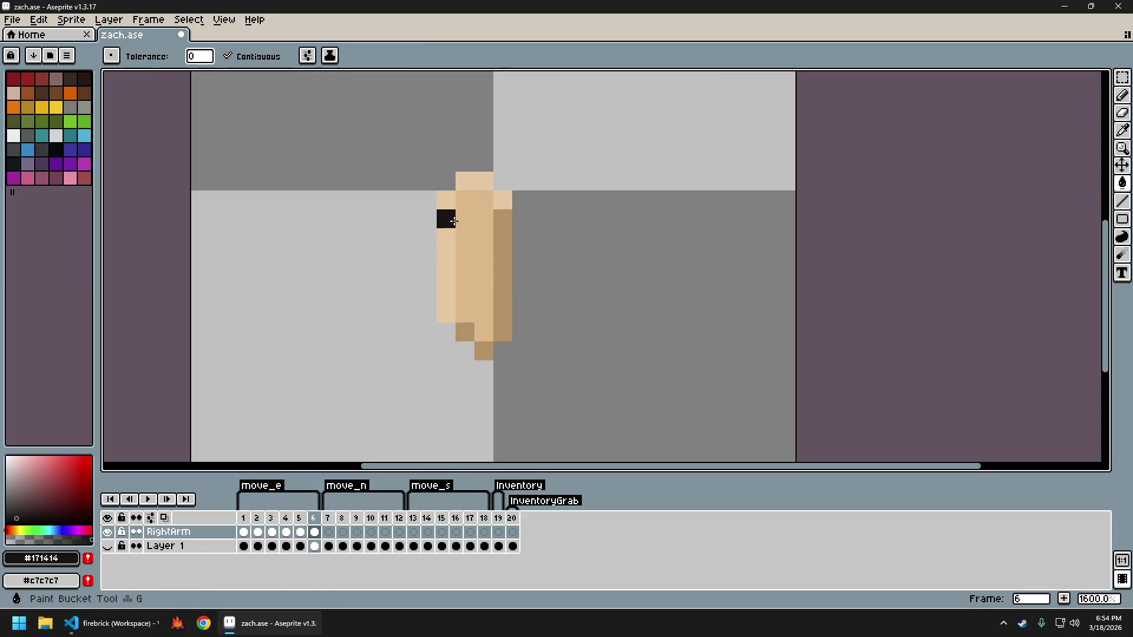
Recolour the RightArm shading dark with the Paint Bucket, Contiguous unchecked
{"action": "left_click", "coordinate": [259, 57]}
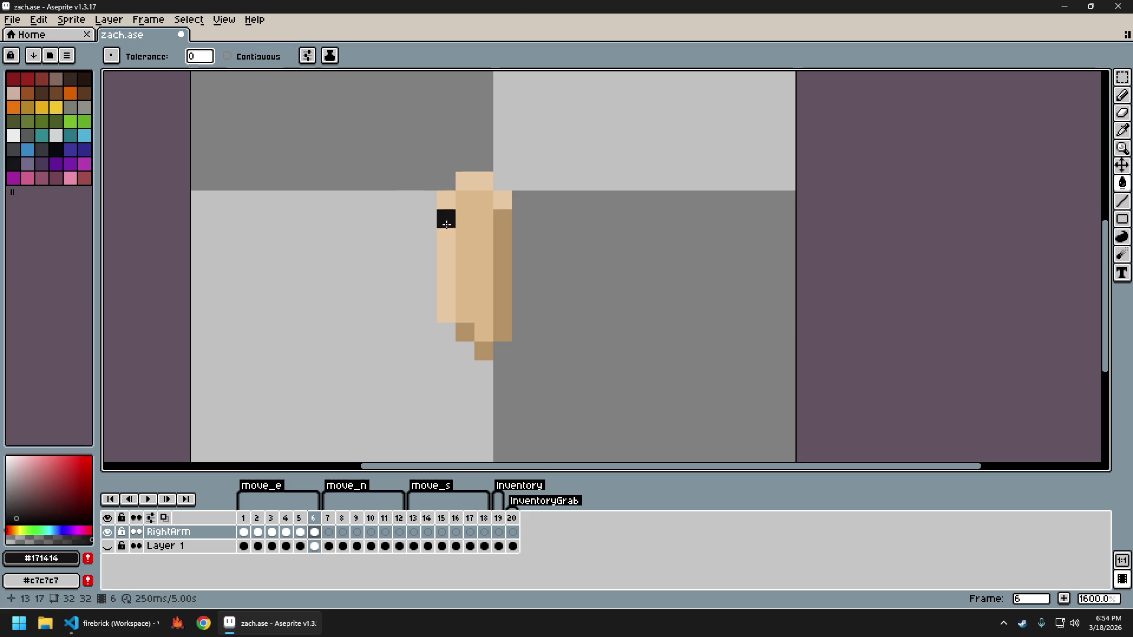
{"action": "left_click", "coordinate": [445, 223]}
{"action": "left_click", "coordinate": [500, 256]}
Step through east-walk frames 1 to 5 to check the darkened arm outlines
{"action": "key", "text": "Right"}
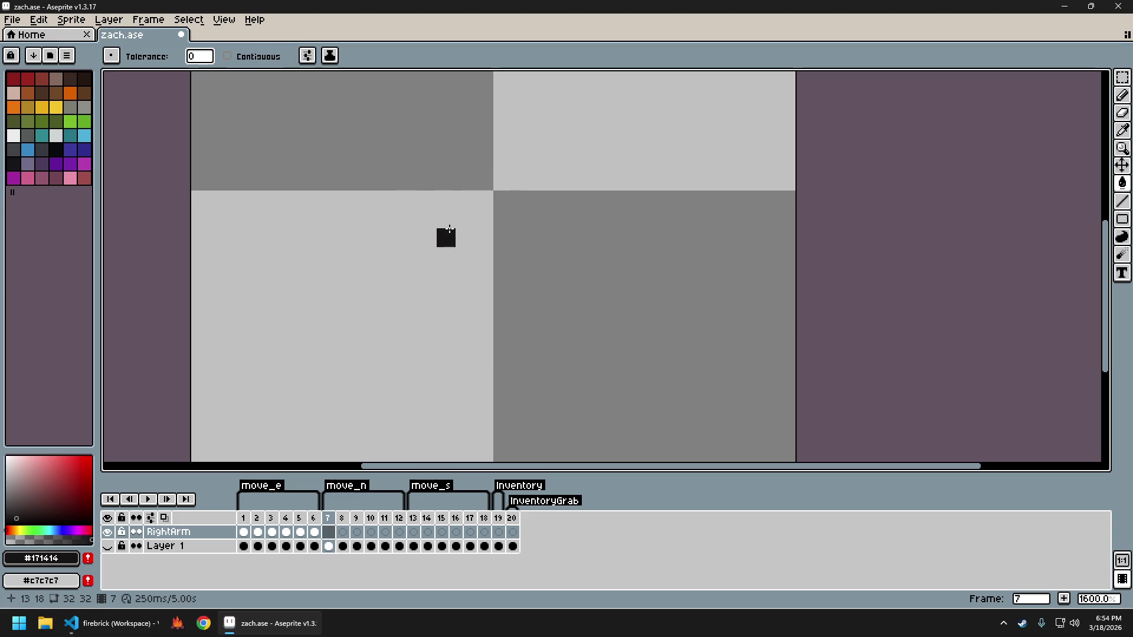
{"action": "key", "text": "Left"}
{"action": "key", "text": "Left"}
{"action": "key", "text": "Left"}
{"action": "key", "text": "Left"}
{"action": "key", "text": "Left"}
{"action": "key", "text": "Left"}
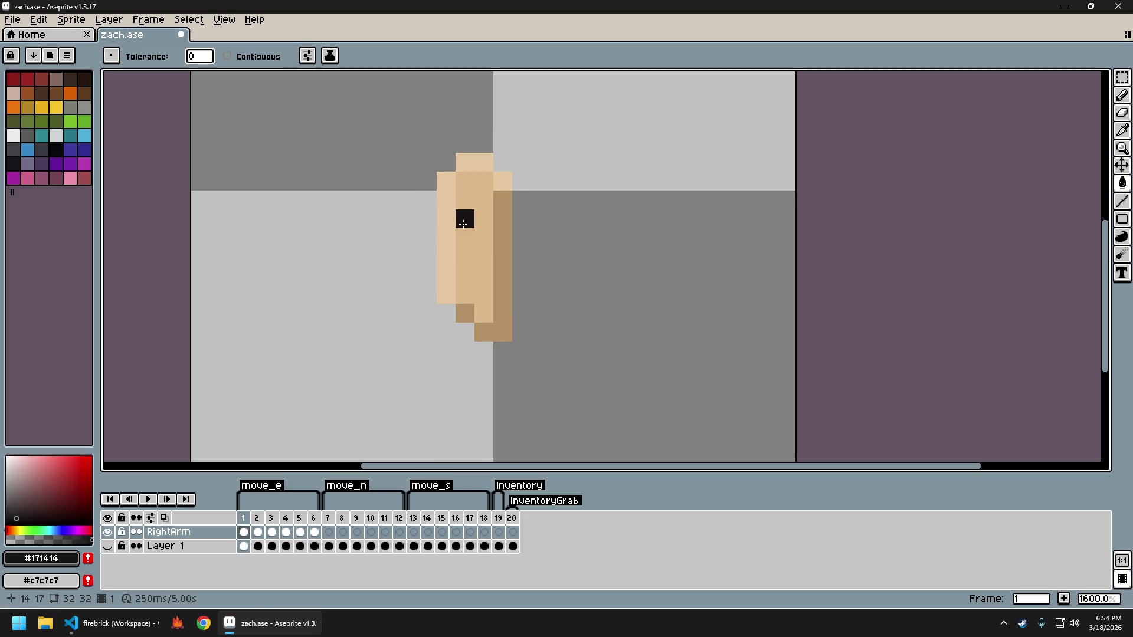
{"action": "key", "text": "Right"}
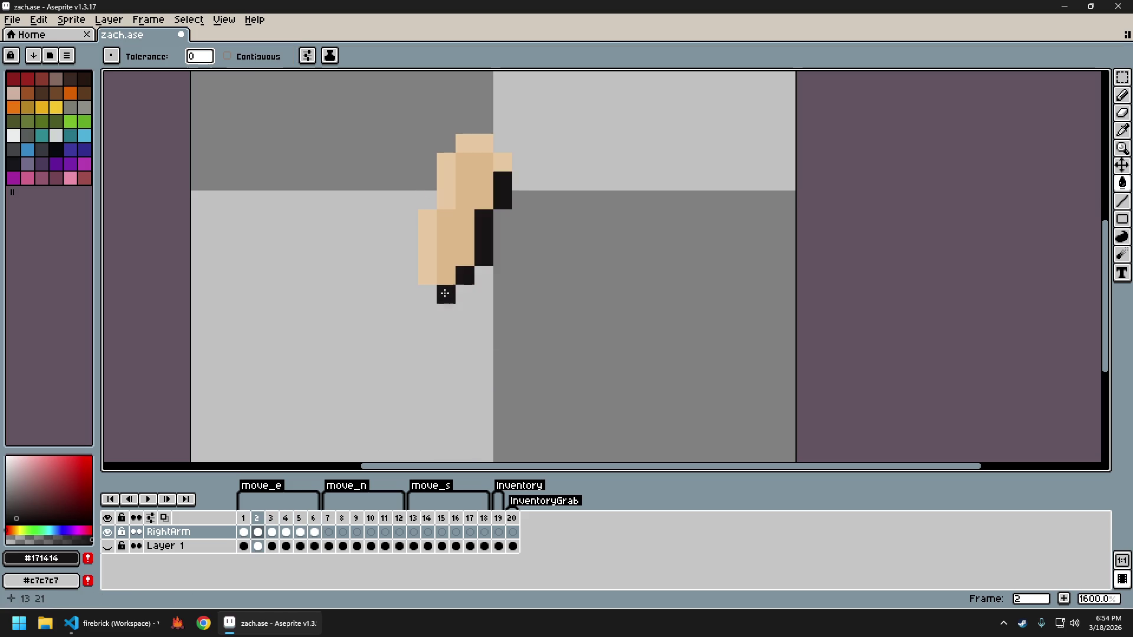
{"action": "key", "text": "Right"}
{"action": "key", "text": "Right"}
{"action": "key", "text": "Left"}
{"action": "key", "text": "Right"}
{"action": "key", "text": "Right"}
{"action": "key", "text": "Right"}
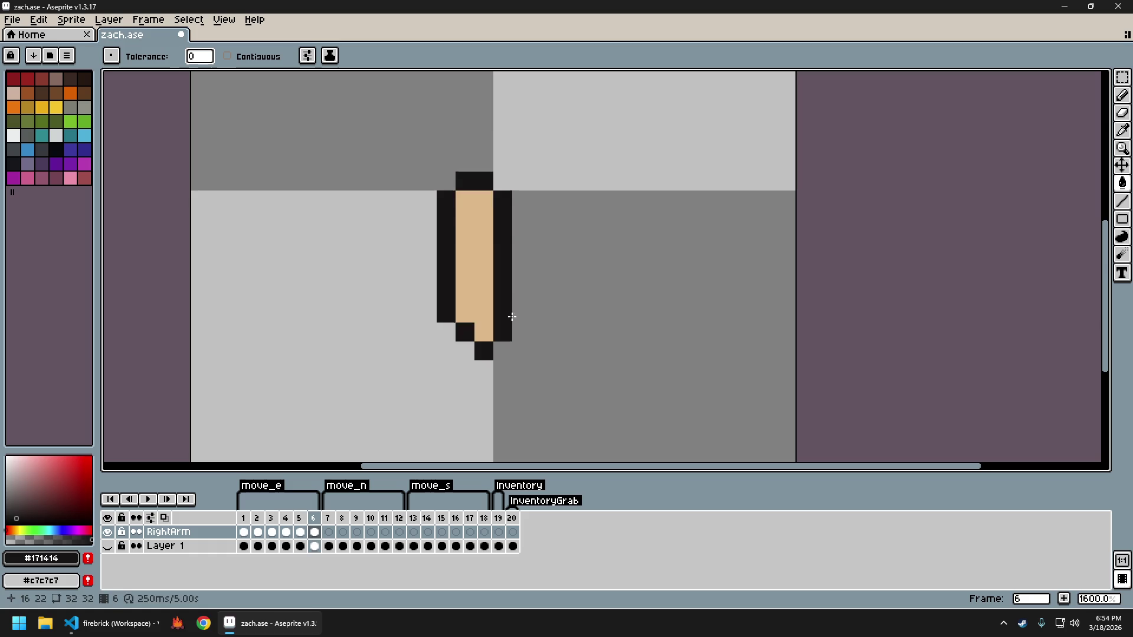
{"action": "key", "text": "Left"}
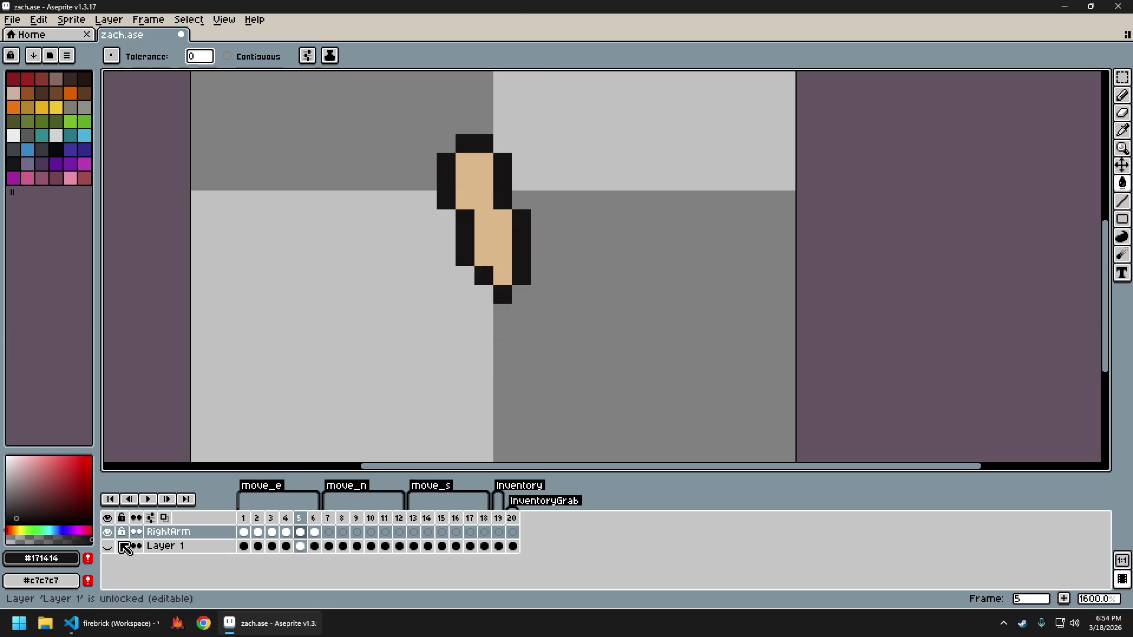
Show Layer 1, preview the walk animation, and export the sprite sheet as zach.png
{"action": "left_click", "coordinate": [107, 546]}
{"action": "scroll", "scroll_direction": "down", "scroll_amount": 3}
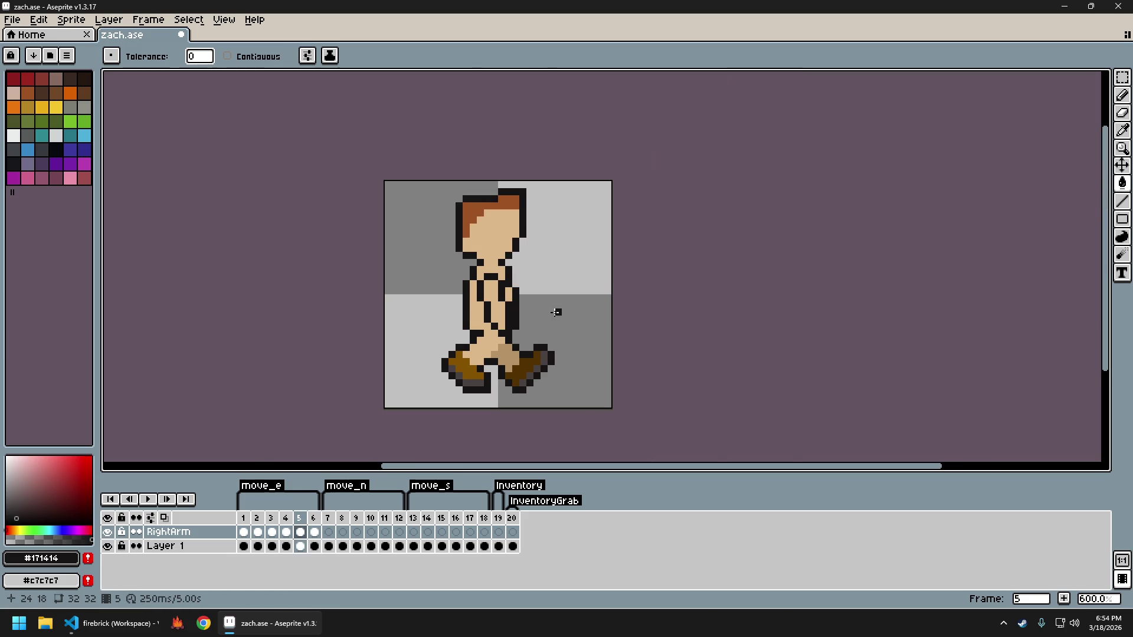
{"action": "key", "text": "Return"}
{"action": "key", "text": "Return"}
{"action": "key", "text": "ctrl+e"}
{"action": "key", "text": "Return"}
{"action": "key", "text": "ctrl+alt+shift+s"}
{"action": "key", "text": "Return"}
{"action": "key", "text": "ctrl+w"}
Launch firebrick, walk the player west, east and north, then press Esc to quit
{"action": "left_click", "coordinate": [177, 623]}
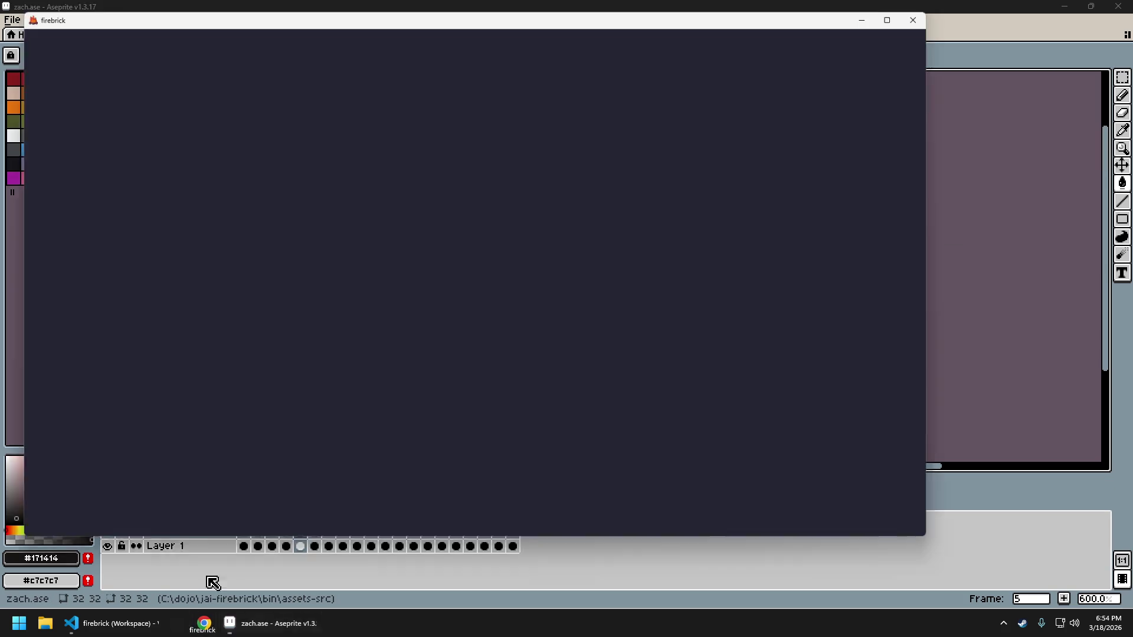
{"action": "key", "text": "a"}
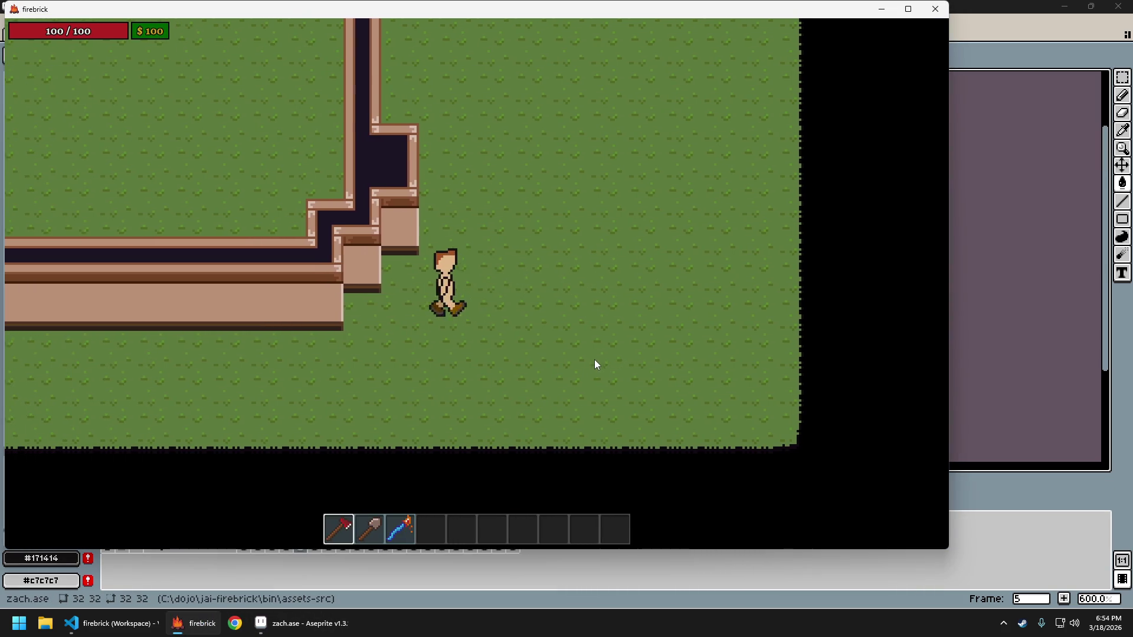
{"action": "key", "text": "d"}
{"action": "key", "text": "a"}
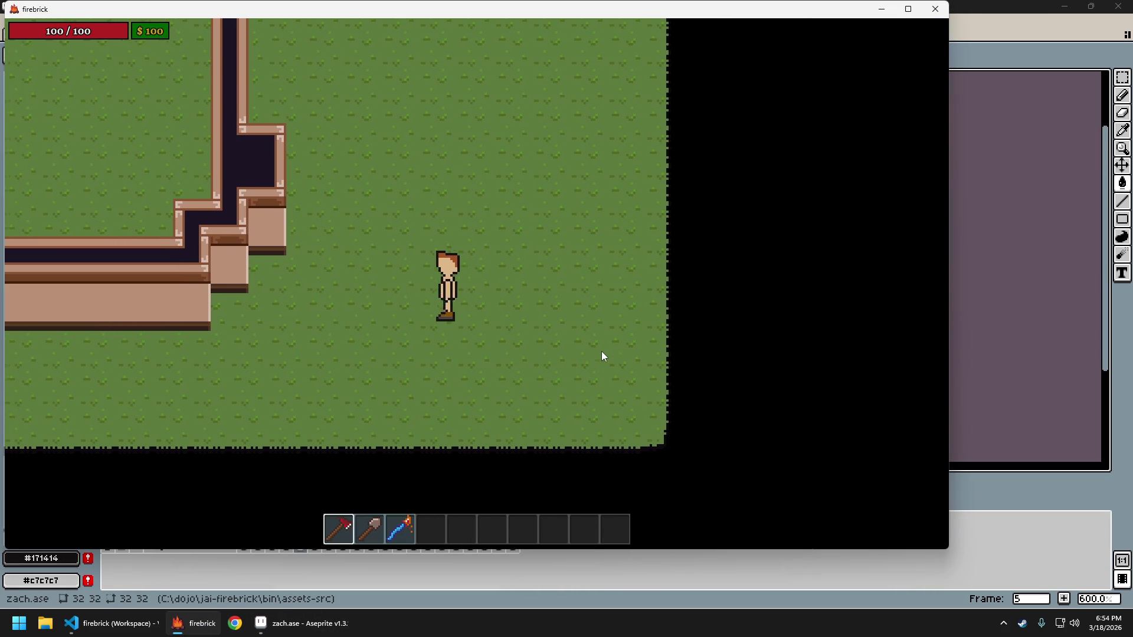
{"action": "key", "text": "d"}
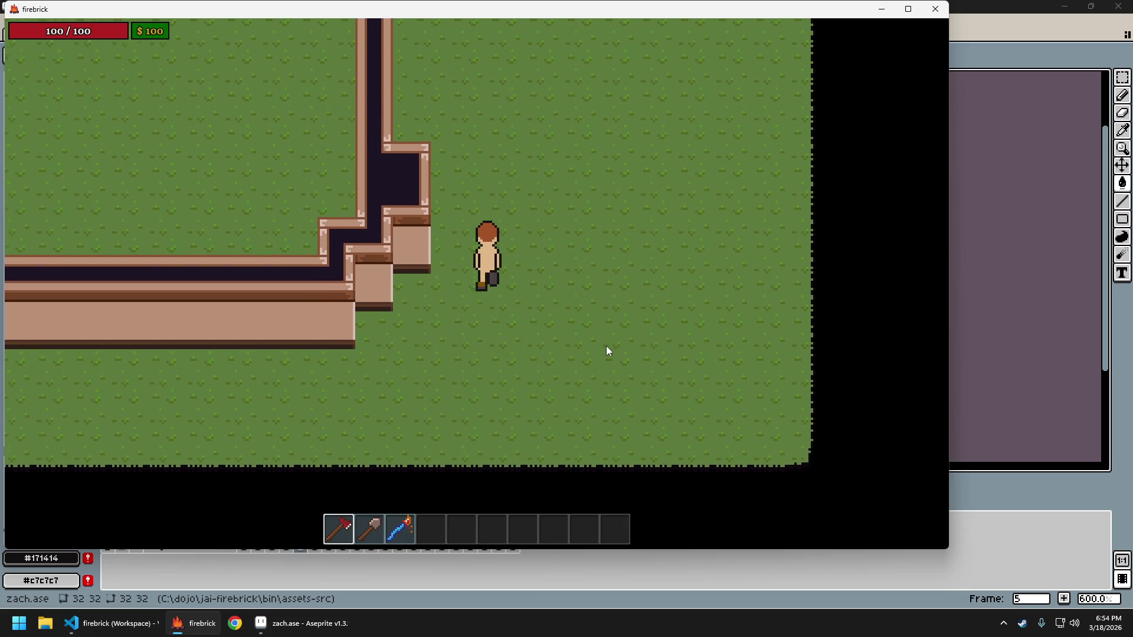
{"action": "key", "text": "w"}
{"action": "key", "text": "d"}
{"action": "key", "text": "a"}
{"action": "key", "text": "a"}
{"action": "key", "text": "d"}
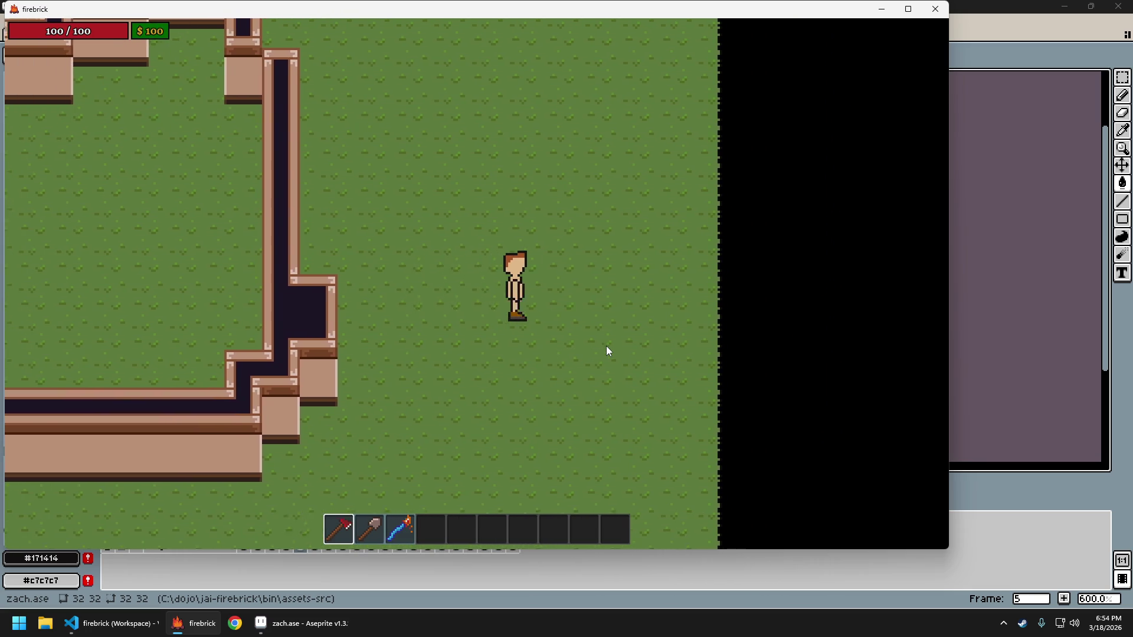
{"action": "key", "text": "a"}
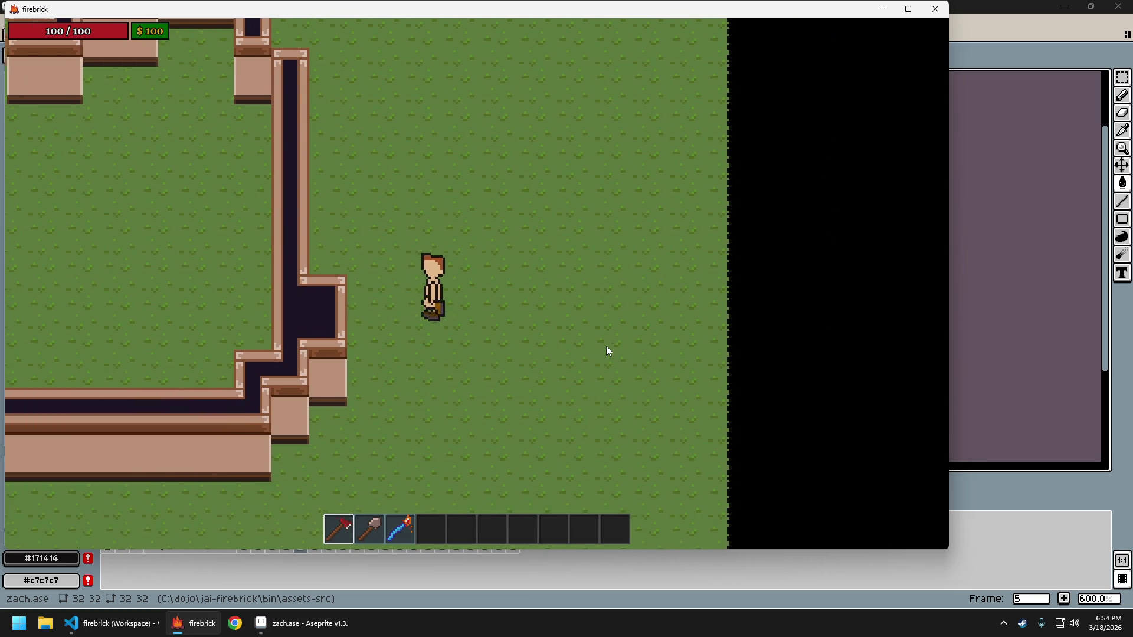
{"action": "key", "text": "d"}
{"action": "key", "text": "Escape"}
{"action": "key", "text": "Escape"}
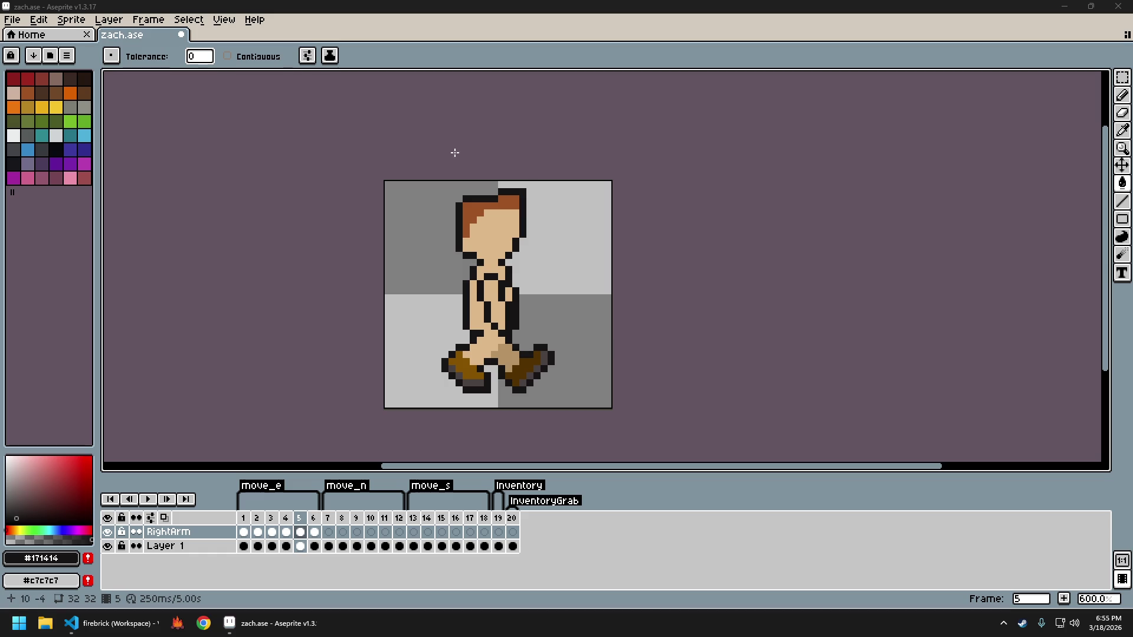
Save zach.ase and step back and forth through frames 3 to 8
{"action": "key", "text": "ctrl+s"}
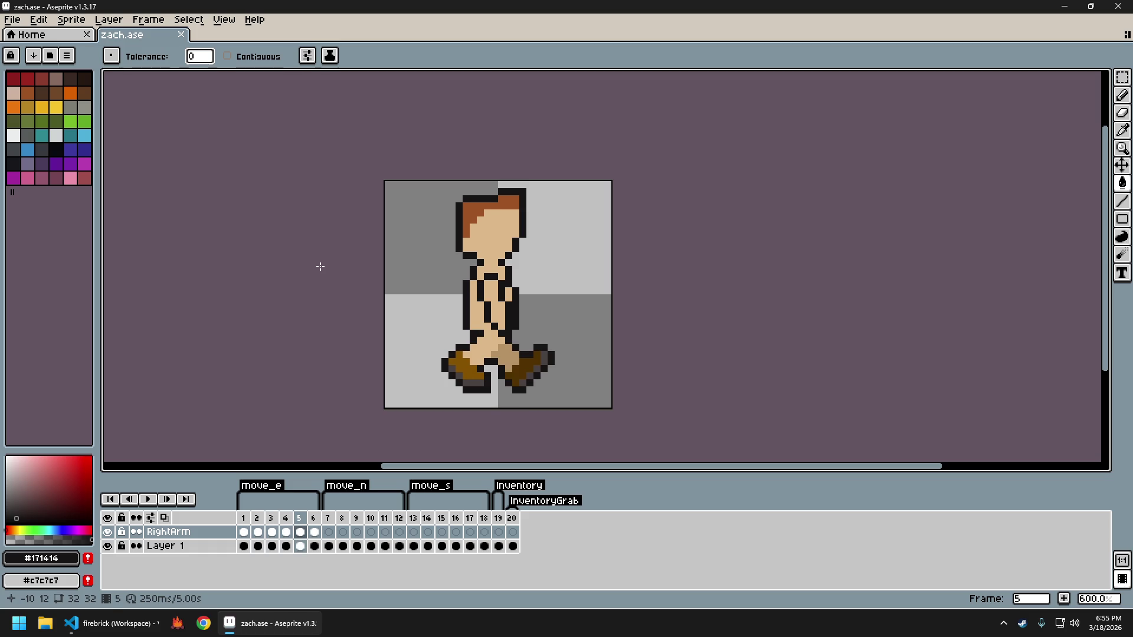
{"action": "key", "text": "Right"}
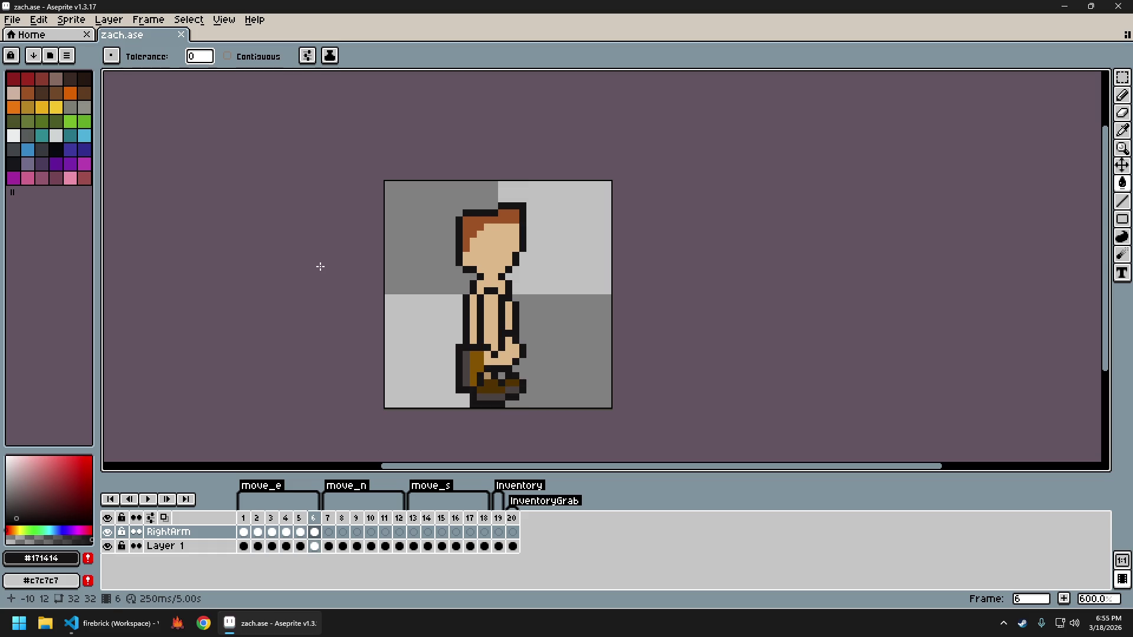
{"action": "key", "text": "Left"}
{"action": "key", "text": "Right"}
{"action": "key", "text": "Right"}
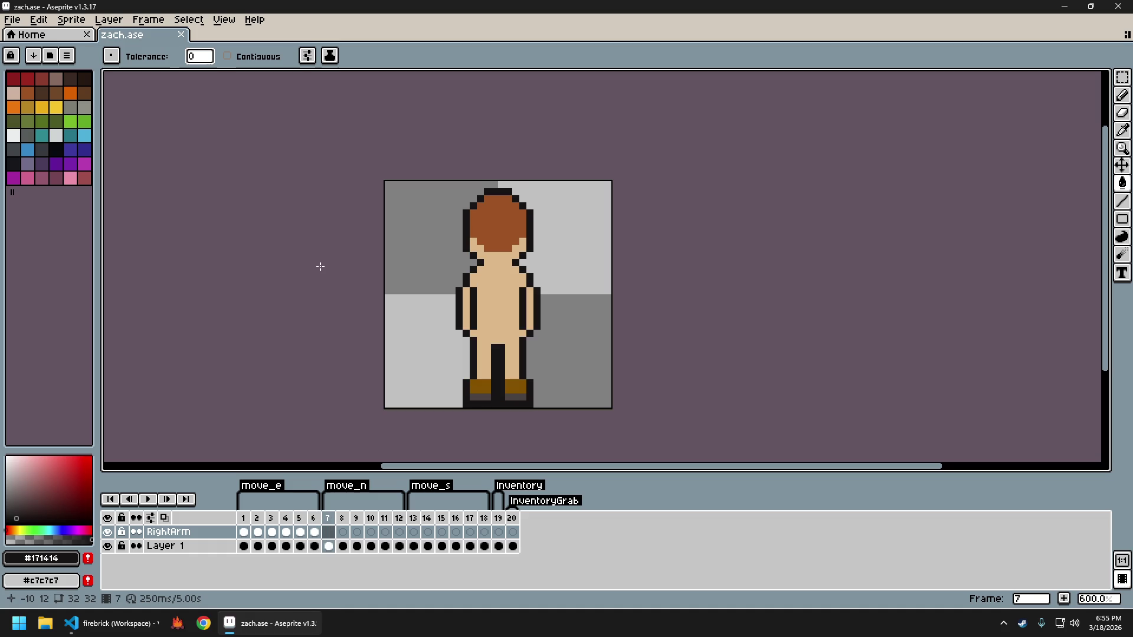
{"action": "key", "text": "Left"}
{"action": "key", "text": "Left"}
{"action": "key", "text": "Left"}
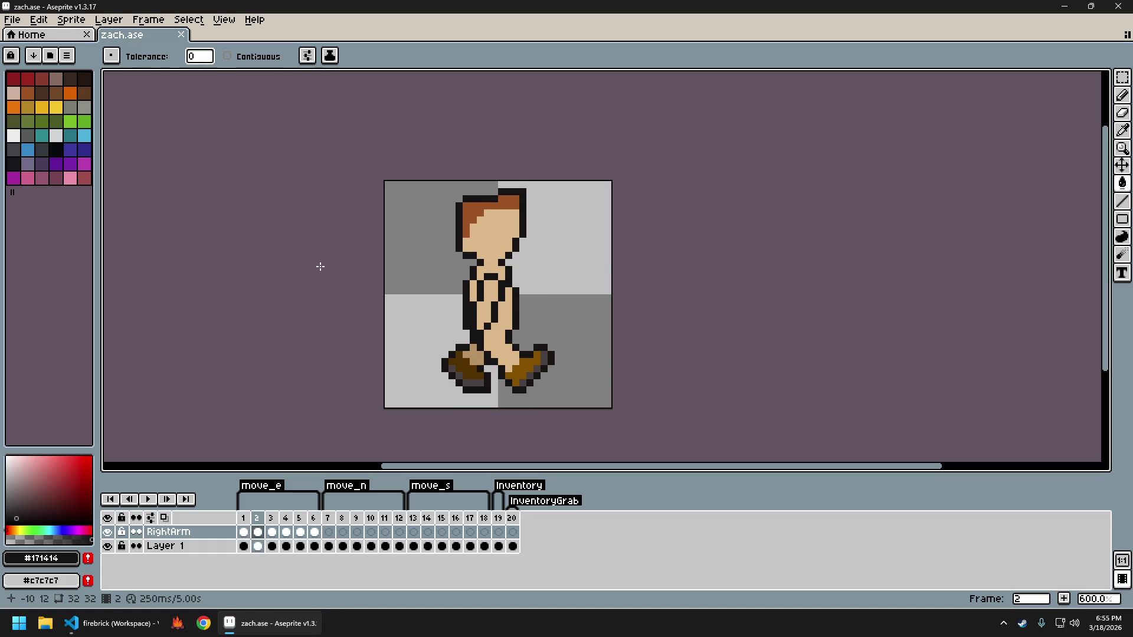
{"action": "key", "text": "Left"}
{"action": "key", "text": "Right"}
{"action": "key", "text": "Right"}
{"action": "key", "text": "Right"}
{"action": "key", "text": "Right"}
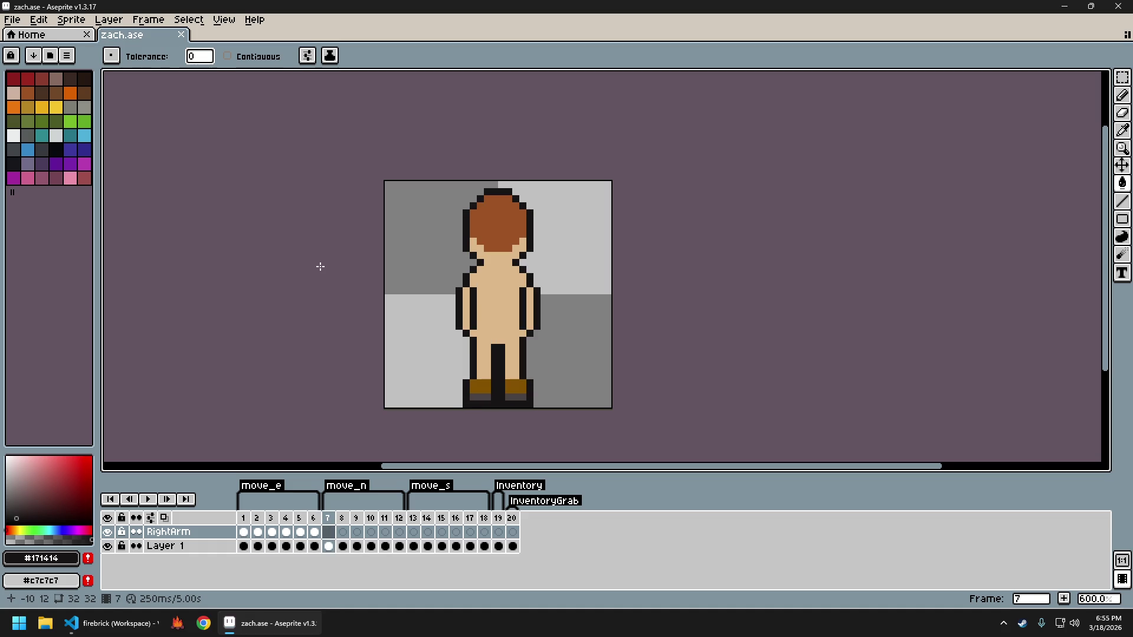
{"action": "key", "text": "Right"}
{"action": "key", "text": "Left"}
{"action": "key", "text": "Right"}
{"action": "scroll", "scroll_direction": "up", "scroll_amount": 3}
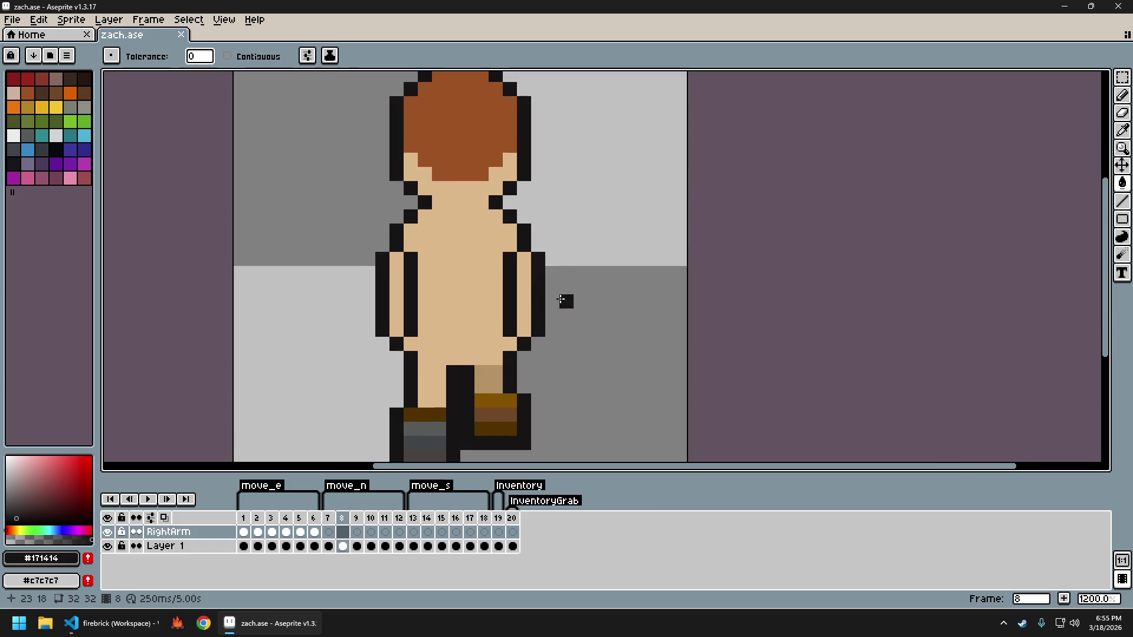
Paint a few pixels on the arm with the pencil, then undo the stray pixels
{"action": "scroll", "scroll_direction": "left", "scroll_amount": 3}
{"action": "key", "text": "i"}
{"action": "key", "text": "b"}
{"action": "left_click", "coordinate": [559, 309]}
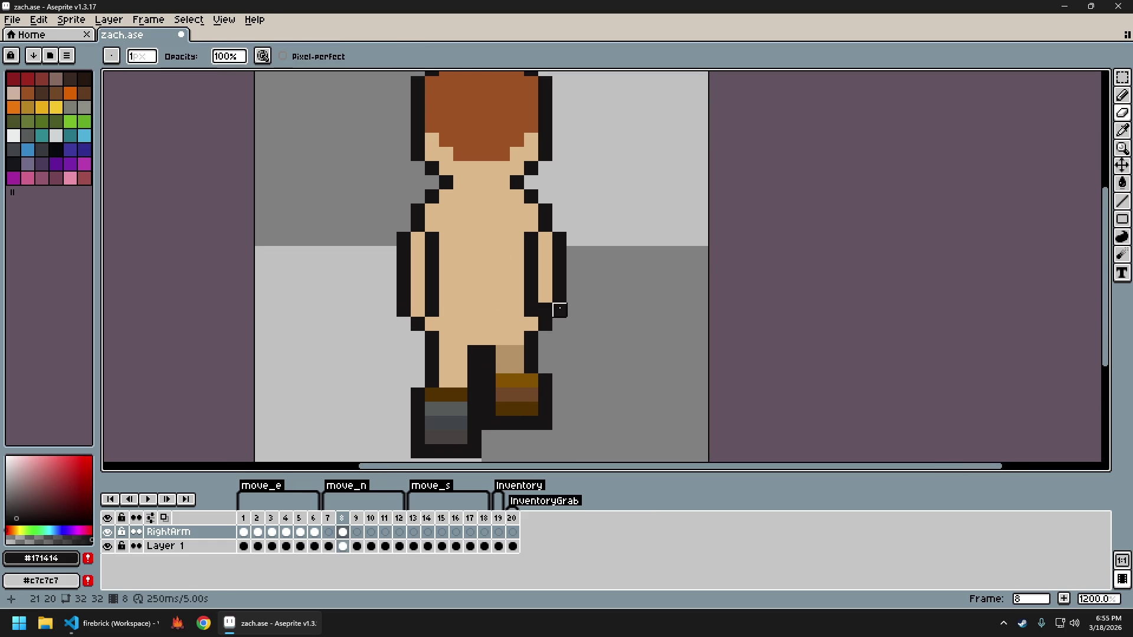
{"action": "key", "text": "ctrl+z"}
{"action": "key", "text": "ctrl+z"}
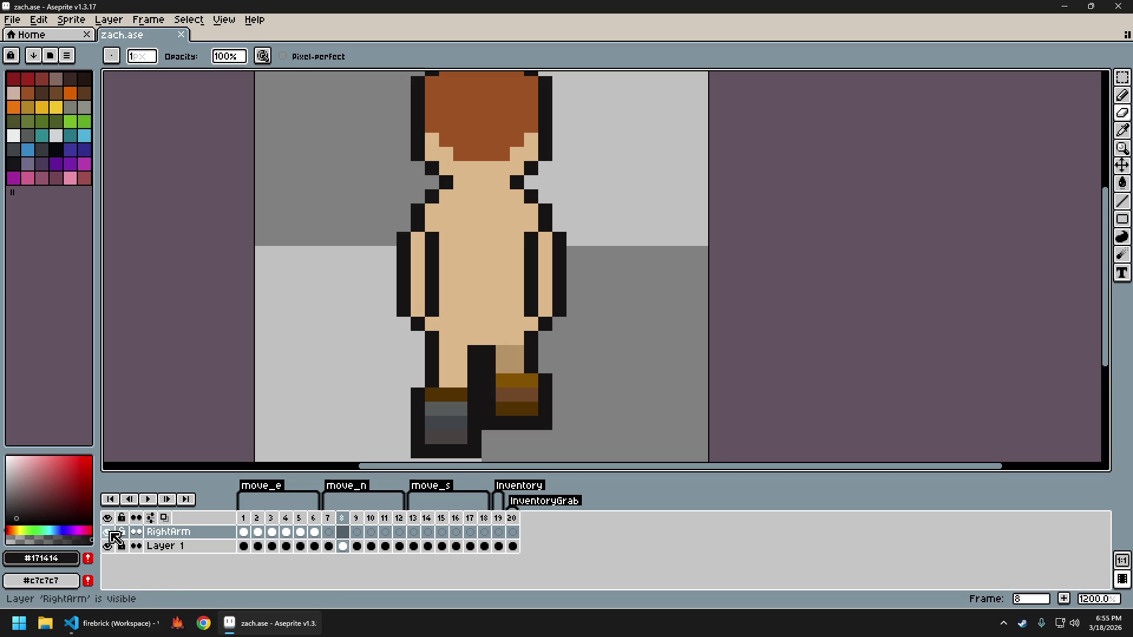
On Layer 1, add a black outline pixel at the arm's lower right
{"action": "scroll", "scroll_direction": "down", "scroll_amount": 3}
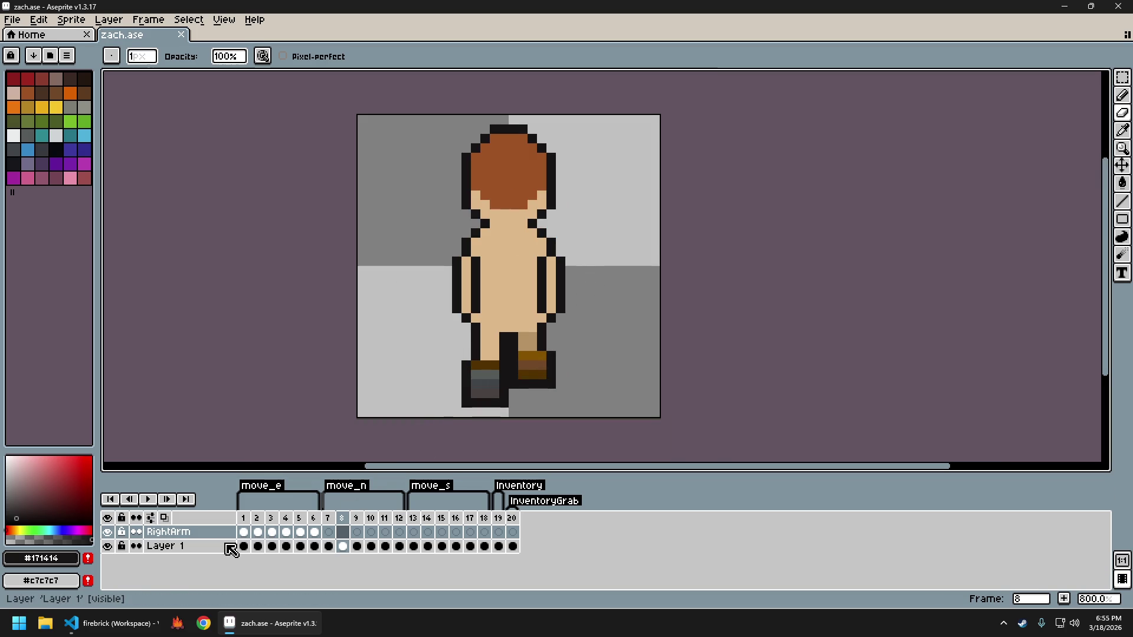
{"action": "left_click", "coordinate": [215, 545]}
{"action": "scroll", "scroll_direction": "up", "scroll_amount": 3}
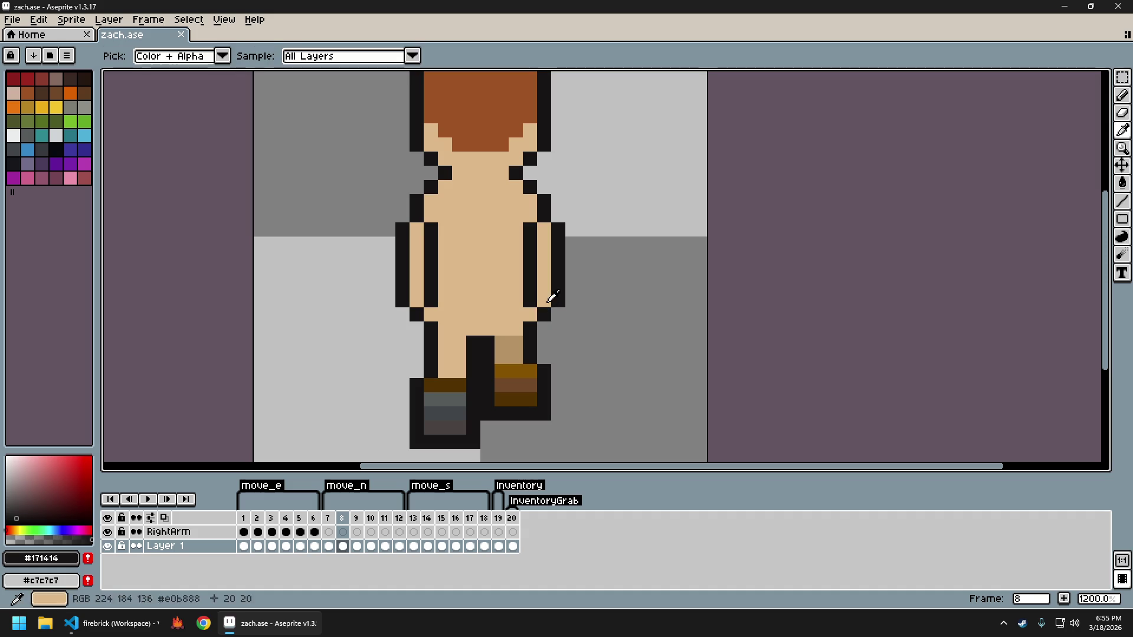
{"action": "left_click", "coordinate": [544, 300]}
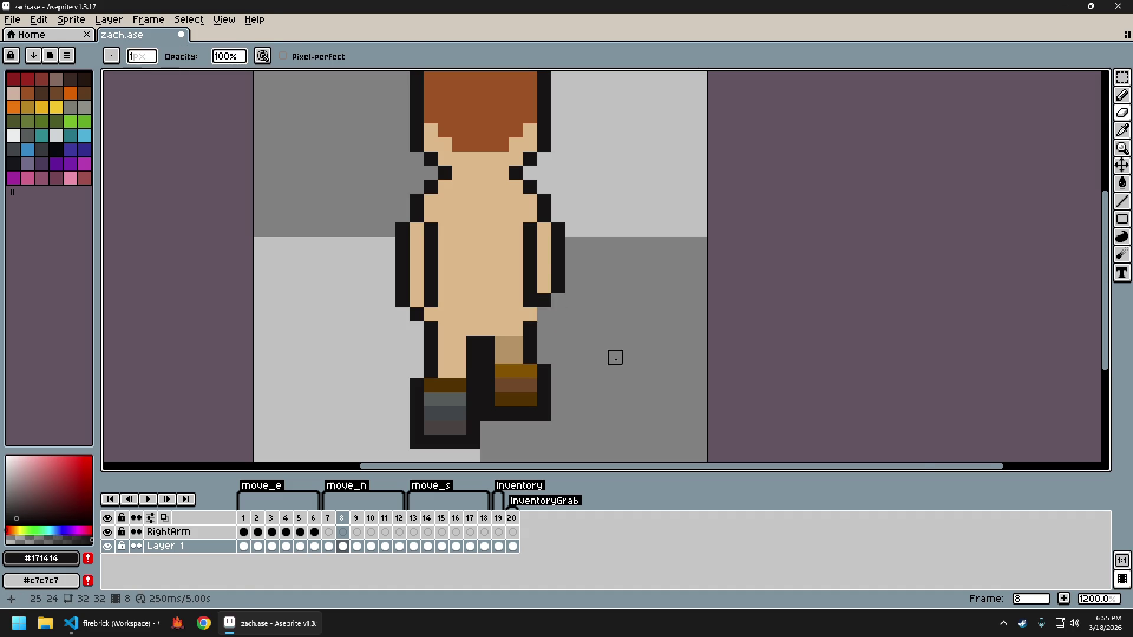
{"action": "scroll", "scroll_direction": "down", "scroll_amount": 3}
{"action": "scroll", "scroll_direction": "up", "scroll_amount": 3}
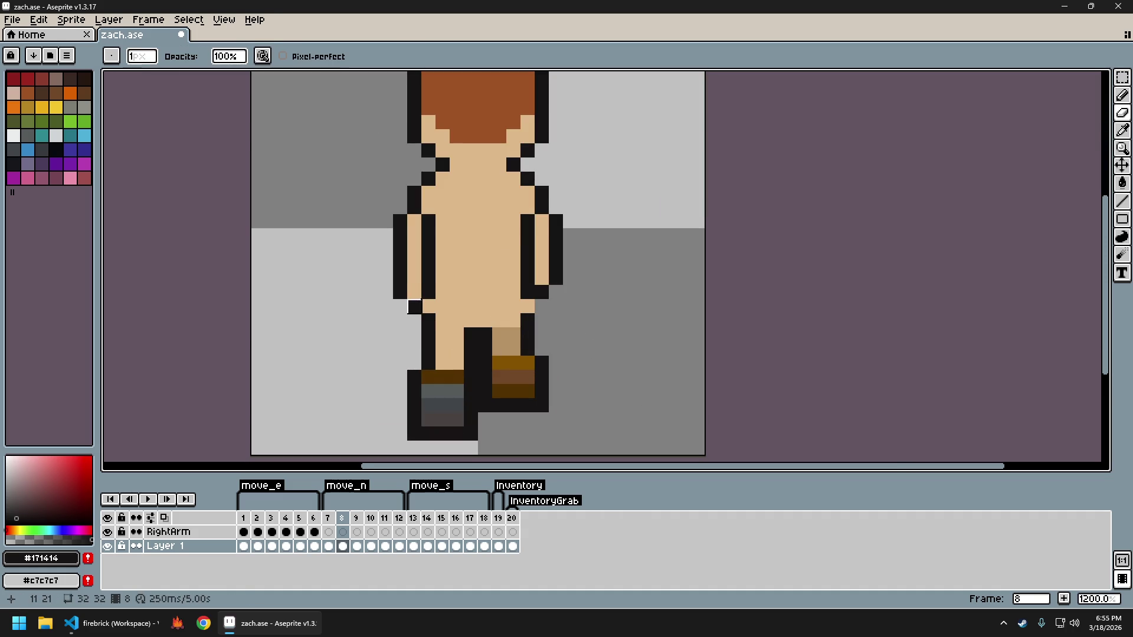
Erase the left arm's corner outline pixels and blacken skin pixels under both arms
{"action": "right_click", "coordinate": [414, 306]}
{"action": "right_click", "coordinate": [400, 292]}
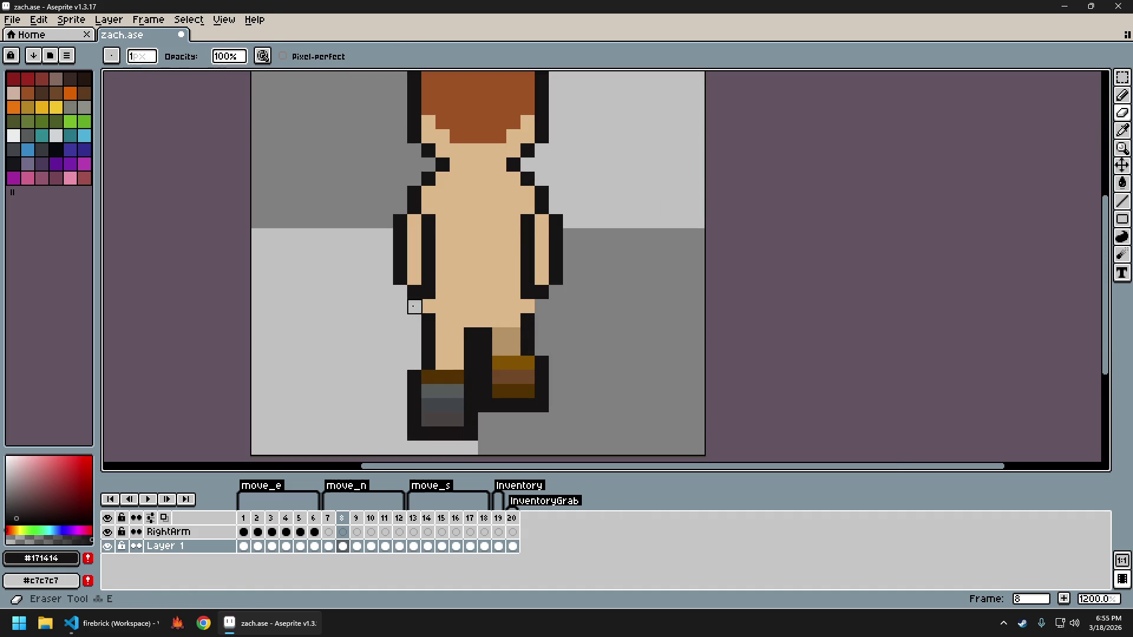
{"action": "left_click", "coordinate": [443, 292]}
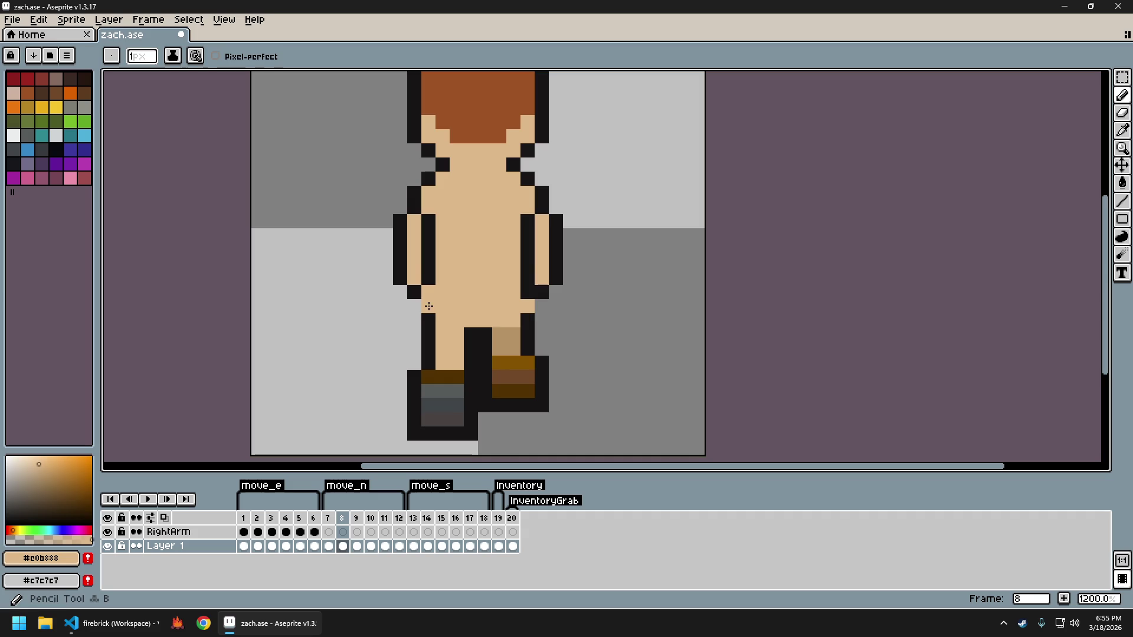
{"action": "left_click", "coordinate": [429, 320]}
{"action": "left_click", "coordinate": [428, 306]}
{"action": "left_click", "coordinate": [518, 319]}
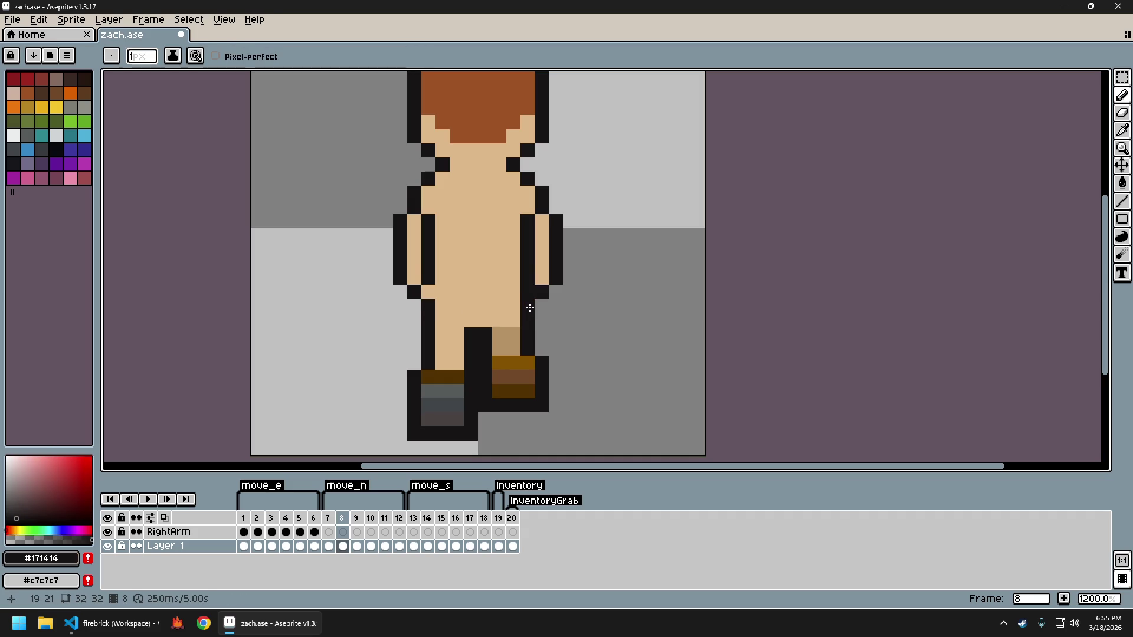
{"action": "scroll", "scroll_direction": "down", "scroll_amount": 3}
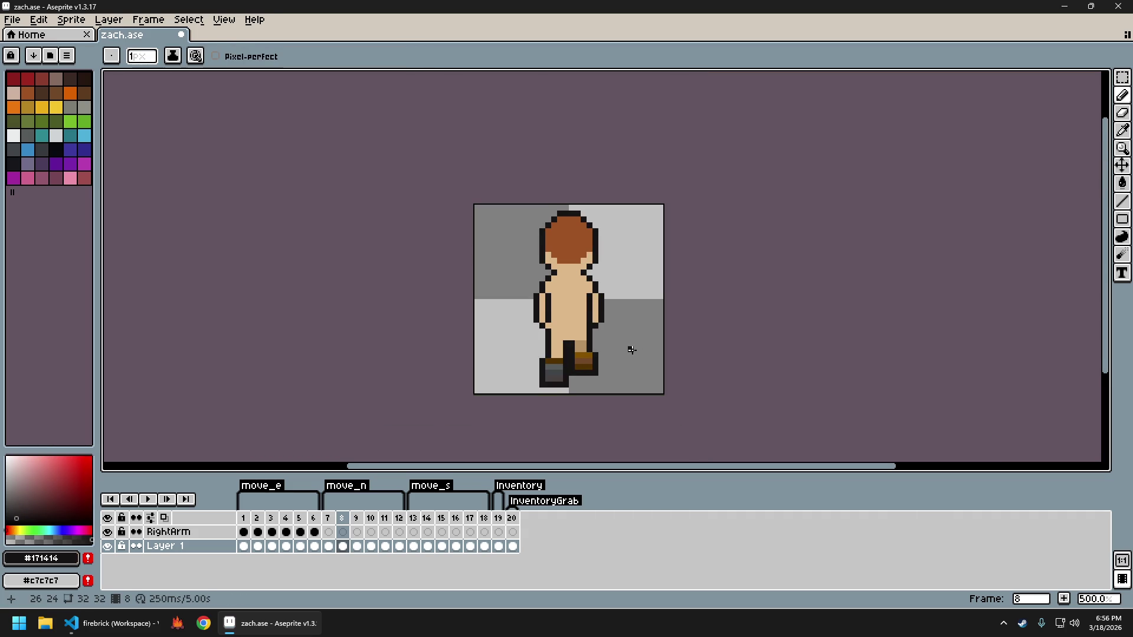
{"action": "scroll", "scroll_direction": "up", "scroll_amount": 3}
Flip between standing frame 7 and walking frame 8 to compare the arms
{"action": "key", "text": "Left"}
{"action": "key", "text": "Right"}
{"action": "key", "text": "Left"}
{"action": "key", "text": "Right"}
{"action": "key", "text": "Left"}
{"action": "key", "text": "Right"}
{"action": "key", "text": "Left"}
{"action": "key", "text": "Right"}
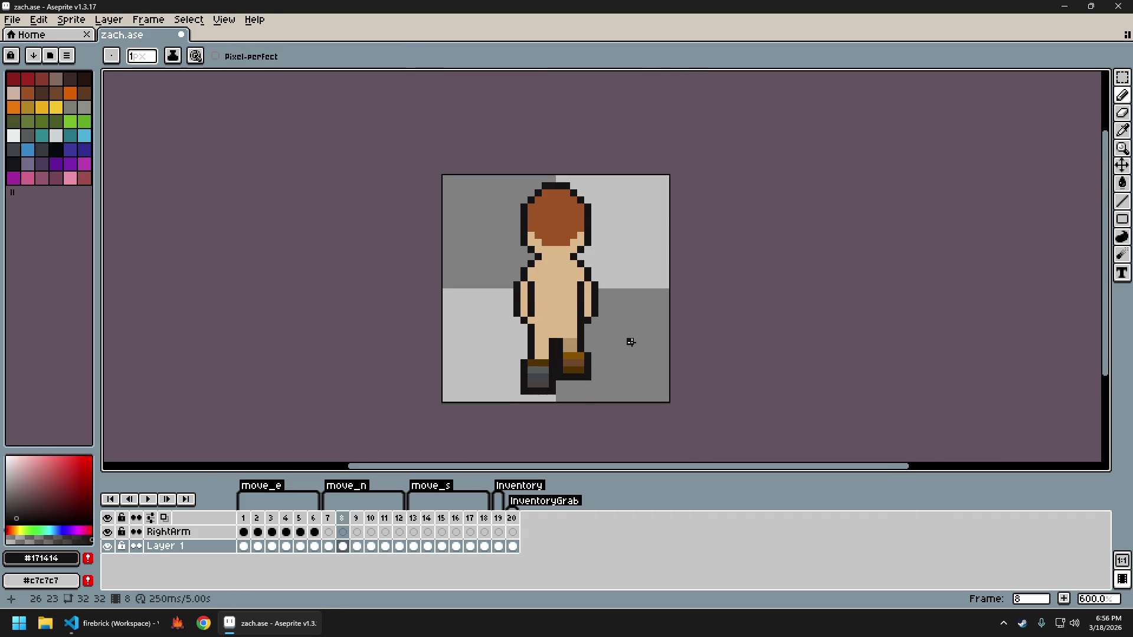
{"action": "key", "text": "Left"}
{"action": "scroll", "scroll_direction": "up", "scroll_amount": 3}
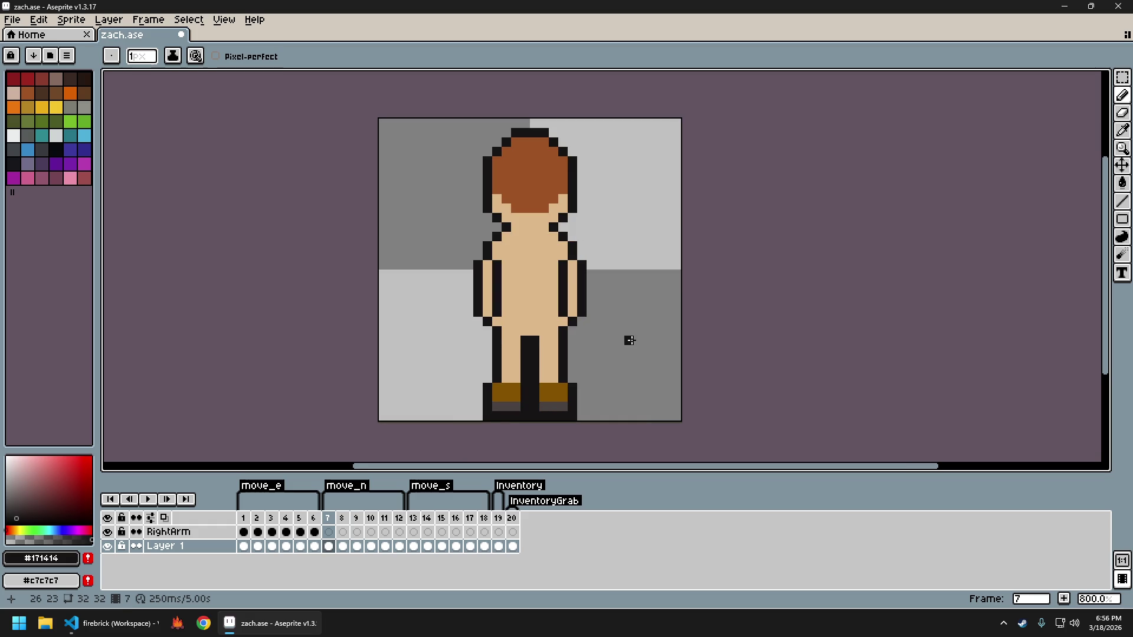
{"action": "scroll", "scroll_direction": "down", "scroll_amount": 3}
{"action": "key", "text": "Right"}
{"action": "key", "text": "Left"}
{"action": "key", "text": "Right"}
{"action": "key", "text": "Left"}
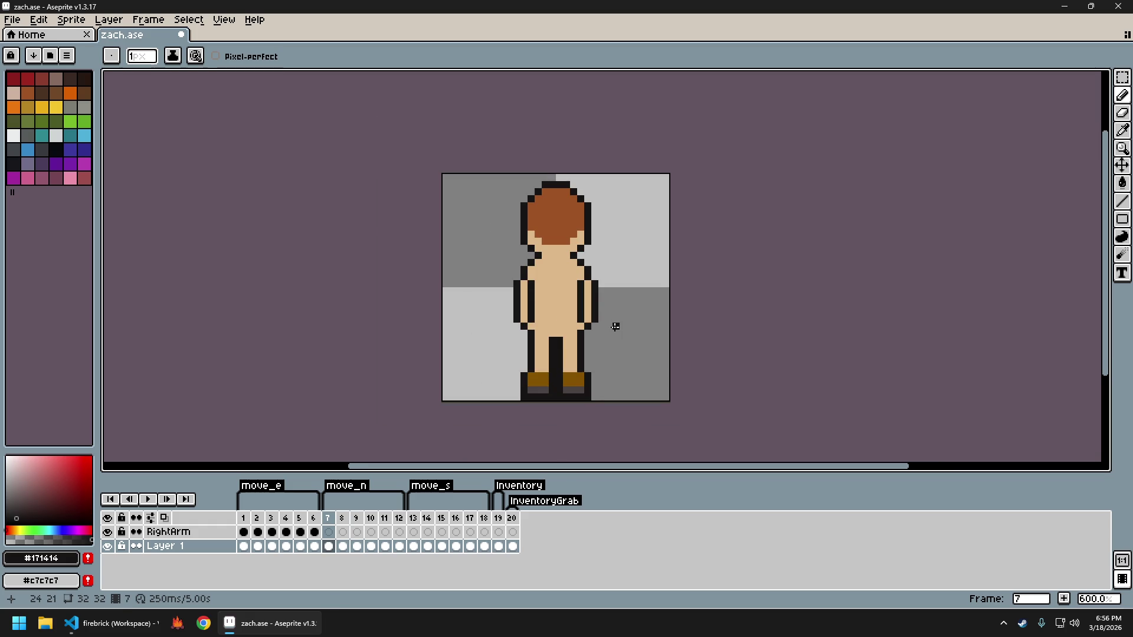
{"action": "key", "text": "Right"}
Pick the skin tone, recentre the sprite, and compare walk frames 7, 8 and 9
{"action": "scroll", "scroll_direction": "up", "scroll_amount": 3}
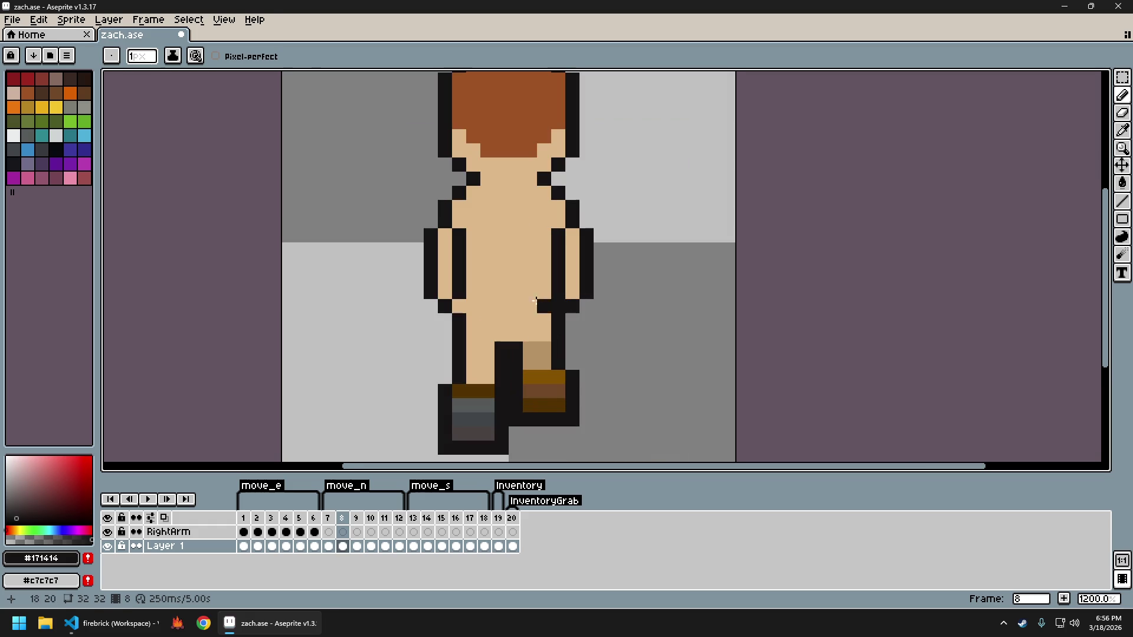
{"action": "left_click", "coordinate": [555, 303]}
{"action": "scroll", "scroll_direction": "down", "scroll_amount": 3}
{"action": "left_click_drag", "start_coordinate": [661, 331], "coordinate": [569, 334]}
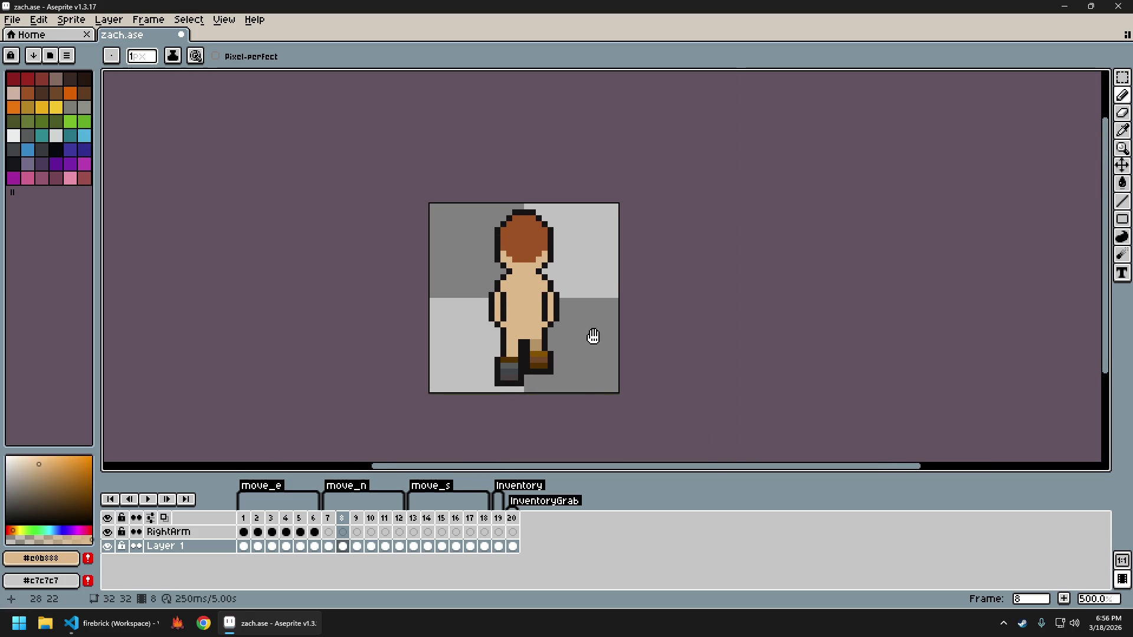
{"action": "key", "text": "Right"}
{"action": "key", "text": "Left"}
{"action": "key", "text": "Left"}
{"action": "key", "text": "Right"}
{"action": "key", "text": "Left"}
{"action": "key", "text": "Right"}
{"action": "key", "text": "Left"}
{"action": "key", "text": "Right"}
{"action": "key", "text": "Left"}
{"action": "key", "text": "Right"}
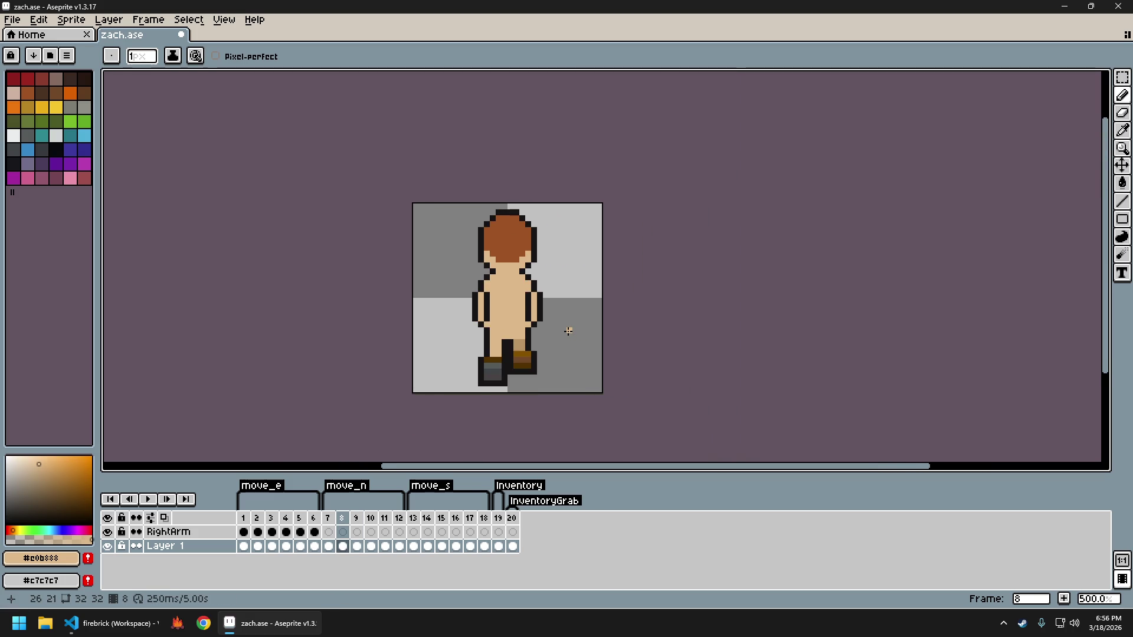
{"action": "key", "text": "Right"}
{"action": "key", "text": "Left"}
{"action": "key", "text": "Left"}
{"action": "key", "text": "Right"}
{"action": "key", "text": "Right"}
On frame 11, erase the stray left-arm outline pixel and fill the gap with skin colour
{"action": "key", "text": "Right"}
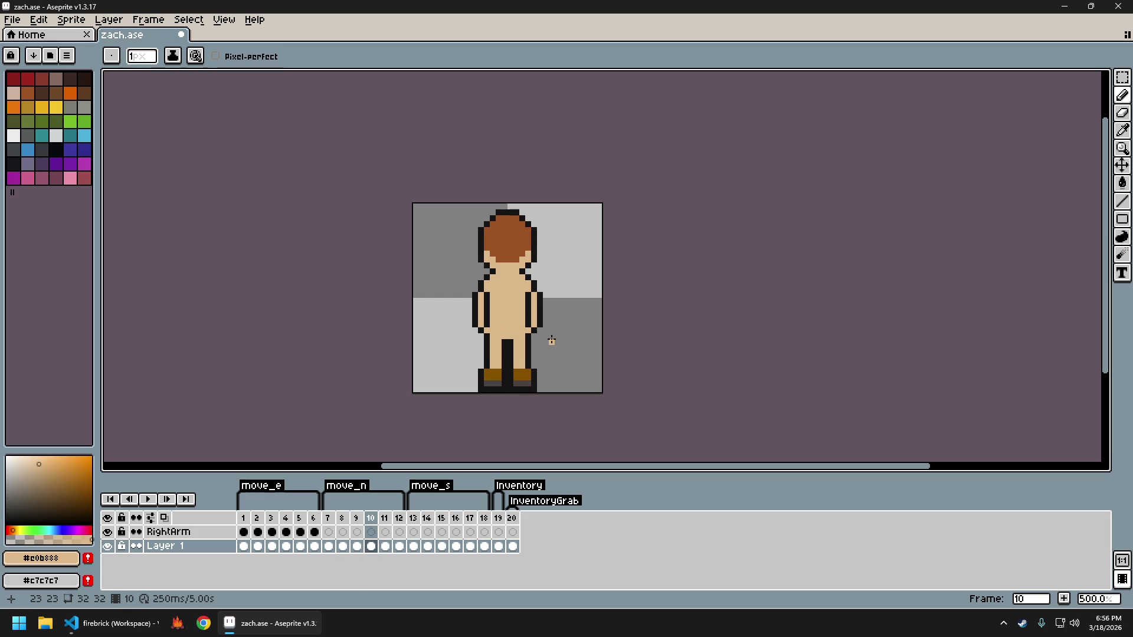
{"action": "key", "text": "Right"}
{"action": "scroll", "scroll_direction": "up", "scroll_amount": 3}
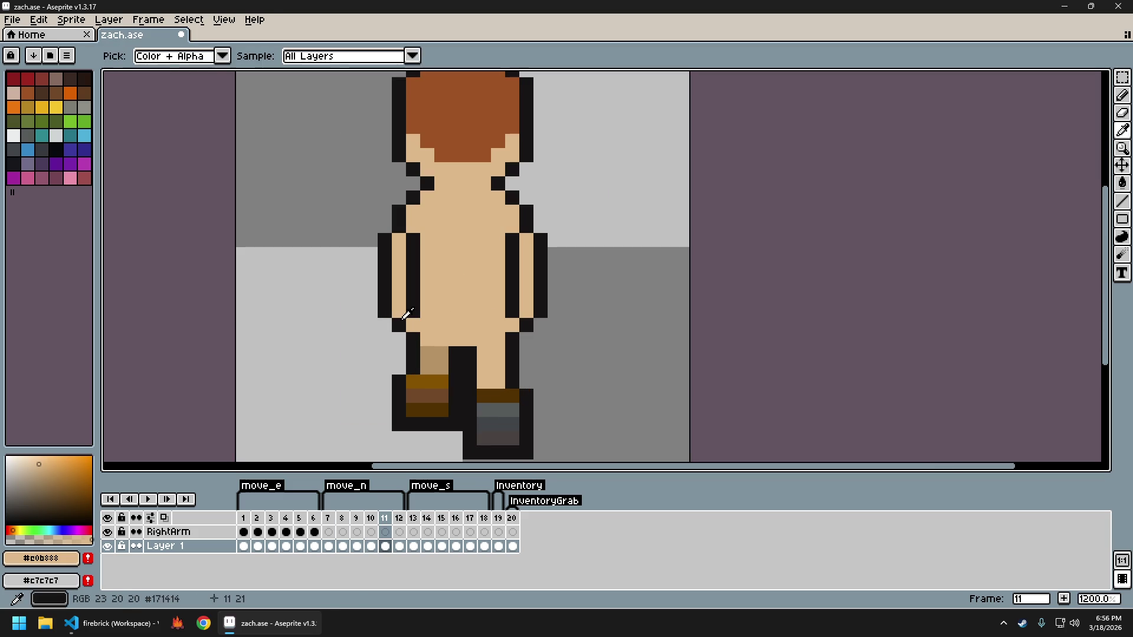
{"action": "left_click", "coordinate": [385, 312]}
{"action": "right_click", "coordinate": [385, 311]}
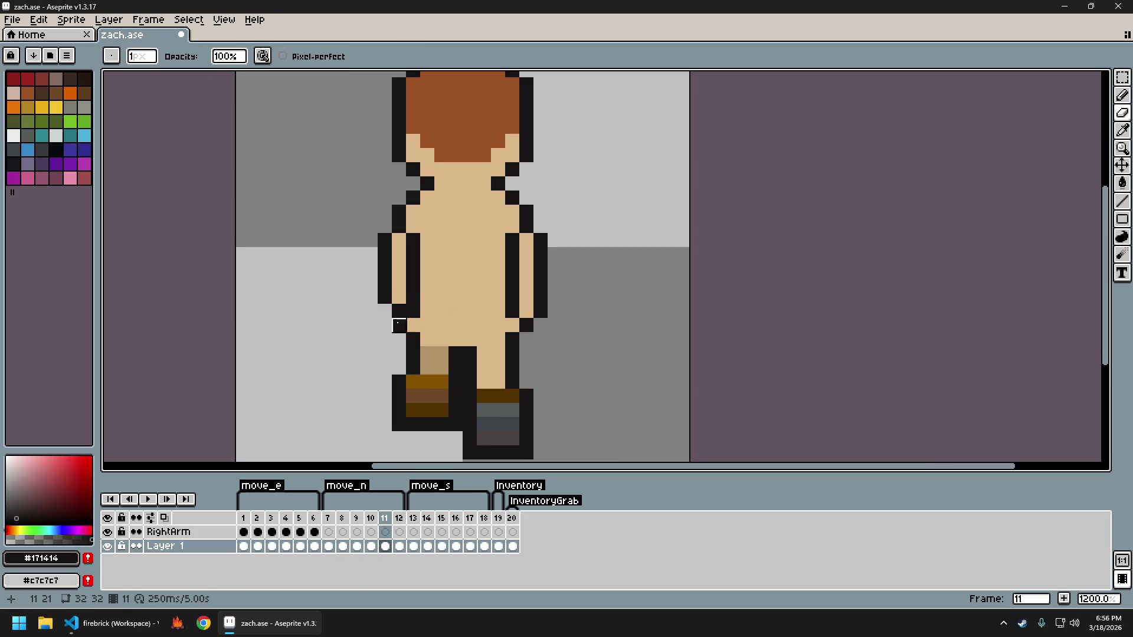
{"action": "left_click", "coordinate": [414, 327]}
{"action": "left_click", "coordinate": [414, 310]}
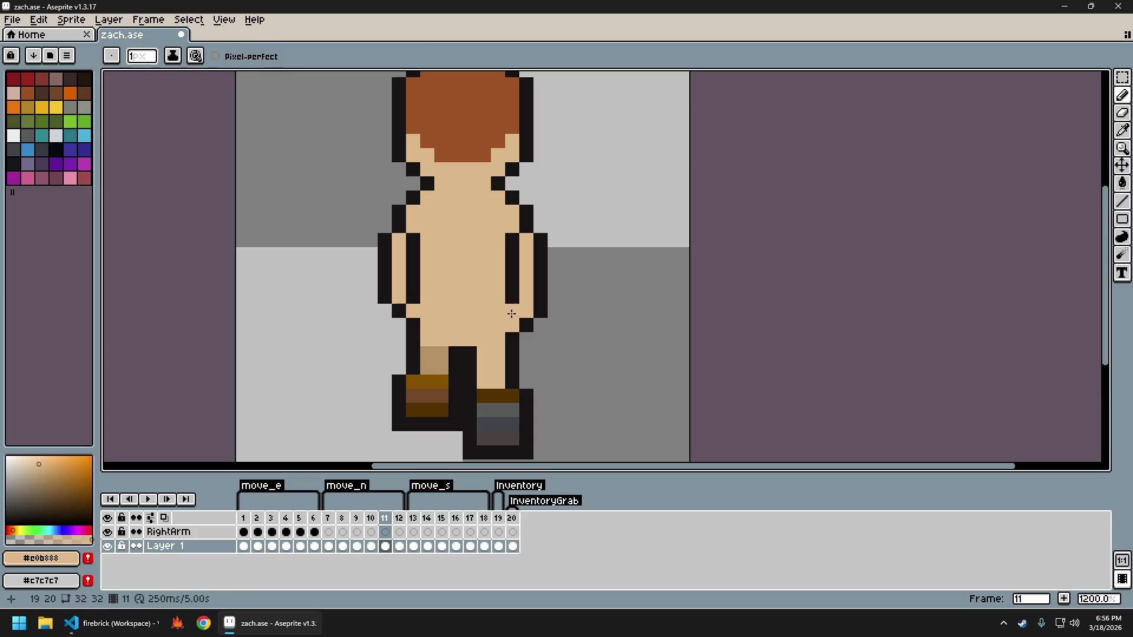
{"action": "left_click", "coordinate": [525, 312]}
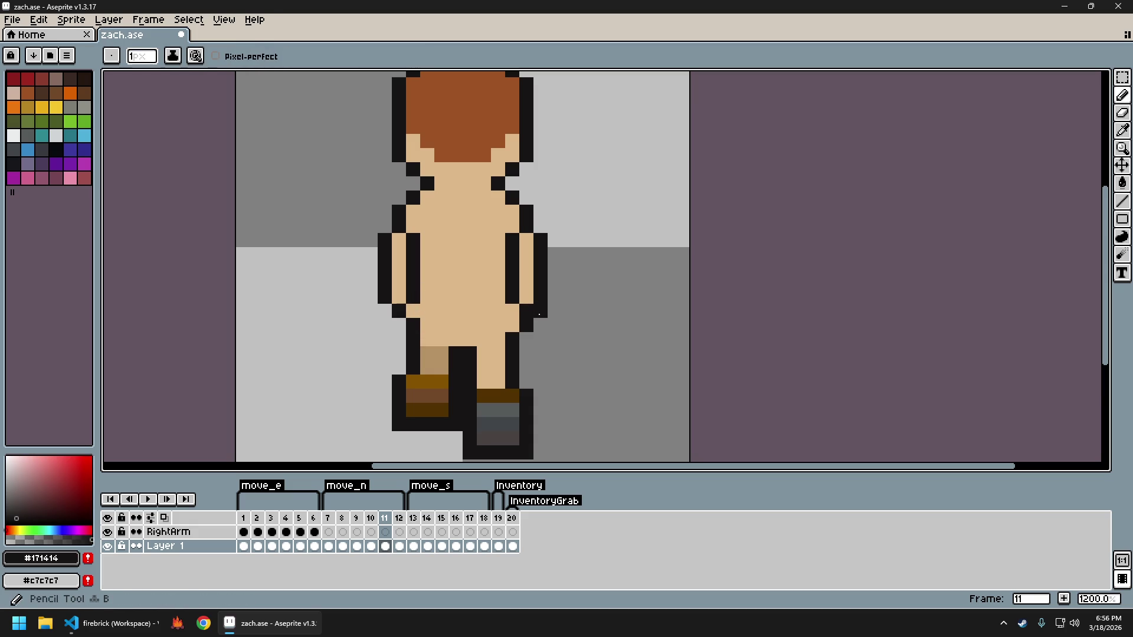
{"action": "scroll", "scroll_direction": "down", "scroll_amount": 3}
Step through the north walk frames, then play and stop the walk animation
{"action": "scroll", "scroll_direction": "down", "scroll_amount": 3}
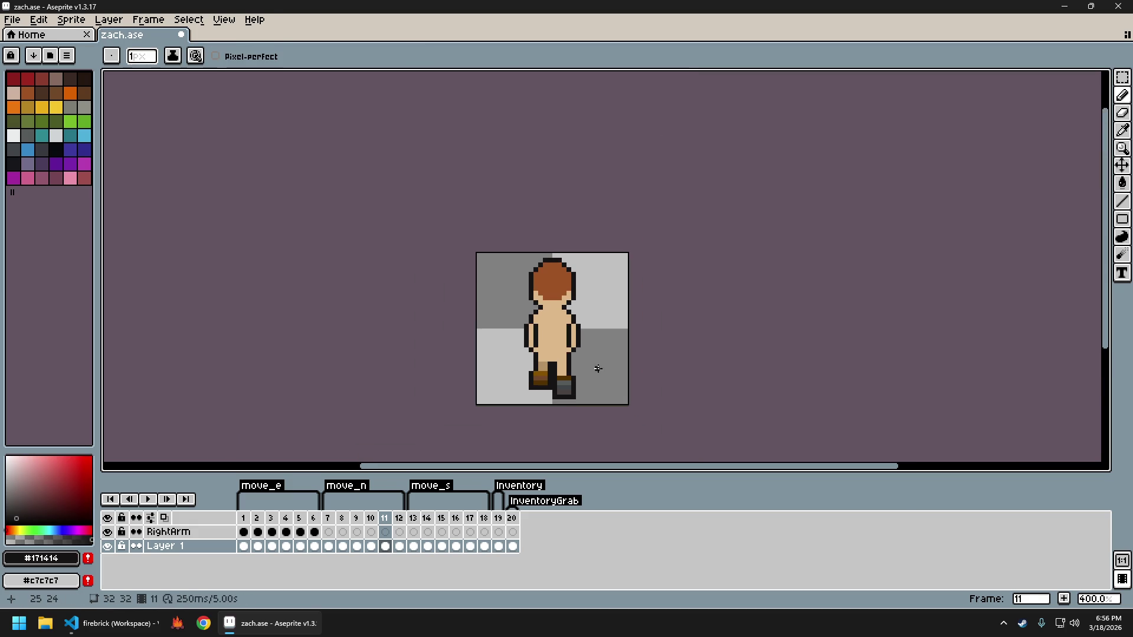
{"action": "key", "text": "Left"}
{"action": "key", "text": "Left"}
{"action": "key", "text": "Left"}
{"action": "key", "text": "Right"}
{"action": "key", "text": "Right"}
{"action": "key", "text": "Right"}
{"action": "key", "text": "Right"}
{"action": "key", "text": "Left"}
{"action": "key", "text": "Left"}
{"action": "key", "text": "Left"}
{"action": "key", "text": "Left"}
{"action": "key", "text": "Right"}
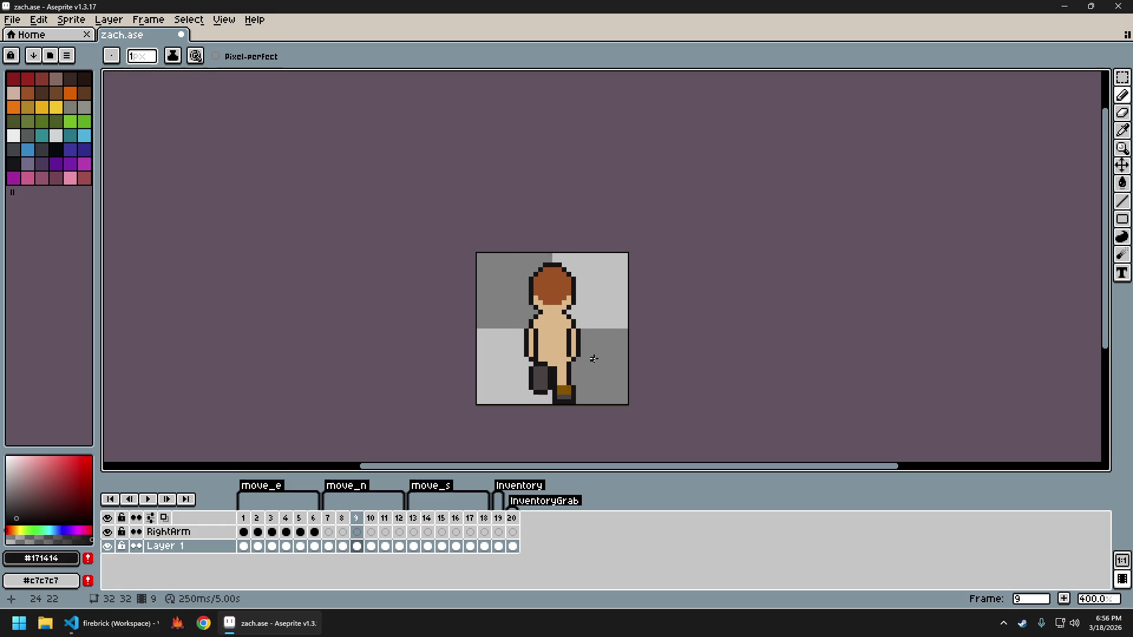
{"action": "key", "text": "Return"}
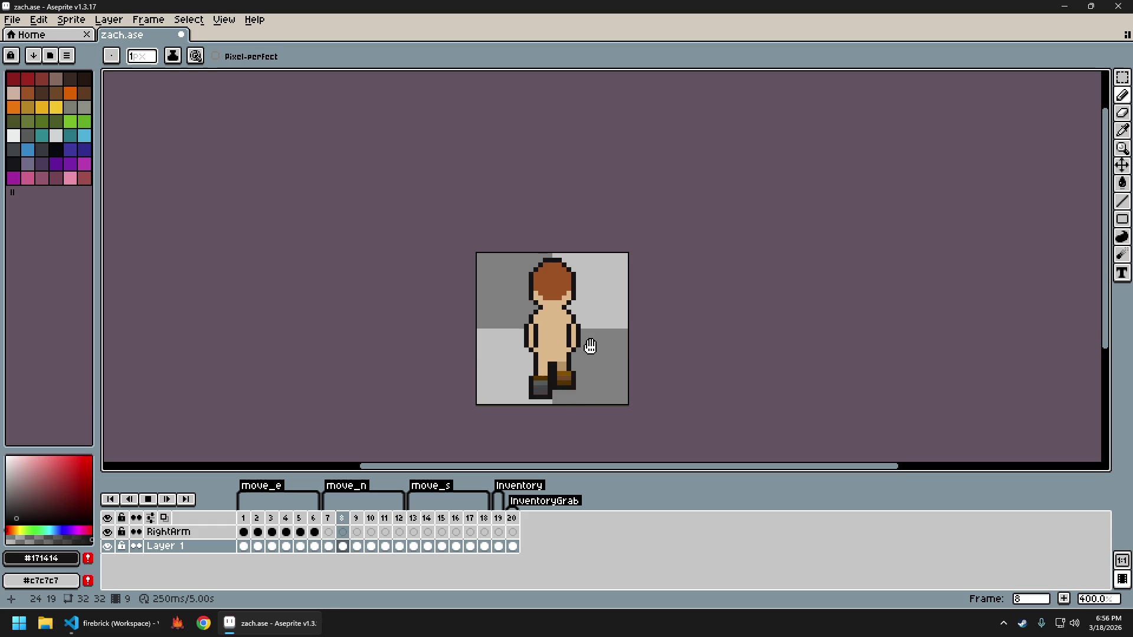
{"action": "key", "text": "Return"}
Go to standing frame 7, zoom in, and sample the skin and black outline colours
{"action": "key", "text": "Left"}
{"action": "key", "text": "Right"}
{"action": "scroll", "scroll_direction": "up", "scroll_amount": 3}
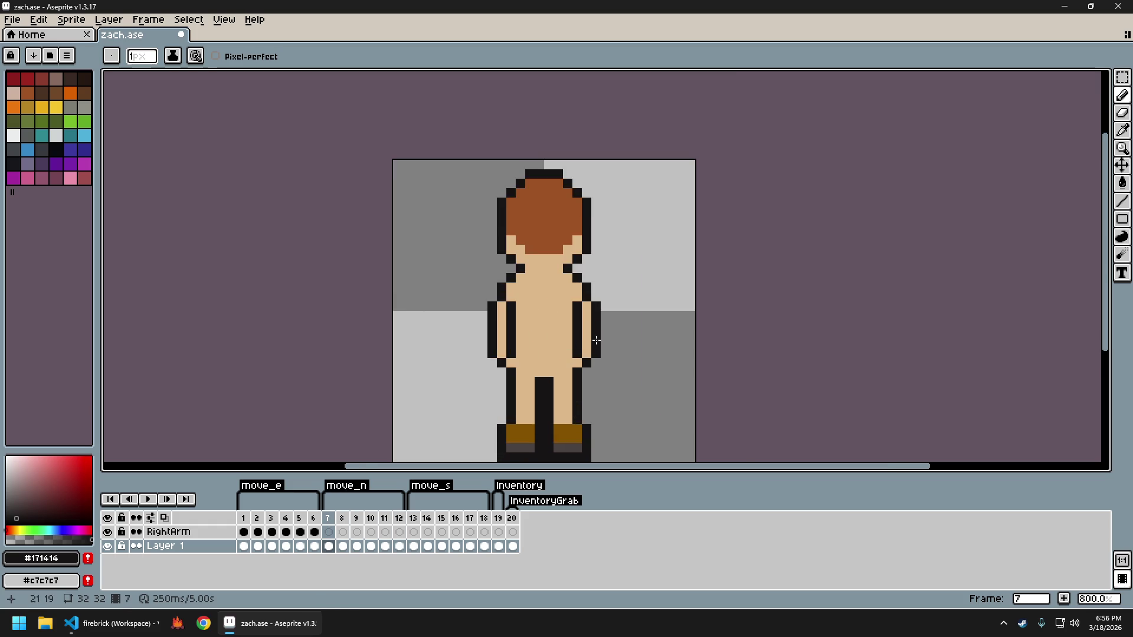
{"action": "scroll", "scroll_direction": "up", "scroll_amount": 3}
{"action": "key", "text": "i"}
{"action": "left_click", "coordinate": [483, 367]}
{"action": "key", "text": "b"}
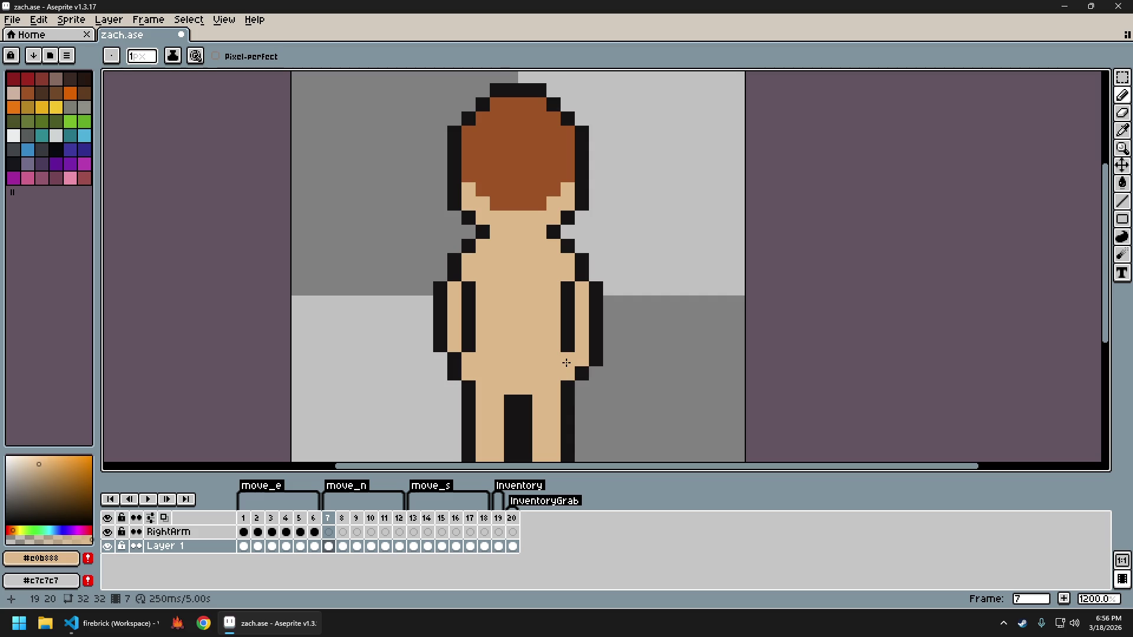
{"action": "key", "text": "i"}
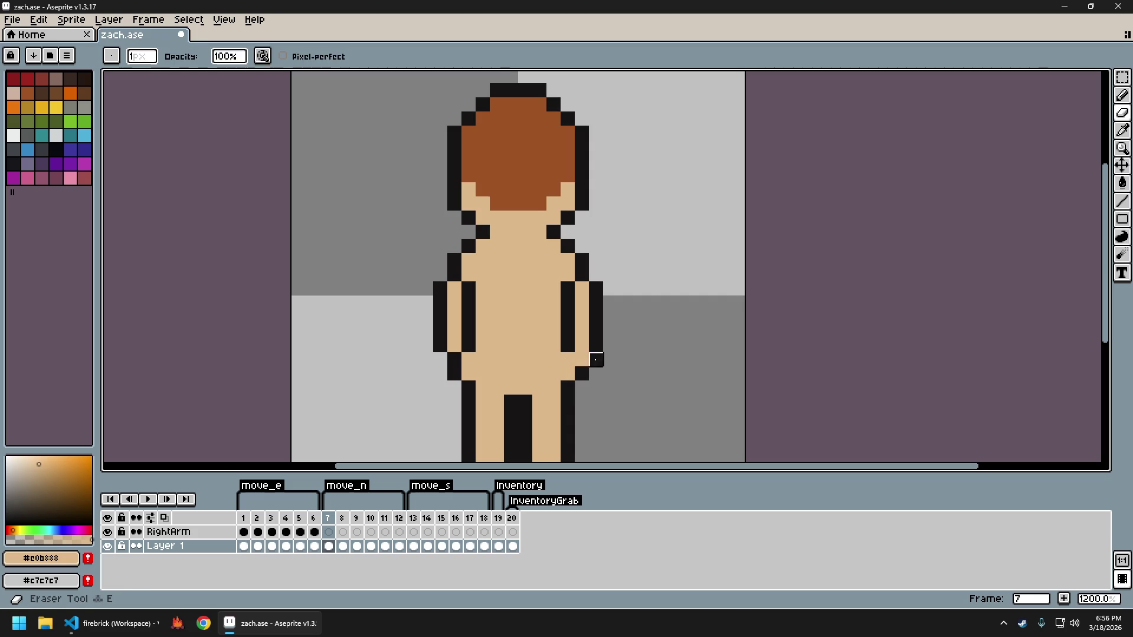
{"action": "left_click", "coordinate": [597, 334]}
{"action": "key", "text": "b"}
{"action": "scroll", "scroll_direction": "down", "scroll_amount": 3}
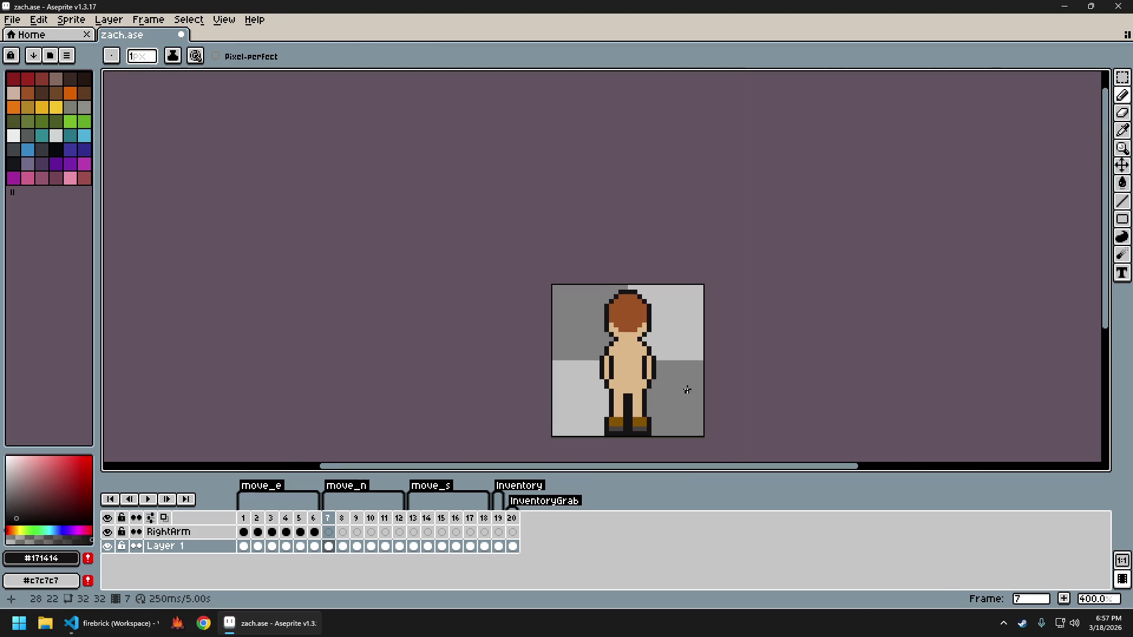
Compare standing frame 7 with walking frame 8 and undo the stray pencil stroke
{"action": "key", "text": "Left"}
{"action": "key", "text": "Right"}
{"action": "key", "text": "Right"}
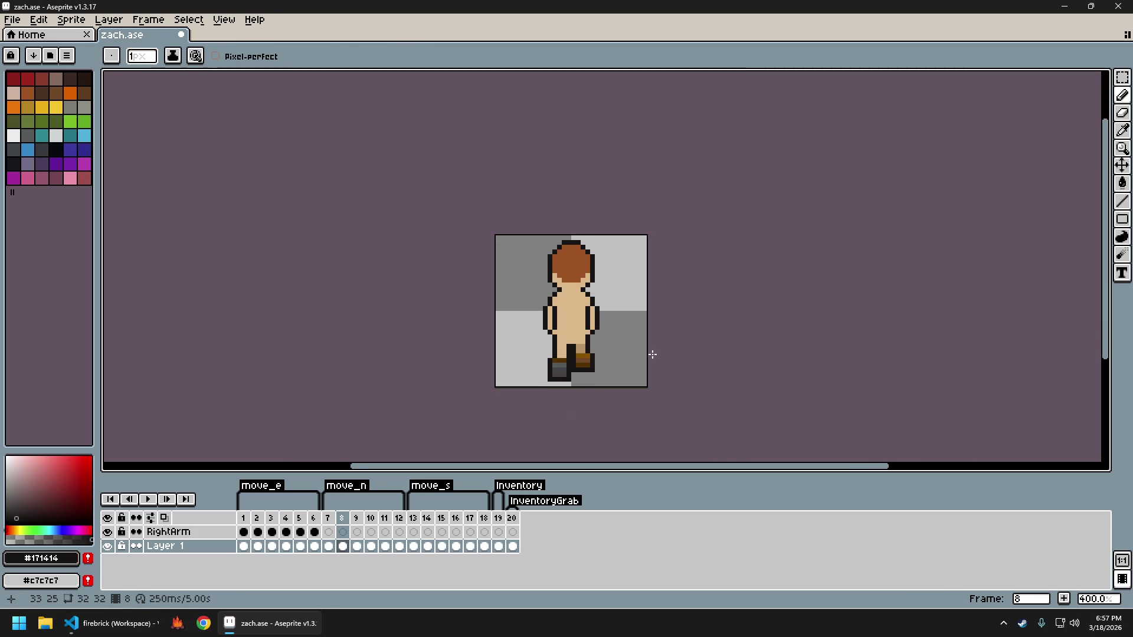
{"action": "key", "text": "Left"}
{"action": "key", "text": "Right"}
{"action": "key", "text": "Left"}
{"action": "key", "text": "Right"}
{"action": "key", "text": "Left"}
{"action": "key", "text": "Right"}
{"action": "key", "text": "Left"}
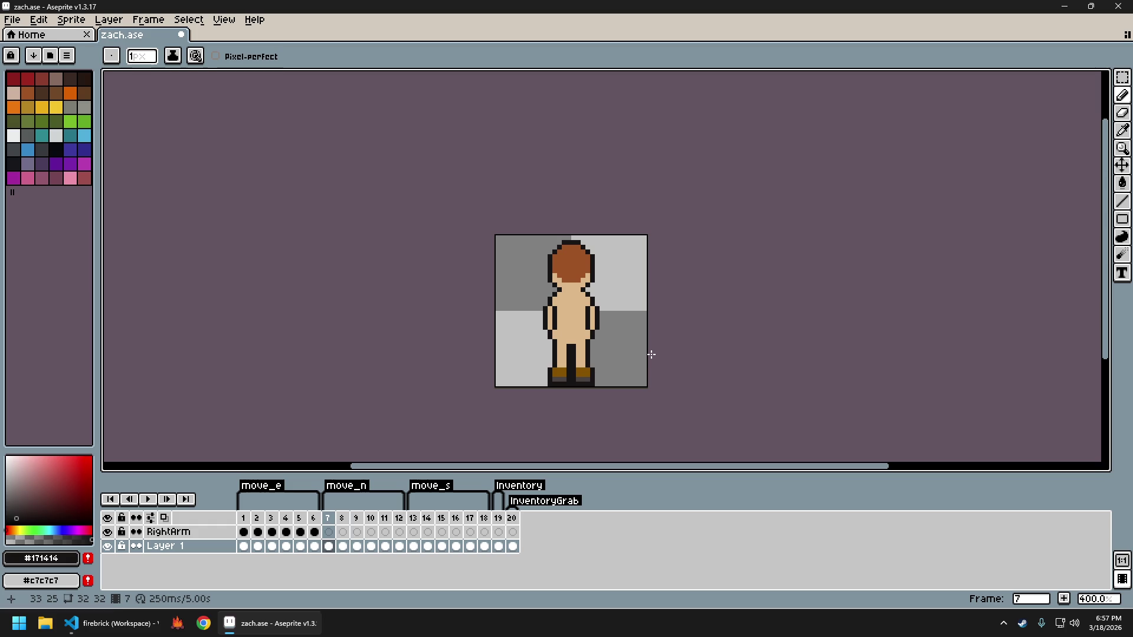
{"action": "key", "text": "Right"}
{"action": "key", "text": "Left"}
{"action": "key", "text": "ctrl+z"}
{"action": "key", "text": "ctrl+z"}
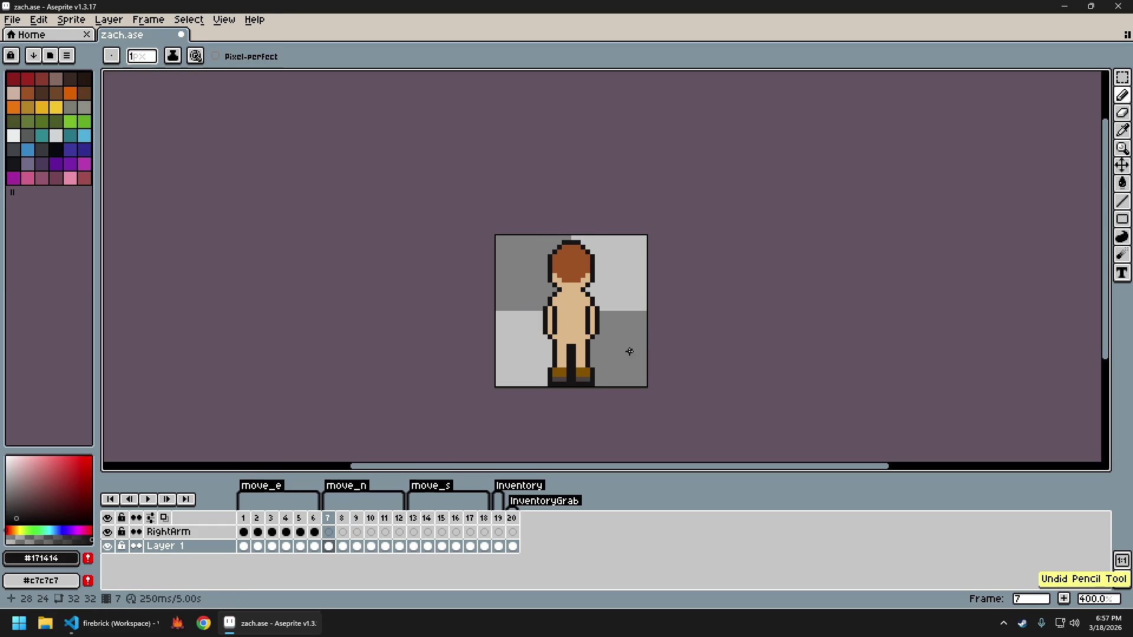
On frame 8, raise the left arm outline, fill the torso gap with skin, and trim the right arm
{"action": "key", "text": "Right"}
{"action": "scroll", "scroll_direction": "up", "scroll_amount": 3}
{"action": "key", "text": "alt"}
{"action": "left_click", "coordinate": [509, 303]}
{"action": "right_click", "coordinate": [494, 304]}
{"action": "left_click", "coordinate": [531, 302]}
{"action": "left_click", "coordinate": [523, 304]}
{"action": "left_click", "coordinate": [622, 304]}
{"action": "key", "text": "e"}
{"action": "left_click", "coordinate": [651, 304]}
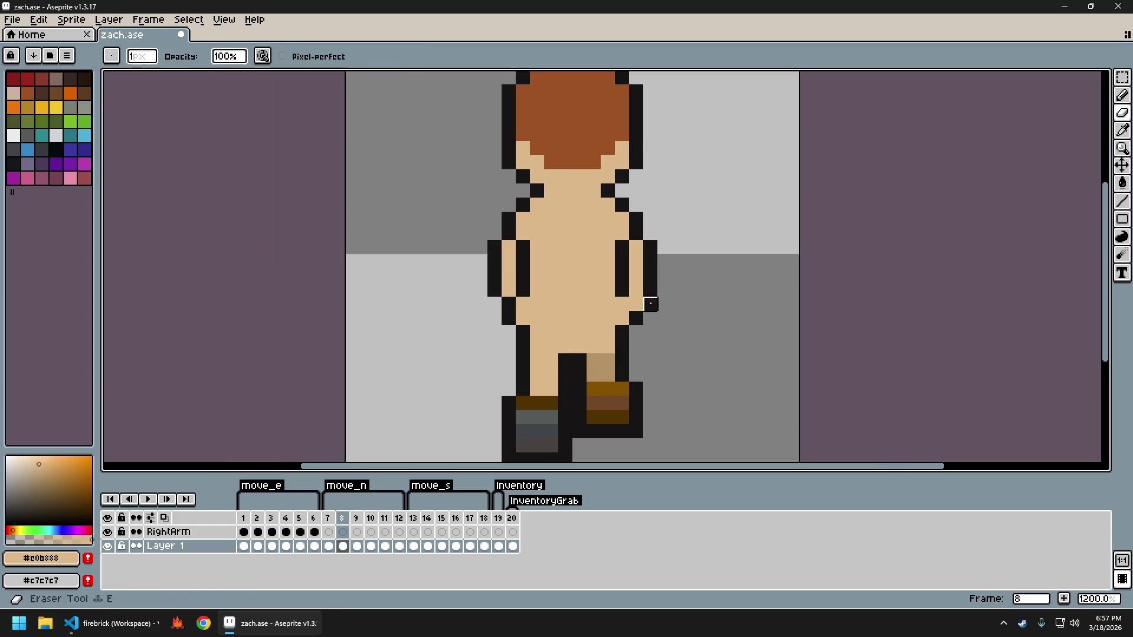
{"action": "left_click", "coordinate": [641, 316]}
{"action": "scroll", "scroll_direction": "down", "scroll_amount": 3}
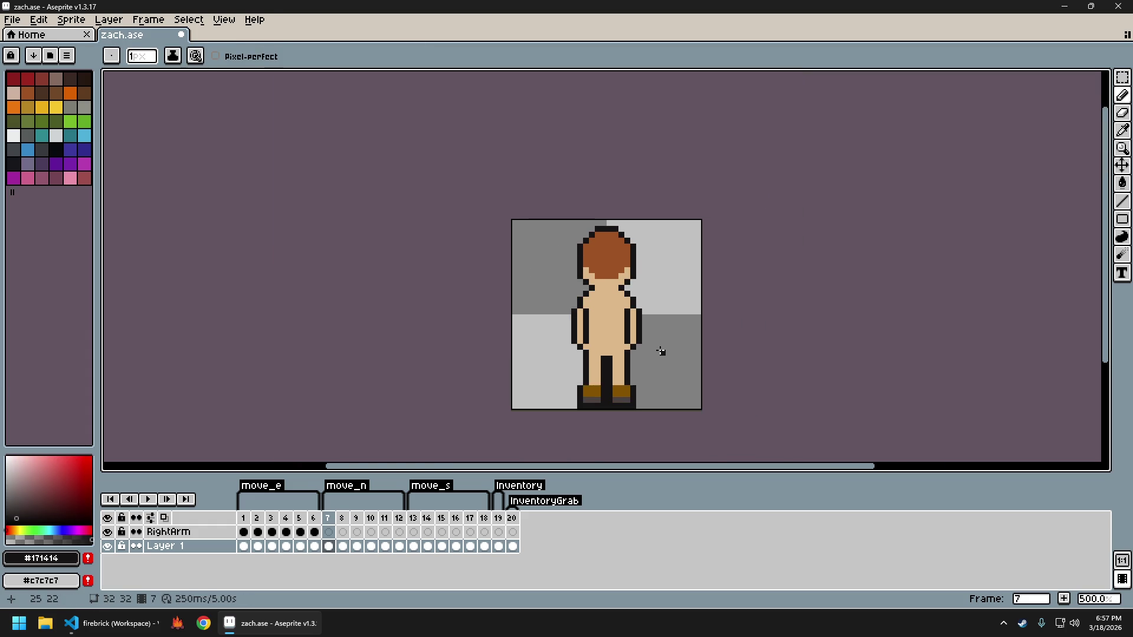
Flip between frames 7 and 8 to check the repaired arm outlines
{"action": "key", "text": "Left"}
{"action": "key", "text": "Right"}
{"action": "key", "text": "Left"}
{"action": "key", "text": "Right"}
{"action": "scroll", "scroll_direction": "down", "scroll_amount": 3}
{"action": "scroll", "scroll_direction": "up", "scroll_amount": 3}
Advance to a later walk frame and add a skin pixel beside the right arm
{"action": "key", "text": "Left"}
{"action": "key", "text": "Right"}
{"action": "key", "text": "Right"}
{"action": "scroll", "scroll_direction": "up", "scroll_amount": 3}
{"action": "scroll", "scroll_direction": "up", "scroll_amount": 3}
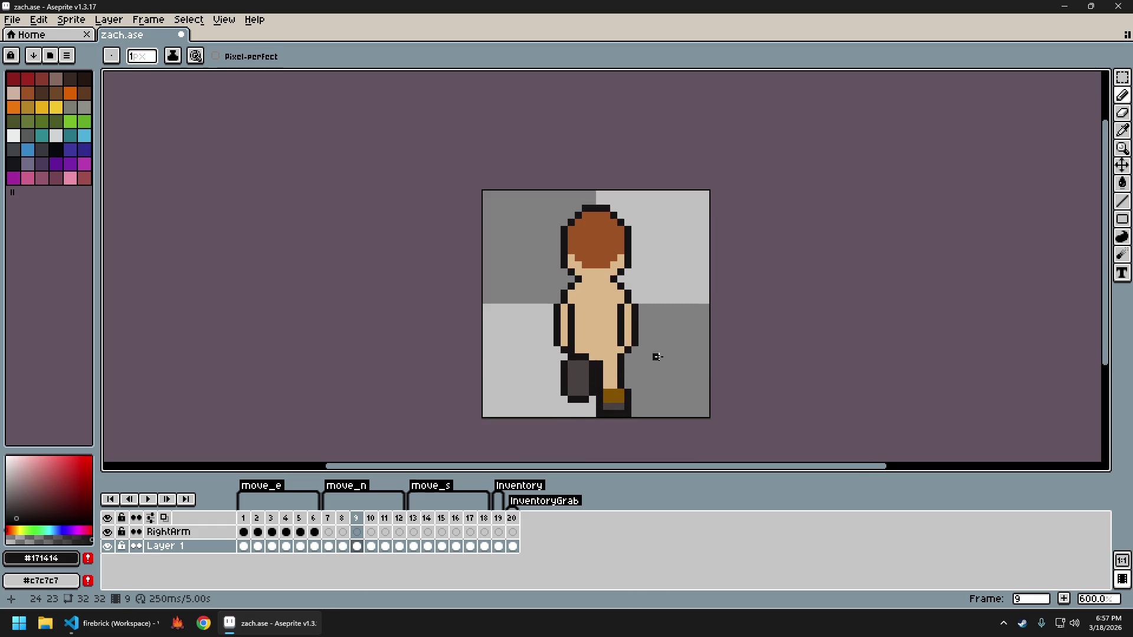
{"action": "key", "text": "Right"}
{"action": "key", "text": "Right"}
{"action": "scroll", "scroll_direction": "up", "scroll_amount": 3}
{"action": "left_click", "coordinate": [545, 322]}
{"action": "key", "text": "b"}
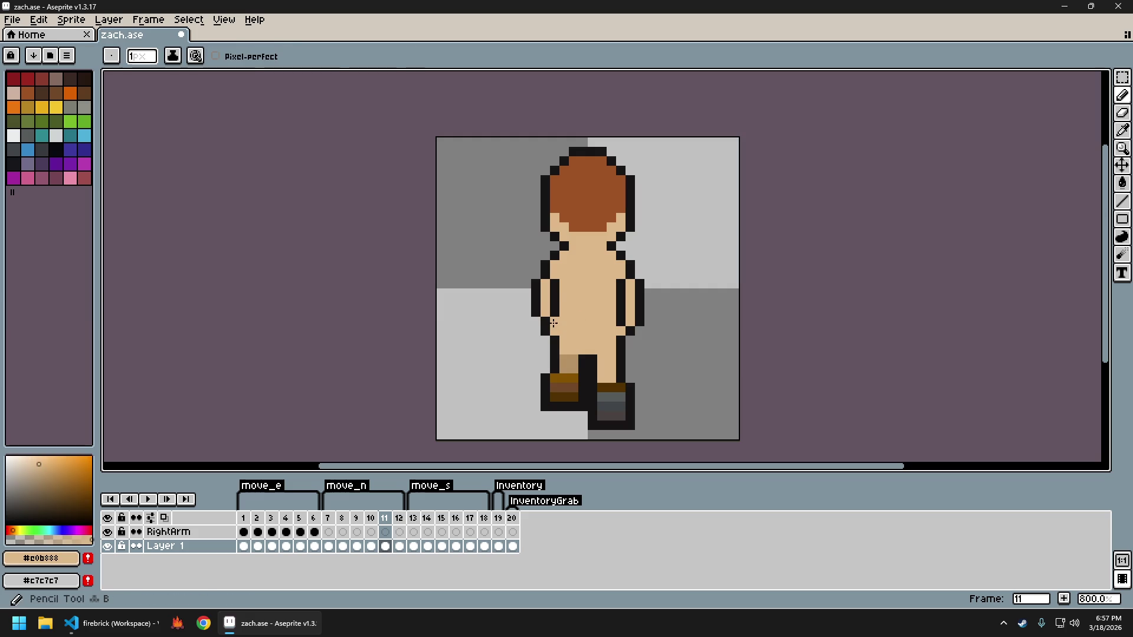
{"action": "left_click", "coordinate": [639, 330]}
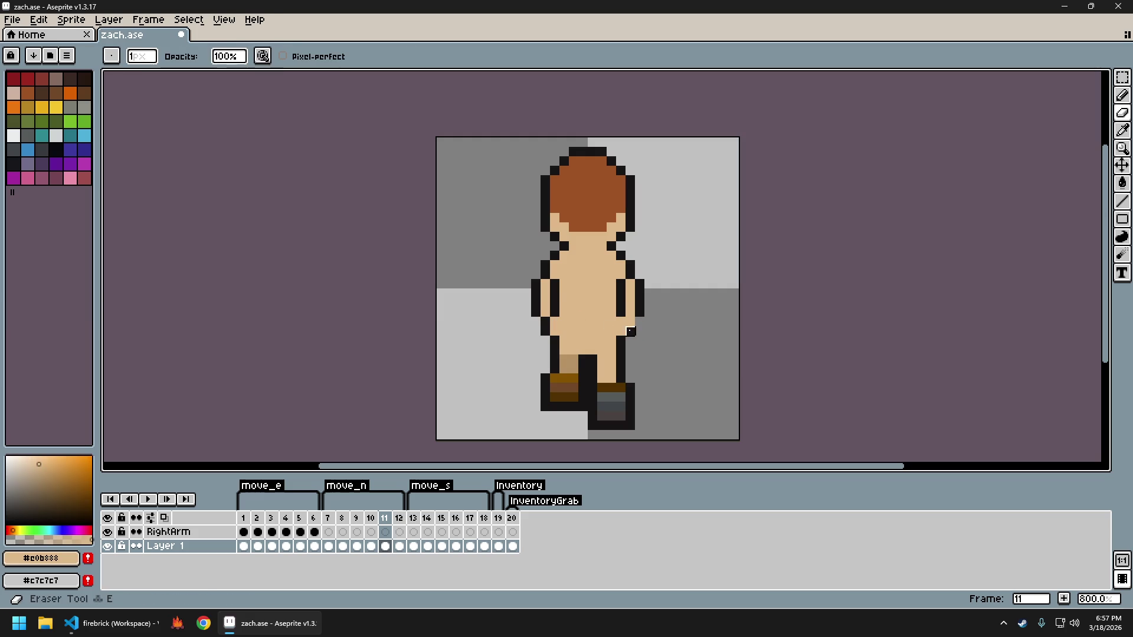
{"action": "left_click", "coordinate": [630, 322]}
{"action": "scroll", "scroll_direction": "down", "scroll_amount": 3}
{"action": "left_click_drag", "start_coordinate": [702, 359], "coordinate": [636, 351]}
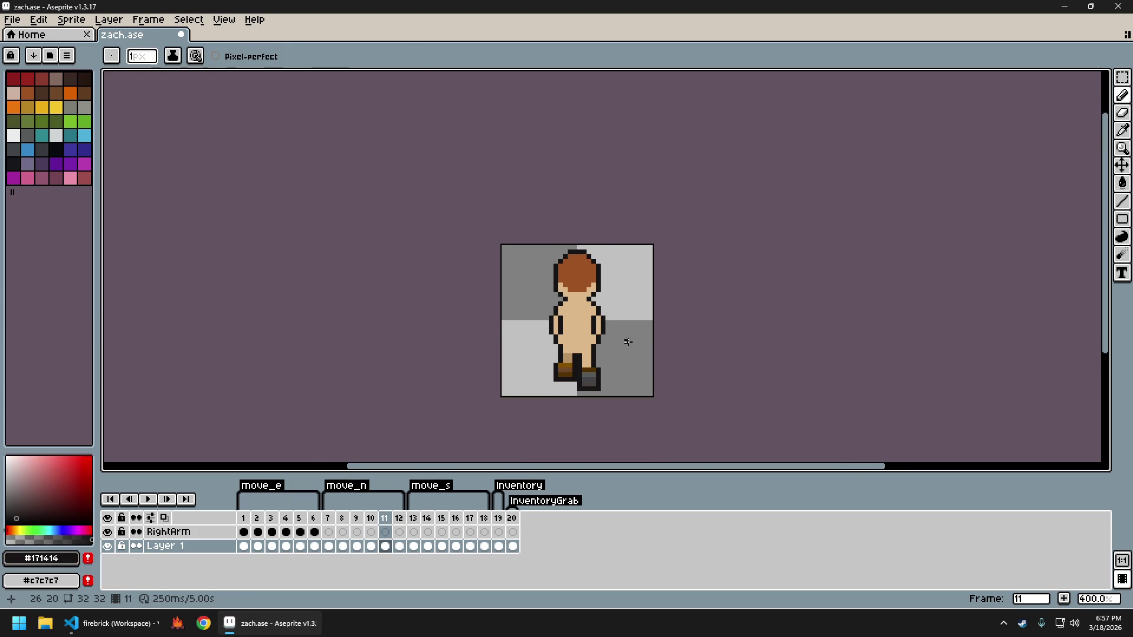
Export the sprite sheet to assets\img\zach.png and launch the game
{"action": "key", "text": "ctrl+e"}
{"action": "key", "text": "Return"}
{"action": "key", "text": "ctrl+alt+shift+s"}
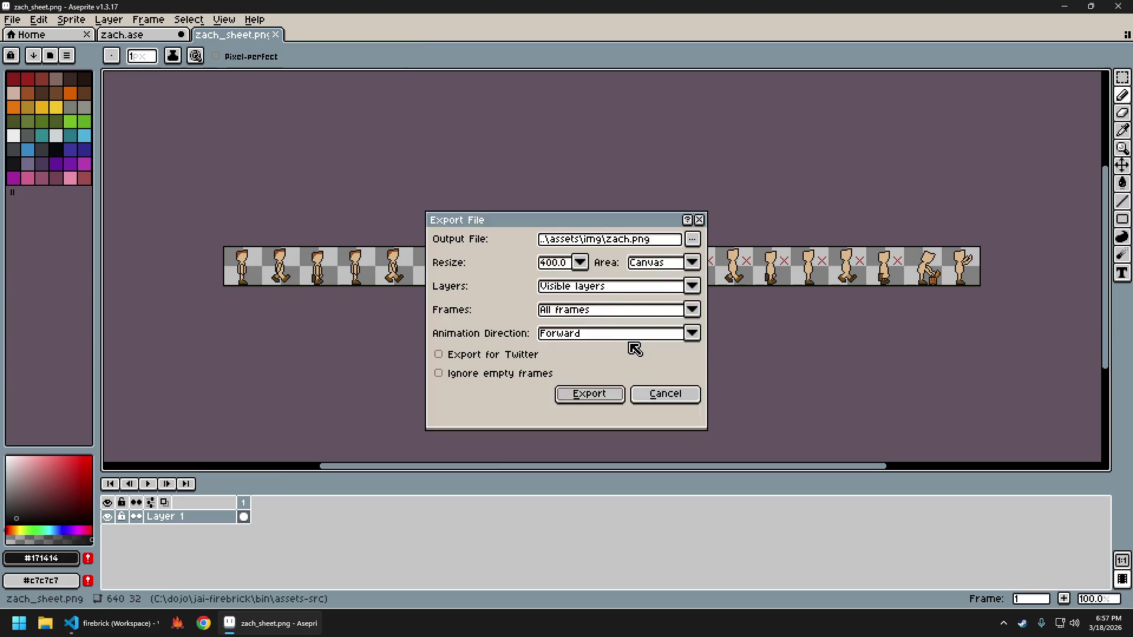
{"action": "key", "text": "Return"}
{"action": "key", "text": "ctrl+w"}
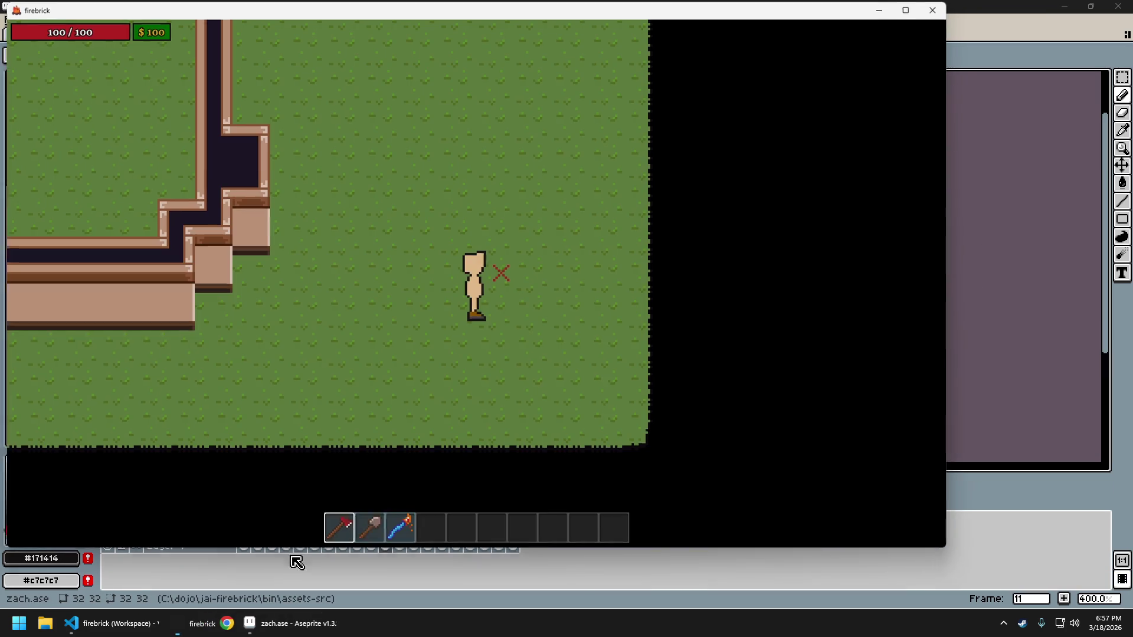
Walk the player north with W to watch the walk animation, then return to zach.ase
{"action": "key", "text": "w"}
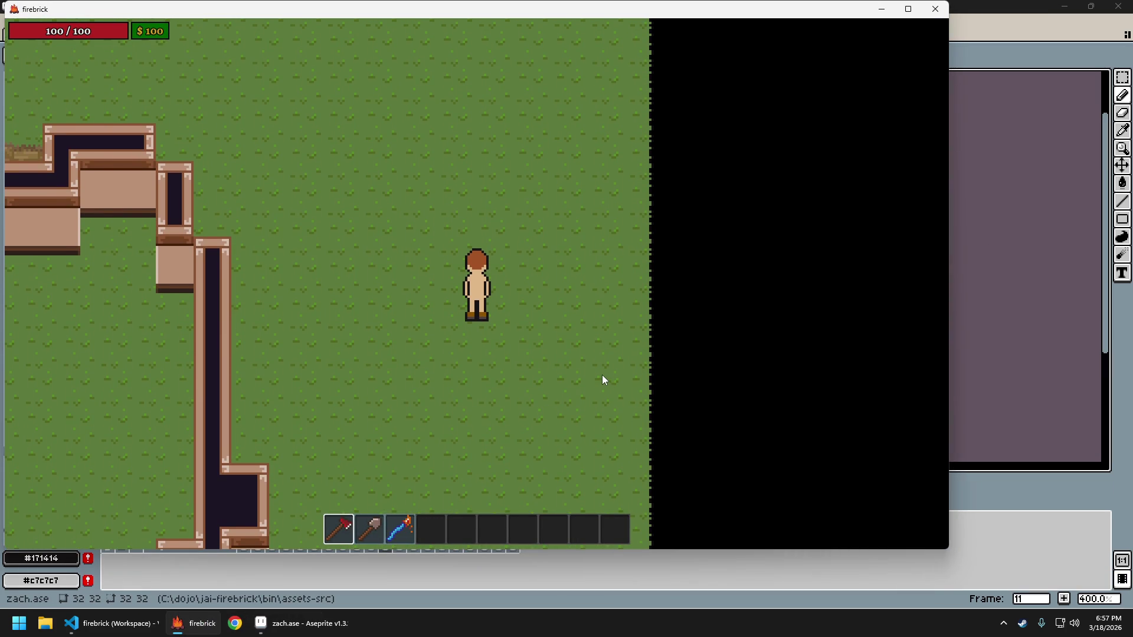
{"action": "key", "text": "w"}
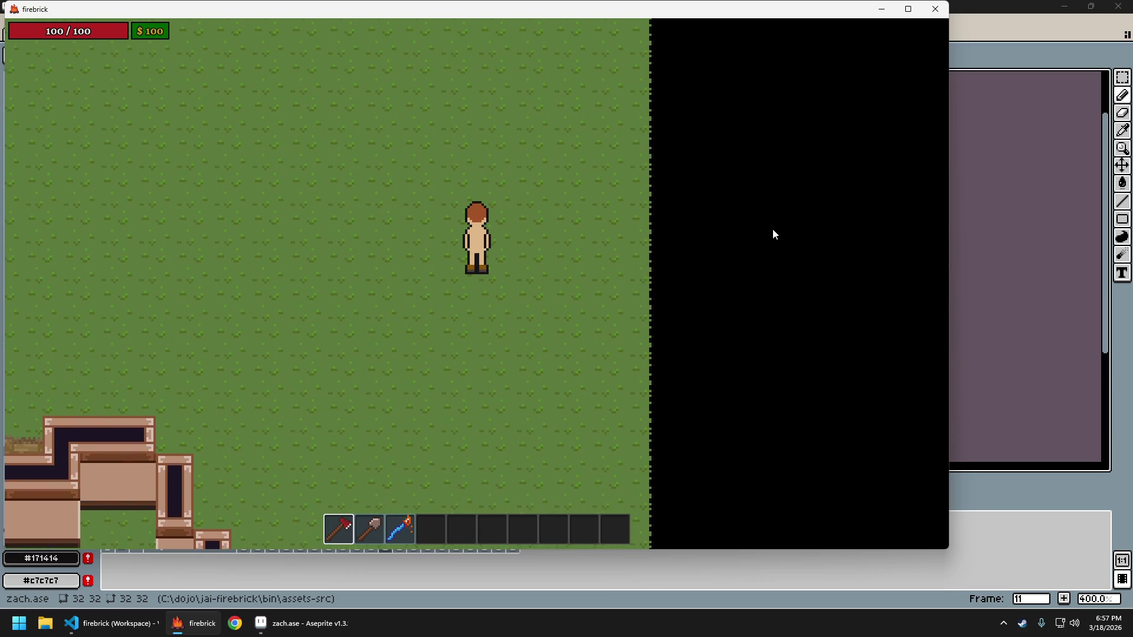
{"action": "key", "text": "alt+Tab"}
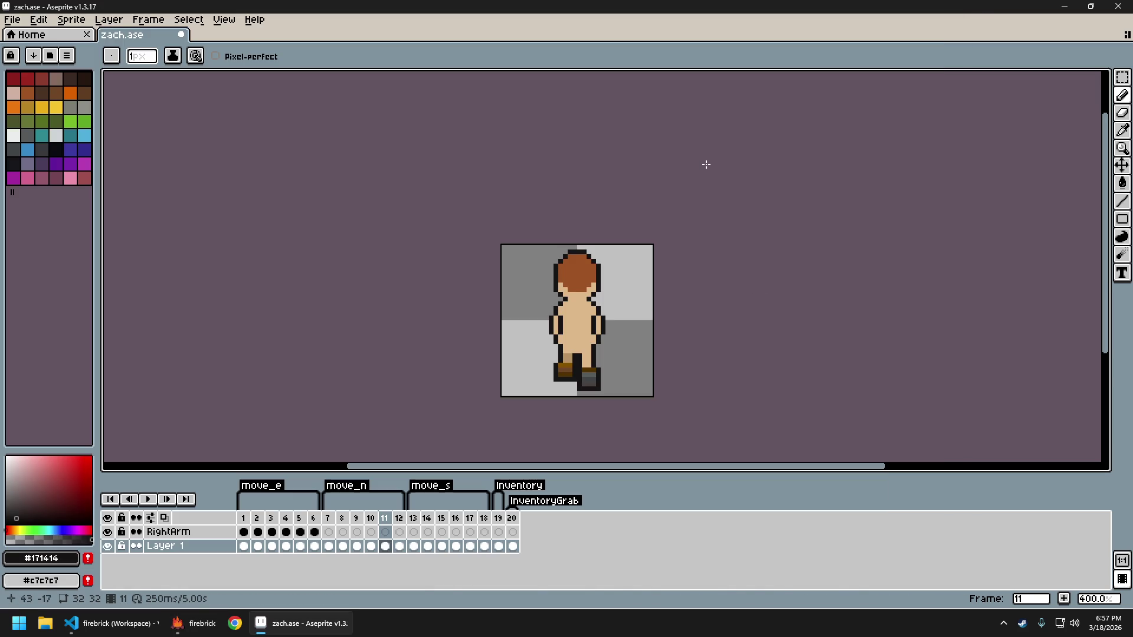
Step back through the earlier frames and compare standing frame 7 with walking frame 8
{"action": "scroll", "scroll_direction": "up", "scroll_amount": 3}
{"action": "key", "text": "Left"}
{"action": "key", "text": "Left"}
{"action": "key", "text": "Left"}
{"action": "key", "text": "Left"}
{"action": "key", "text": "Left"}
{"action": "key", "text": "Left"}
{"action": "key", "text": "Left"}
{"action": "key", "text": "Left"}
{"action": "key", "text": "Left"}
{"action": "key", "text": "Left"}
{"action": "key", "text": "Right"}
{"action": "key", "text": "Right"}
{"action": "key", "text": "Right"}
{"action": "key", "text": "Right"}
{"action": "key", "text": "Right"}
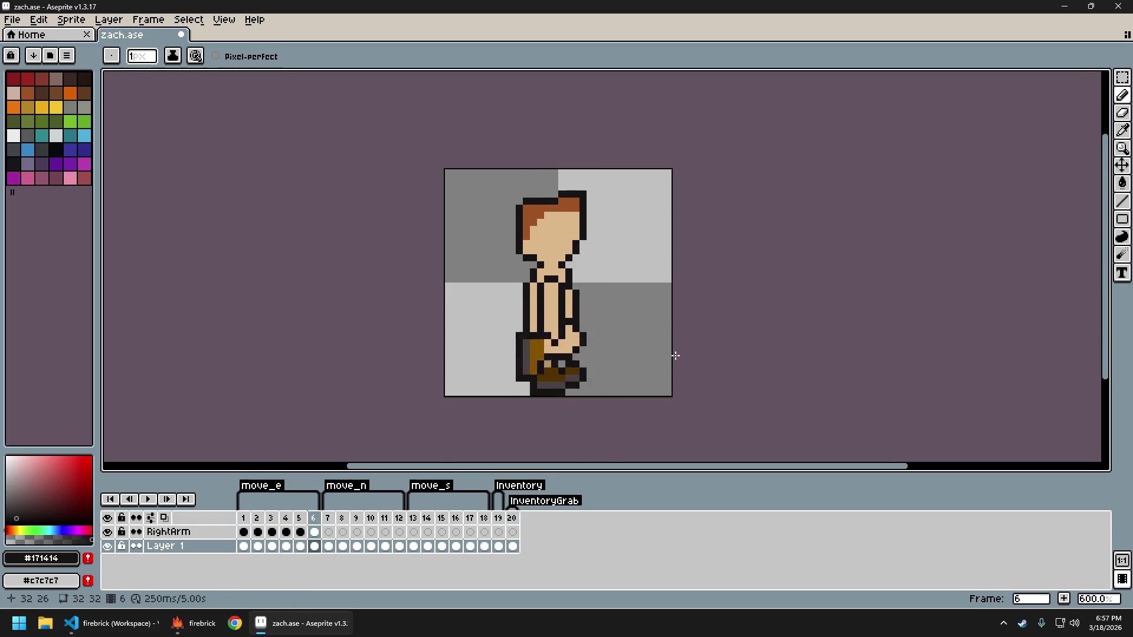
{"action": "key", "text": "Right"}
{"action": "key", "text": "Right"}
{"action": "key", "text": "Left"}
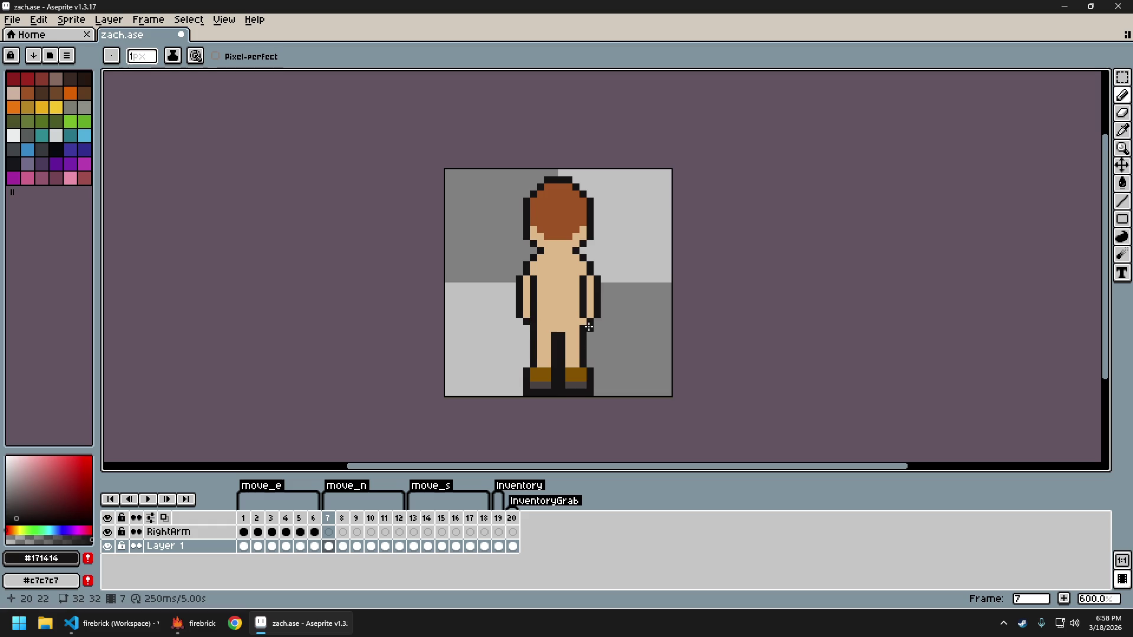
{"action": "key", "text": "Right"}
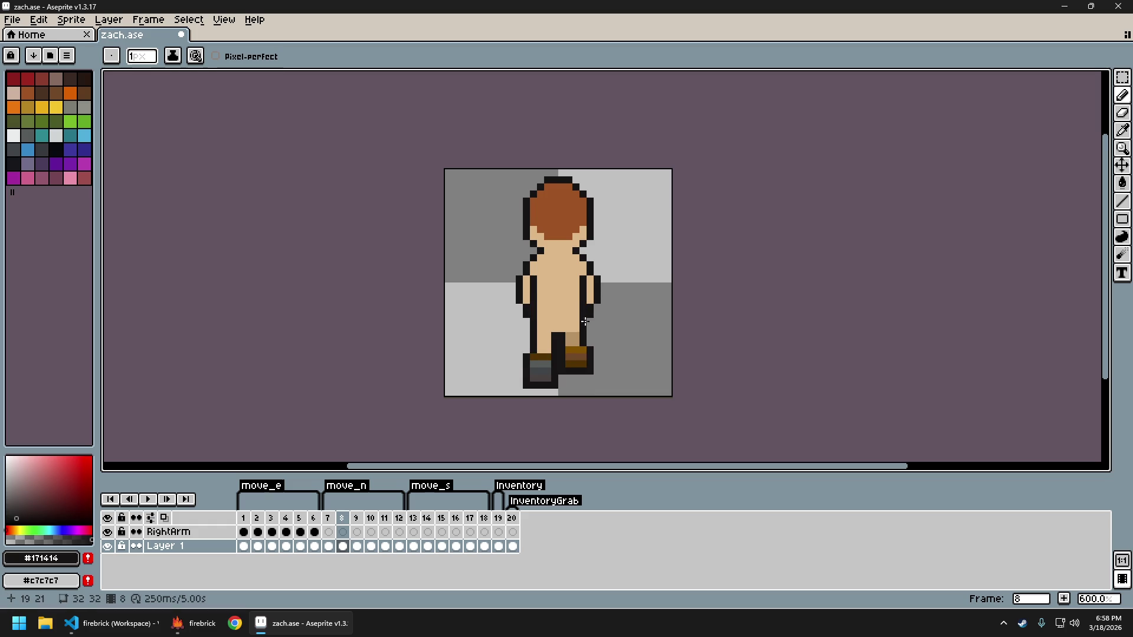
{"action": "key", "text": "Left"}
{"action": "key", "text": "Right"}
{"action": "key", "text": "Left"}
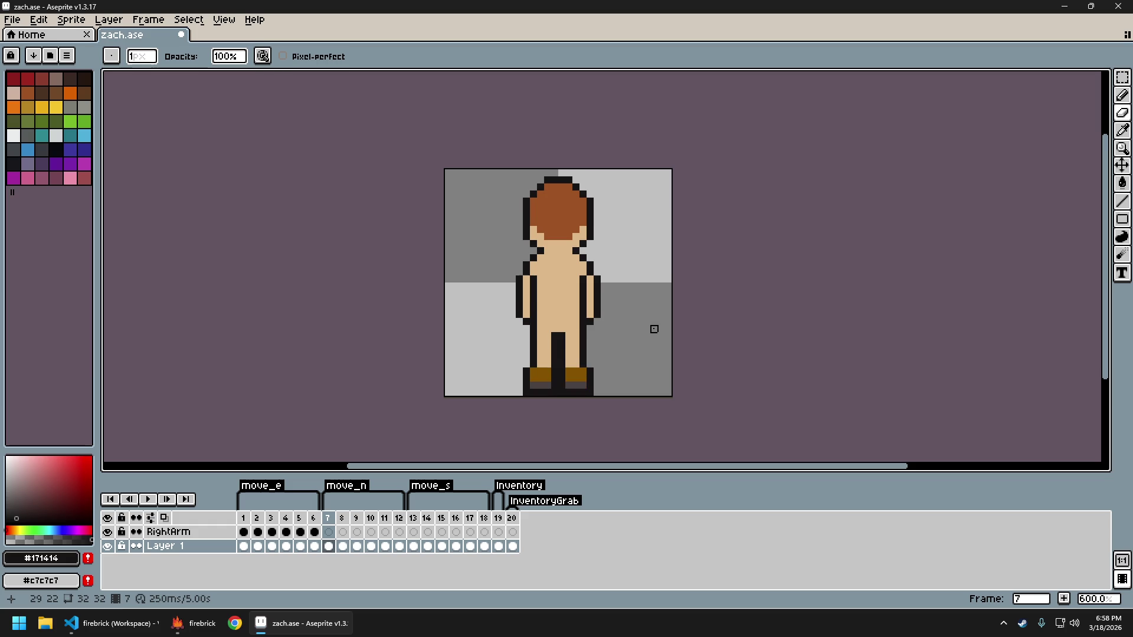
Advance through walk frames 9 to 12, briefly switching to the eraser and back to the pencil
{"action": "key", "text": "Right"}
{"action": "key", "text": "Right"}
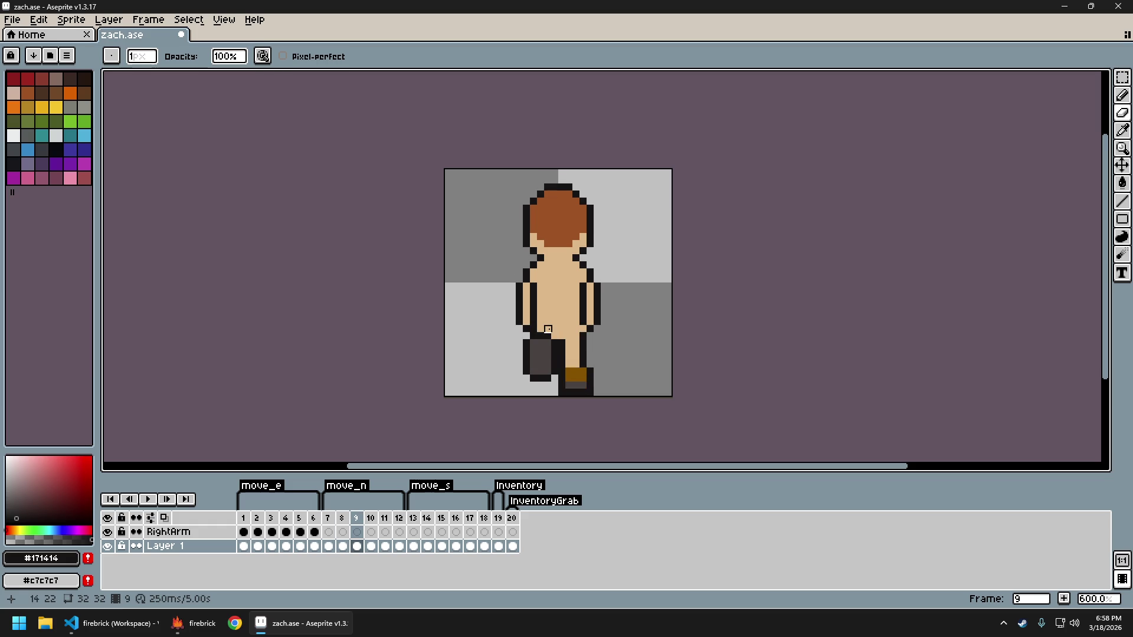
{"action": "key", "text": "Right"}
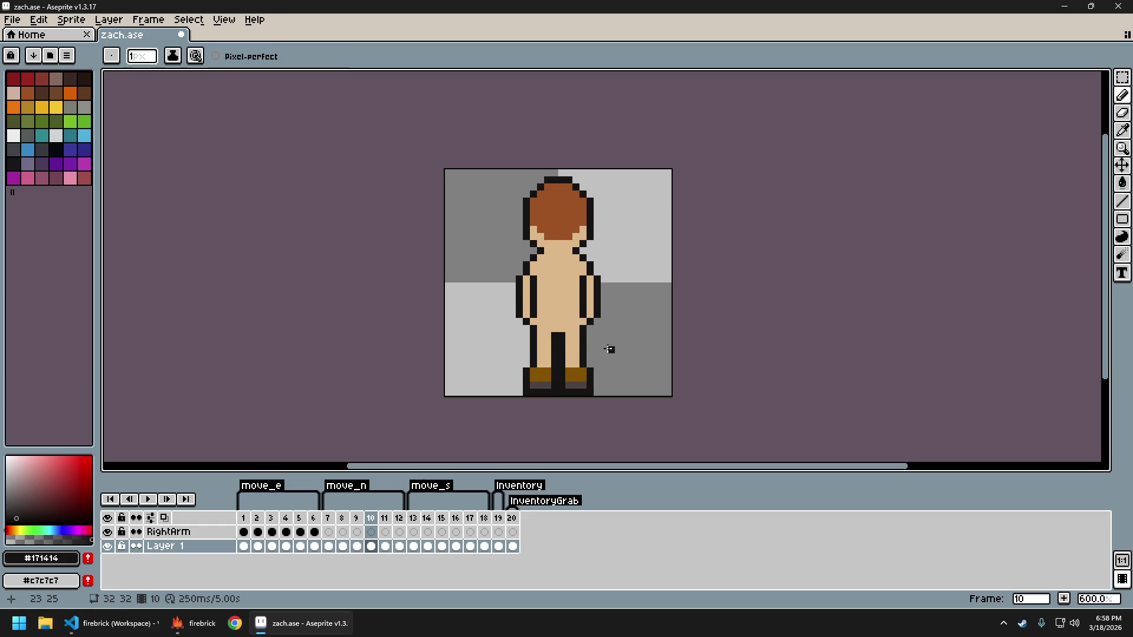
{"action": "key", "text": "Right"}
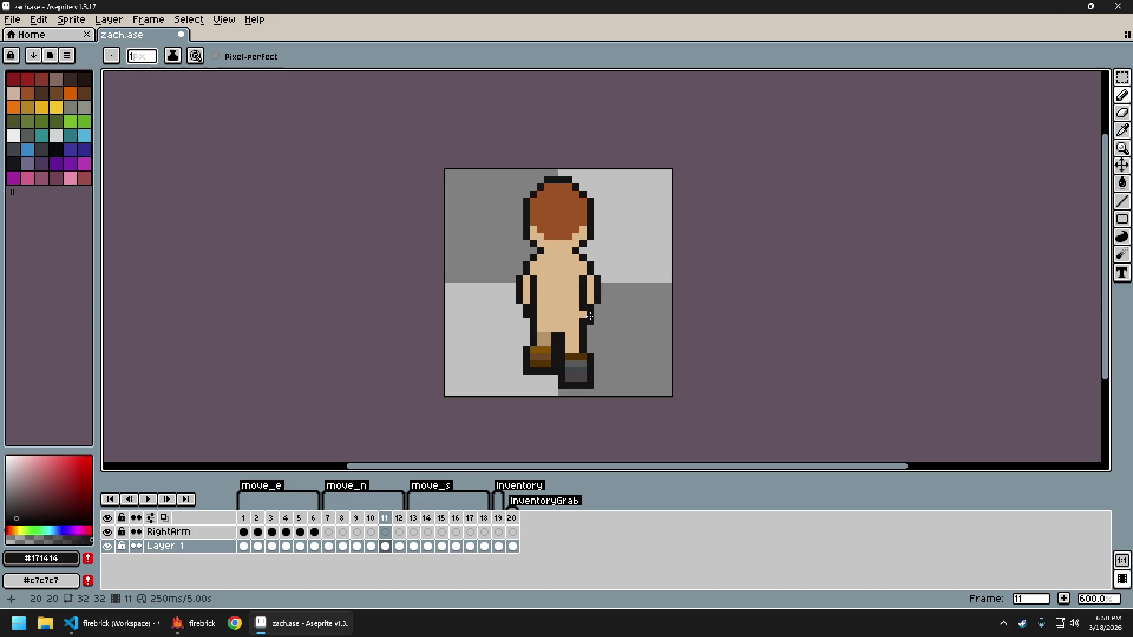
{"action": "key", "text": "e"}
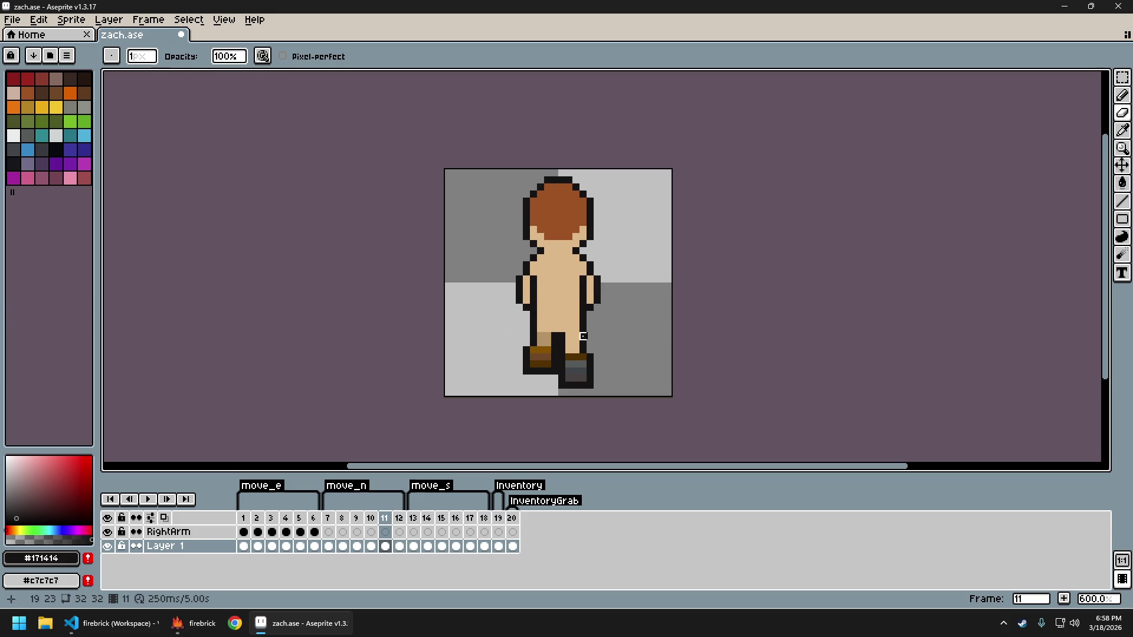
{"action": "key", "text": "Right"}
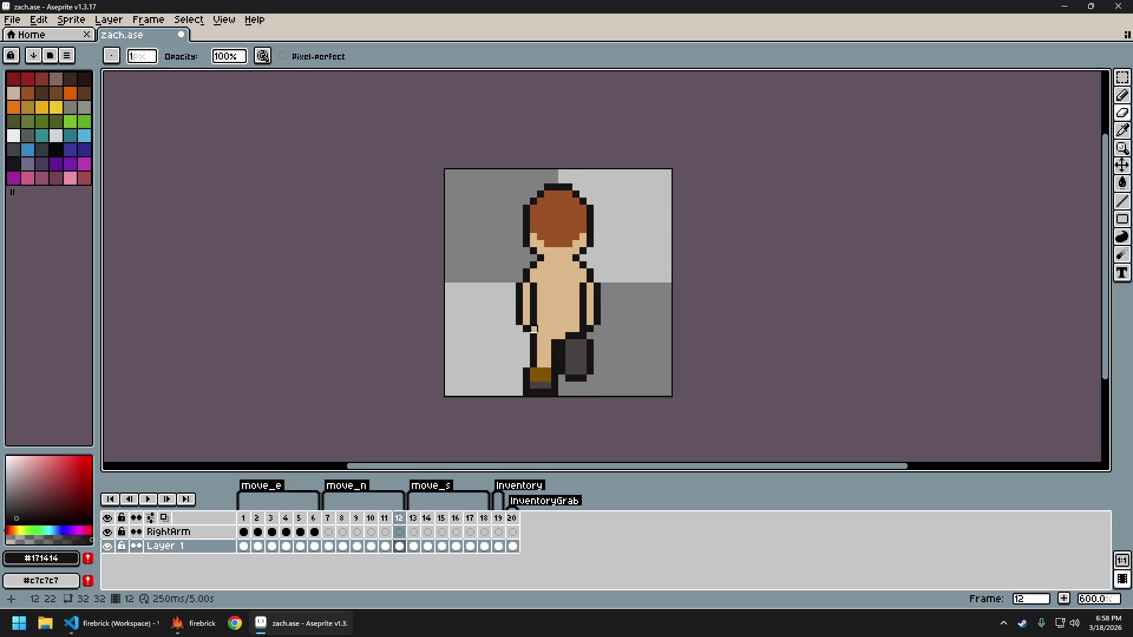
{"action": "key", "text": "b"}
Re-export the sprite sheet, close it, and switch over to the game
{"action": "key", "text": "ctrl+e"}
{"action": "key", "text": "Return"}
{"action": "key", "text": "ctrl+alt+shift+s"}
{"action": "key", "text": "Return"}
{"action": "key", "text": "ctrl+w"}
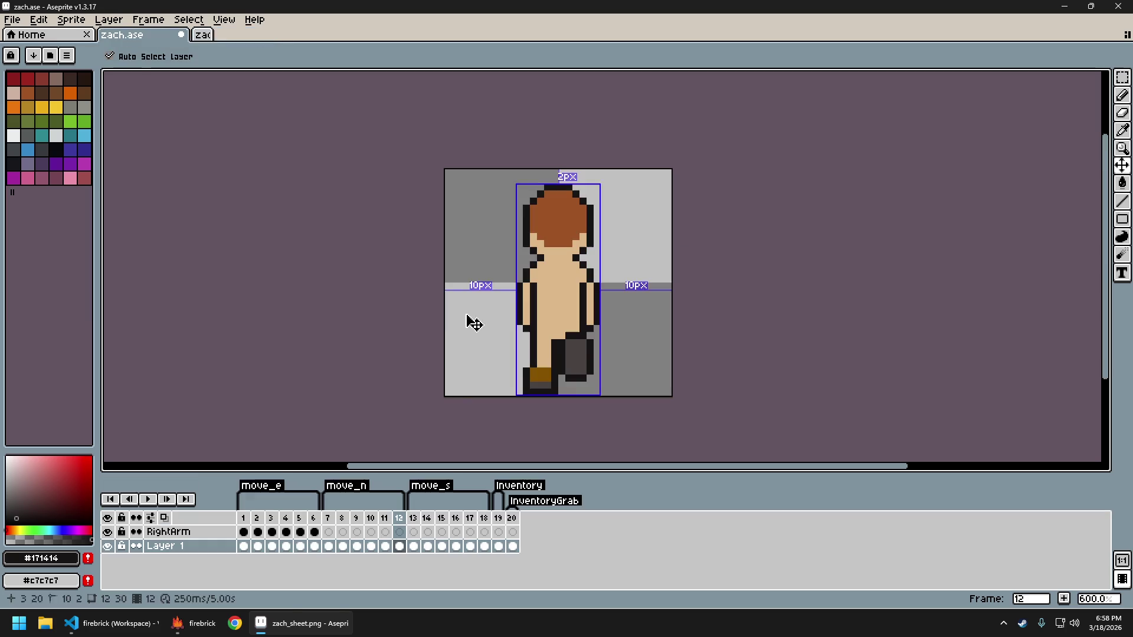
{"action": "key", "text": "alt+Tab"}
Walk the player south to view the sprite, then quit the game and switch to VS Code
{"action": "key", "text": "s"}
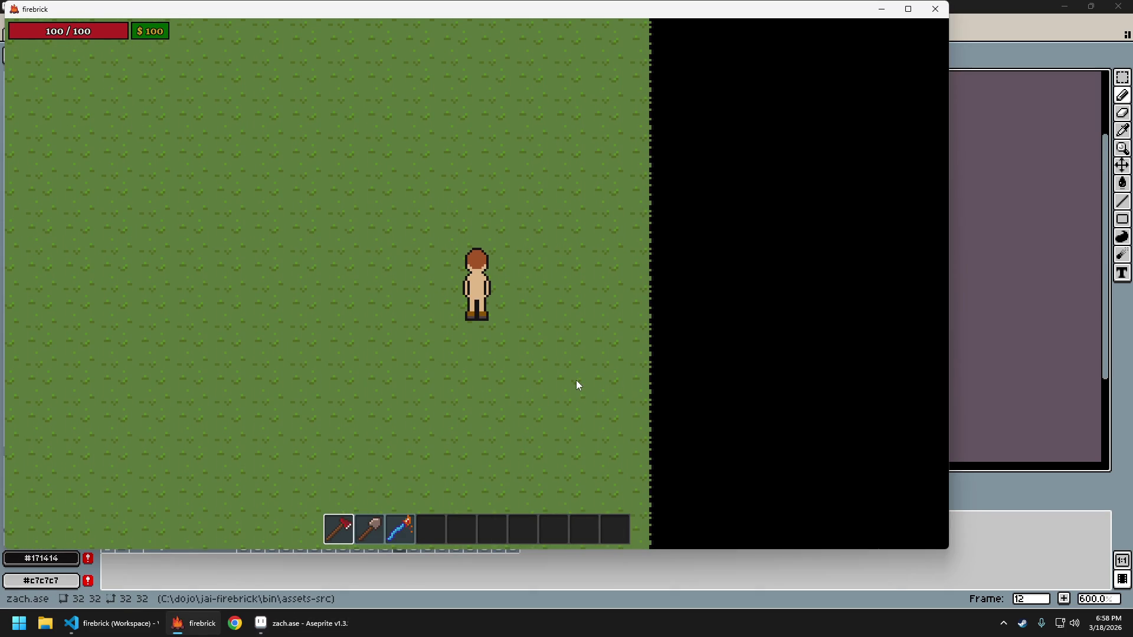
{"action": "key", "text": "Escape"}
{"action": "key", "text": "Return"}
{"action": "key", "text": "alt+Tab"}
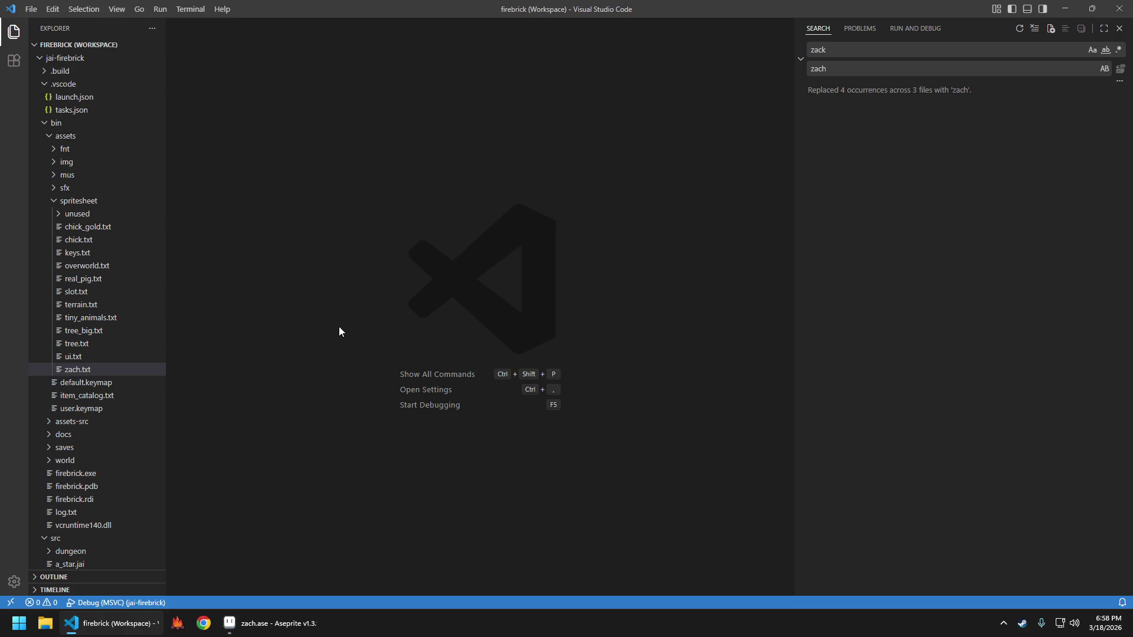
Open main.jai through the Ctrl+P quick file finder
{"action": "key", "text": "ctrl+p"}
{"action": "type", "text": "main"}
{"action": "key", "text": "Return"}
Search main.jai for 'reload', then start the game under the debugger with F5
{"action": "key", "text": "ctrl+f"}
{"action": "type", "text": "relo"}
{"action": "key", "text": "Escape"}
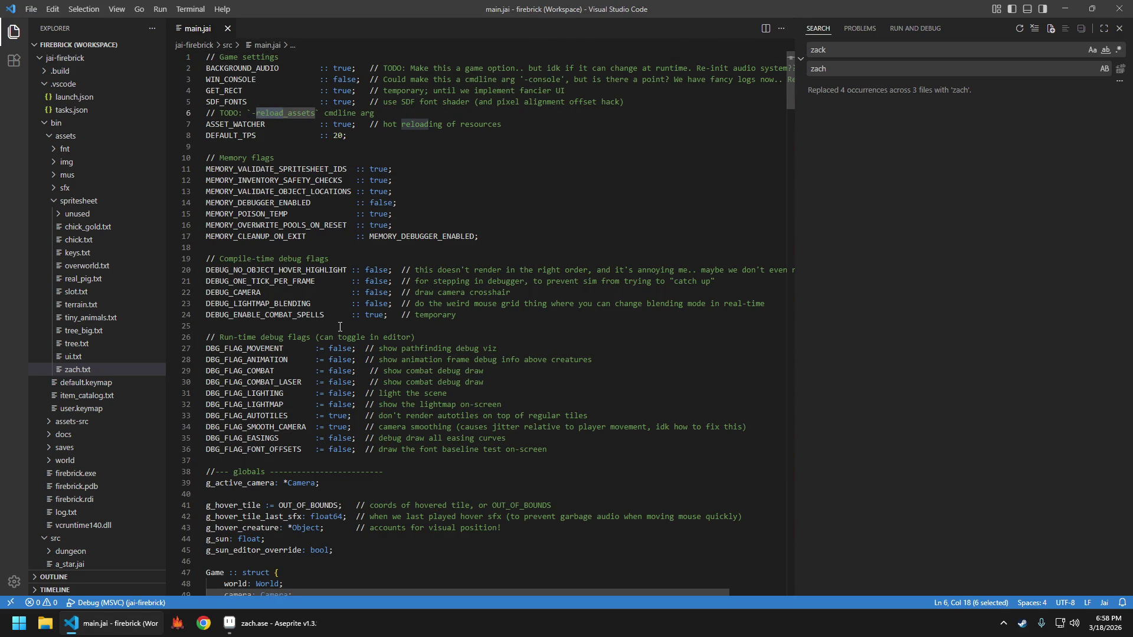
{"action": "key", "text": "F3"}
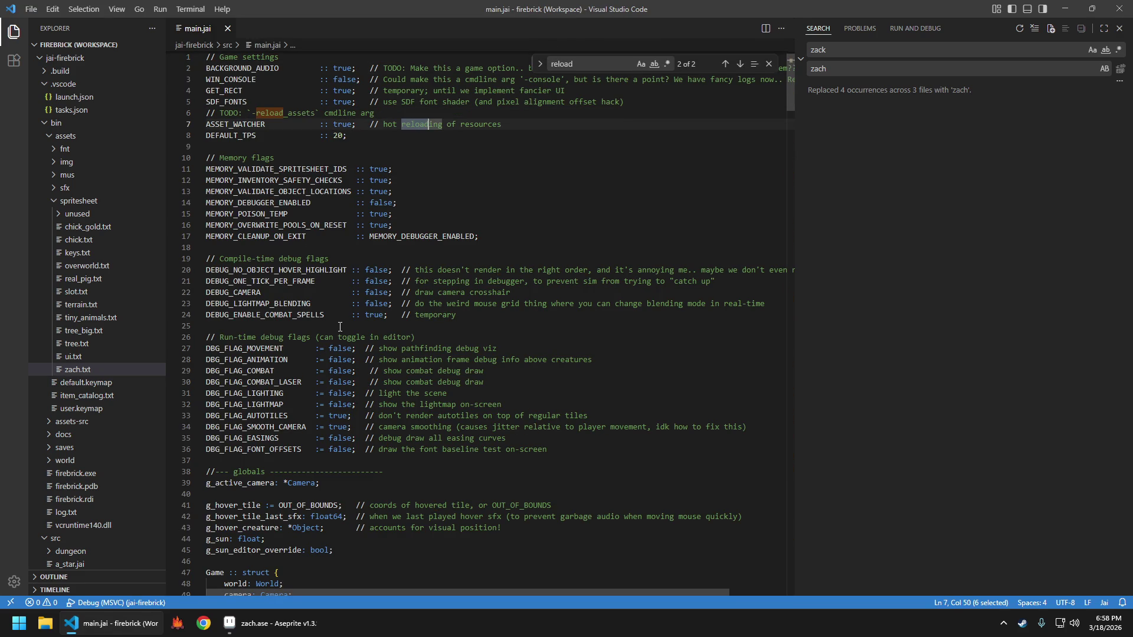
{"action": "key", "text": "Escape"}
{"action": "key", "text": "Escape"}
{"action": "key", "text": "F5"}
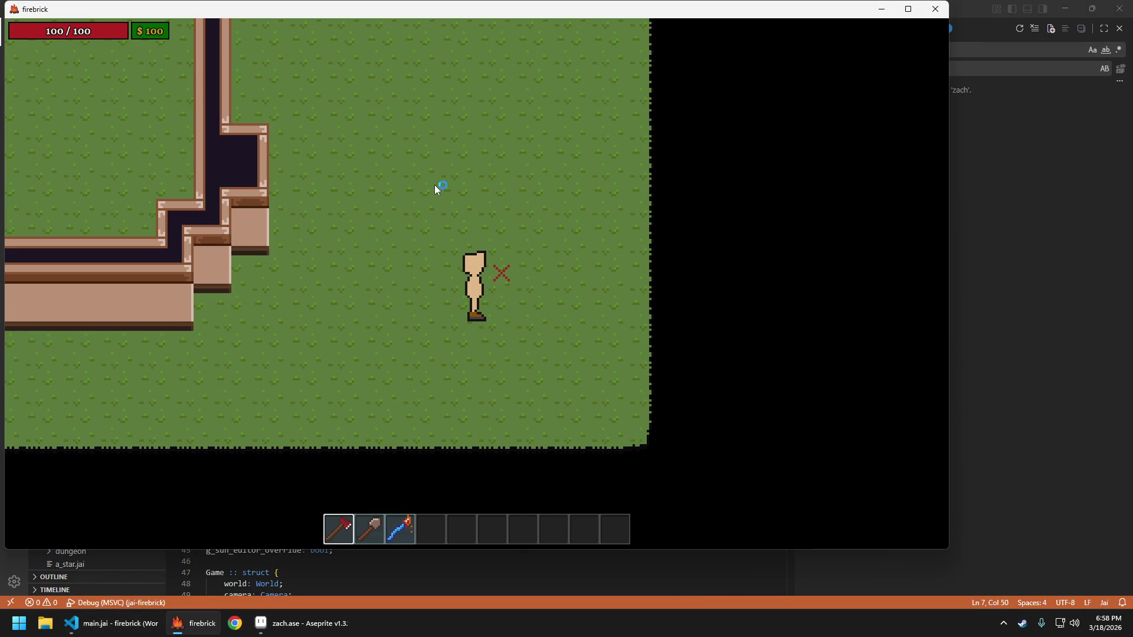
Walk the player left and up, then press Escape and confirm Quit Game
{"action": "key", "text": "a"}
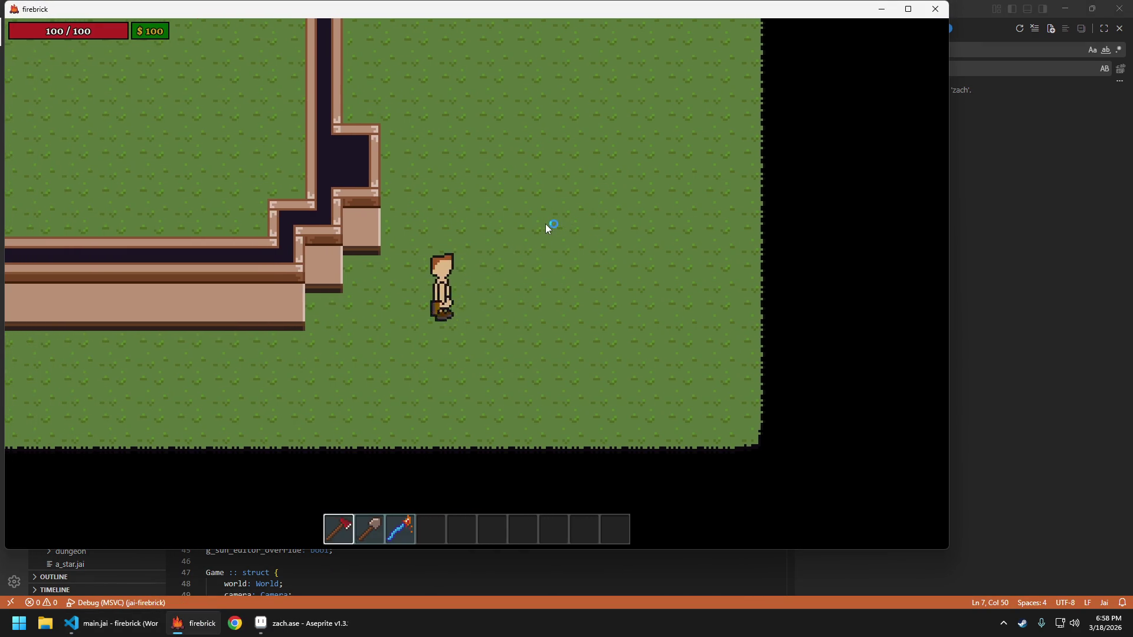
{"action": "key", "text": "w"}
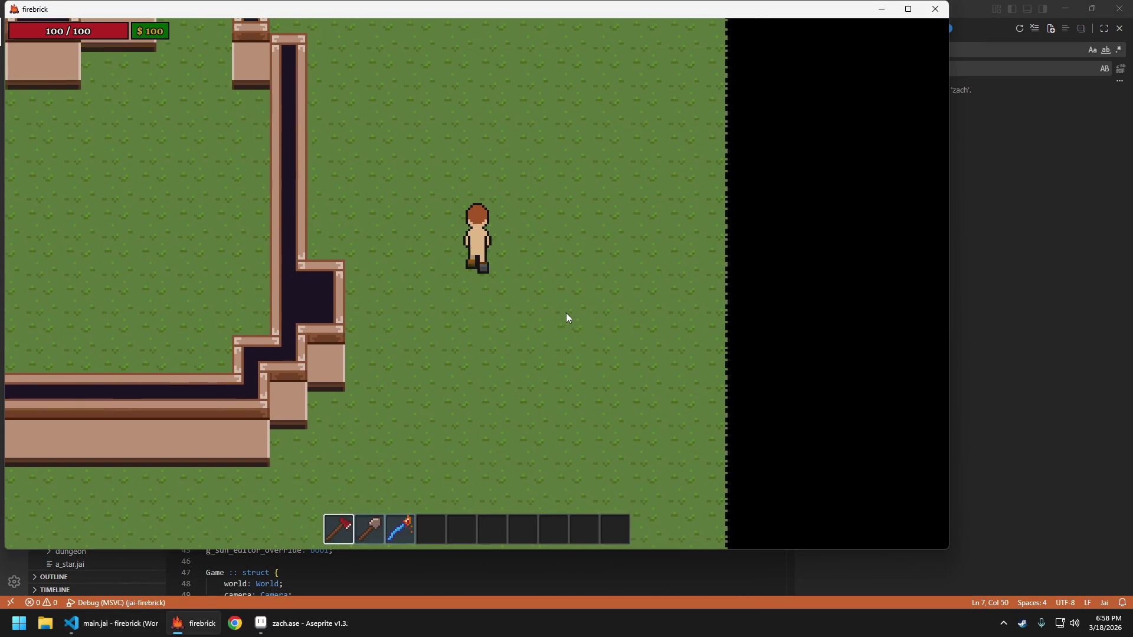
{"action": "key", "text": "w"}
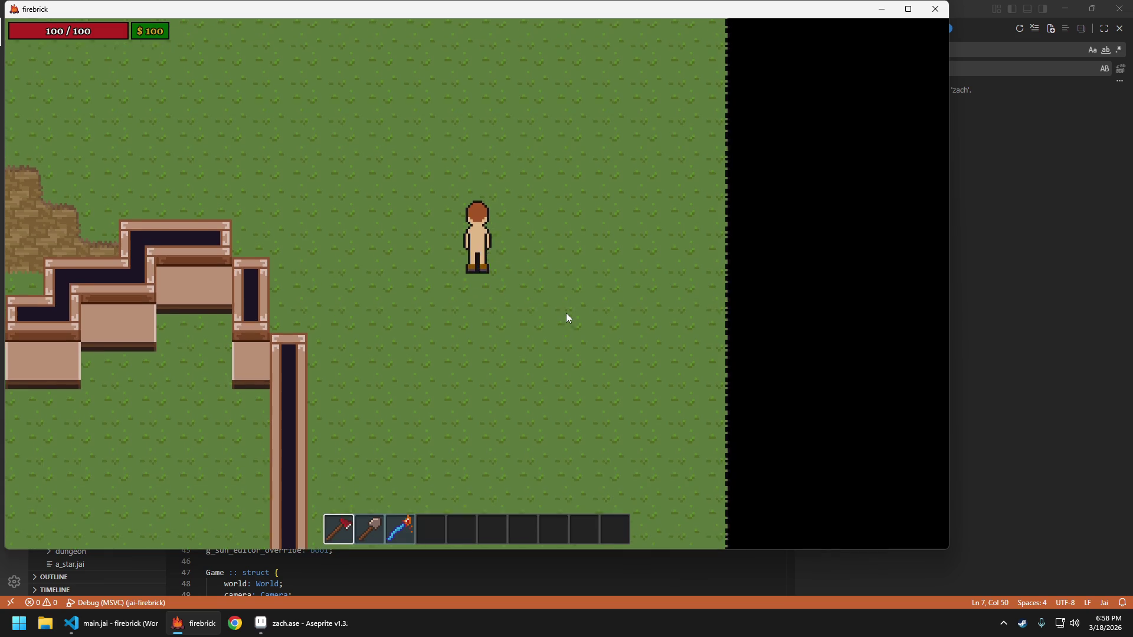
{"action": "key", "text": "Escape"}
{"action": "left_click", "coordinate": [560, 322]}
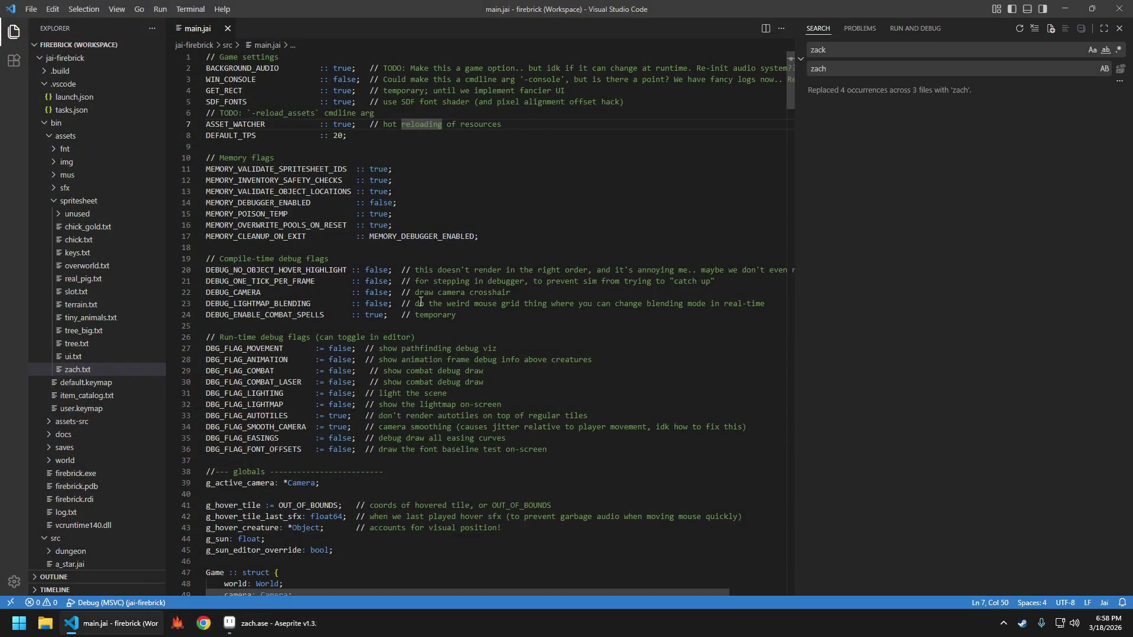
Bring zach.ase back, pan the canvas, and sample the darker tan skin on frame 8
{"action": "left_click", "coordinate": [264, 634]}
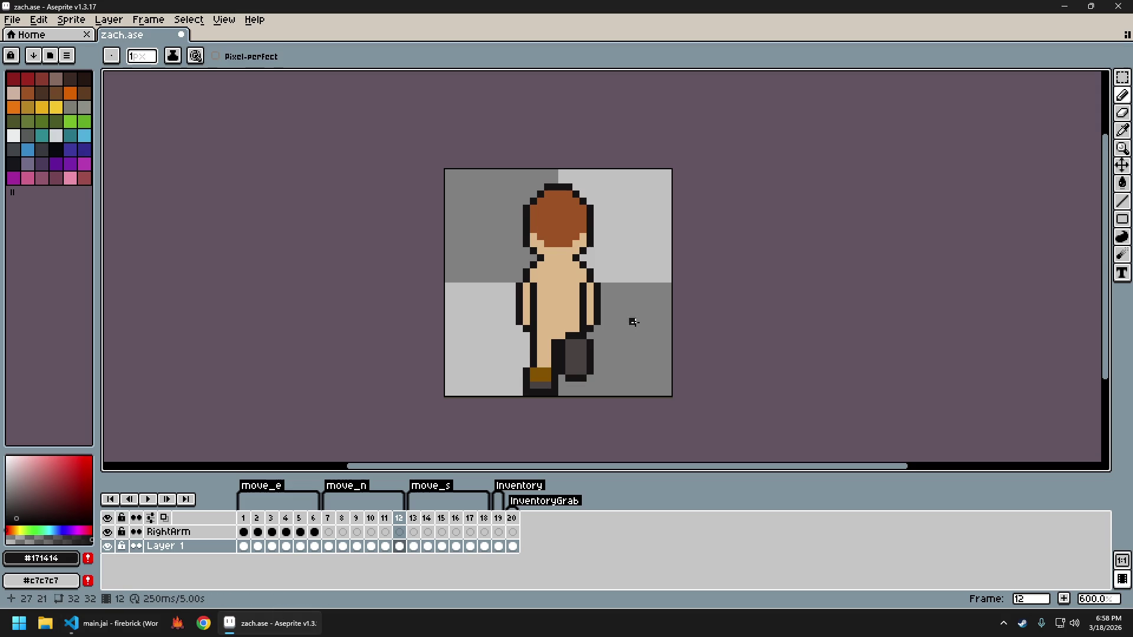
{"action": "left_click_drag", "start_coordinate": [625, 314], "coordinate": [607, 324]}
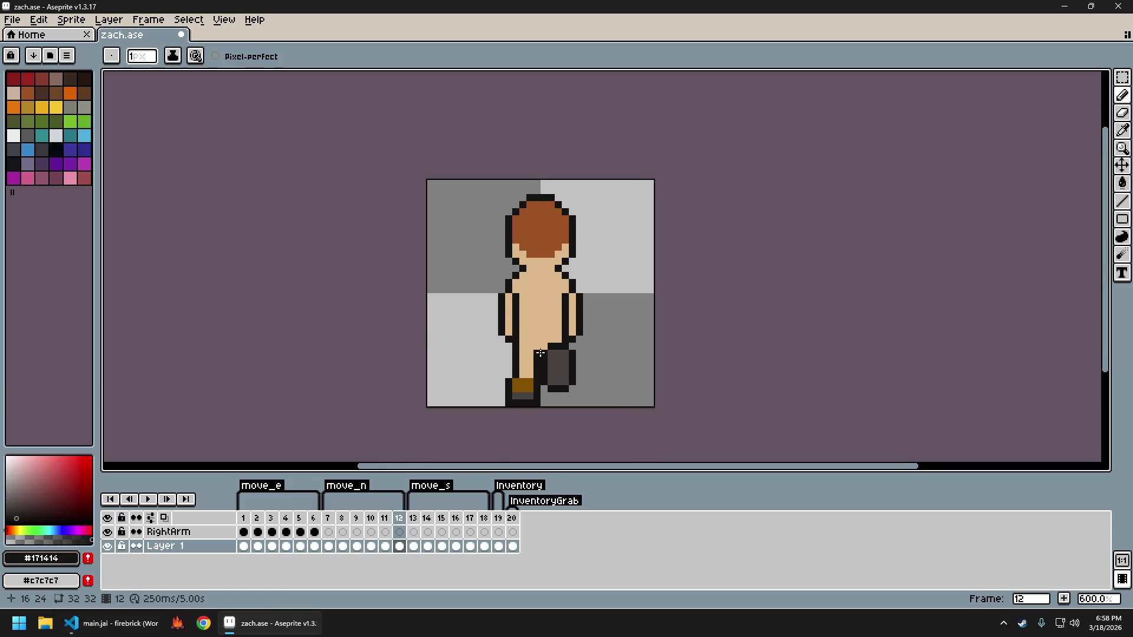
{"action": "key", "text": "Left"}
{"action": "key", "text": "Left"}
{"action": "key", "text": "Left"}
{"action": "key", "text": "Left"}
{"action": "key", "text": "Left"}
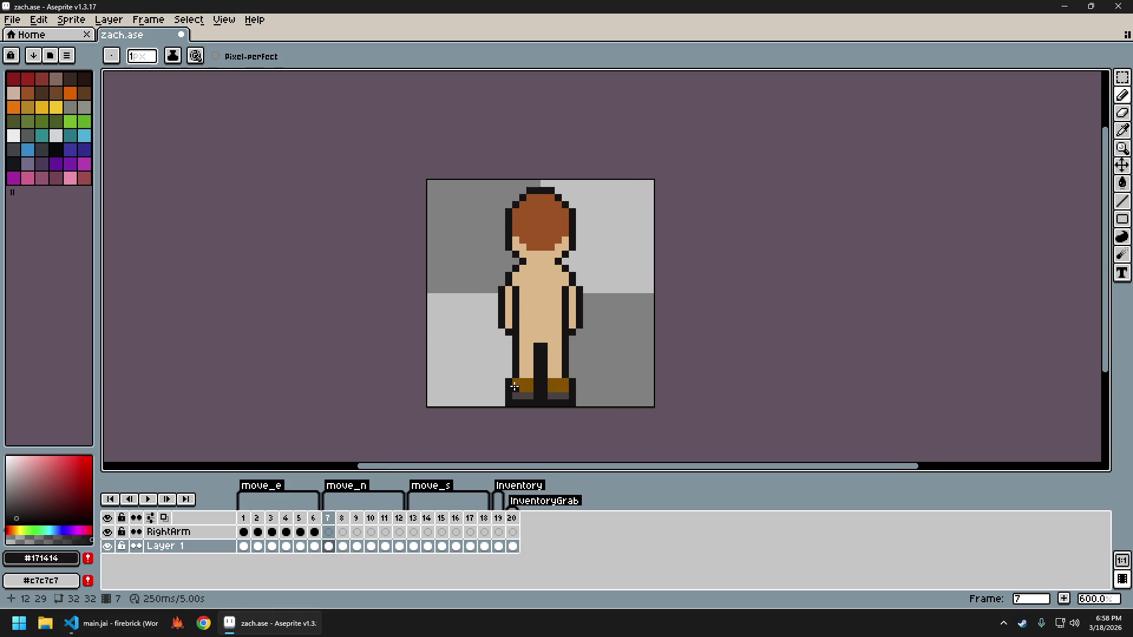
{"action": "key", "text": "Right"}
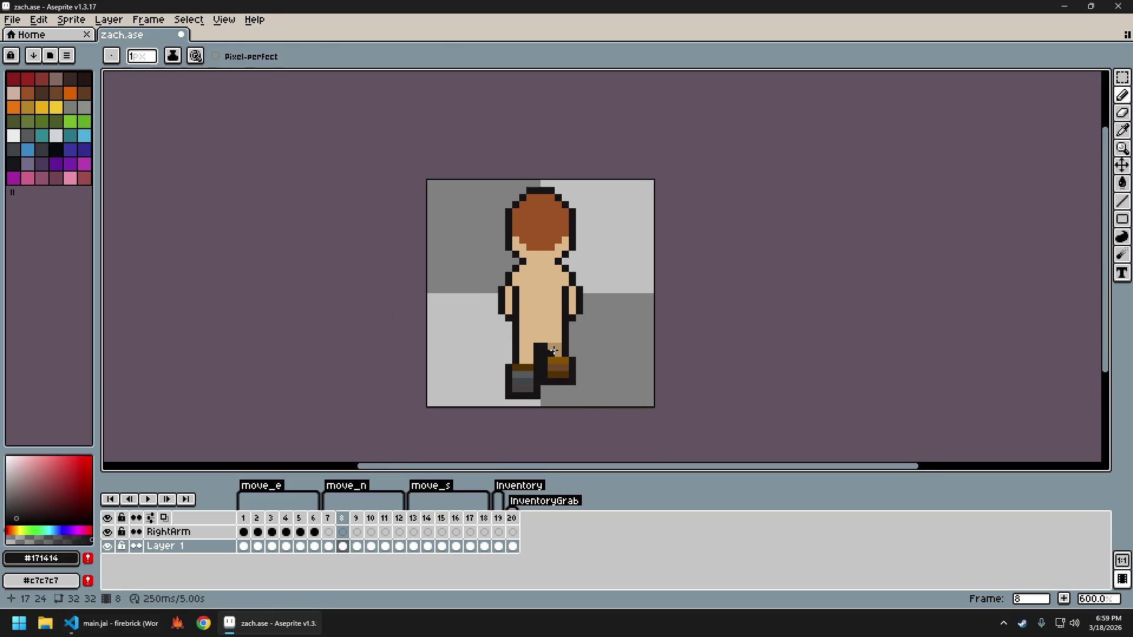
{"action": "left_click", "coordinate": [553, 350]}
Compare frames 7 and 8 repeatedly, then sample the light skin tone
{"action": "key", "text": "Left"}
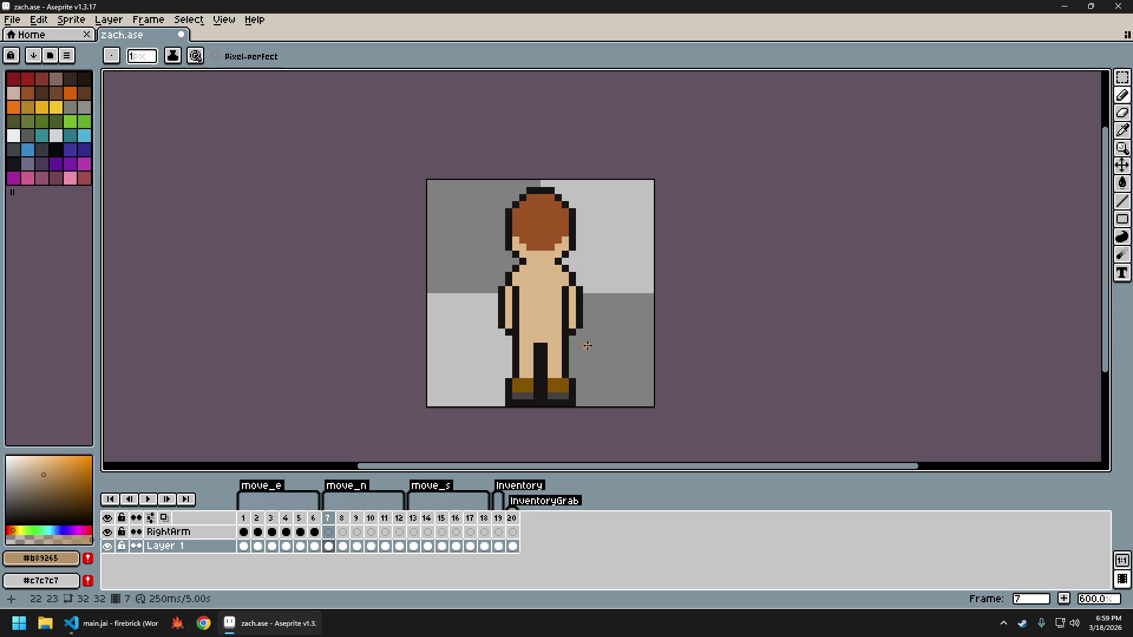
{"action": "key", "text": "Right"}
{"action": "key", "text": "Left"}
{"action": "key", "text": "Right"}
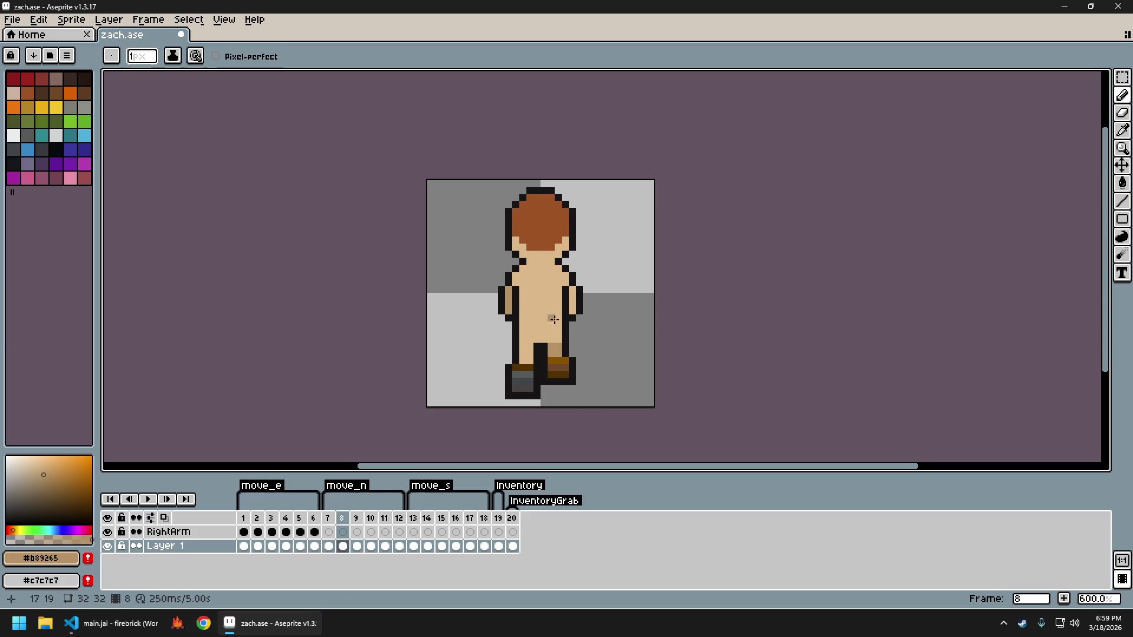
{"action": "scroll", "scroll_direction": "down", "scroll_amount": 3}
{"action": "scroll", "scroll_direction": "up", "scroll_amount": 3}
{"action": "key", "text": "Left"}
{"action": "key", "text": "Right"}
{"action": "key", "text": "Left"}
{"action": "key", "text": "Right"}
{"action": "left_click", "coordinate": [538, 300]}
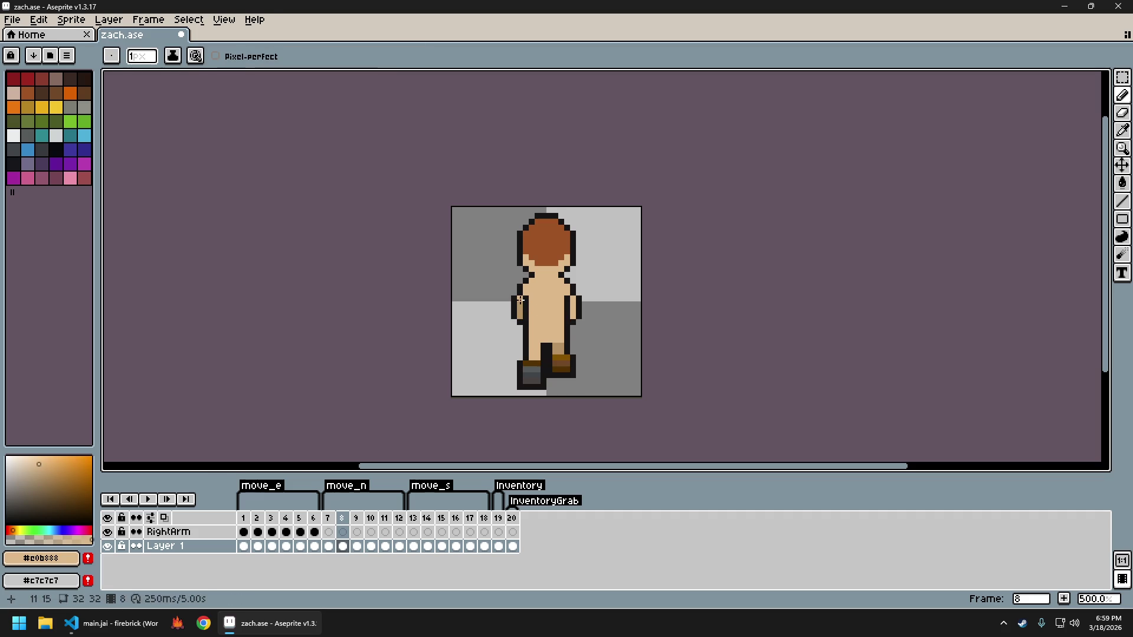
Flip between the frames again and sample the darker tan from the arm
{"action": "scroll", "scroll_direction": "down", "scroll_amount": 3}
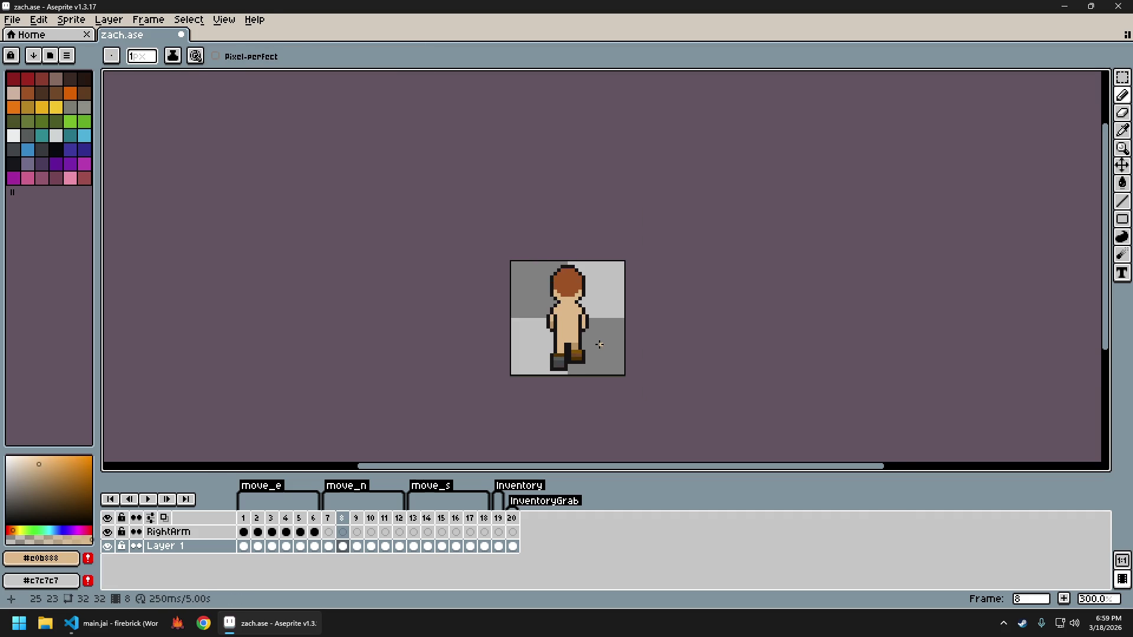
{"action": "key", "text": "Left"}
{"action": "key", "text": "Right"}
{"action": "key", "text": "Left"}
{"action": "key", "text": "Right"}
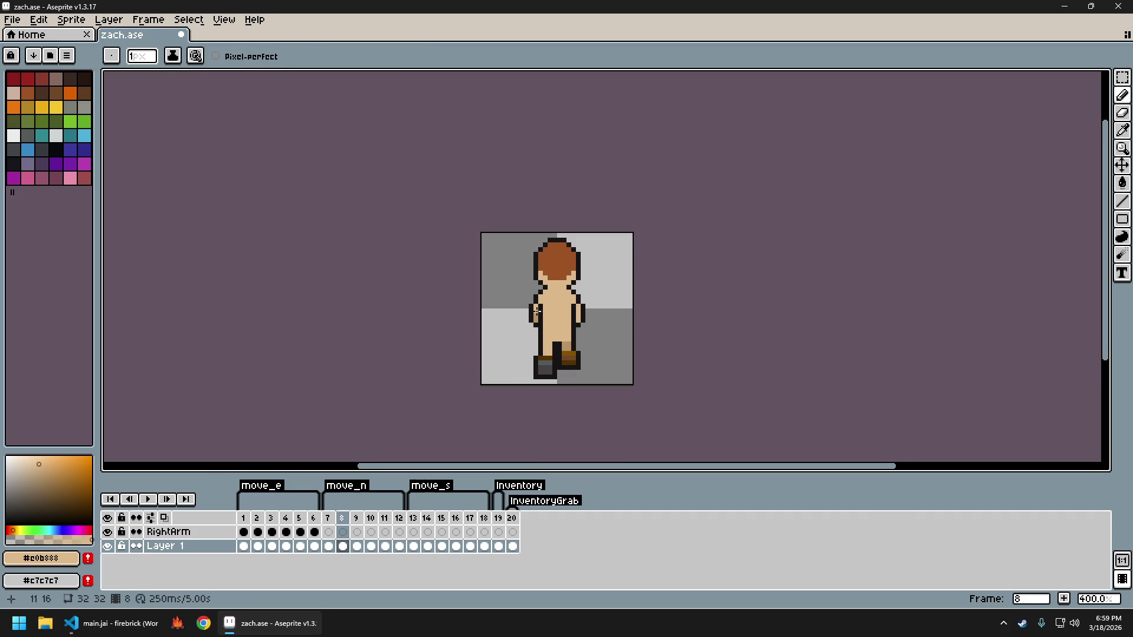
{"action": "left_click", "coordinate": [536, 316]}
Check frames 7 and 8 once more and take the arm's light skin tone
{"action": "key", "text": "Left"}
{"action": "key", "text": "Right"}
{"action": "key", "text": "Left"}
{"action": "key", "text": "Right"}
{"action": "scroll", "scroll_direction": "up", "scroll_amount": 3}
{"action": "left_click", "coordinate": [572, 313]}
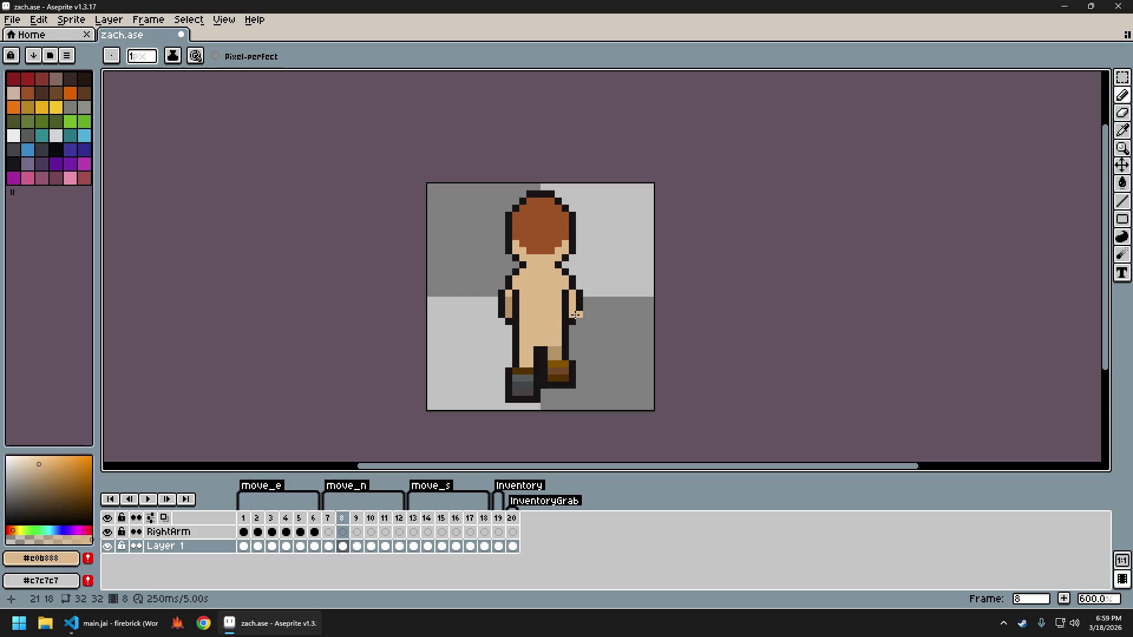
Sample the arm's outline and skin colours, then add an outline pixel beside the right hand
{"action": "left_click", "coordinate": [579, 316]}
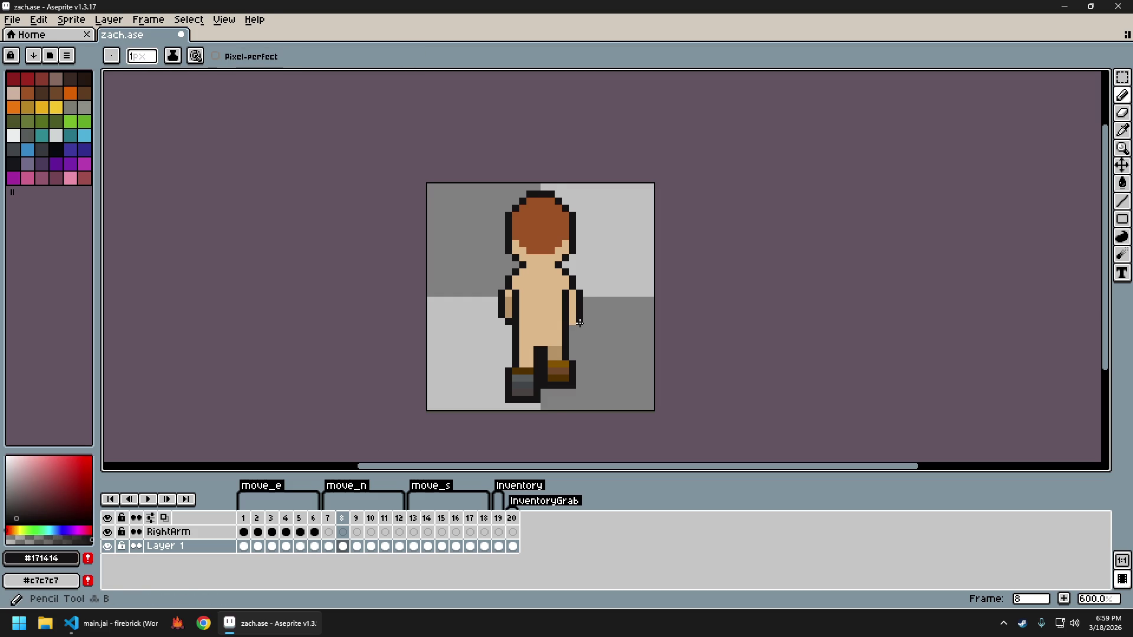
{"action": "scroll", "scroll_direction": "down", "scroll_amount": 3}
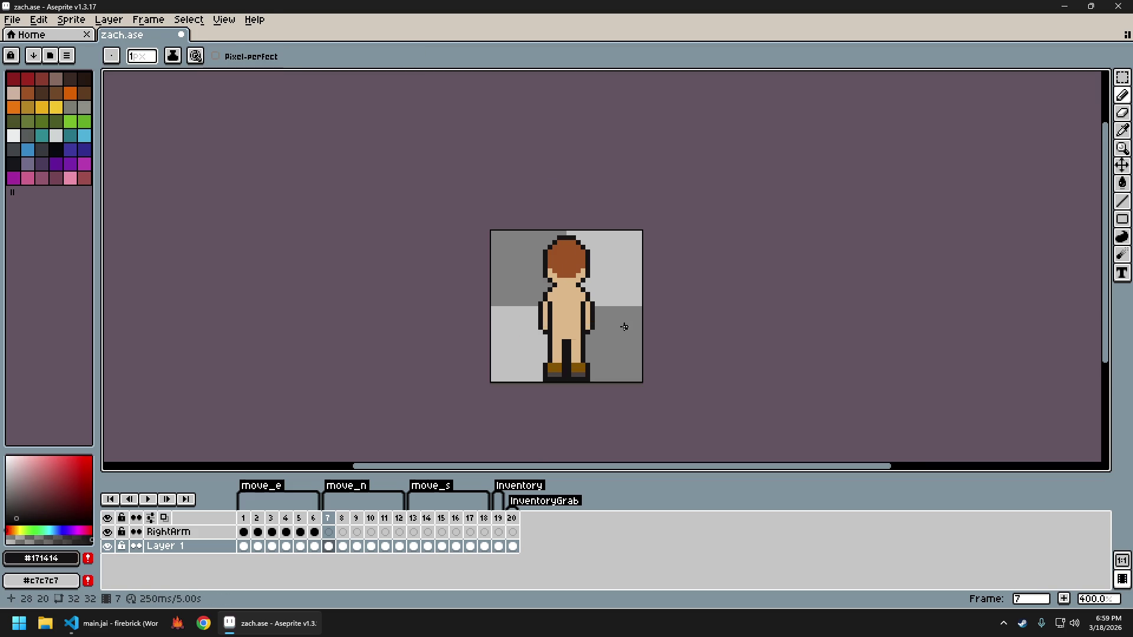
{"action": "scroll", "scroll_direction": "up", "scroll_amount": 3}
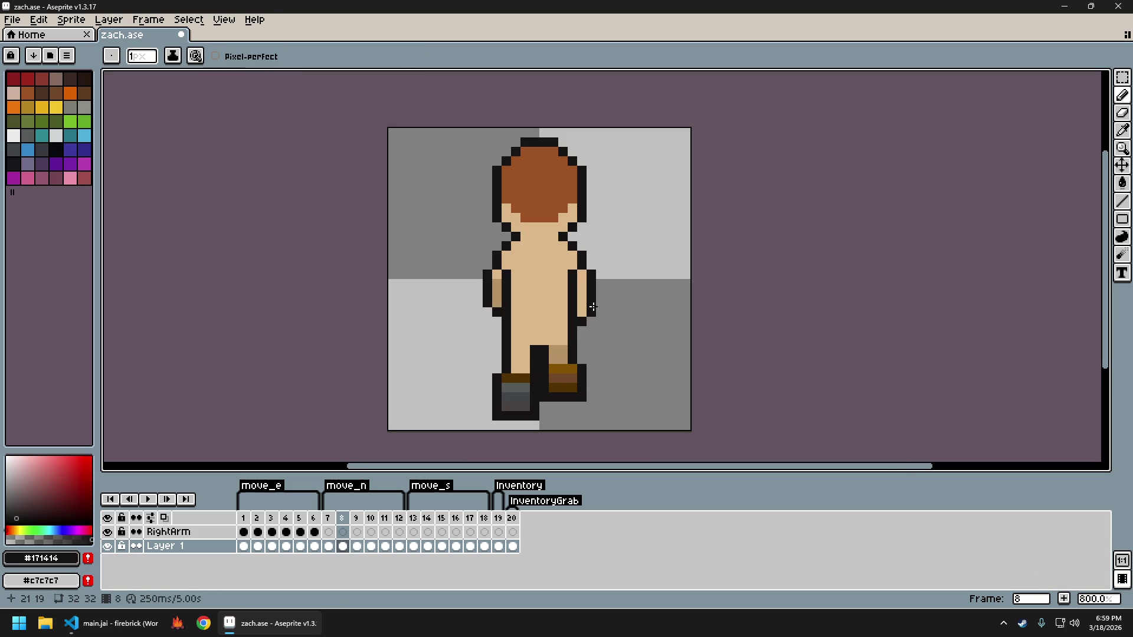
{"action": "left_click", "coordinate": [592, 298]}
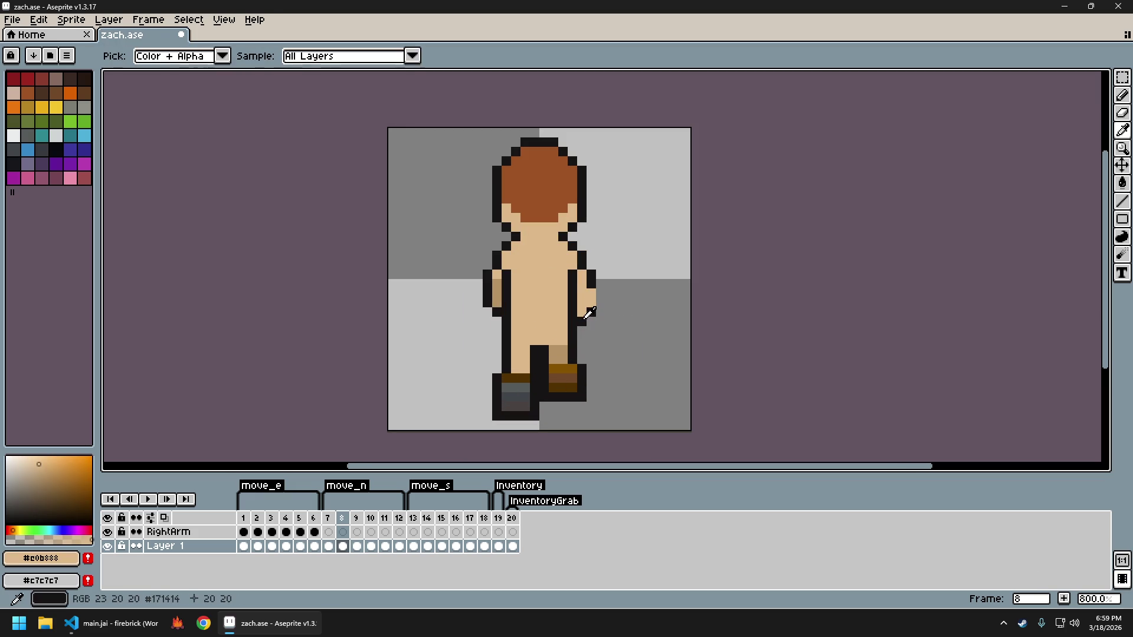
{"action": "left_click", "coordinate": [582, 315]}
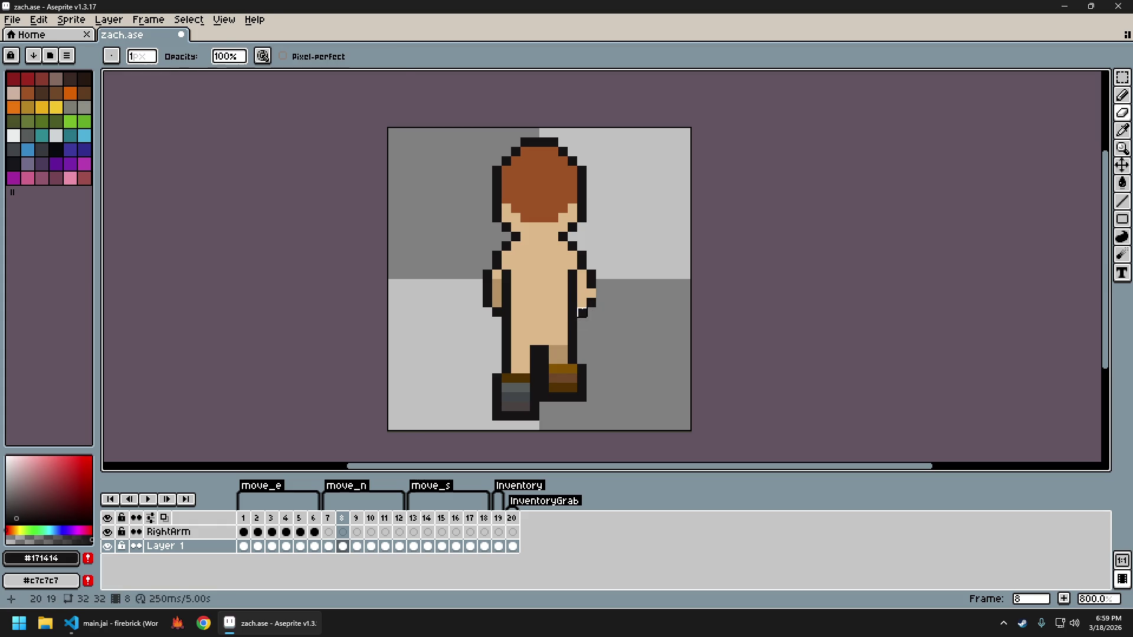
{"action": "left_click", "coordinate": [600, 293]}
Zoom and recentre the sprite, then sample the #b89265 skin tone as the drawing colour
{"action": "scroll", "scroll_direction": "down", "scroll_amount": 3}
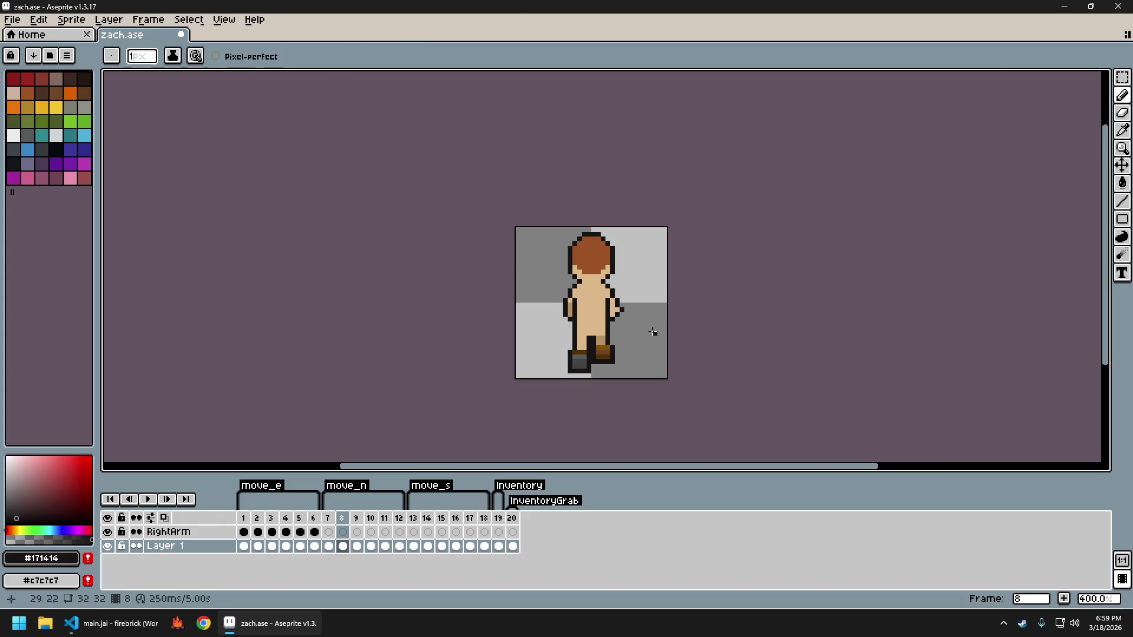
{"action": "scroll", "scroll_direction": "up", "scroll_amount": 3}
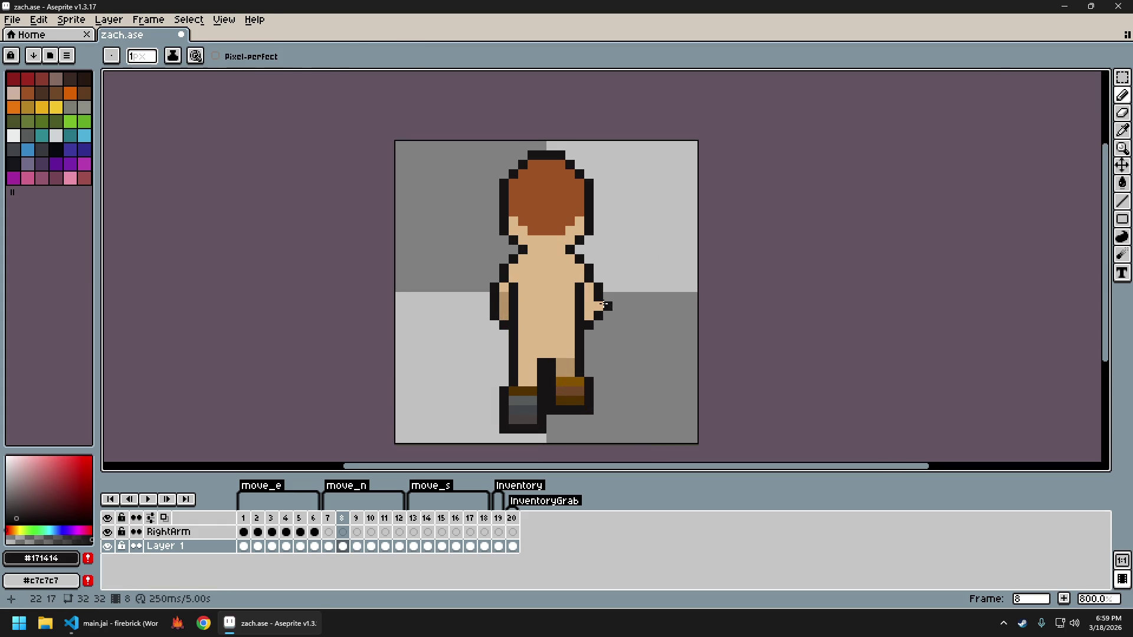
{"action": "scroll", "scroll_direction": "down", "scroll_amount": 3}
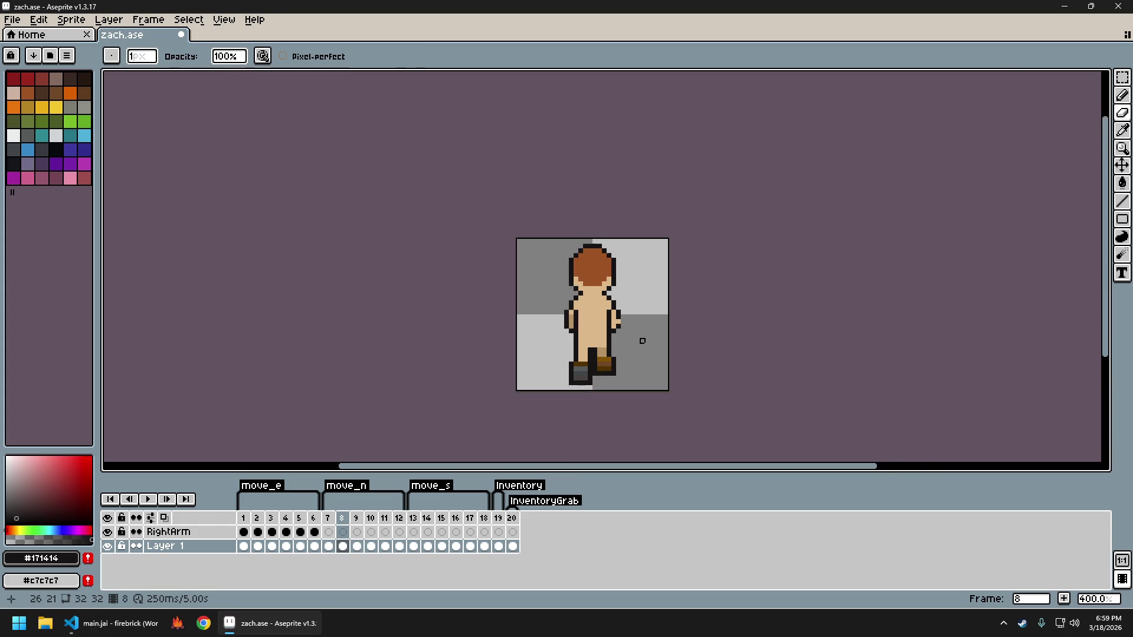
{"action": "left_click_drag", "start_coordinate": [640, 337], "coordinate": [593, 340]}
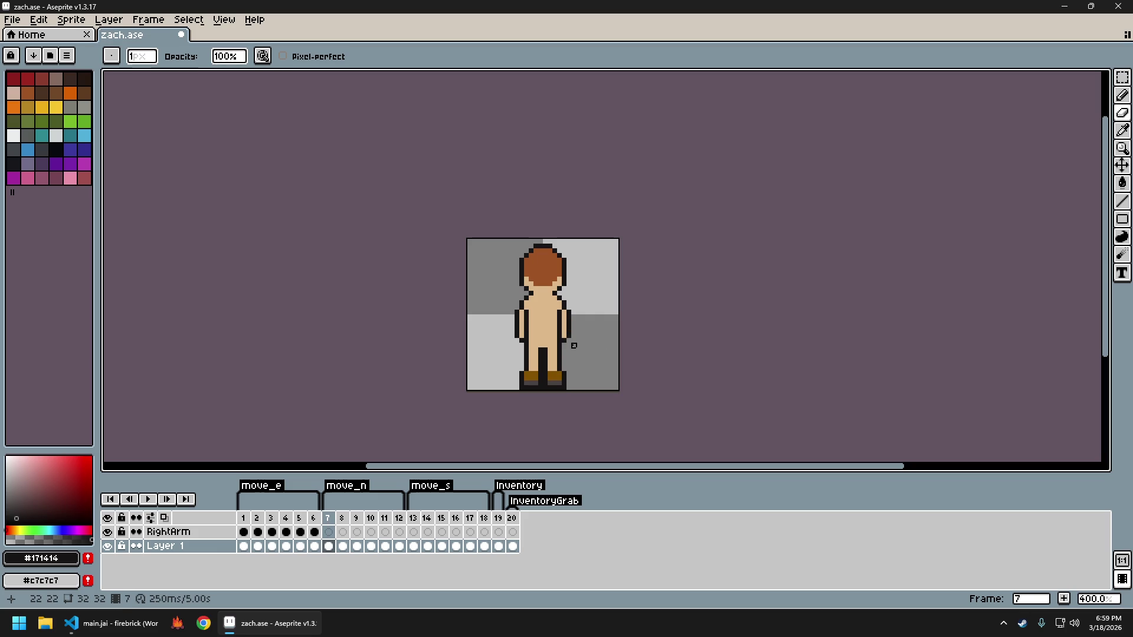
{"action": "scroll", "scroll_direction": "up", "scroll_amount": 3}
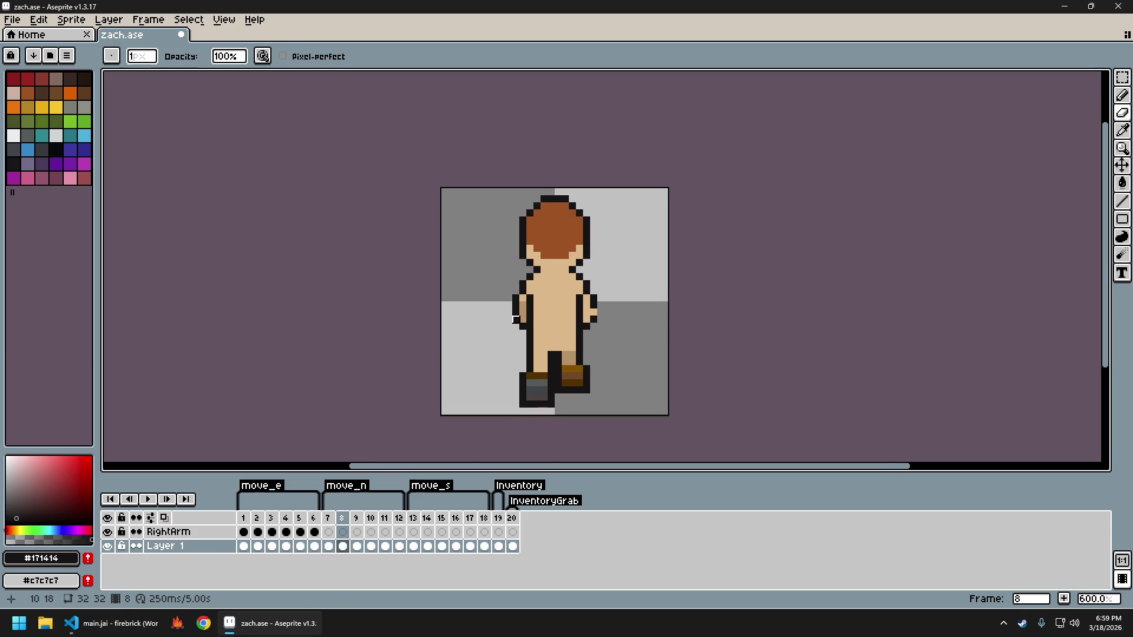
{"action": "left_click", "coordinate": [516, 317]}
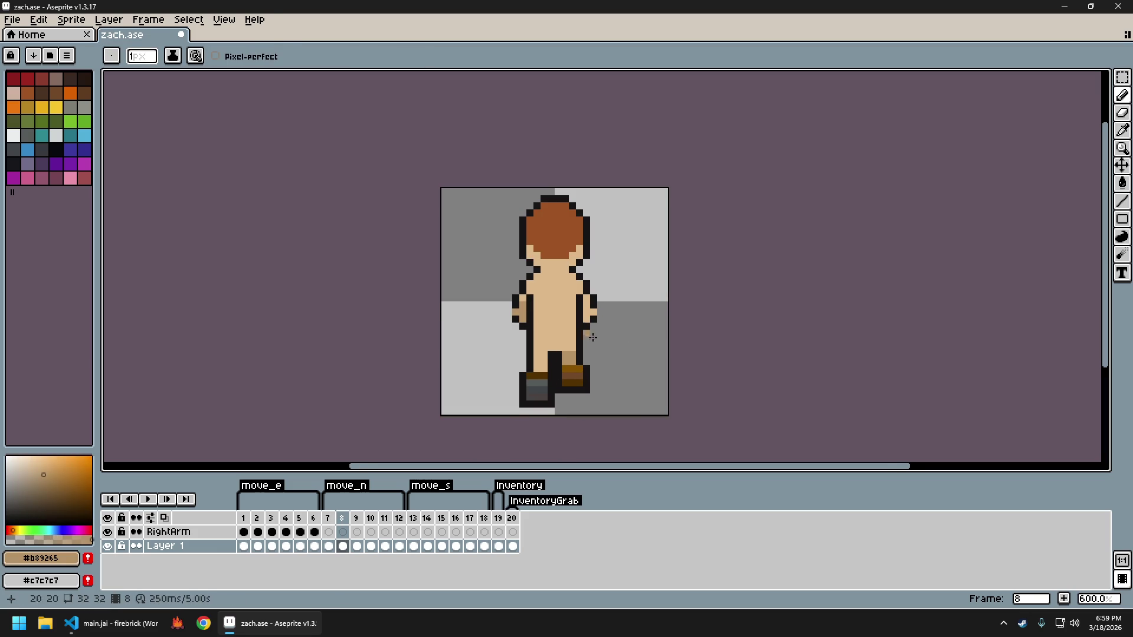
{"action": "scroll", "scroll_direction": "down", "scroll_amount": 3}
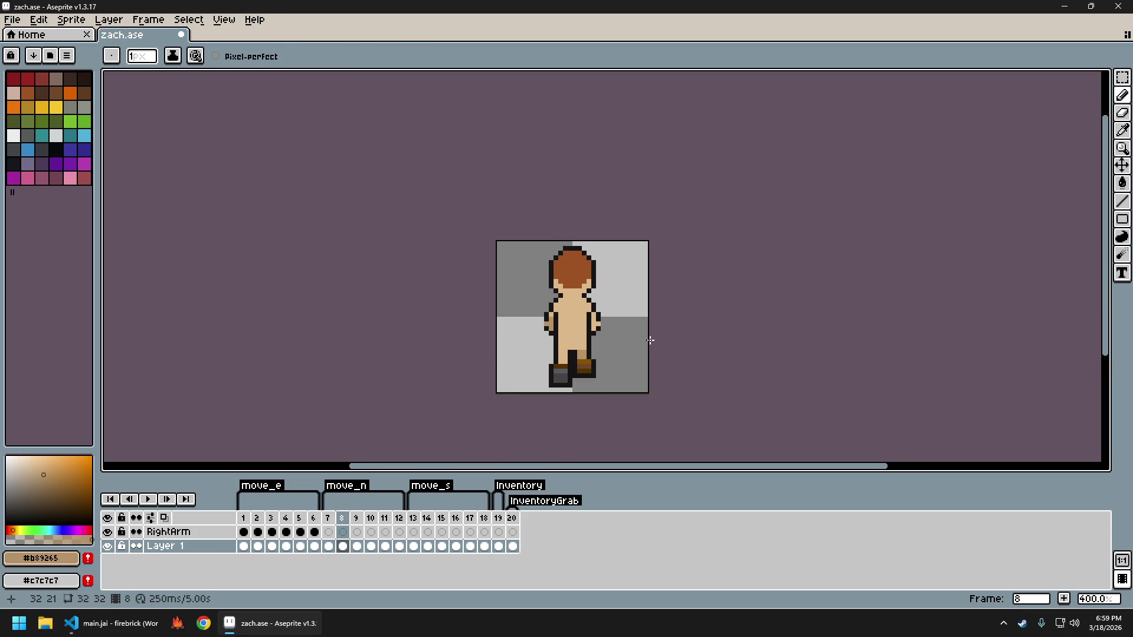
{"action": "scroll", "scroll_direction": "up", "scroll_amount": 3}
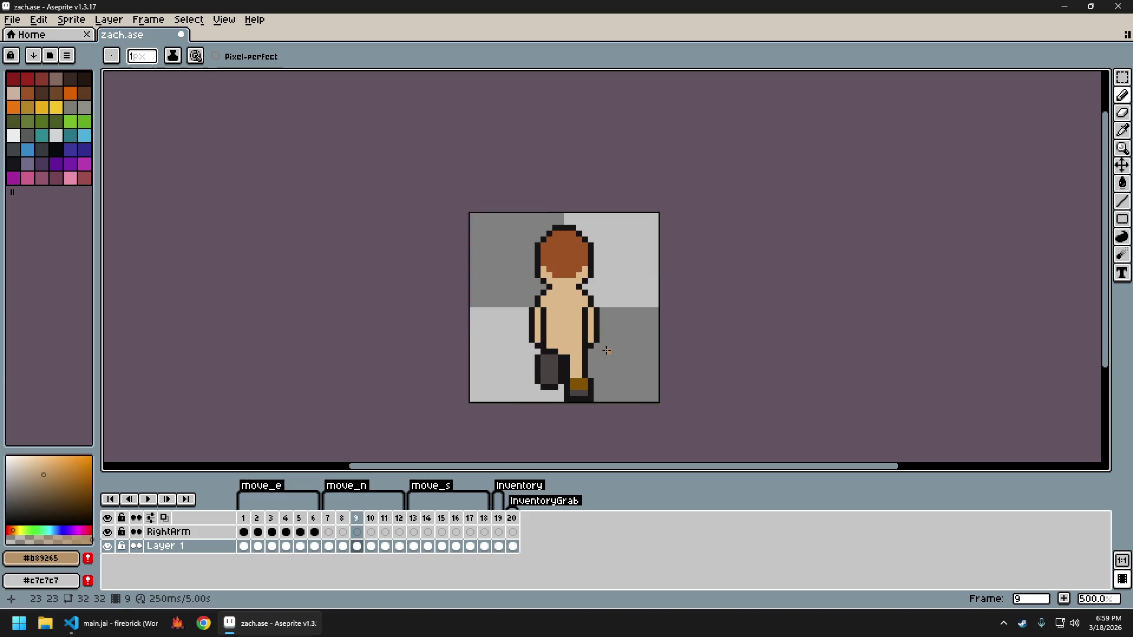
{"action": "scroll", "scroll_direction": "up", "scroll_amount": 3}
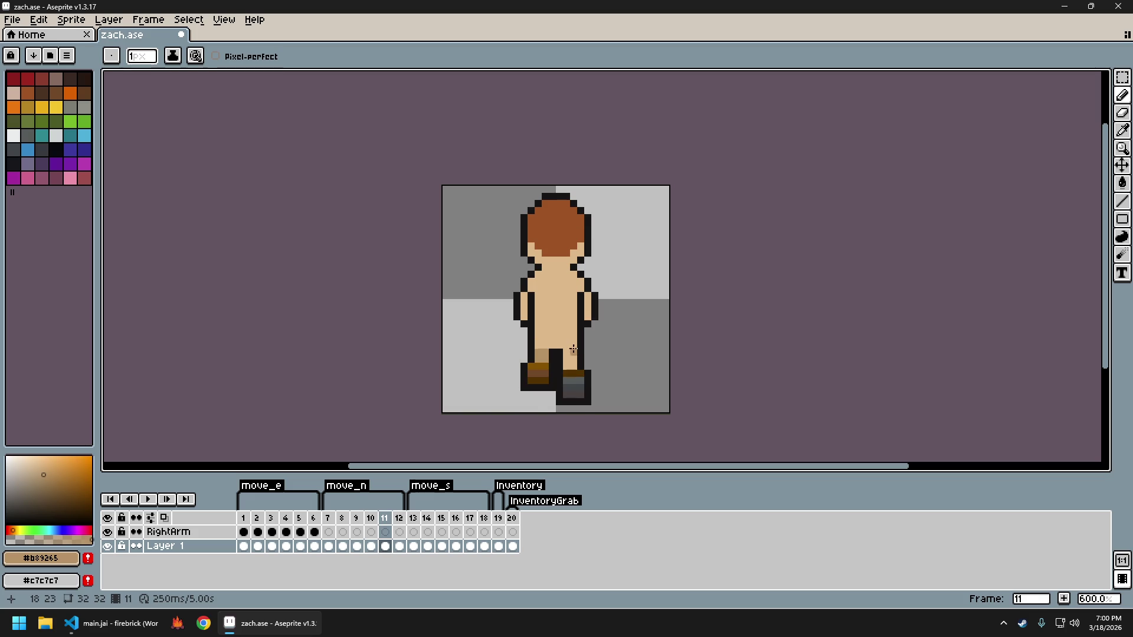
Copy the torso and arms from frame 8 and paste them in place onto frame 11
{"action": "key", "text": "m"}
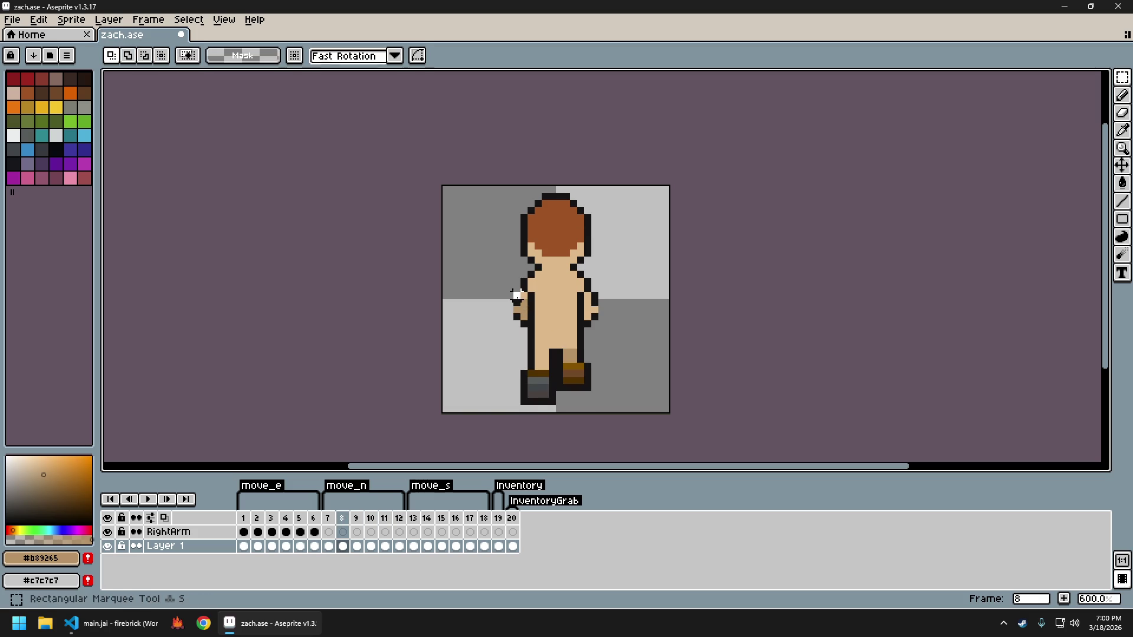
{"action": "left_click_drag", "start_coordinate": [511, 290], "coordinate": [601, 331]}
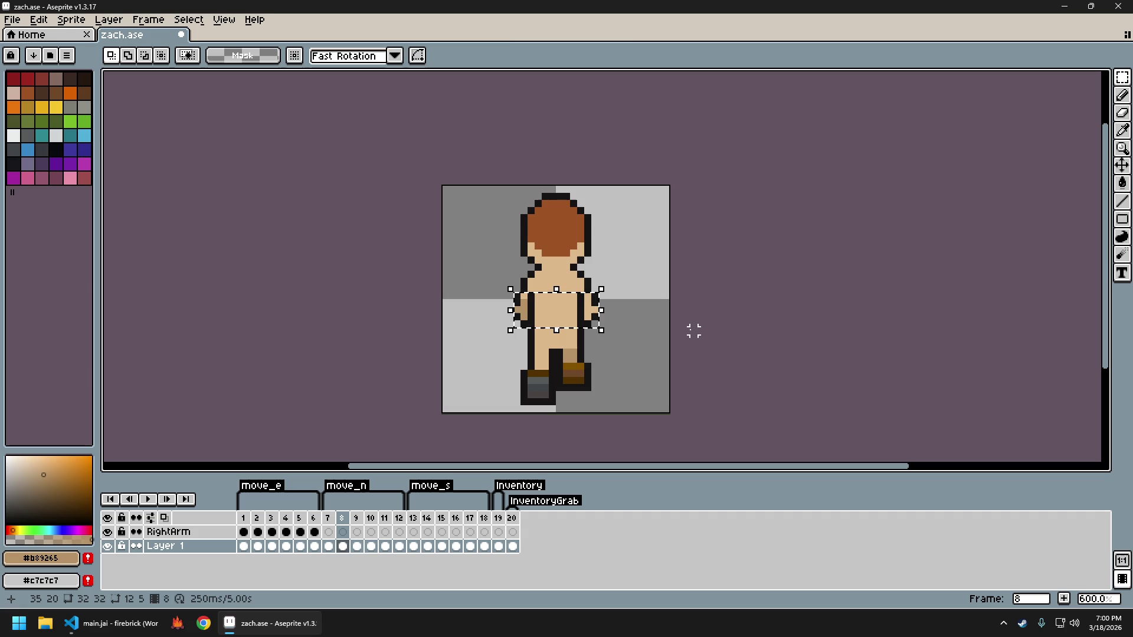
{"action": "key", "text": "ctrl+t"}
{"action": "key", "text": "ctrl+d"}
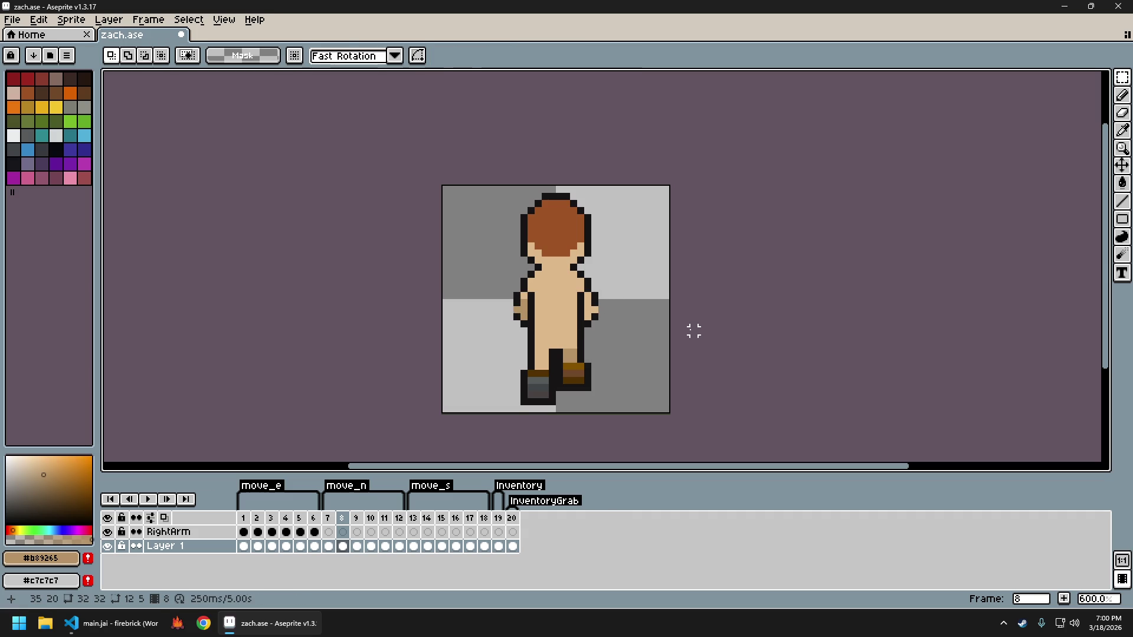
{"action": "key", "text": "Right"}
{"action": "key", "text": "Right"}
{"action": "key", "text": "Right"}
{"action": "key", "text": "ctrl+shift+d"}
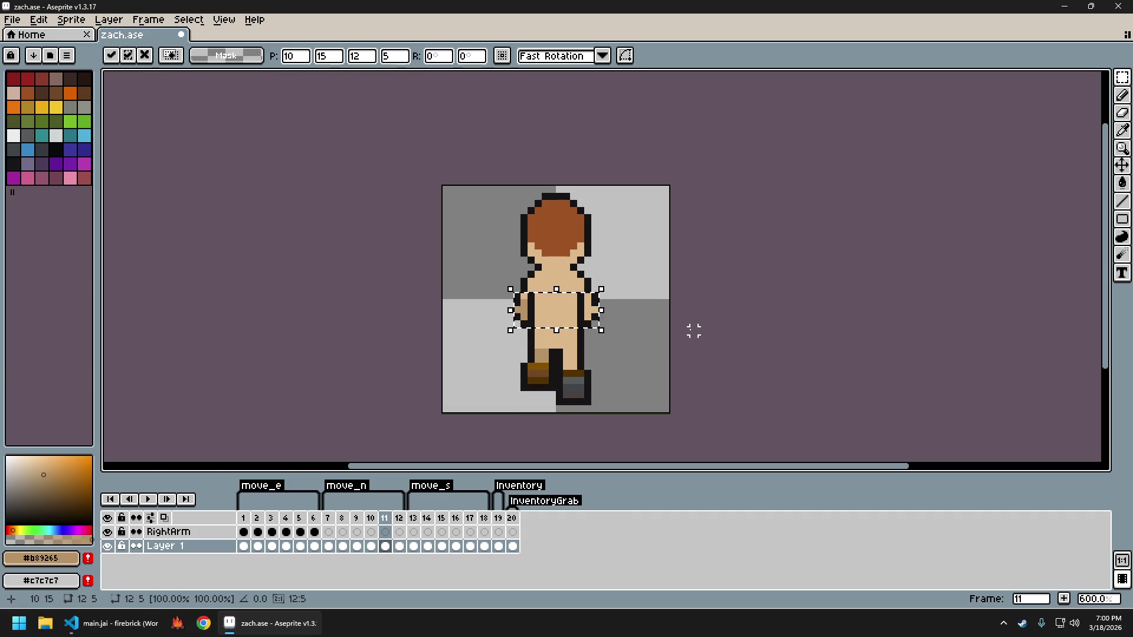
{"action": "key", "text": "ctrl+d"}
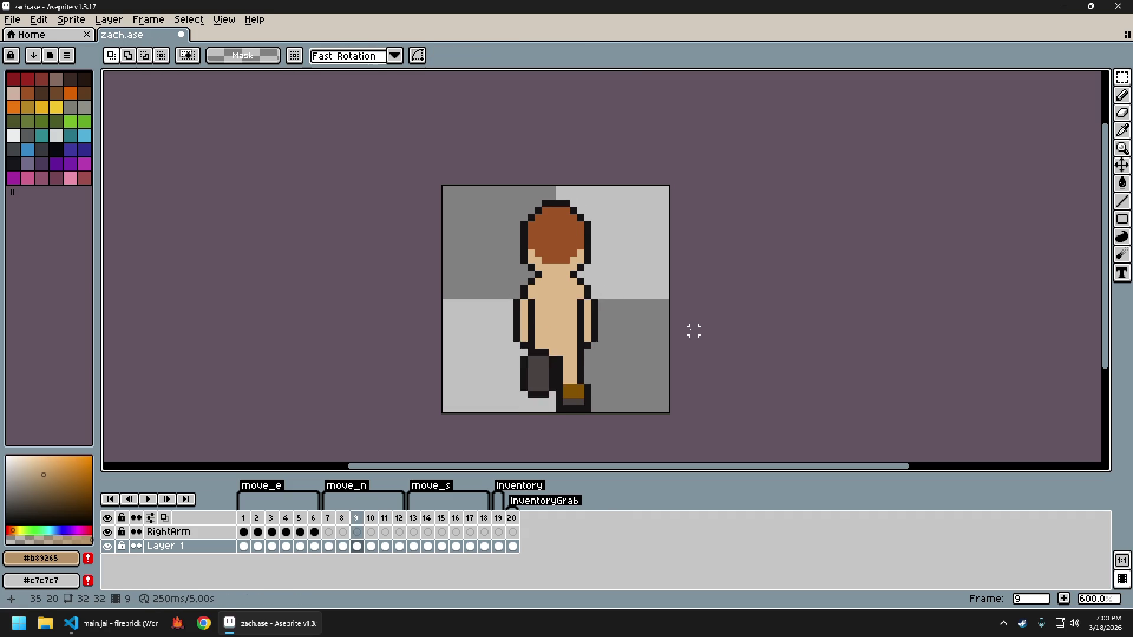
Compare frame 11 with the previous frame, then play the walk animation
{"action": "key", "text": "Left"}
{"action": "key", "text": "Right"}
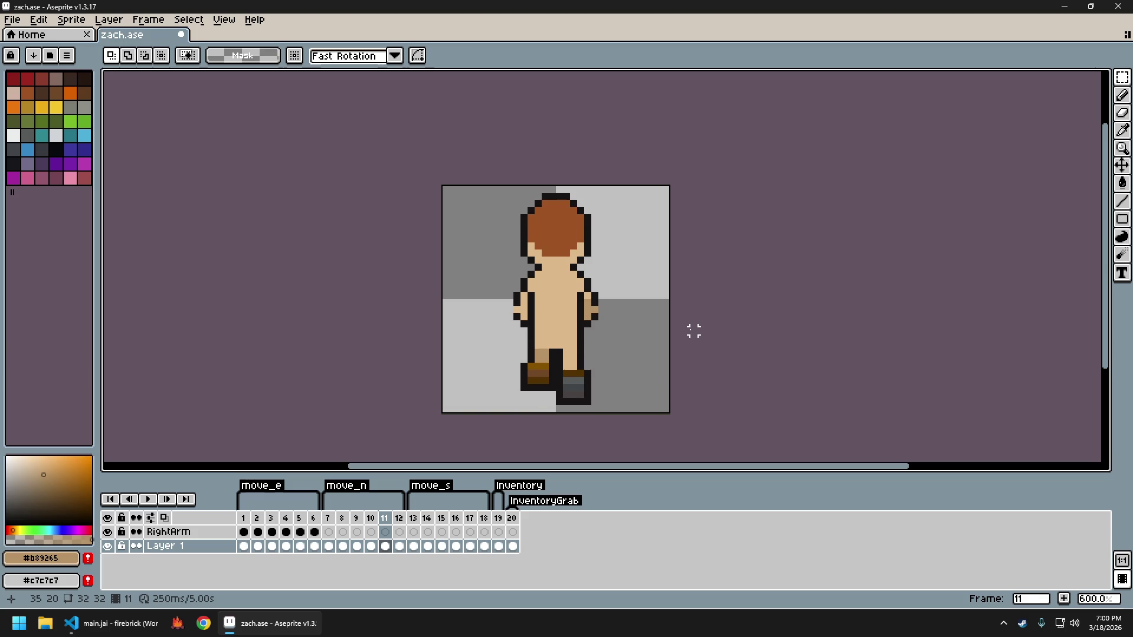
{"action": "key", "text": "Return"}
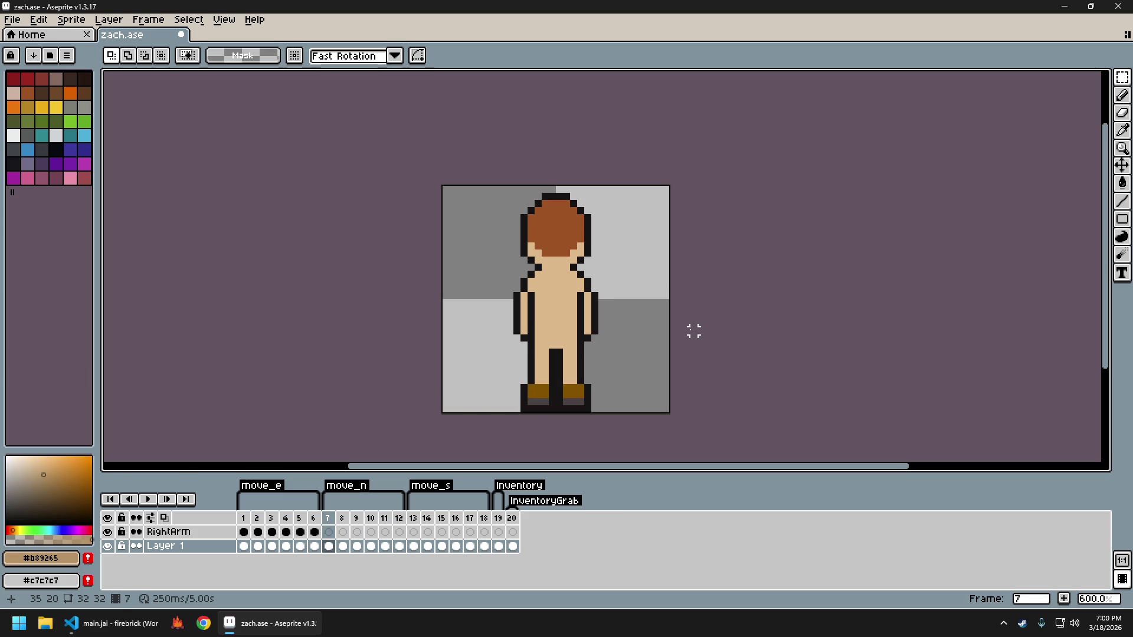
Close zach_sheet.png, walk the character north in firebrick, then quit the game
{"action": "key", "text": "ctrl+w"}
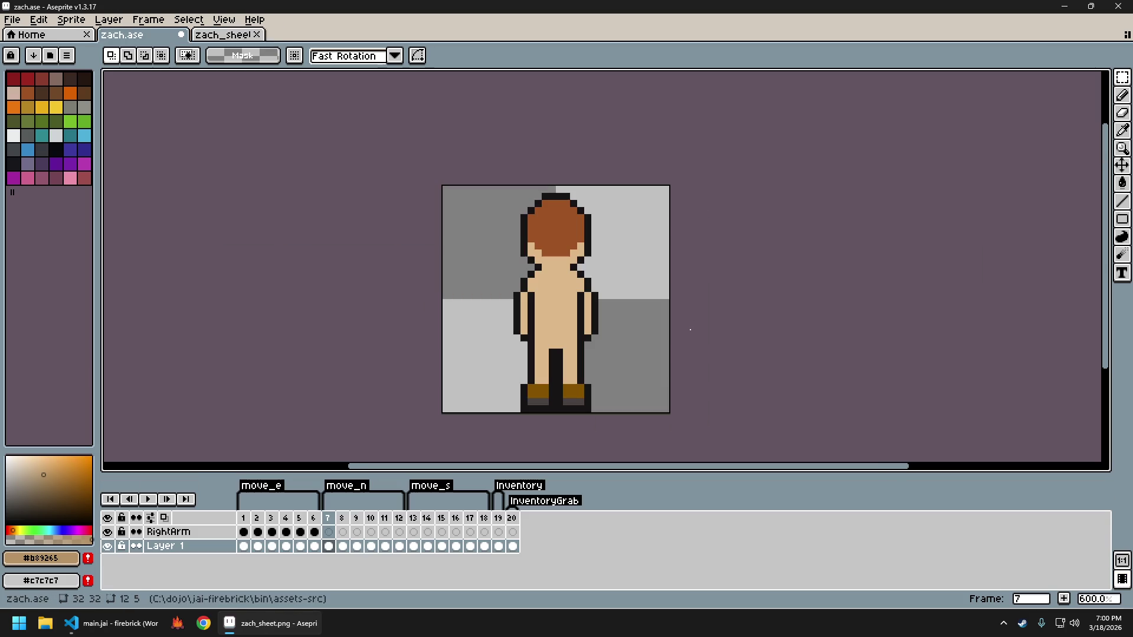
{"action": "left_click", "coordinate": [183, 623]}
{"action": "key", "text": "w"}
{"action": "key", "text": "w"}
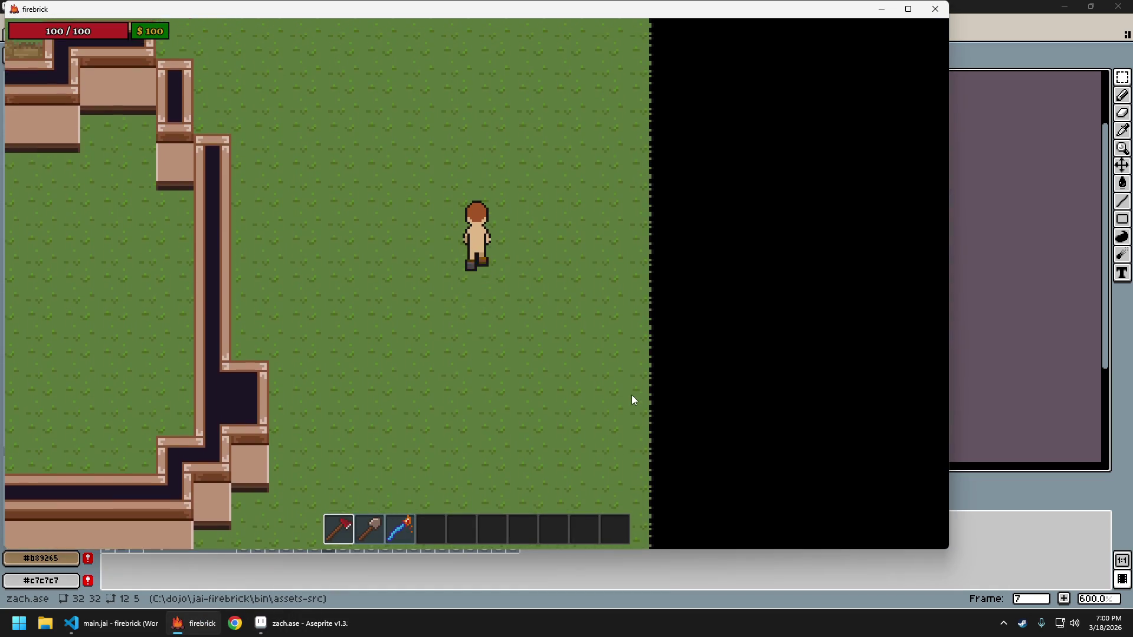
{"action": "key", "text": "w"}
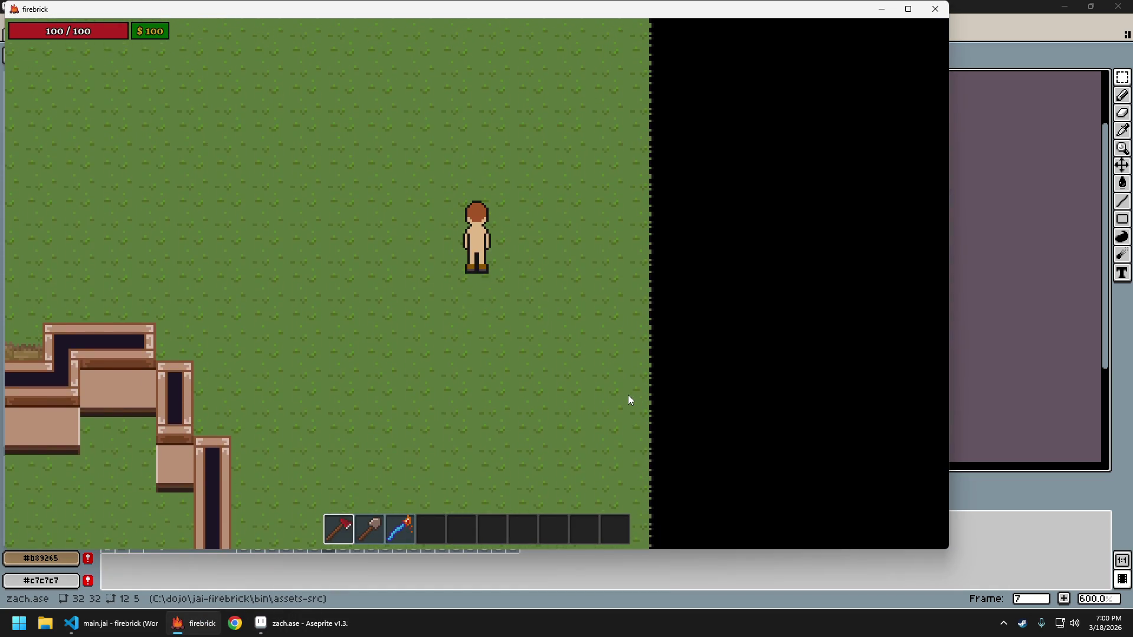
{"action": "key", "text": "w"}
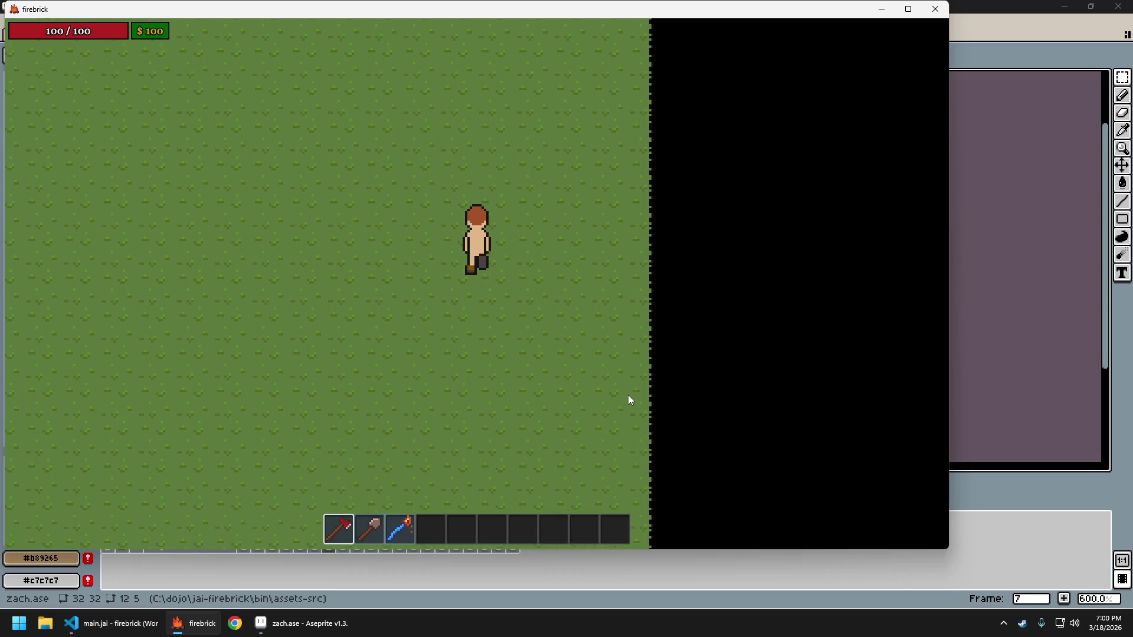
{"action": "key", "text": "Escape"}
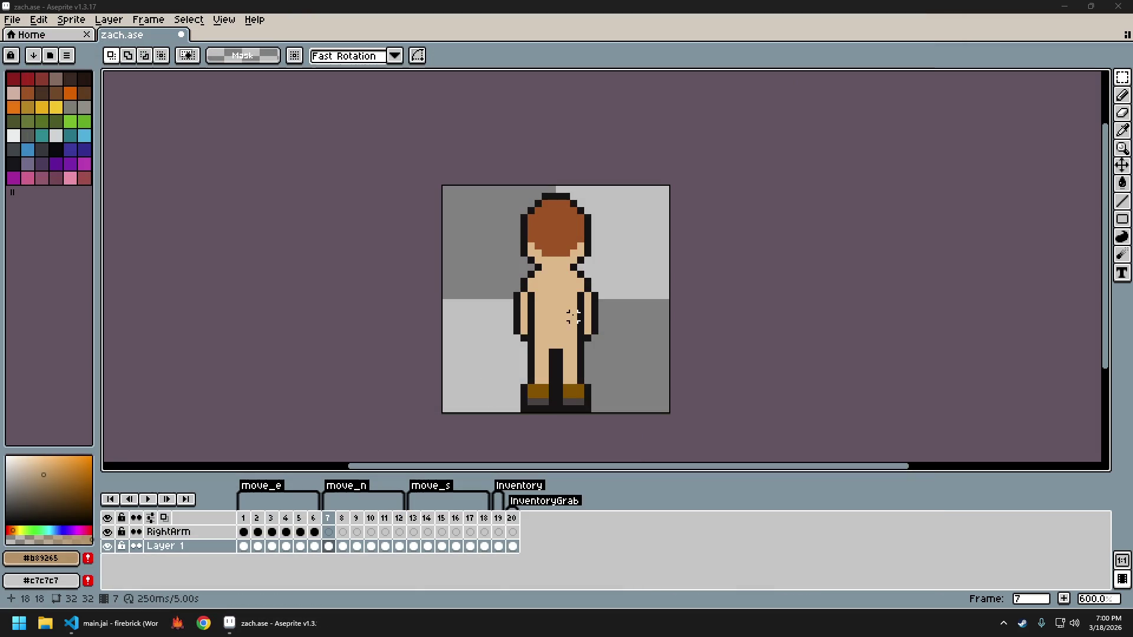
Zoom in, go to frame 8 and pick the black outline colour for the pencil
{"action": "scroll", "scroll_direction": "up", "scroll_amount": 3}
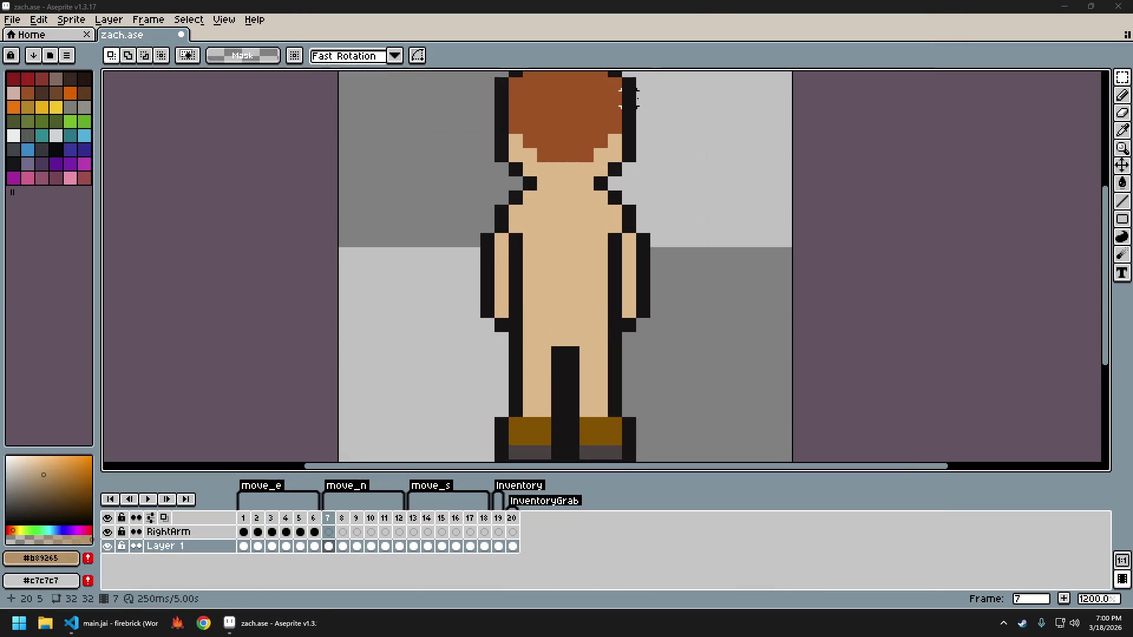
{"action": "key", "text": "Left"}
{"action": "key", "text": "Left"}
{"action": "key", "text": "Left"}
{"action": "key", "text": "Right"}
{"action": "key", "text": "Right"}
{"action": "key", "text": "Right"}
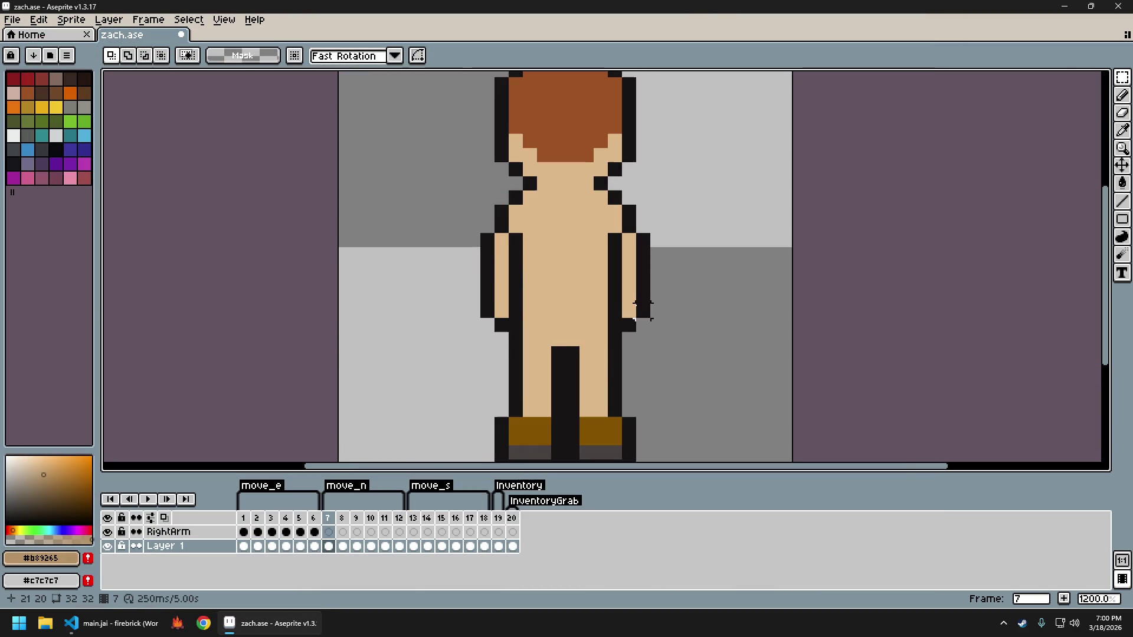
{"action": "key", "text": "Right"}
{"action": "key", "text": "i"}
{"action": "left_click", "coordinate": [500, 296]}
{"action": "key", "text": "b"}
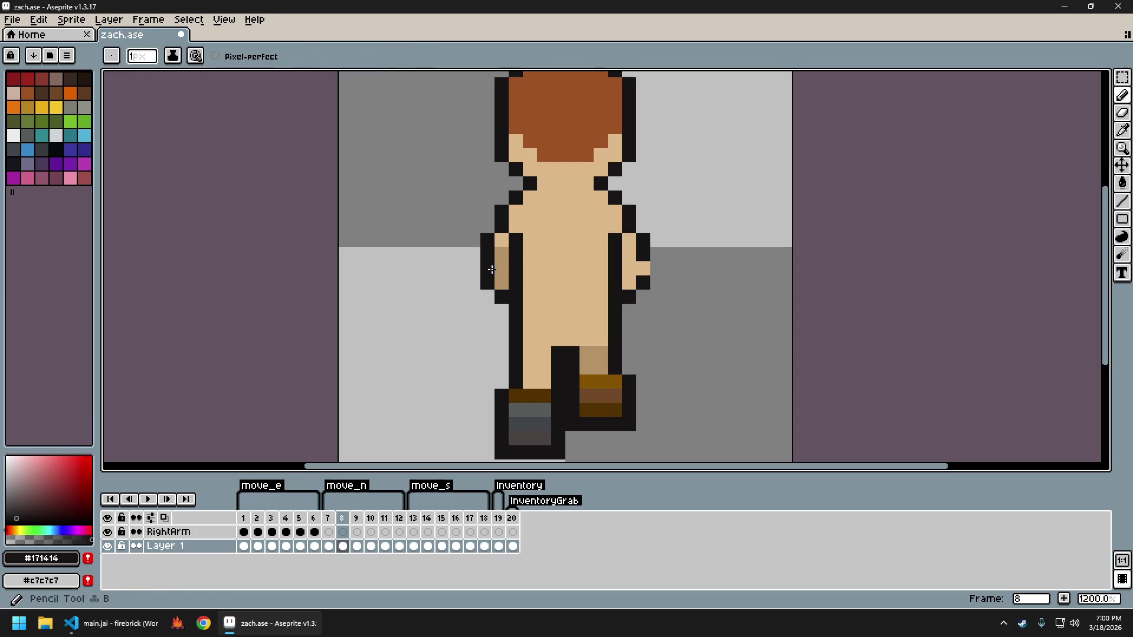
{"action": "key", "text": "Right"}
{"action": "key", "text": "Right"}
{"action": "key", "text": "Right"}
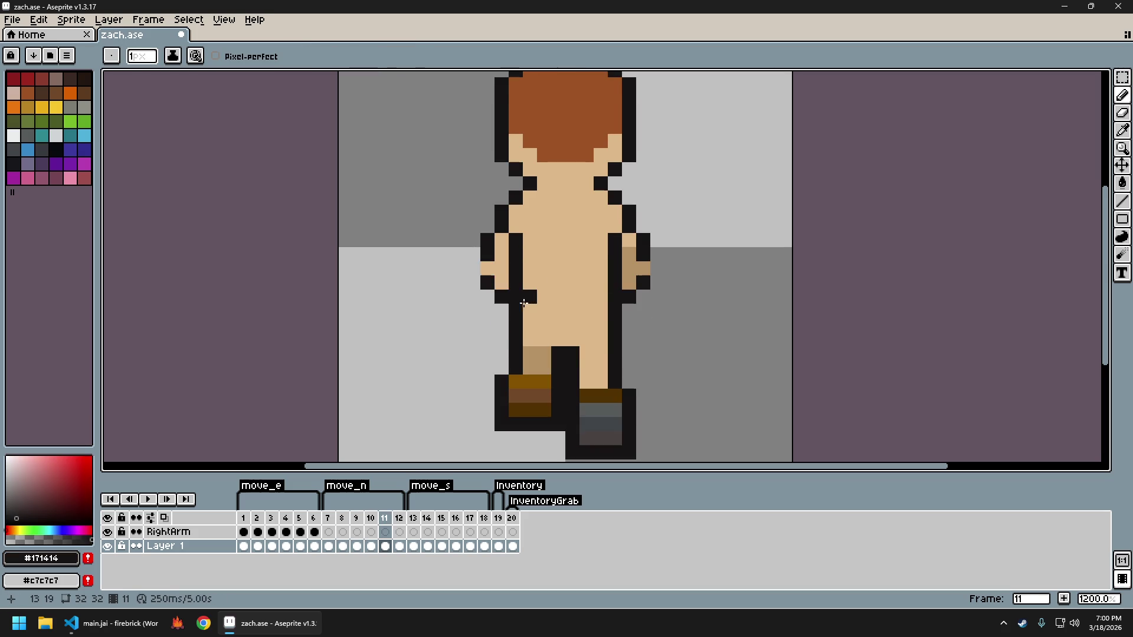
Re-export the sprite sheet and launch firebrick to test it
{"action": "scroll", "scroll_direction": "down", "scroll_amount": 3}
{"action": "key", "text": "ctrl+e"}
{"action": "key", "text": "Return"}
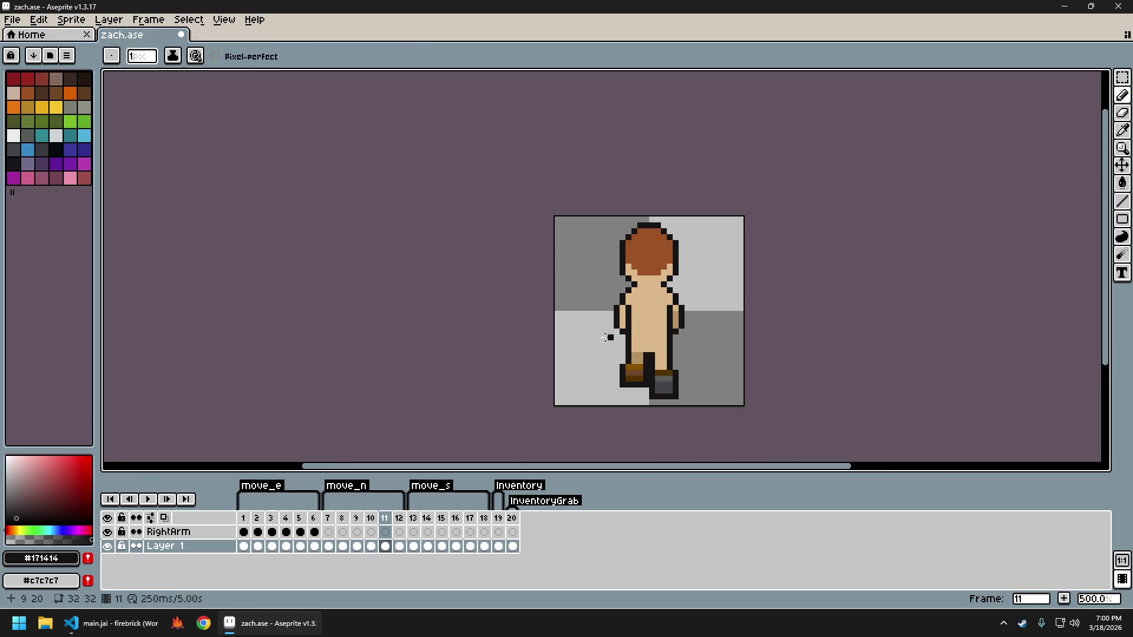
{"action": "left_click", "coordinate": [177, 623]}
Walk the character north in firebrick, then bring Aseprite back to the front
{"action": "key", "text": "w"}
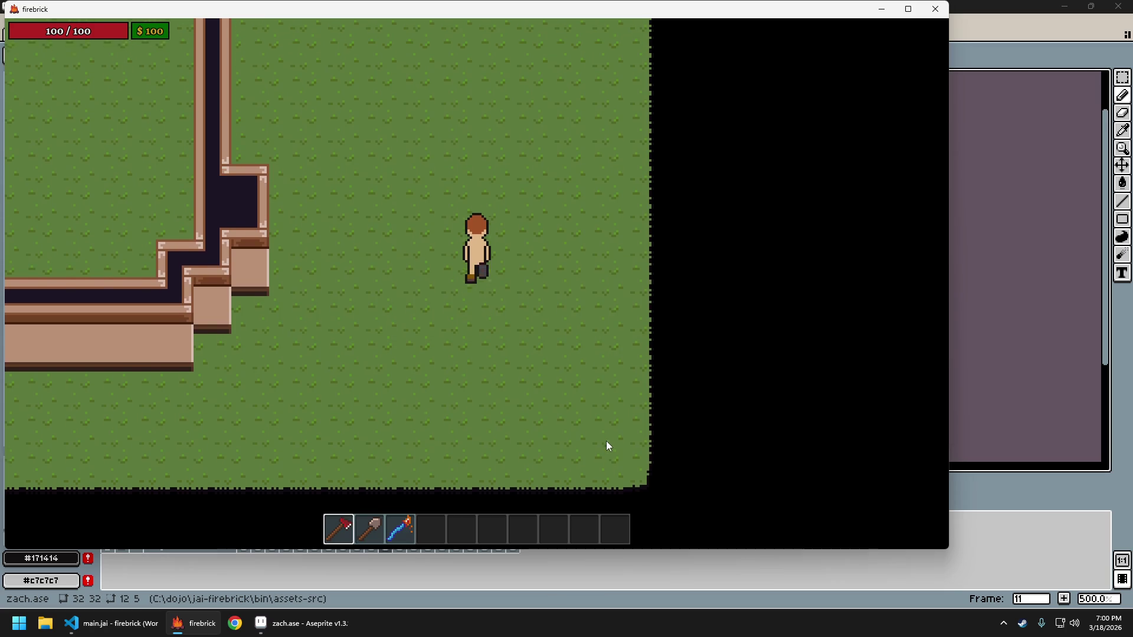
{"action": "key", "text": "w"}
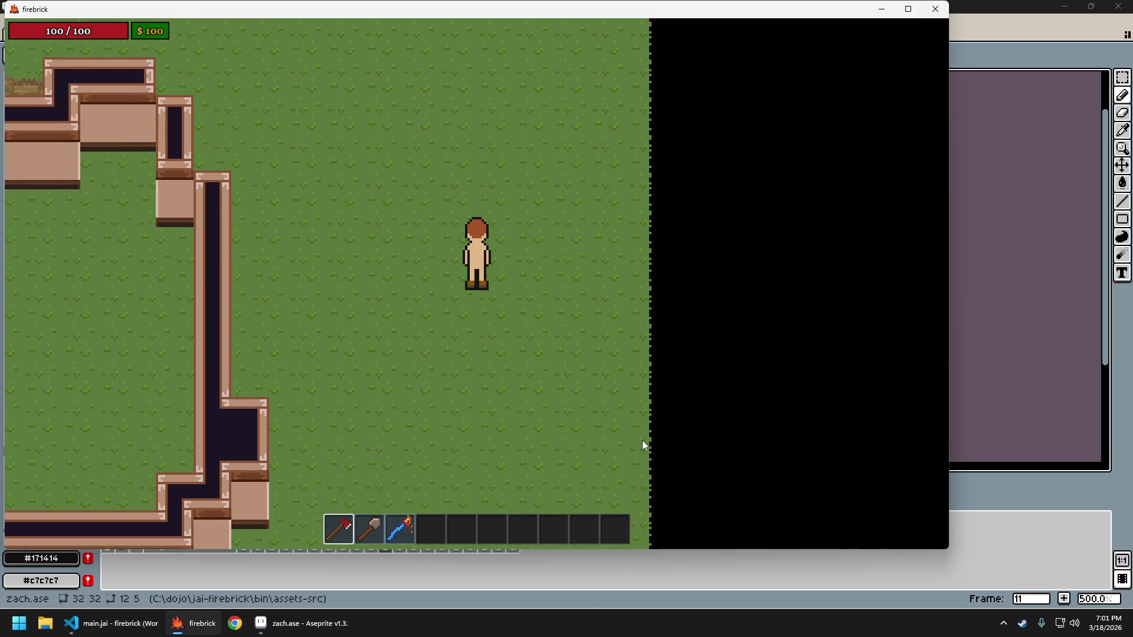
{"action": "key", "text": "w"}
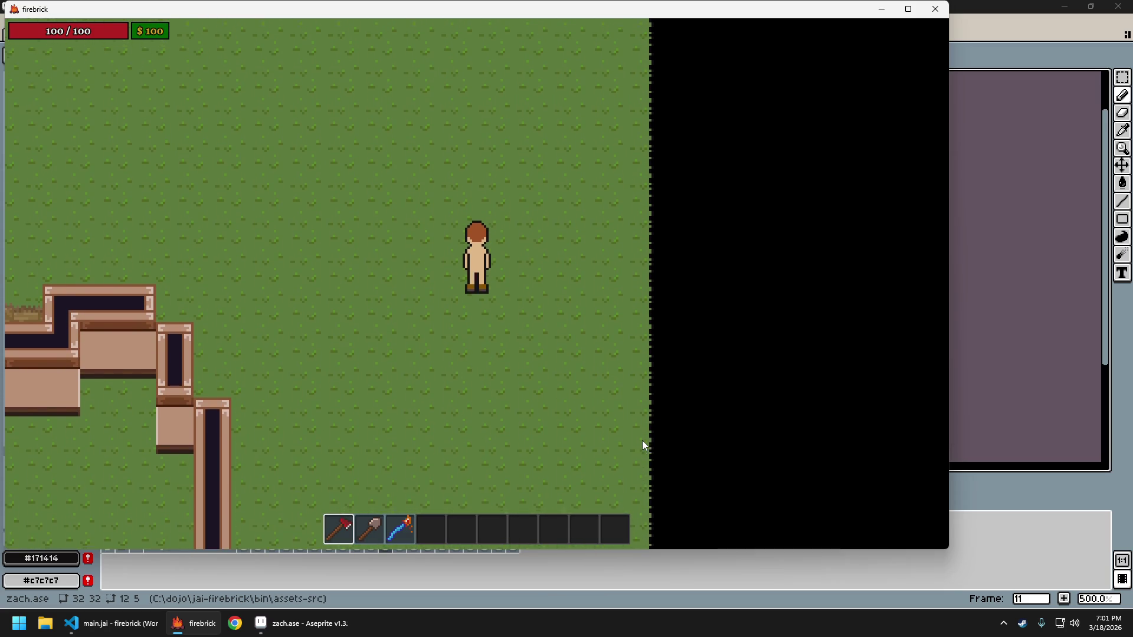
{"action": "key", "text": "w"}
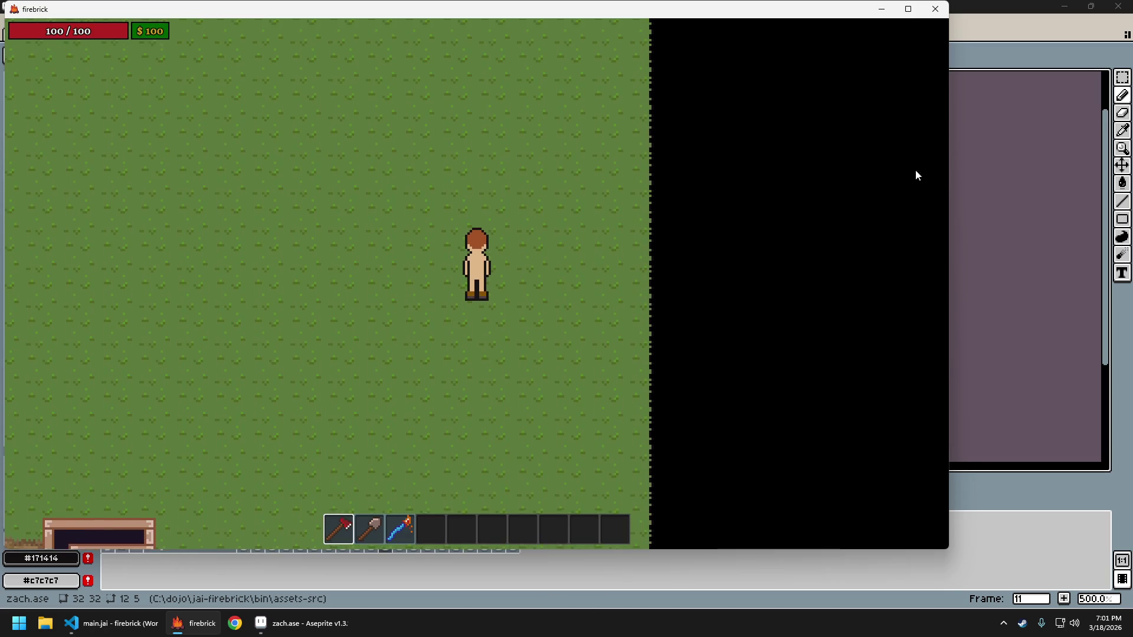
{"action": "left_click", "coordinate": [1019, 5]}
{"action": "scroll", "scroll_direction": "up", "scroll_amount": 3}
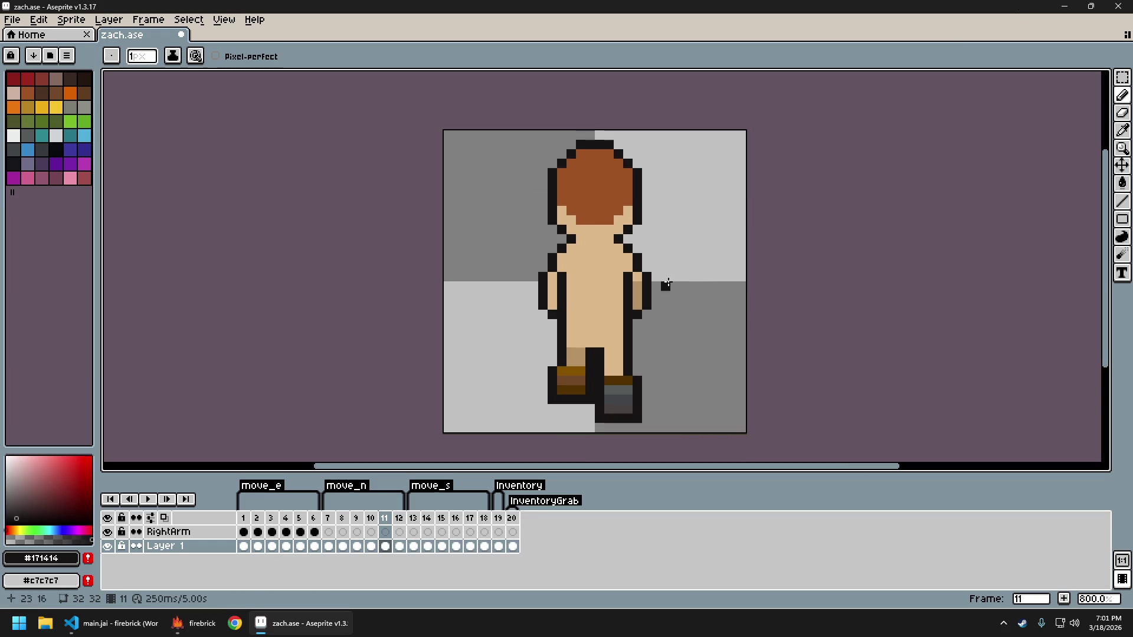
Sample skin and black from frame 7, then add a black right-shoulder outline pixel
{"action": "key", "text": "Left"}
{"action": "key", "text": "Left"}
{"action": "key", "text": "Left"}
{"action": "key", "text": "Left"}
{"action": "key", "text": "Left"}
{"action": "key", "text": "Right"}
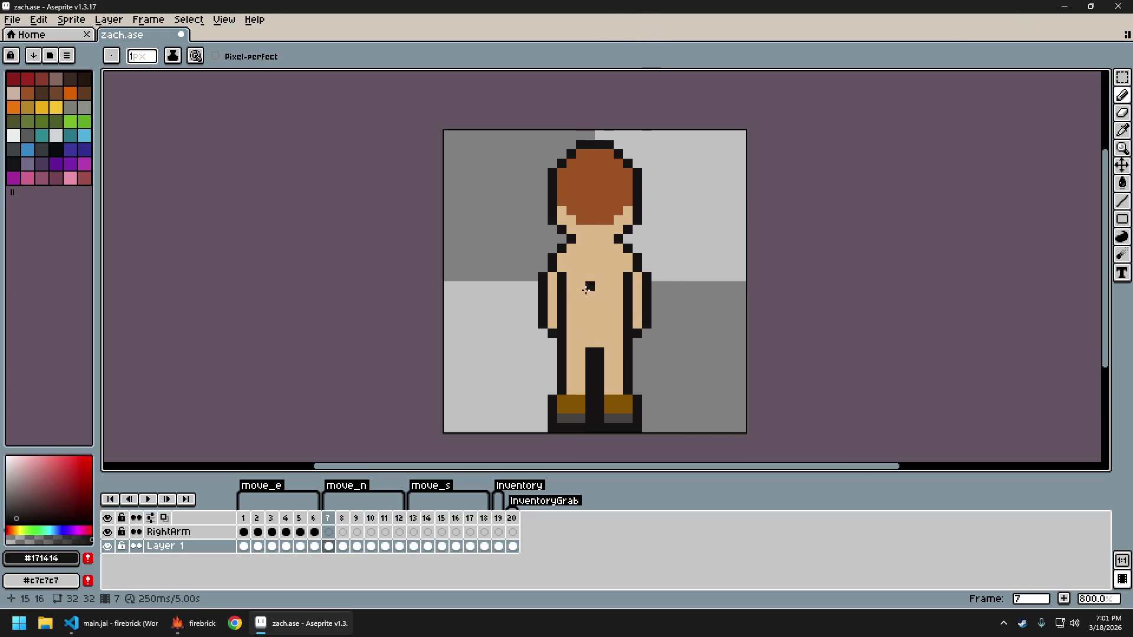
{"action": "left_click", "coordinate": [562, 265]}
{"action": "left_click", "coordinate": [637, 266]}
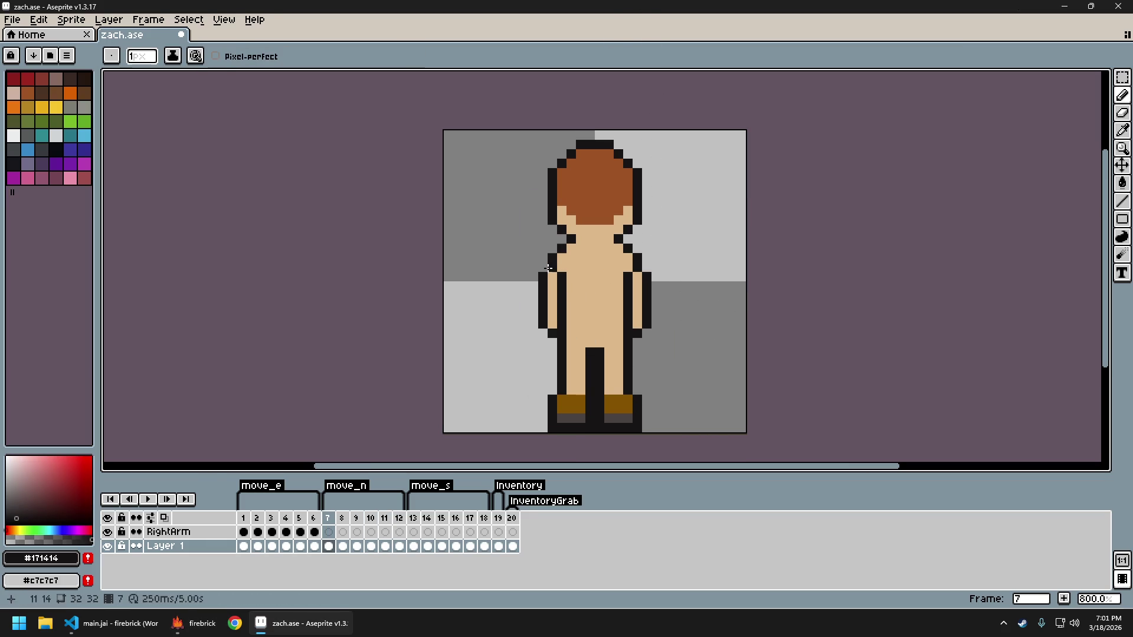
{"action": "left_click", "coordinate": [635, 269]}
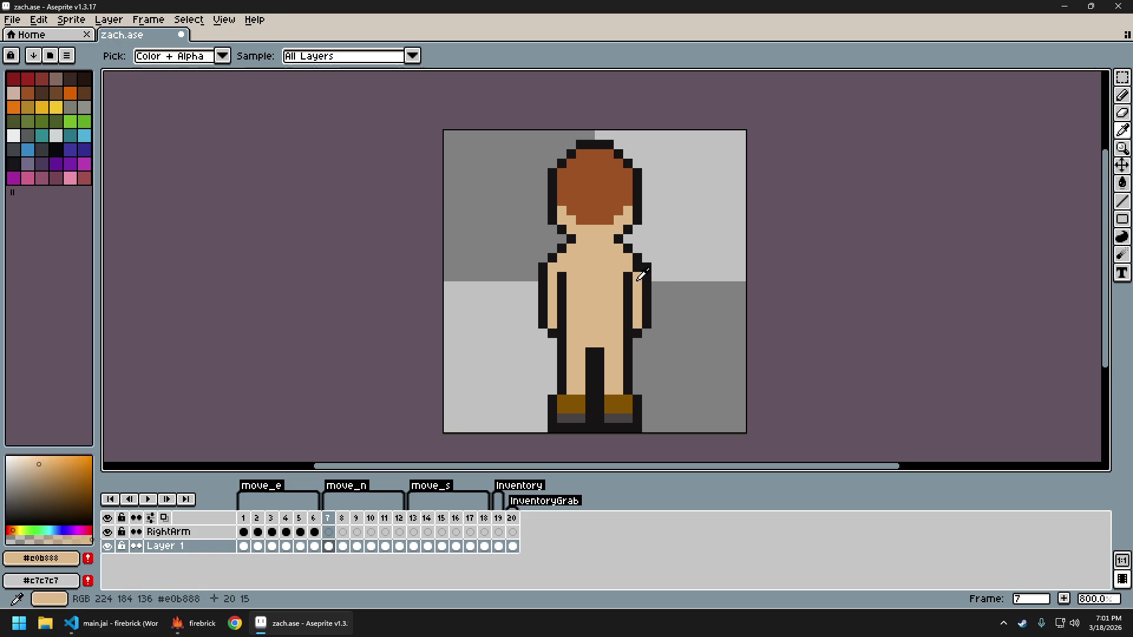
{"action": "scroll", "scroll_direction": "down", "scroll_amount": 3}
{"action": "key", "text": "Right"}
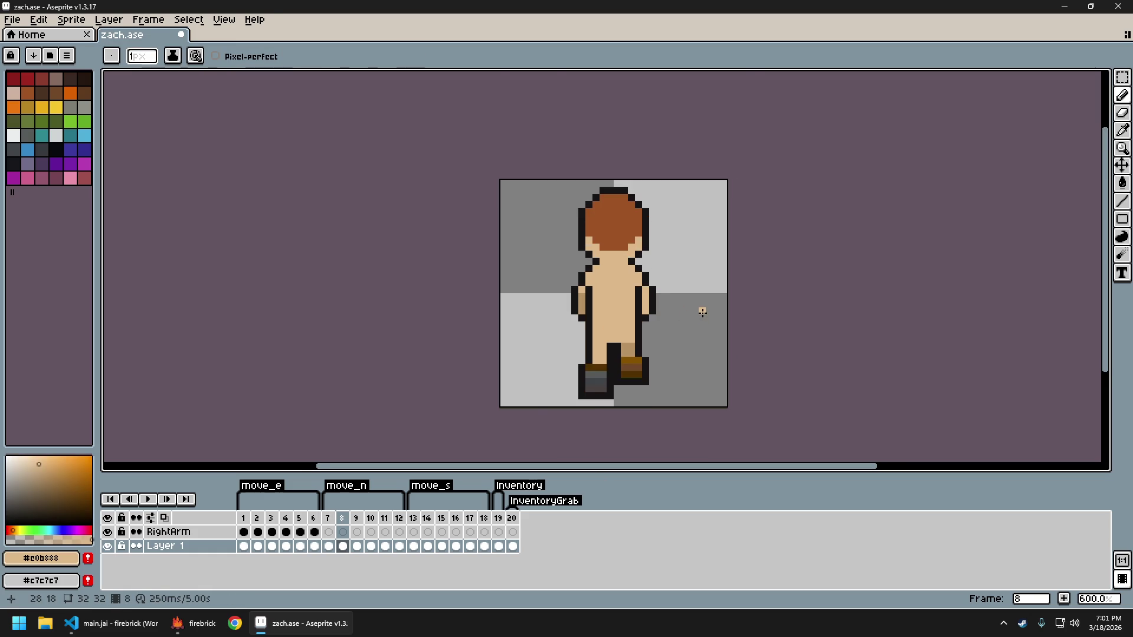
{"action": "scroll", "scroll_direction": "up", "scroll_amount": 3}
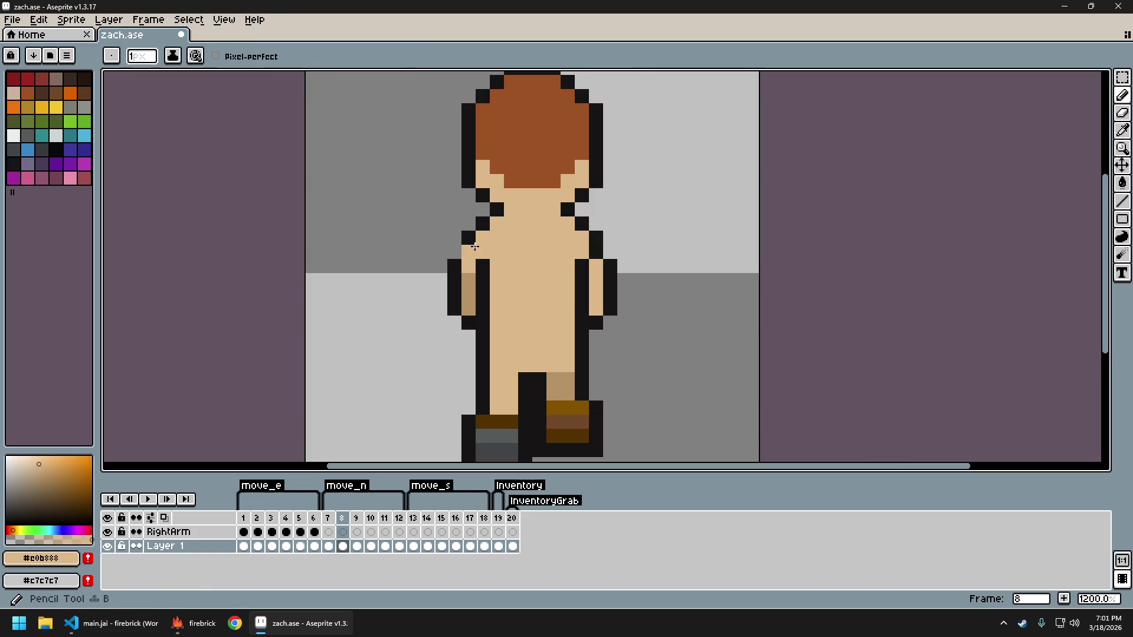
{"action": "left_click", "coordinate": [464, 254]}
{"action": "left_click", "coordinate": [610, 252]}
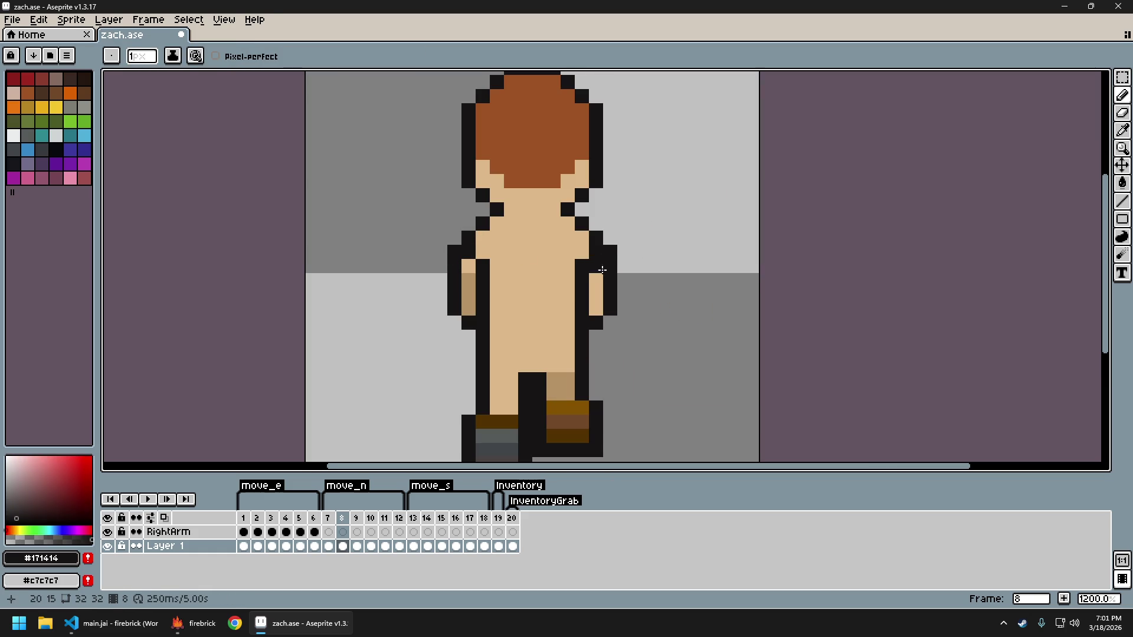
Add black outline pixels at the left shoulder and body on later walk frames
{"action": "key", "text": "Right"}
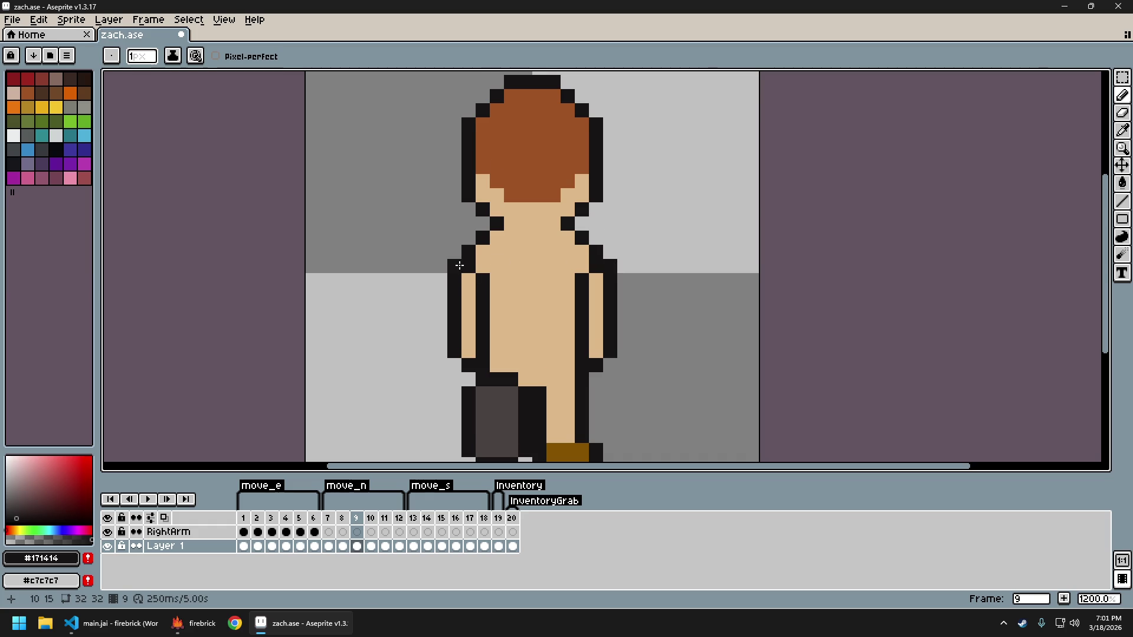
{"action": "key", "text": "Right"}
{"action": "key", "text": "Right"}
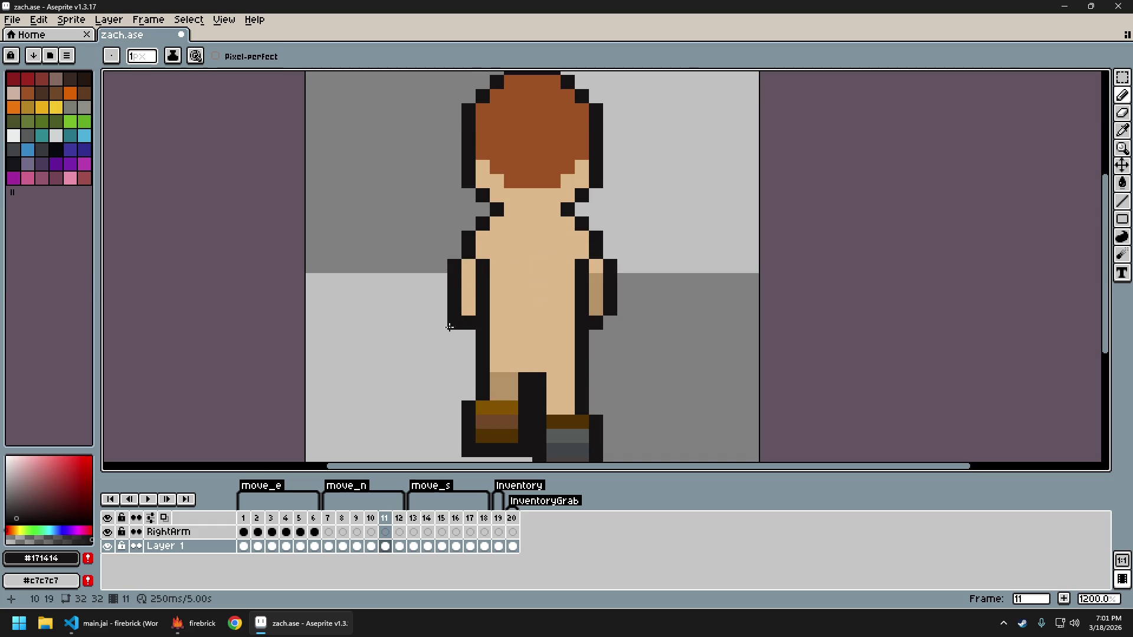
{"action": "key", "text": "Right"}
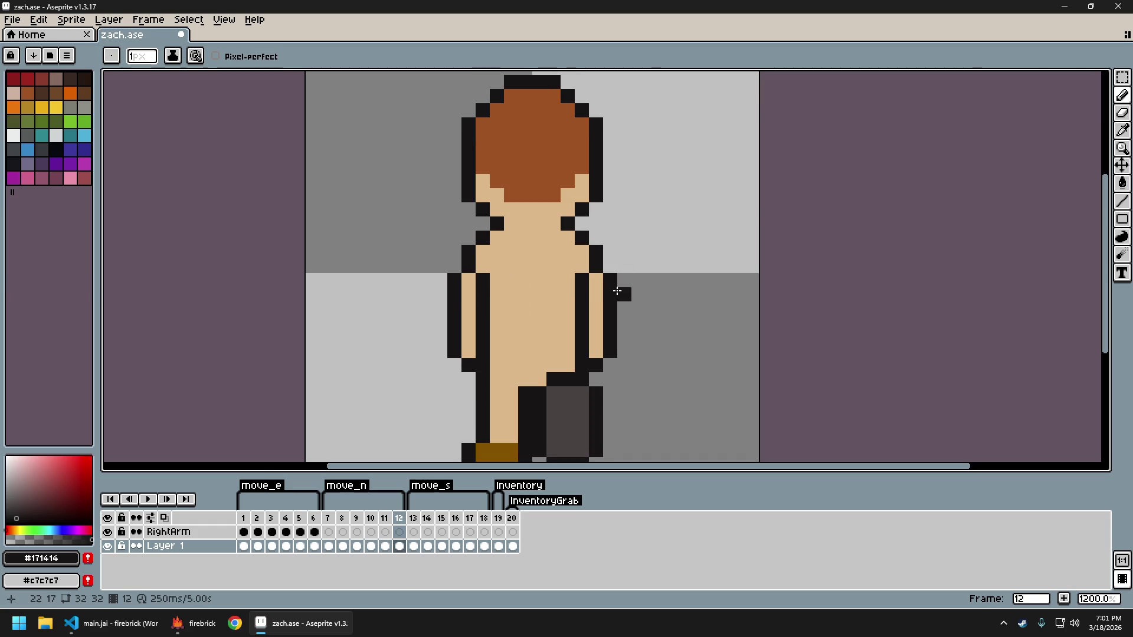
{"action": "left_click", "coordinate": [454, 265]}
{"action": "key", "text": "Right"}
{"action": "key", "text": "Left"}
{"action": "left_click", "coordinate": [553, 309]}
Paint shoulder outline pixels skin-coloured on the north walk frames through frame 12
{"action": "key", "text": "Right"}
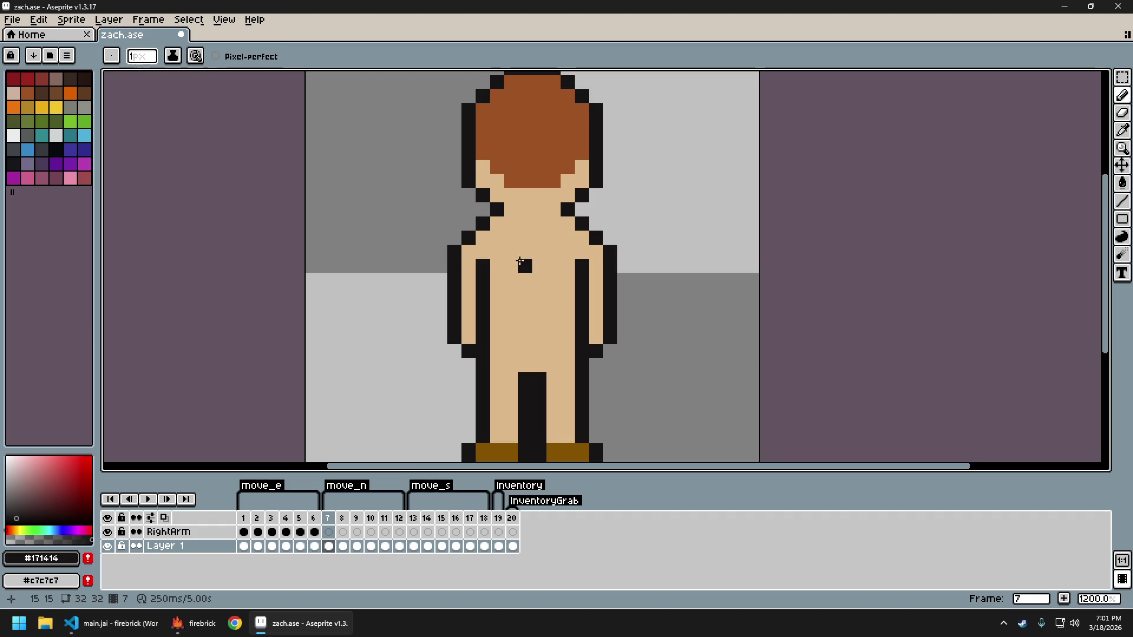
{"action": "left_click", "coordinate": [518, 254]}
{"action": "key", "text": "Right"}
{"action": "left_click", "coordinate": [595, 253]}
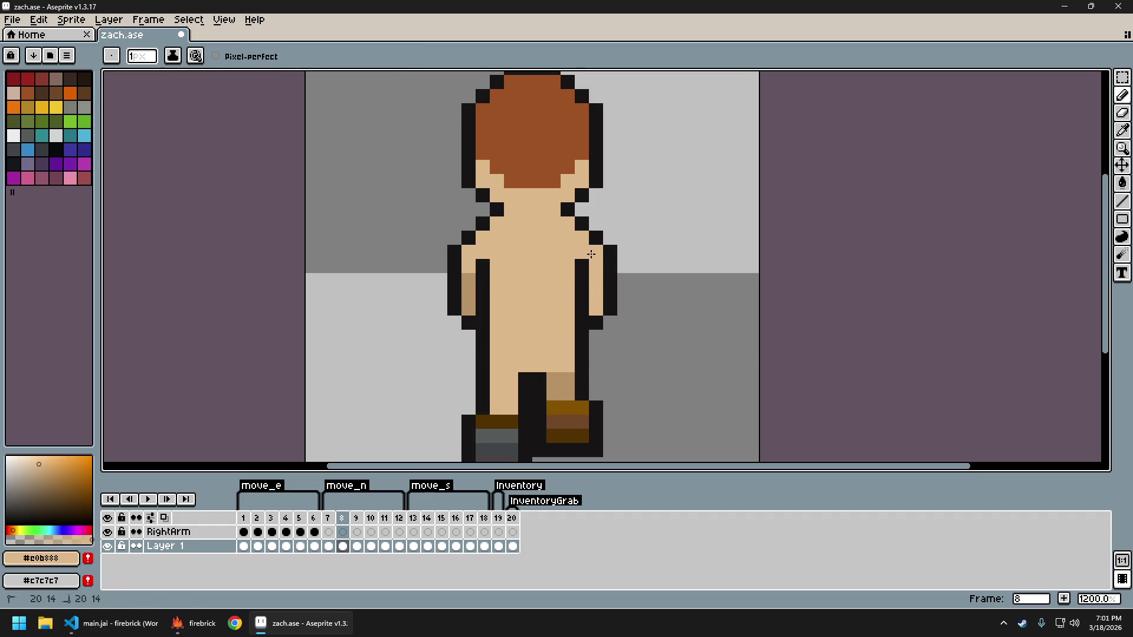
{"action": "key", "text": "Right"}
{"action": "left_click", "coordinate": [466, 270]}
{"action": "key", "text": "Right"}
{"action": "left_click", "coordinate": [595, 254]}
{"action": "key", "text": "Right"}
{"action": "left_click", "coordinate": [595, 254]}
{"action": "left_click", "coordinate": [468, 254]}
{"action": "key", "text": "Right"}
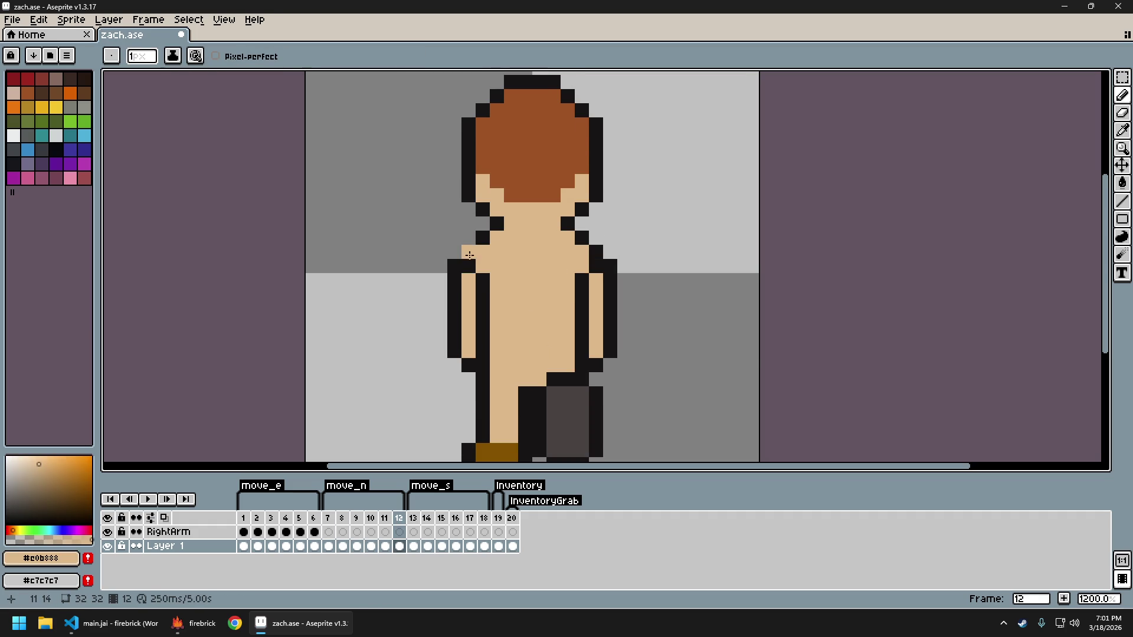
{"action": "left_click", "coordinate": [596, 265]}
{"action": "key", "text": "Right"}
Return to the first north walk frame and close the sprite sheet export settings unused
{"action": "key", "text": "Left"}
{"action": "key", "text": "Left"}
{"action": "key", "text": "Left"}
{"action": "key", "text": "Left"}
{"action": "key", "text": "Left"}
{"action": "key", "text": "Left"}
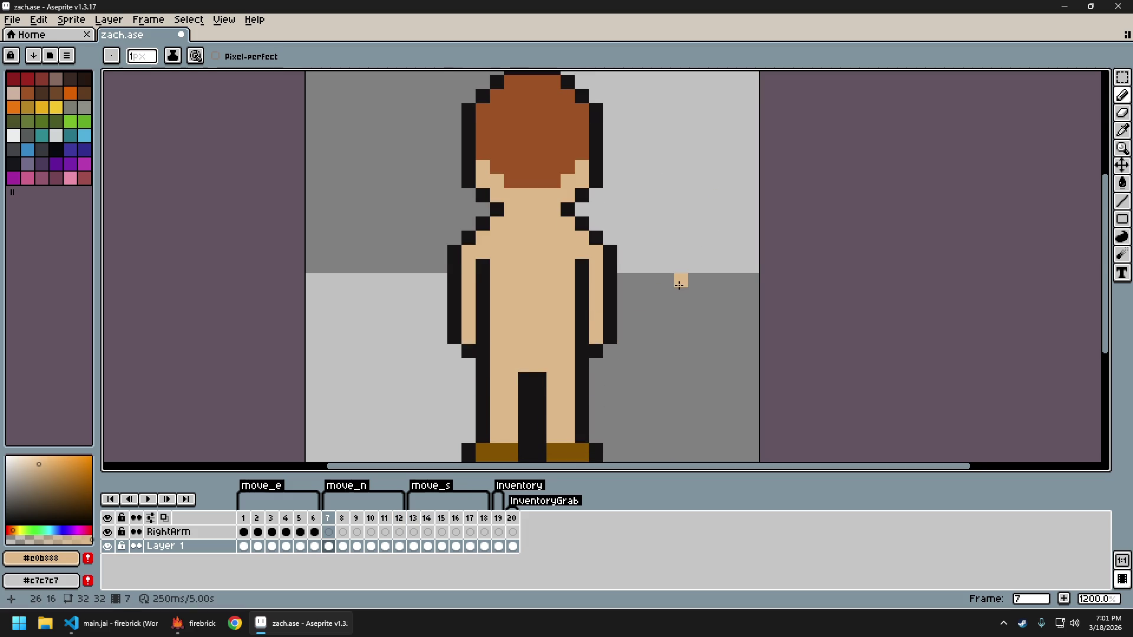
{"action": "key", "text": "ctrl+e"}
{"action": "key", "text": "Escape"}
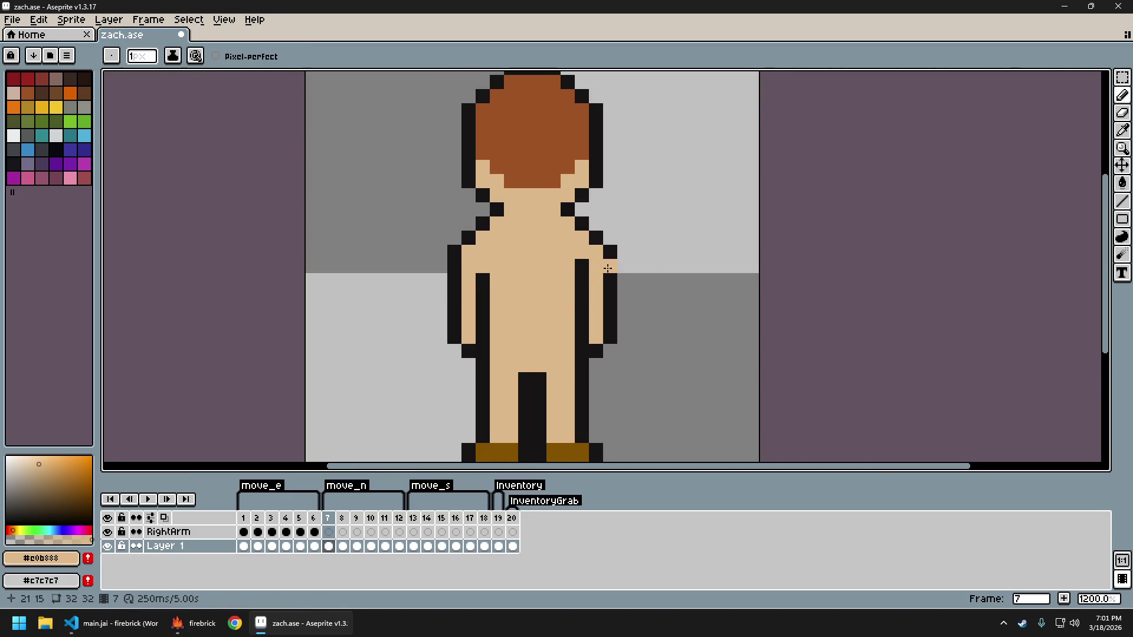
{"action": "key", "text": "Right"}
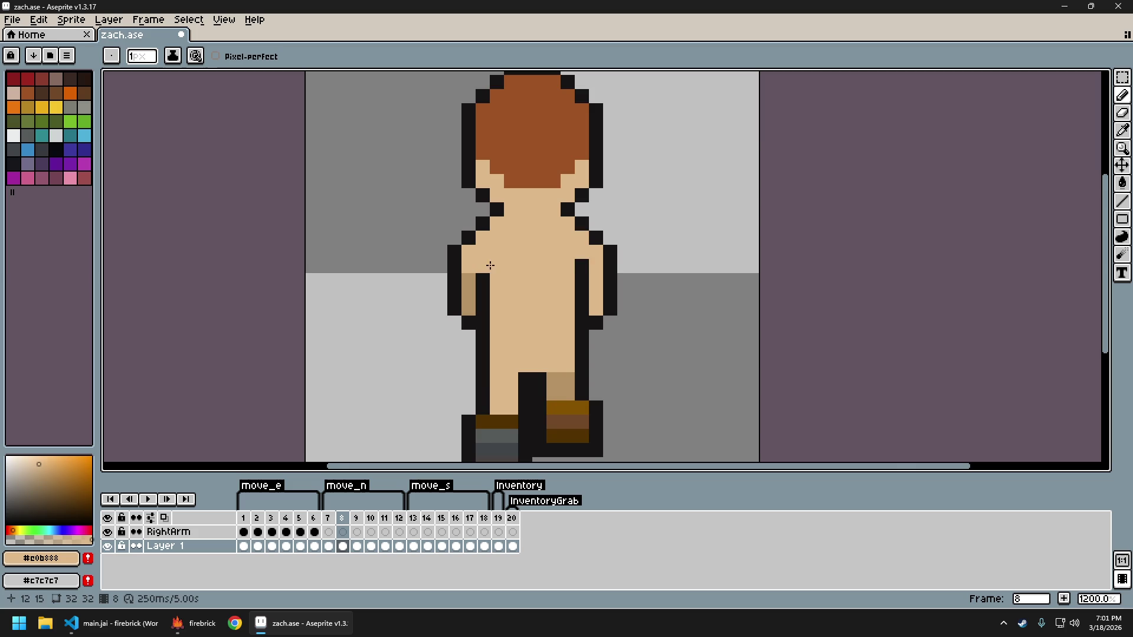
Undo the last two pencil strokes and compare the frame 7 and 8 poses
{"action": "scroll", "scroll_direction": "down", "scroll_amount": 3}
{"action": "scroll", "scroll_direction": "up", "scroll_amount": 3}
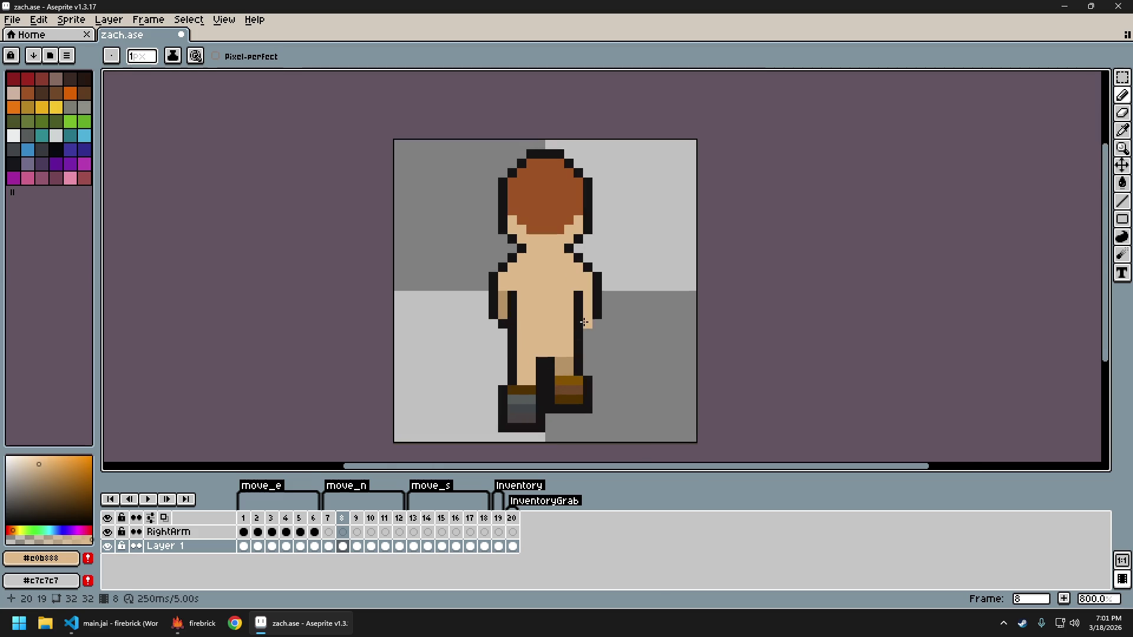
{"action": "key", "text": "ctrl+z"}
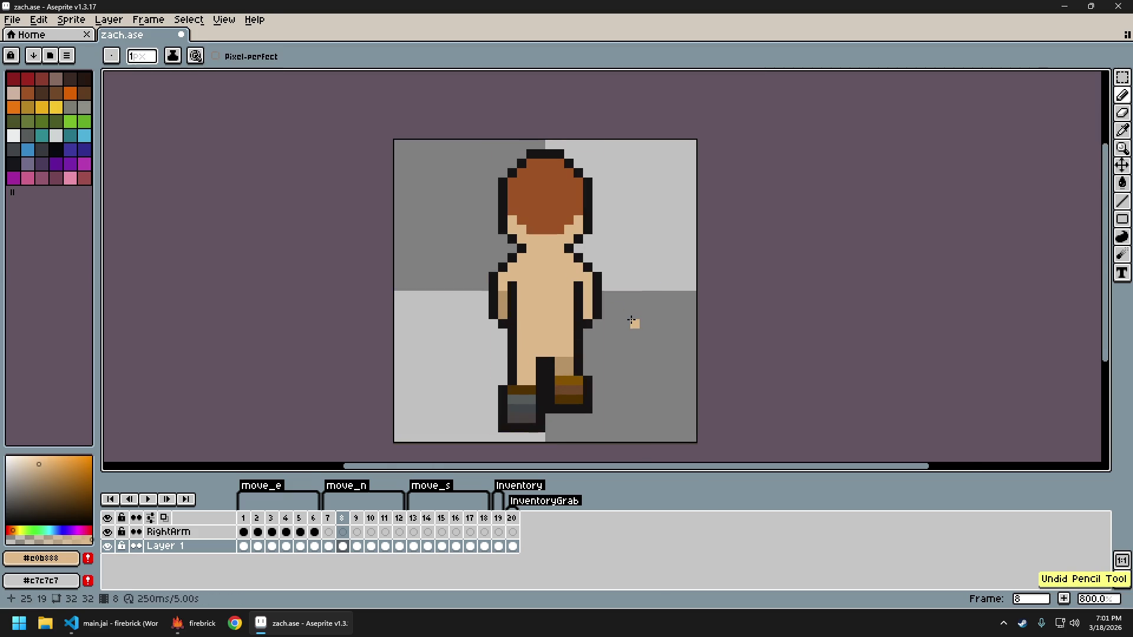
{"action": "key", "text": "ctrl+z"}
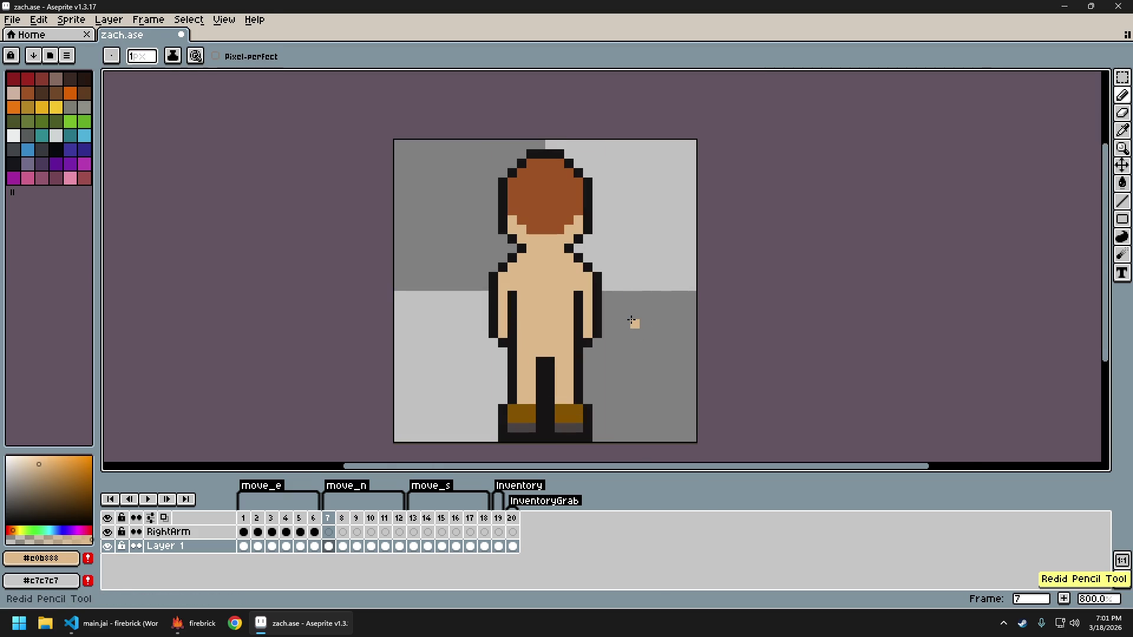
{"action": "key", "text": "Right"}
{"action": "key", "text": "Left"}
{"action": "key", "text": "Right"}
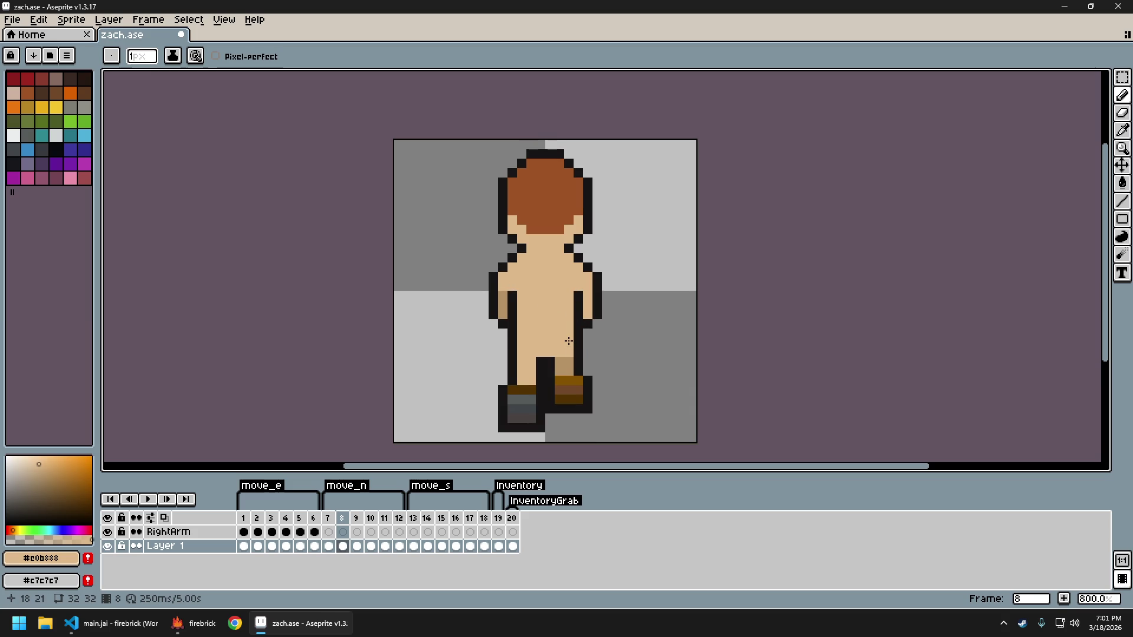
Undo one more stroke and flip through the north walk frames to review them
{"action": "key", "text": "ctrl+z"}
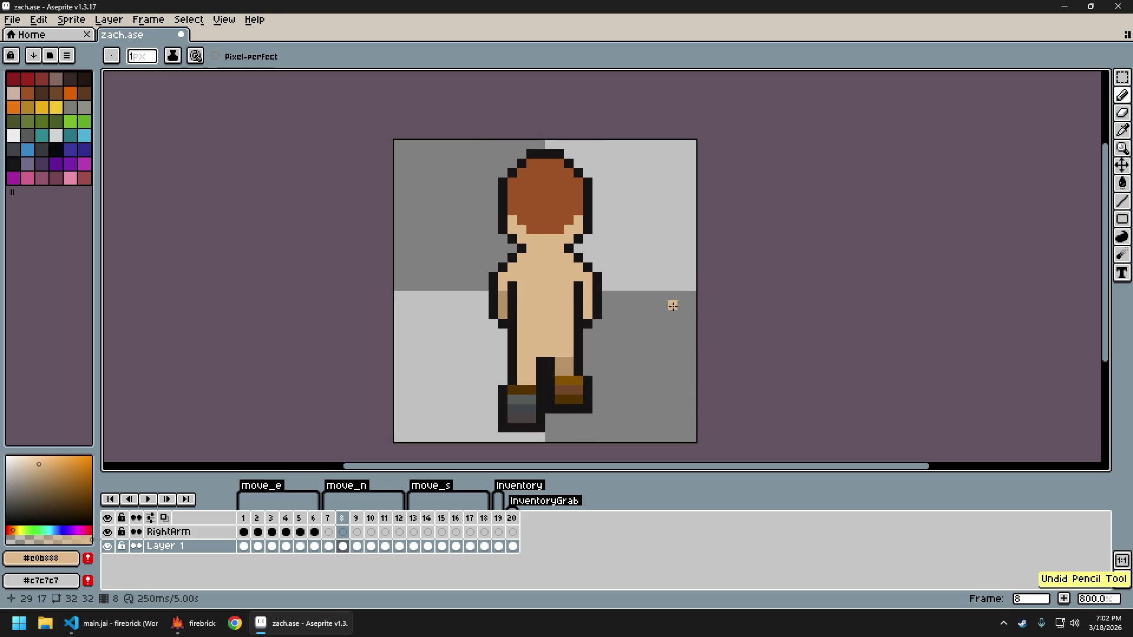
{"action": "key", "text": "Left"}
{"action": "key", "text": "Right"}
{"action": "key", "text": "Left"}
{"action": "key", "text": "Right"}
{"action": "key", "text": "Left"}
{"action": "key", "text": "Right"}
{"action": "key", "text": "Right"}
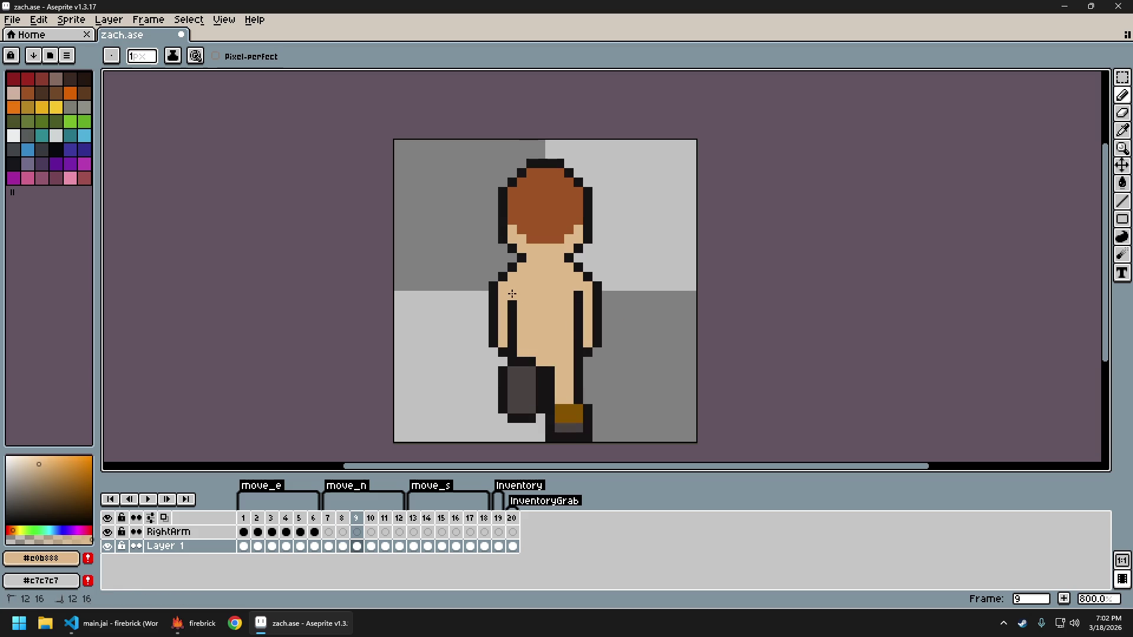
{"action": "key", "text": "Right"}
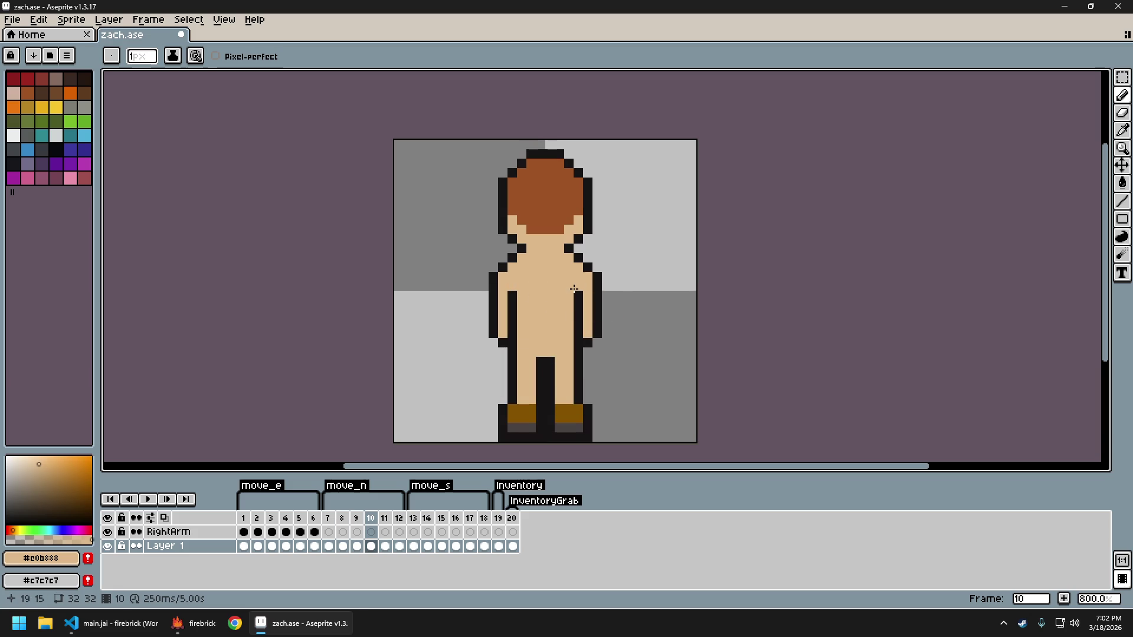
{"action": "key", "text": "Right"}
{"action": "key", "text": "Left"}
{"action": "key", "text": "Left"}
{"action": "key", "text": "Left"}
{"action": "key", "text": "Right"}
{"action": "key", "text": "Right"}
{"action": "key", "text": "Right"}
{"action": "key", "text": "Right"}
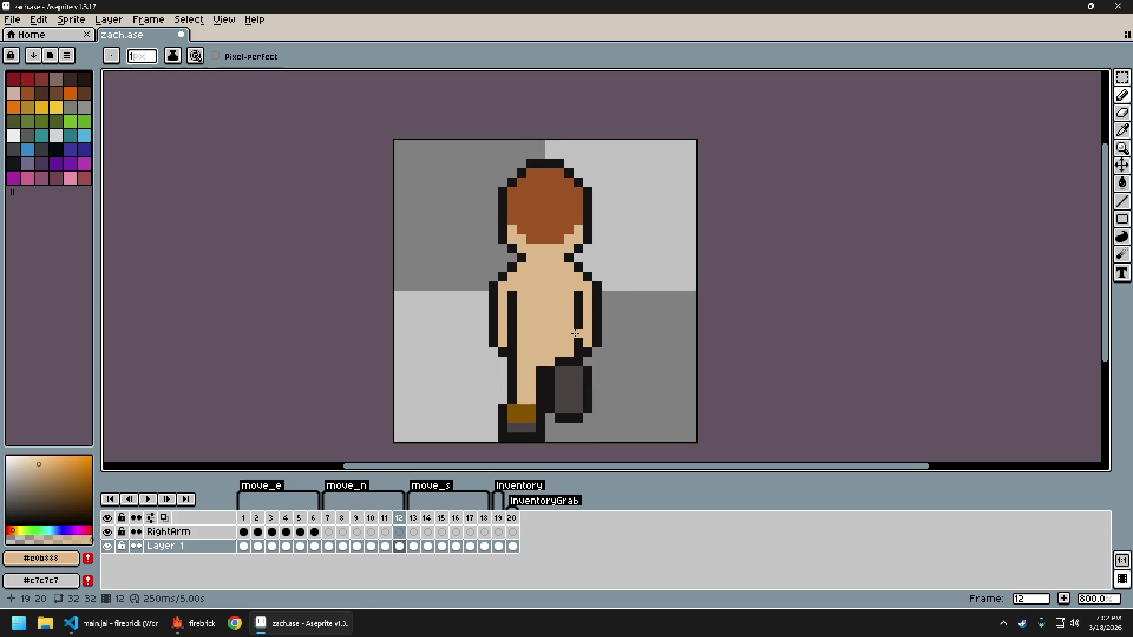
{"action": "key", "text": "Right"}
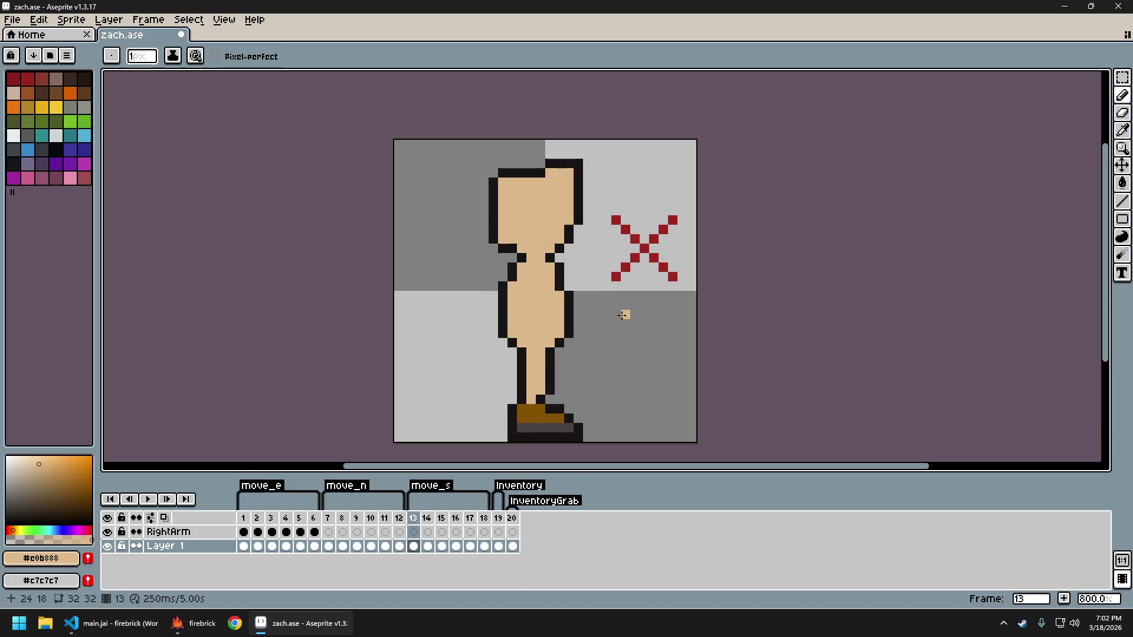
{"action": "key", "text": "Left"}
{"action": "key", "text": "Left"}
{"action": "key", "text": "Left"}
{"action": "key", "text": "Left"}
{"action": "key", "text": "Left"}
{"action": "key", "text": "Left"}
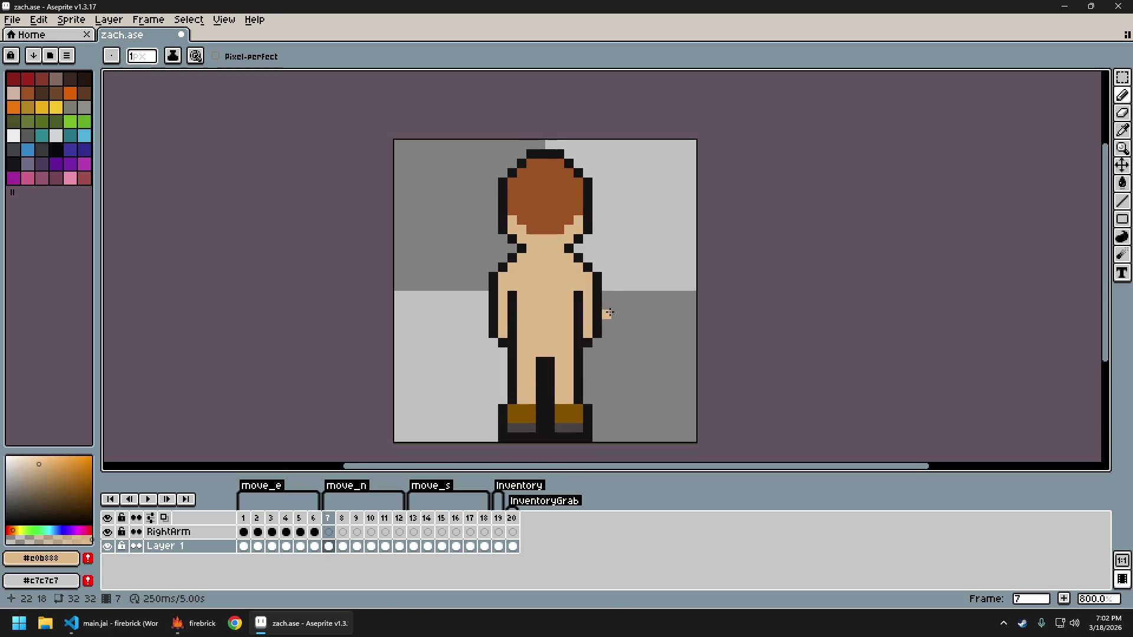
Export the sprite sheet as zach_sheet.png
{"action": "key", "text": "ctrl+e"}
{"action": "key", "text": "Return"}
{"action": "key", "text": "ctrl+alt+shift+s"}
{"action": "key", "text": "Return"}
Close the exported sheet and walk the character north, south, west and east in firebrick
{"action": "key", "text": "ctrl+w"}
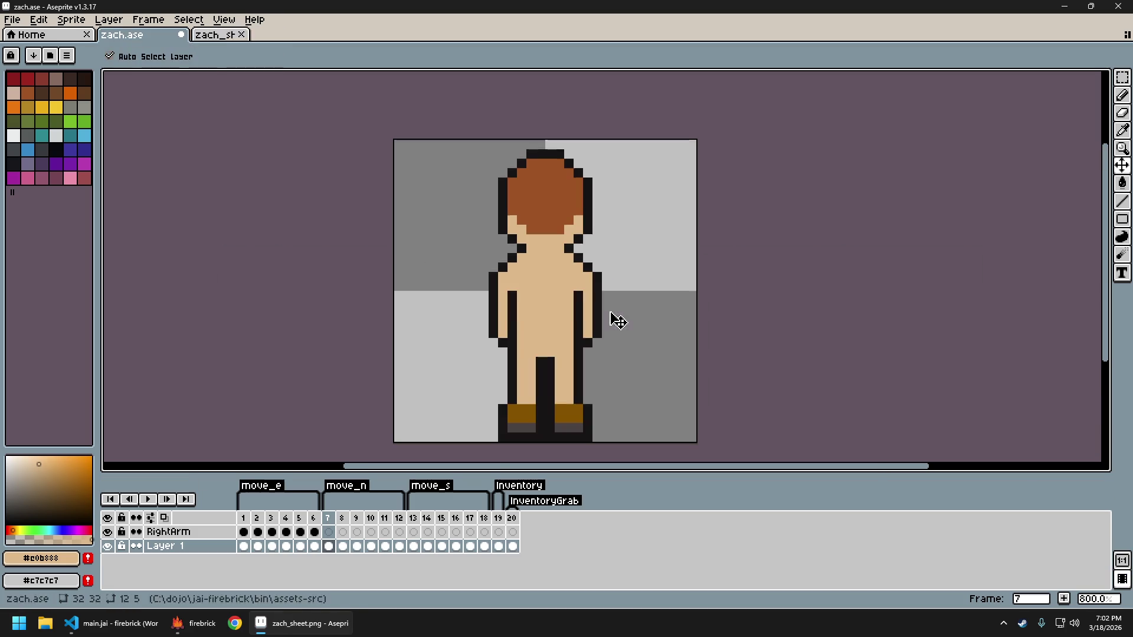
{"action": "left_click", "coordinate": [194, 623]}
{"action": "key", "text": "Escape"}
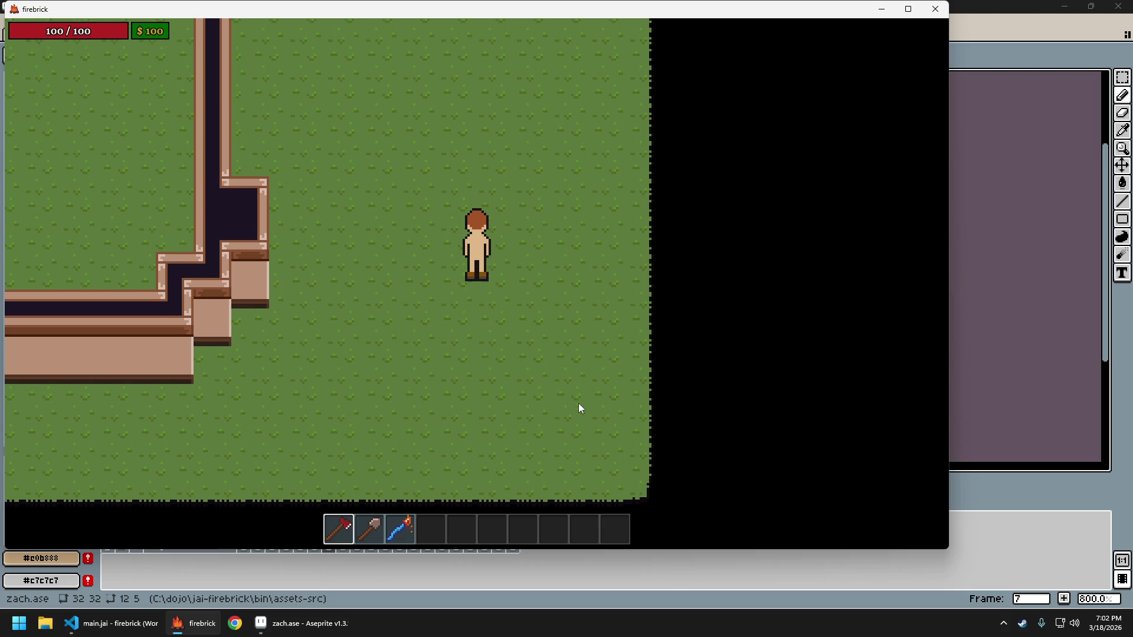
{"action": "key", "text": "w"}
{"action": "key", "text": "w"}
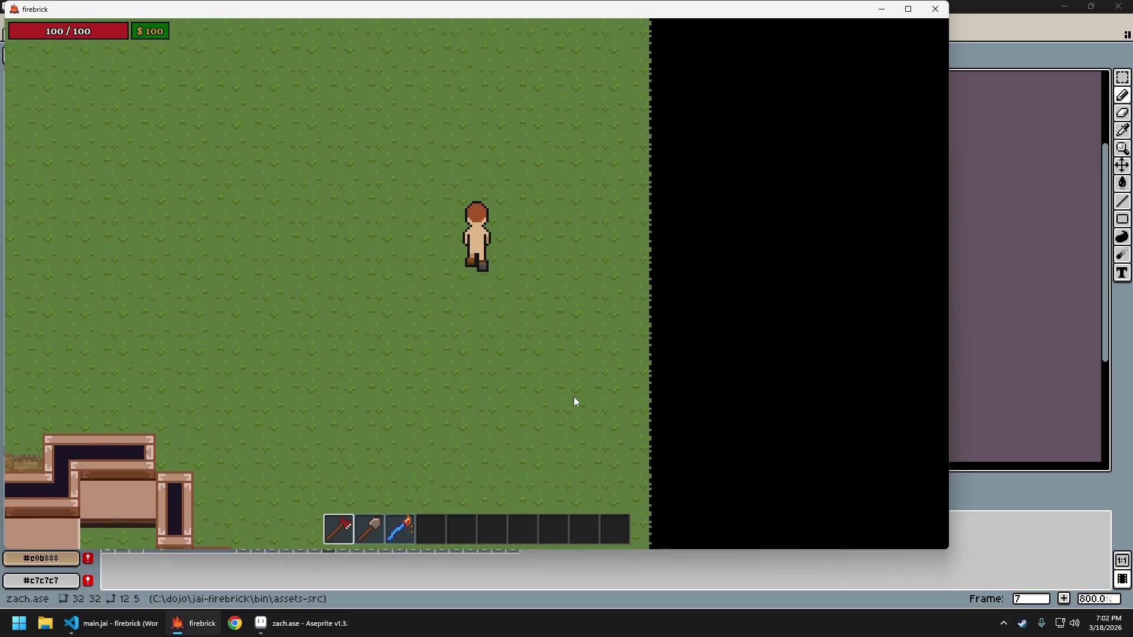
{"action": "key", "text": "s"}
{"action": "key", "text": "a"}
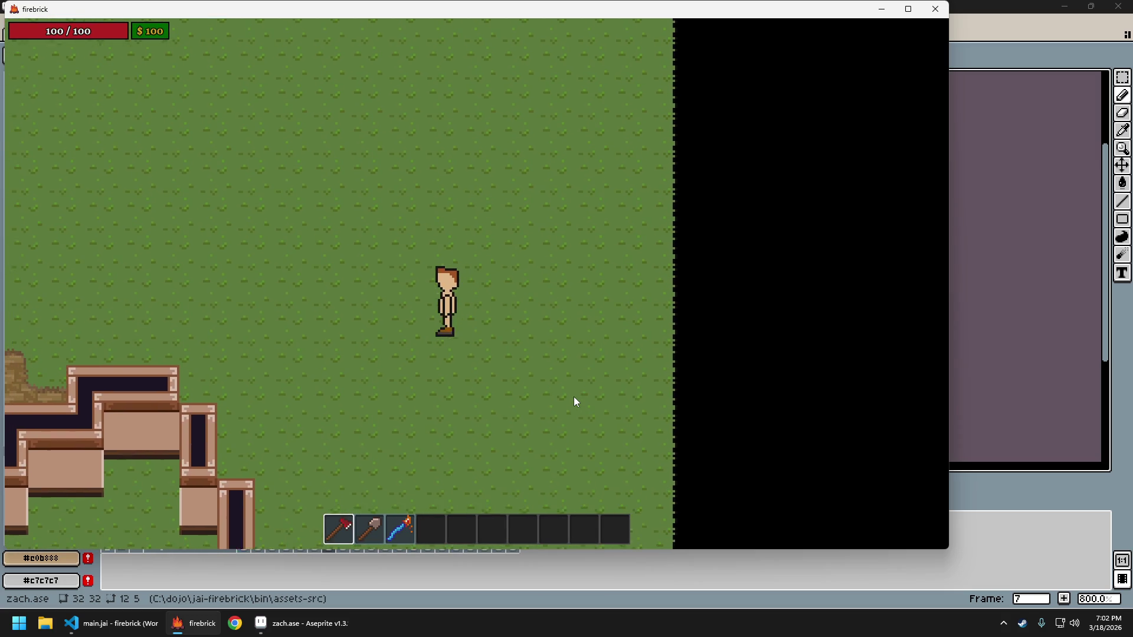
{"action": "key", "text": "a"}
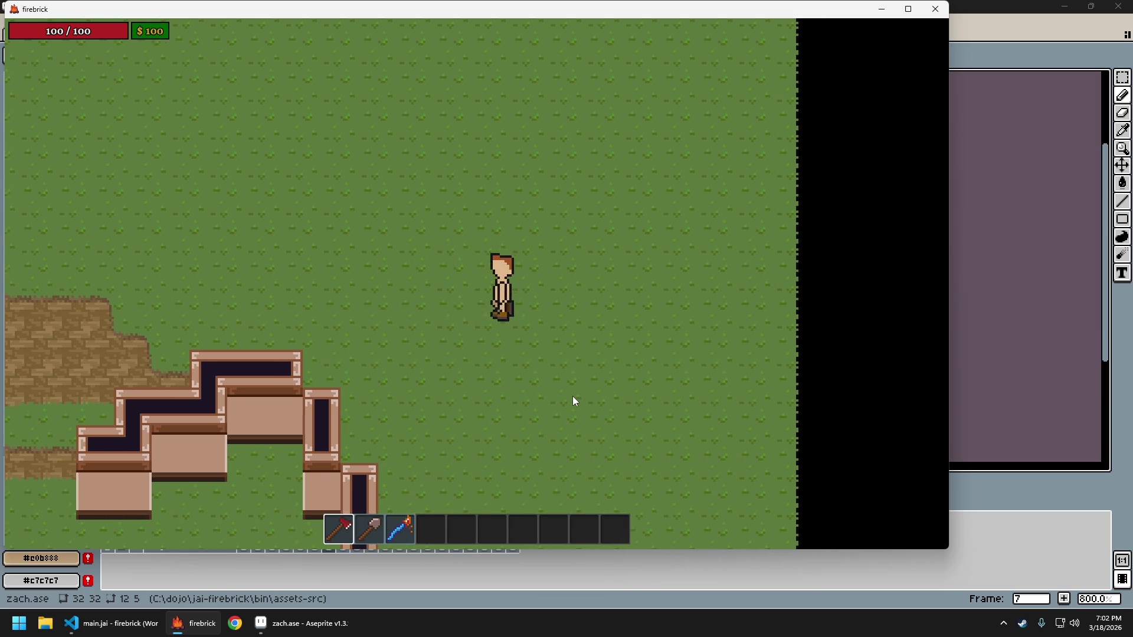
{"action": "key", "text": "d"}
Keep walking the character in every direction, then quit the game
{"action": "key", "text": "w"}
{"action": "key", "text": "w"}
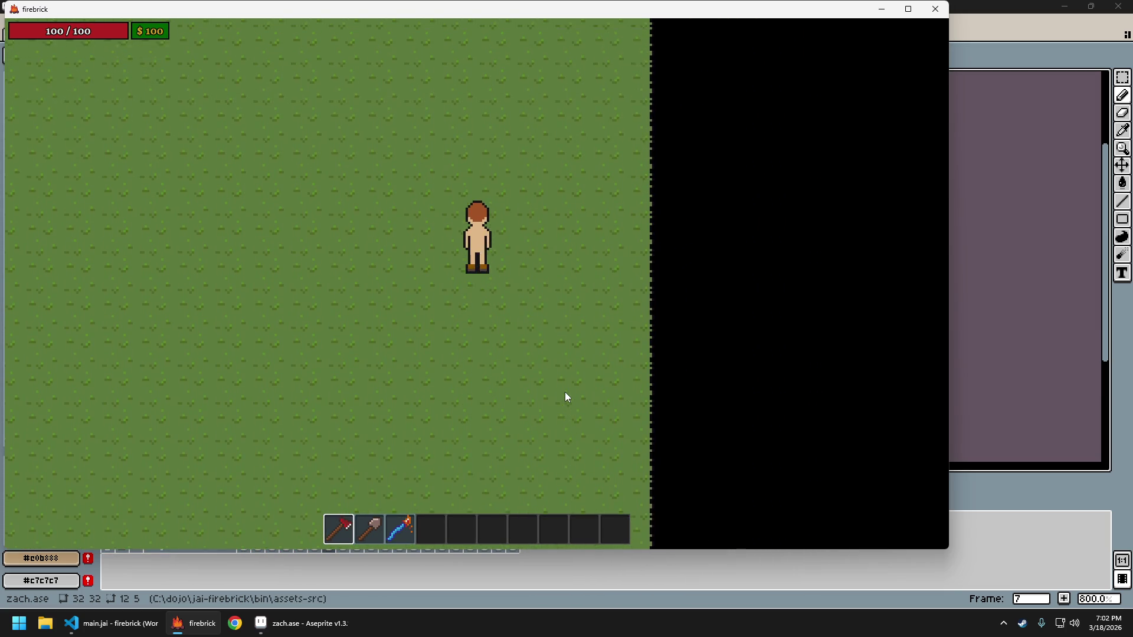
{"action": "key", "text": "a"}
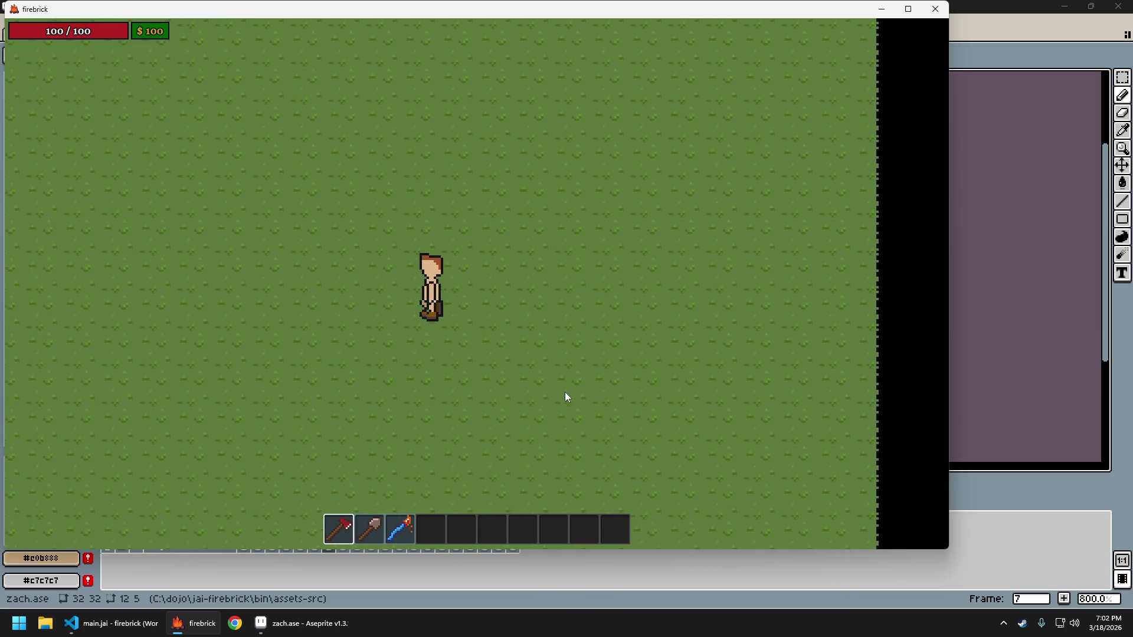
{"action": "key", "text": "s"}
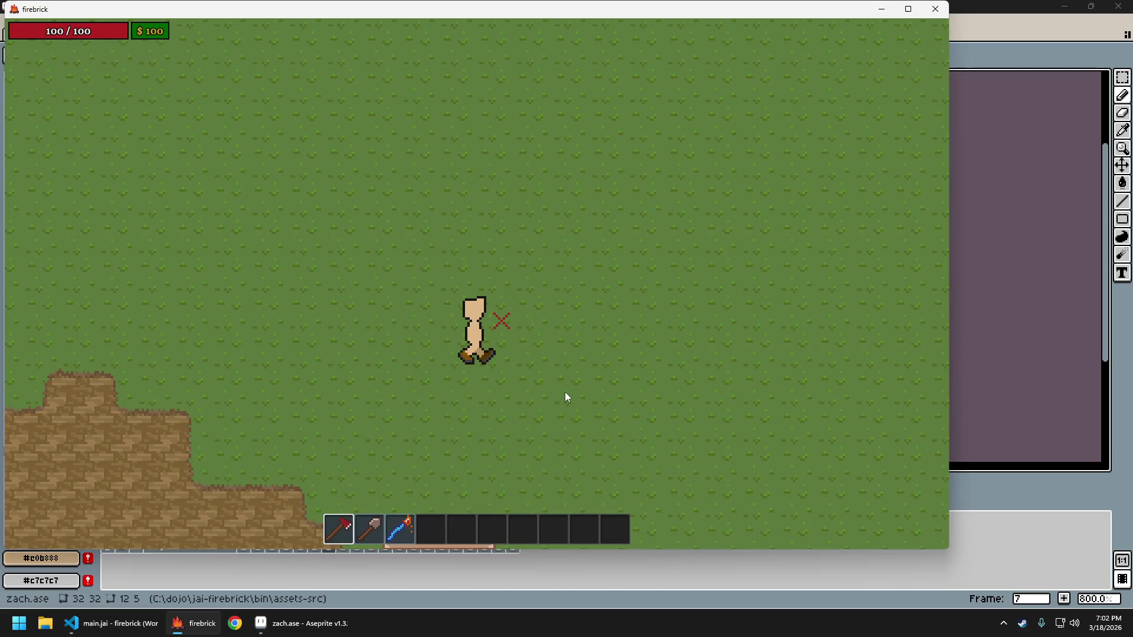
{"action": "key", "text": "d"}
{"action": "key", "text": "w"}
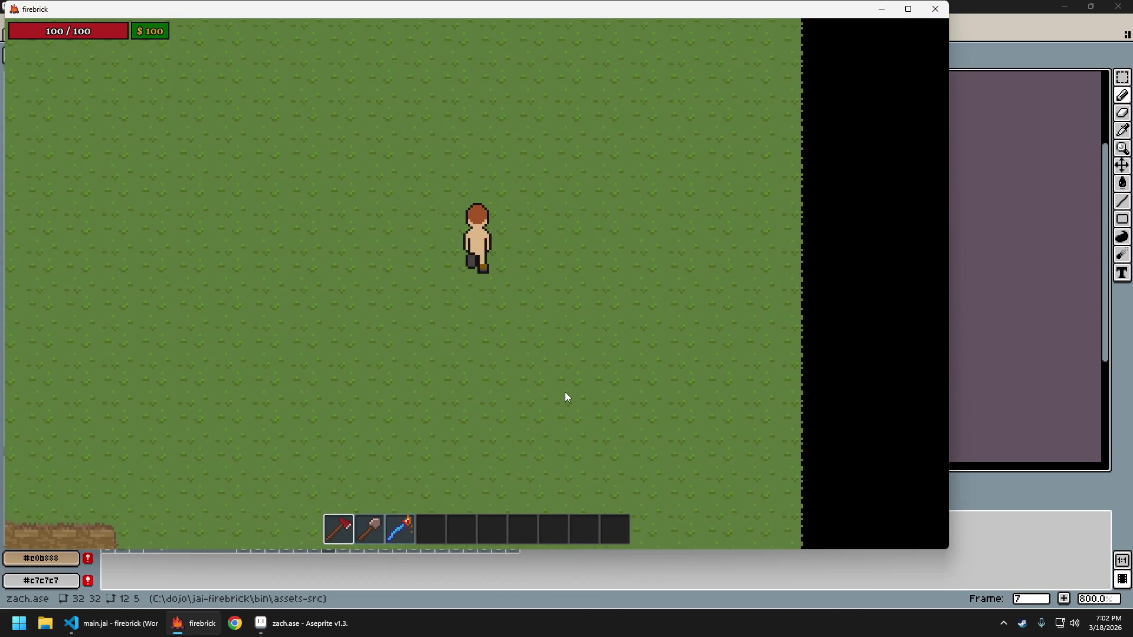
{"action": "key", "text": "s"}
{"action": "key", "text": "a"}
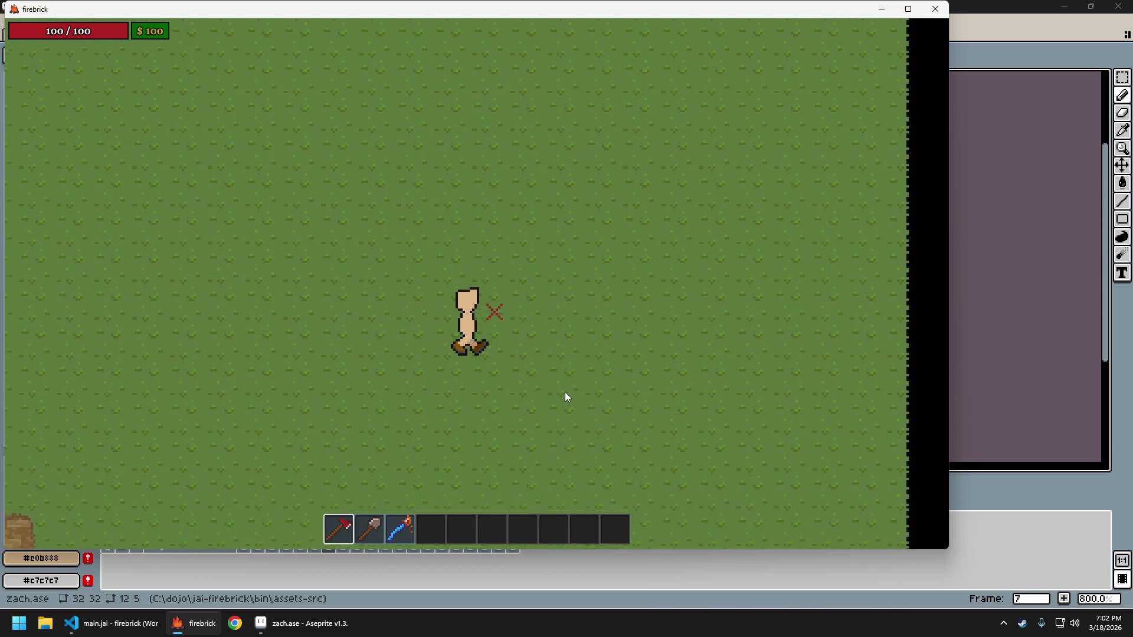
{"action": "key", "text": "d"}
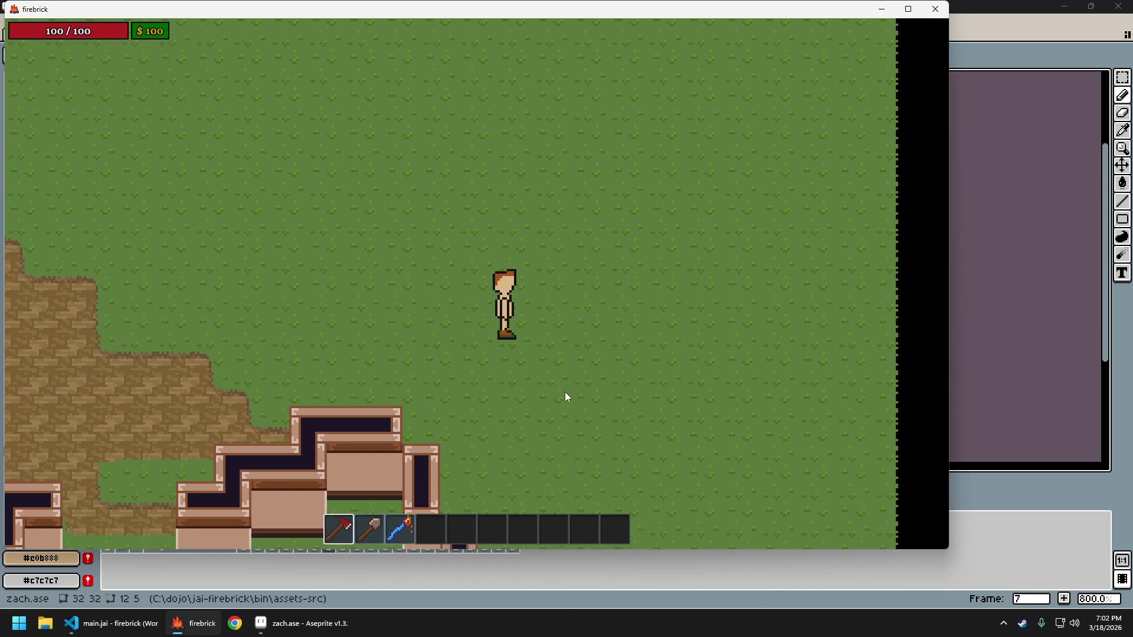
{"action": "key", "text": "w"}
{"action": "key", "text": "s"}
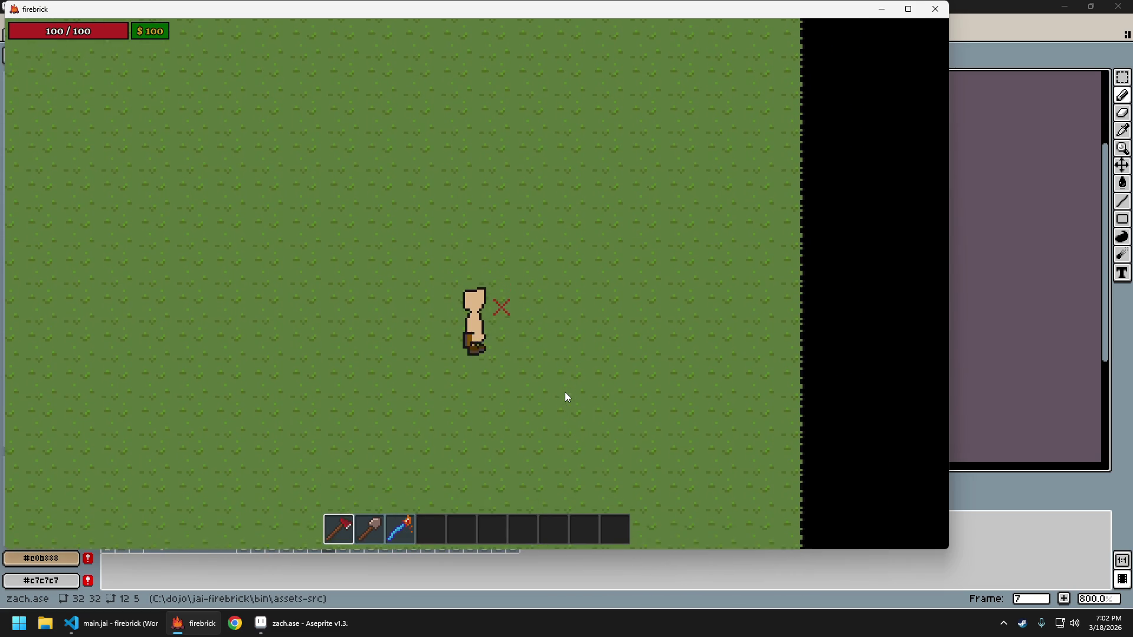
{"action": "key", "text": "Escape"}
{"action": "key", "text": "Return"}
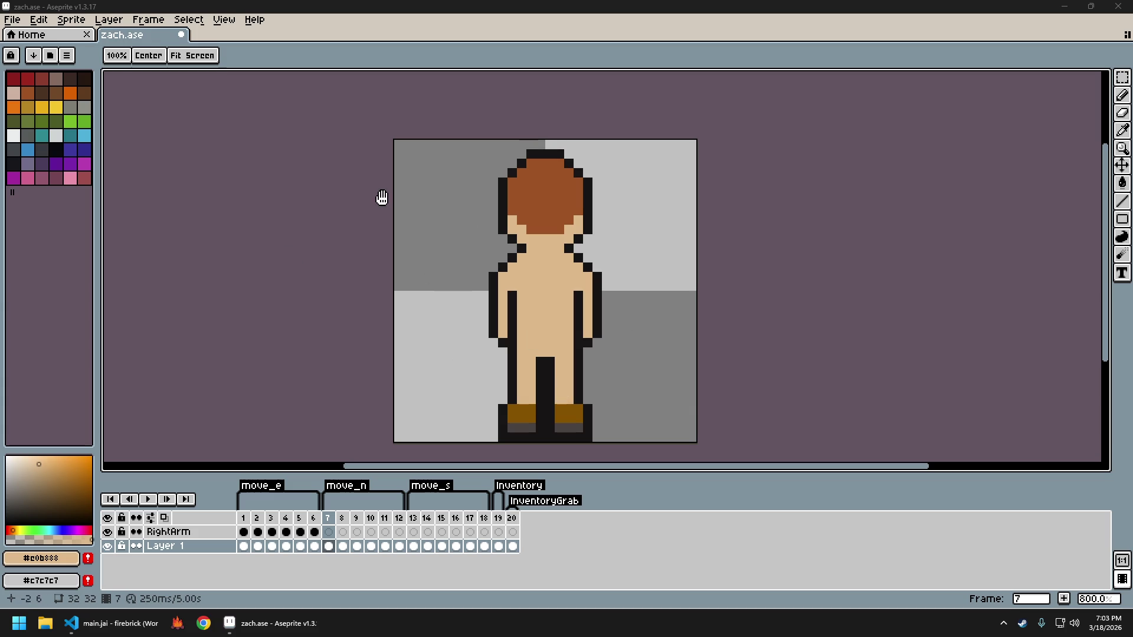
Save zach.ase with Ctrl+S
{"action": "key", "text": "ctrl+s"}
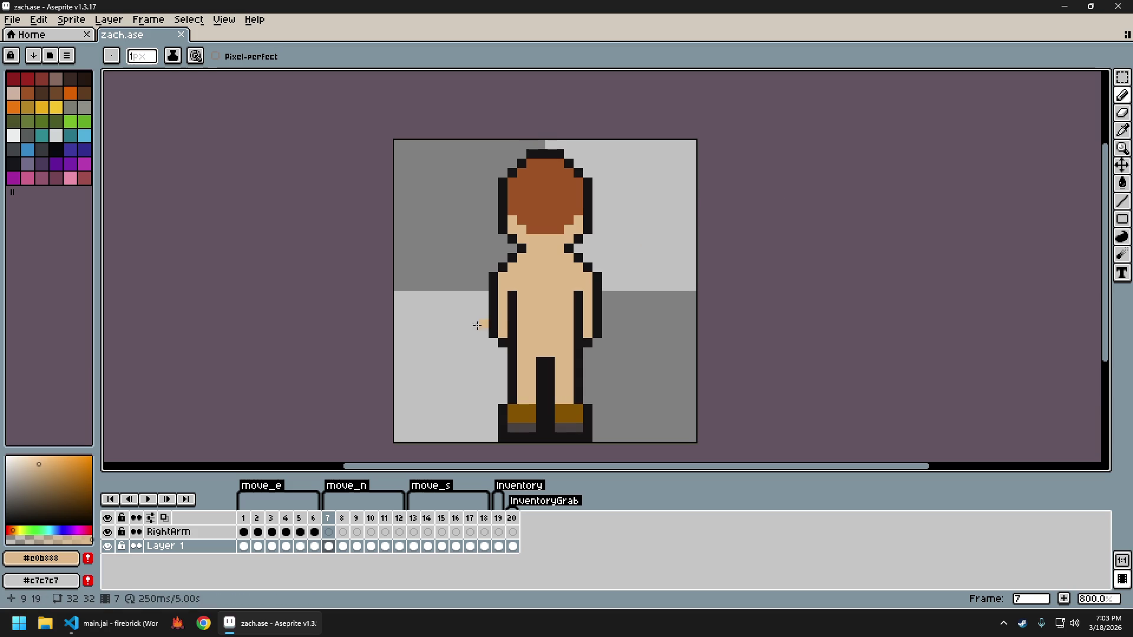
Inspect the frame ranges 7–12 and 13–18 in the timeline
{"action": "left_click_drag", "start_coordinate": [329, 519], "coordinate": [401, 522]}
{"action": "left_click", "coordinate": [403, 520]}
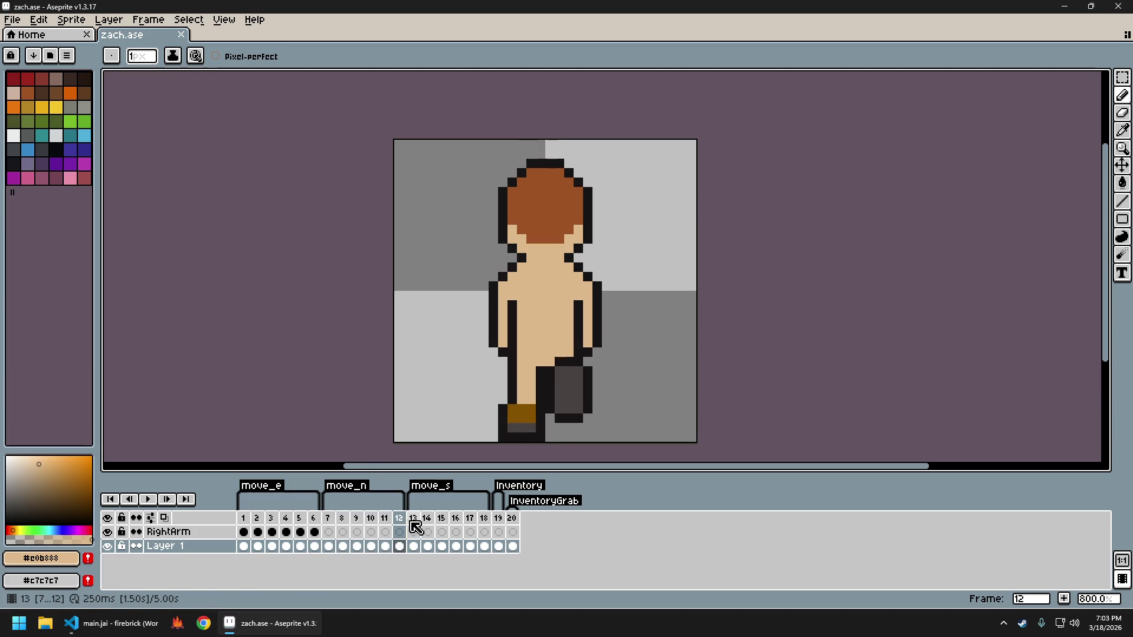
{"action": "left_click_drag", "start_coordinate": [416, 519], "coordinate": [484, 519]}
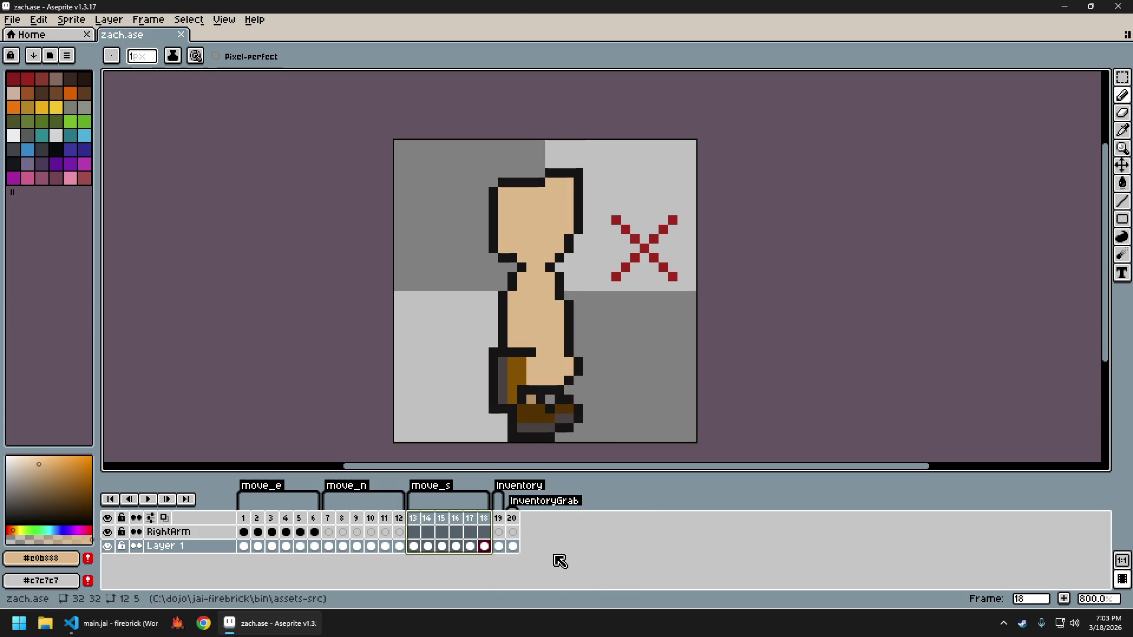
{"action": "left_click", "coordinate": [413, 518]}
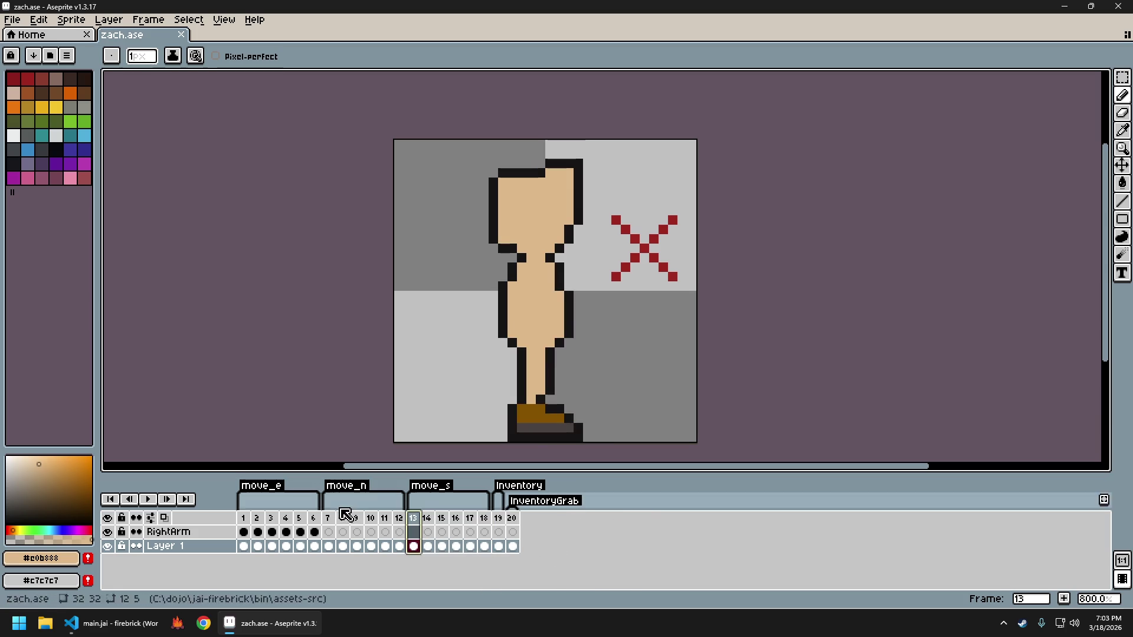
{"action": "left_click", "coordinate": [328, 518]}
Copy frames 7–12 and paste them at frame 13, then undo the paste
{"action": "left_click_drag", "start_coordinate": [329, 519], "coordinate": [400, 519]}
{"action": "key", "text": "ctrl+c"}
{"action": "left_click", "coordinate": [413, 519]}
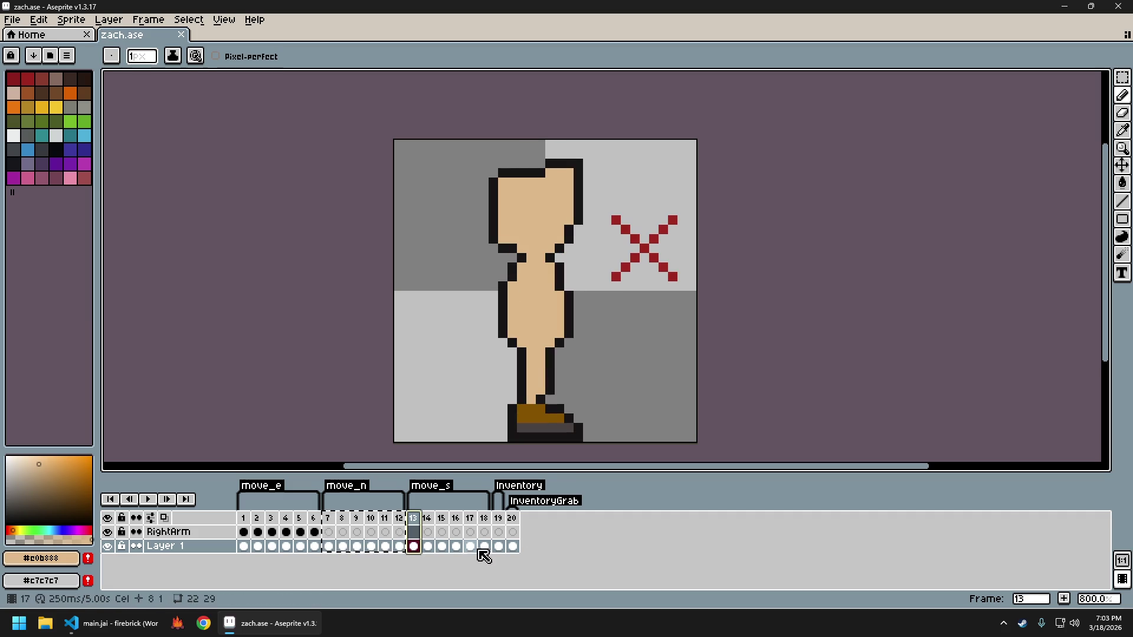
{"action": "key", "text": "ctrl+v"}
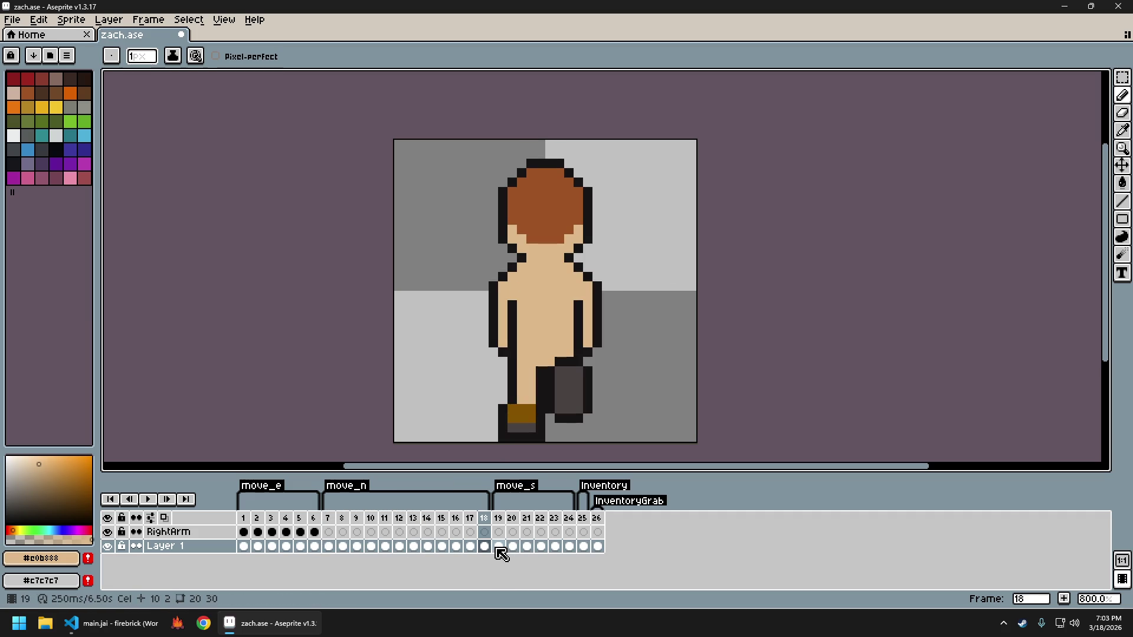
{"action": "key", "text": "ctrl+z"}
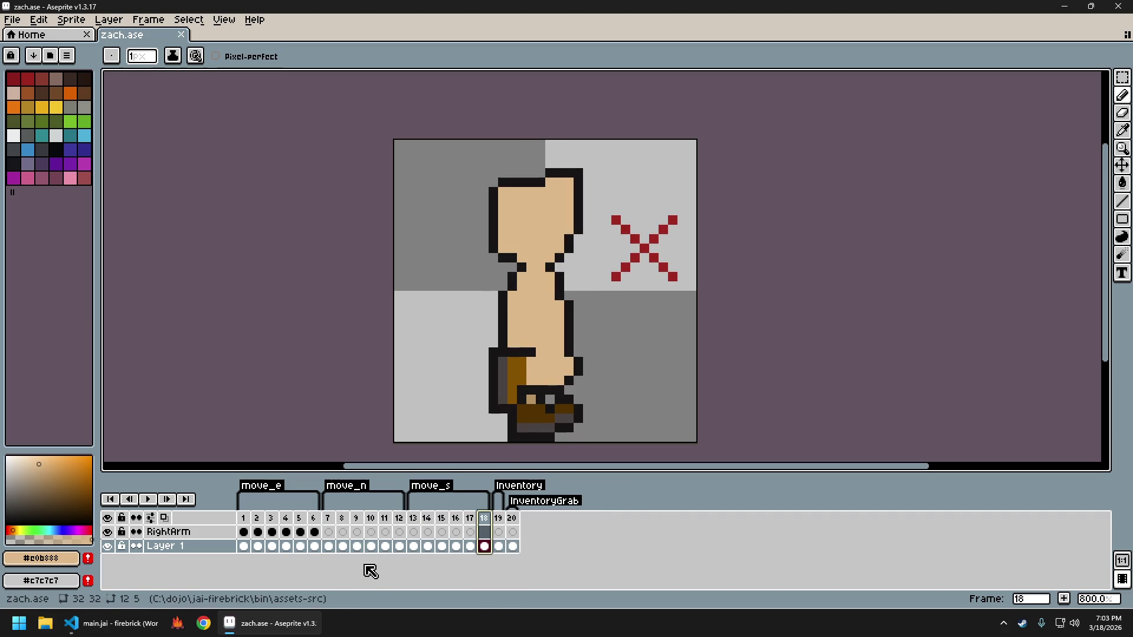
Delete the surplus side-view frames from frame 13, leaving 20 frames, and review playback
{"action": "left_click_drag", "start_coordinate": [347, 524], "coordinate": [398, 524]}
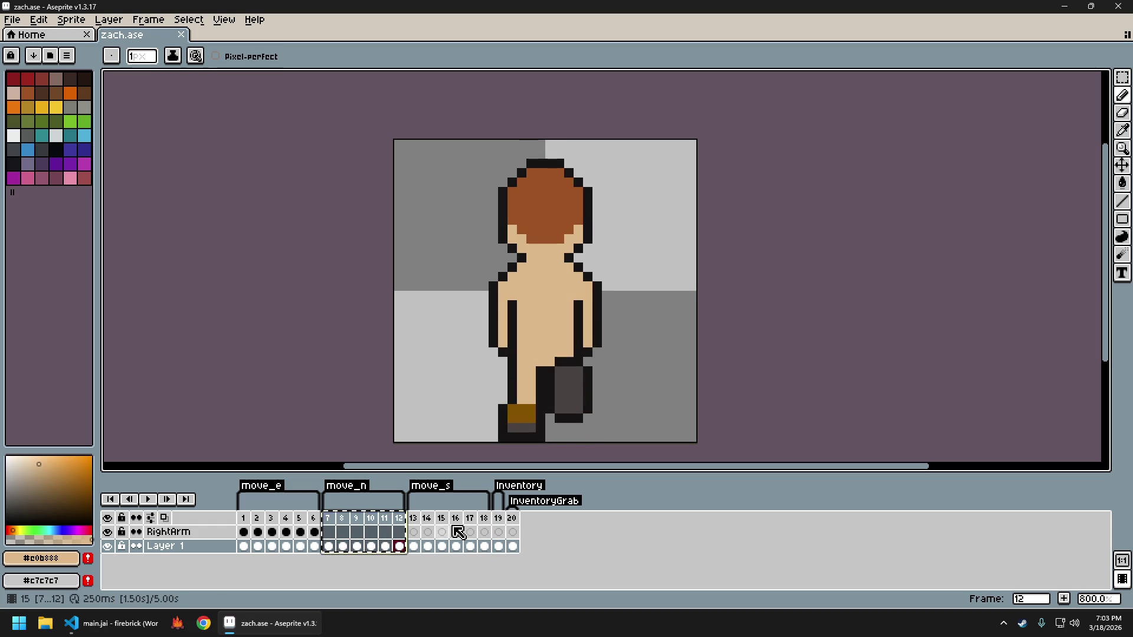
{"action": "key", "text": "Escape"}
{"action": "left_click", "coordinate": [485, 527]}
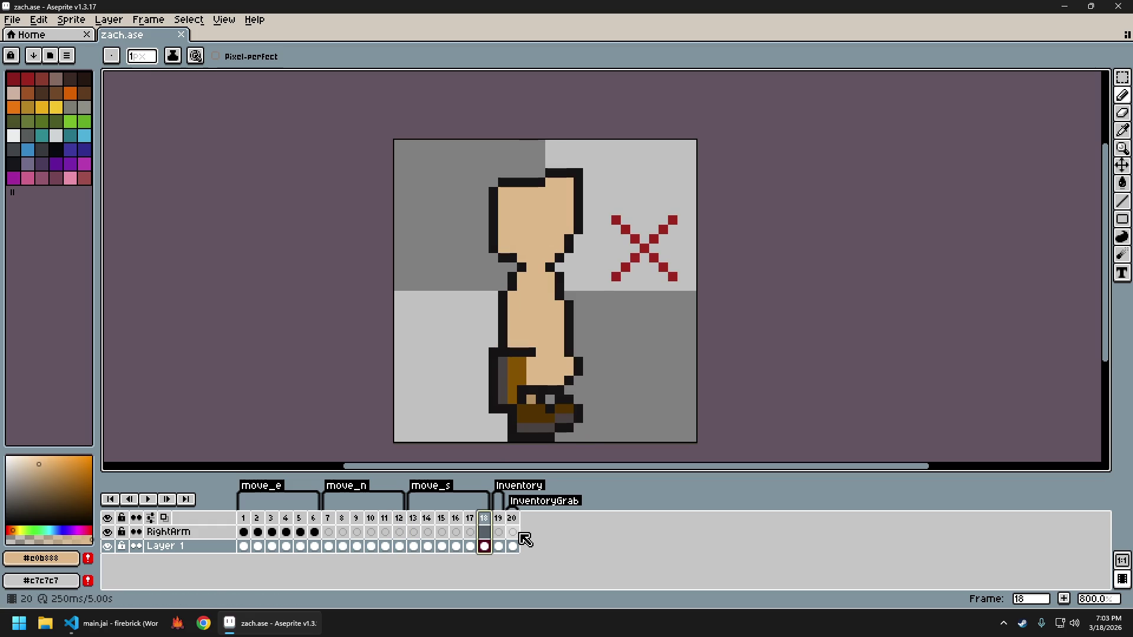
{"action": "left_click", "coordinate": [416, 531]}
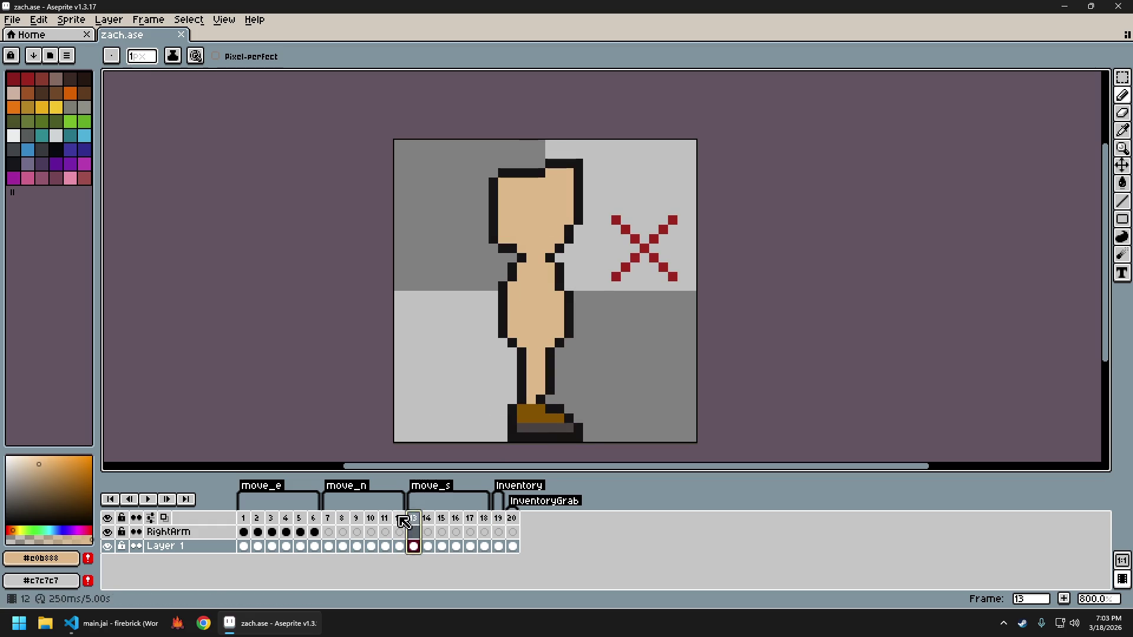
{"action": "left_click", "coordinate": [402, 531]}
{"action": "left_click_drag", "start_coordinate": [328, 518], "coordinate": [499, 532]}
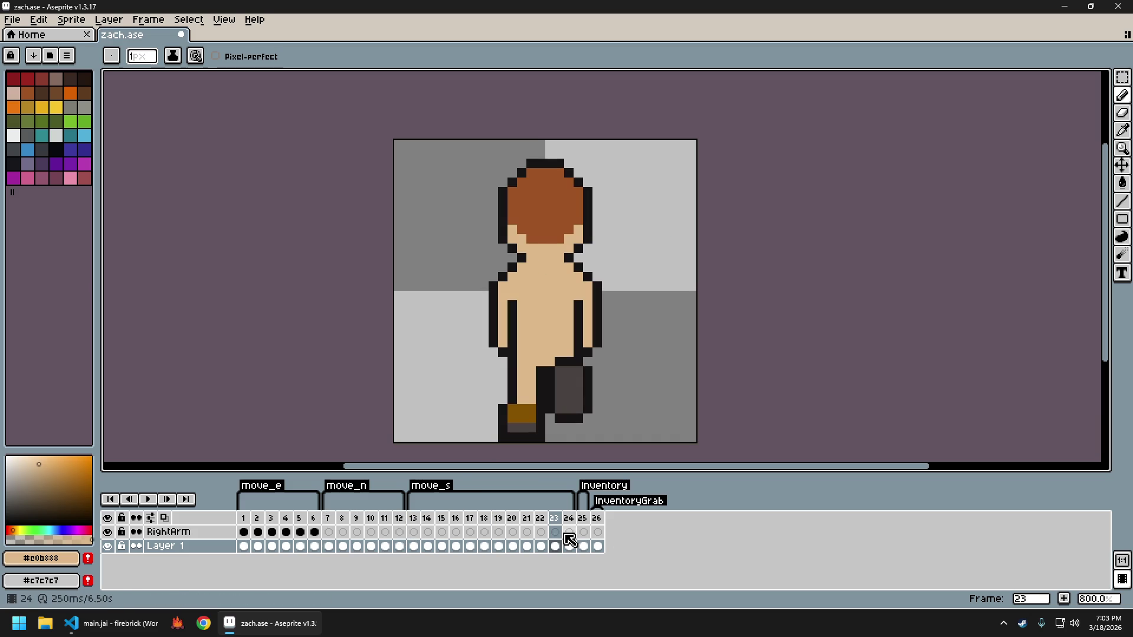
{"action": "left_click", "coordinate": [413, 520]}
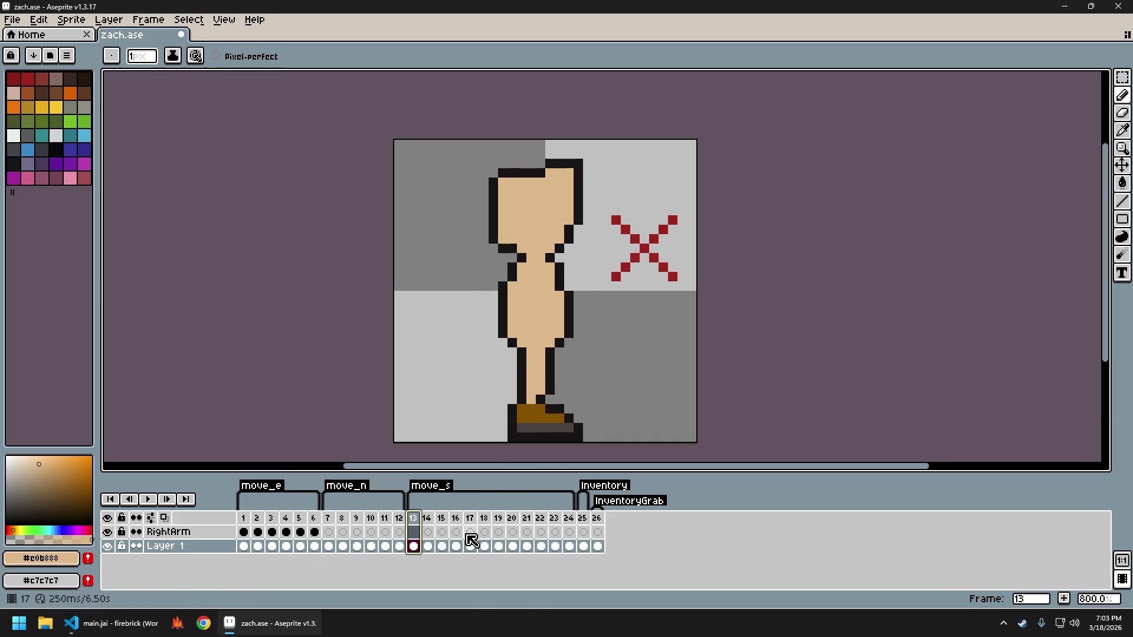
{"action": "key", "text": "alt+Delete"}
{"action": "key", "text": "alt+Delete"}
{"action": "key", "text": "alt+Delete"}
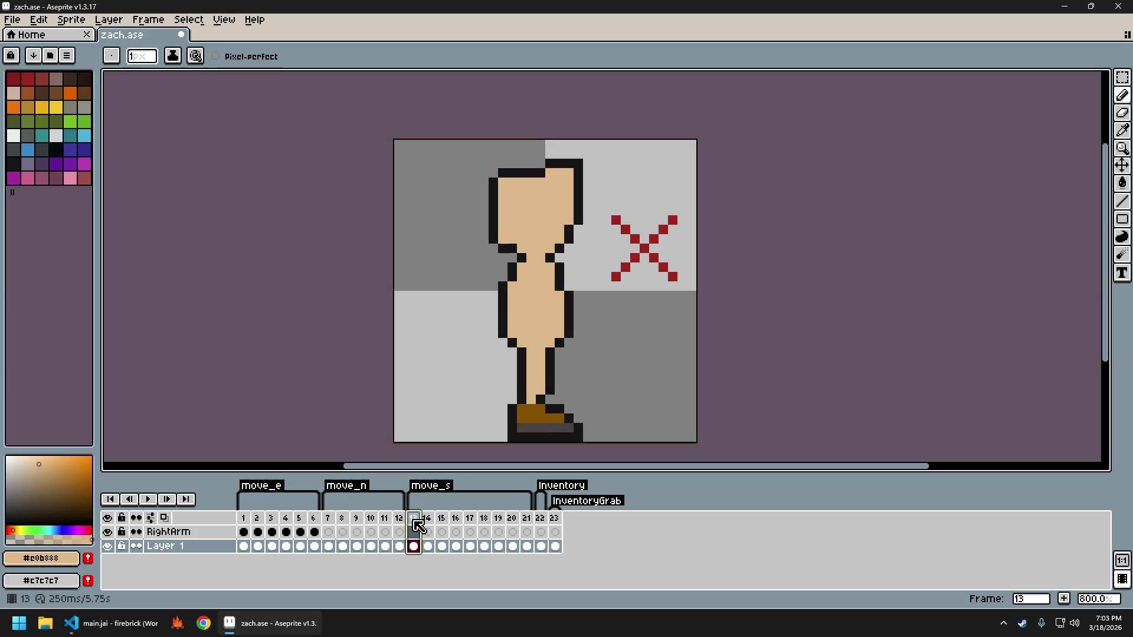
{"action": "key", "text": "alt+Delete"}
{"action": "key", "text": "alt+Delete"}
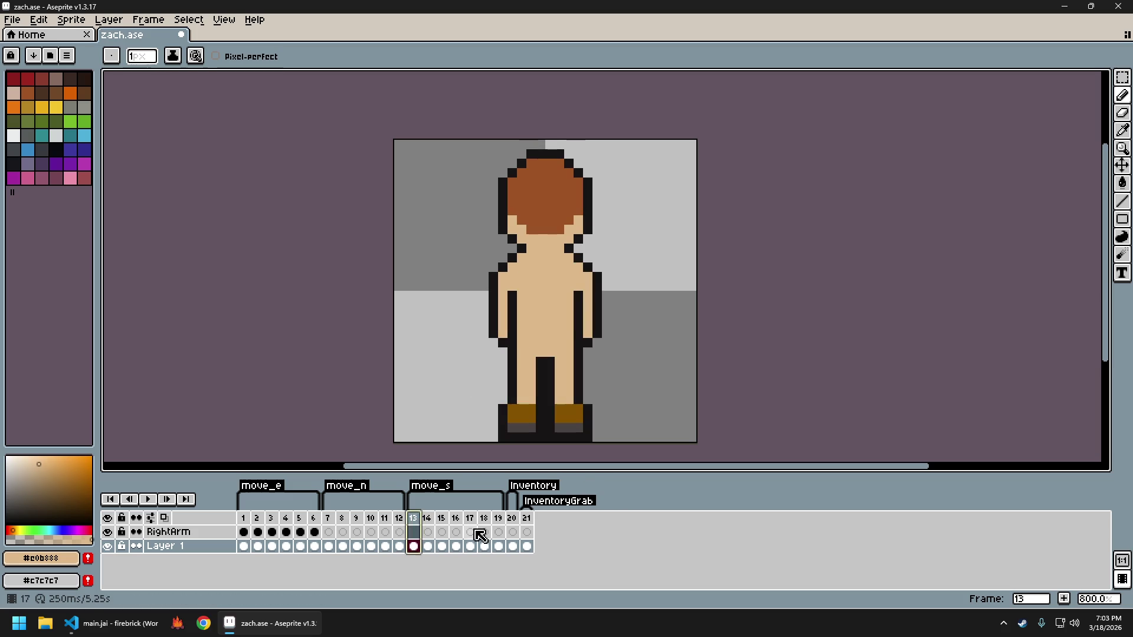
{"action": "key", "text": "Return"}
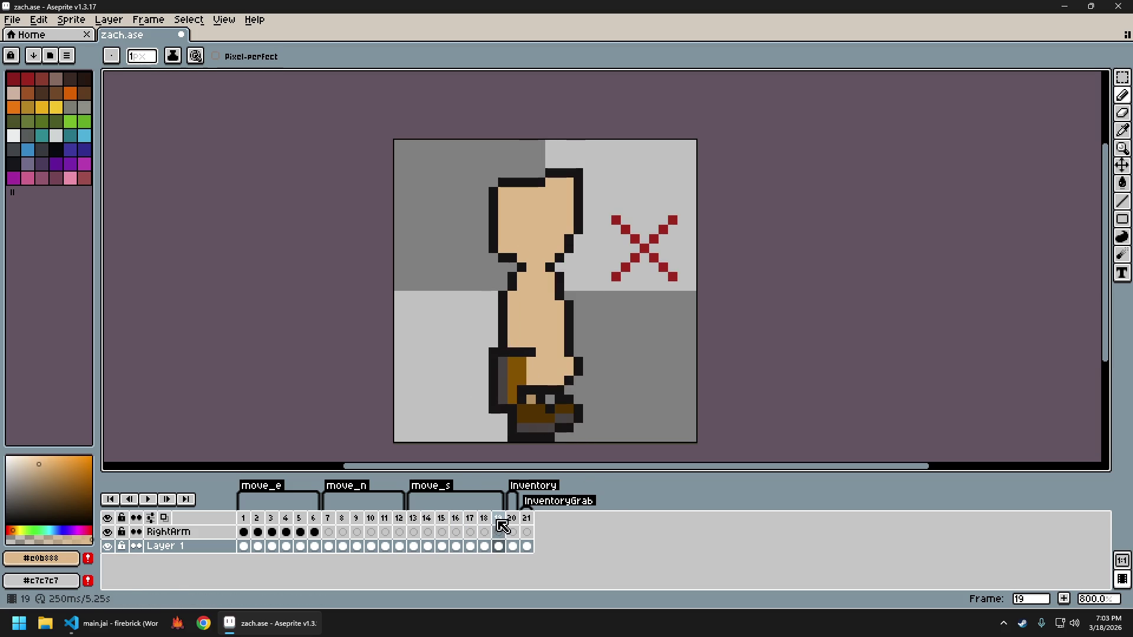
{"action": "key", "text": "alt+Delete"}
{"action": "left_click", "coordinate": [414, 519]}
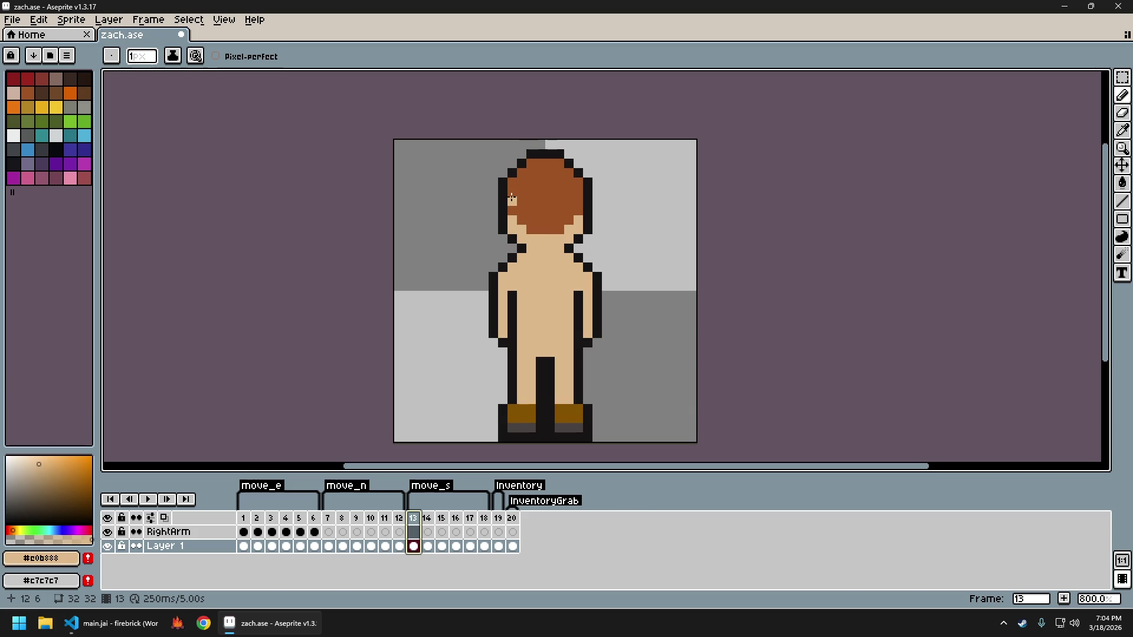
On frame 13, paint skin over the lower hair and add two dark outline-coloured eyes
{"action": "left_click_drag", "start_coordinate": [511, 198], "coordinate": [516, 220]}
{"action": "left_click_drag", "start_coordinate": [530, 192], "coordinate": [565, 195]}
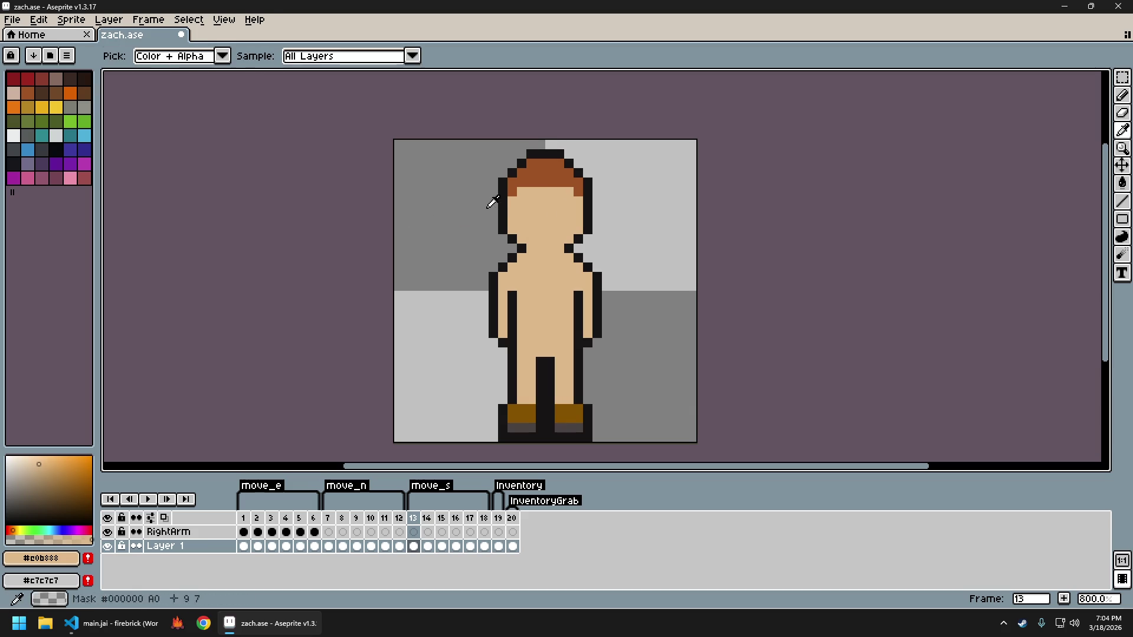
{"action": "key", "text": "i"}
{"action": "left_click", "coordinate": [505, 203]}
{"action": "key", "text": "b"}
{"action": "left_click", "coordinate": [530, 211]}
{"action": "left_click", "coordinate": [557, 211]}
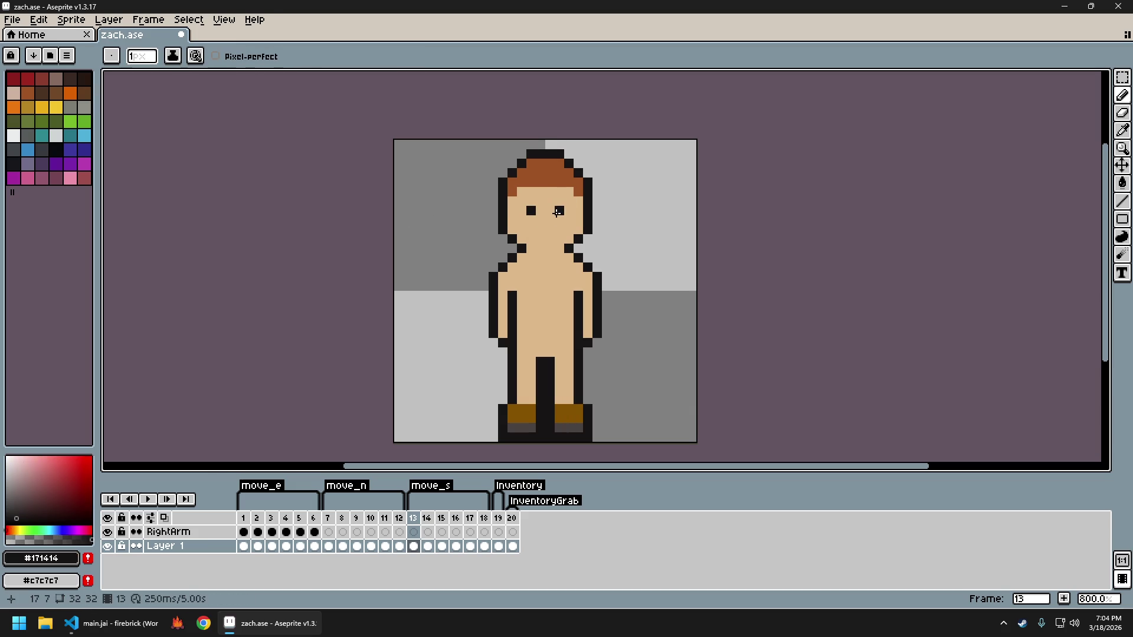
Draw the mouth's two dark corners for a smile, undoing misplaced pixels
{"action": "left_click", "coordinate": [533, 238]}
{"action": "key", "text": "ctrl+z"}
{"action": "left_click", "coordinate": [559, 230]}
{"action": "key", "text": "ctrl+z"}
{"action": "left_click", "coordinate": [559, 229]}
{"action": "left_click", "coordinate": [531, 230]}
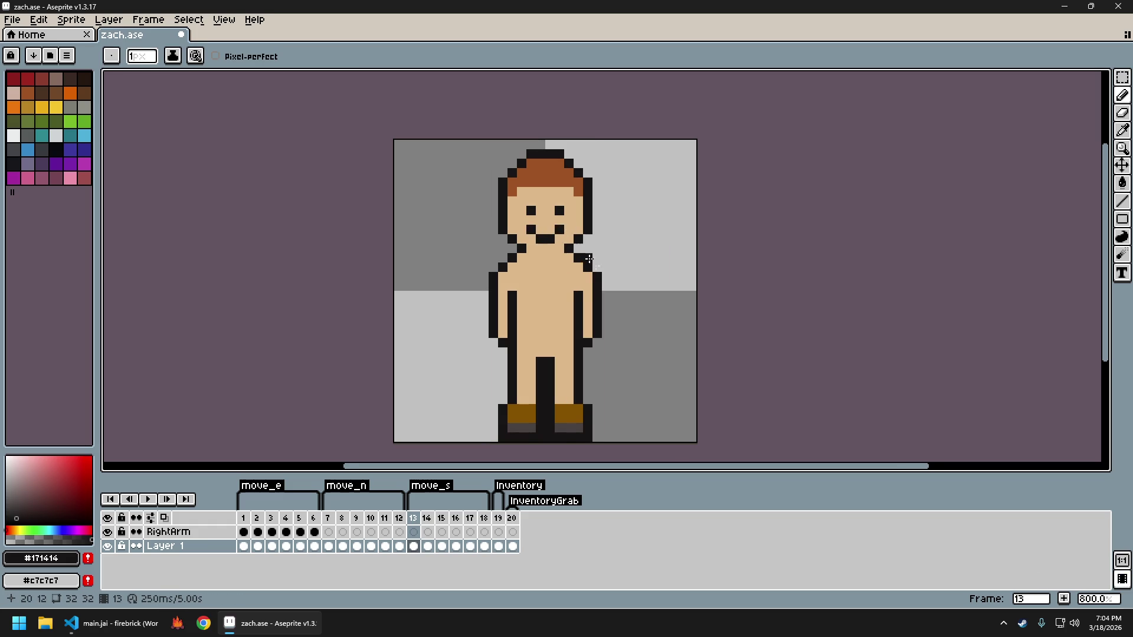
{"action": "scroll", "scroll_direction": "down", "scroll_amount": 3}
{"action": "scroll", "scroll_direction": "up", "scroll_amount": 3}
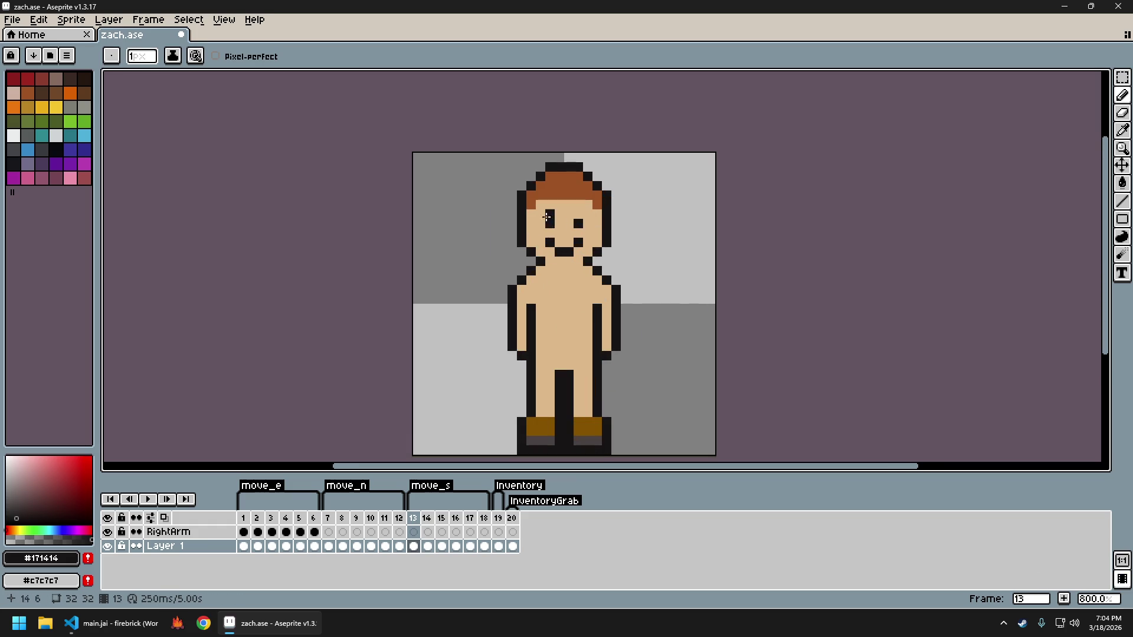
Add light-coloured highlight pixels beside each eye
{"action": "left_click", "coordinate": [14, 135]}
{"action": "left_click", "coordinate": [540, 224]}
{"action": "left_click", "coordinate": [587, 223]}
{"action": "scroll", "scroll_direction": "down", "scroll_amount": 3}
{"action": "scroll", "scroll_direction": "down", "scroll_amount": 3}
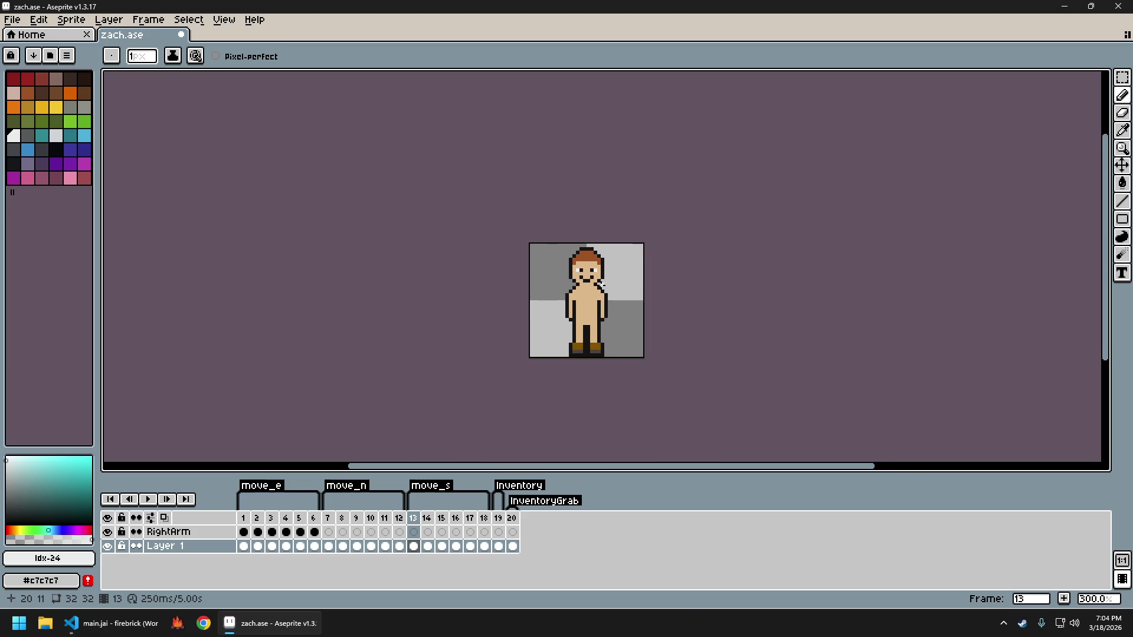
{"action": "scroll", "scroll_direction": "up", "scroll_amount": 3}
{"action": "scroll", "scroll_direction": "up", "scroll_amount": 3}
Reshape the mouth into a lopsided smirk, using skin colour to trim its left corner
{"action": "key", "text": "alt"}
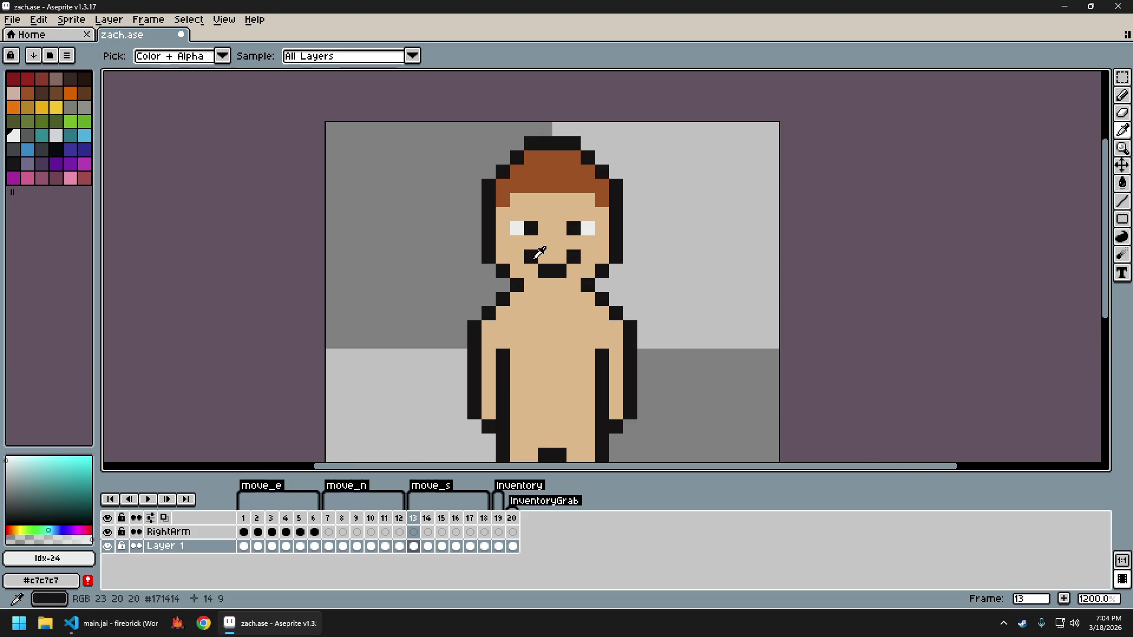
{"action": "left_click", "coordinate": [539, 253]}
{"action": "left_click", "coordinate": [531, 271]}
{"action": "left_click", "coordinate": [542, 259]}
{"action": "left_click", "coordinate": [531, 255]}
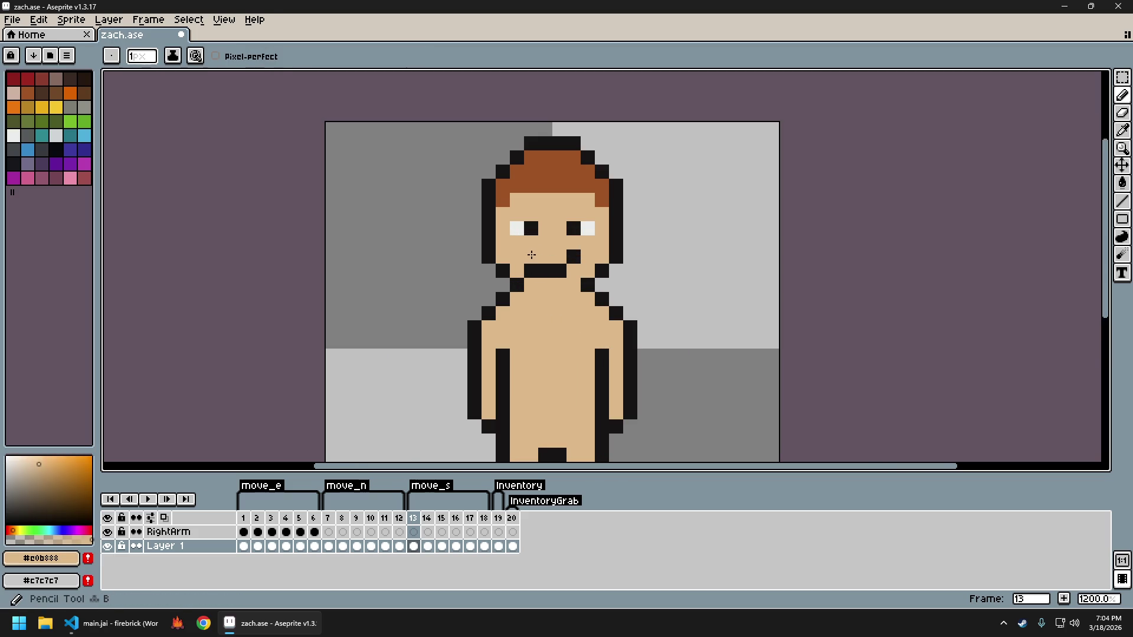
{"action": "scroll", "scroll_direction": "down", "scroll_amount": 3}
{"action": "scroll", "scroll_direction": "up", "scroll_amount": 3}
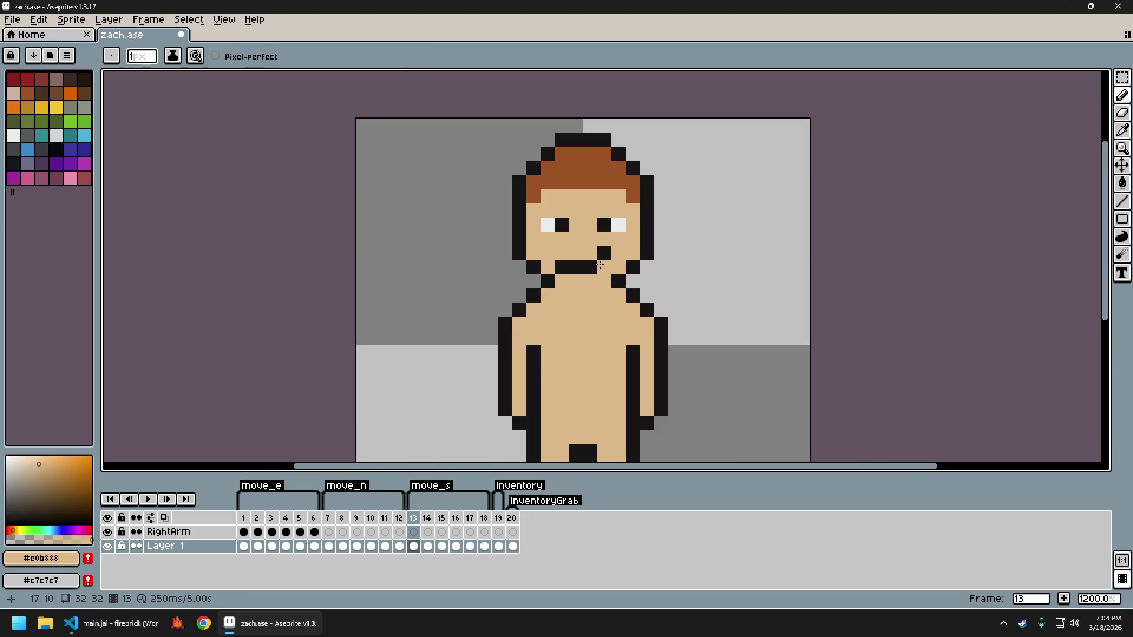
{"action": "left_click", "coordinate": [561, 267]}
{"action": "scroll", "scroll_direction": "down", "scroll_amount": 3}
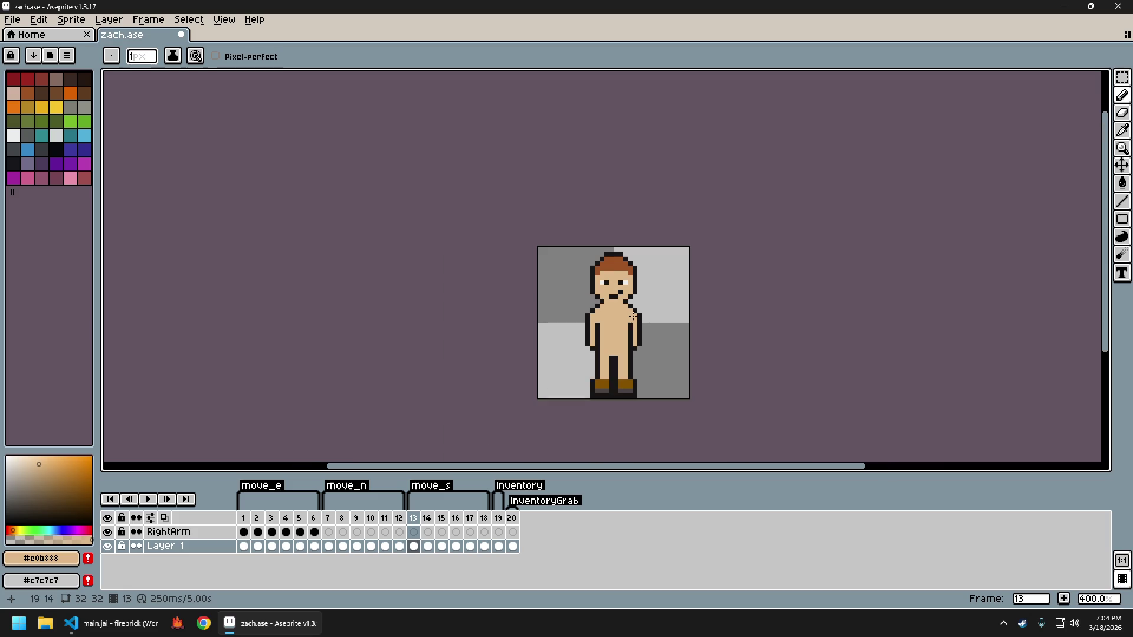
{"action": "scroll", "scroll_direction": "right", "scroll_amount": 3}
{"action": "scroll", "scroll_direction": "up", "scroll_amount": 3}
{"action": "scroll", "scroll_direction": "left", "scroll_amount": 3}
{"action": "key", "text": "m"}
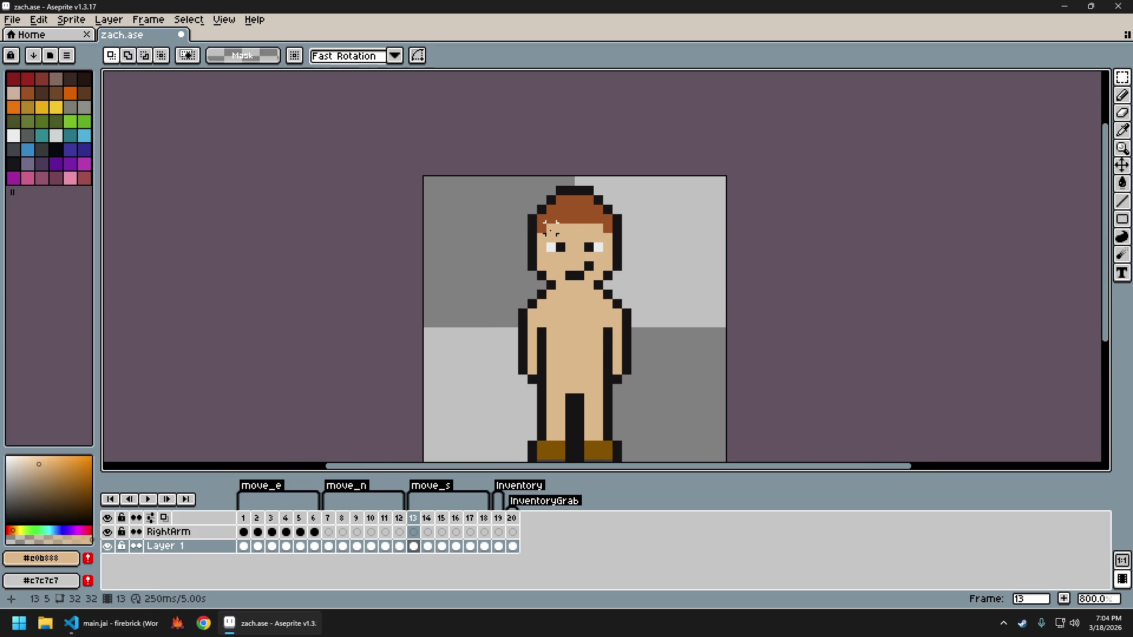
Compare against the previous frame, then select the character's head on frame 13
{"action": "key", "text": "Left"}
{"action": "key", "text": "Right"}
{"action": "left_click_drag", "start_coordinate": [531, 190], "coordinate": [622, 289]}
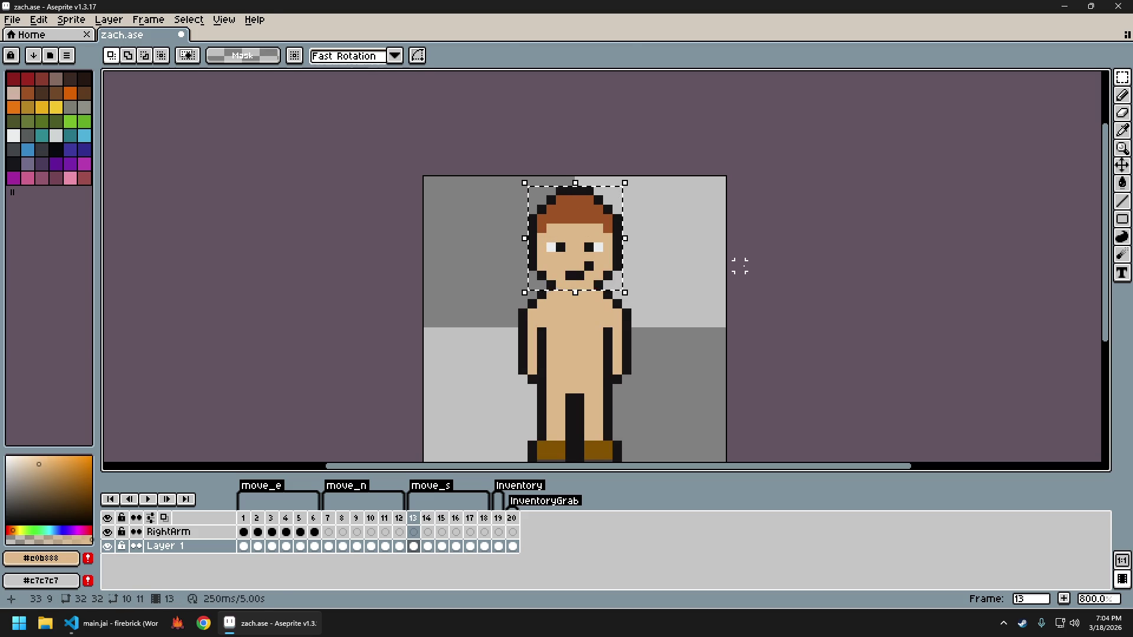
{"action": "key", "text": "Right"}
{"action": "key", "text": "ctrl+d"}
{"action": "key", "text": "ctrl+z"}
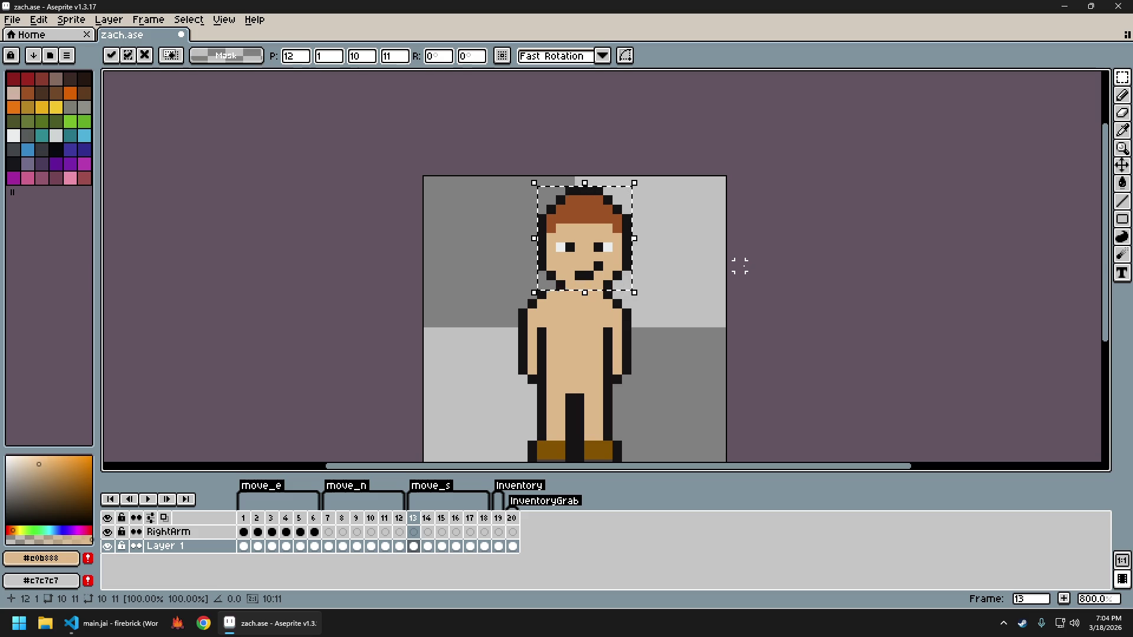
Nudge the head selection pixel by pixel left and right to centre it over the body
{"action": "key", "text": "Left"}
{"action": "key", "text": "Left"}
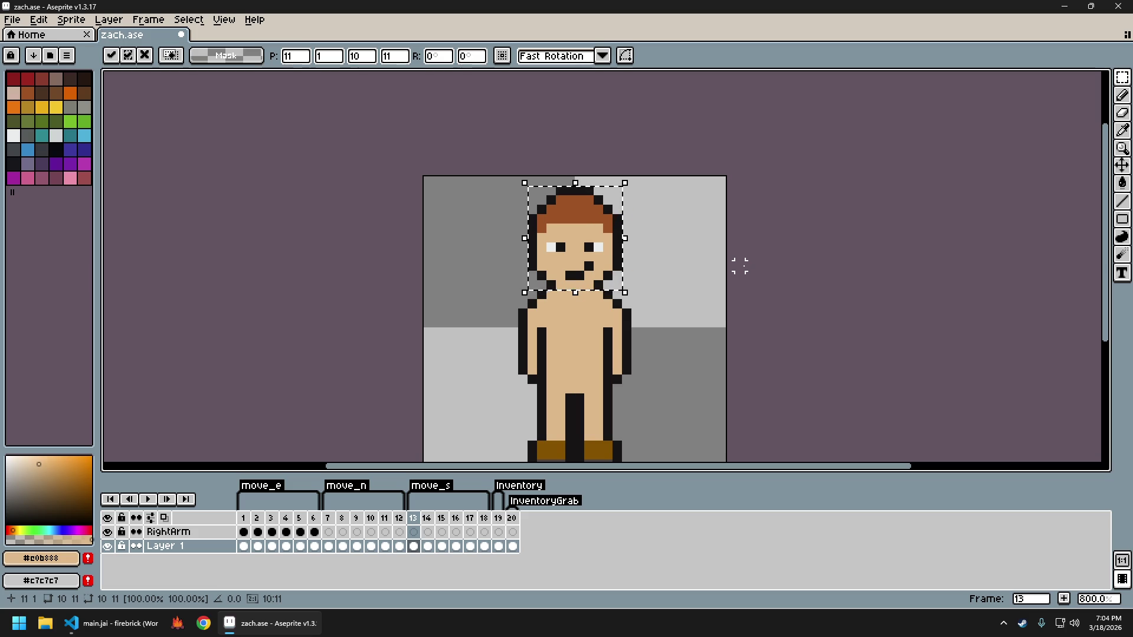
{"action": "key", "text": "Left"}
{"action": "key", "text": "Left"}
{"action": "key", "text": "Left"}
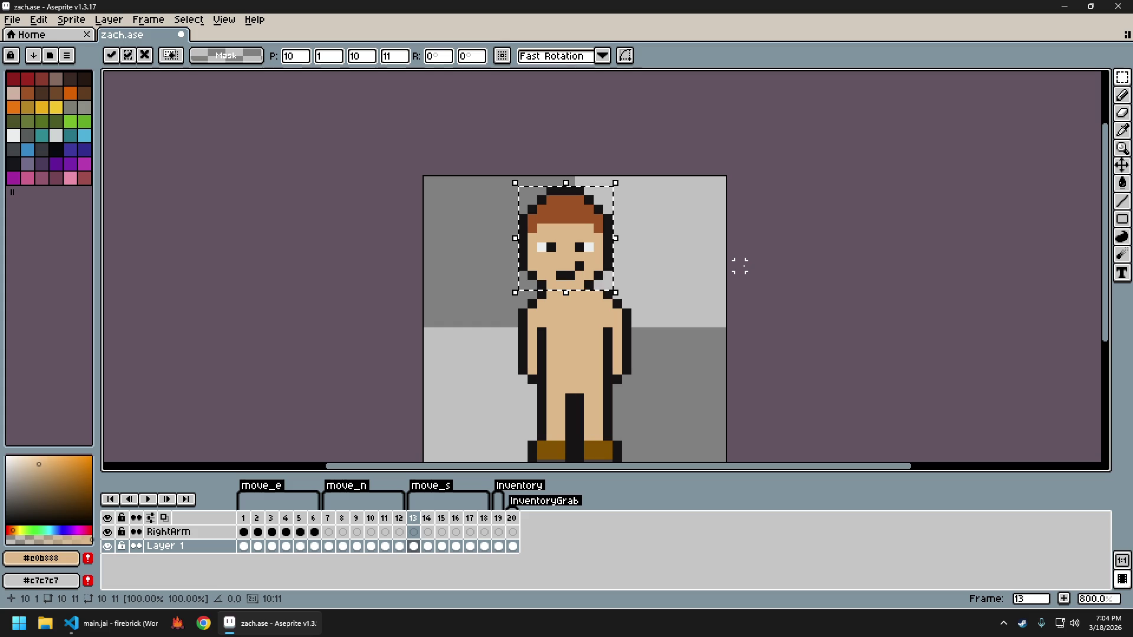
{"action": "key", "text": "Right"}
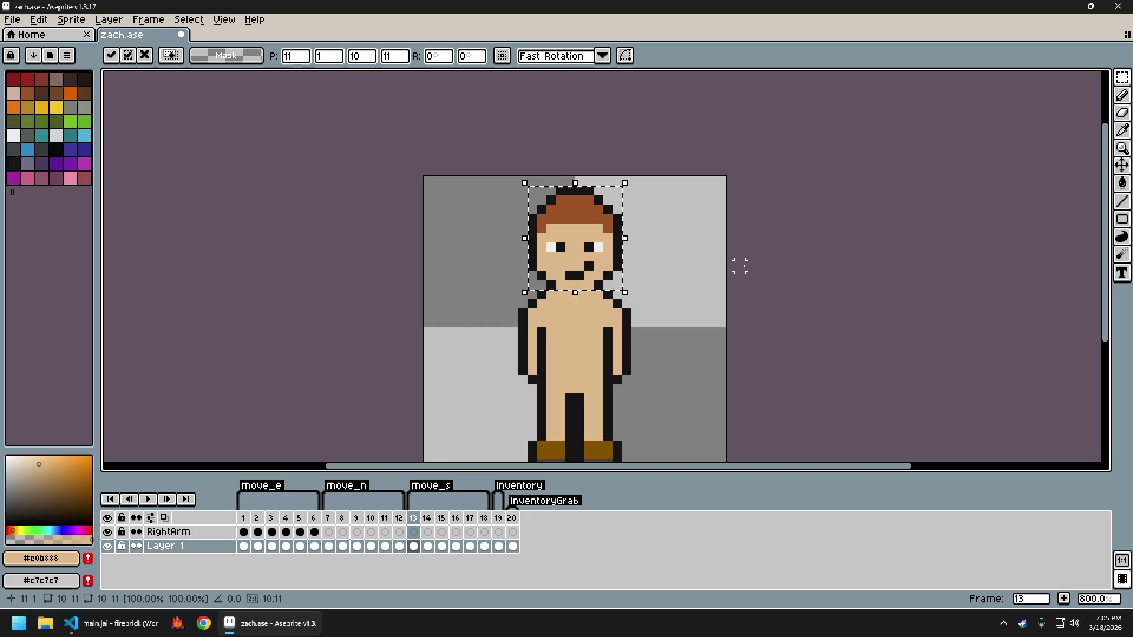
{"action": "key", "text": "Right"}
{"action": "key", "text": "Right"}
{"action": "key", "text": "Right"}
{"action": "key", "text": "Left"}
{"action": "key", "text": "Left"}
{"action": "key", "text": "Left"}
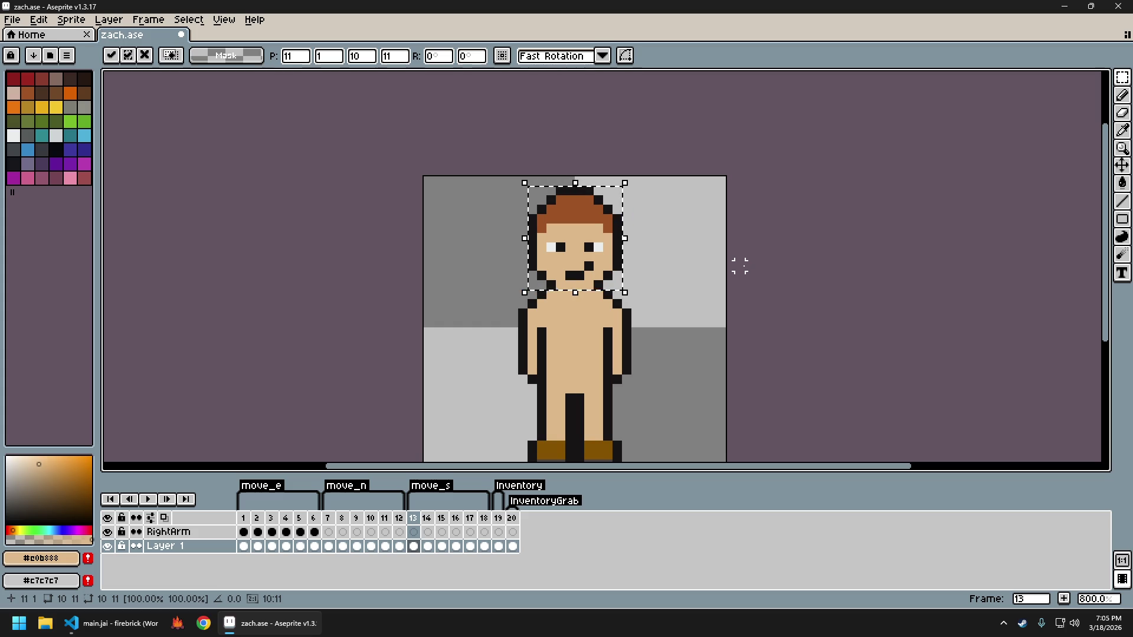
{"action": "key", "text": "Left"}
{"action": "key", "text": "Left"}
{"action": "key", "text": "Right"}
{"action": "key", "text": "Left"}
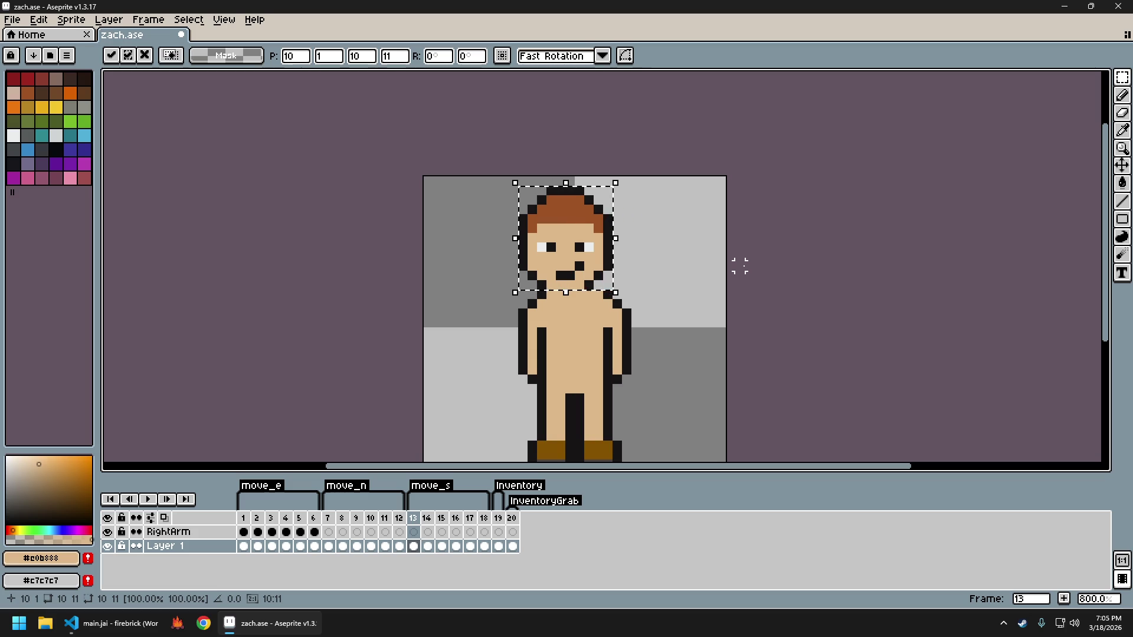
{"action": "key", "text": "BackSpace"}
Commit the head at X position 10 and paste it onto frames 14 and 15
{"action": "type", "text": "0"}
{"action": "key", "text": "Return"}
{"action": "key", "text": "Right"}
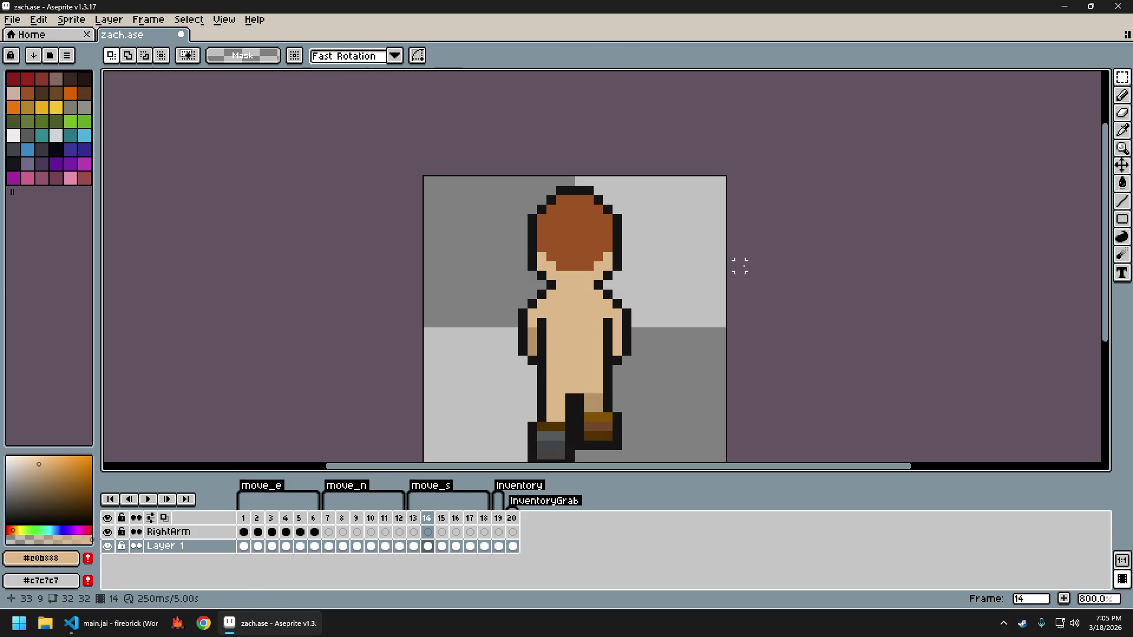
{"action": "key", "text": "Right"}
{"action": "key", "text": "Left"}
{"action": "key", "text": "Right"}
{"action": "key", "text": "Escape"}
Copy the front-facing head and paste it over the back-view heads on frames 16–18
{"action": "key", "text": "ctrl+z"}
{"action": "key", "text": "ctrl+c"}
{"action": "key", "text": "Right"}
{"action": "key", "text": "ctrl+v"}
{"action": "key", "text": "Right"}
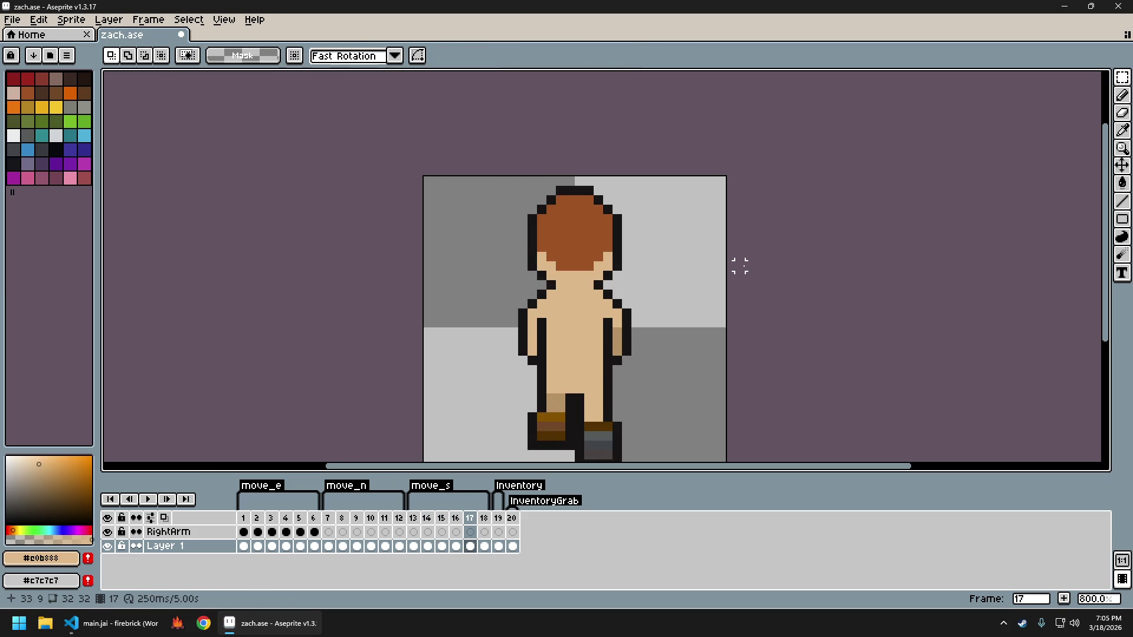
{"action": "key", "text": "ctrl+v"}
{"action": "key", "text": "Right"}
{"action": "key", "text": "ctrl+v"}
{"action": "key", "text": "Return"}
Review the results across the move_s, move_e and move_n frames
{"action": "key", "text": "Left"}
{"action": "key", "text": "Left"}
{"action": "key", "text": "Left"}
{"action": "key", "text": "Left"}
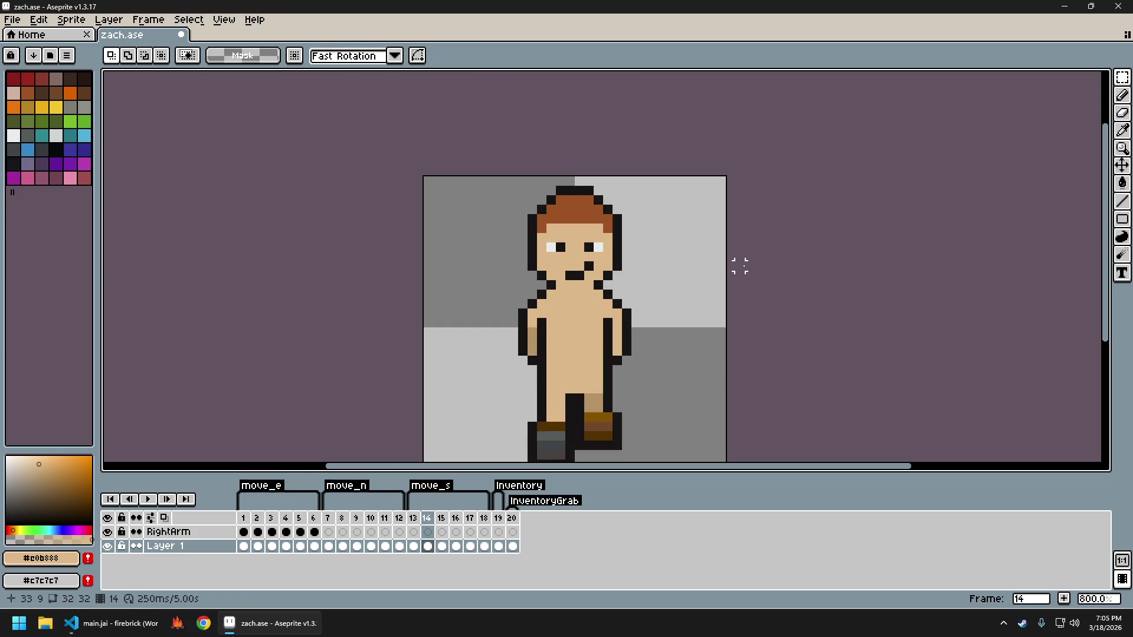
{"action": "key", "text": "Right"}
{"action": "key", "text": "Right"}
{"action": "key", "text": "Right"}
{"action": "key", "text": "Left"}
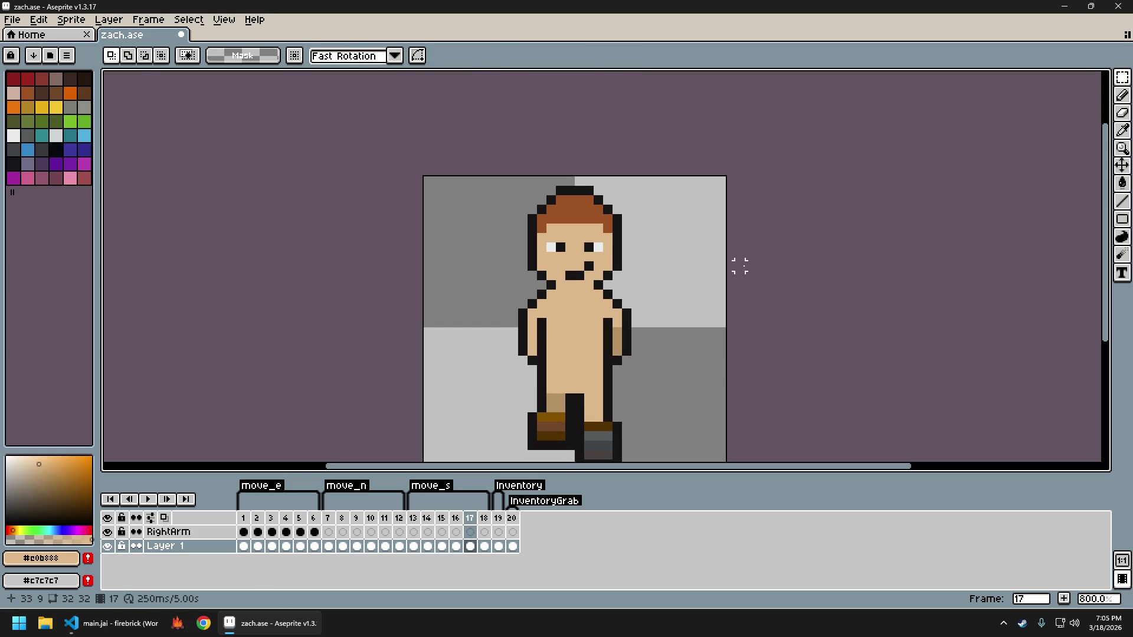
{"action": "key", "text": "Left"}
{"action": "key", "text": "Left"}
{"action": "key", "text": "Left"}
{"action": "key", "text": "Left"}
{"action": "key", "text": "Left"}
{"action": "key", "text": "Right"}
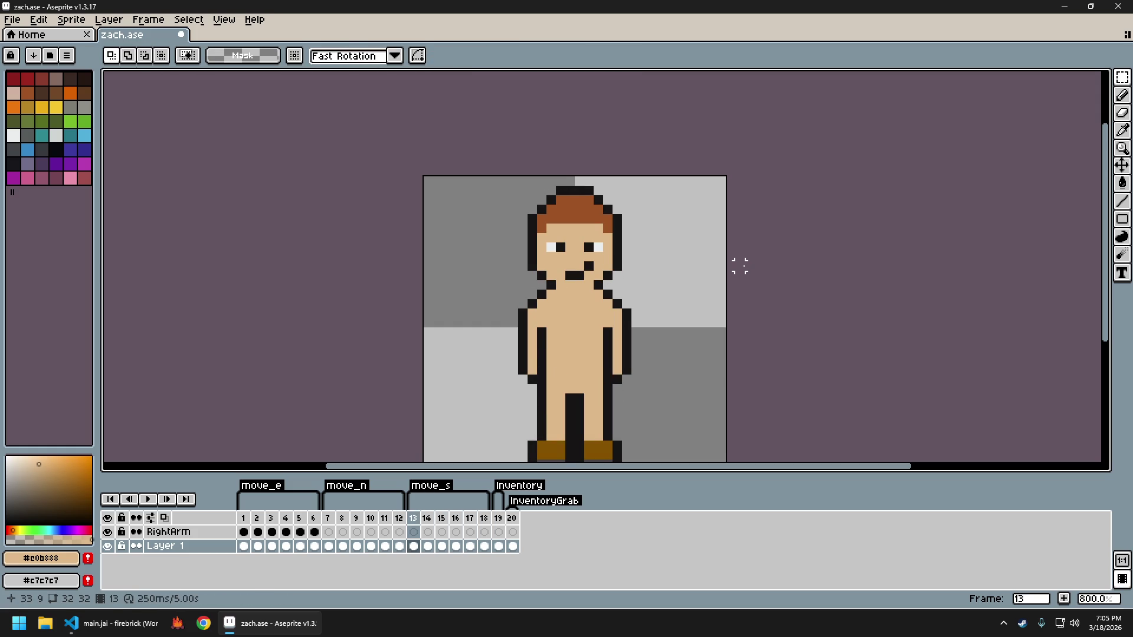
{"action": "key", "text": "Left"}
{"action": "key", "text": "Left"}
{"action": "key", "text": "Left"}
{"action": "key", "text": "Left"}
{"action": "key", "text": "Left"}
{"action": "key", "text": "Left"}
{"action": "key", "text": "Left"}
{"action": "key", "text": "Left"}
{"action": "key", "text": "Left"}
{"action": "key", "text": "Left"}
{"action": "key", "text": "Left"}
{"action": "key", "text": "Right"}
{"action": "key", "text": "Right"}
{"action": "key", "text": "Right"}
{"action": "key", "text": "Right"}
{"action": "key", "text": "Right"}
{"action": "key", "text": "Right"}
{"action": "key", "text": "Right"}
{"action": "key", "text": "Right"}
{"action": "key", "text": "Left"}
{"action": "key", "text": "Left"}
{"action": "key", "text": "Right"}
{"action": "key", "text": "Right"}
{"action": "key", "text": "Left"}
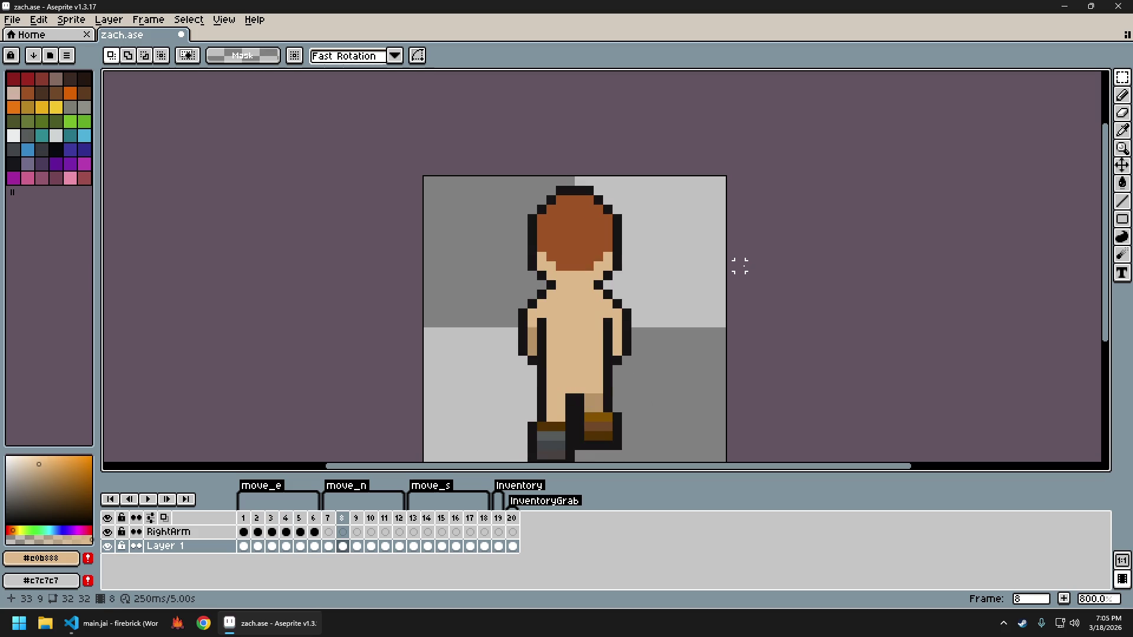
{"action": "key", "text": "Right"}
Flip between south-facing frames 14 and 15 to compare the faced poses
{"action": "key", "text": "Right"}
{"action": "key", "text": "Right"}
{"action": "key", "text": "Right"}
{"action": "key", "text": "Right"}
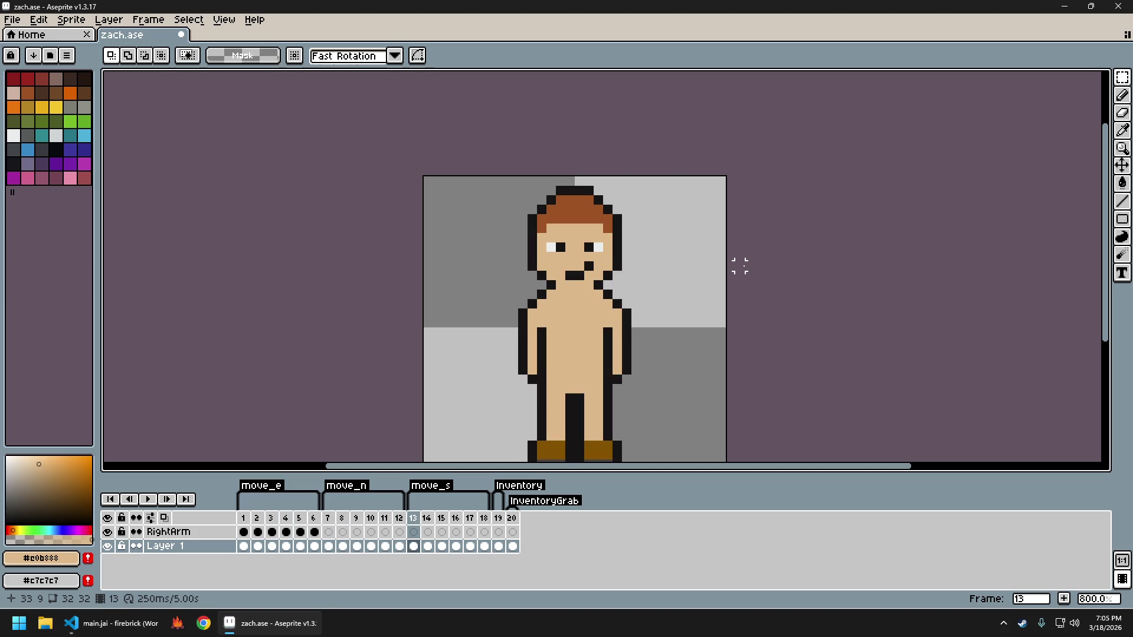
{"action": "key", "text": "Right"}
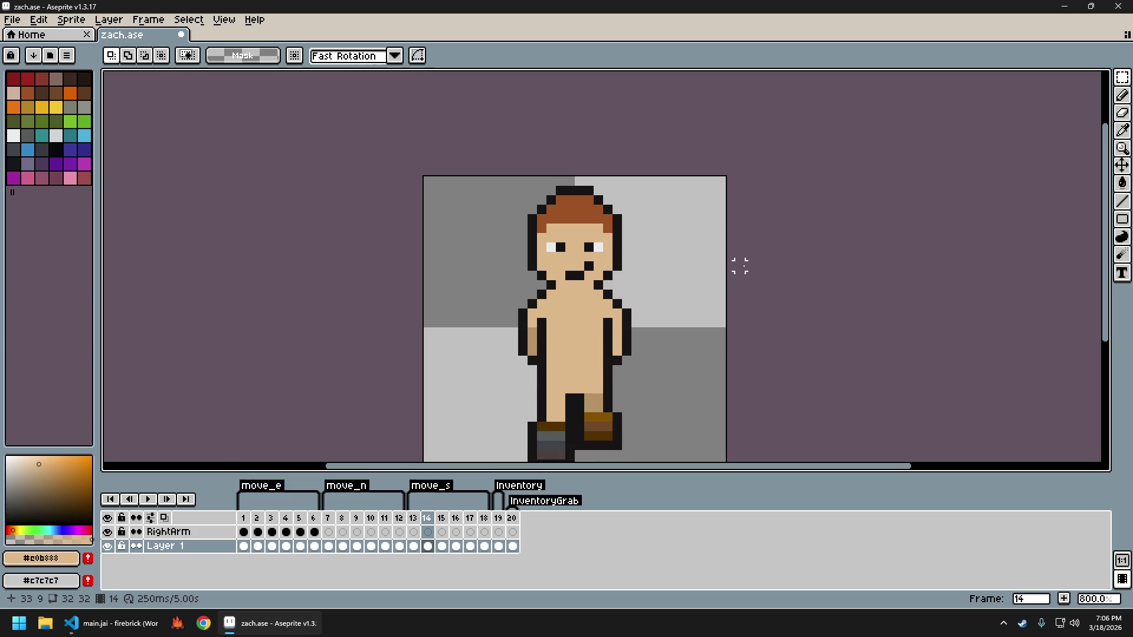
{"action": "key", "text": "Right"}
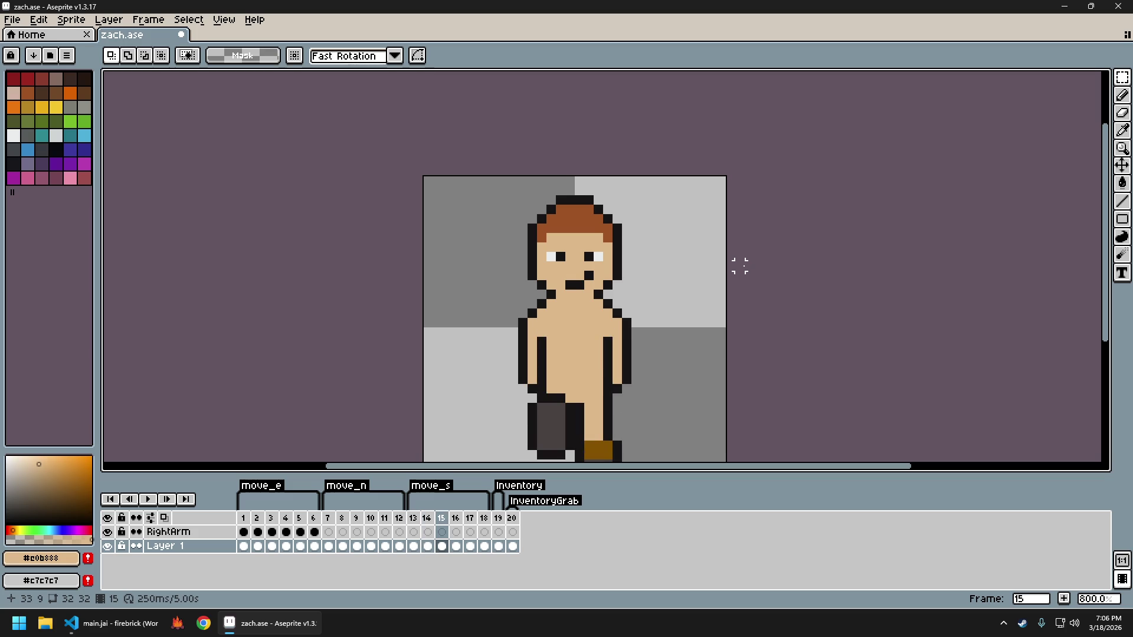
{"action": "key", "text": "Left"}
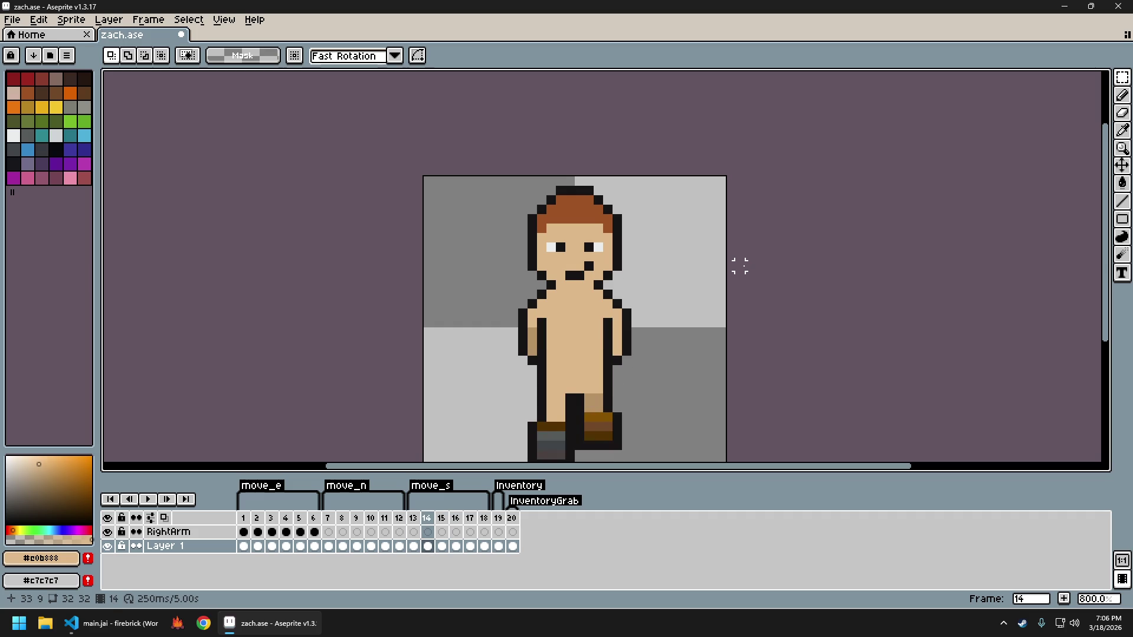
{"action": "key", "text": "Right"}
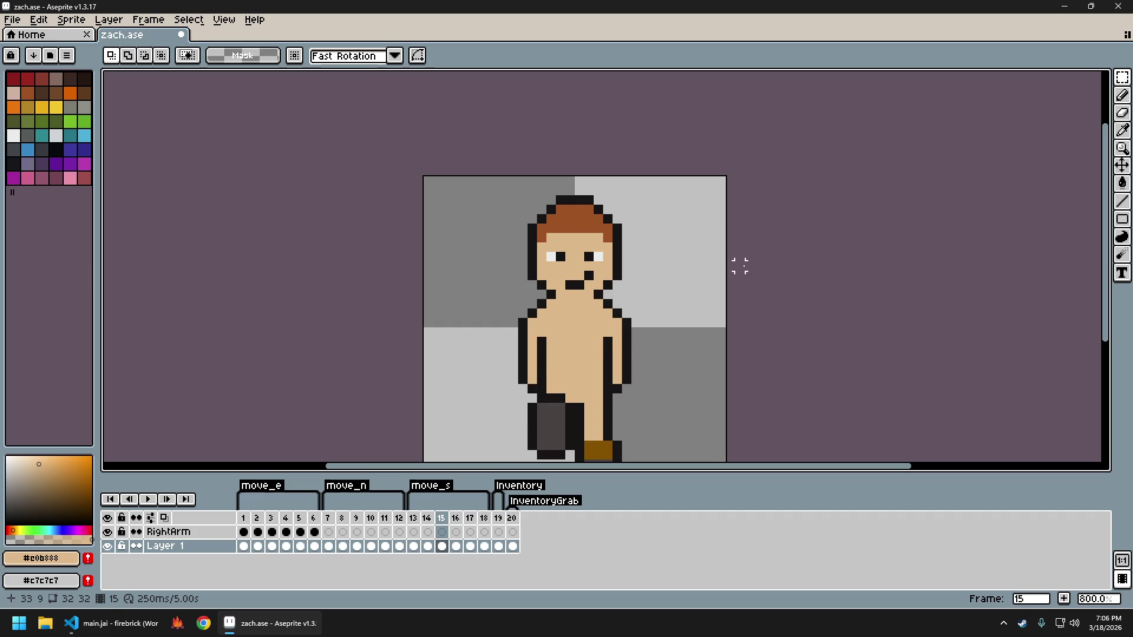
{"action": "key", "text": "Left"}
{"action": "key", "text": "Right"}
{"action": "key", "text": "Left"}
{"action": "key", "text": "Right"}
{"action": "key", "text": "Left"}
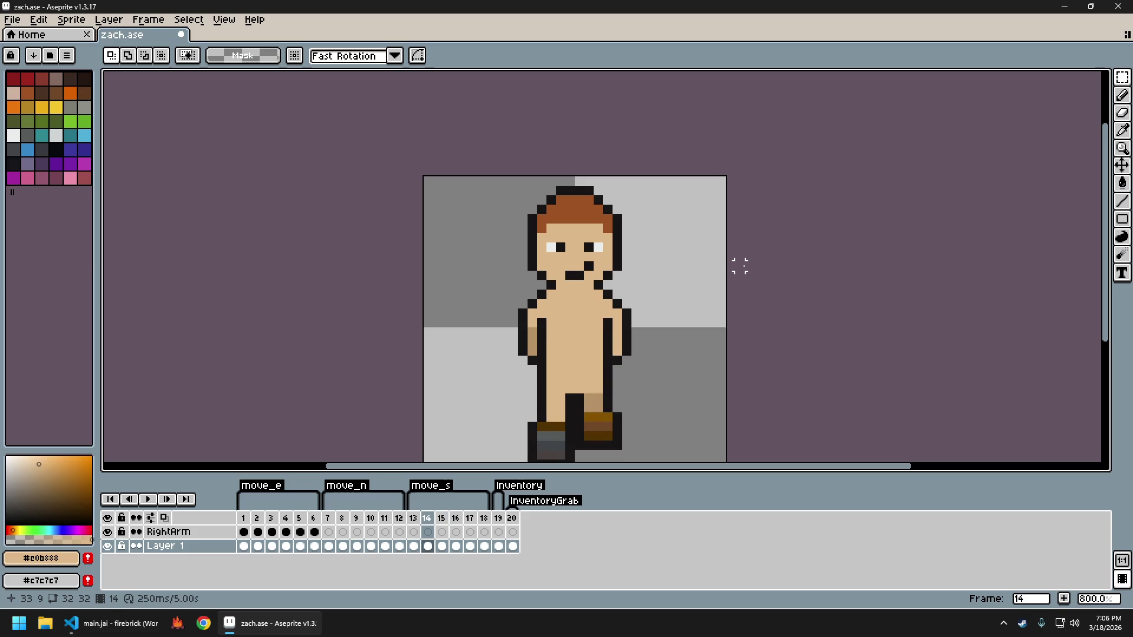
{"action": "key", "text": "Right"}
{"action": "key", "text": "Left"}
{"action": "key", "text": "Right"}
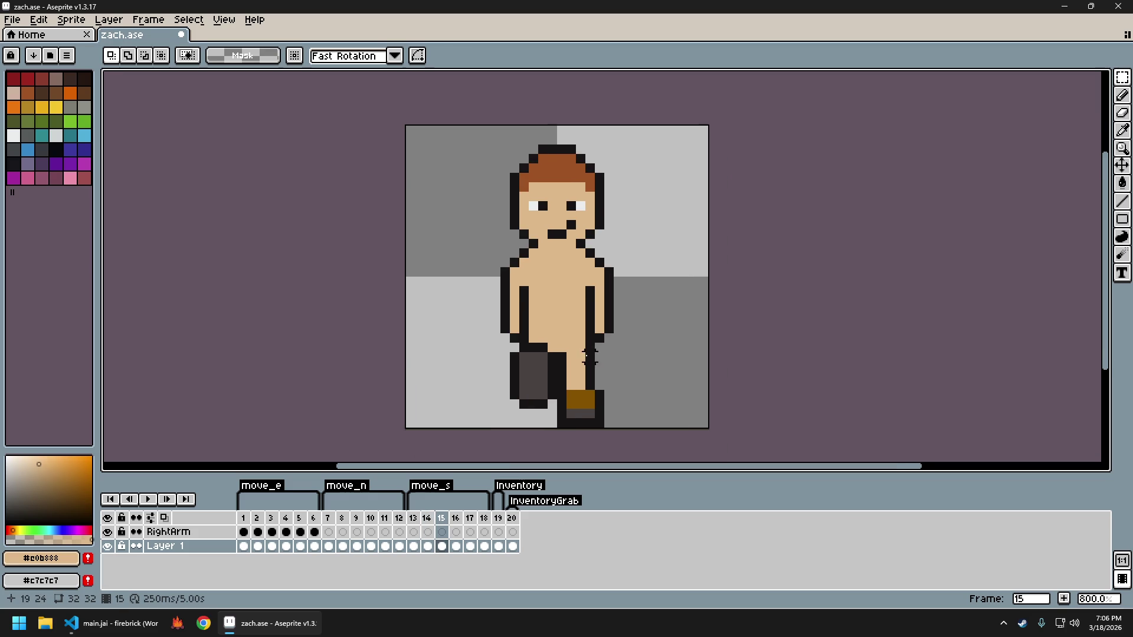
{"action": "scroll", "scroll_direction": "up", "scroll_amount": 3}
{"action": "scroll", "scroll_direction": "down", "scroll_amount": 3}
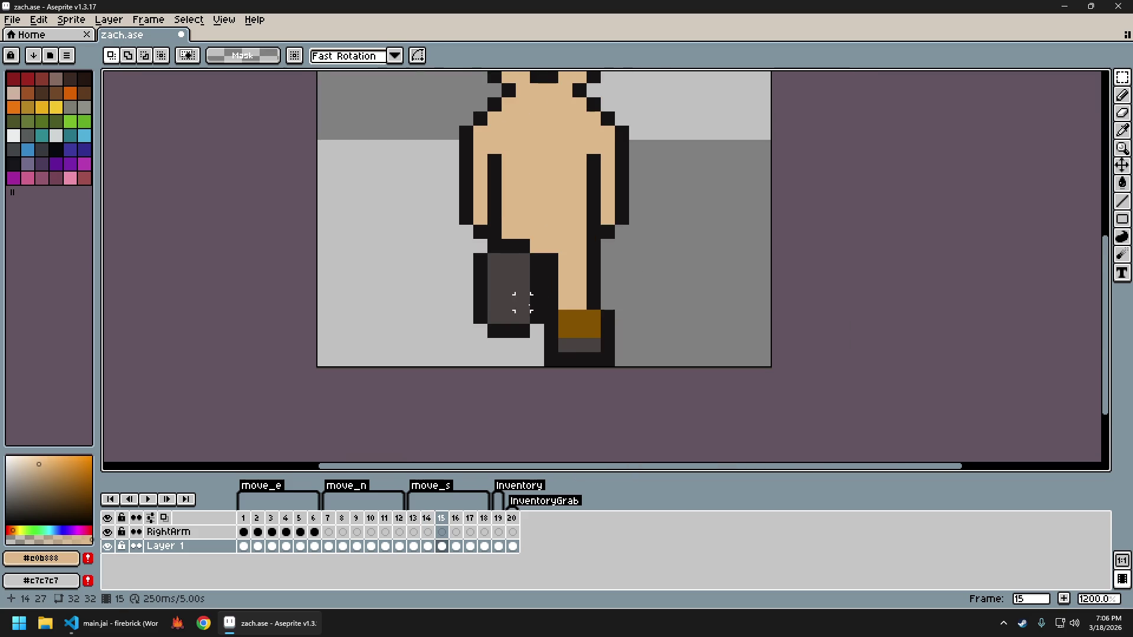
{"action": "left_click", "coordinate": [246, 524]}
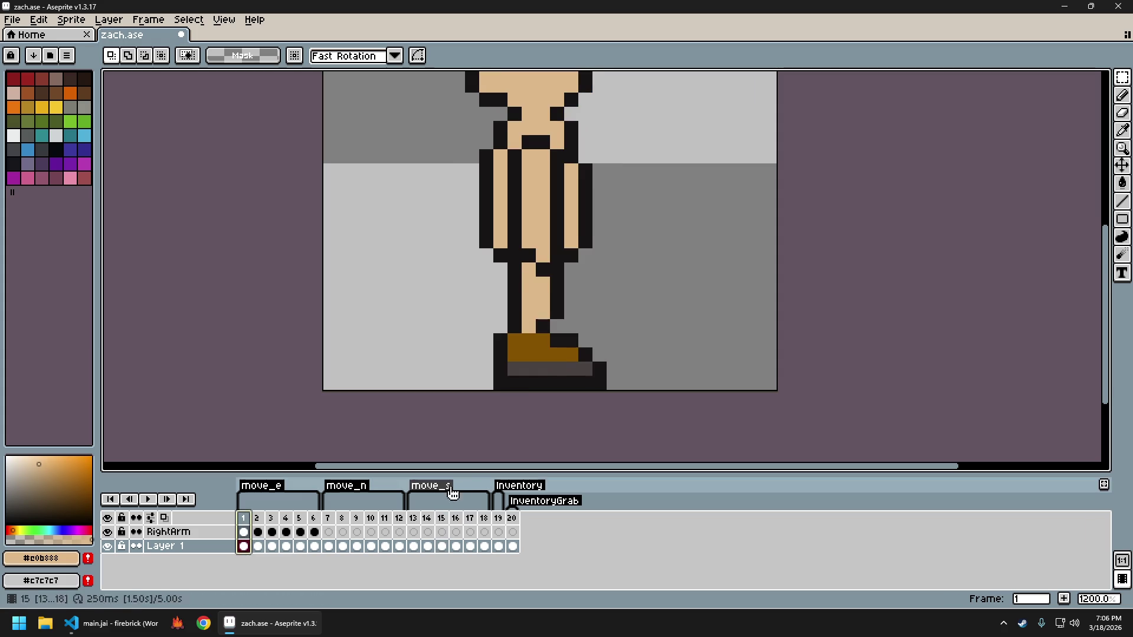
{"action": "key", "text": "Right"}
{"action": "key", "text": "Right"}
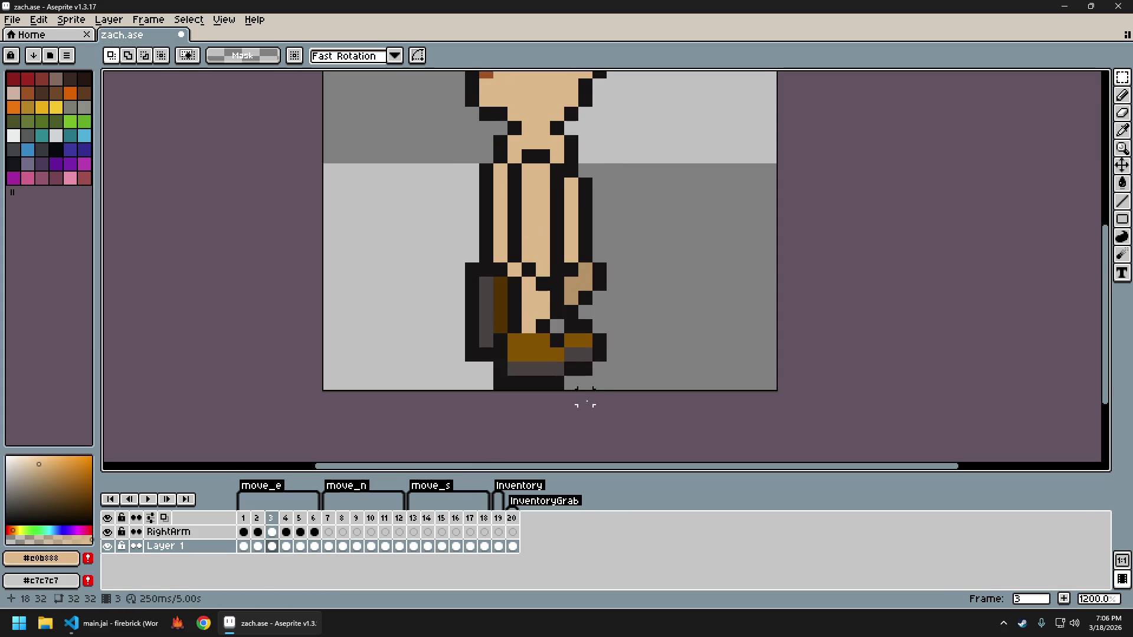
{"action": "key", "text": "Right"}
{"action": "key", "text": "Right"}
{"action": "key", "text": "Right"}
{"action": "key", "text": "Right"}
{"action": "key", "text": "Right"}
{"action": "key", "text": "Right"}
{"action": "key", "text": "Right"}
{"action": "key", "text": "Right"}
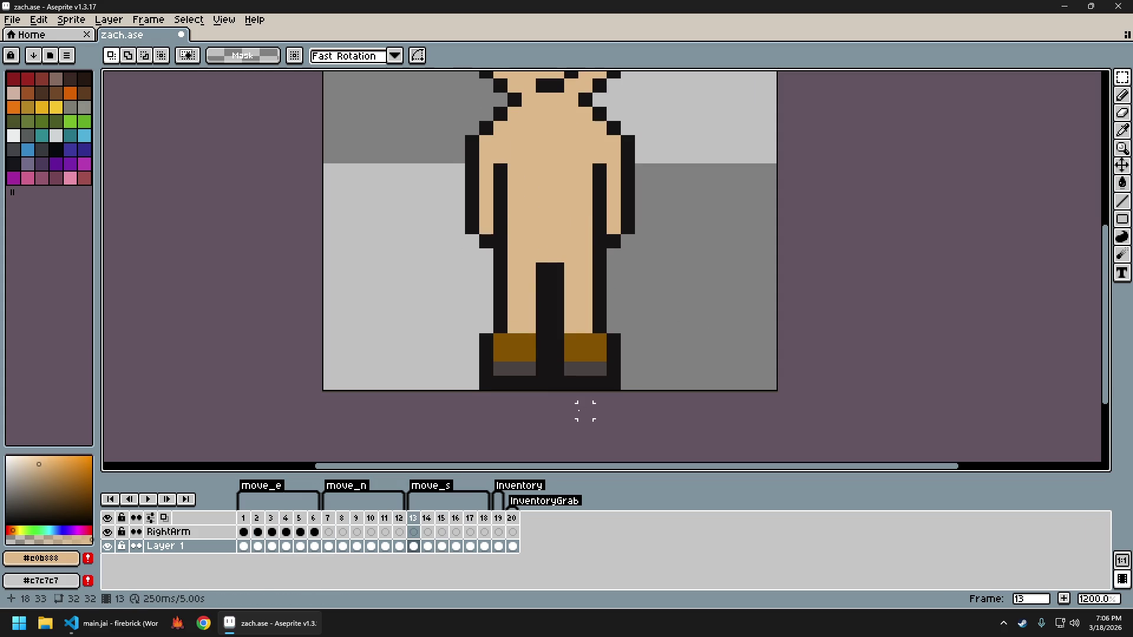
{"action": "key", "text": "Right"}
{"action": "key", "text": "Right"}
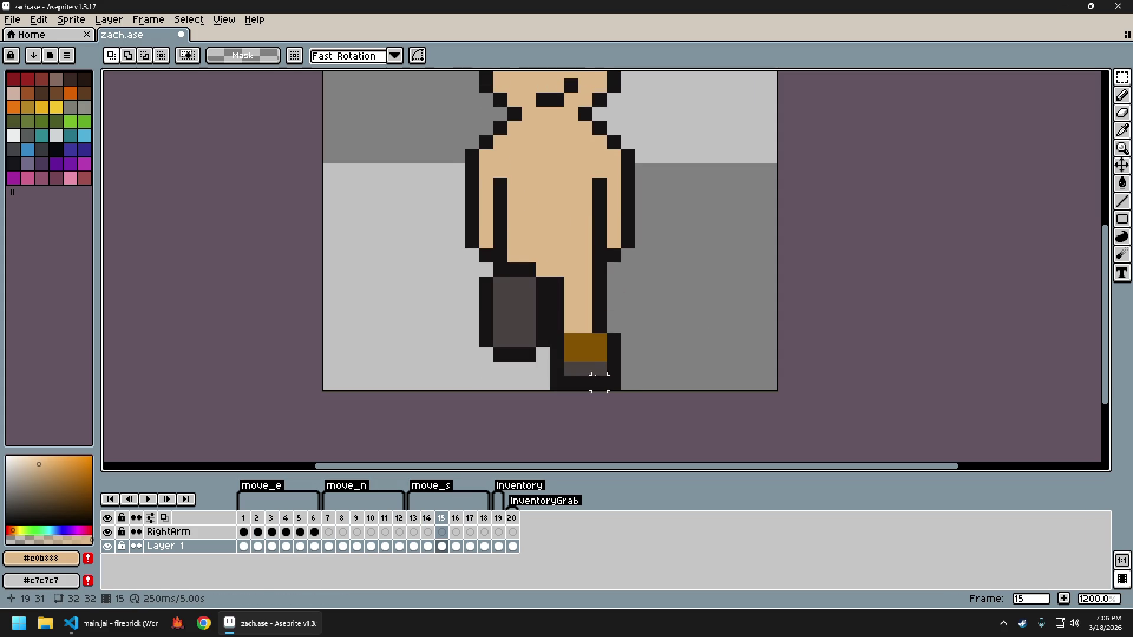
{"action": "scroll", "scroll_direction": "down", "scroll_amount": 3}
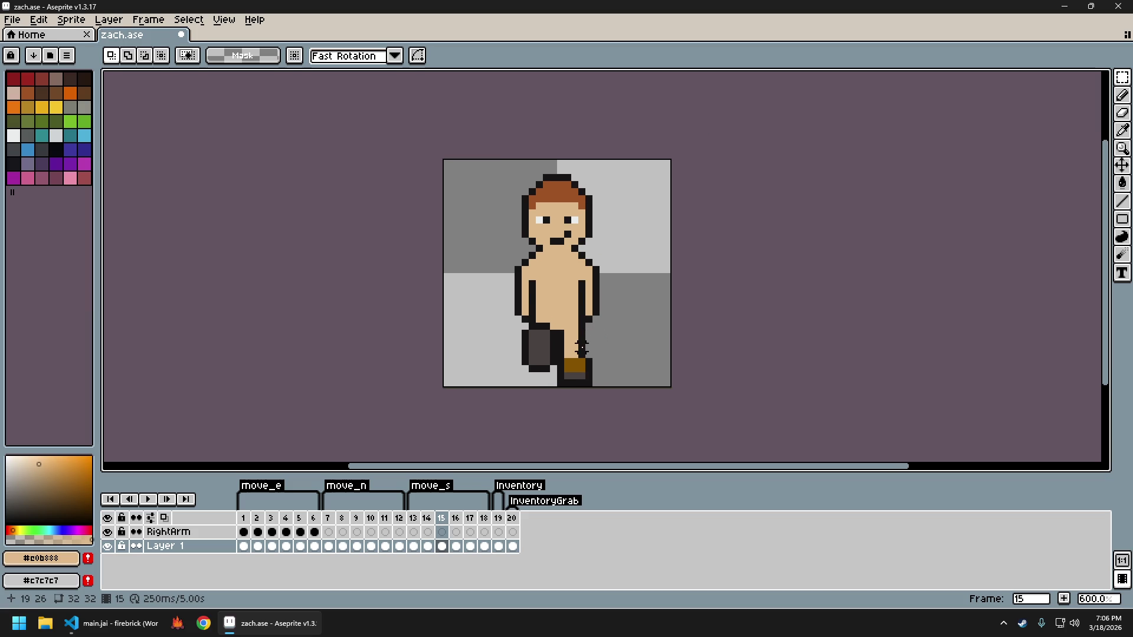
{"action": "scroll", "scroll_direction": "up", "scroll_amount": 3}
{"action": "key", "text": "Left"}
{"action": "key", "text": "Left"}
{"action": "key", "text": "Left"}
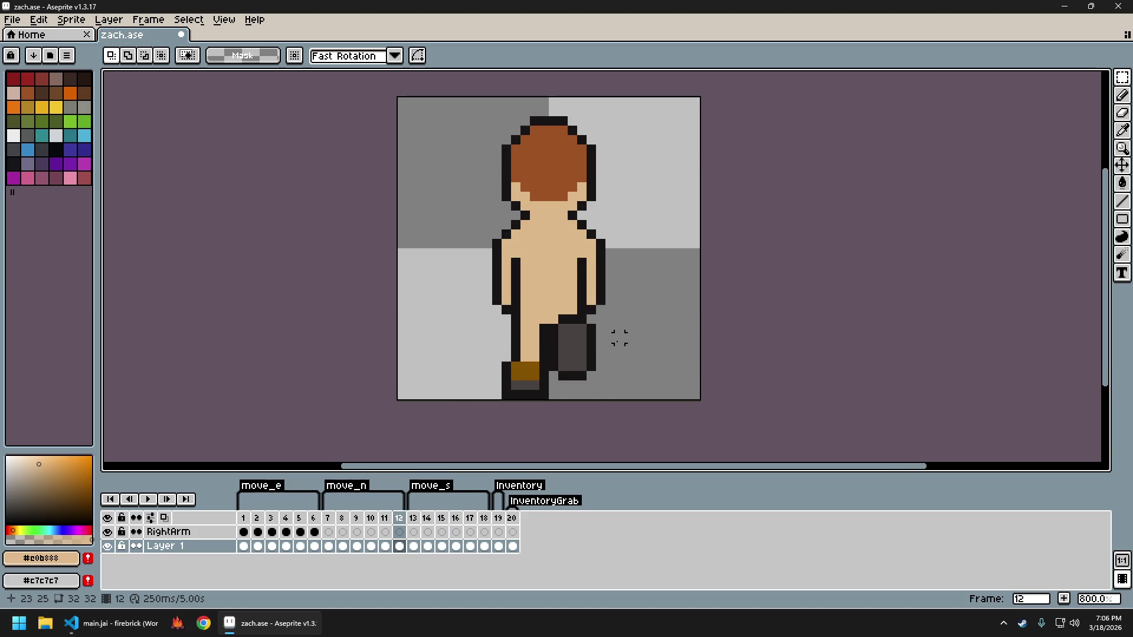
{"action": "key", "text": "Right"}
{"action": "key", "text": "Right"}
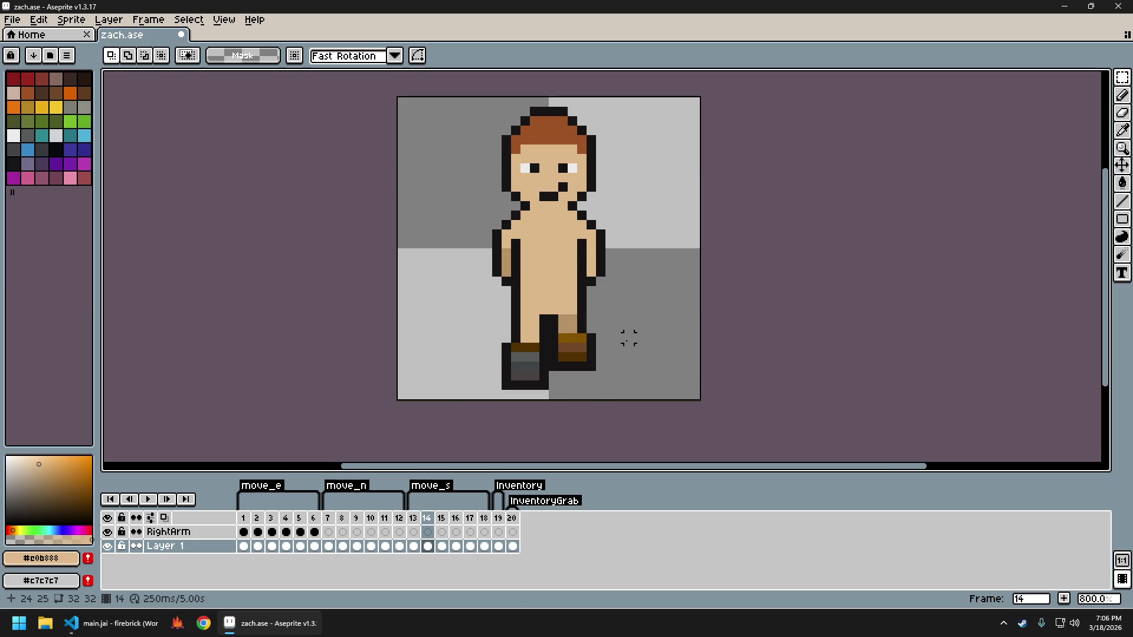
{"action": "key", "text": "Left"}
{"action": "key", "text": "Right"}
{"action": "key", "text": "Left"}
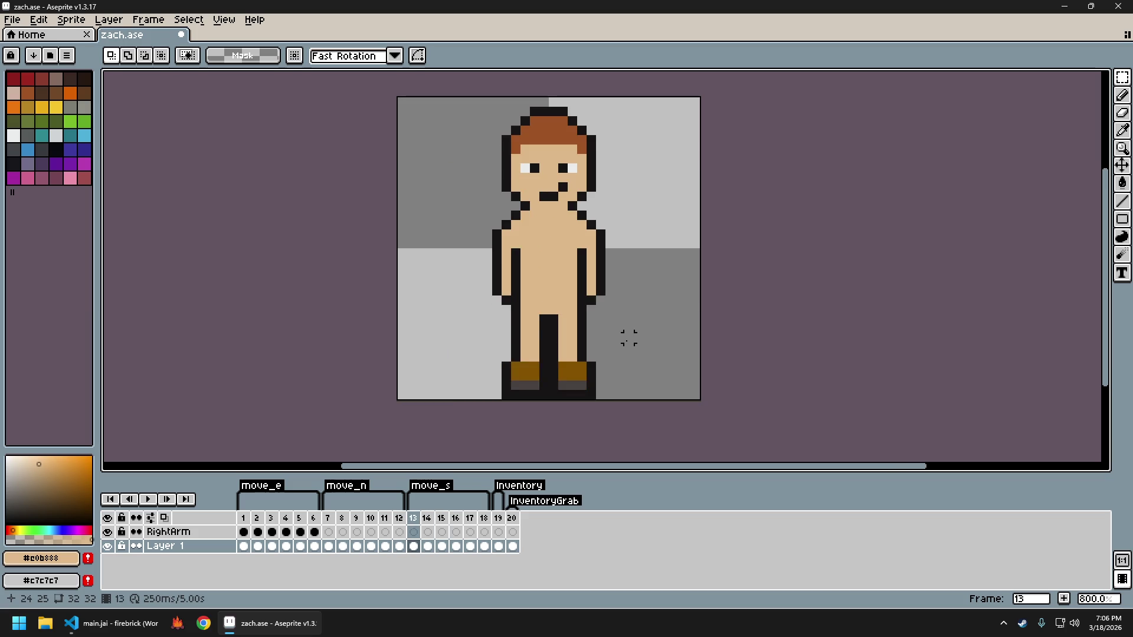
{"action": "key", "text": "Right"}
{"action": "key", "text": "Right"}
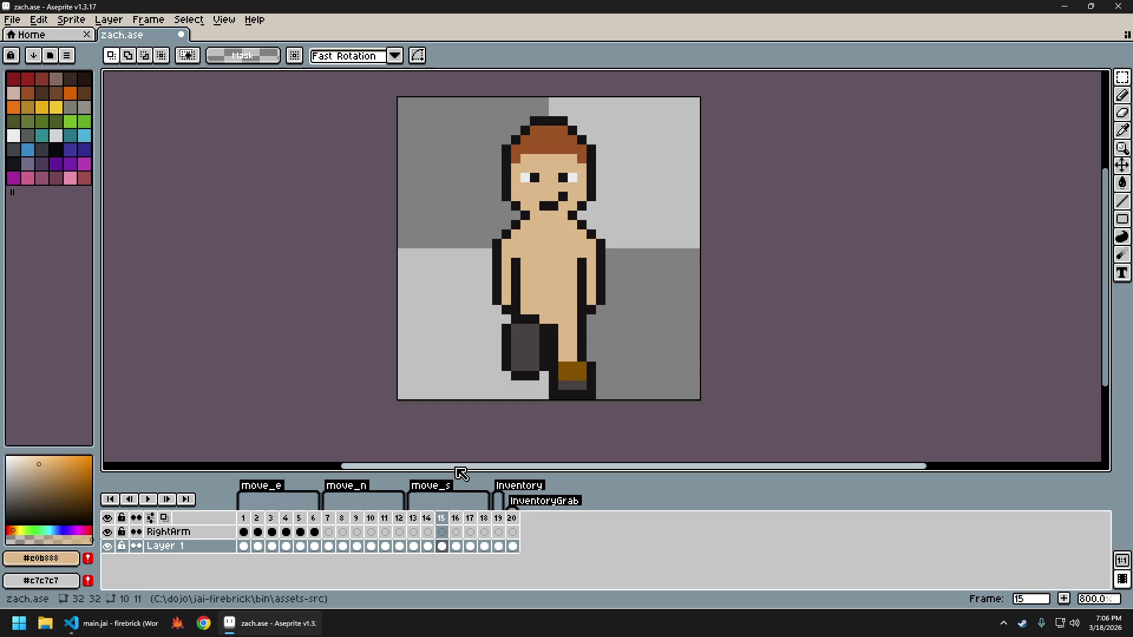
{"action": "left_click", "coordinate": [271, 518]}
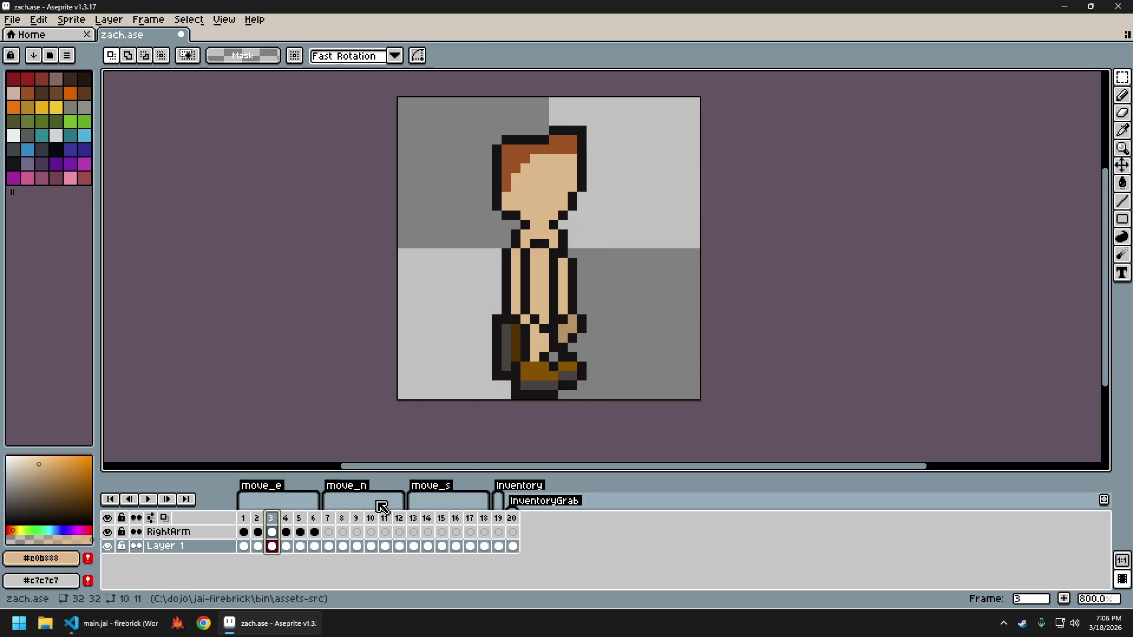
{"action": "key", "text": "Return"}
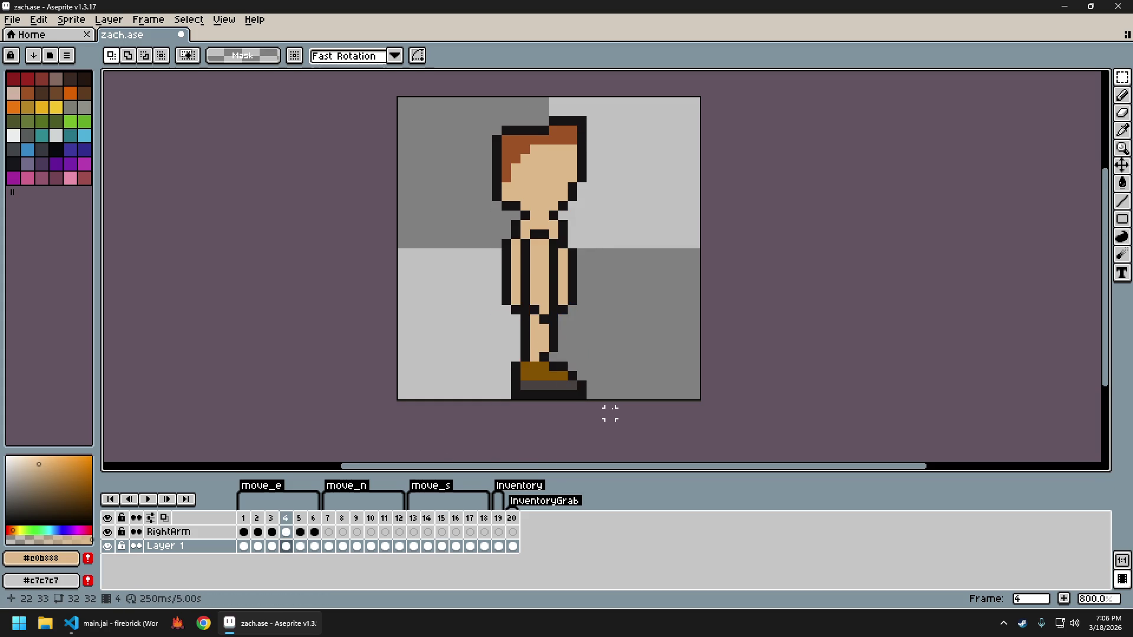
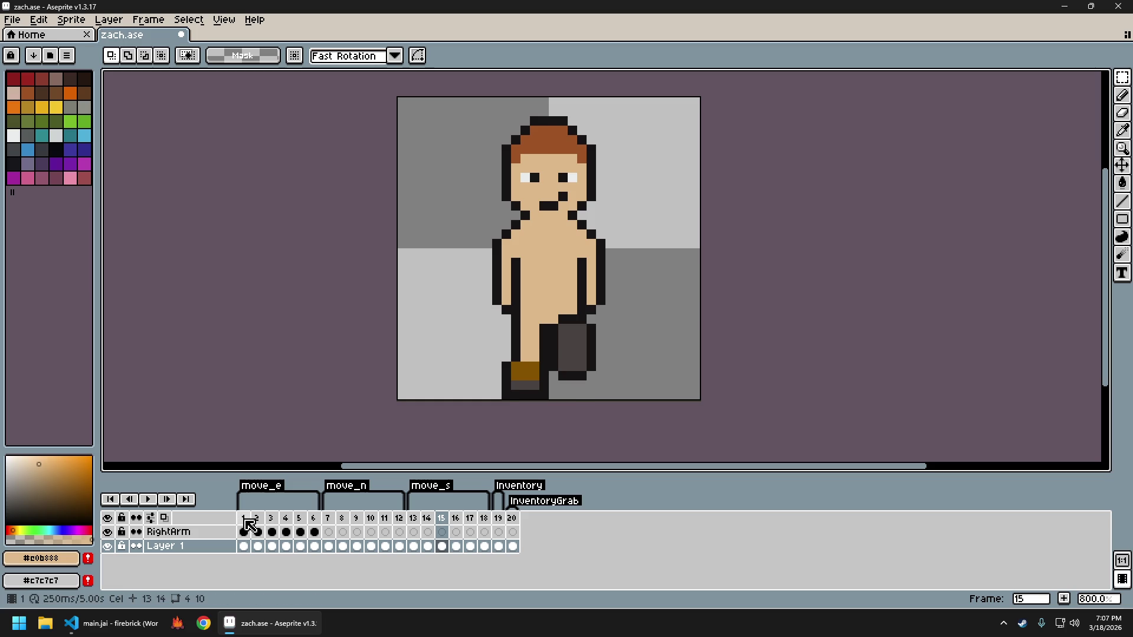
Step through the side, back and front walk frames to reach frame 15
{"action": "left_click", "coordinate": [243, 518]}
{"action": "key", "text": "Right"}
{"action": "key", "text": "Right"}
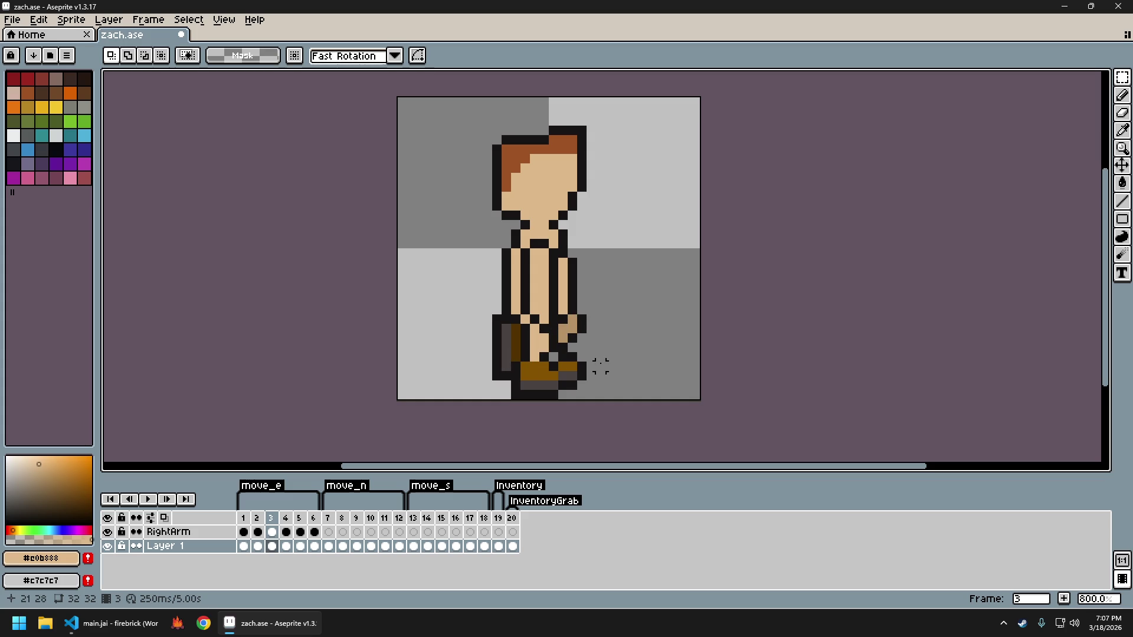
{"action": "key", "text": "Right"}
{"action": "key", "text": "Right"}
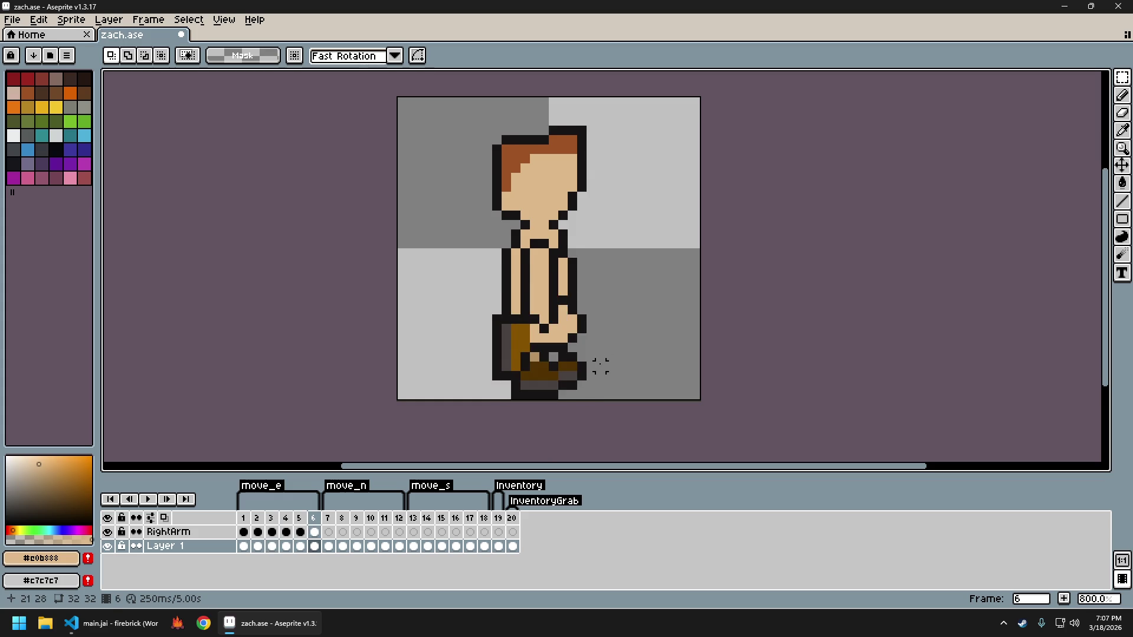
{"action": "key", "text": "Right"}
{"action": "key", "text": "Right"}
{"action": "key", "text": "Right"}
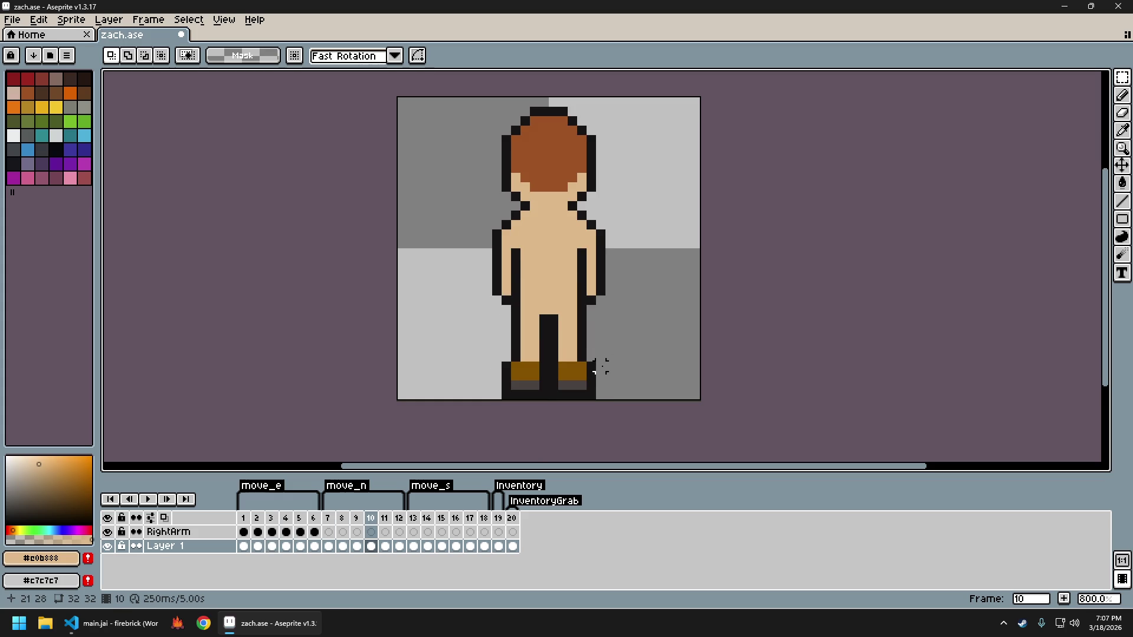
{"action": "key", "text": "Left"}
{"action": "key", "text": "Left"}
{"action": "key", "text": "Right"}
{"action": "key", "text": "Right"}
{"action": "key", "text": "Right"}
{"action": "key", "text": "Right"}
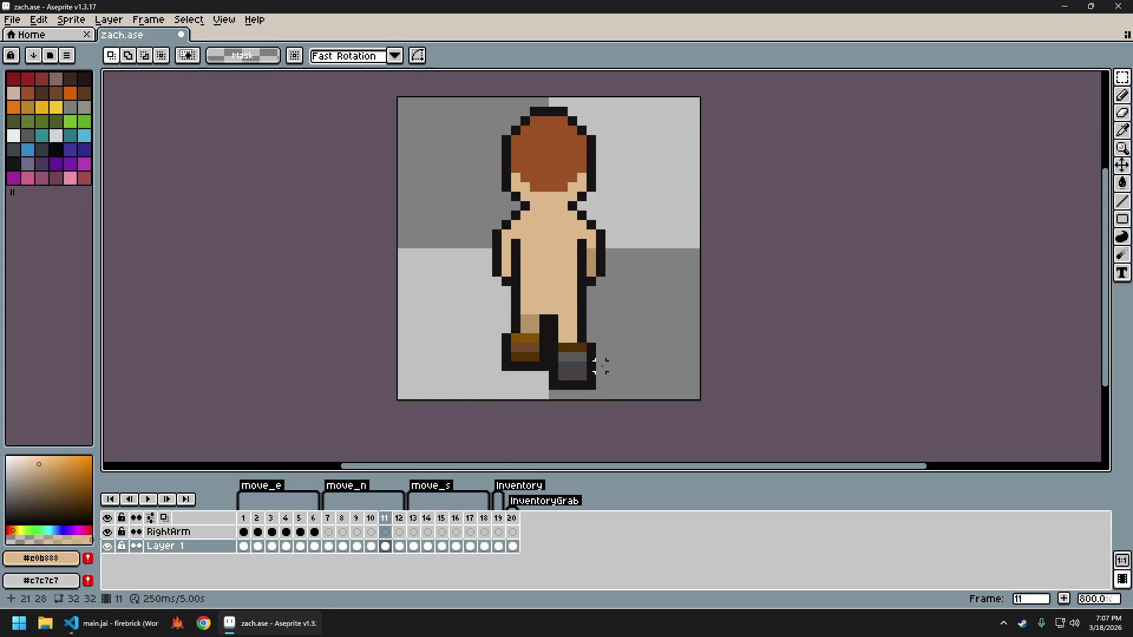
{"action": "key", "text": "Right"}
{"action": "key", "text": "Right"}
{"action": "key", "text": "Right"}
{"action": "key", "text": "Right"}
{"action": "key", "text": "Right"}
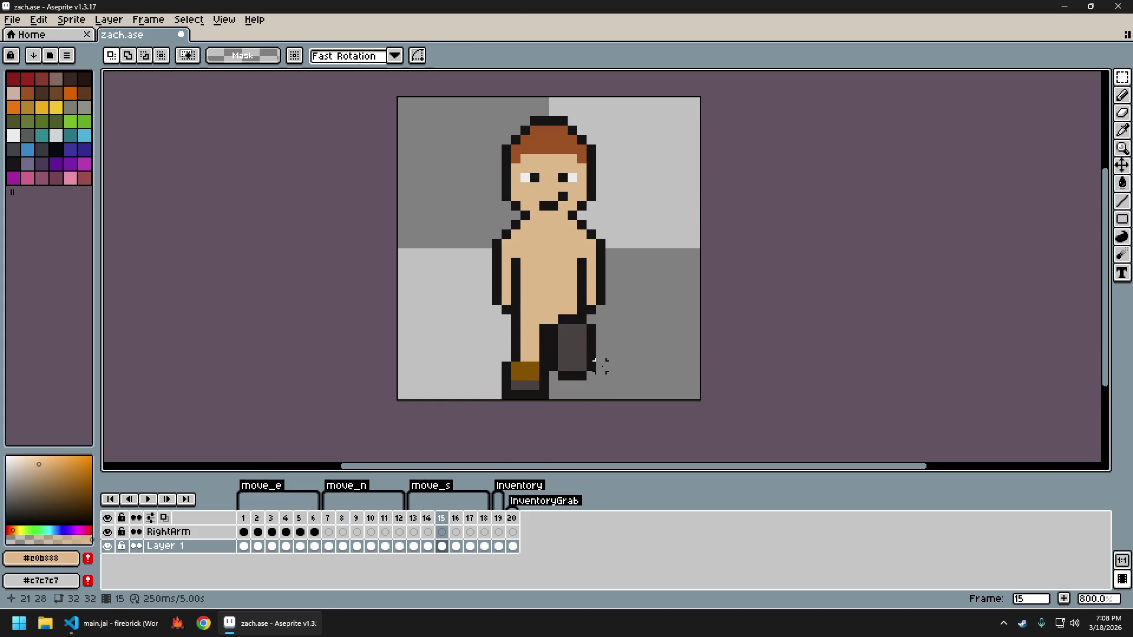
{"action": "scroll", "scroll_direction": "up", "scroll_amount": 3}
Paint skin pixels on the right leg and add dark brown sampled from frame 3's boot
{"action": "key", "text": "b"}
{"action": "left_click", "coordinate": [545, 321]}
{"action": "left_click", "coordinate": [549, 335]}
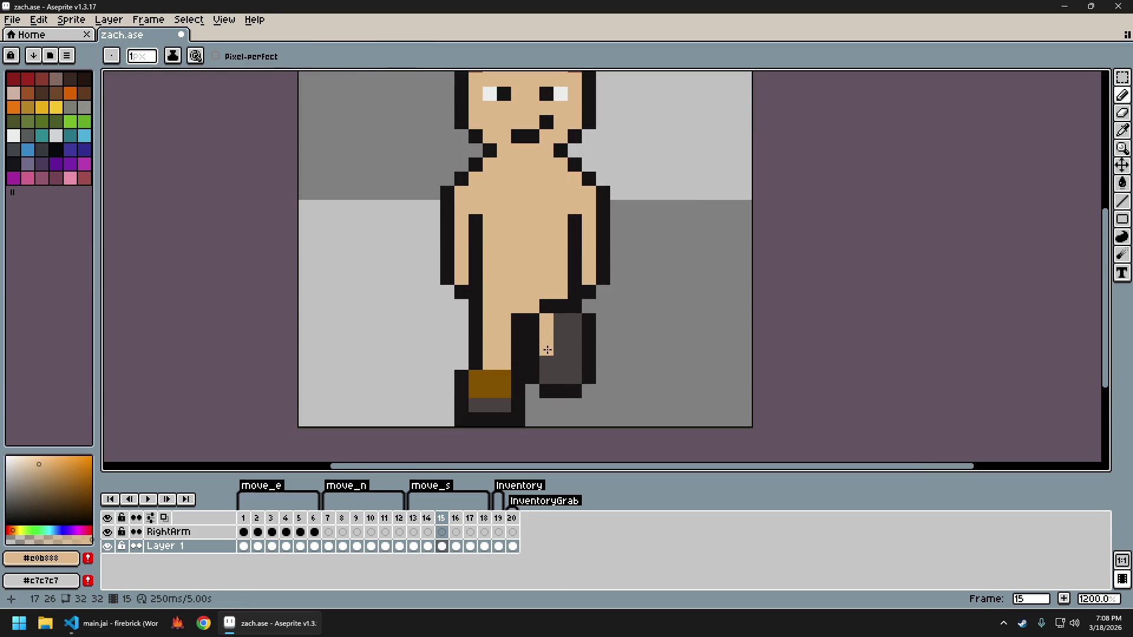
{"action": "left_click", "coordinate": [502, 384]}
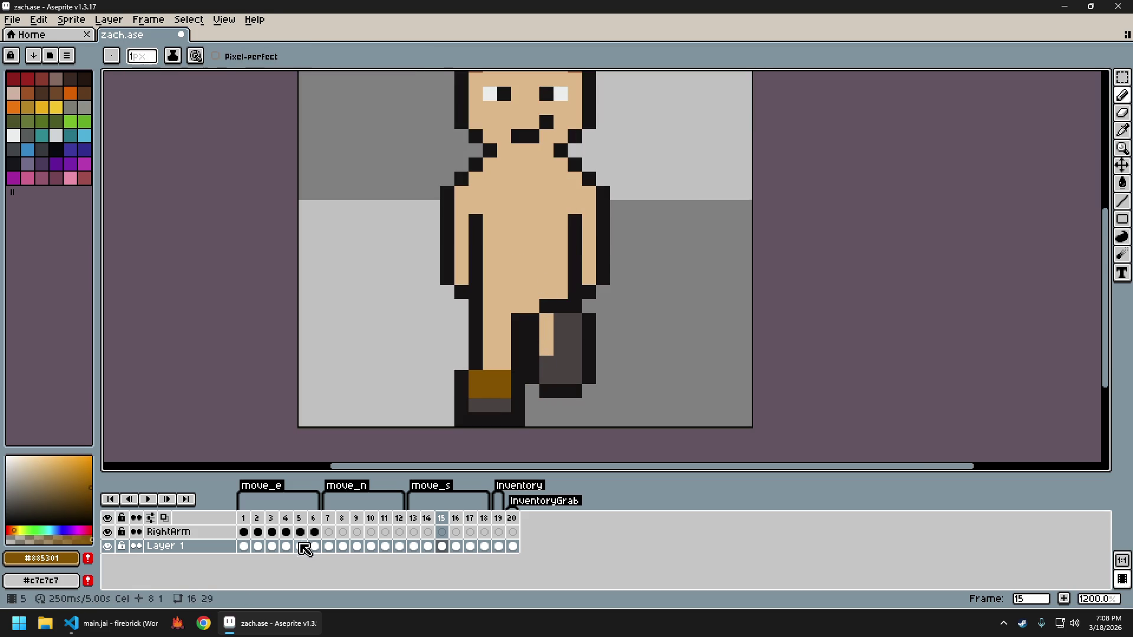
{"action": "left_click", "coordinate": [272, 546]}
{"action": "left_click", "coordinate": [480, 347]}
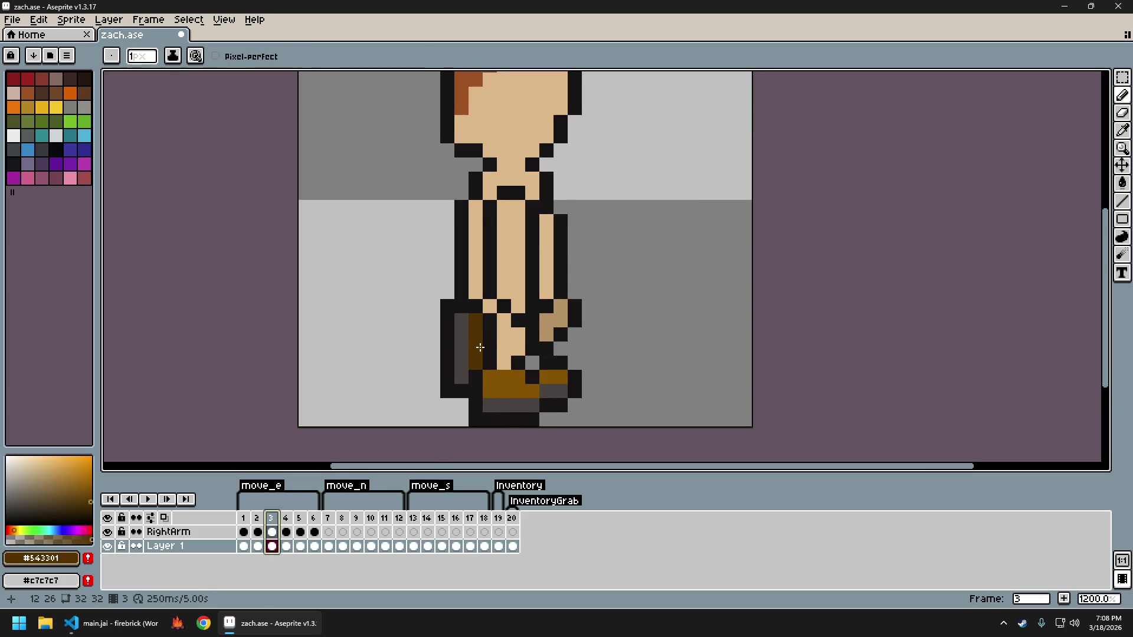
{"action": "key", "text": "Right"}
{"action": "key", "text": "Right"}
{"action": "key", "text": "Right"}
{"action": "key", "text": "Right"}
{"action": "key", "text": "Right"}
{"action": "key", "text": "Right"}
{"action": "key", "text": "Right"}
{"action": "key", "text": "Right"}
{"action": "key", "text": "Right"}
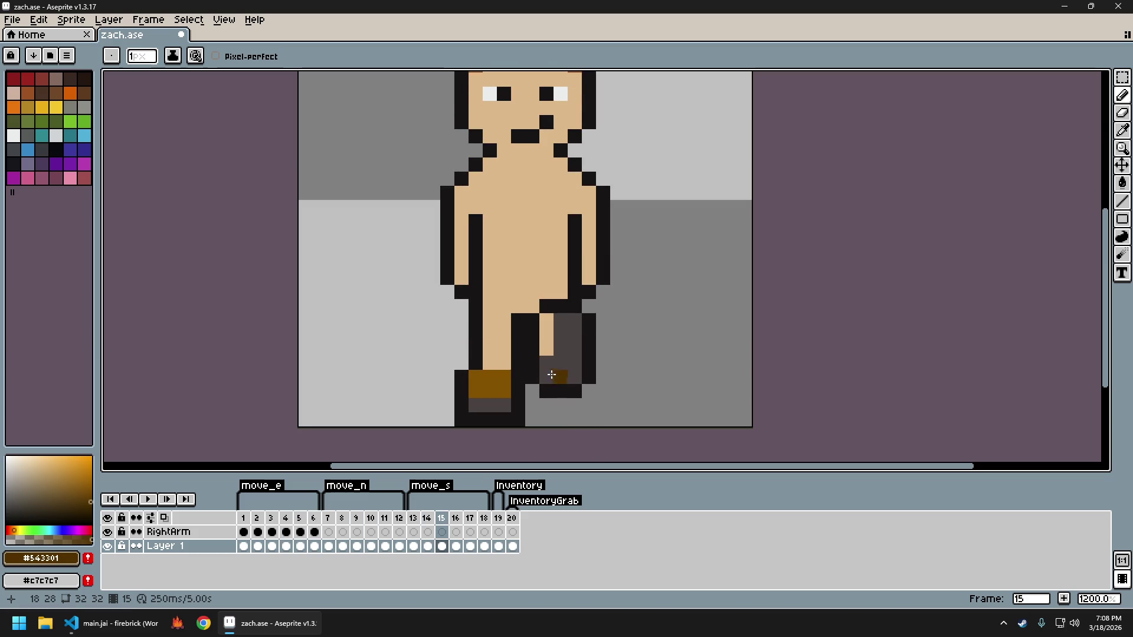
{"action": "left_click_drag", "start_coordinate": [547, 362], "coordinate": [550, 374]}
{"action": "left_click", "coordinate": [540, 390]}
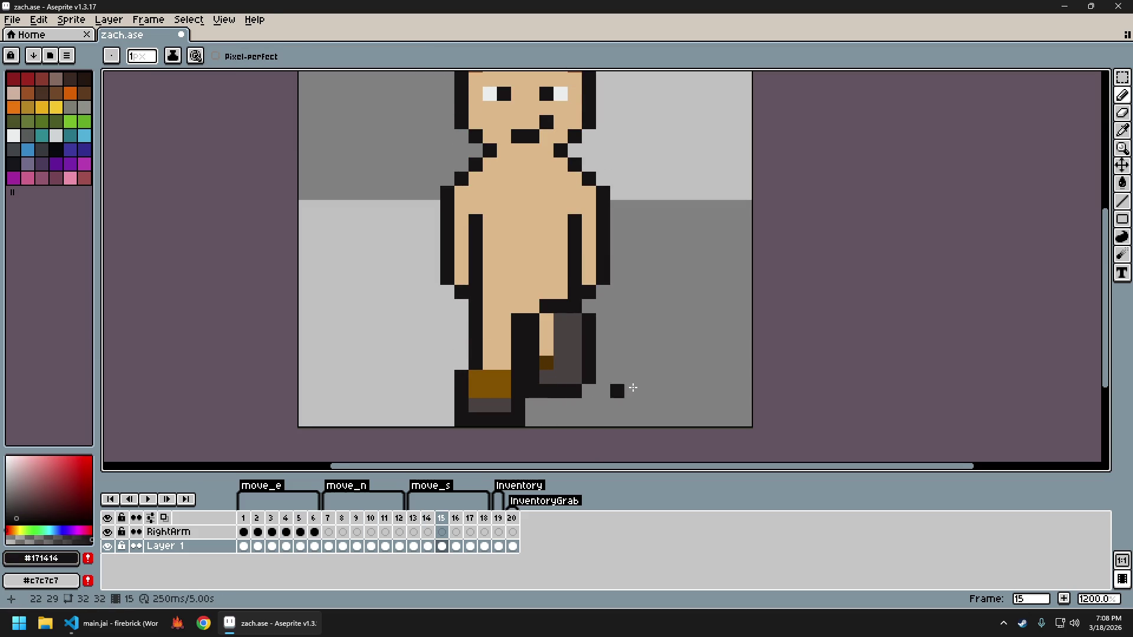
{"action": "scroll", "scroll_direction": "down", "scroll_amount": 3}
{"action": "scroll", "scroll_direction": "up", "scroll_amount": 3}
{"action": "key", "text": "ctrl+z"}
{"action": "scroll", "scroll_direction": "up", "scroll_amount": 3}
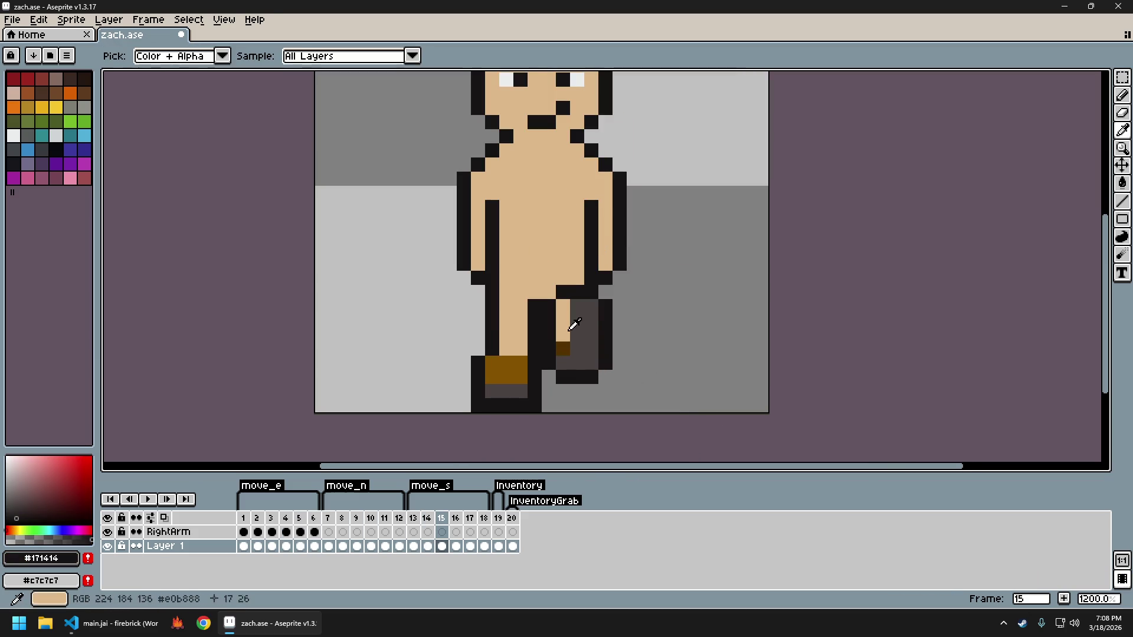
Repaint the grey leg pixels above the boot in body skin colour, with a dark outline pixel
{"action": "left_click", "coordinate": [565, 322]}
{"action": "left_click_drag", "start_coordinate": [576, 304], "coordinate": [606, 369]}
{"action": "left_click", "coordinate": [605, 307]}
{"action": "key", "text": "e"}
{"action": "scroll", "scroll_direction": "down", "scroll_amount": 3}
{"action": "scroll", "scroll_direction": "up", "scroll_amount": 3}
{"action": "scroll", "scroll_direction": "up", "scroll_amount": 3}
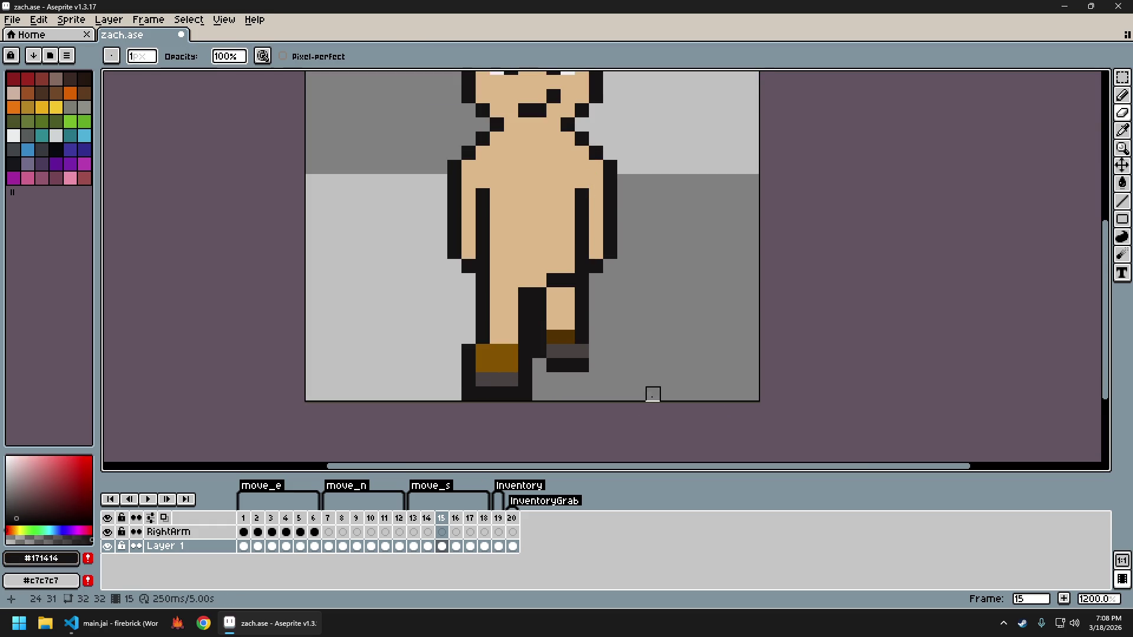
{"action": "scroll", "scroll_direction": "down", "scroll_amount": 3}
{"action": "key", "text": "b"}
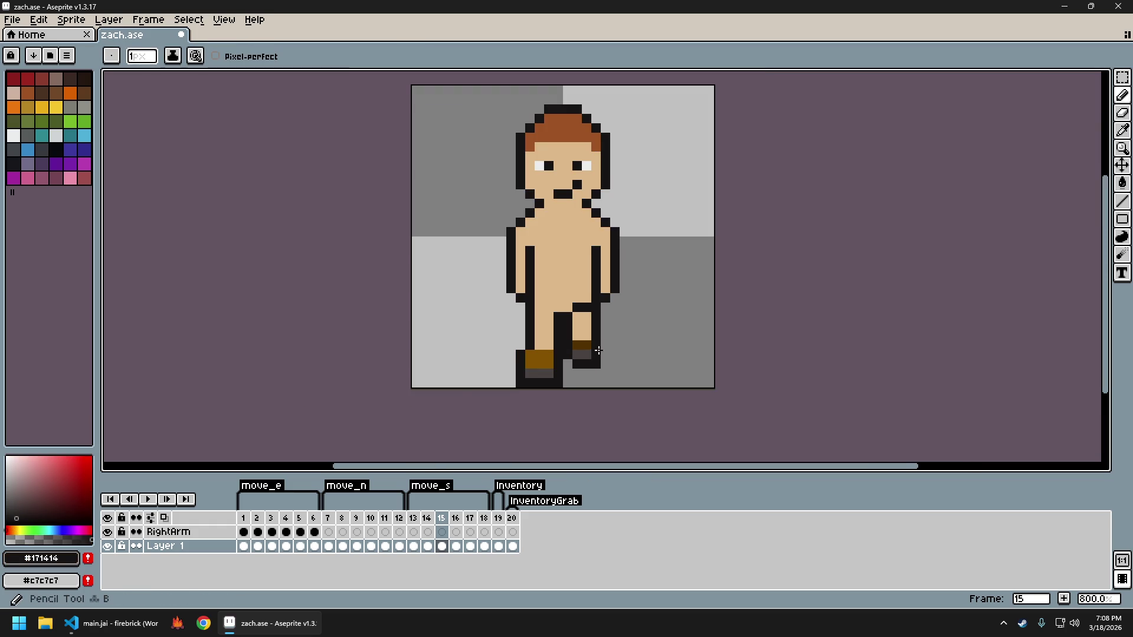
{"action": "scroll", "scroll_direction": "down", "scroll_amount": 3}
{"action": "scroll", "scroll_direction": "up", "scroll_amount": 3}
{"action": "scroll", "scroll_direction": "up", "scroll_amount": 3}
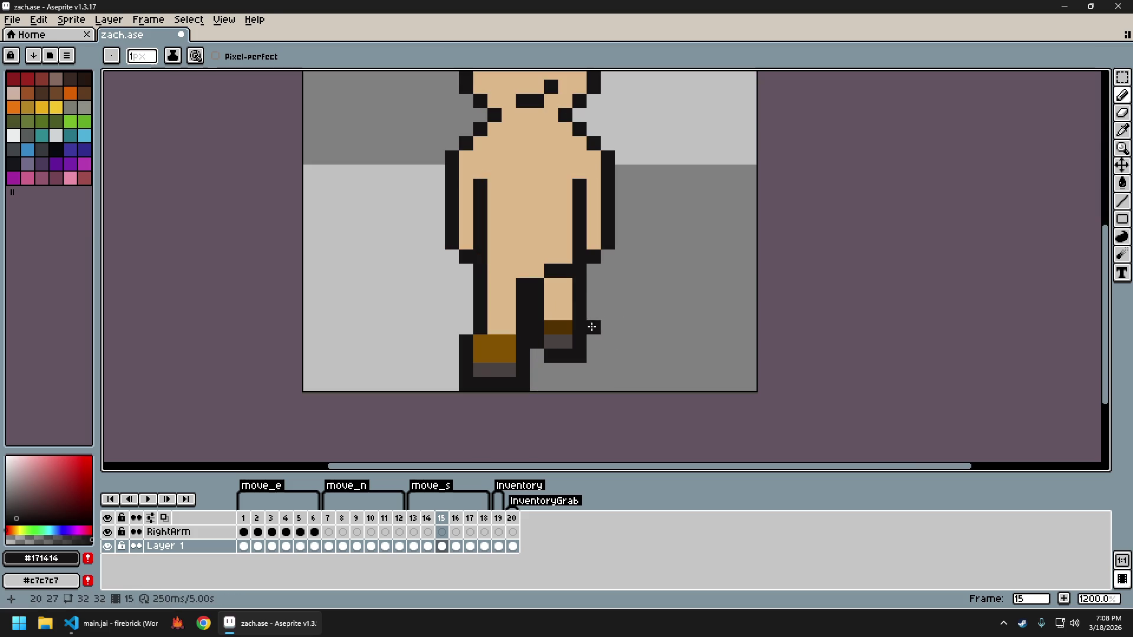
Add a skin pixel, a brown boot band, a grey sole and dark outline to the right boot
{"action": "left_click", "coordinate": [560, 296]}
{"action": "left_click", "coordinate": [566, 327]}
{"action": "left_click", "coordinate": [551, 327]}
{"action": "left_click_drag", "start_coordinate": [565, 328], "coordinate": [580, 327]}
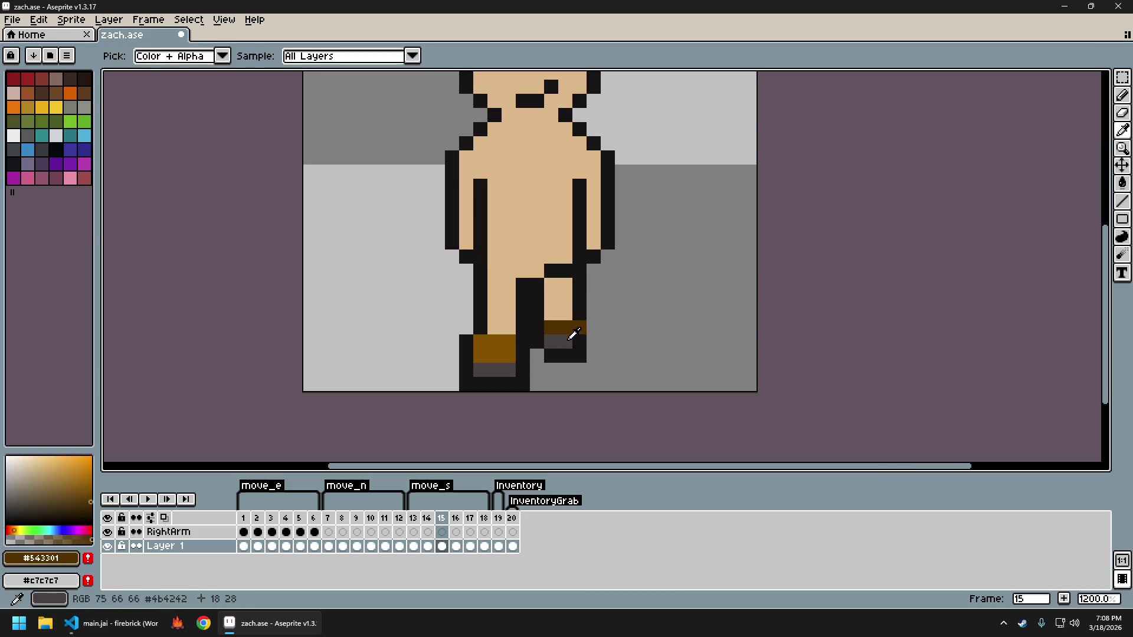
{"action": "left_click", "coordinate": [558, 342]}
{"action": "left_click", "coordinate": [580, 341]}
{"action": "left_click", "coordinate": [590, 348]}
{"action": "left_click", "coordinate": [594, 327]}
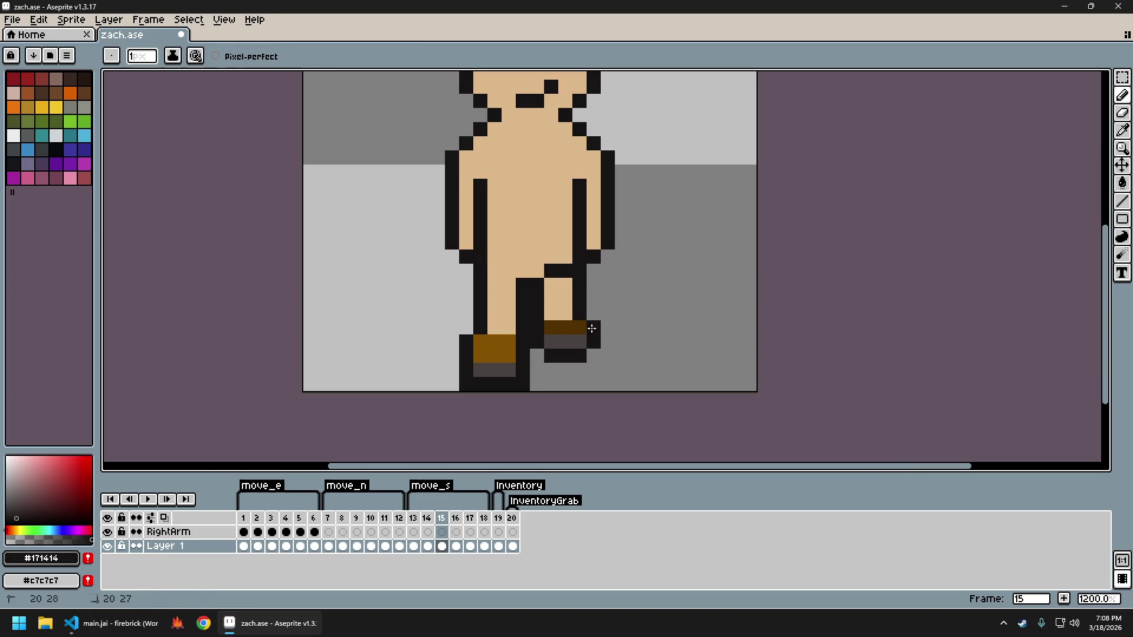
Recentre the sprite and compare frame 15 with the side pose in frame 3
{"action": "scroll", "scroll_direction": "down", "scroll_amount": 3}
{"action": "left_click_drag", "start_coordinate": [655, 350], "coordinate": [620, 358]}
{"action": "scroll", "scroll_direction": "up", "scroll_amount": 3}
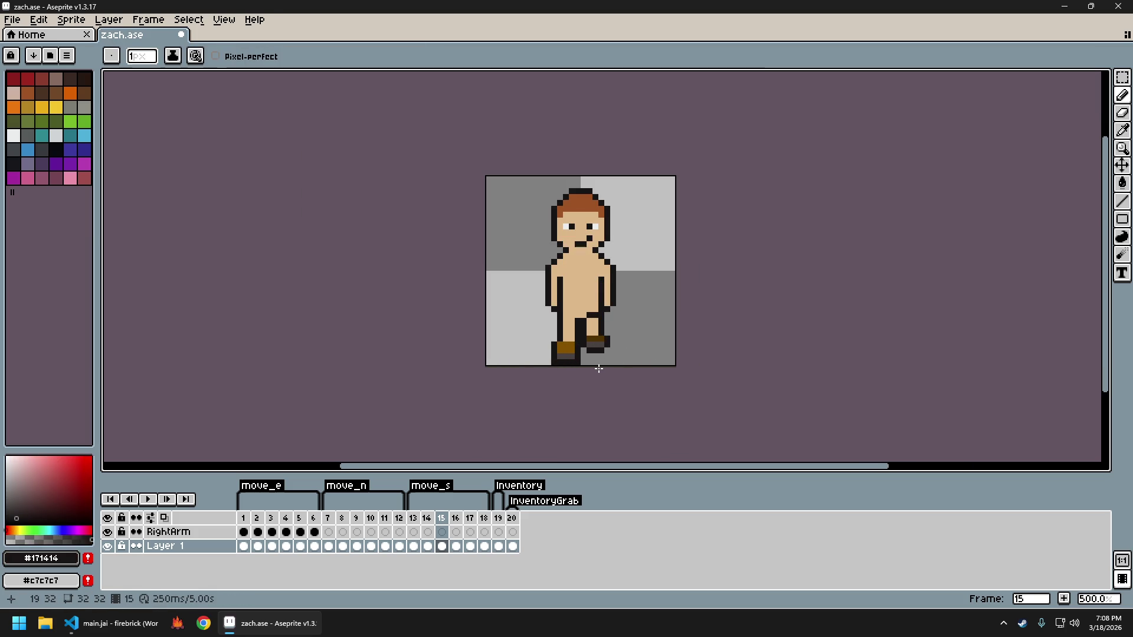
{"action": "scroll", "scroll_direction": "up", "scroll_amount": 3}
{"action": "scroll", "scroll_direction": "up", "scroll_amount": 3}
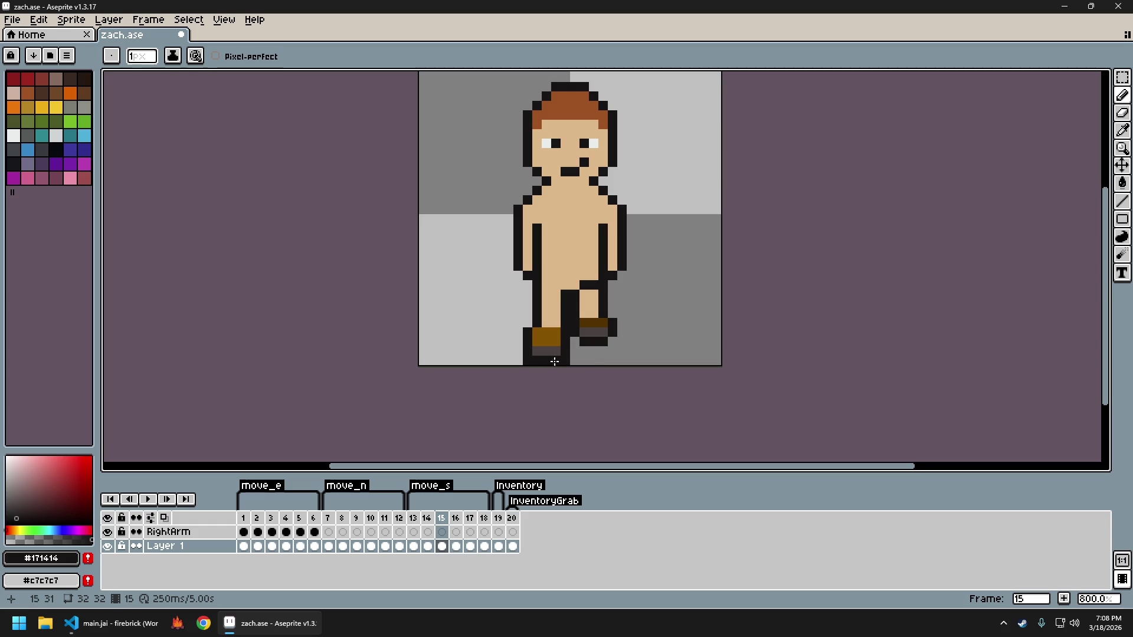
{"action": "left_click", "coordinate": [270, 519]}
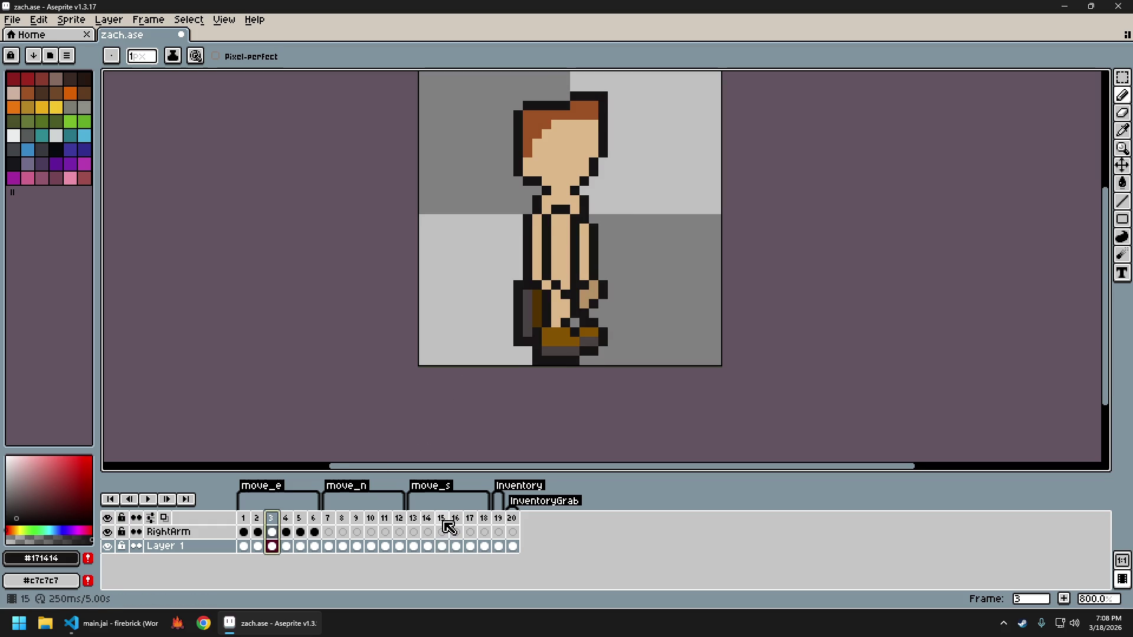
{"action": "left_click", "coordinate": [447, 524]}
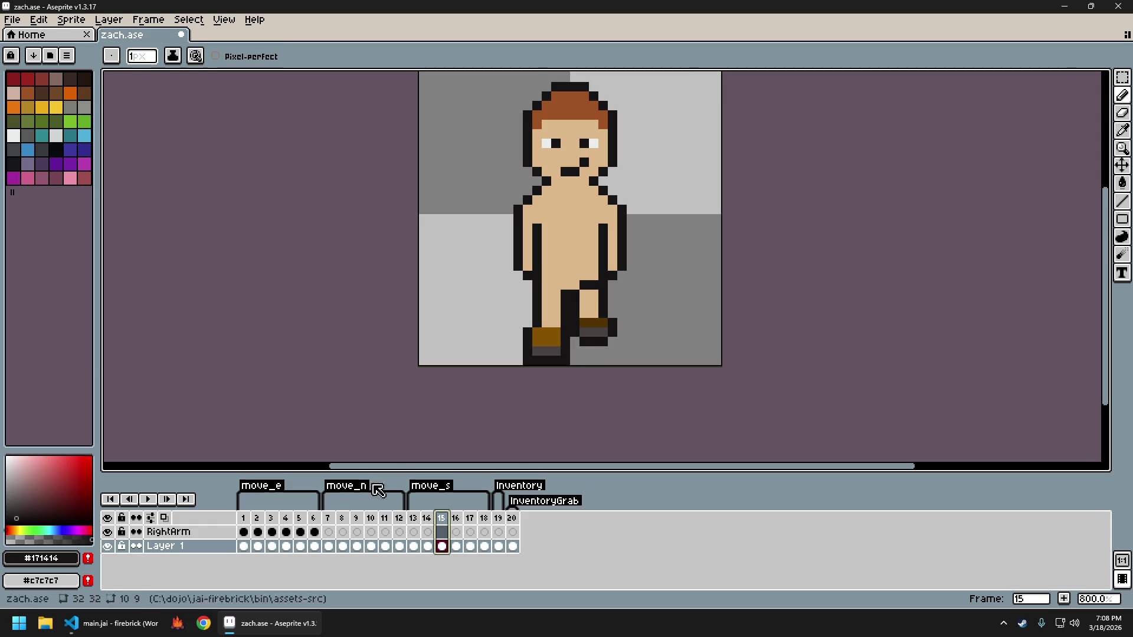
Sample the darker leg skin shade #b89265 from frame 3 and return to the front walk frame
{"action": "left_click", "coordinate": [272, 522]}
{"action": "key", "text": "i"}
{"action": "left_click", "coordinate": [597, 287]}
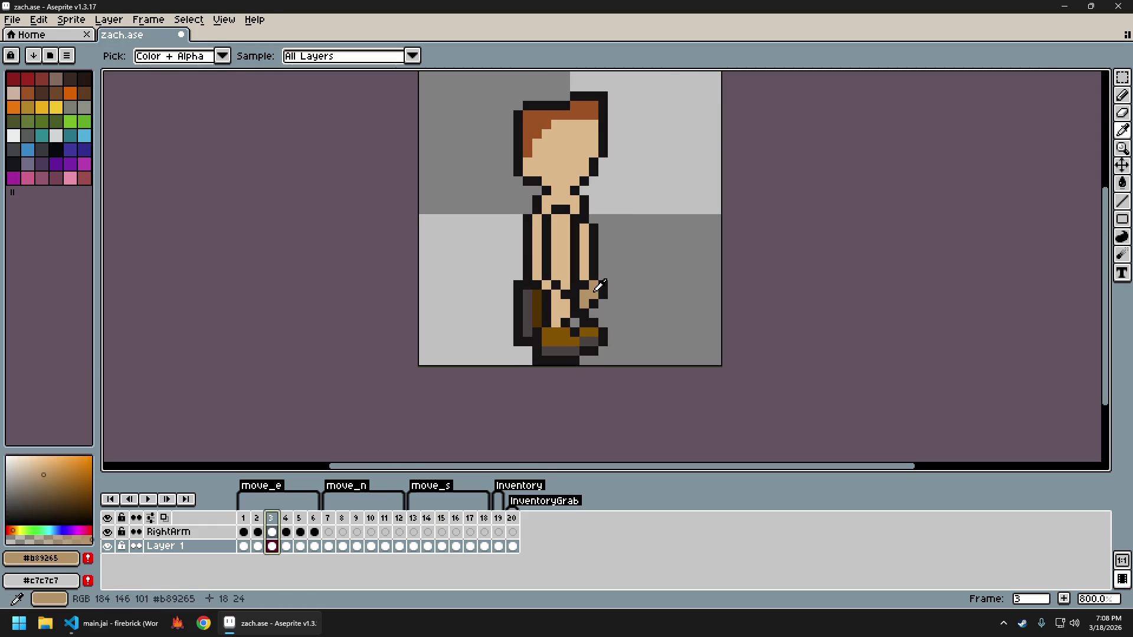
{"action": "key", "text": "b"}
{"action": "key", "text": "Right"}
{"action": "key", "text": "Right"}
{"action": "key", "text": "Right"}
{"action": "key", "text": "Right"}
{"action": "key", "text": "Left"}
{"action": "key", "text": "Right"}
{"action": "key", "text": "Right"}
{"action": "key", "text": "Right"}
{"action": "key", "text": "Right"}
{"action": "key", "text": "Right"}
{"action": "key", "text": "Right"}
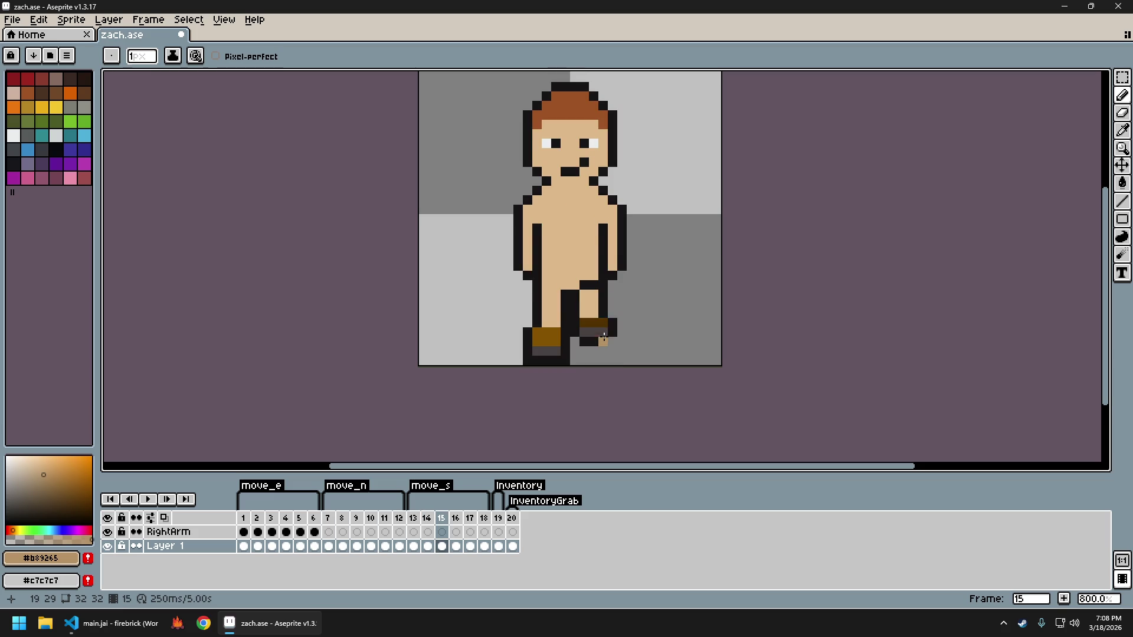
Fill the raised leg with the darker tan using a contiguous-only fill
{"action": "key", "text": "g"}
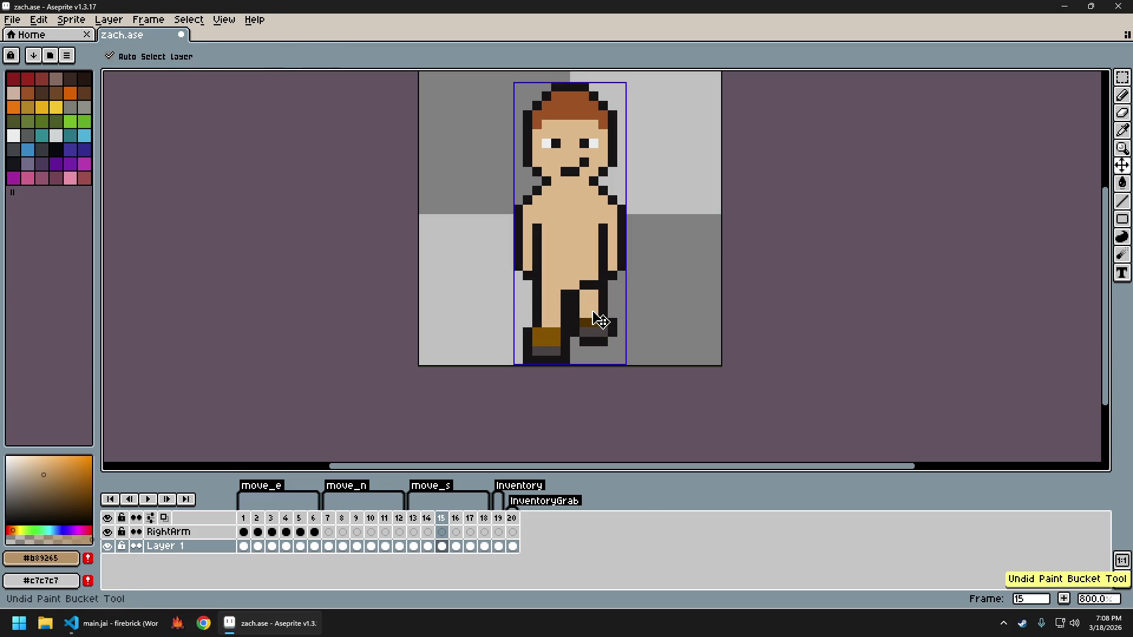
{"action": "left_click", "coordinate": [267, 57]}
{"action": "left_click", "coordinate": [590, 303]}
{"action": "scroll", "scroll_direction": "down", "scroll_amount": 3}
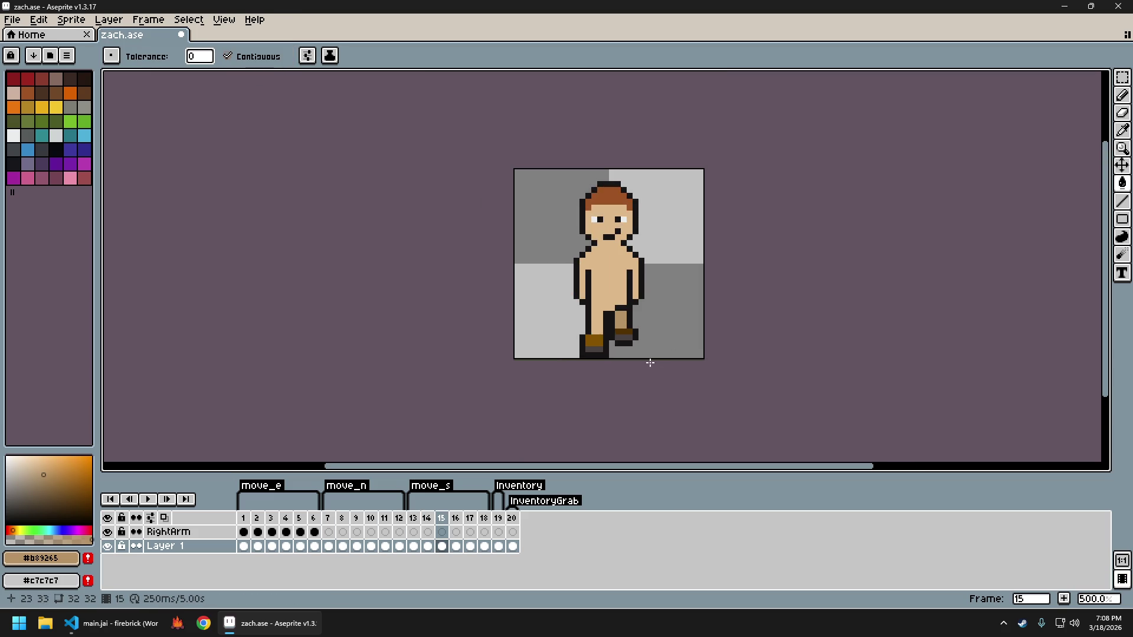
{"action": "scroll", "scroll_direction": "up", "scroll_amount": 3}
{"action": "scroll", "scroll_direction": "up", "scroll_amount": 3}
Paint a light skin pixel on the leg in body skin colour #e0b888
{"action": "left_click", "coordinate": [551, 241]}
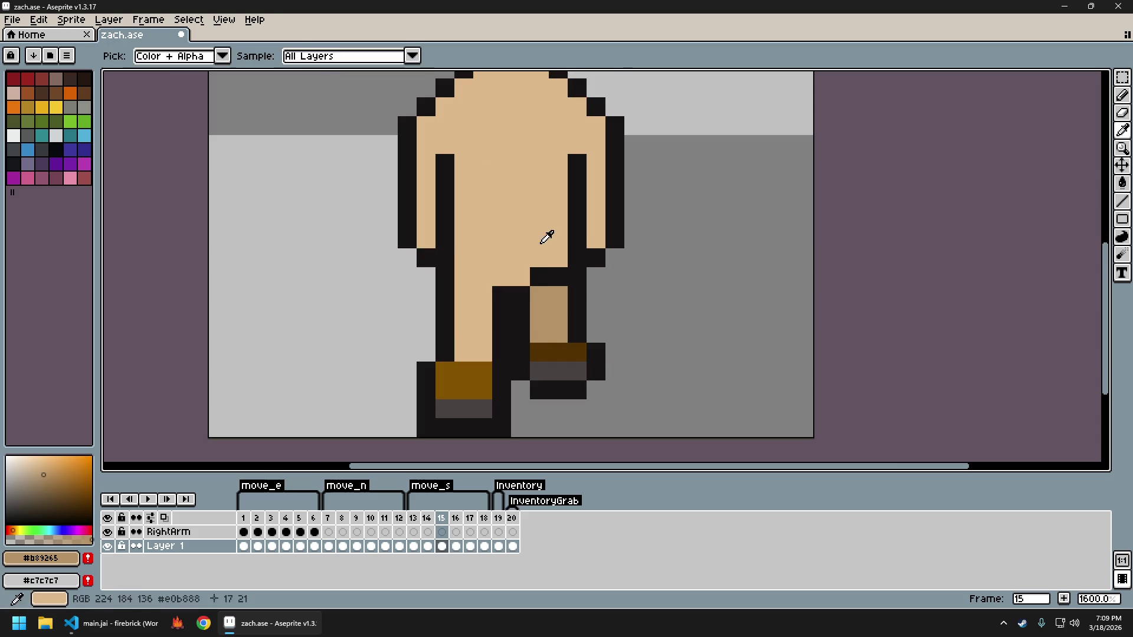
{"action": "key", "text": "b"}
{"action": "left_click", "coordinate": [566, 295]}
{"action": "scroll", "scroll_direction": "down", "scroll_amount": 3}
{"action": "scroll", "scroll_direction": "up", "scroll_amount": 3}
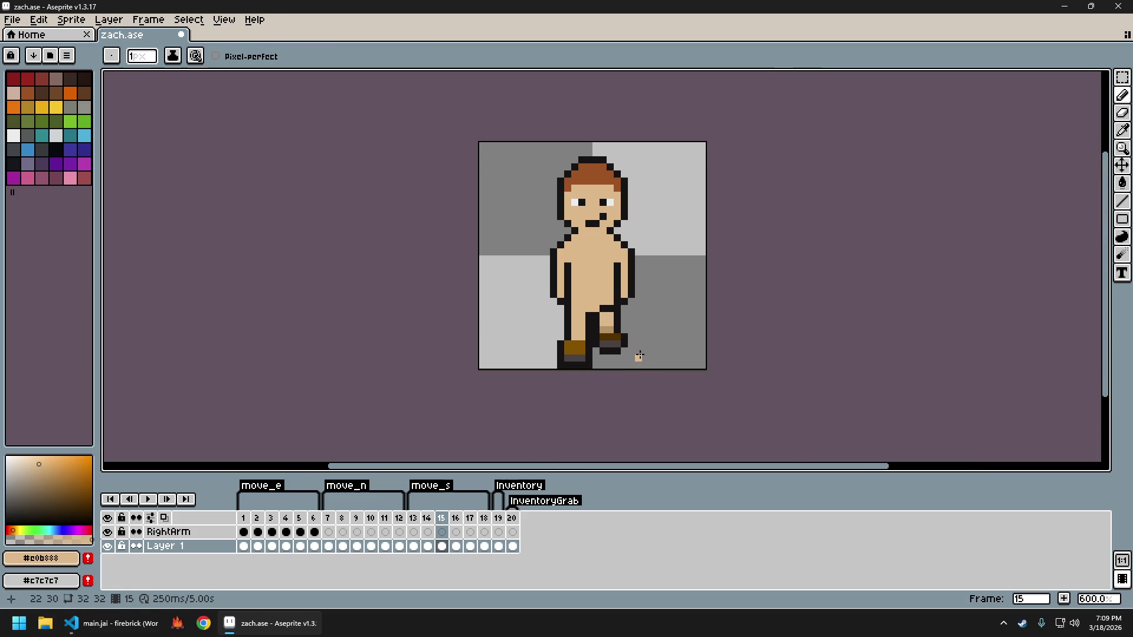
{"action": "scroll", "scroll_direction": "up", "scroll_amount": 3}
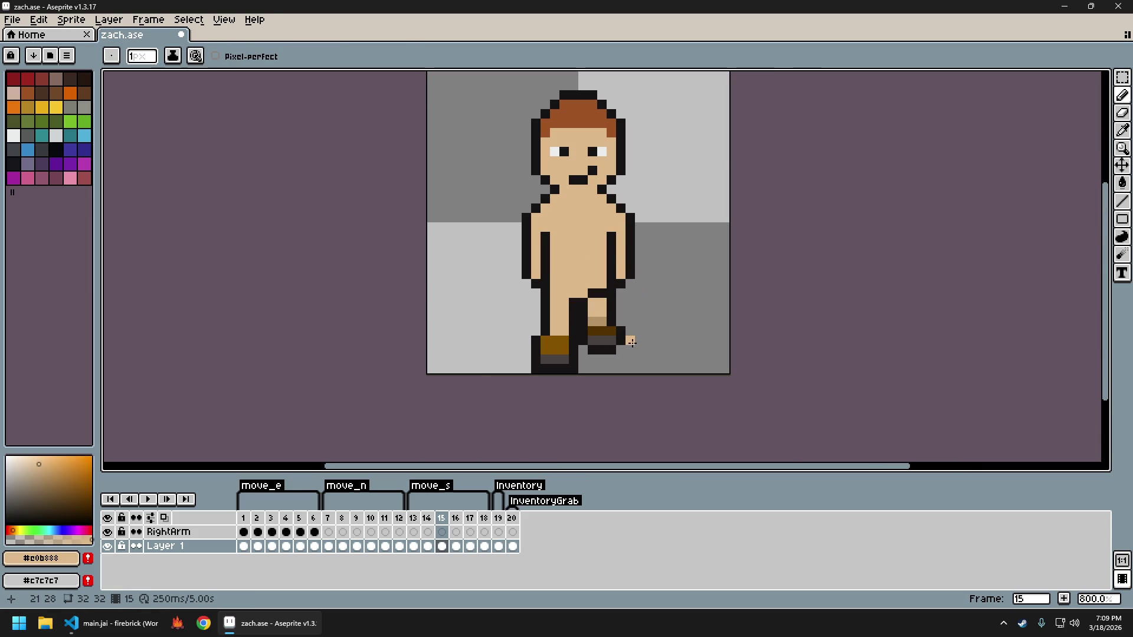
{"action": "scroll", "scroll_direction": "down", "scroll_amount": 3}
{"action": "scroll", "scroll_direction": "up", "scroll_amount": 3}
Sample the boot's dark brown, sole grey and outline black, then play the walk to review
{"action": "left_click", "coordinate": [587, 308]}
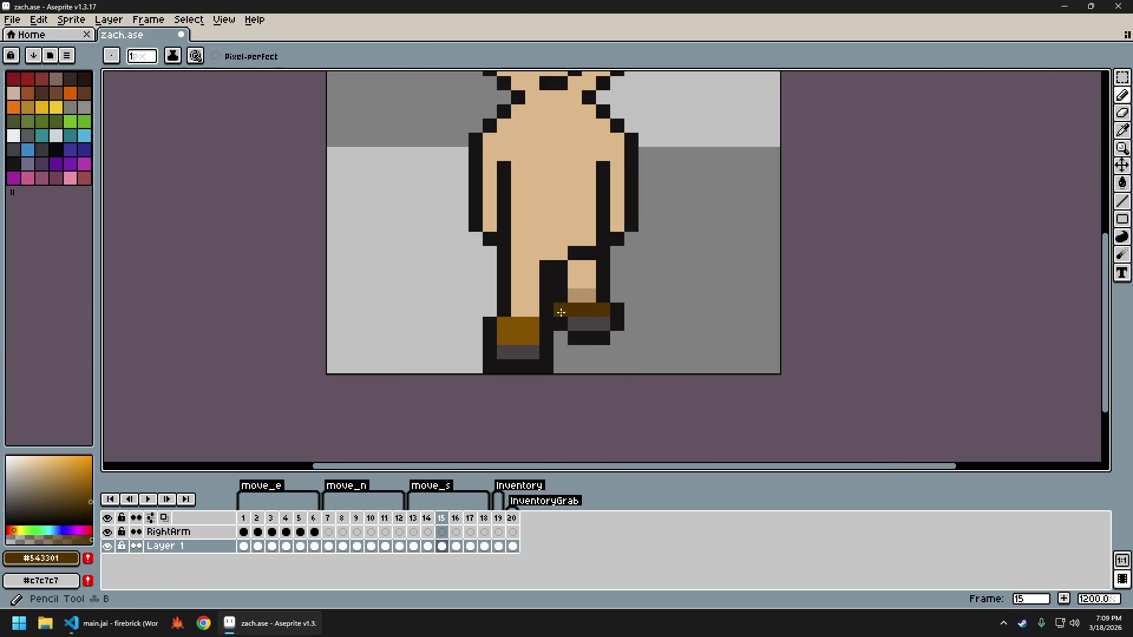
{"action": "left_click", "coordinate": [596, 324]}
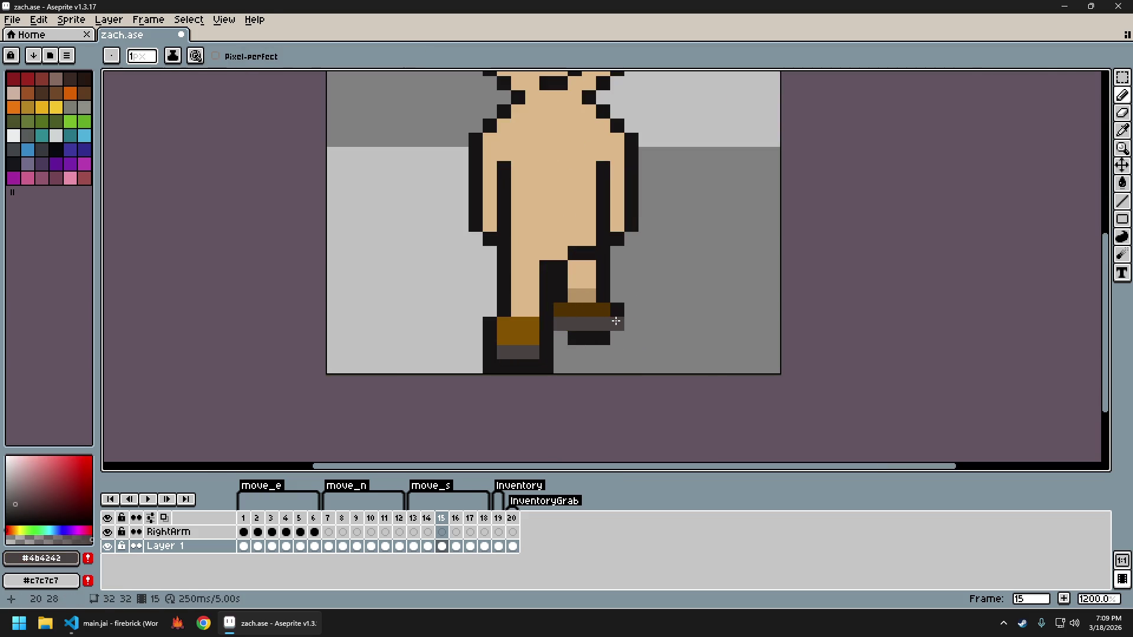
{"action": "left_click", "coordinate": [617, 309]}
{"action": "scroll", "scroll_direction": "down", "scroll_amount": 3}
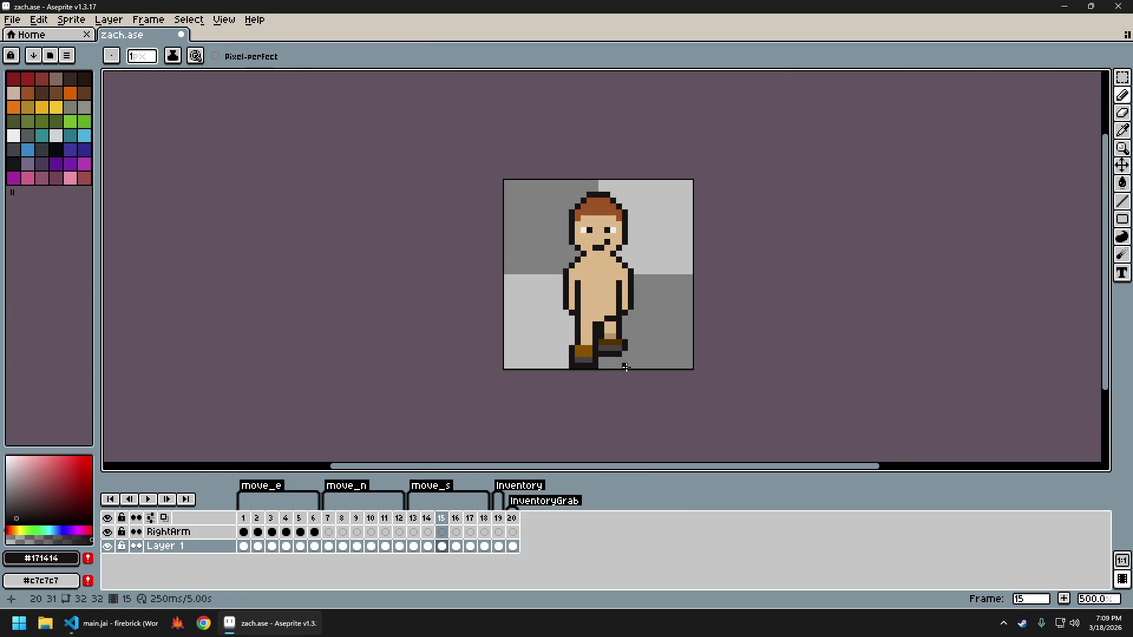
{"action": "scroll", "scroll_direction": "up", "scroll_amount": 3}
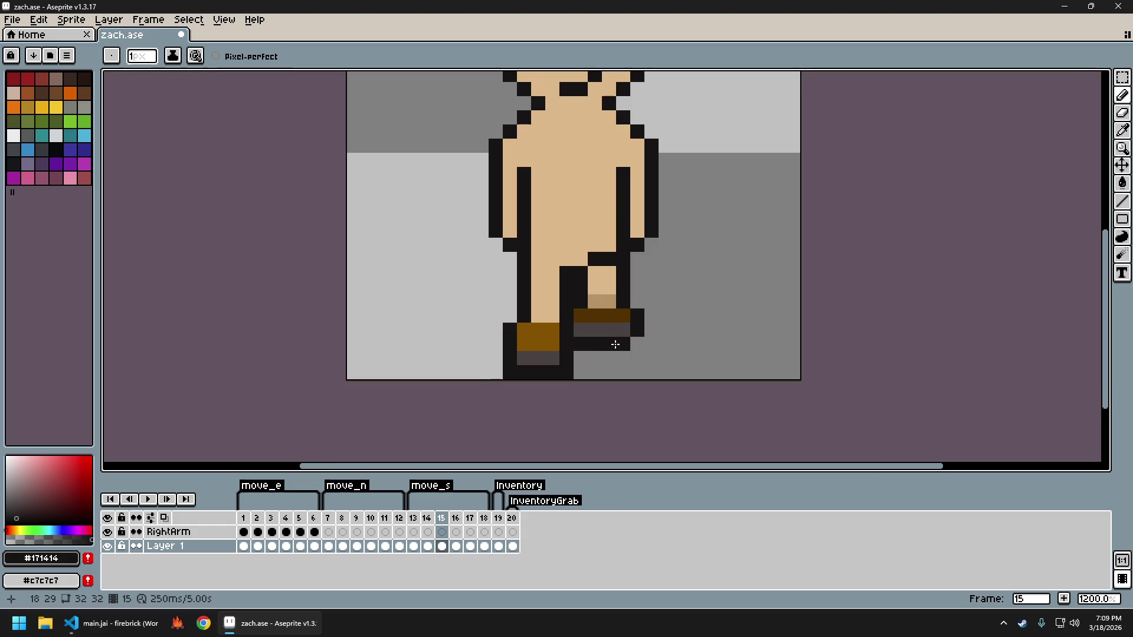
{"action": "scroll", "scroll_direction": "down", "scroll_amount": 3}
{"action": "scroll", "scroll_direction": "up", "scroll_amount": 3}
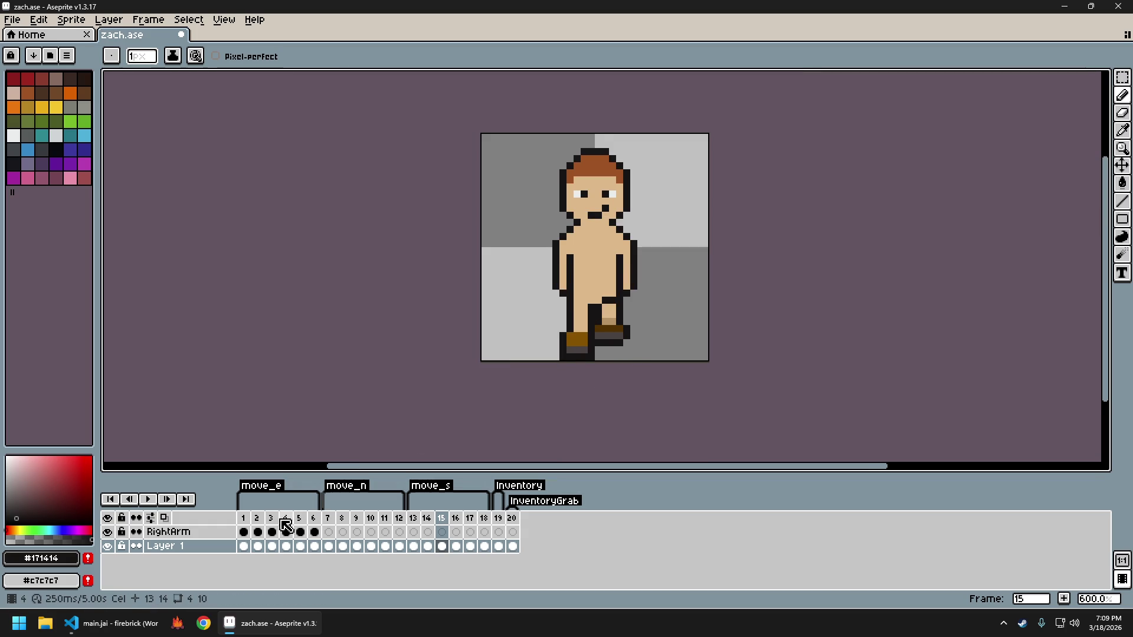
{"action": "left_click", "coordinate": [277, 519]}
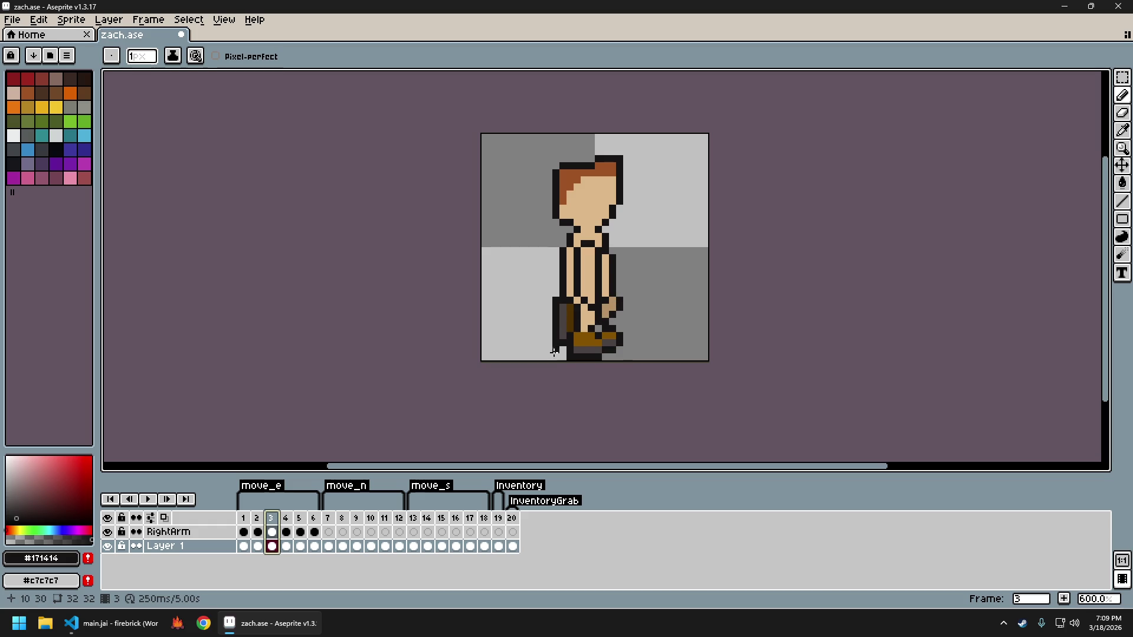
{"action": "key", "text": "Return"}
{"action": "key", "text": "Return"}
{"action": "scroll", "scroll_direction": "up", "scroll_amount": 3}
{"action": "key", "text": "i"}
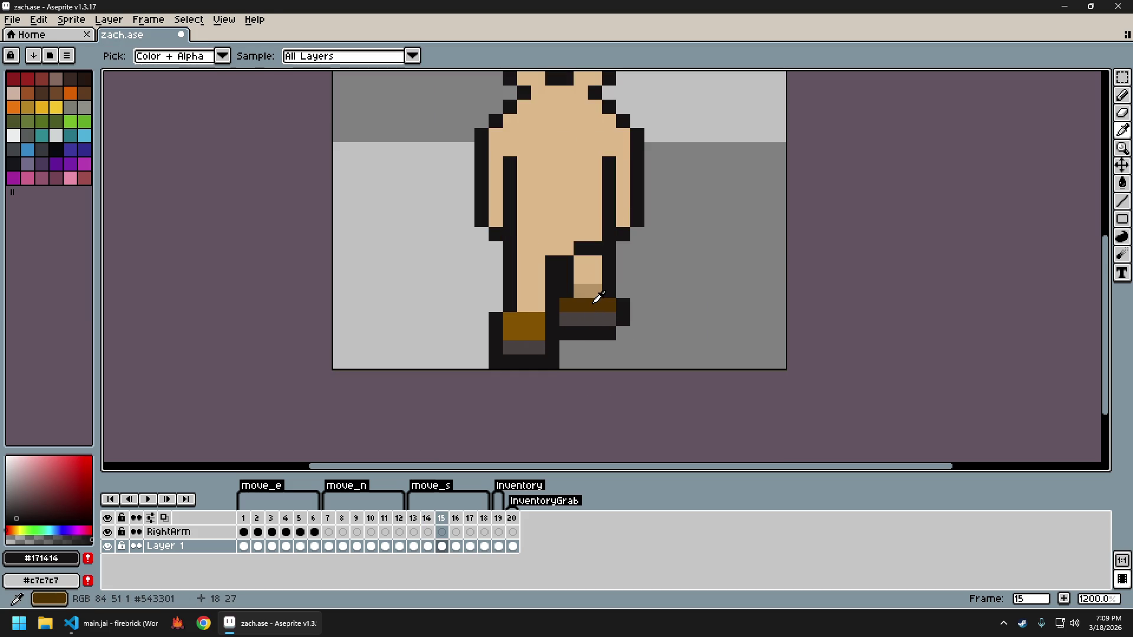
Select the right boot and nudge it down one pixel, then deselect
{"action": "left_click", "coordinate": [598, 298]}
{"action": "left_click", "coordinate": [565, 319]}
{"action": "key", "text": "m"}
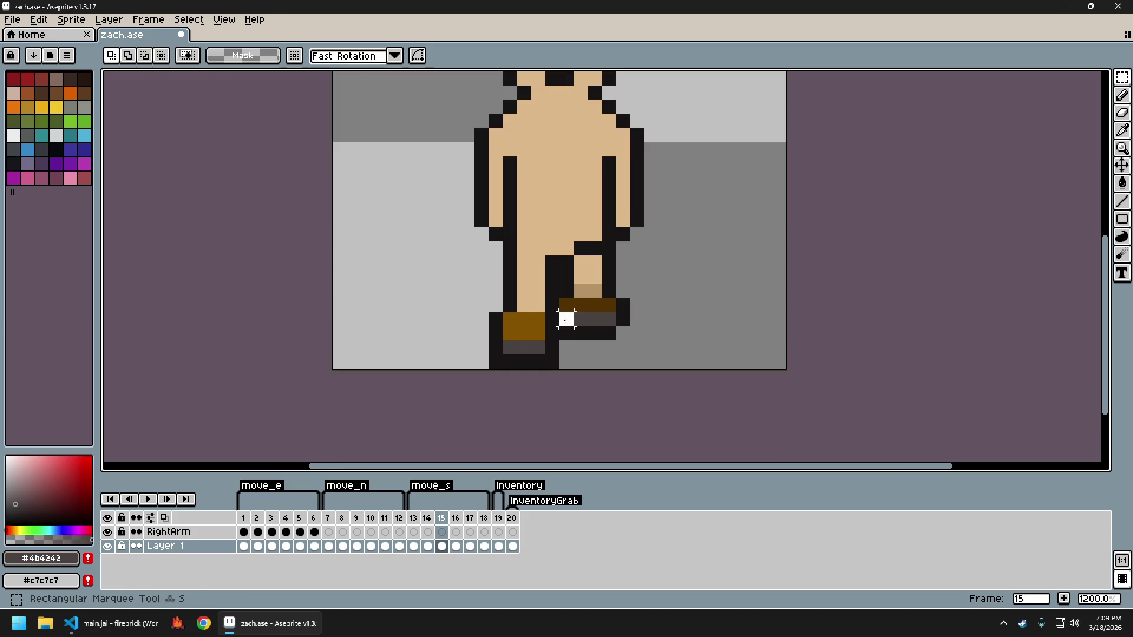
{"action": "left_click_drag", "start_coordinate": [558, 312], "coordinate": [627, 337]}
{"action": "key", "text": "Down"}
{"action": "key", "text": "ctrl+d"}
Paint the boot's grey row dark brown and pick outline black
{"action": "key", "text": "i"}
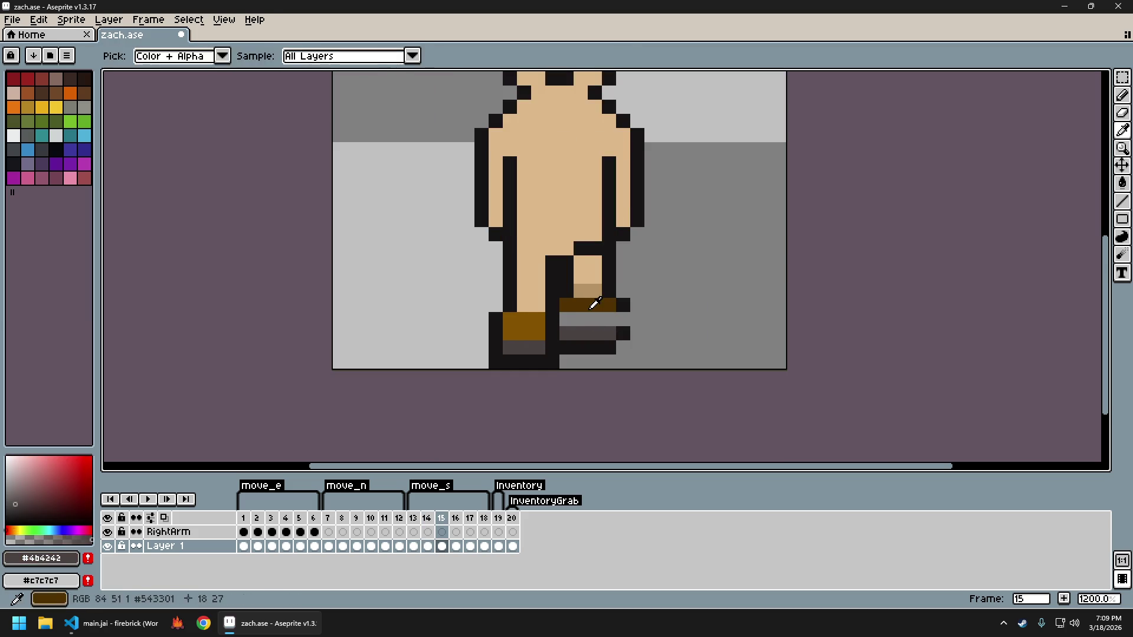
{"action": "left_click", "coordinate": [594, 304]}
{"action": "key", "text": "b"}
{"action": "left_click_drag", "start_coordinate": [566, 319], "coordinate": [609, 319]}
{"action": "left_click", "coordinate": [626, 317]}
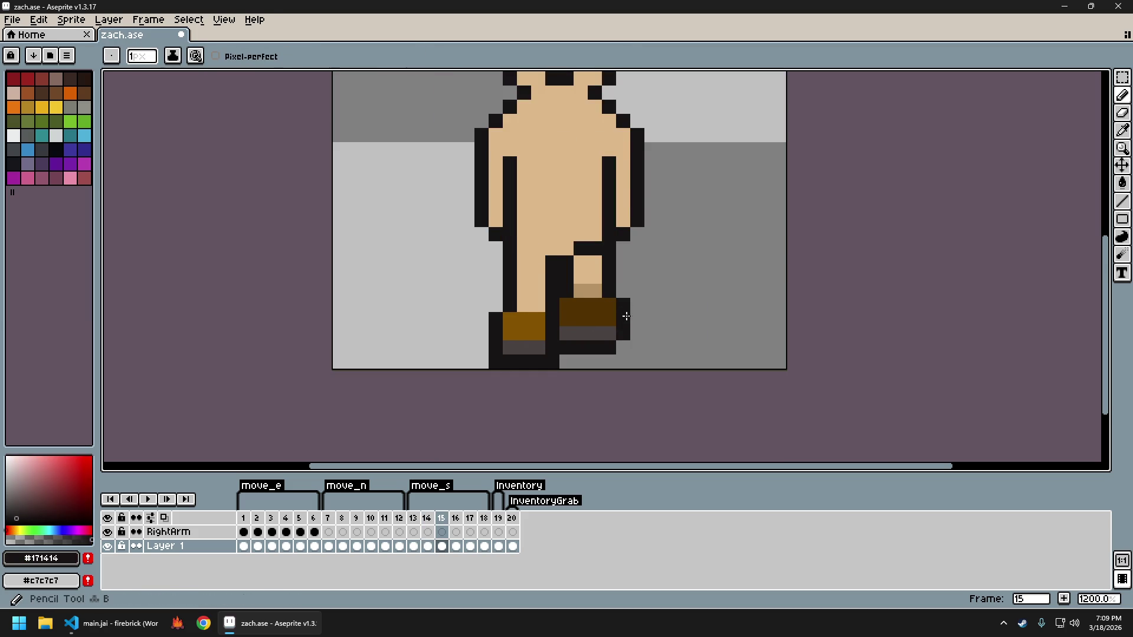
{"action": "scroll", "scroll_direction": "down", "scroll_amount": 3}
{"action": "scroll", "scroll_direction": "up", "scroll_amount": 3}
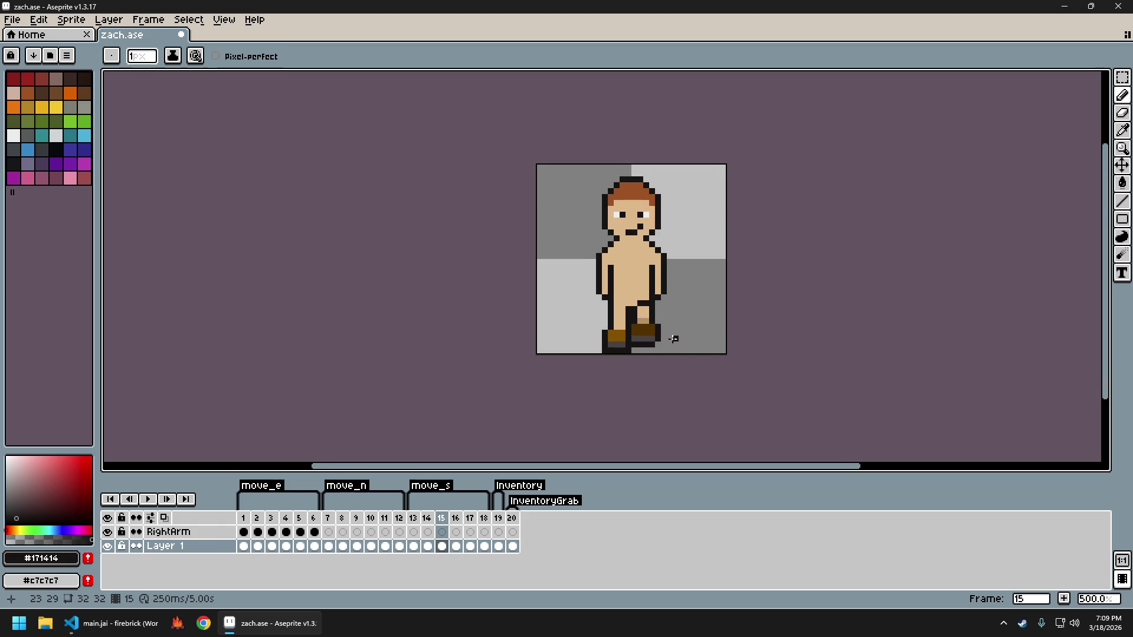
{"action": "scroll", "scroll_direction": "up", "scroll_amount": 3}
{"action": "scroll", "scroll_direction": "up", "scroll_amount": 3}
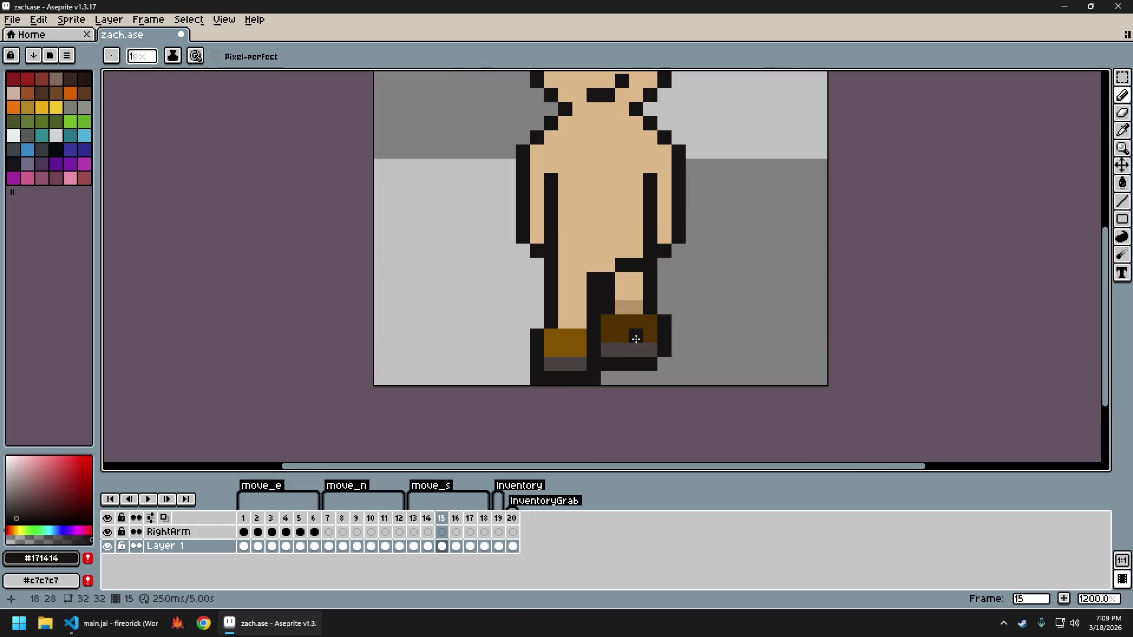
{"action": "left_click", "coordinate": [250, 520]}
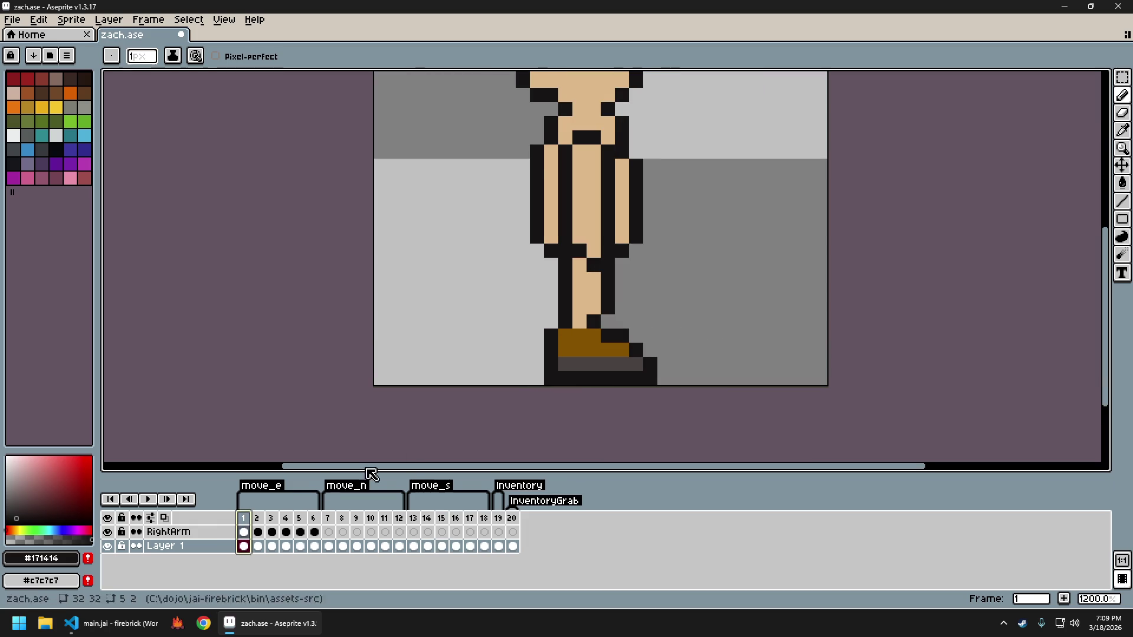
Copy frame 8's boots and paste them left of the character on frame 15
{"action": "key", "text": "Return"}
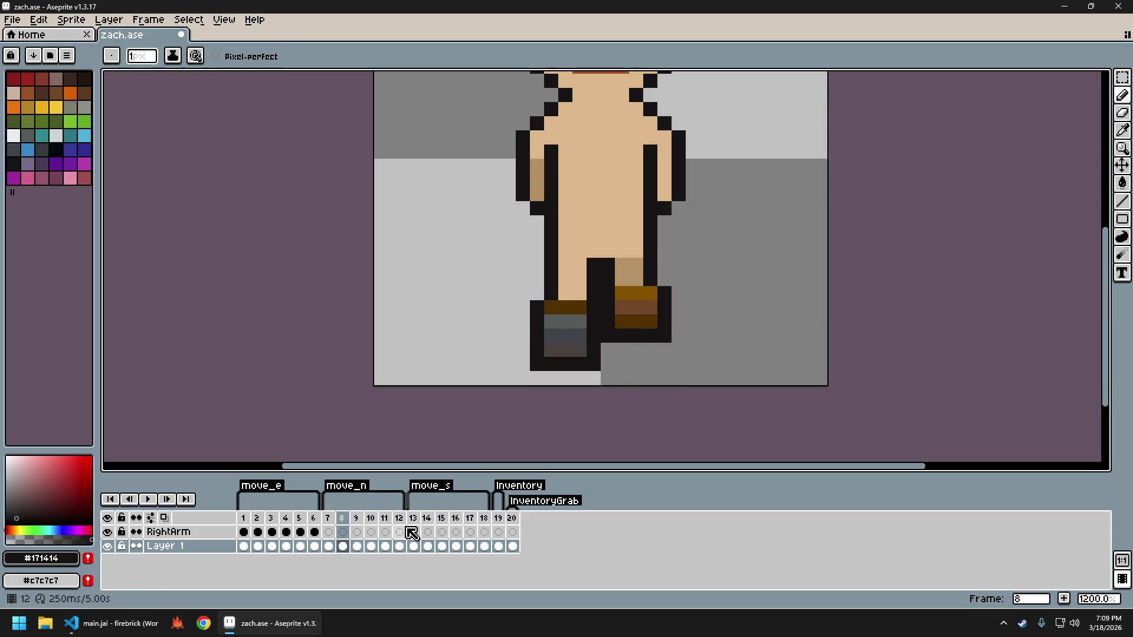
{"action": "key", "text": "s"}
{"action": "left_click_drag", "start_coordinate": [513, 268], "coordinate": [678, 379]}
{"action": "left_click", "coordinate": [678, 379]}
{"action": "left_click", "coordinate": [442, 519]}
{"action": "left_click_drag", "start_coordinate": [516, 269], "coordinate": [690, 388]}
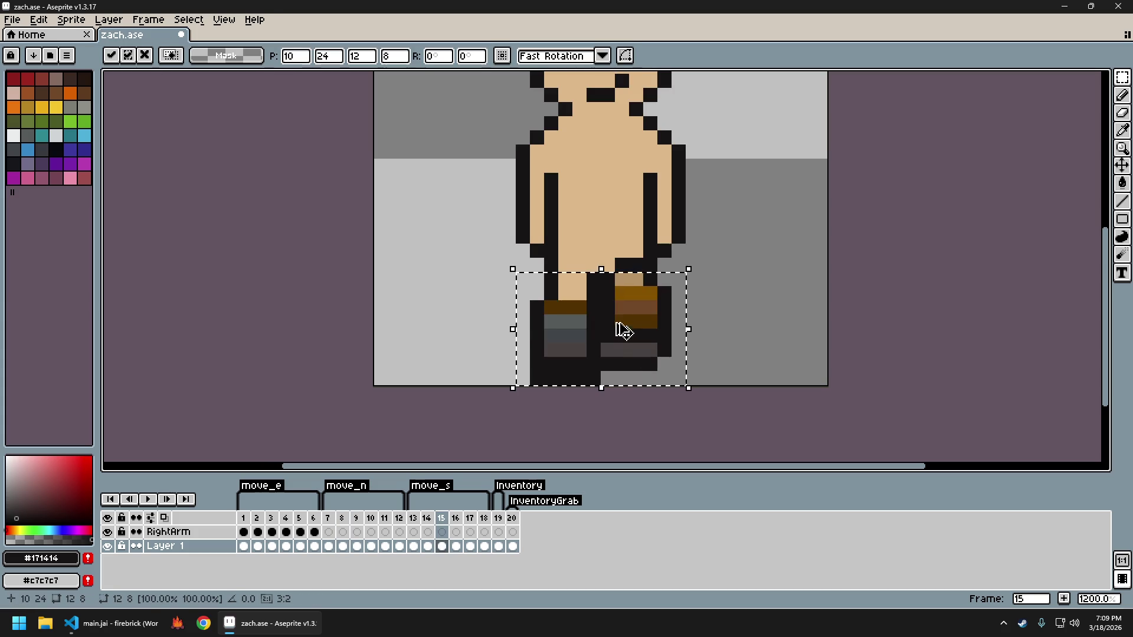
{"action": "left_click_drag", "start_coordinate": [637, 325], "coordinate": [495, 311]}
{"action": "left_click", "coordinate": [763, 321]}
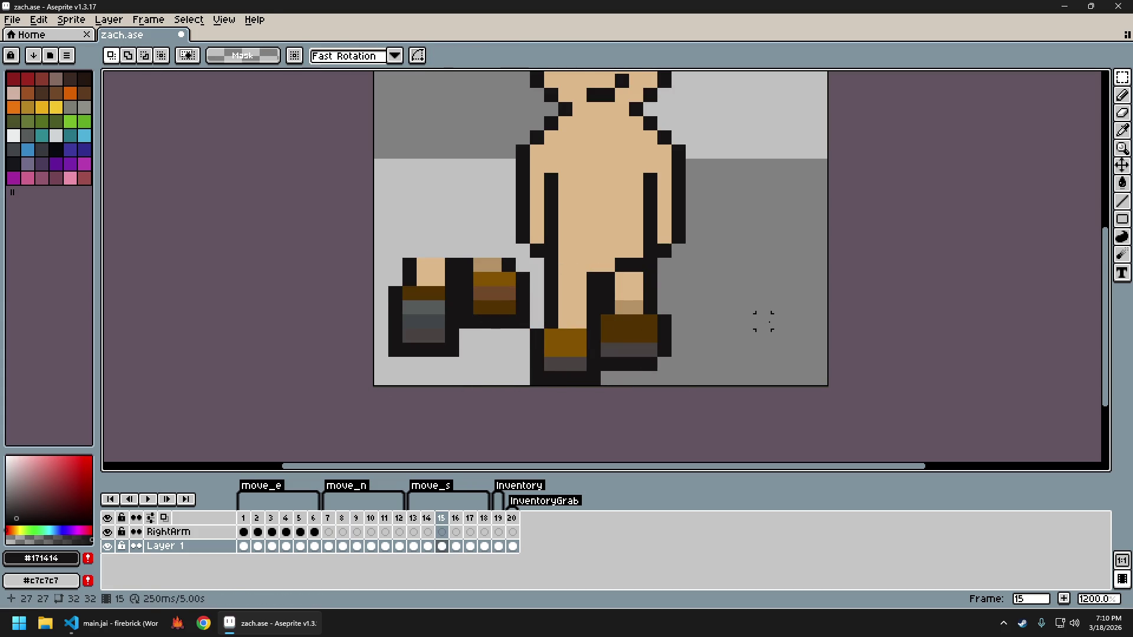
Paint the right boot grey with a brown top, using the reference boot's colours
{"action": "key", "text": "i"}
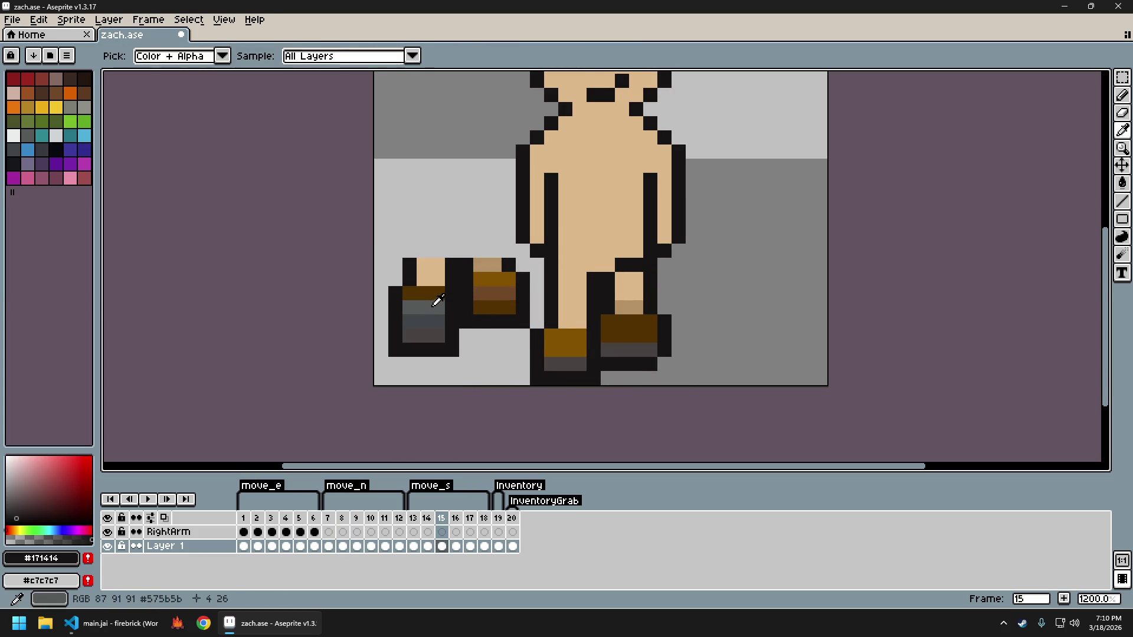
{"action": "left_click", "coordinate": [436, 307]}
{"action": "key", "text": "b"}
{"action": "left_click_drag", "start_coordinate": [608, 336], "coordinate": [651, 350]}
{"action": "scroll", "scroll_direction": "down", "scroll_amount": 3}
{"action": "scroll", "scroll_direction": "up", "scroll_amount": 3}
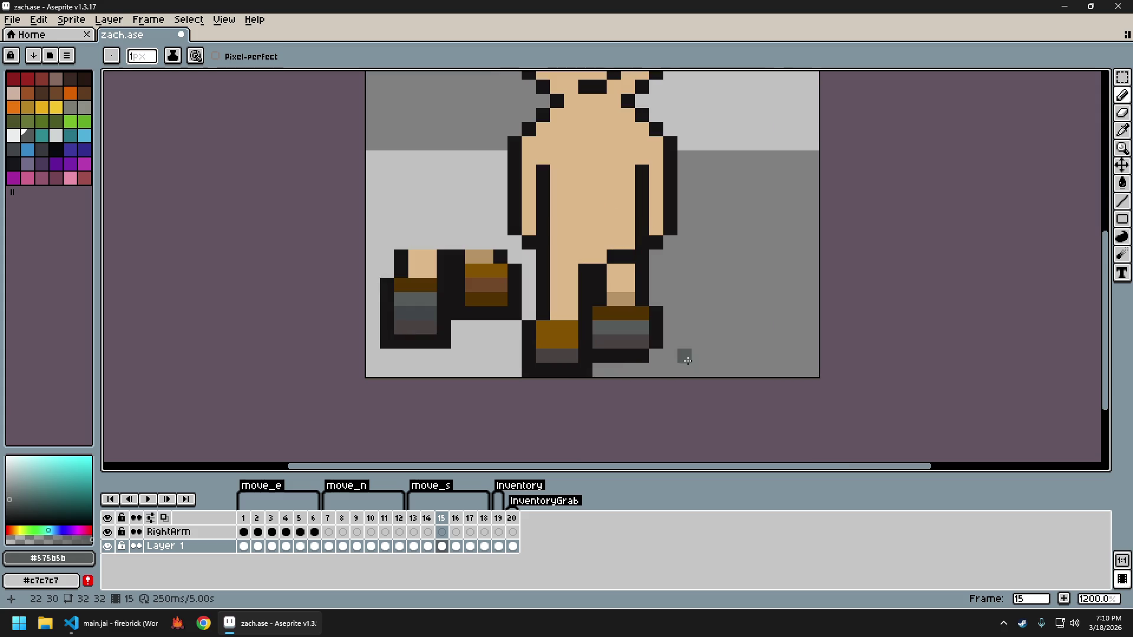
{"action": "left_click", "coordinate": [498, 277]}
{"action": "left_click_drag", "start_coordinate": [607, 313], "coordinate": [646, 327]}
{"action": "scroll", "scroll_direction": "down", "scroll_amount": 3}
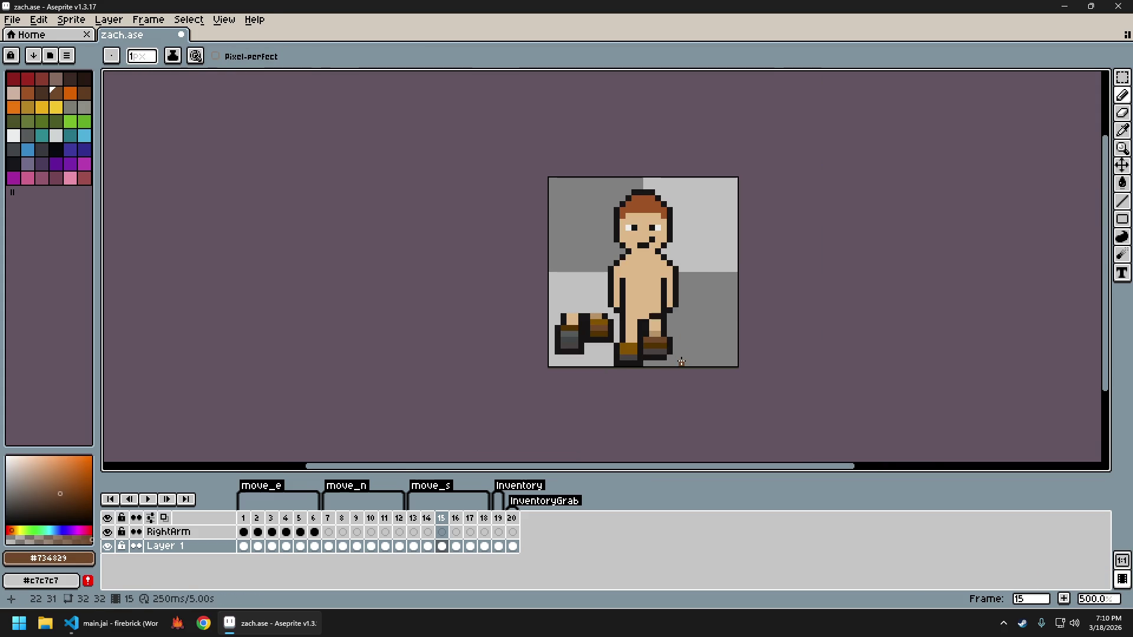
{"action": "scroll", "scroll_direction": "up", "scroll_amount": 3}
{"action": "scroll", "scroll_direction": "down", "scroll_amount": 3}
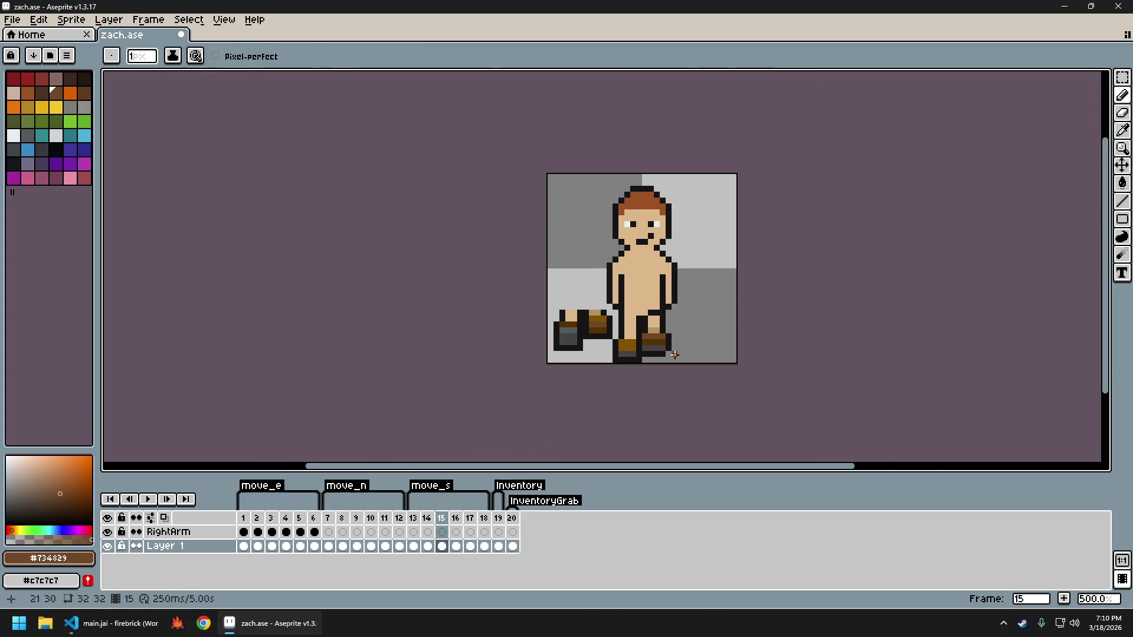
{"action": "scroll", "scroll_direction": "up", "scroll_amount": 3}
Add black outline pixels below the leg divider and down the boot's right edge
{"action": "left_click", "coordinate": [599, 308]}
{"action": "left_click_drag", "start_coordinate": [600, 322], "coordinate": [600, 340]}
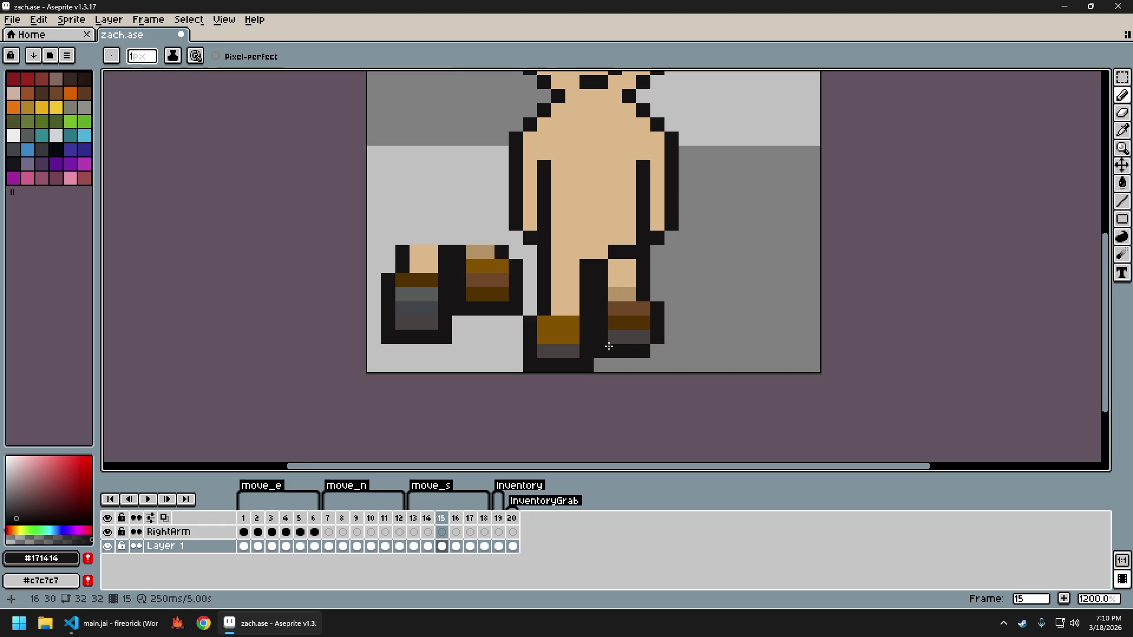
{"action": "scroll", "scroll_direction": "down", "scroll_amount": 3}
{"action": "scroll", "scroll_direction": "up", "scroll_amount": 3}
{"action": "key", "text": "v"}
{"action": "key", "text": "b"}
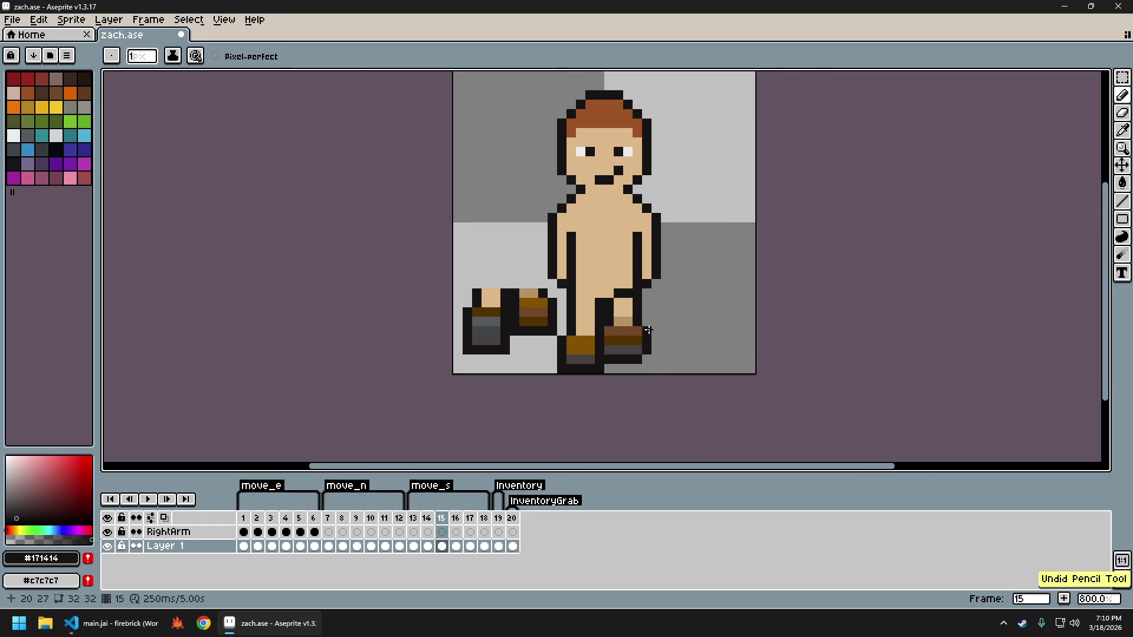
{"action": "left_click_drag", "start_coordinate": [637, 327], "coordinate": [646, 353]}
Try an eraser stroke on the boot, undoing and redoing it to compare
{"action": "key", "text": "e"}
{"action": "key", "text": "b"}
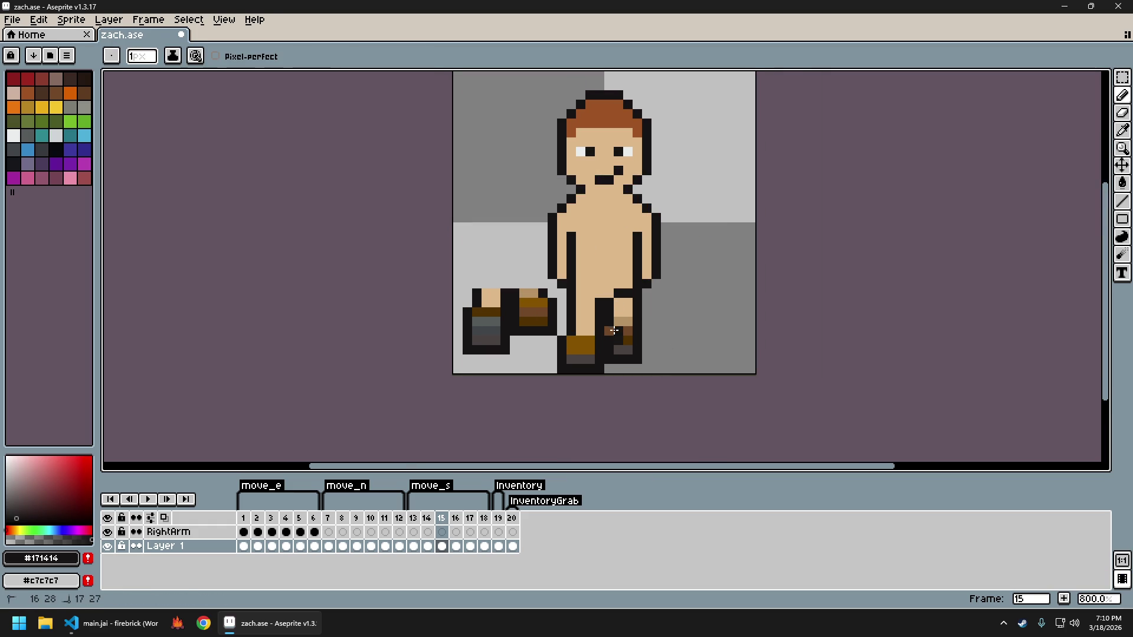
{"action": "scroll", "scroll_direction": "down", "scroll_amount": 3}
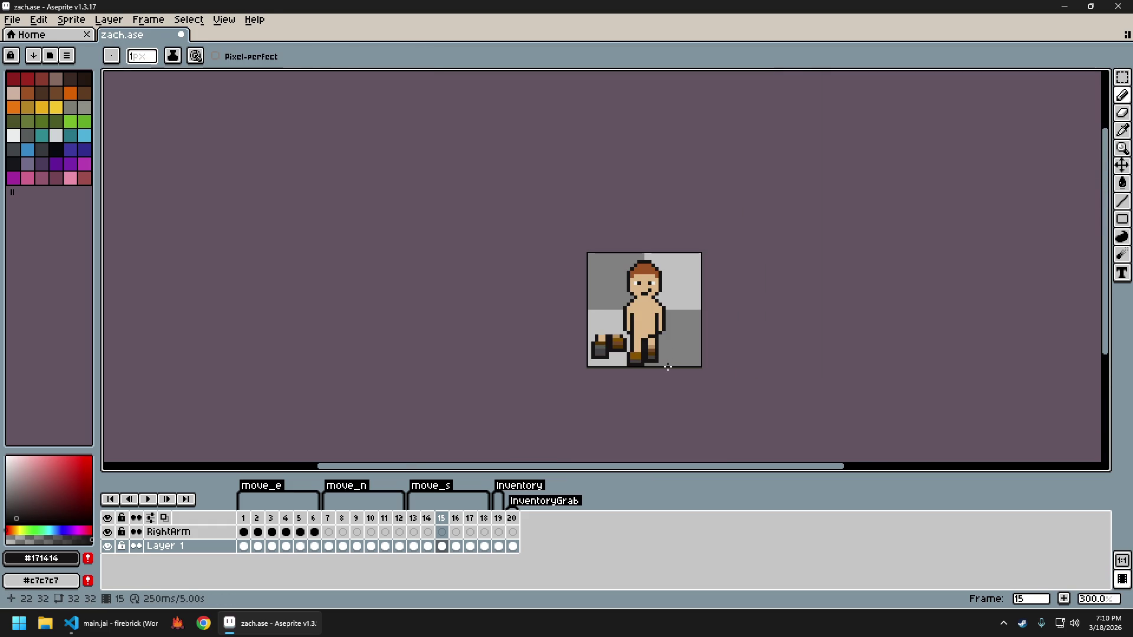
{"action": "scroll", "scroll_direction": "up", "scroll_amount": 3}
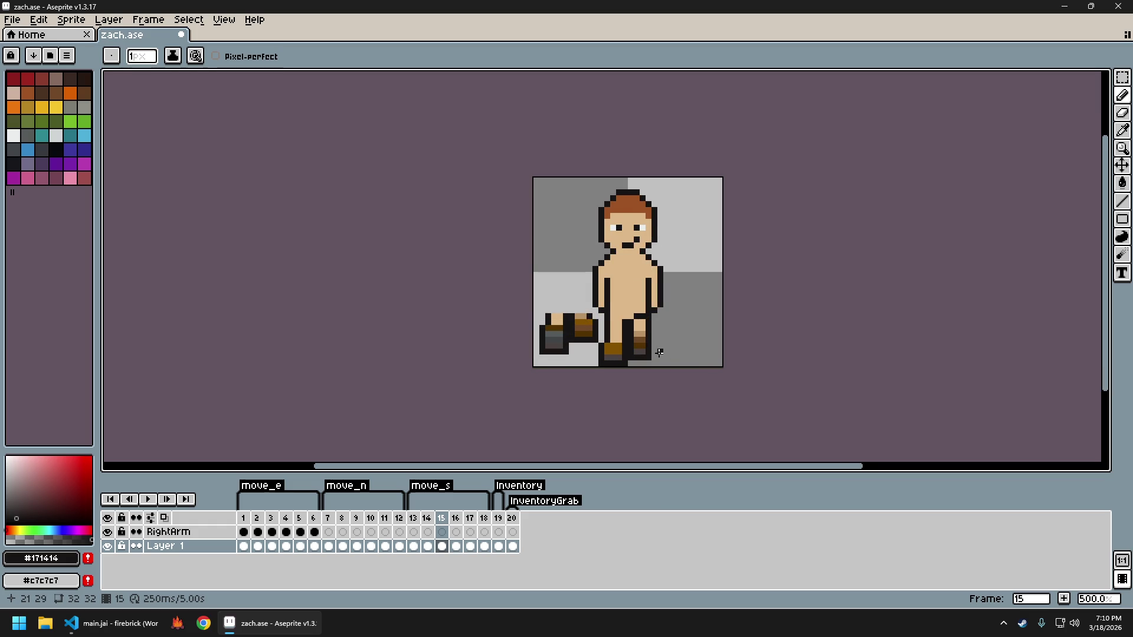
{"action": "scroll", "scroll_direction": "up", "scroll_amount": 3}
{"action": "key", "text": "v"}
{"action": "key", "text": "ctrl+z"}
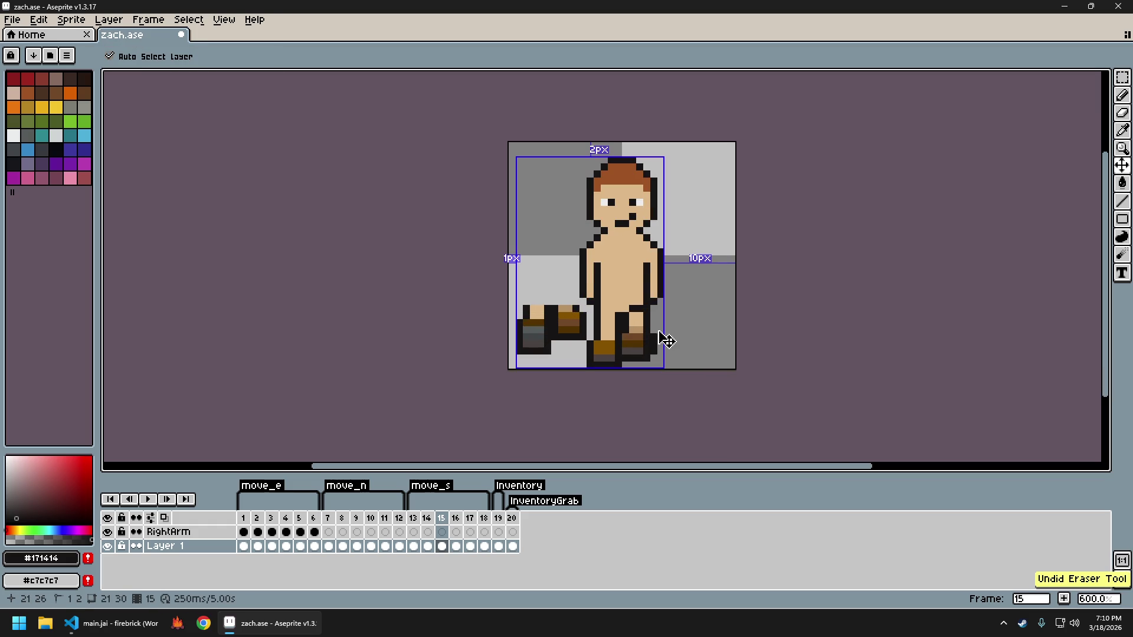
{"action": "key", "text": "ctrl+y"}
{"action": "key", "text": "ctrl+z"}
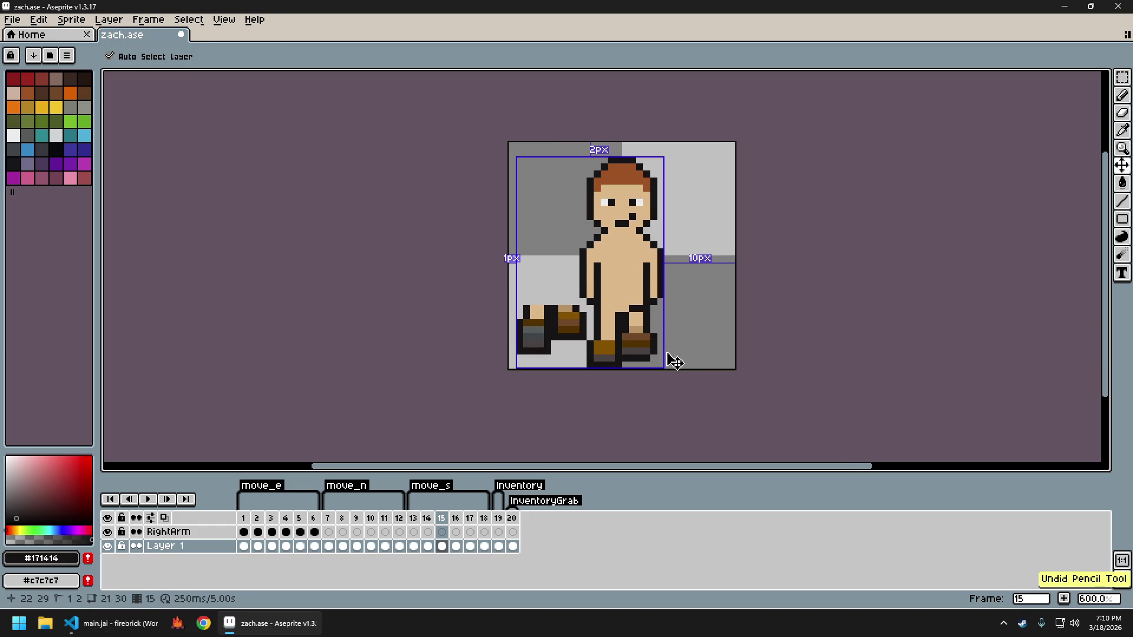
{"action": "scroll", "scroll_direction": "down", "scroll_amount": 3}
{"action": "scroll", "scroll_direction": "up", "scroll_amount": 3}
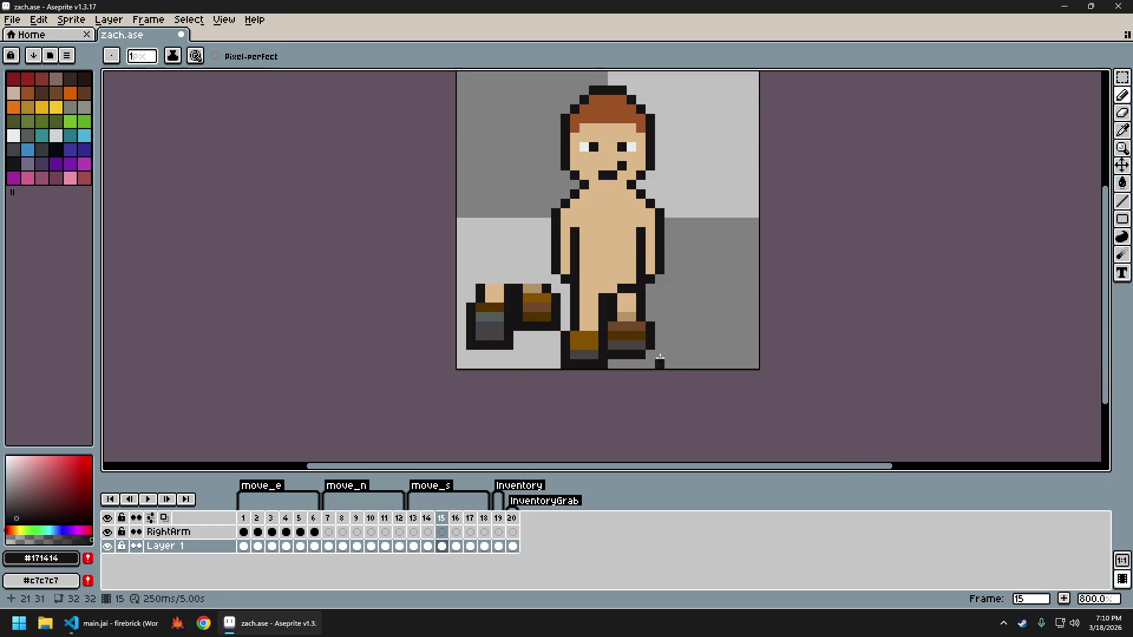
Sample the light tan, outline black and boot brown #734829 from the sprite
{"action": "left_click", "coordinate": [612, 303]}
{"action": "key", "text": "b"}
{"action": "left_click", "coordinate": [622, 288]}
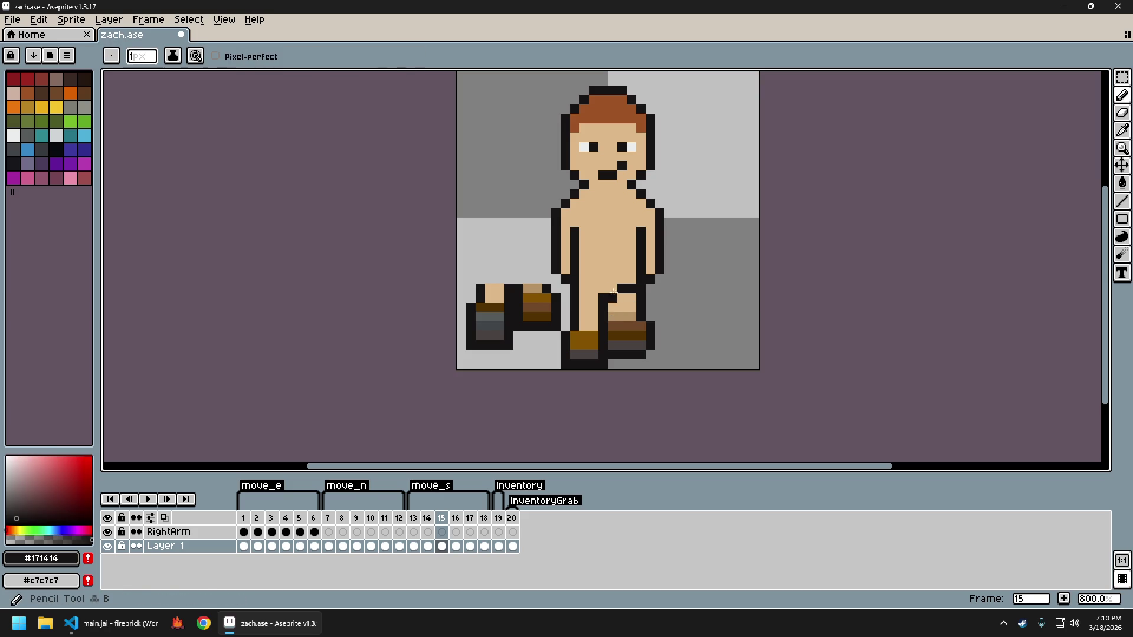
{"action": "scroll", "scroll_direction": "down", "scroll_amount": 3}
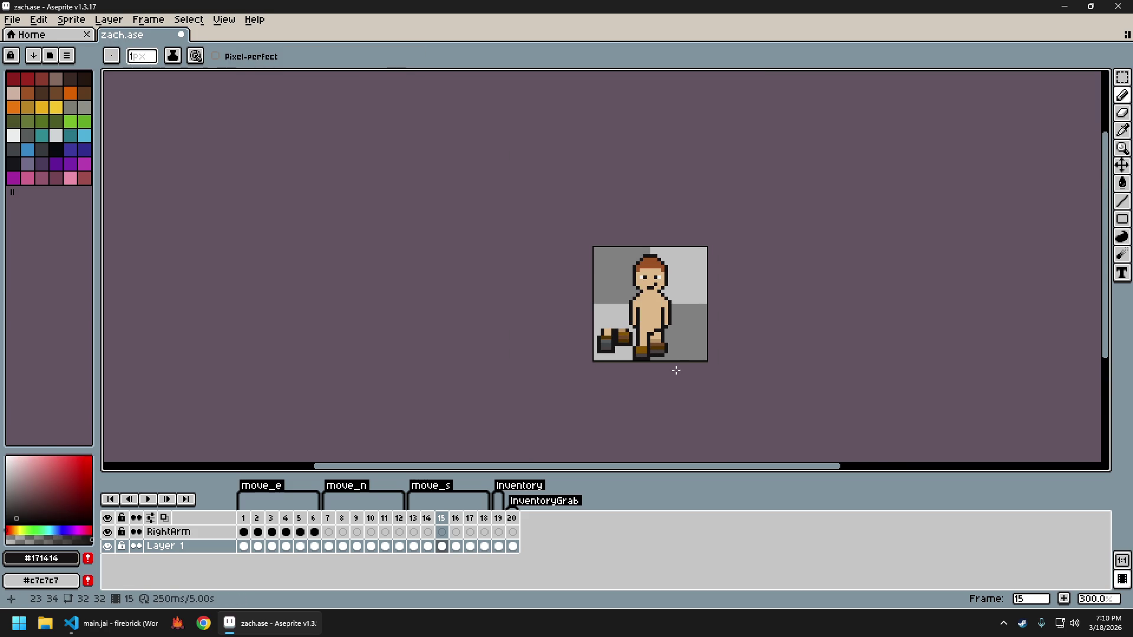
{"action": "scroll", "scroll_direction": "up", "scroll_amount": 3}
{"action": "left_click", "coordinate": [626, 331]}
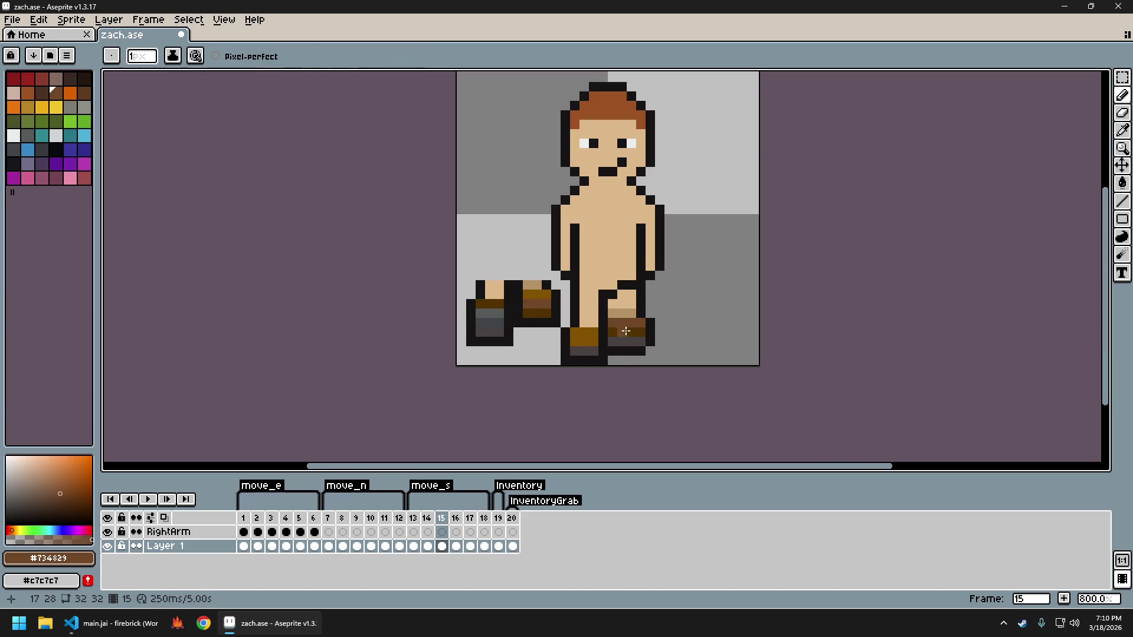
Paint the right boot's grey pixels brown, darken one pixel black, and undo a stray stroke
{"action": "left_click_drag", "start_coordinate": [614, 341], "coordinate": [635, 342]}
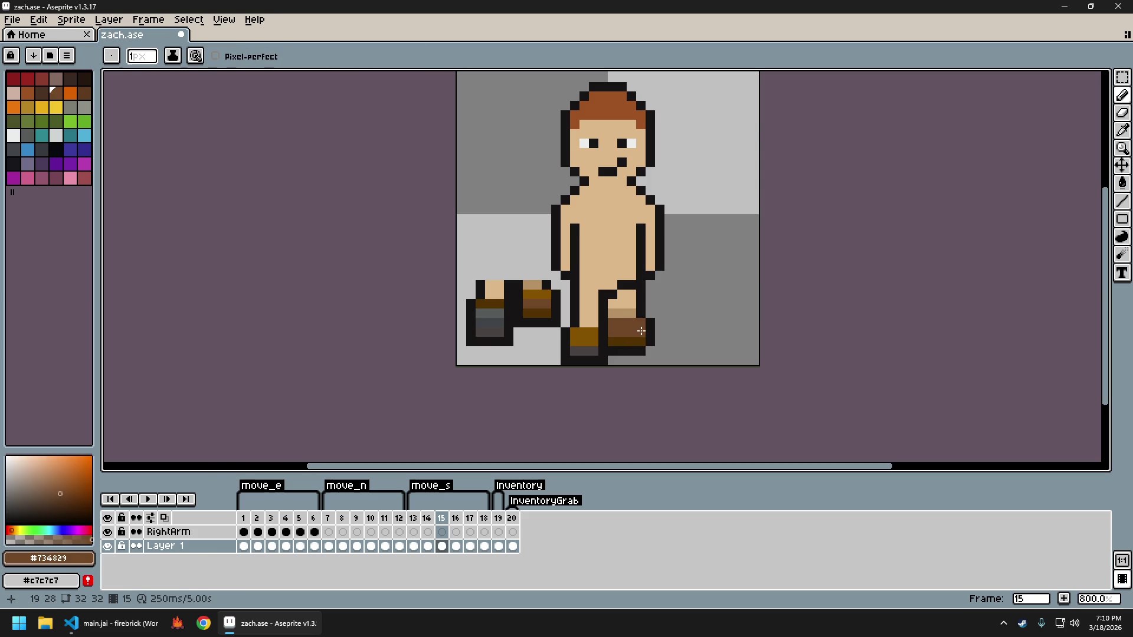
{"action": "scroll", "scroll_direction": "down", "scroll_amount": 3}
{"action": "scroll", "scroll_direction": "up", "scroll_amount": 3}
{"action": "left_click", "coordinate": [642, 304]}
{"action": "left_click", "coordinate": [644, 304]}
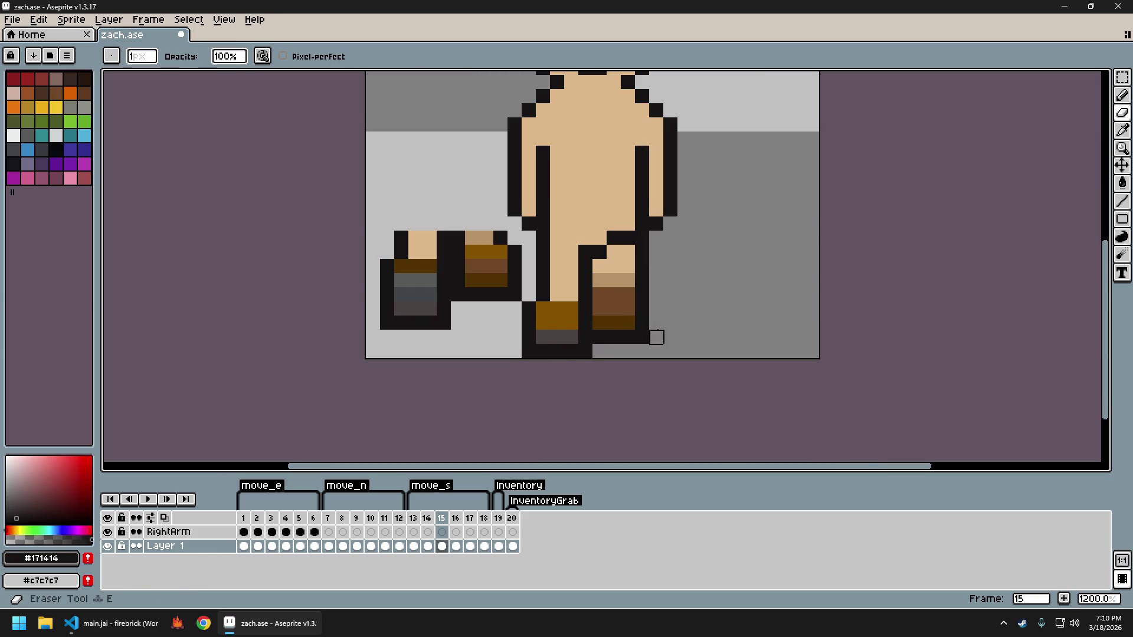
{"action": "scroll", "scroll_direction": "down", "scroll_amount": 3}
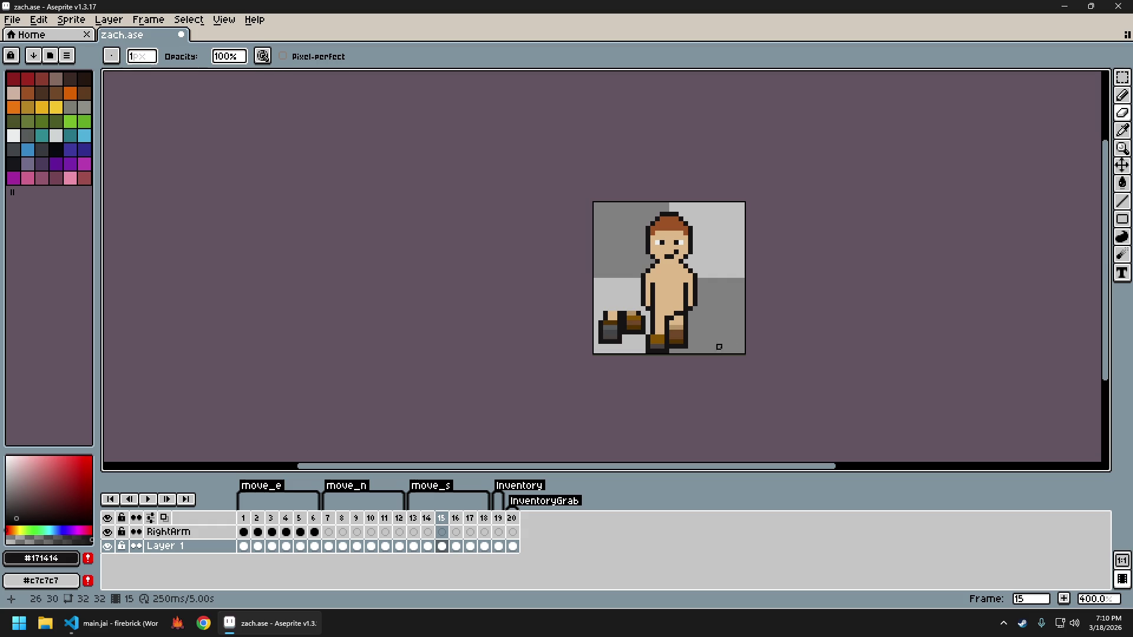
{"action": "left_click_drag", "start_coordinate": [737, 337], "coordinate": [689, 334]}
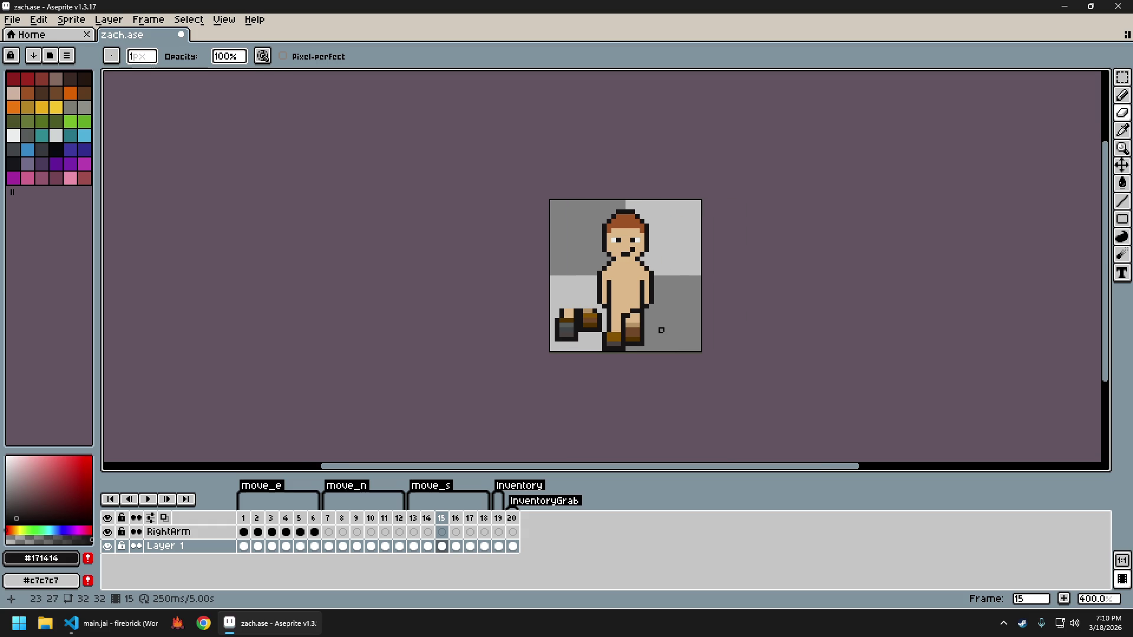
{"action": "scroll", "scroll_direction": "up", "scroll_amount": 3}
{"action": "key", "text": "ctrl+z"}
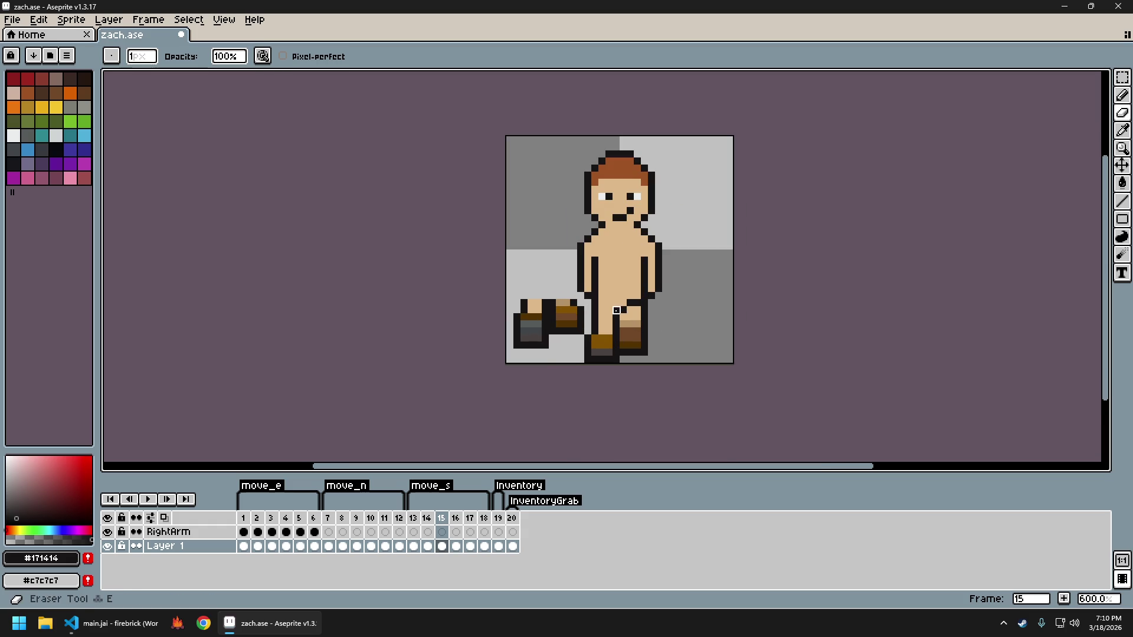
Sample the leg's skin tone and black outline colour to touch up the right leg
{"action": "left_click", "coordinate": [624, 318]}
{"action": "scroll", "scroll_direction": "down", "scroll_amount": 3}
{"action": "scroll", "scroll_direction": "up", "scroll_amount": 3}
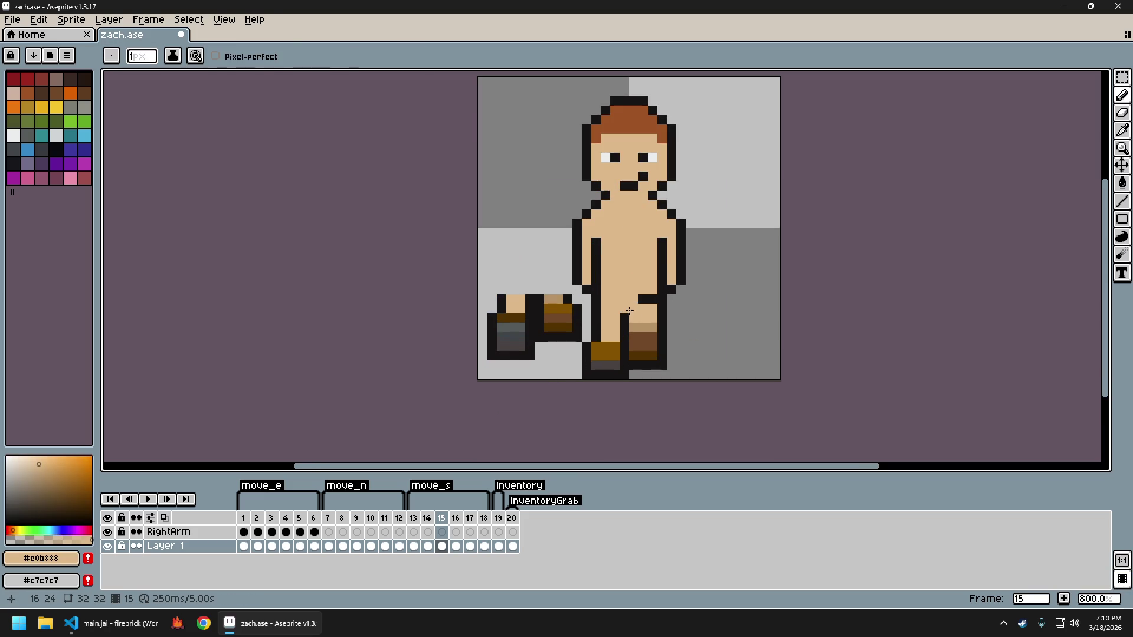
{"action": "left_click", "coordinate": [628, 305]}
{"action": "left_click", "coordinate": [639, 309]}
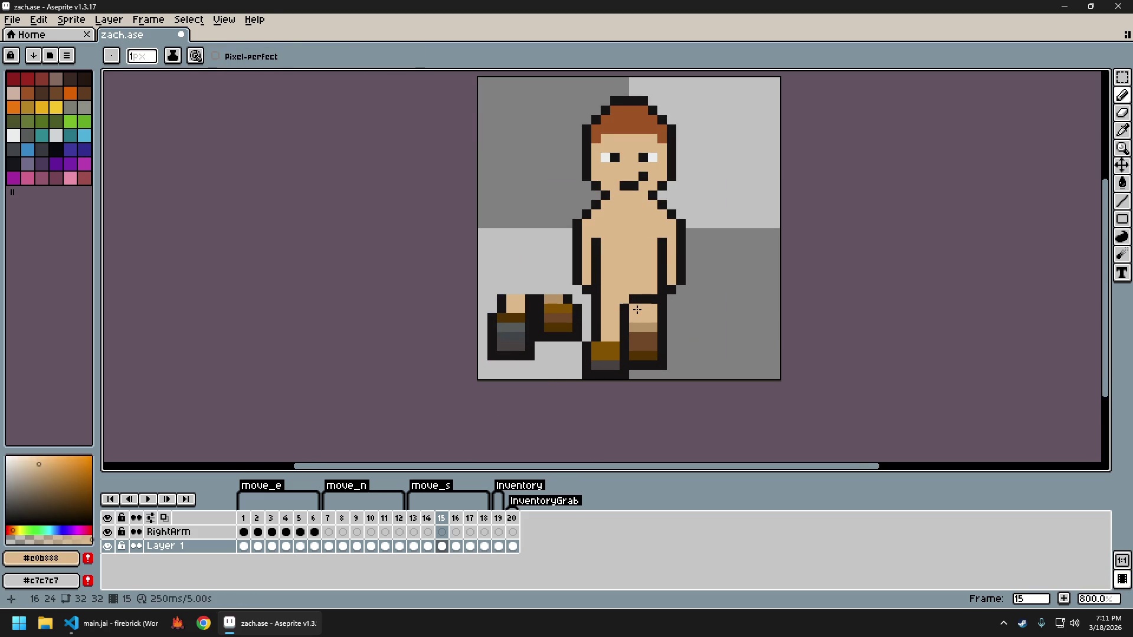
{"action": "scroll", "scroll_direction": "down", "scroll_amount": 3}
{"action": "scroll", "scroll_direction": "up", "scroll_amount": 3}
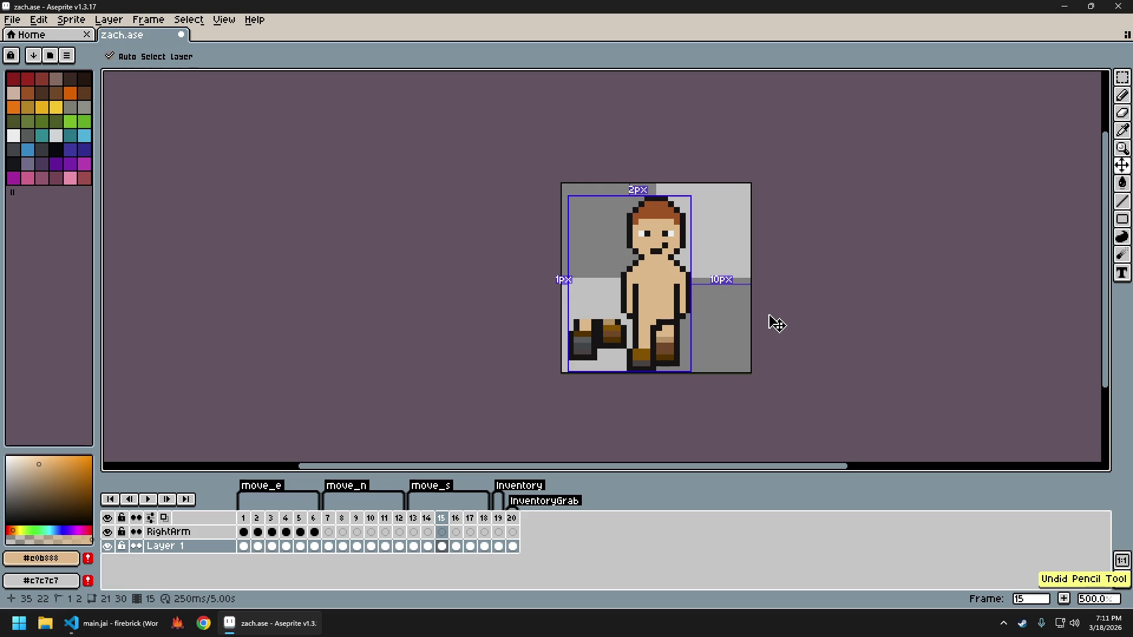
Undo the last three unwanted pencil strokes on the right leg
{"action": "scroll", "scroll_direction": "down", "scroll_amount": 3}
{"action": "key", "text": "ctrl+z"}
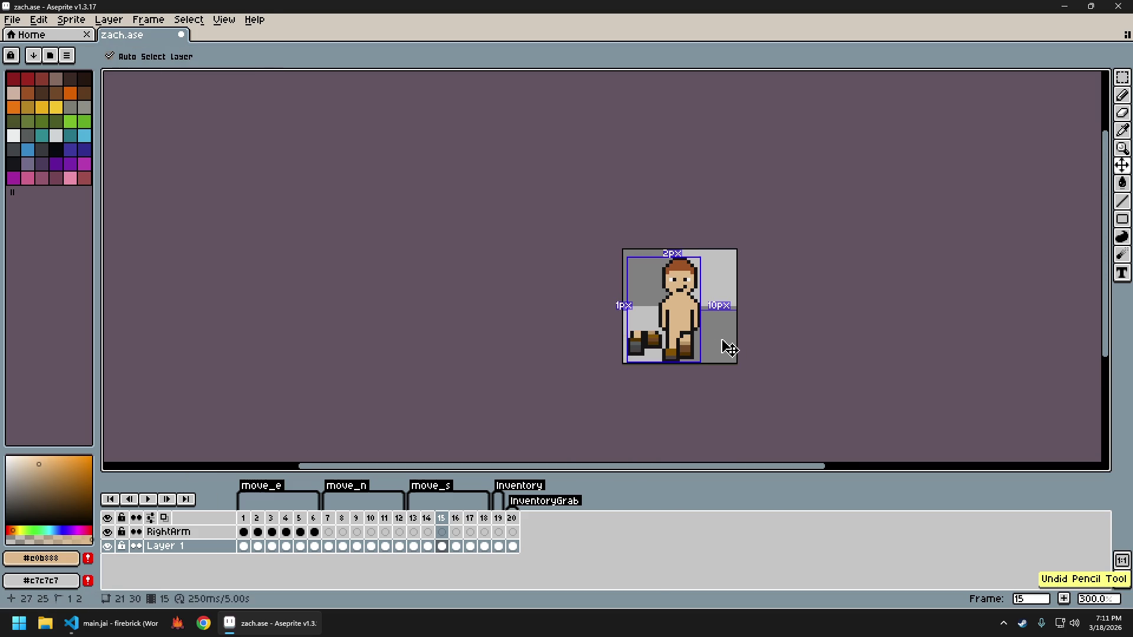
{"action": "key", "text": "ctrl+z"}
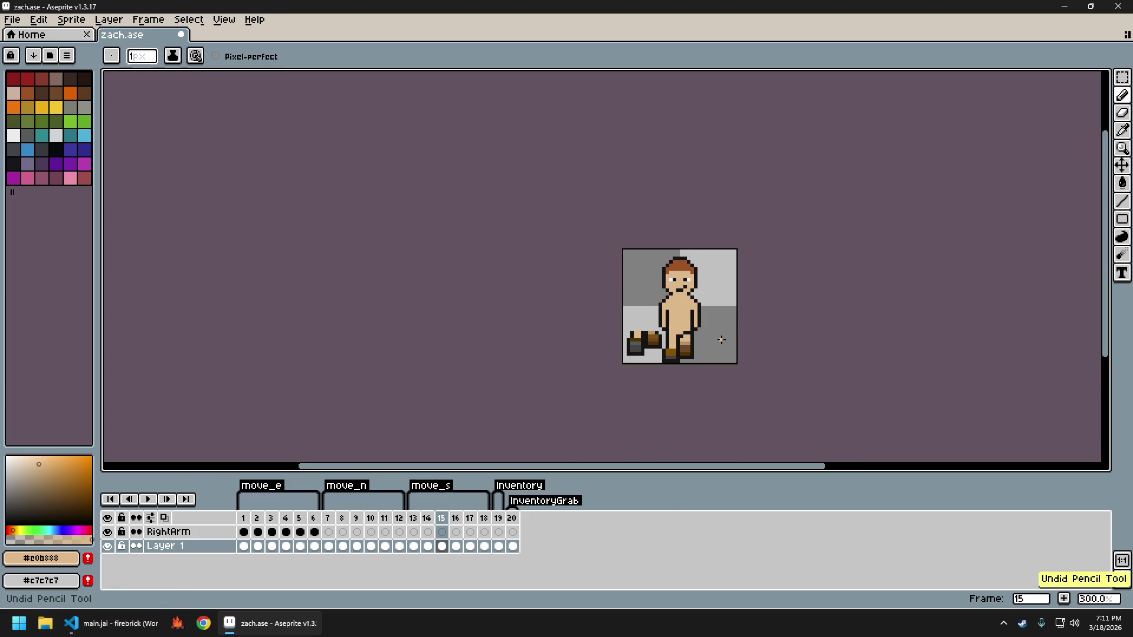
{"action": "scroll", "scroll_direction": "up", "scroll_amount": 3}
{"action": "scroll", "scroll_direction": "down", "scroll_amount": 3}
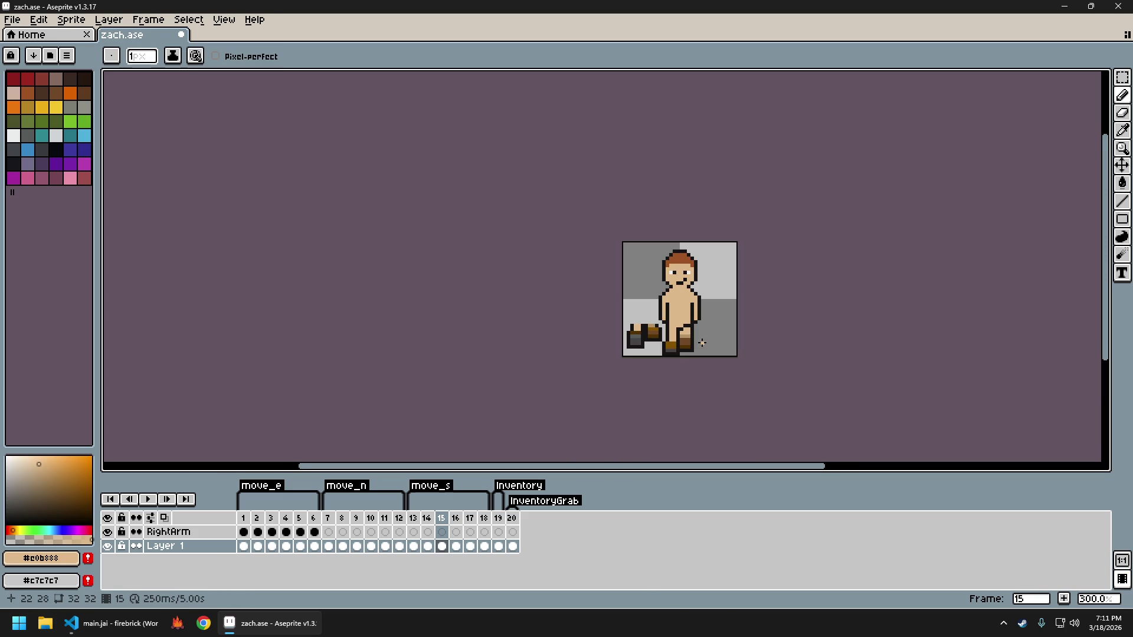
{"action": "scroll", "scroll_direction": "up", "scroll_amount": 3}
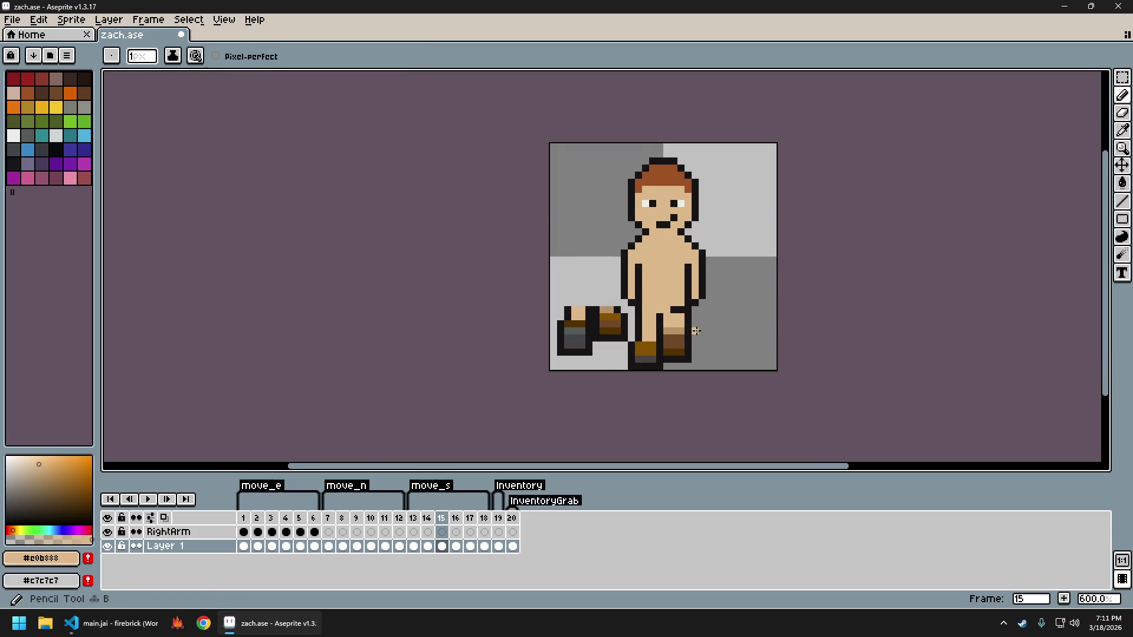
{"action": "scroll", "scroll_direction": "down", "scroll_amount": 3}
{"action": "key", "text": "ctrl+z"}
Check side-walk frame 3 for reference, then return to frame 15
{"action": "key", "text": "m"}
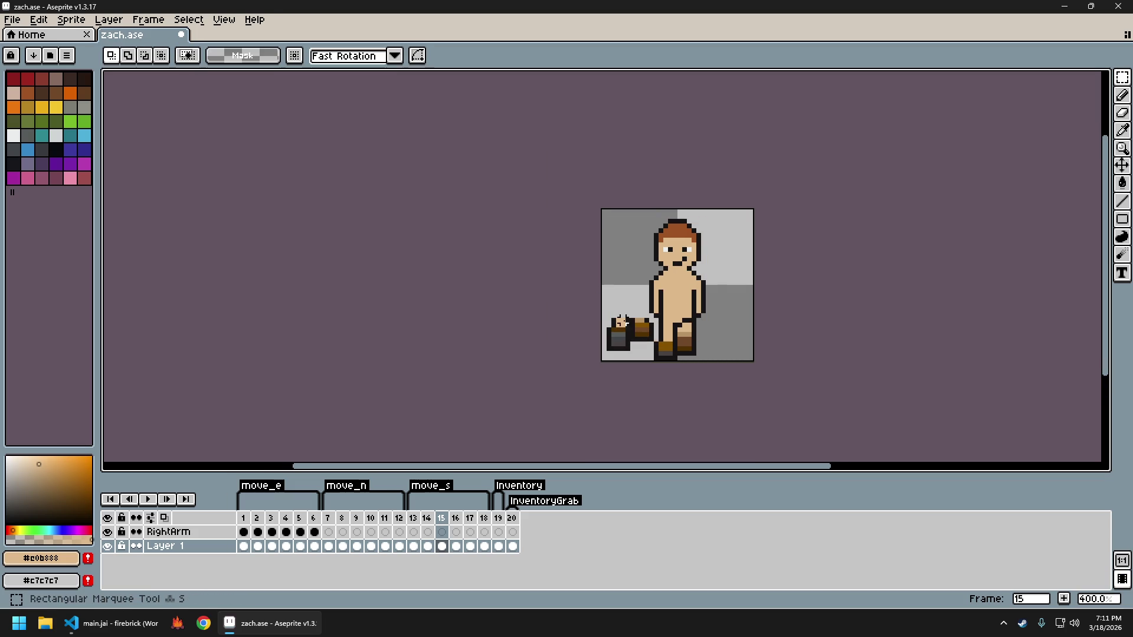
{"action": "scroll", "scroll_direction": "up", "scroll_amount": 3}
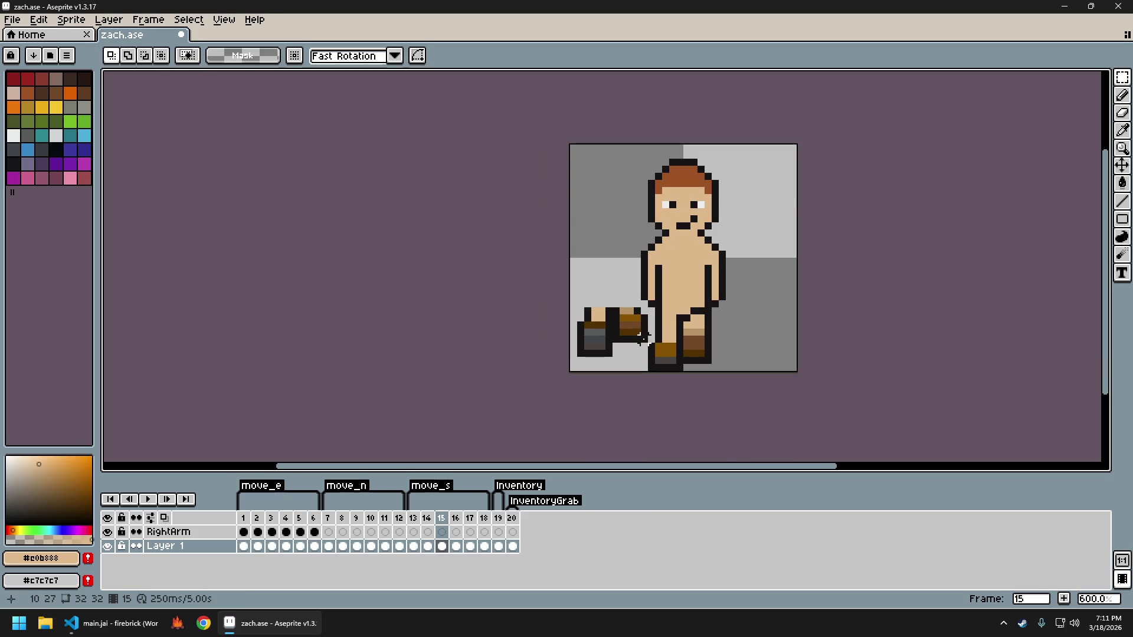
{"action": "scroll", "scroll_direction": "up", "scroll_amount": 3}
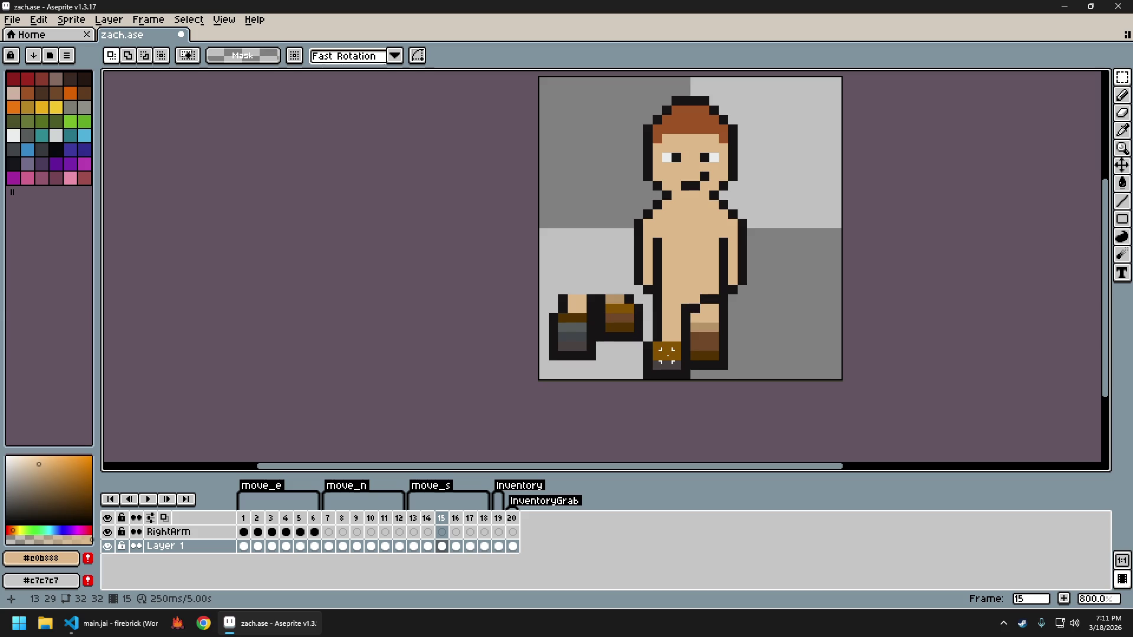
{"action": "left_click", "coordinate": [273, 518]}
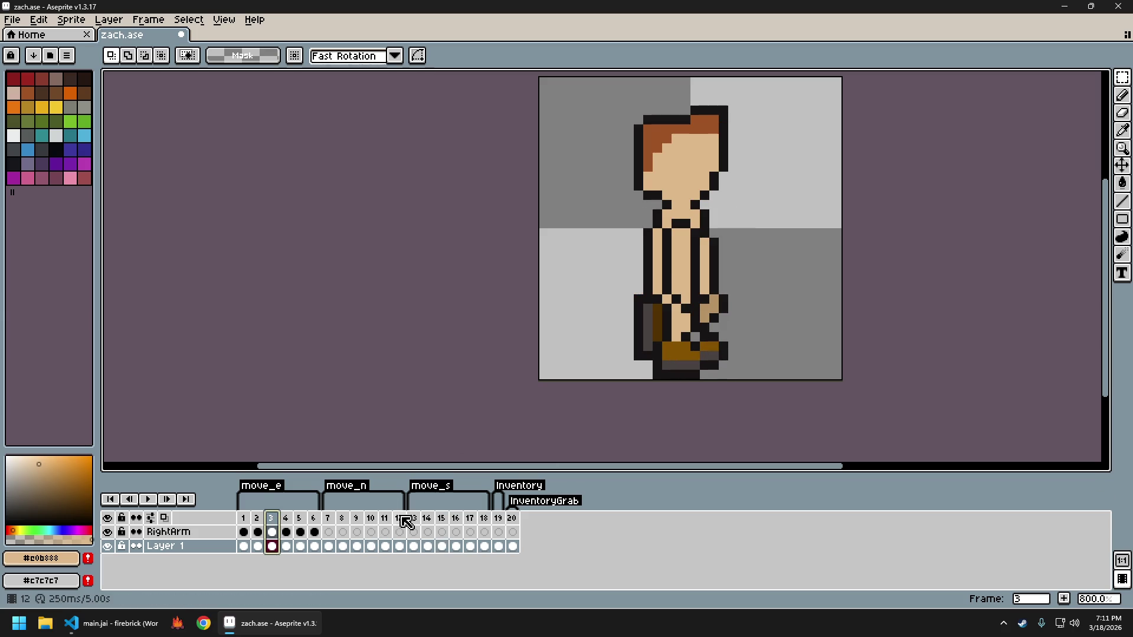
{"action": "left_click", "coordinate": [441, 519]}
Sample the left boot's greys and draw a mid-grey row across the front boot's sole
{"action": "scroll", "scroll_direction": "up", "scroll_amount": 3}
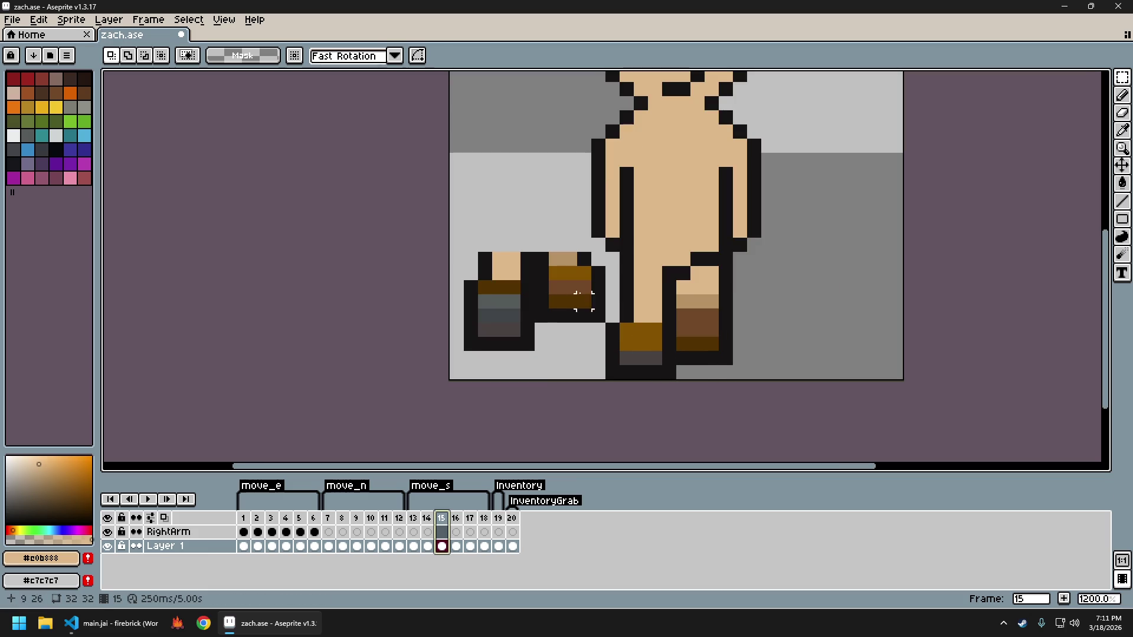
{"action": "key", "text": "i"}
{"action": "left_click", "coordinate": [513, 306]}
{"action": "key", "text": "b"}
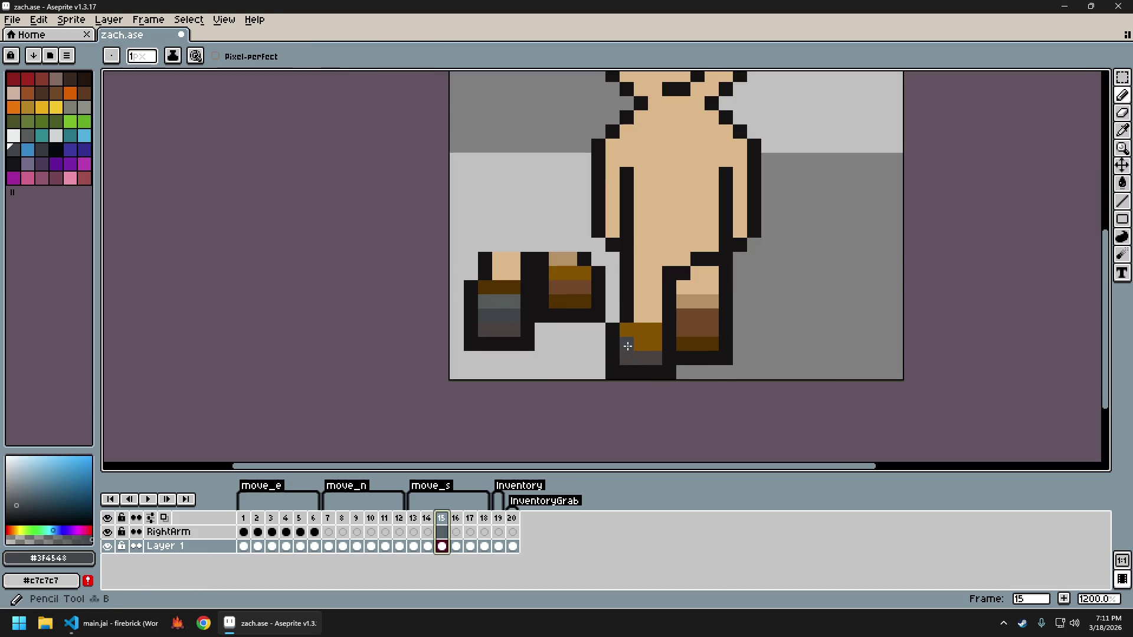
{"action": "key", "text": "i"}
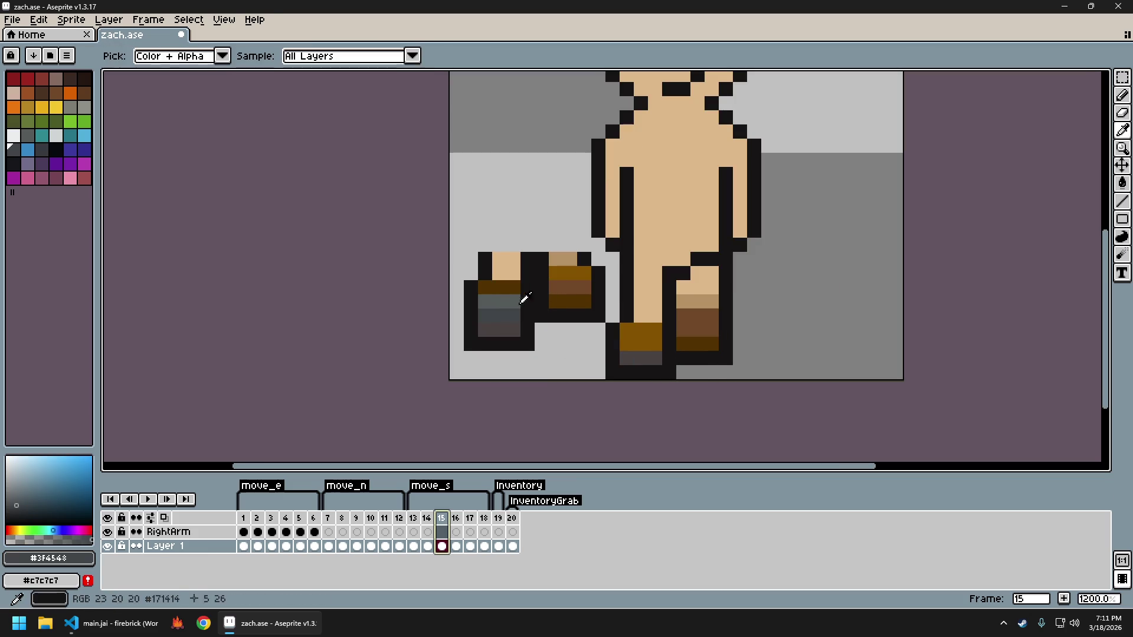
{"action": "left_click", "coordinate": [513, 303]}
{"action": "key", "text": "b"}
{"action": "left_click_drag", "start_coordinate": [626, 344], "coordinate": [657, 344]}
{"action": "scroll", "scroll_direction": "down", "scroll_amount": 3}
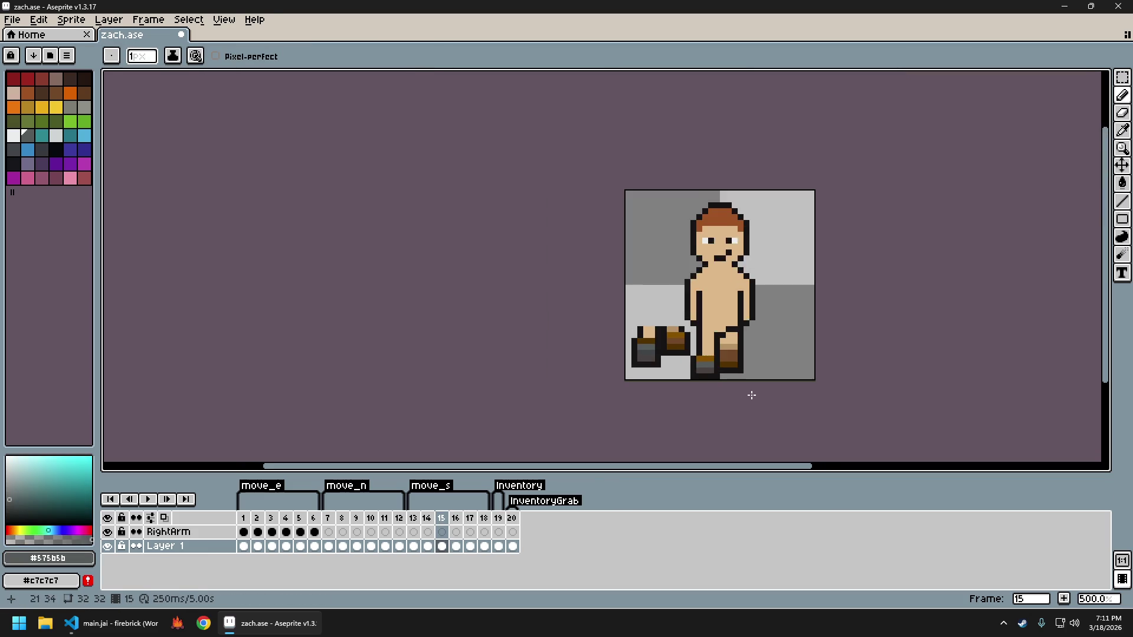
{"action": "scroll", "scroll_direction": "up", "scroll_amount": 3}
Sample the dark grey and black, then draw black outline pixels above the front boot
{"action": "key", "text": "i"}
{"action": "left_click", "coordinate": [623, 337]}
{"action": "key", "text": "b"}
{"action": "scroll", "scroll_direction": "up", "scroll_amount": 3}
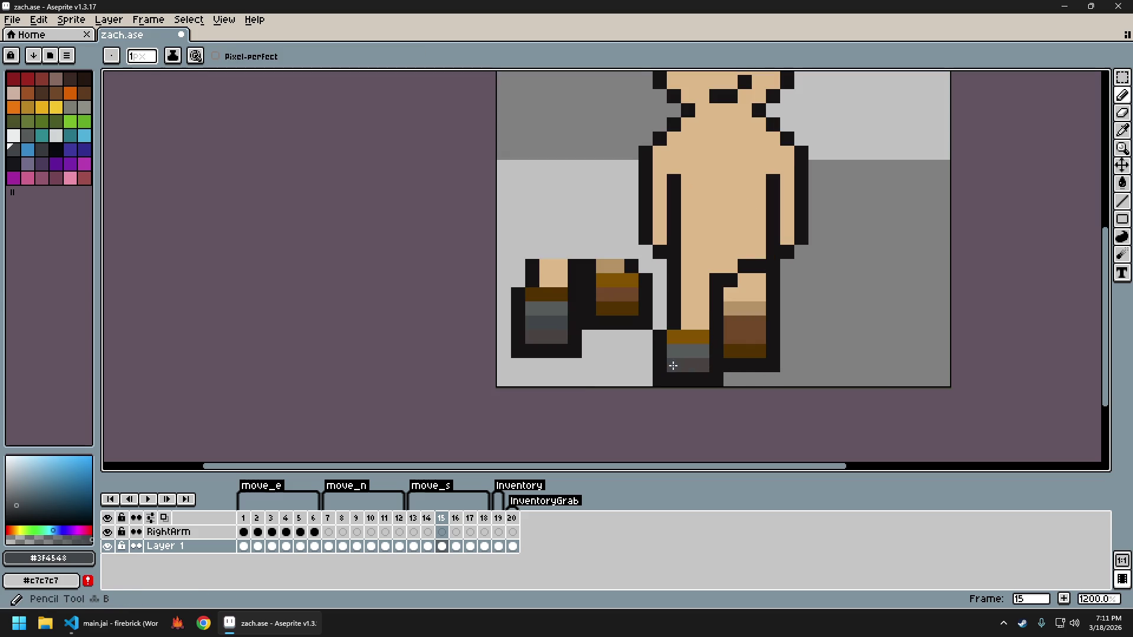
{"action": "scroll", "scroll_direction": "down", "scroll_amount": 3}
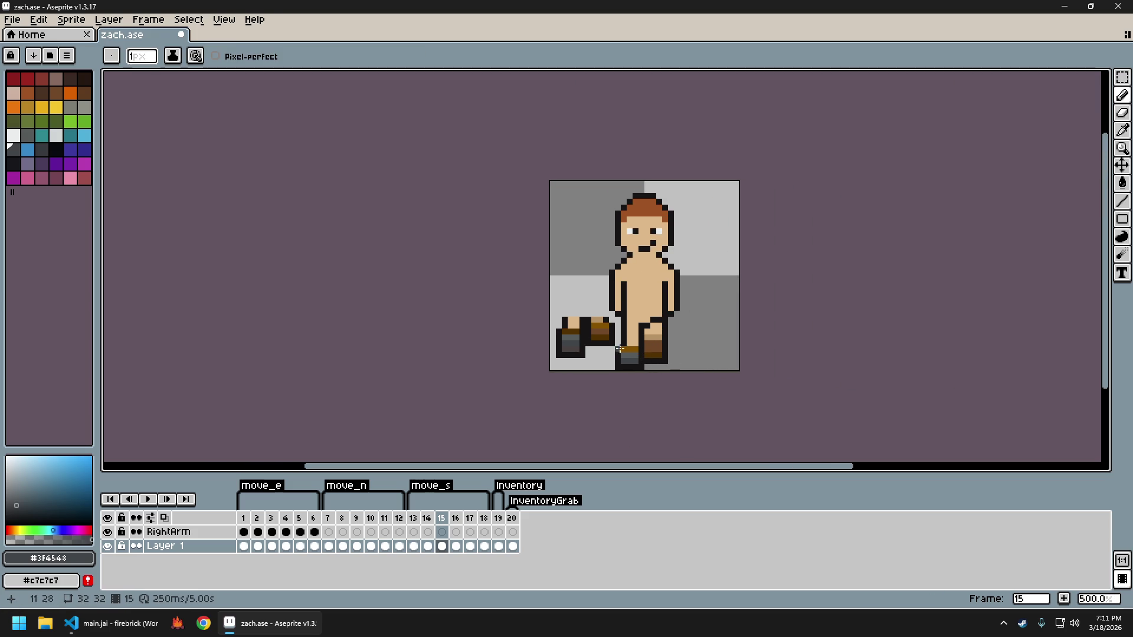
{"action": "scroll", "scroll_direction": "up", "scroll_amount": 3}
{"action": "key", "text": "i"}
{"action": "left_click", "coordinate": [609, 343]}
{"action": "key", "text": "b"}
{"action": "left_click_drag", "start_coordinate": [624, 343], "coordinate": [641, 343]}
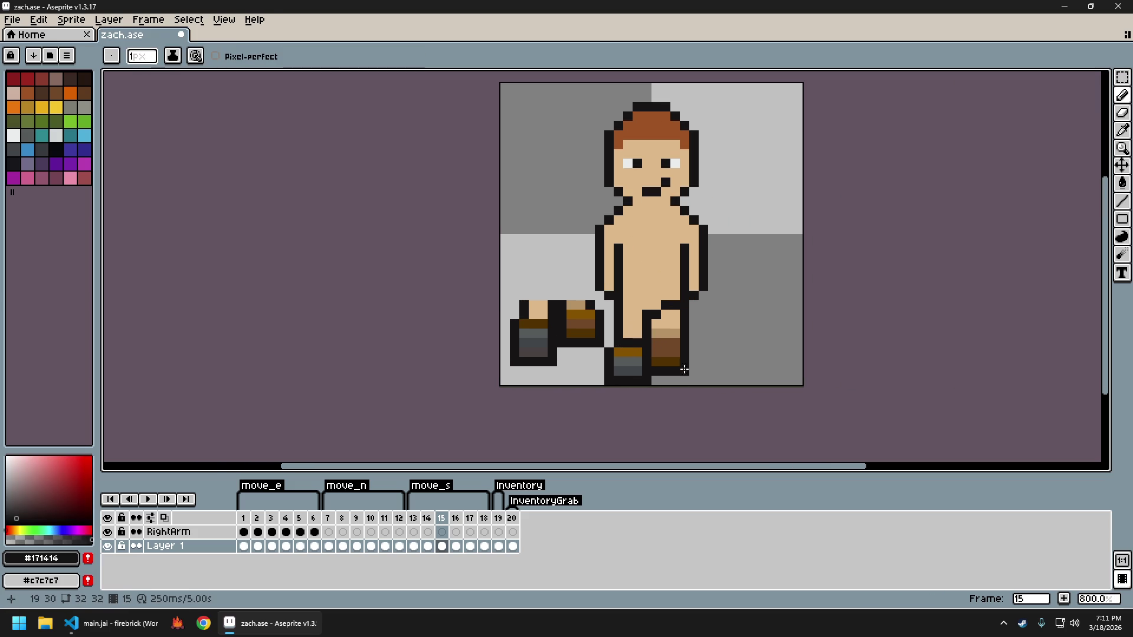
{"action": "scroll", "scroll_direction": "down", "scroll_amount": 3}
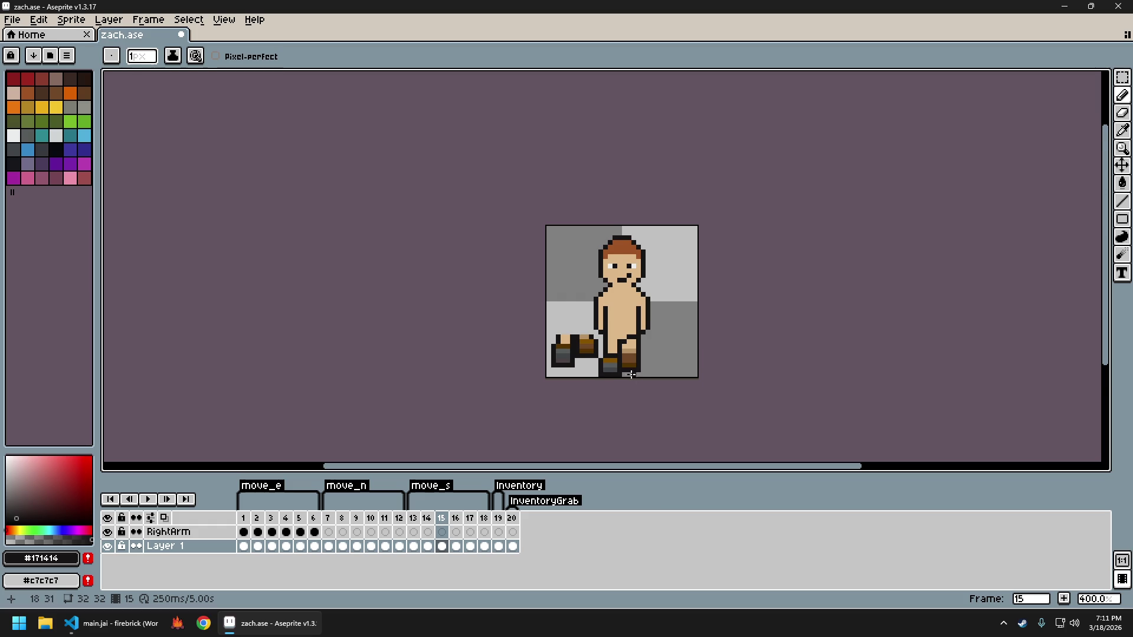
{"action": "scroll", "scroll_direction": "up", "scroll_amount": 3}
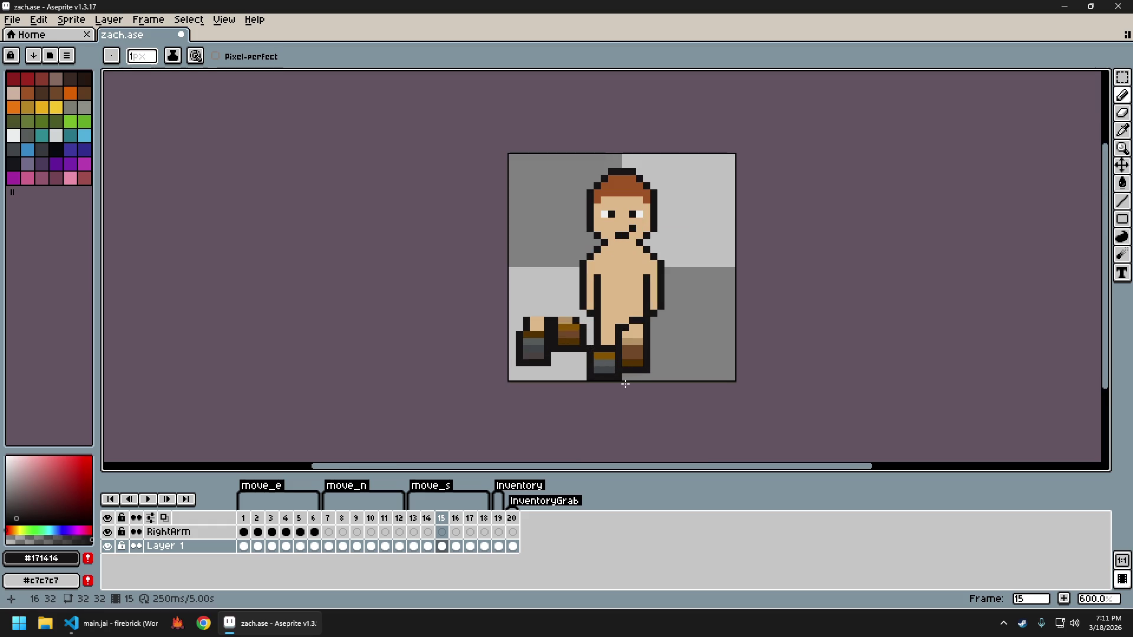
Undo a stray erase and stroke, then draw a short black line across the leg
{"action": "key", "text": "e"}
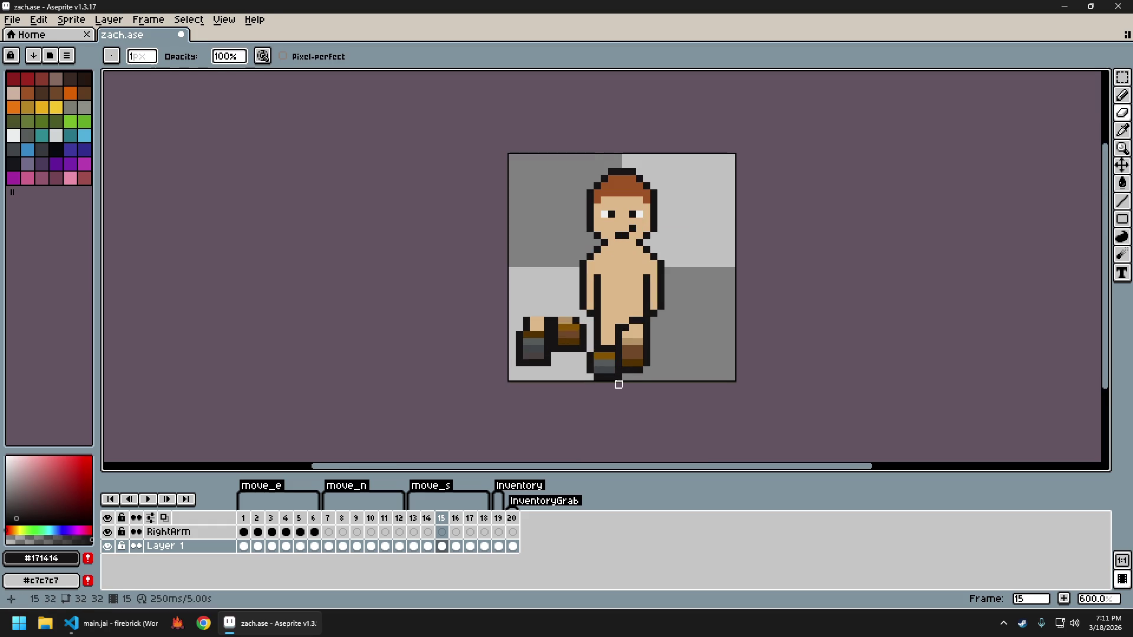
{"action": "scroll", "scroll_direction": "down", "scroll_amount": 3}
{"action": "scroll", "scroll_direction": "up", "scroll_amount": 3}
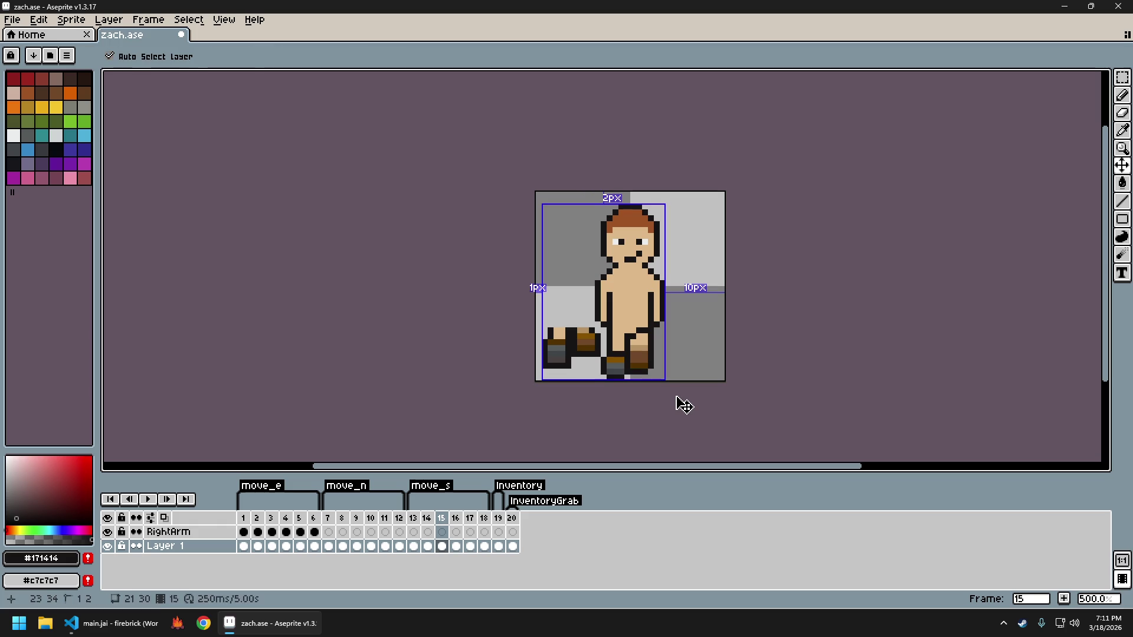
{"action": "key", "text": "ctrl+z"}
{"action": "key", "text": "i"}
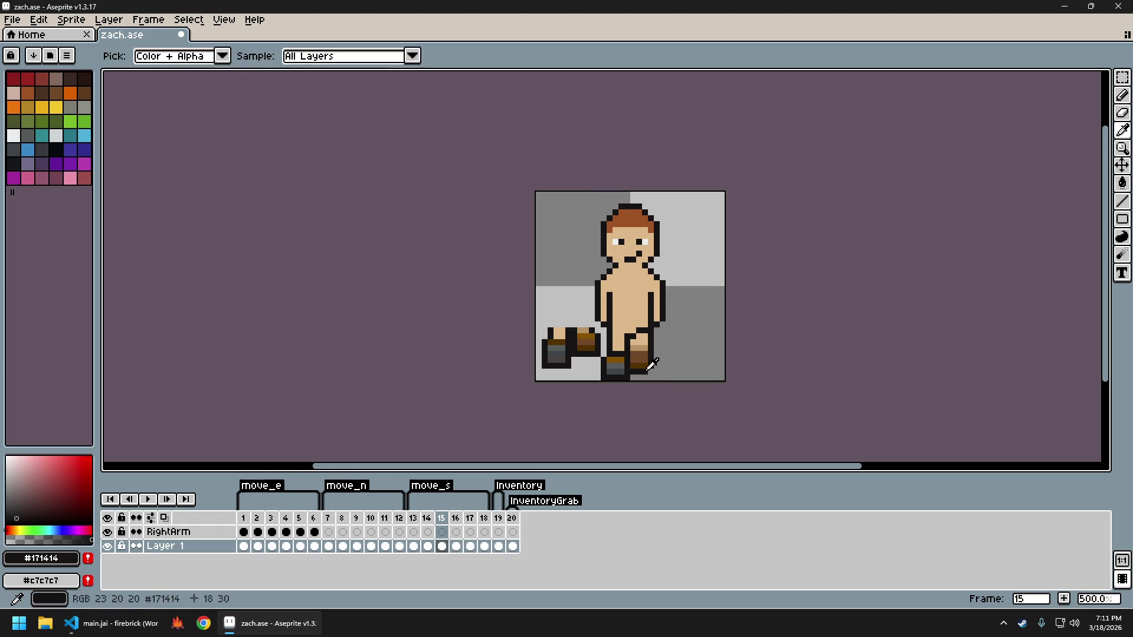
{"action": "key", "text": "b"}
{"action": "key", "text": "ctrl+z"}
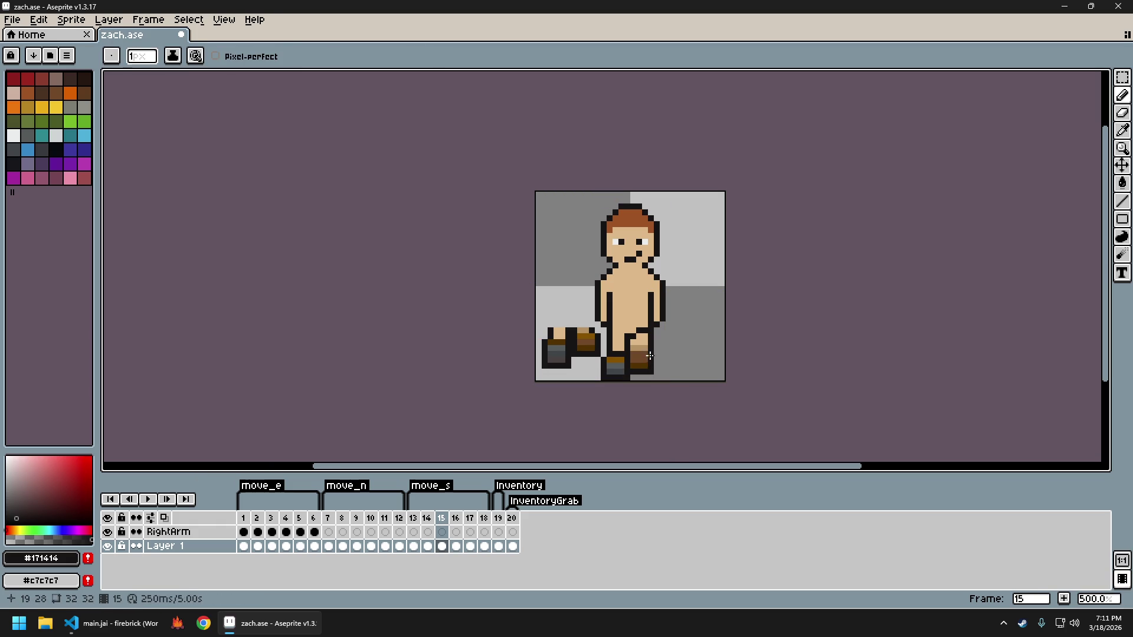
{"action": "left_click_drag", "start_coordinate": [633, 347], "coordinate": [647, 350]}
{"action": "scroll", "scroll_direction": "down", "scroll_amount": 3}
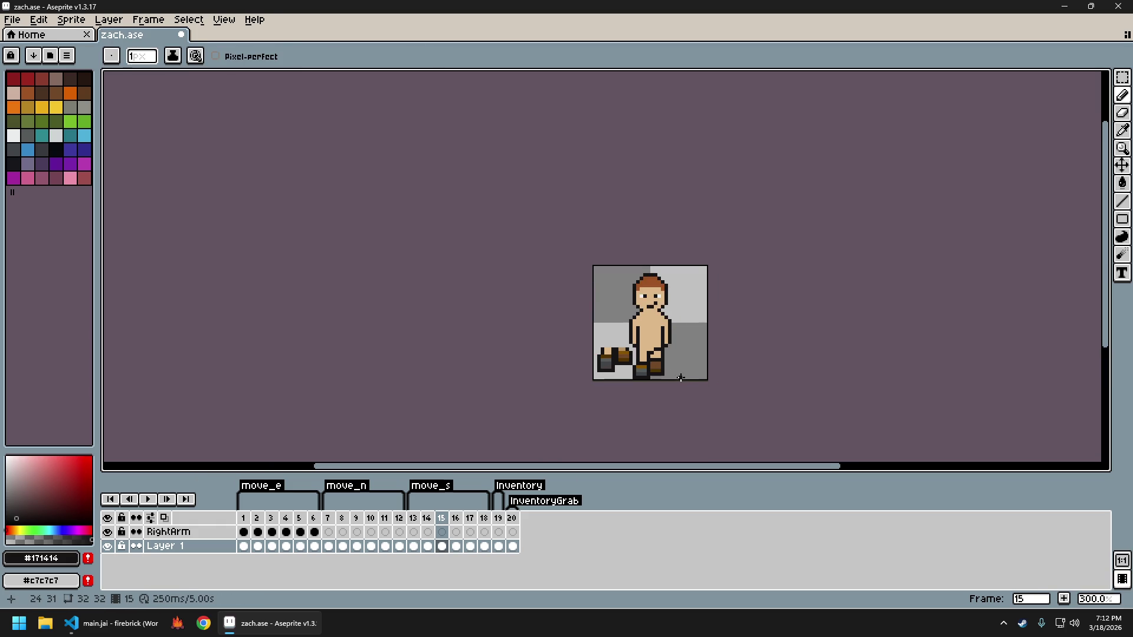
{"action": "scroll", "scroll_direction": "up", "scroll_amount": 3}
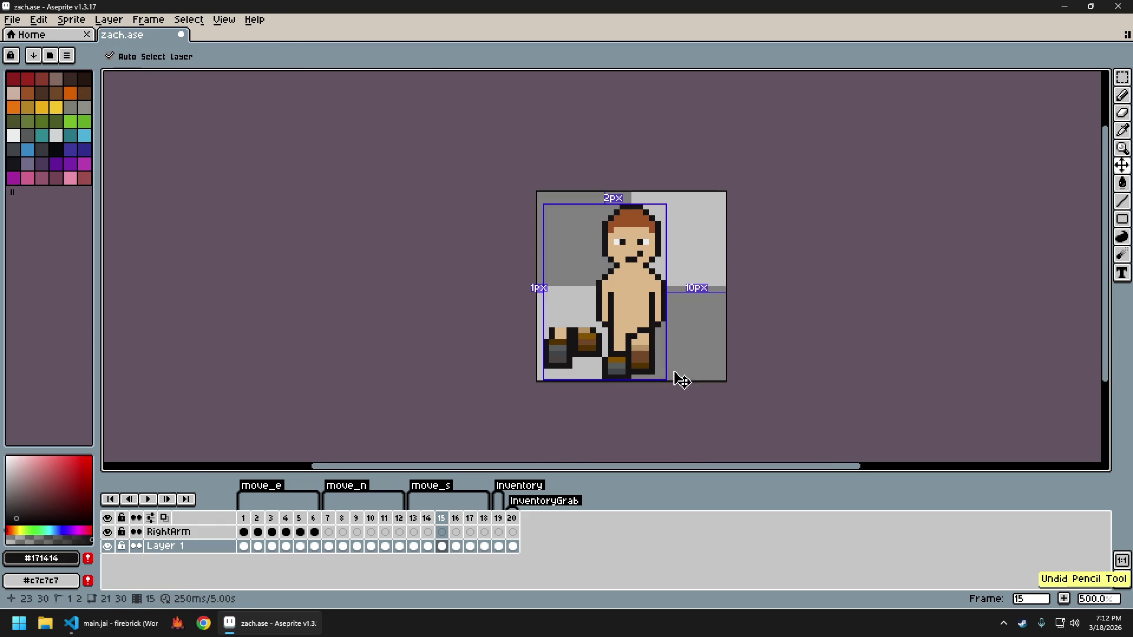
{"action": "scroll", "scroll_direction": "down", "scroll_amount": 3}
{"action": "scroll", "scroll_direction": "up", "scroll_amount": 3}
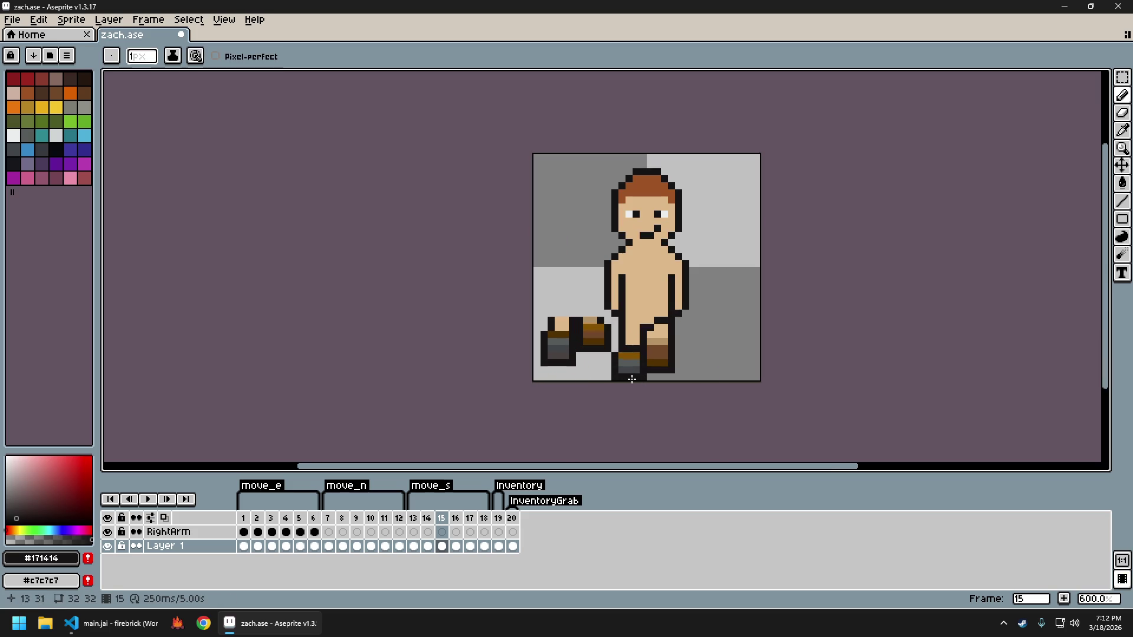
{"action": "scroll", "scroll_direction": "down", "scroll_amount": 3}
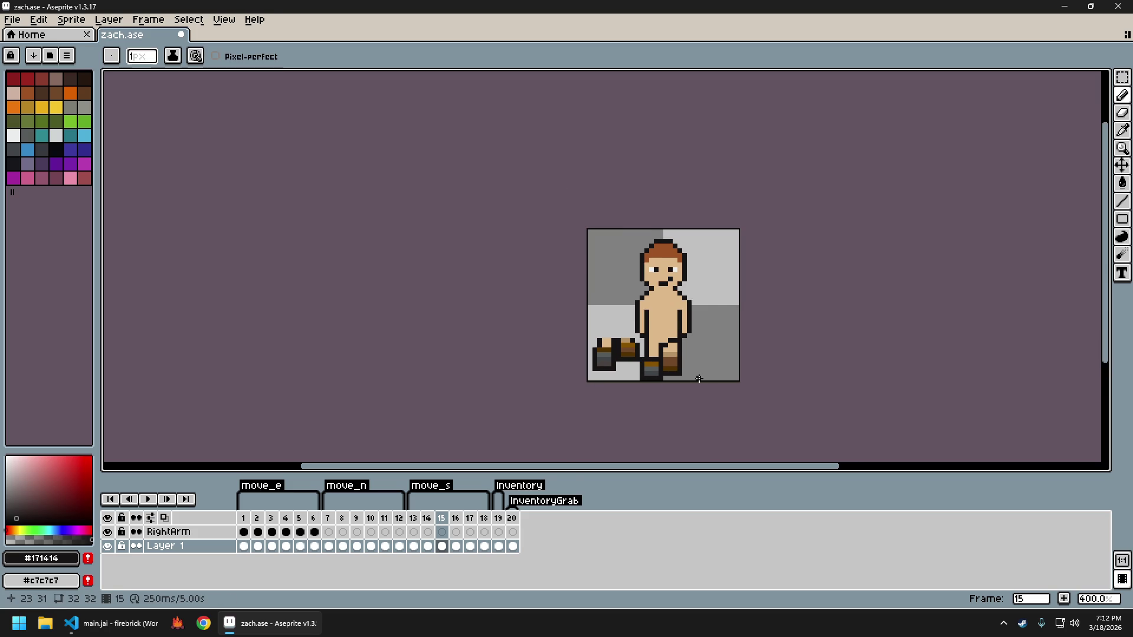
{"action": "key", "text": "ctrl"}
{"action": "scroll", "scroll_direction": "up", "scroll_amount": 3}
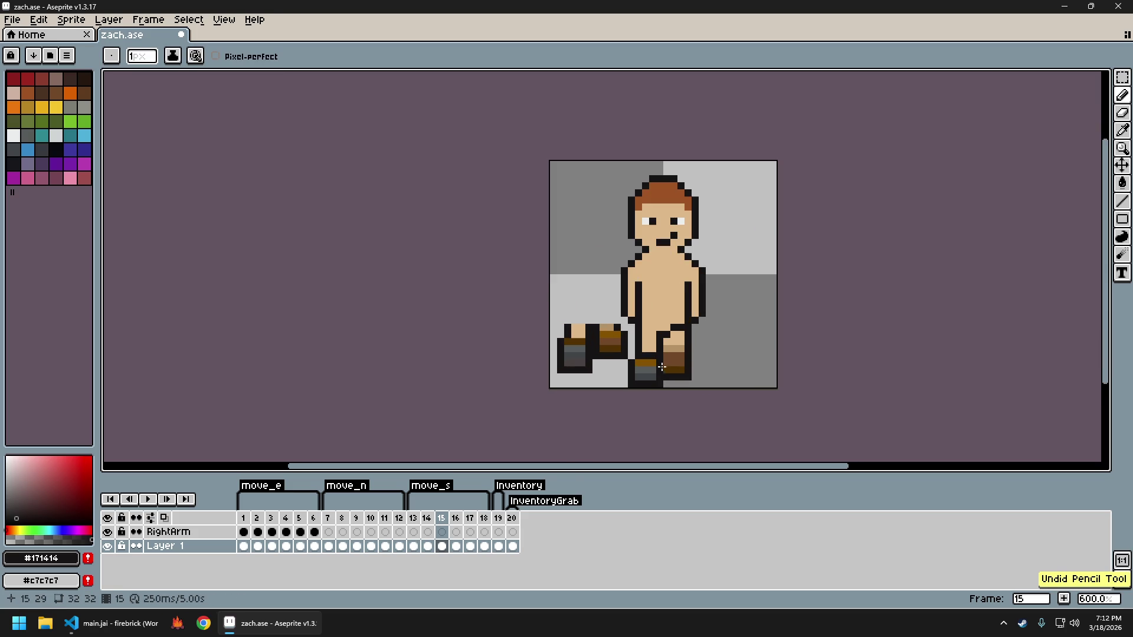
{"action": "scroll", "scroll_direction": "down", "scroll_amount": 3}
{"action": "scroll", "scroll_direction": "down", "scroll_amount": 3}
{"action": "scroll", "scroll_direction": "up", "scroll_amount": 3}
{"action": "key", "text": "ctrl+z"}
{"action": "key", "text": "ctrl+z"}
{"action": "key", "text": "ctrl+z"}
{"action": "scroll", "scroll_direction": "down", "scroll_amount": 3}
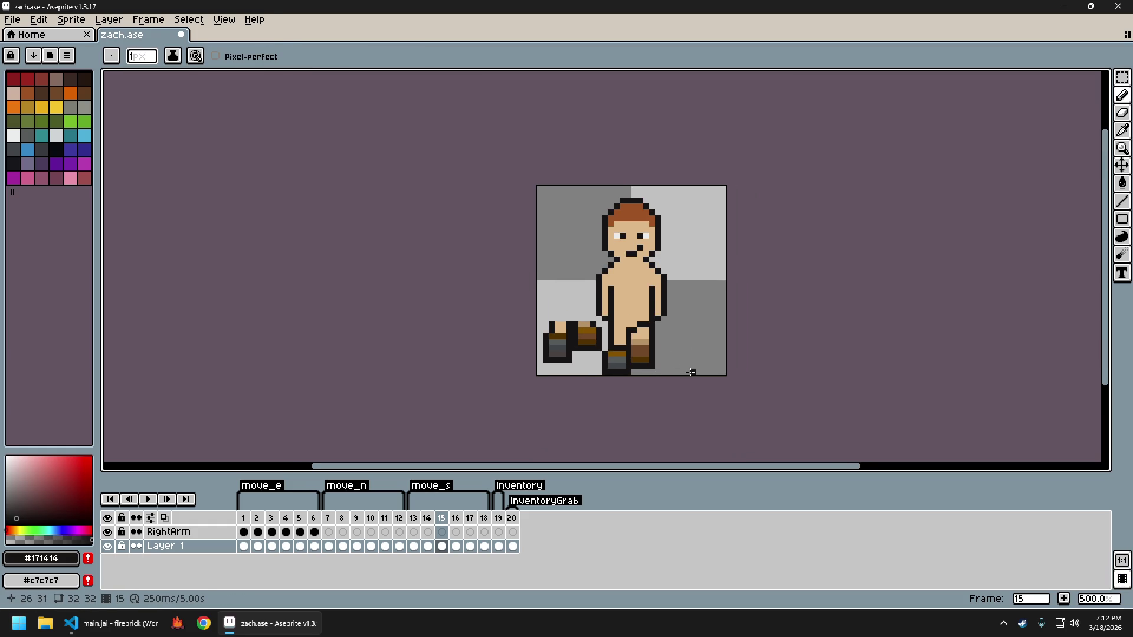
{"action": "scroll", "scroll_direction": "up", "scroll_amount": 3}
Marquee-select and delete the stray boot pixels to the left of the legs
{"action": "key", "text": "m"}
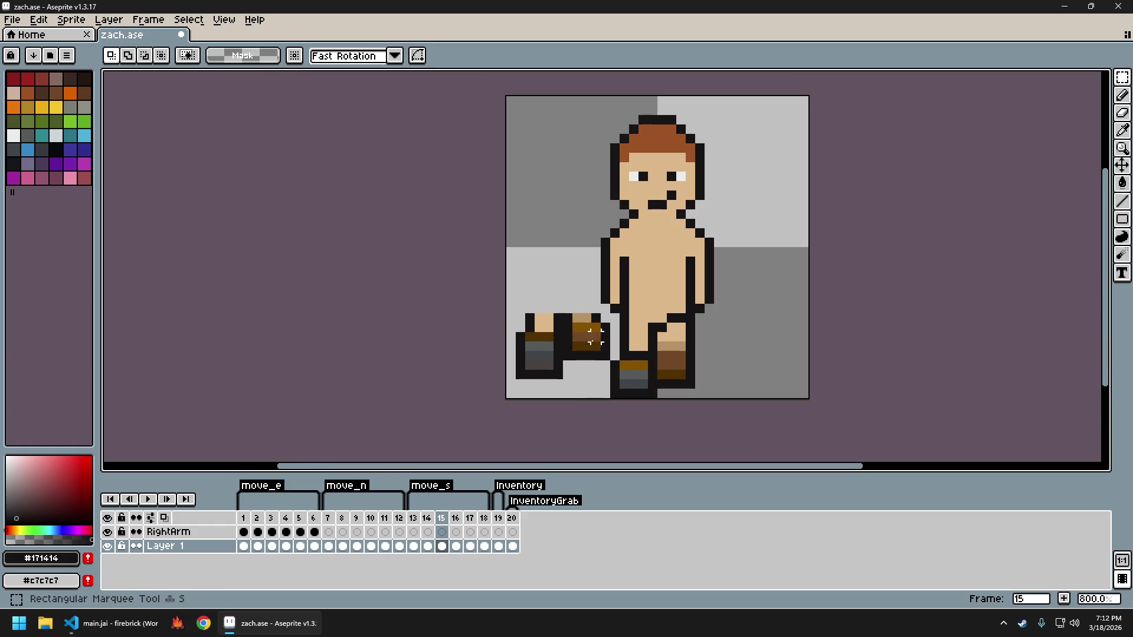
{"action": "left_click_drag", "start_coordinate": [602, 373], "coordinate": [562, 344]}
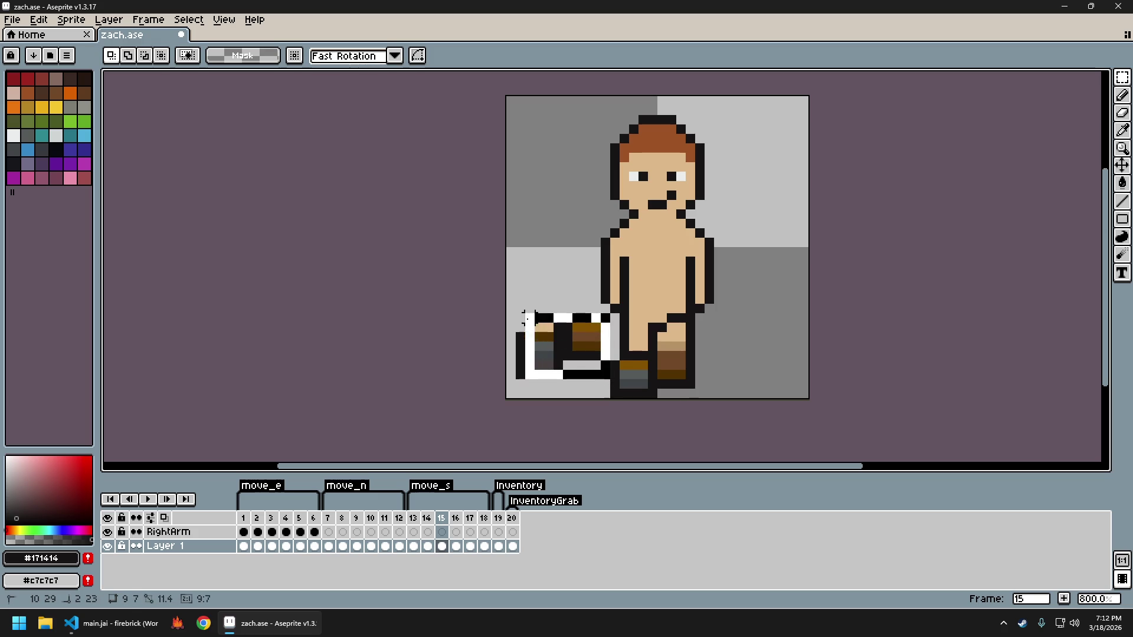
{"action": "key", "text": "Delete"}
{"action": "scroll", "scroll_direction": "down", "scroll_amount": 3}
{"action": "left_click_drag", "start_coordinate": [745, 366], "coordinate": [659, 354]}
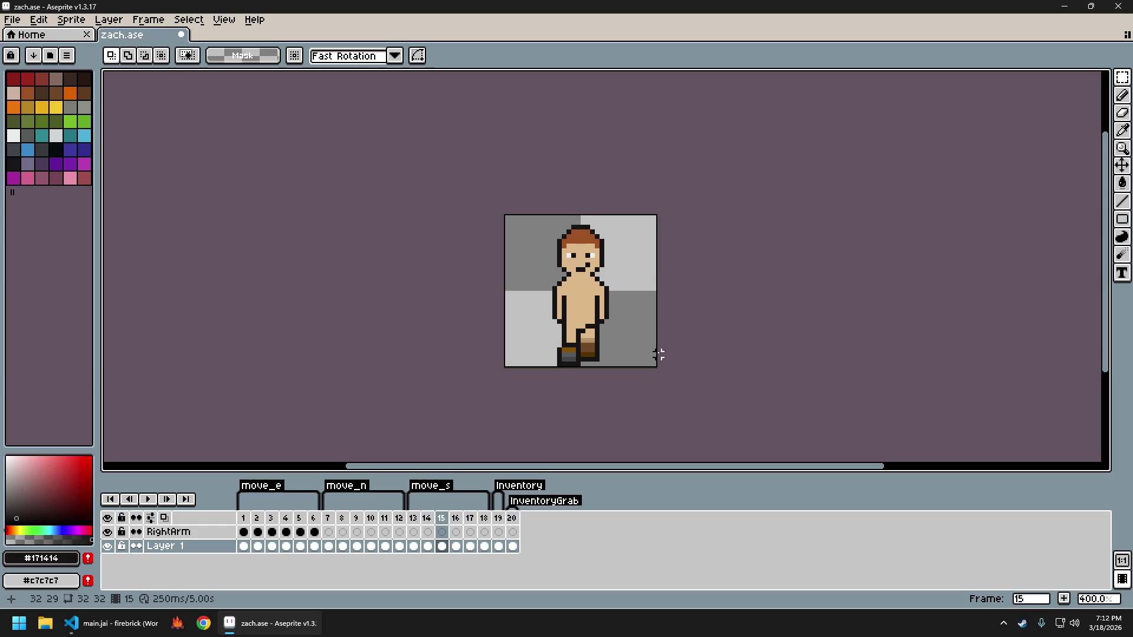
{"action": "scroll", "scroll_direction": "up", "scroll_amount": 3}
Clear a stray pixel on the left leg
{"action": "key", "text": "b"}
{"action": "right_click", "coordinate": [599, 337]}
{"action": "scroll", "scroll_direction": "down", "scroll_amount": 3}
{"action": "key", "text": "e"}
{"action": "scroll", "scroll_direction": "up", "scroll_amount": 3}
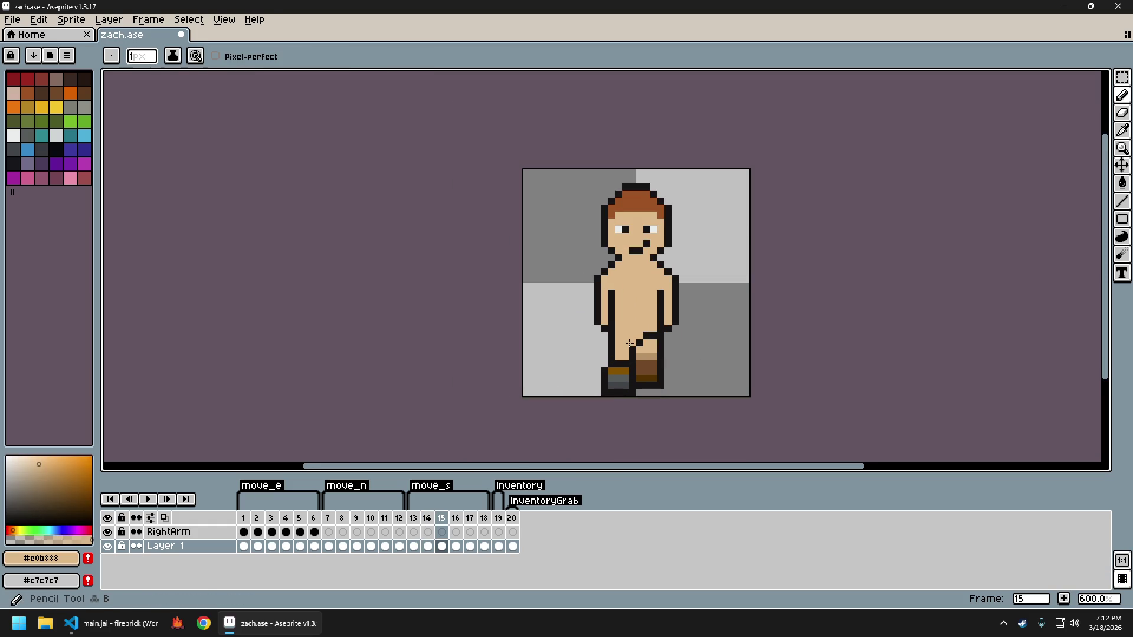
{"action": "key", "text": "b"}
Sample the dark outline and skin colours and pencil the left leg, undoing and redoing a stroke
{"action": "left_click", "coordinate": [633, 336]}
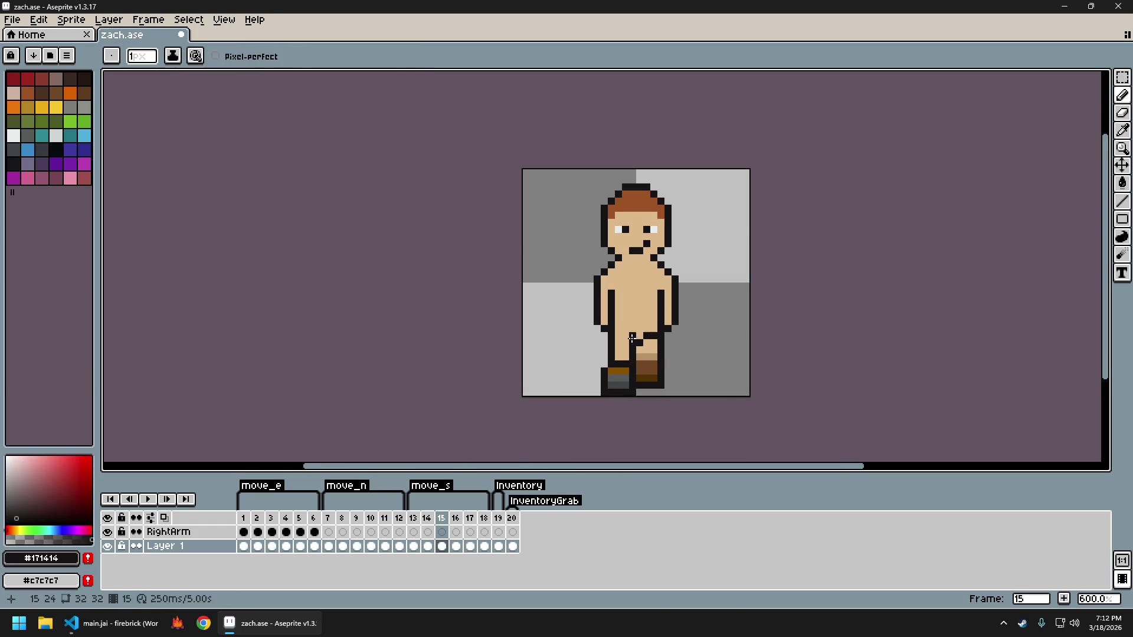
{"action": "left_click", "coordinate": [643, 347]}
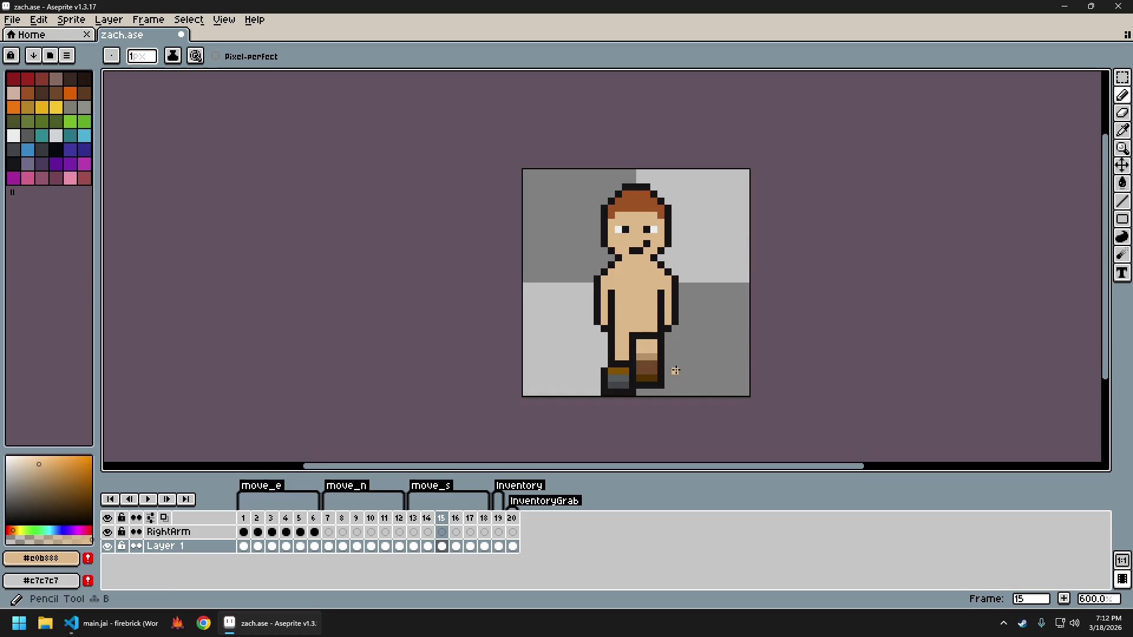
{"action": "scroll", "scroll_direction": "down", "scroll_amount": 3}
{"action": "scroll", "scroll_direction": "up", "scroll_amount": 3}
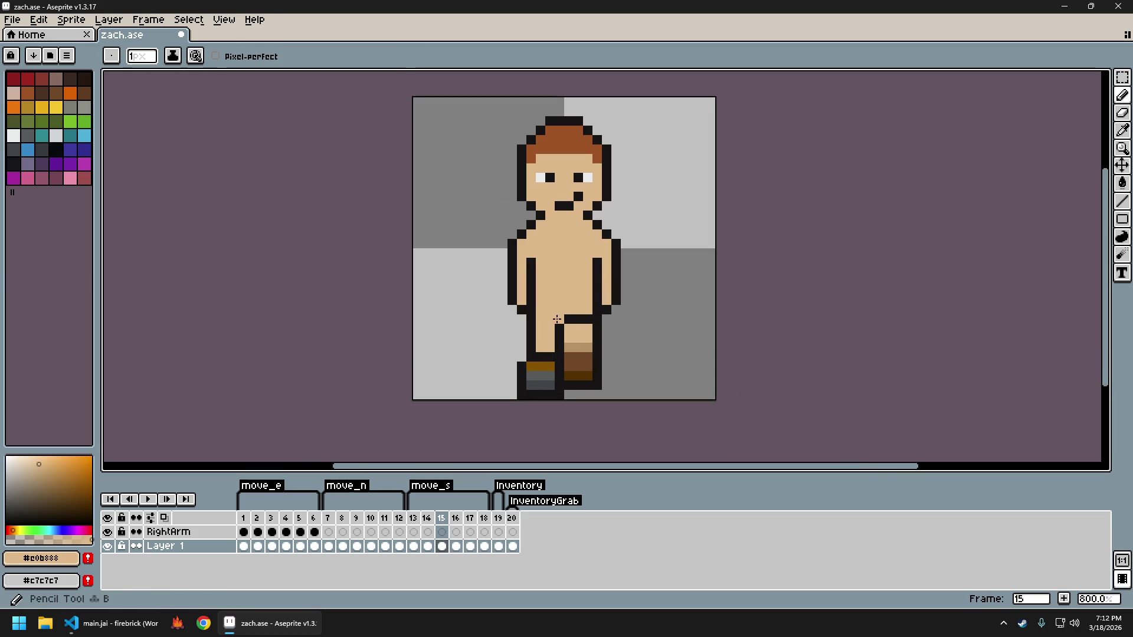
{"action": "scroll", "scroll_direction": "down", "scroll_amount": 3}
{"action": "scroll", "scroll_direction": "down", "scroll_amount": 3}
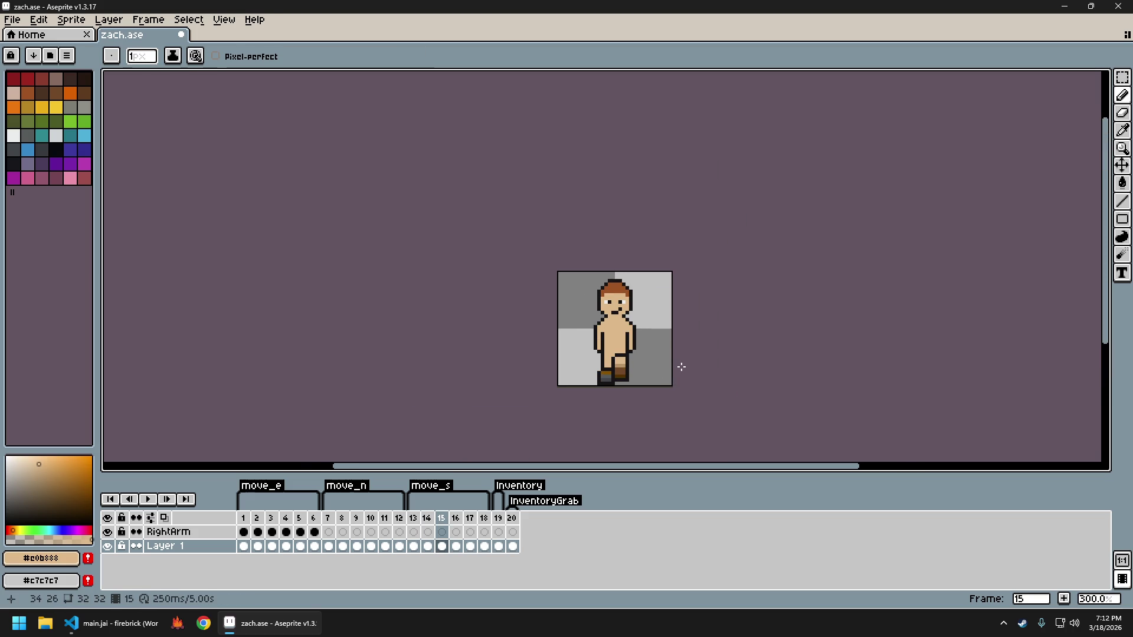
{"action": "key", "text": "ctrl+z"}
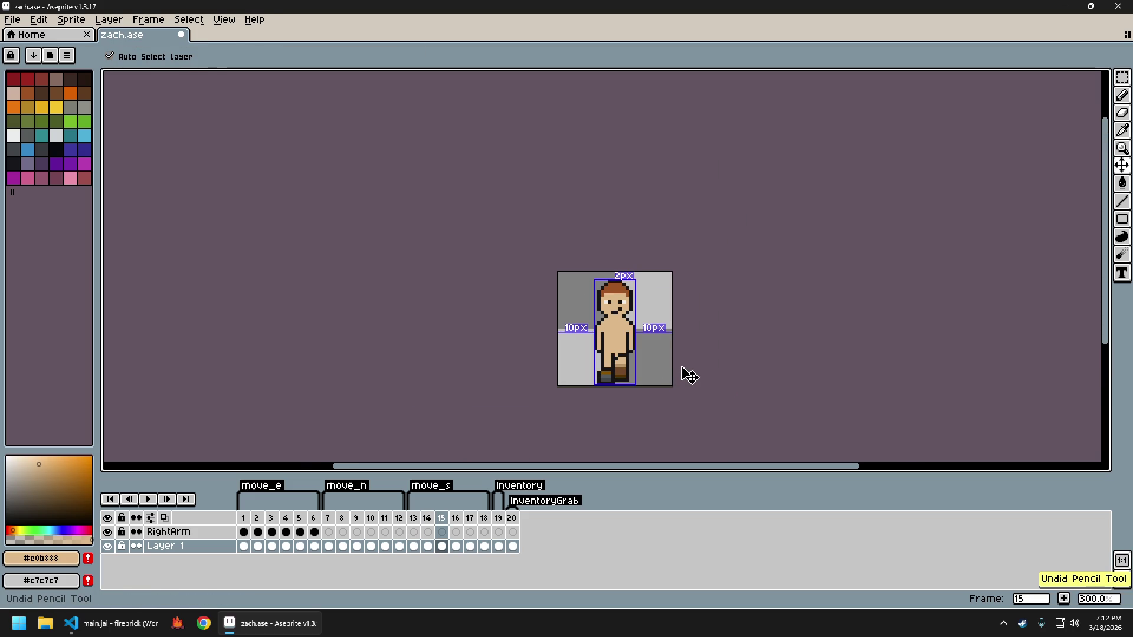
{"action": "scroll", "scroll_direction": "up", "scroll_amount": 3}
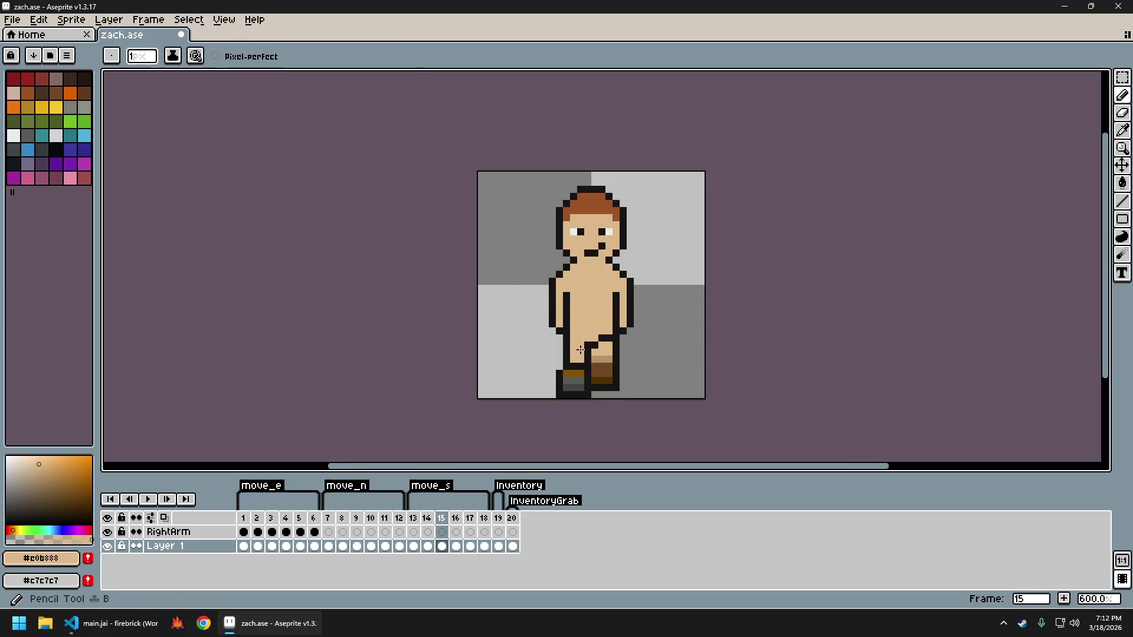
{"action": "scroll", "scroll_direction": "down", "scroll_amount": 3}
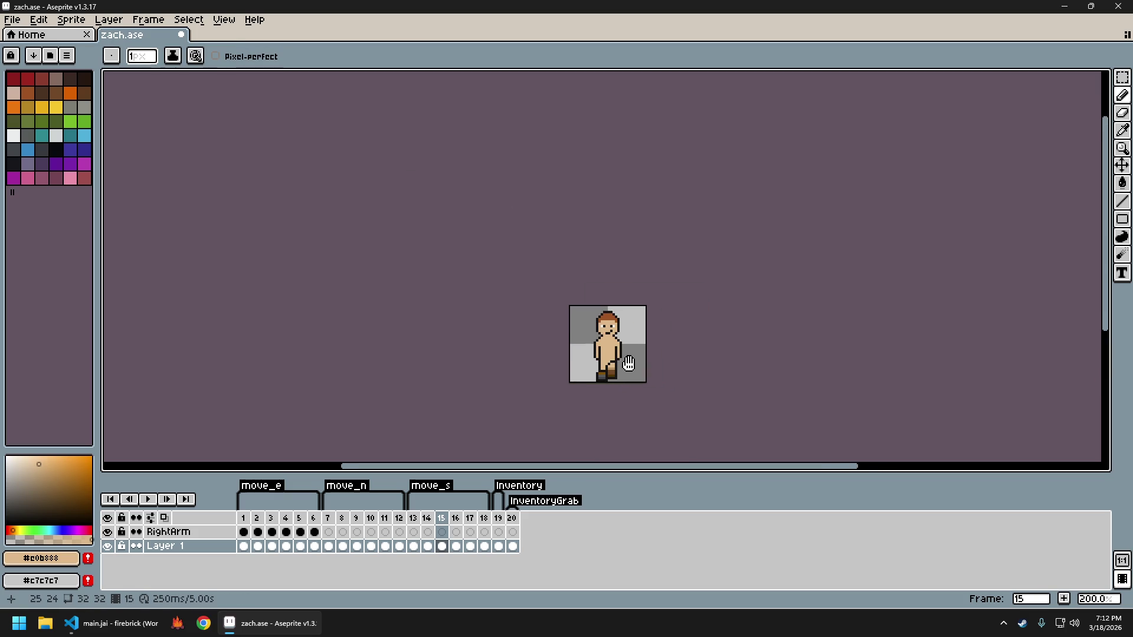
{"action": "key", "text": "ctrl+y"}
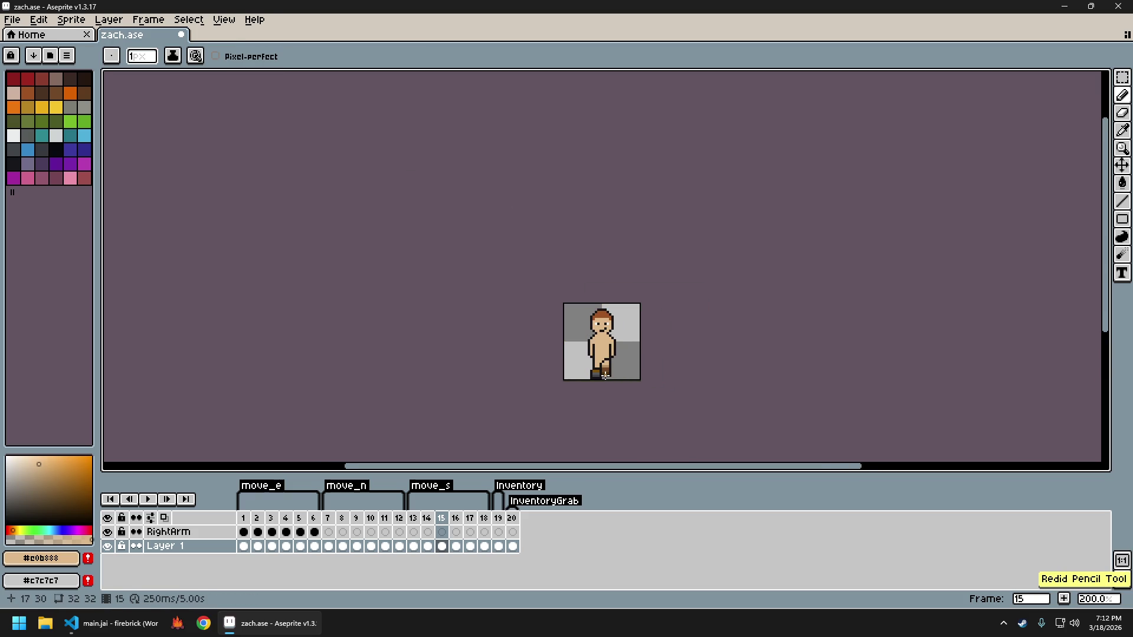
{"action": "scroll", "scroll_direction": "up", "scroll_amount": 3}
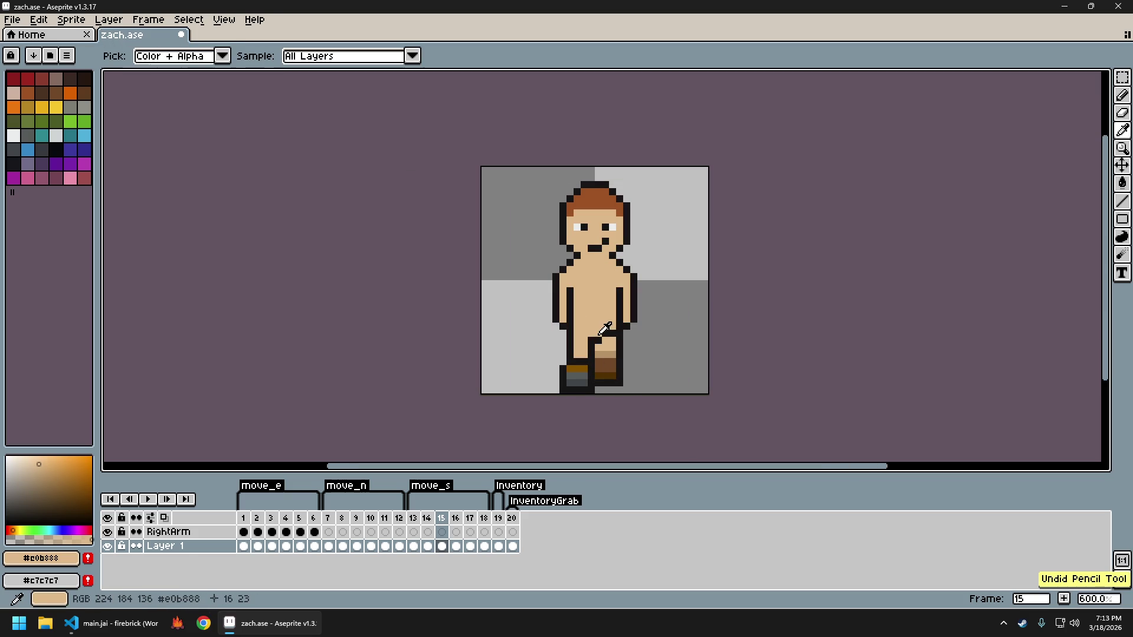
Resample outline and skin tones to extend the leg down to the boot, undoing the last stroke
{"action": "left_click", "coordinate": [596, 341]}
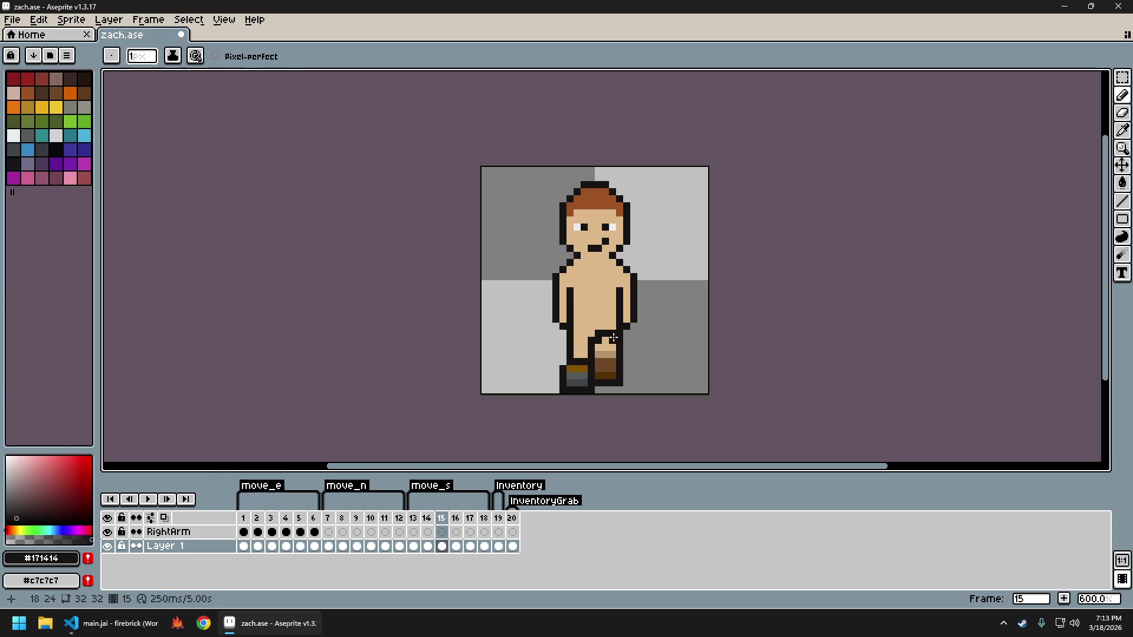
{"action": "left_click", "coordinate": [613, 319]}
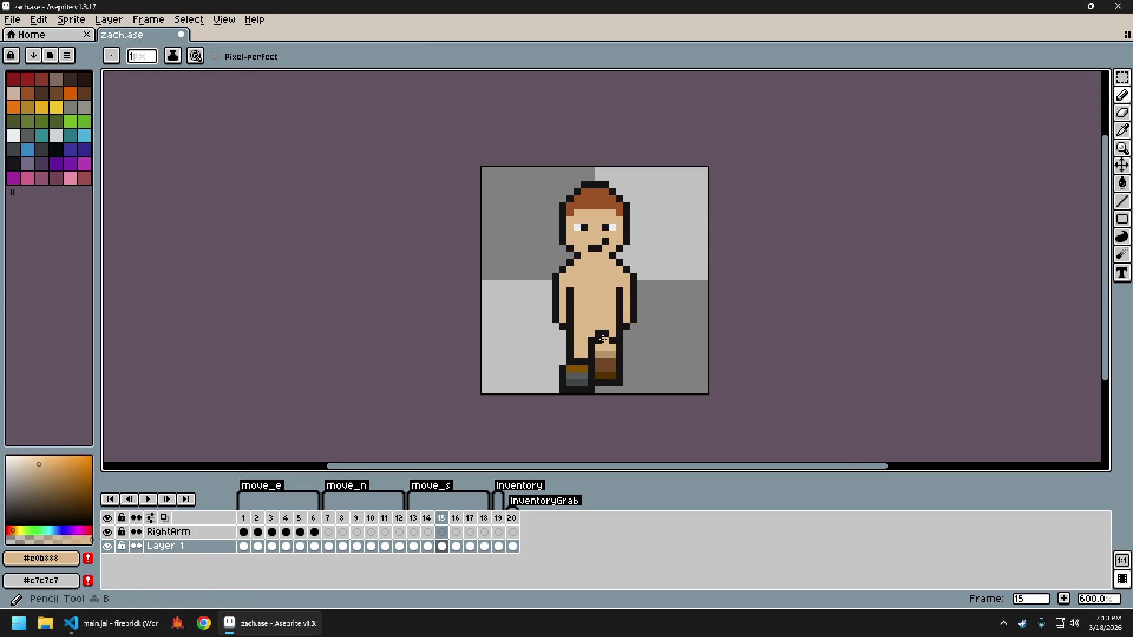
{"action": "scroll", "scroll_direction": "down", "scroll_amount": 3}
{"action": "scroll", "scroll_direction": "down", "scroll_amount": 3}
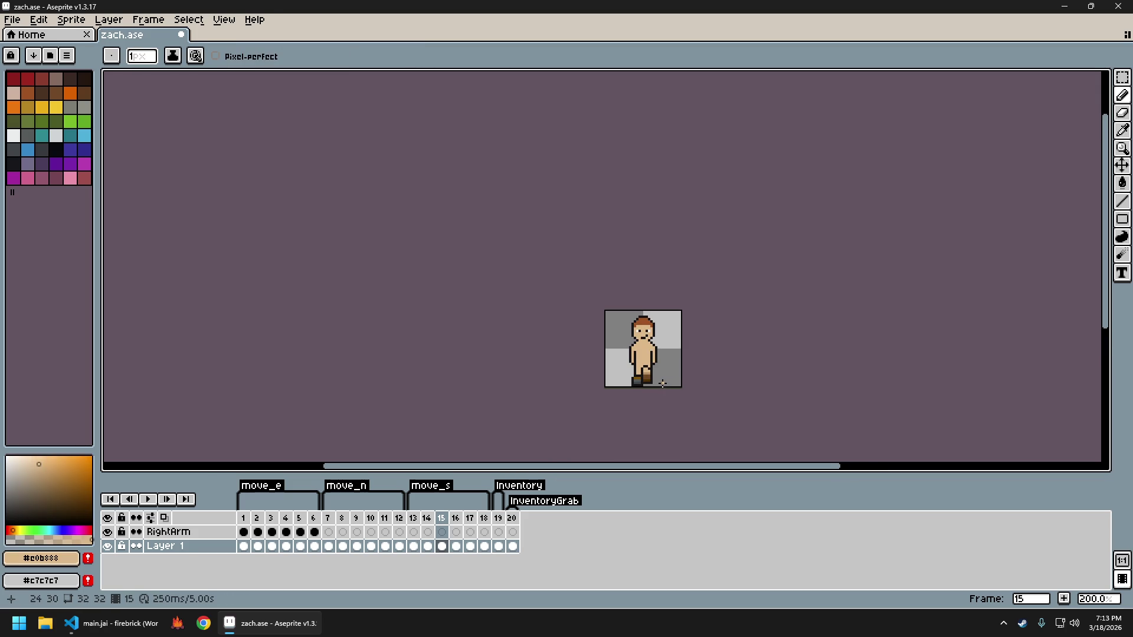
{"action": "scroll", "scroll_direction": "up", "scroll_amount": 3}
{"action": "scroll", "scroll_direction": "up", "scroll_amount": 3}
{"action": "scroll", "scroll_direction": "up", "scroll_amount": 3}
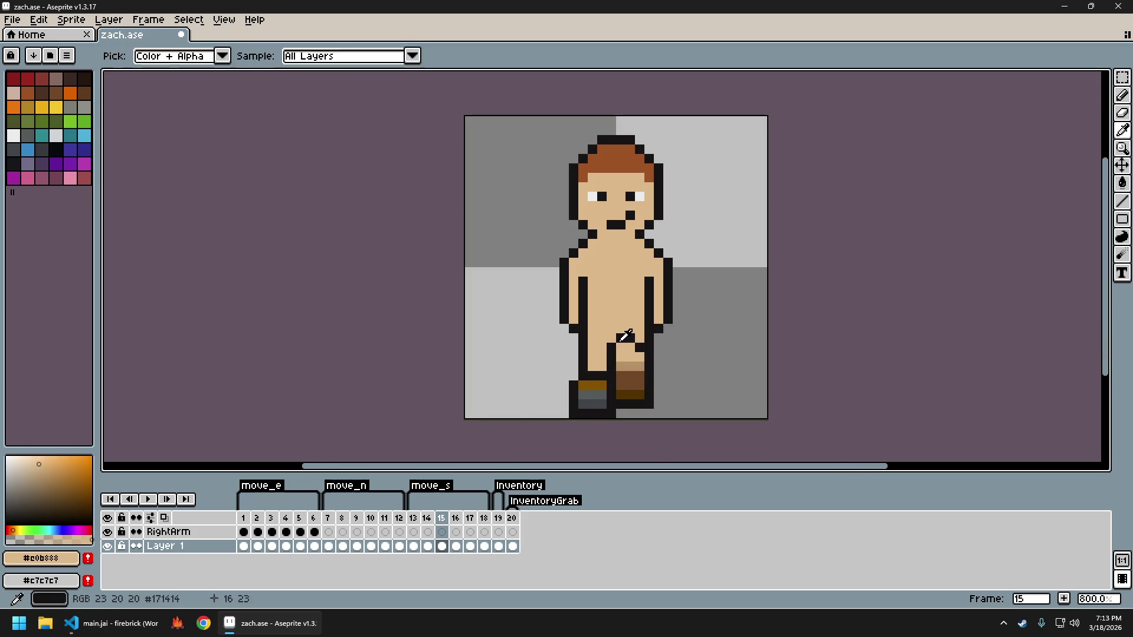
{"action": "left_click", "coordinate": [624, 336]}
{"action": "left_click", "coordinate": [613, 343]}
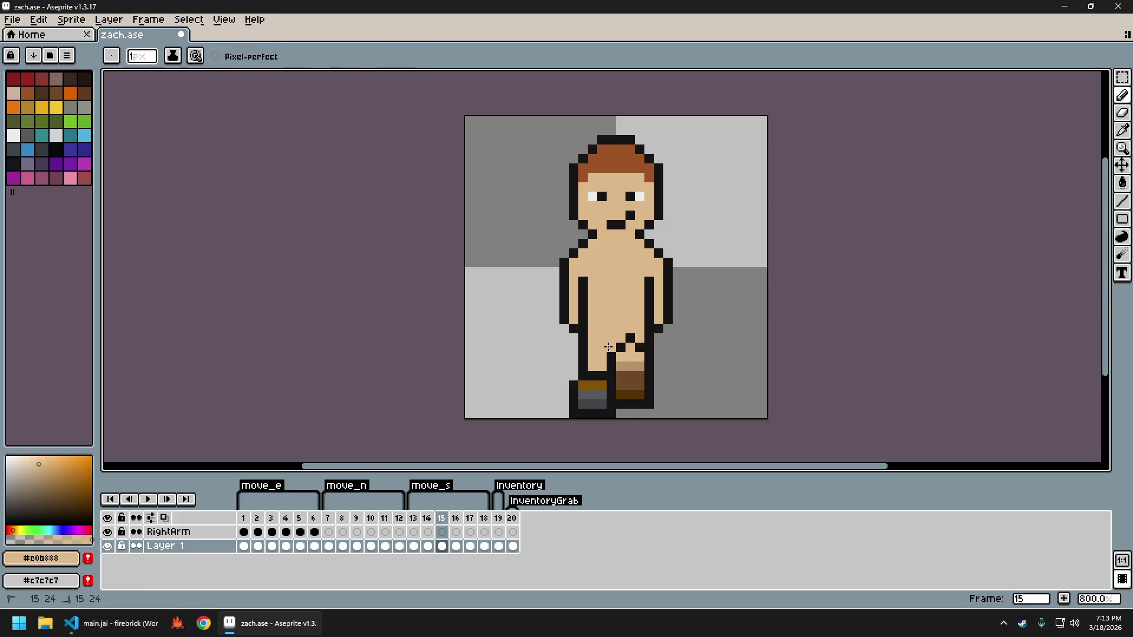
{"action": "scroll", "scroll_direction": "down", "scroll_amount": 3}
{"action": "scroll", "scroll_direction": "up", "scroll_amount": 3}
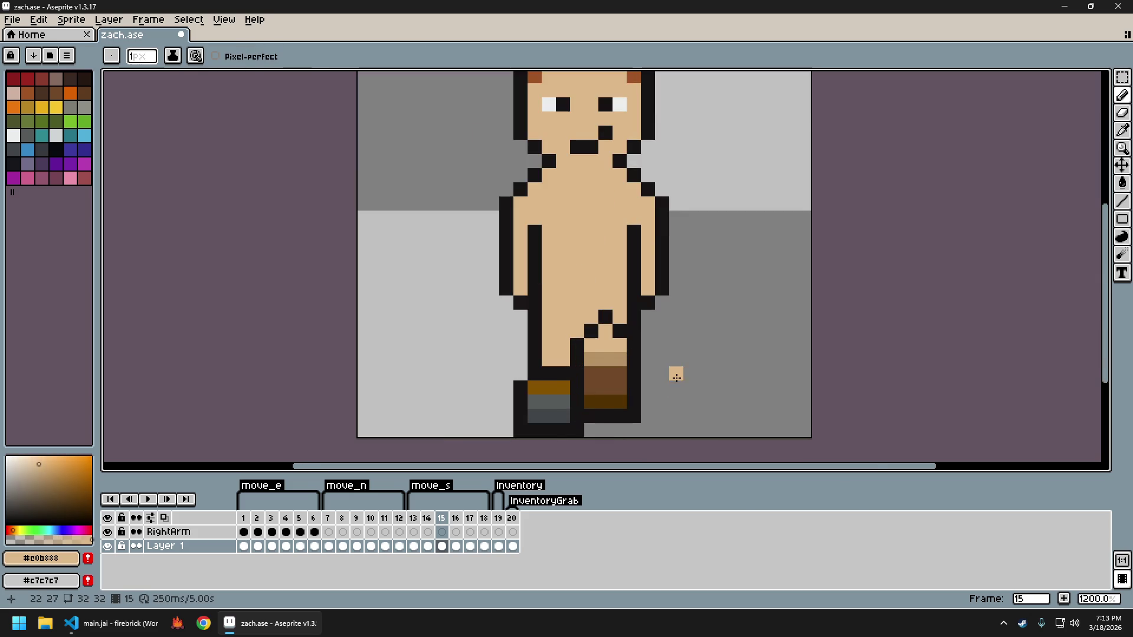
{"action": "scroll", "scroll_direction": "down", "scroll_amount": 3}
{"action": "key", "text": "ctrl+z"}
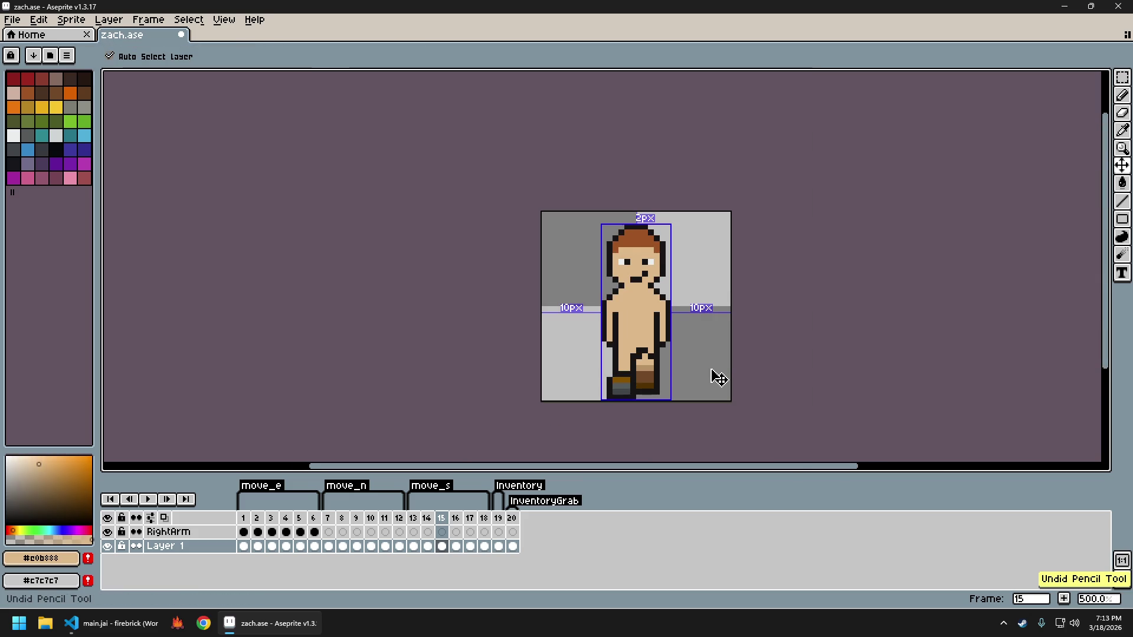
Step through undo and redo to compare the leg, keeping the stray boot pixels cleared
{"action": "scroll", "scroll_direction": "down", "scroll_amount": 3}
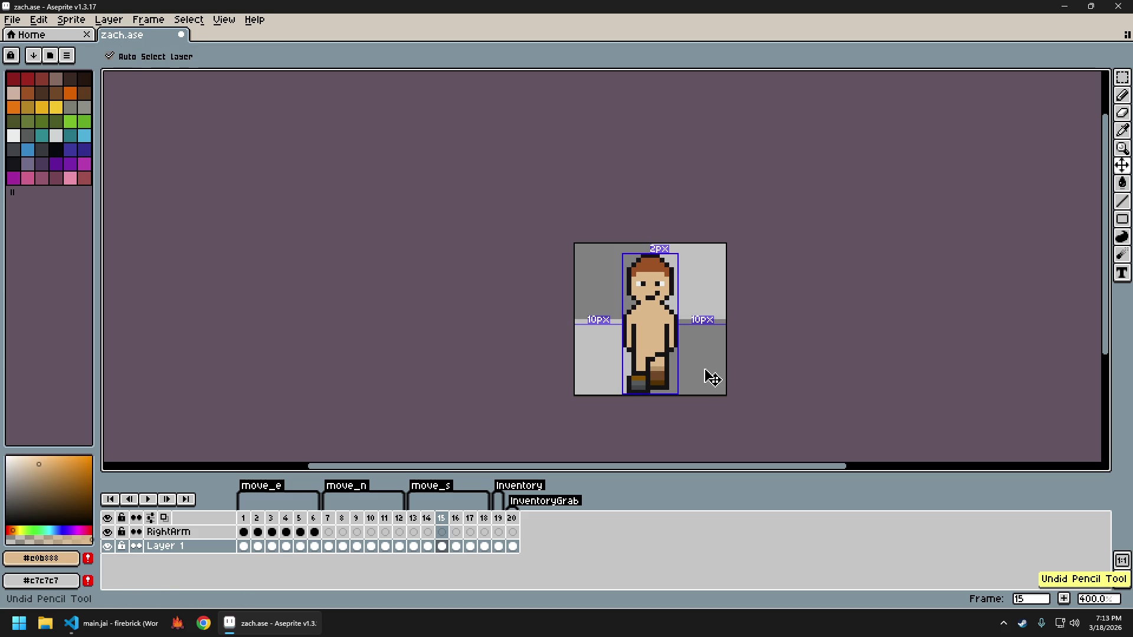
{"action": "key", "text": "ctrl+y"}
{"action": "key", "text": "ctrl+z"}
{"action": "key", "text": "ctrl+z"}
{"action": "key", "text": "ctrl+y"}
{"action": "key", "text": "ctrl+y"}
{"action": "scroll", "scroll_direction": "up", "scroll_amount": 3}
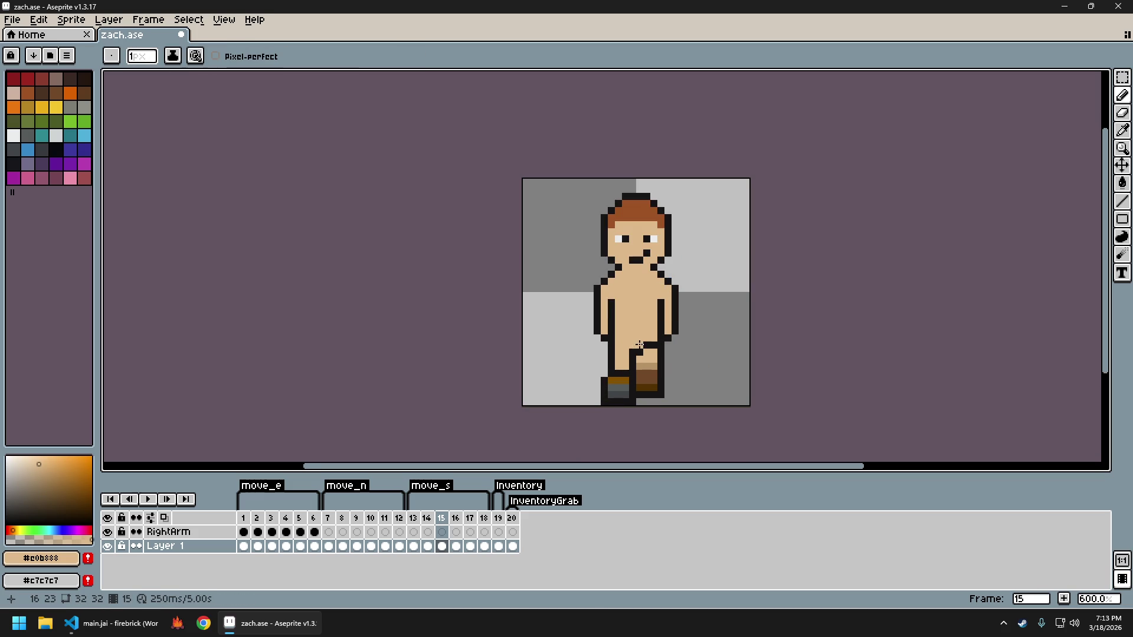
{"action": "scroll", "scroll_direction": "down", "scroll_amount": 3}
{"action": "scroll", "scroll_direction": "up", "scroll_amount": 3}
{"action": "scroll", "scroll_direction": "up", "scroll_amount": 3}
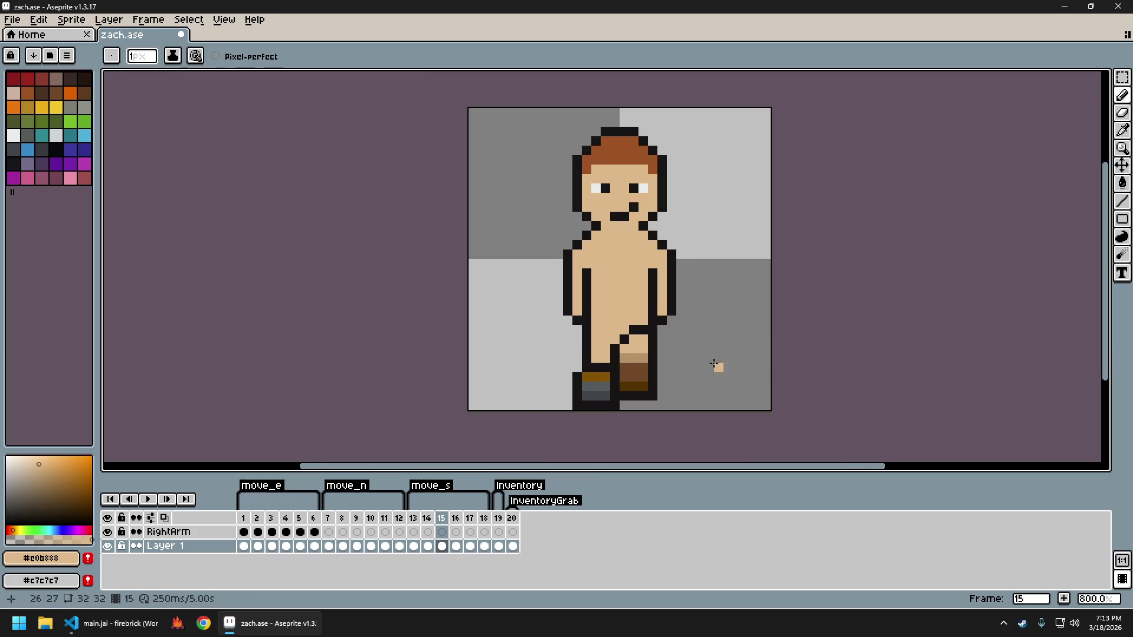
{"action": "scroll", "scroll_direction": "down", "scroll_amount": 3}
{"action": "scroll", "scroll_direction": "up", "scroll_amount": 3}
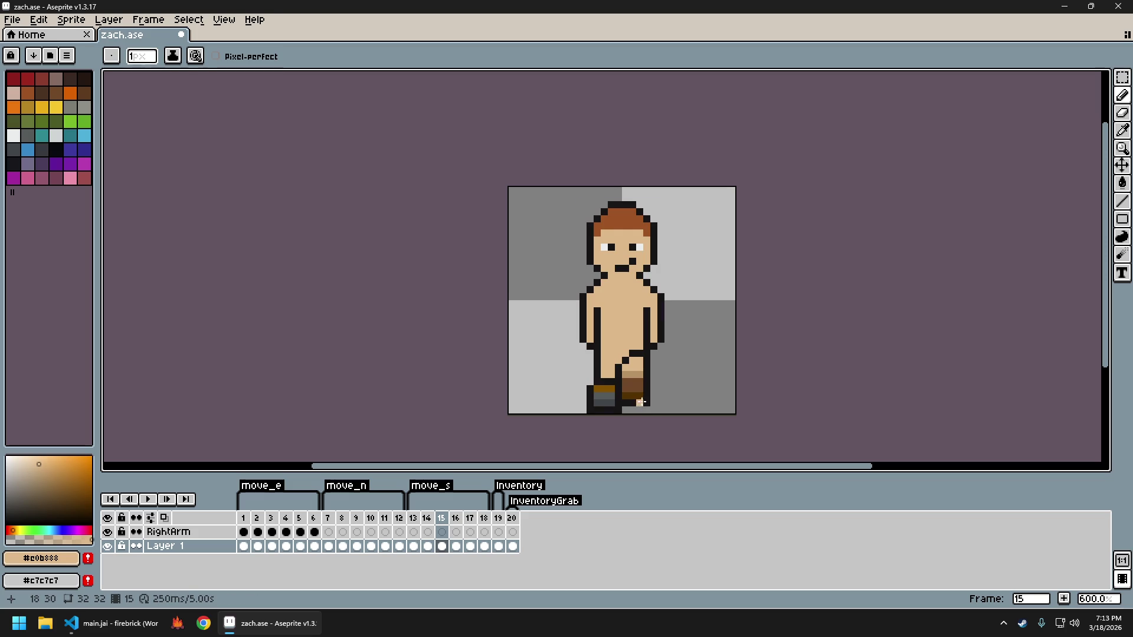
{"action": "scroll", "scroll_direction": "down", "scroll_amount": 3}
{"action": "scroll", "scroll_direction": "up", "scroll_amount": 3}
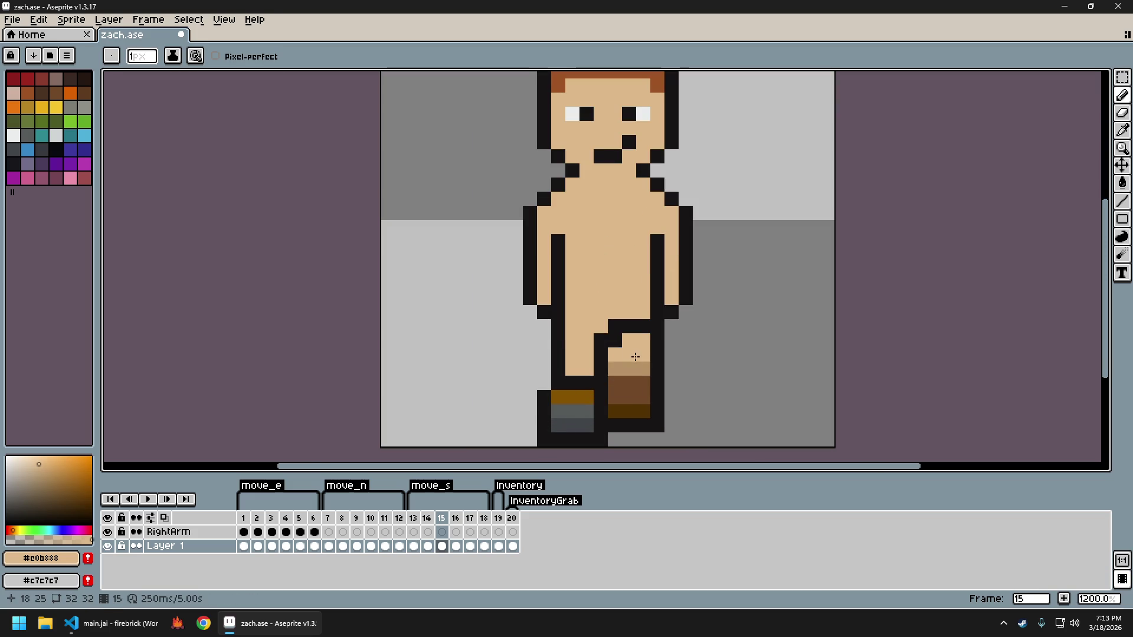
{"action": "scroll", "scroll_direction": "down", "scroll_amount": 3}
{"action": "scroll", "scroll_direction": "down", "scroll_amount": 3}
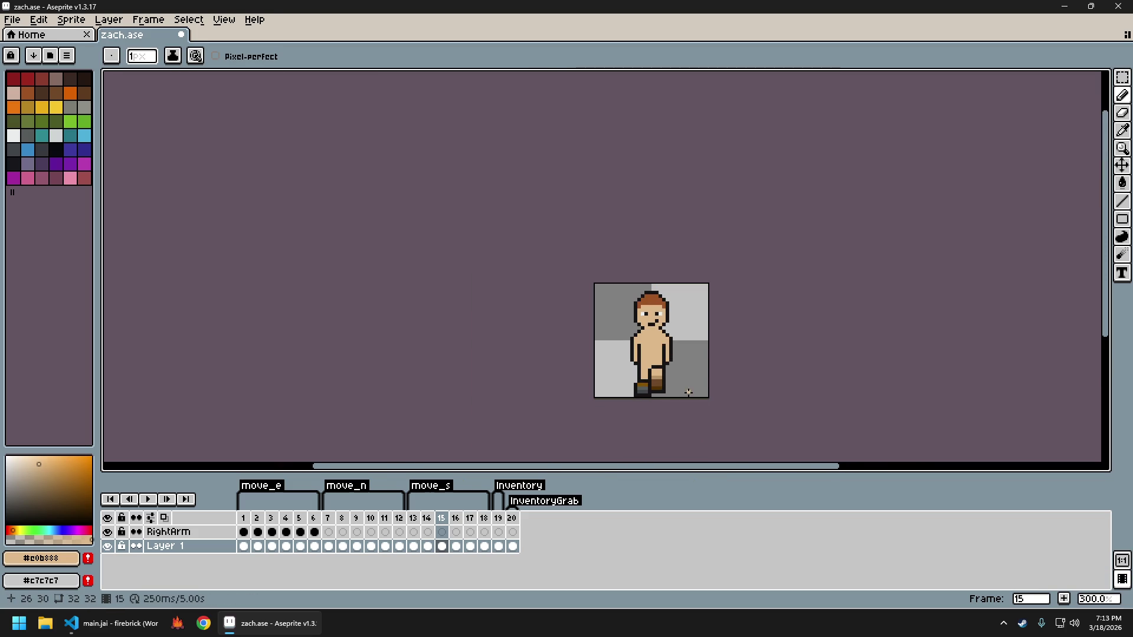
{"action": "scroll", "scroll_direction": "up", "scroll_amount": 3}
{"action": "key", "text": "e"}
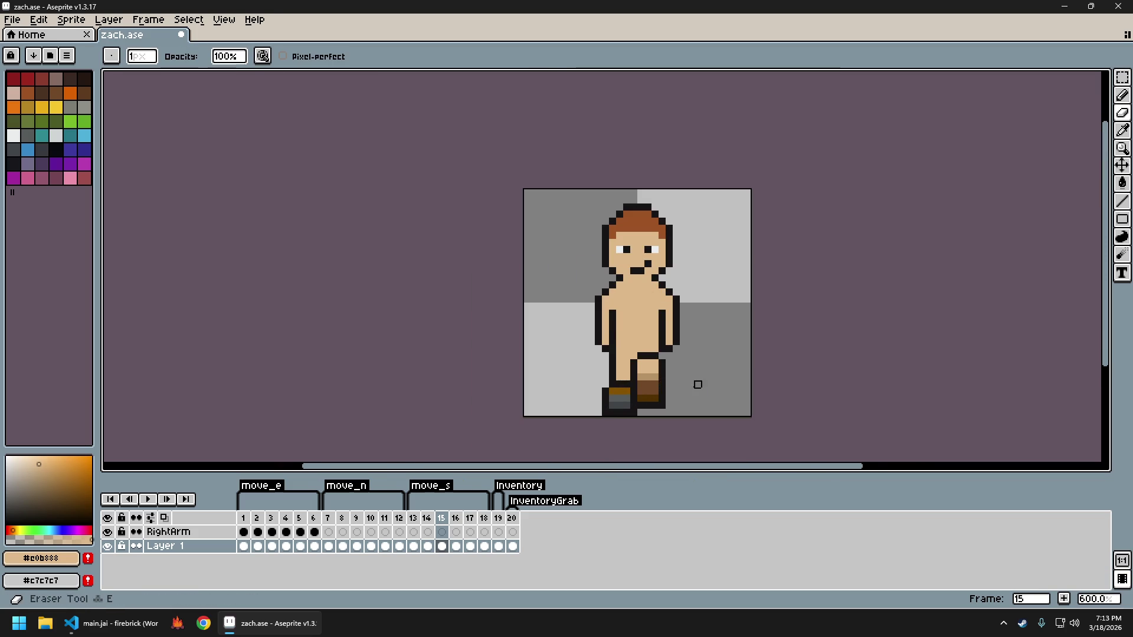
{"action": "scroll", "scroll_direction": "down", "scroll_amount": 3}
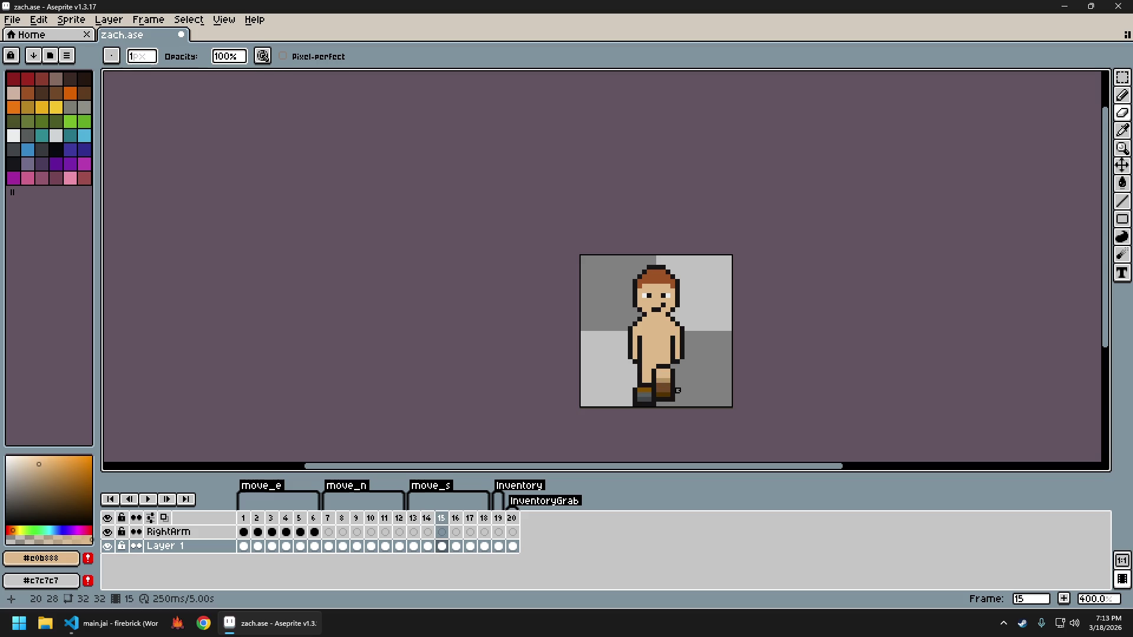
{"action": "key", "text": "ctrl+z"}
{"action": "key", "text": "ctrl+z"}
{"action": "key", "text": "ctrl+z"}
{"action": "key", "text": "ctrl+z"}
{"action": "key", "text": "ctrl+y"}
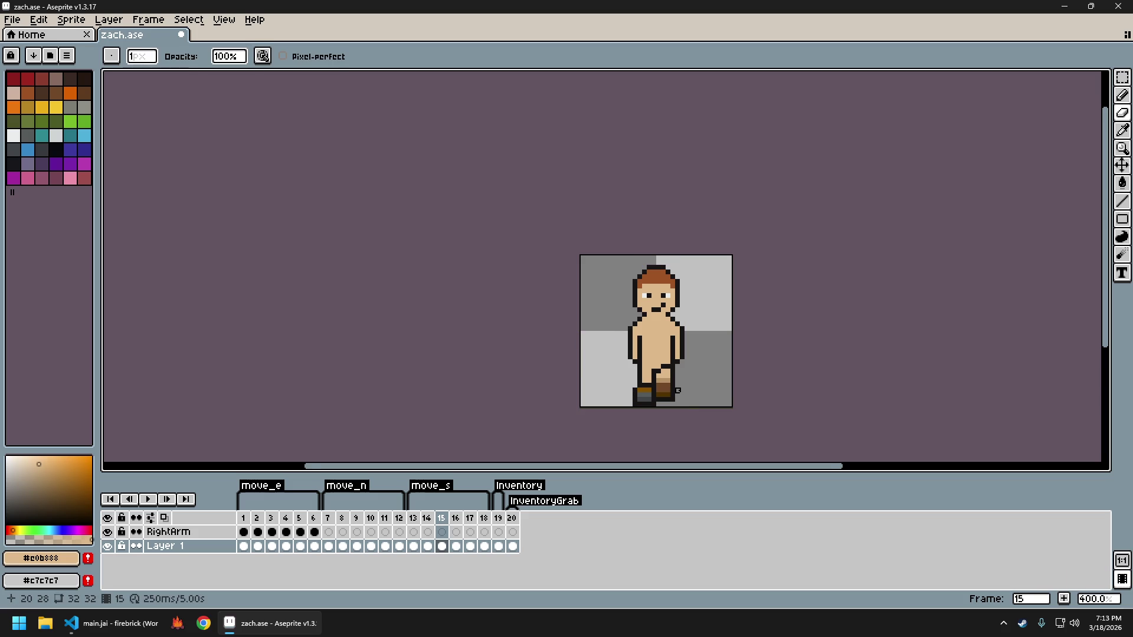
{"action": "scroll", "scroll_direction": "down", "scroll_amount": 3}
{"action": "scroll", "scroll_direction": "up", "scroll_amount": 3}
{"action": "scroll", "scroll_direction": "up", "scroll_amount": 3}
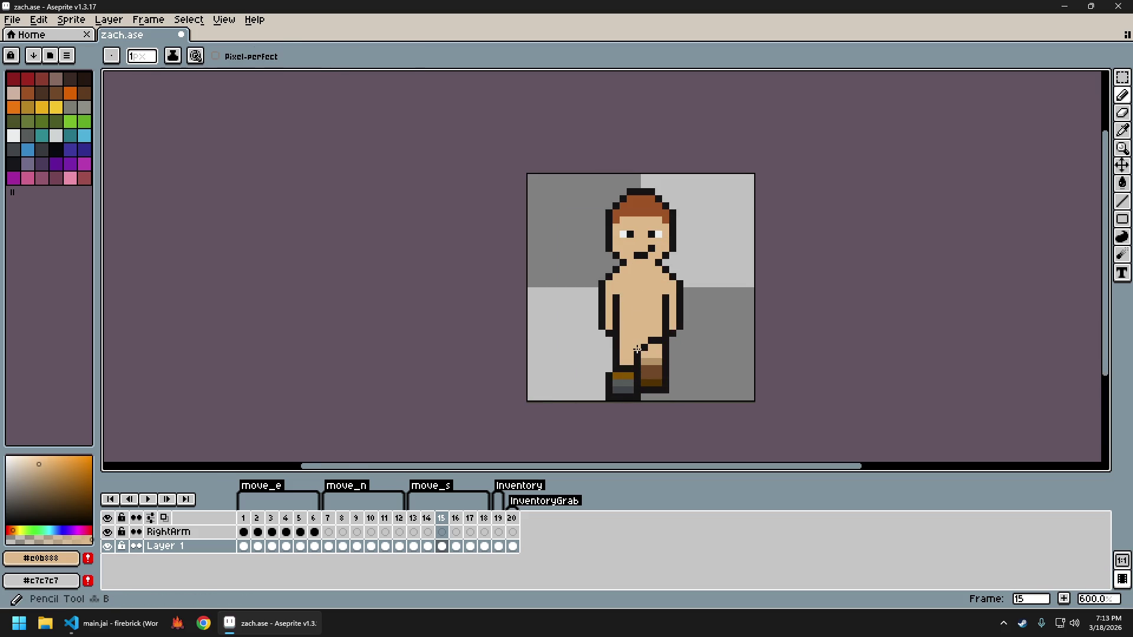
{"action": "scroll", "scroll_direction": "down", "scroll_amount": 3}
{"action": "scroll", "scroll_direction": "down", "scroll_amount": 3}
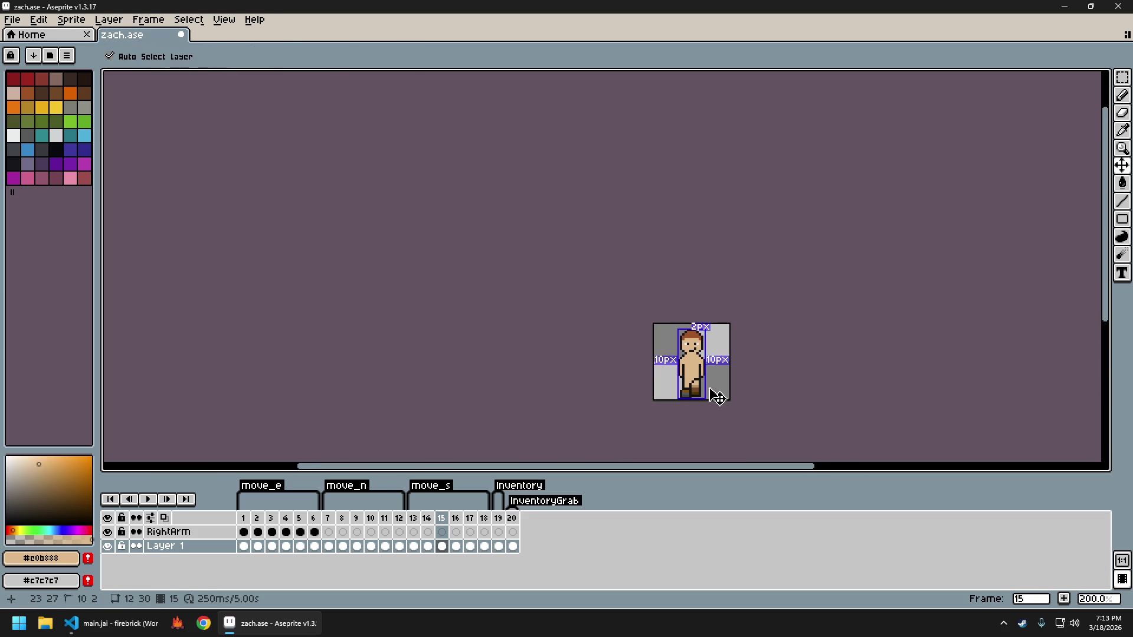
{"action": "scroll", "scroll_direction": "up", "scroll_amount": 3}
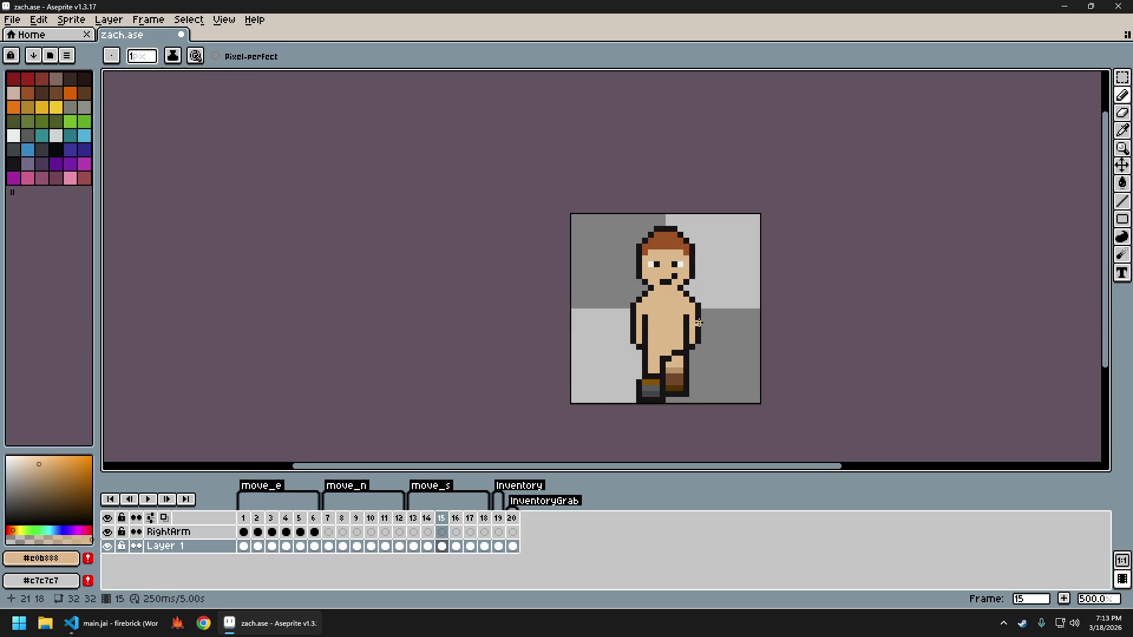
Flip back and forth through front walk frames 13, 14 and 15 to compare the feet
{"action": "key", "text": "Left"}
{"action": "key", "text": "Left"}
{"action": "key", "text": "Left"}
{"action": "key", "text": "Right"}
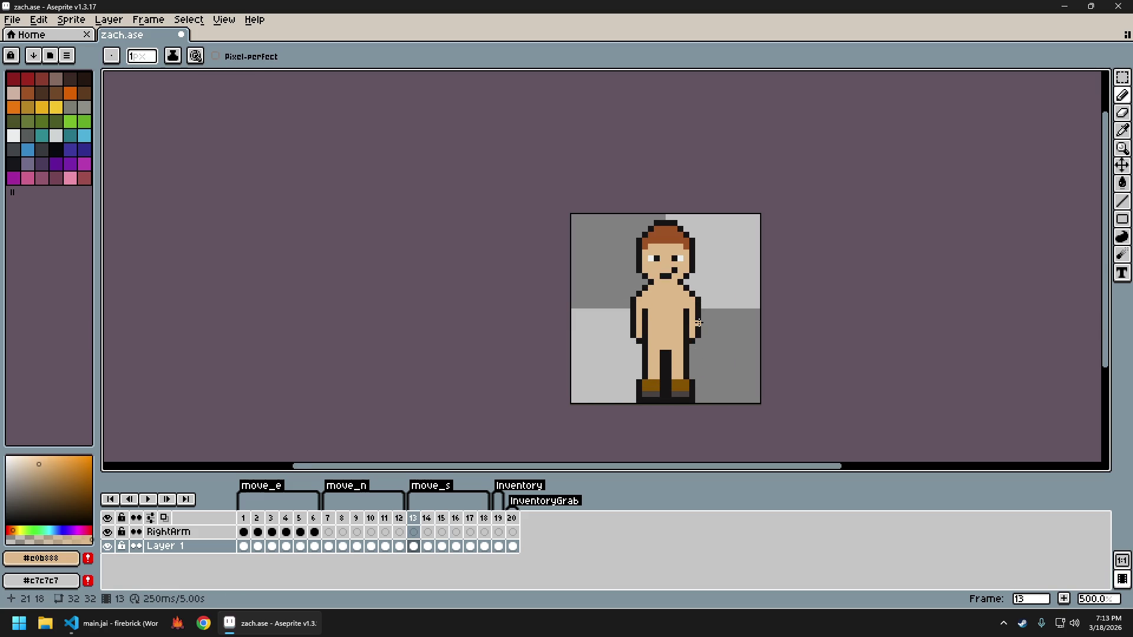
{"action": "key", "text": "Right"}
{"action": "key", "text": "Right"}
{"action": "key", "text": "Left"}
{"action": "key", "text": "Left"}
{"action": "key", "text": "Right"}
{"action": "key", "text": "Left"}
{"action": "key", "text": "Right"}
{"action": "key", "text": "Left"}
{"action": "key", "text": "Right"}
{"action": "key", "text": "Left"}
{"action": "key", "text": "Right"}
{"action": "key", "text": "Left"}
{"action": "key", "text": "Right"}
{"action": "key", "text": "Left"}
{"action": "key", "text": "Right"}
{"action": "key", "text": "Left"}
{"action": "key", "text": "Right"}
{"action": "key", "text": "Left"}
{"action": "key", "text": "Right"}
{"action": "key", "text": "Left"}
{"action": "key", "text": "Right"}
{"action": "key", "text": "Left"}
{"action": "key", "text": "Right"}
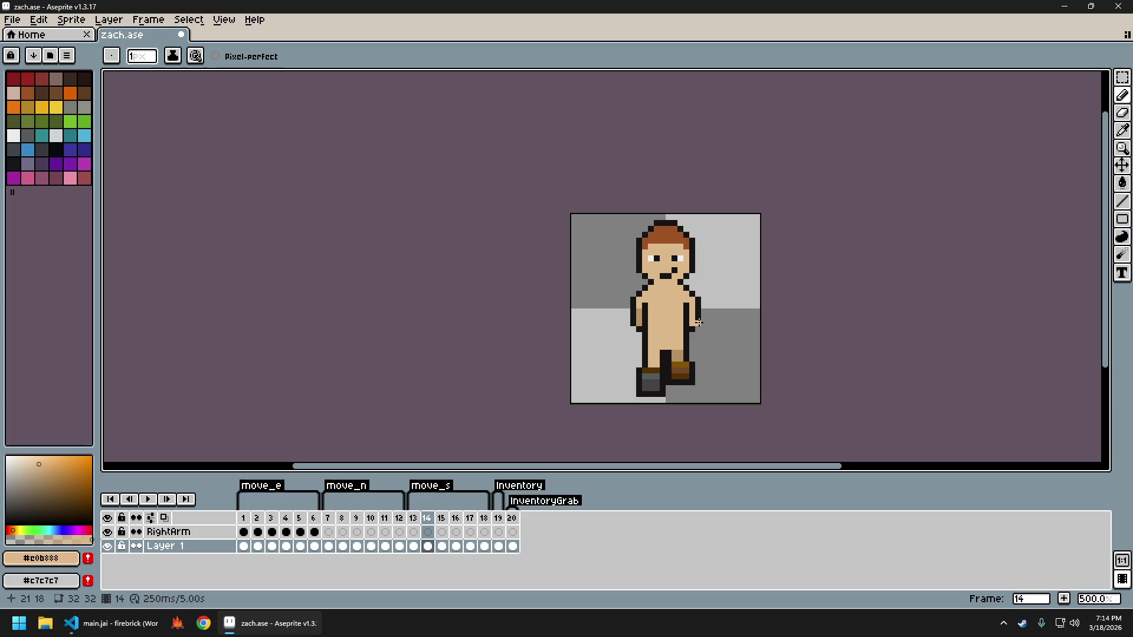
{"action": "key", "text": "Left"}
{"action": "key", "text": "Right"}
{"action": "key", "text": "Left"}
{"action": "key", "text": "Right"}
{"action": "key", "text": "Left"}
{"action": "key", "text": "Right"}
{"action": "key", "text": "Left"}
{"action": "key", "text": "Right"}
{"action": "key", "text": "Left"}
{"action": "key", "text": "Right"}
{"action": "key", "text": "Right"}
{"action": "key", "text": "Left"}
{"action": "key", "text": "Right"}
{"action": "key", "text": "Left"}
{"action": "key", "text": "Right"}
{"action": "key", "text": "Left"}
{"action": "key", "text": "Left"}
{"action": "key", "text": "Right"}
{"action": "key", "text": "Left"}
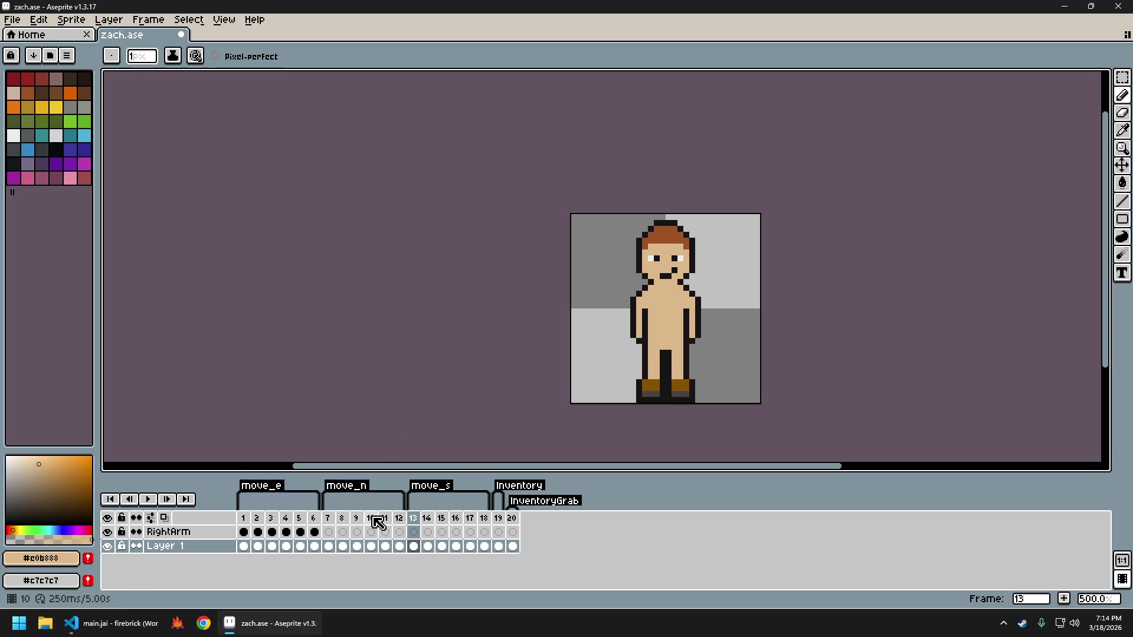
{"action": "key", "text": "Right"}
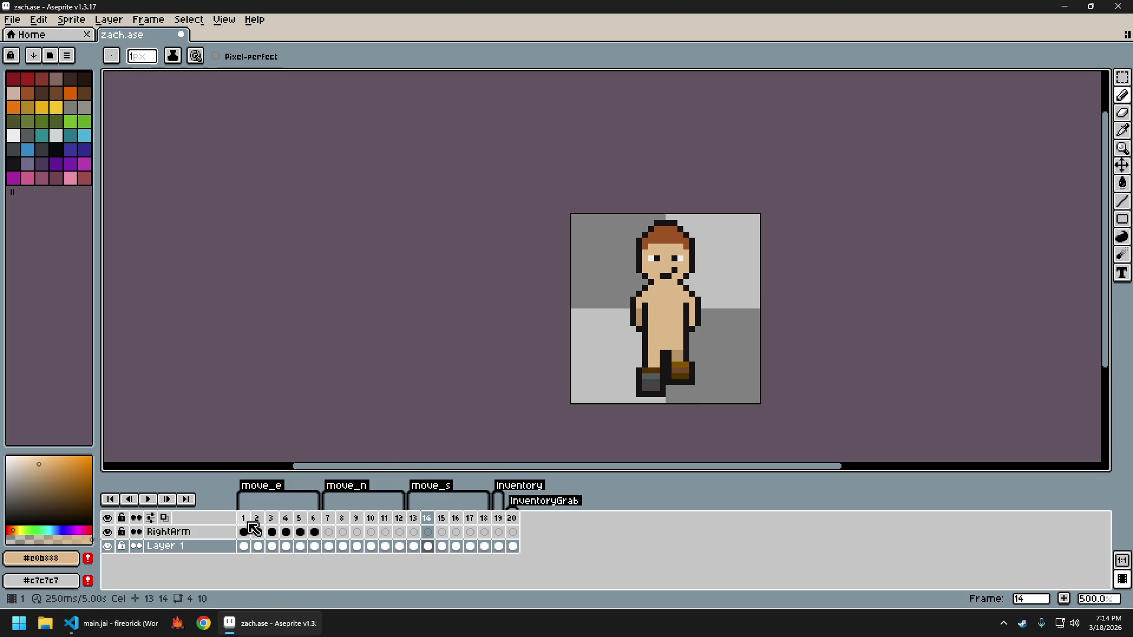
Check side walk frames 1 and 2, then play through the side and back walks
{"action": "left_click", "coordinate": [243, 531]}
{"action": "left_click", "coordinate": [257, 532]}
{"action": "key", "text": "Return"}
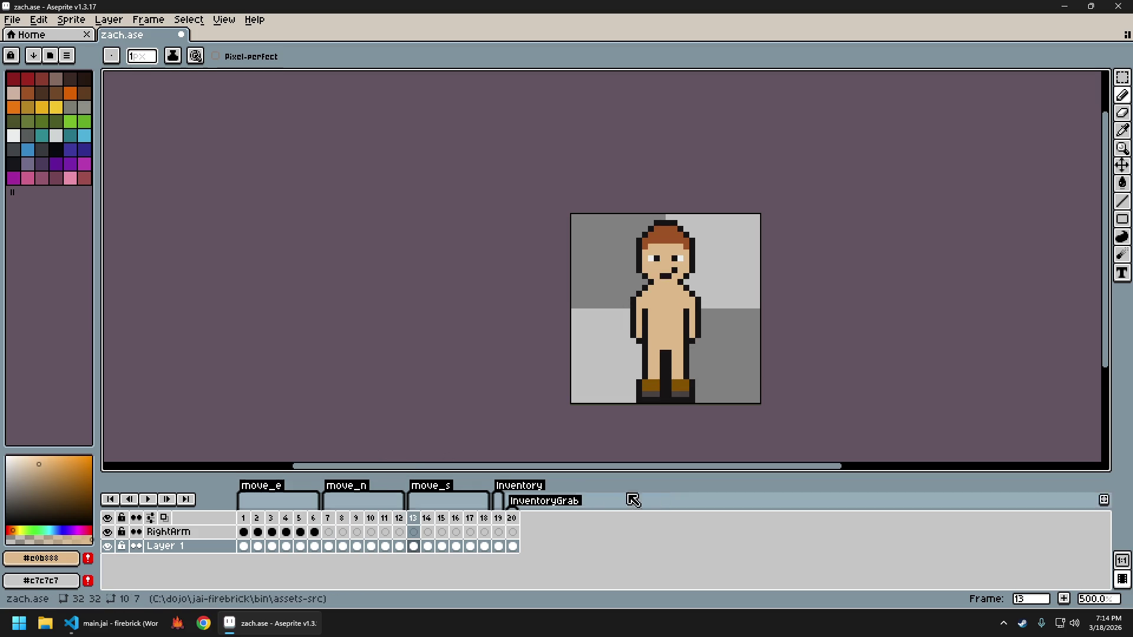
{"action": "scroll", "scroll_direction": "up", "scroll_amount": 3}
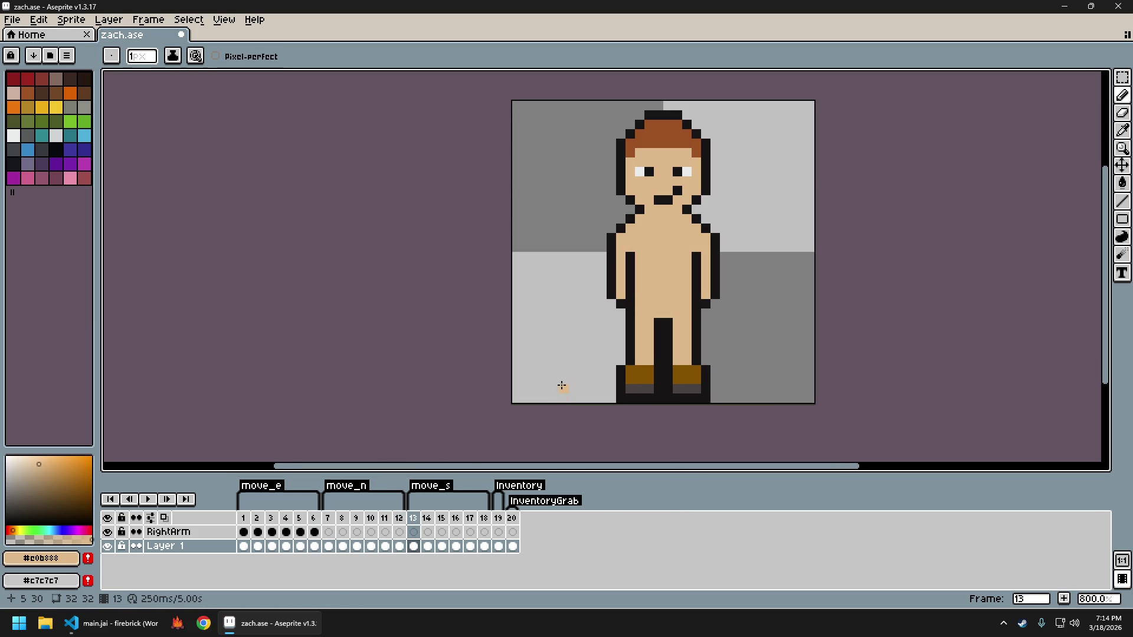
On frame 14, sample the boot brown #885301 as the drawing colour
{"action": "key", "text": "Right"}
{"action": "key", "text": "i"}
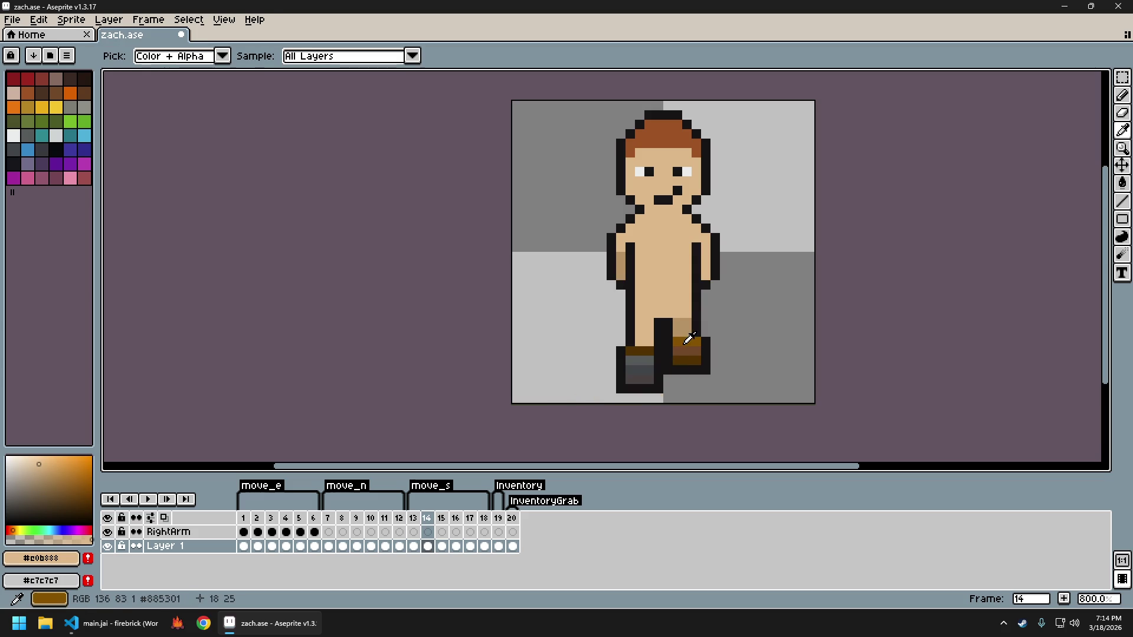
{"action": "left_click", "coordinate": [689, 338]}
{"action": "key", "text": "g"}
{"action": "scroll", "scroll_direction": "down", "scroll_amount": 3}
{"action": "scroll", "scroll_direction": "down", "scroll_amount": 3}
{"action": "scroll", "scroll_direction": "up", "scroll_amount": 3}
Recheck the legs across frames 13, 14 and 15, ending on frame 14
{"action": "key", "text": "Left"}
{"action": "key", "text": "Right"}
{"action": "key", "text": "Left"}
{"action": "key", "text": "Right"}
{"action": "key", "text": "Left"}
{"action": "key", "text": "Right"}
{"action": "key", "text": "Right"}
{"action": "key", "text": "Left"}
{"action": "key", "text": "Left"}
{"action": "key", "text": "Right"}
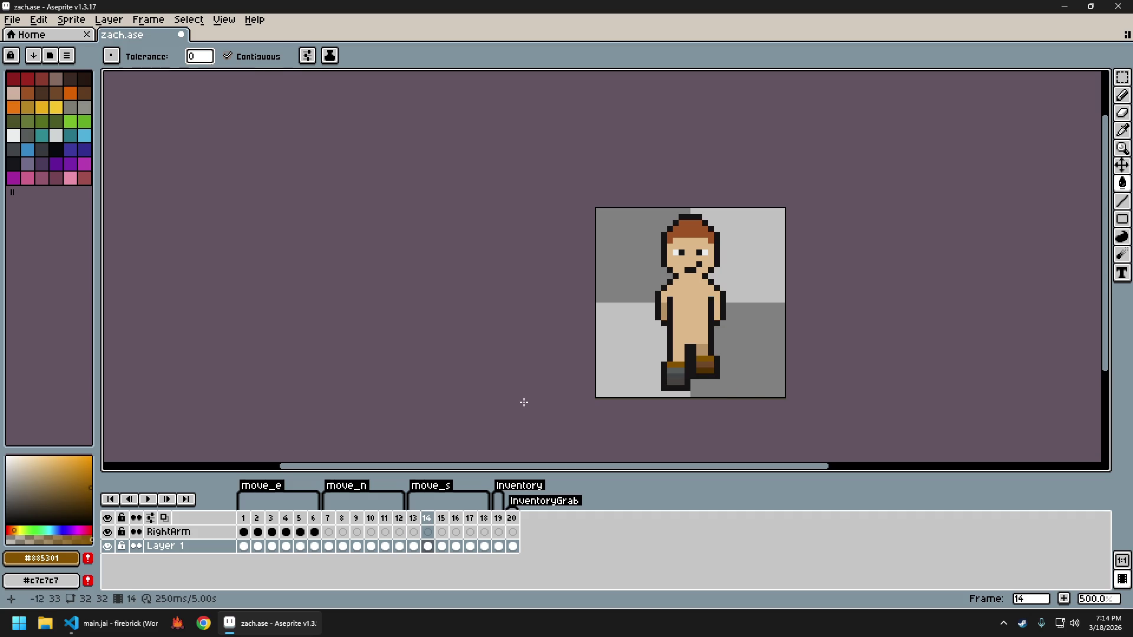
Compare frame 14 with side walk frames 1–2 and back walk frame 8
{"action": "left_click", "coordinate": [256, 518]}
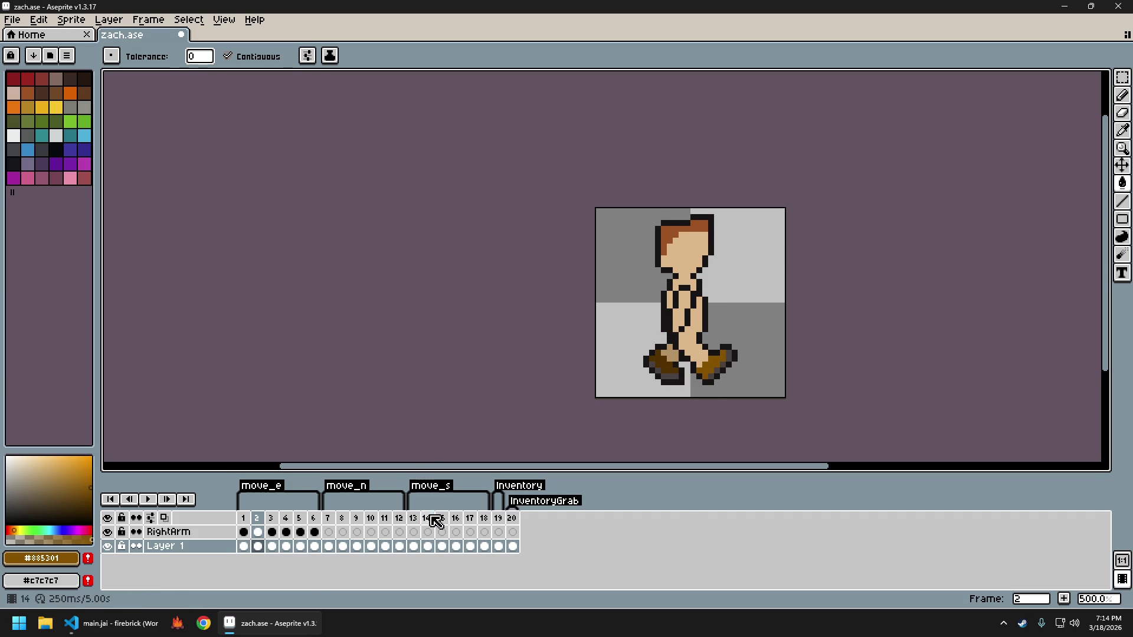
{"action": "left_click", "coordinate": [426, 519]}
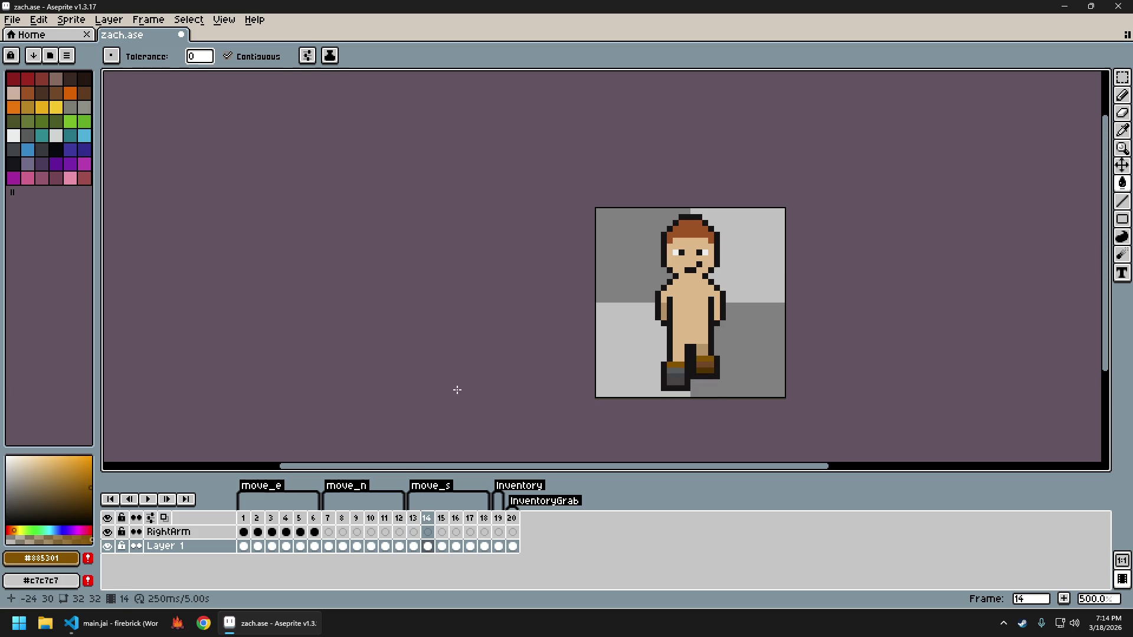
{"action": "left_click", "coordinate": [245, 519]}
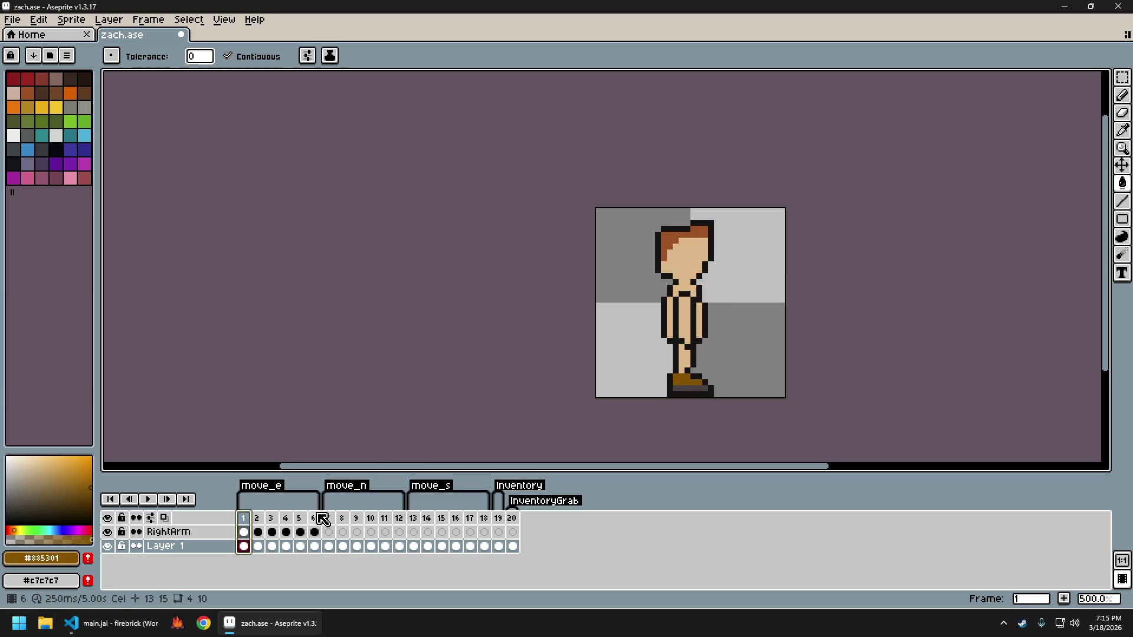
{"action": "left_click", "coordinate": [348, 519]}
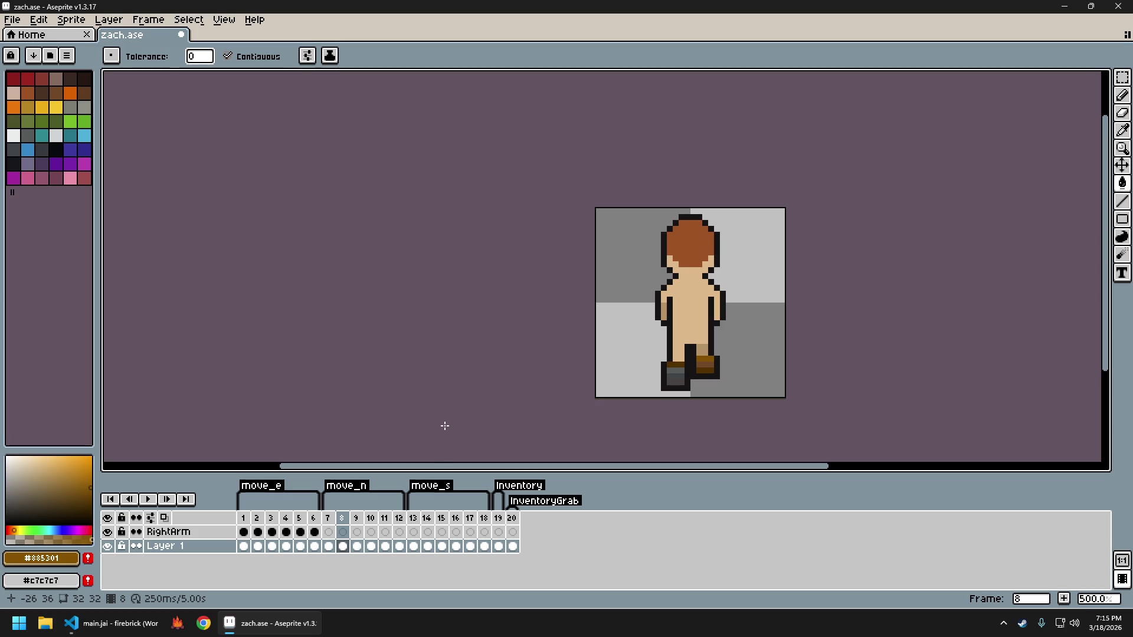
{"action": "key", "text": "Right"}
{"action": "key", "text": "Right"}
{"action": "key", "text": "Right"}
{"action": "key", "text": "Right"}
{"action": "key", "text": "Right"}
{"action": "key", "text": "Right"}
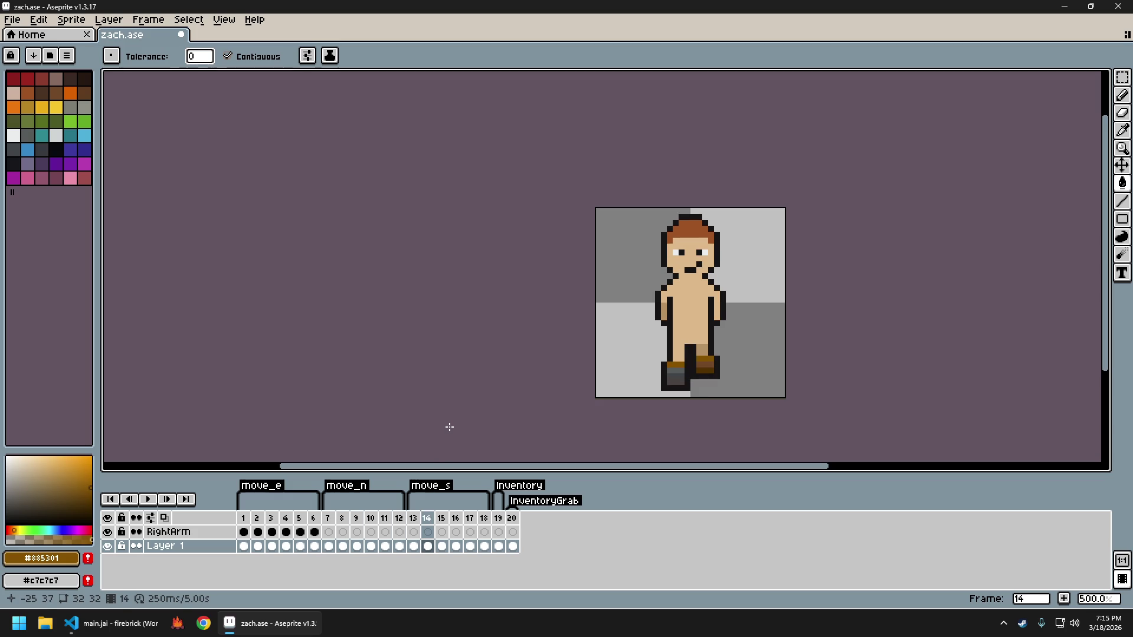
{"action": "key", "text": "Left"}
{"action": "key", "text": "Right"}
{"action": "key", "text": "Left"}
{"action": "key", "text": "Right"}
Select the raised right boot in frame 14 and move it down
{"action": "scroll", "scroll_direction": "up", "scroll_amount": 3}
{"action": "key", "text": "s"}
{"action": "left_click_drag", "start_coordinate": [676, 352], "coordinate": [716, 385]}
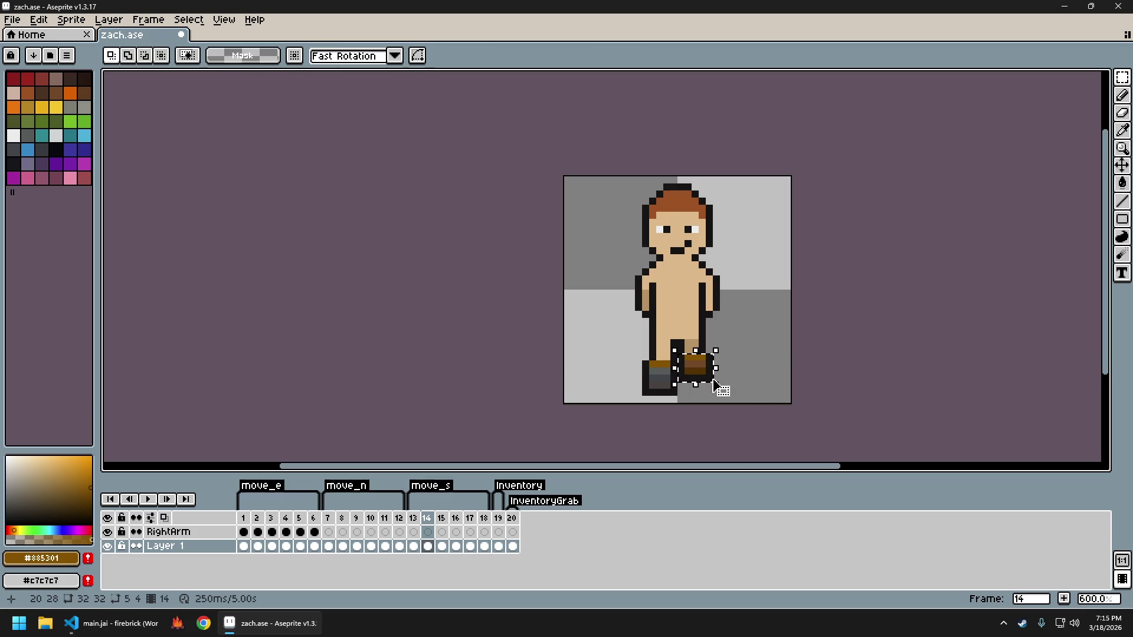
{"action": "key", "text": "Down"}
{"action": "key", "text": "Down"}
{"action": "key", "text": "Down"}
{"action": "key", "text": "Down"}
{"action": "key", "text": "Down"}
{"action": "key", "text": "Down"}
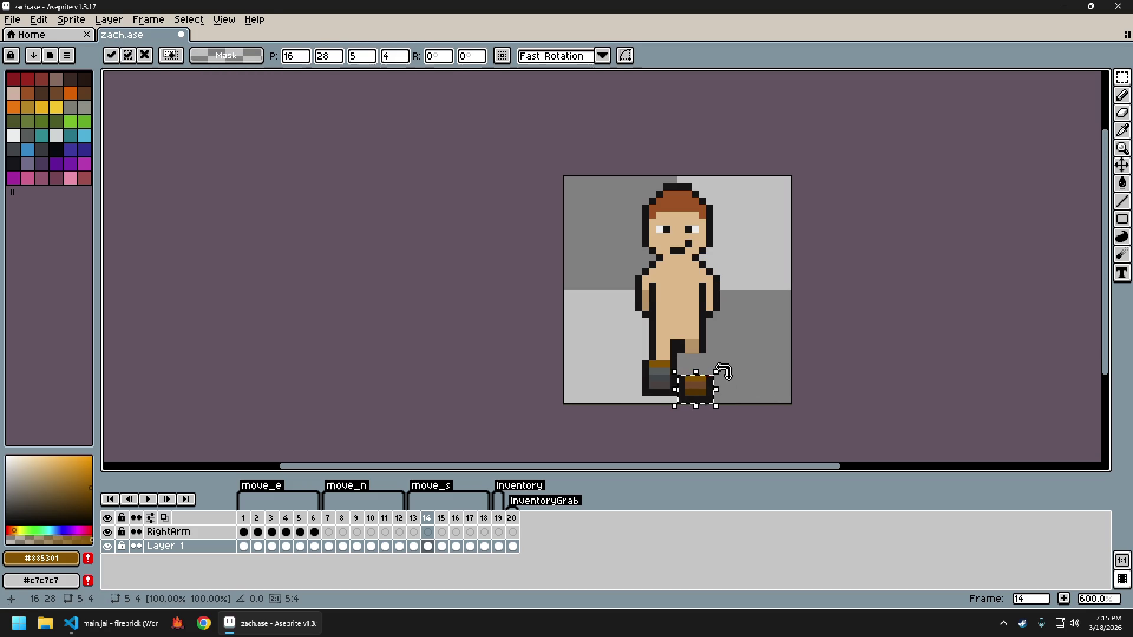
{"action": "key", "text": "Return"}
Realign the 4x1 waist strip in frame 14 with a transform
{"action": "left_click_drag", "start_coordinate": [677, 345], "coordinate": [710, 351]}
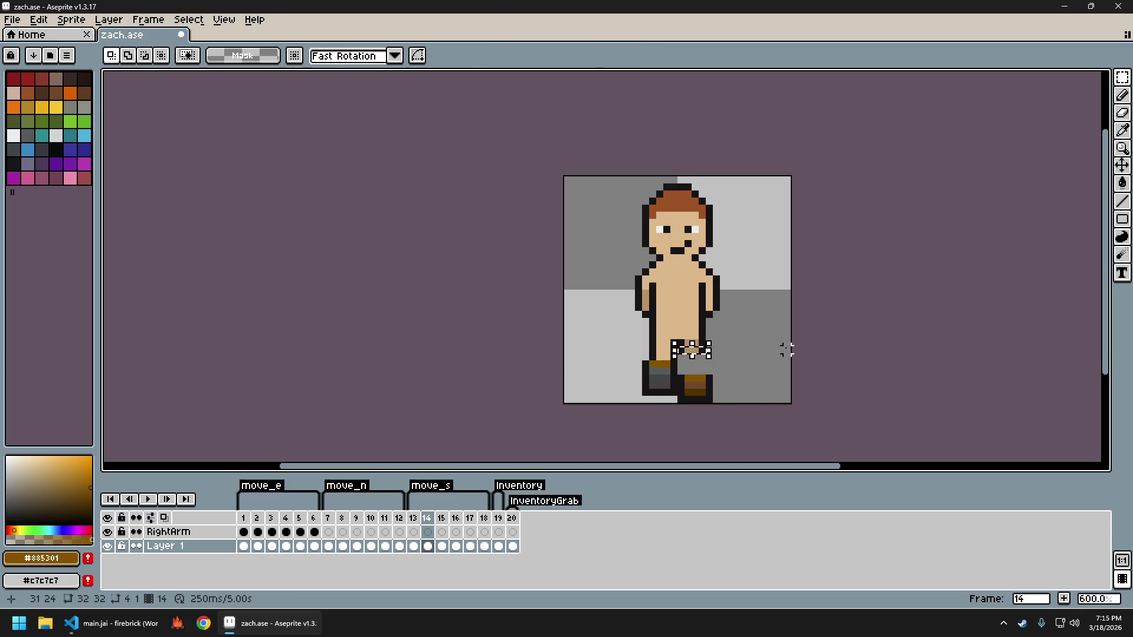
{"action": "key", "text": "ctrl+t"}
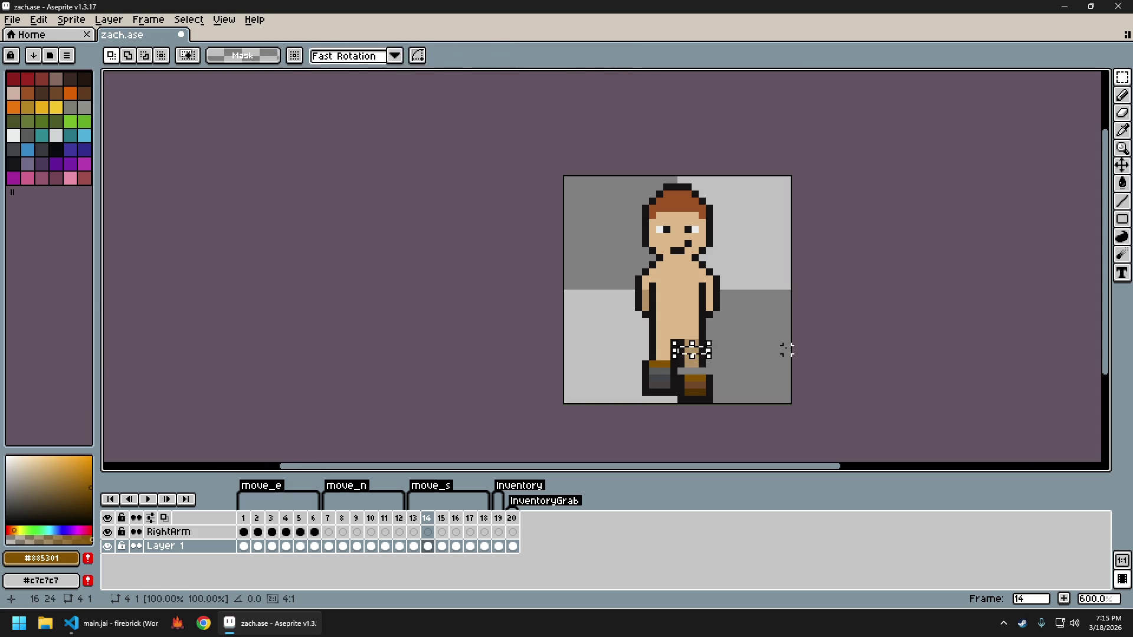
{"action": "key", "text": "Return"}
{"action": "scroll", "scroll_direction": "down", "scroll_amount": 3}
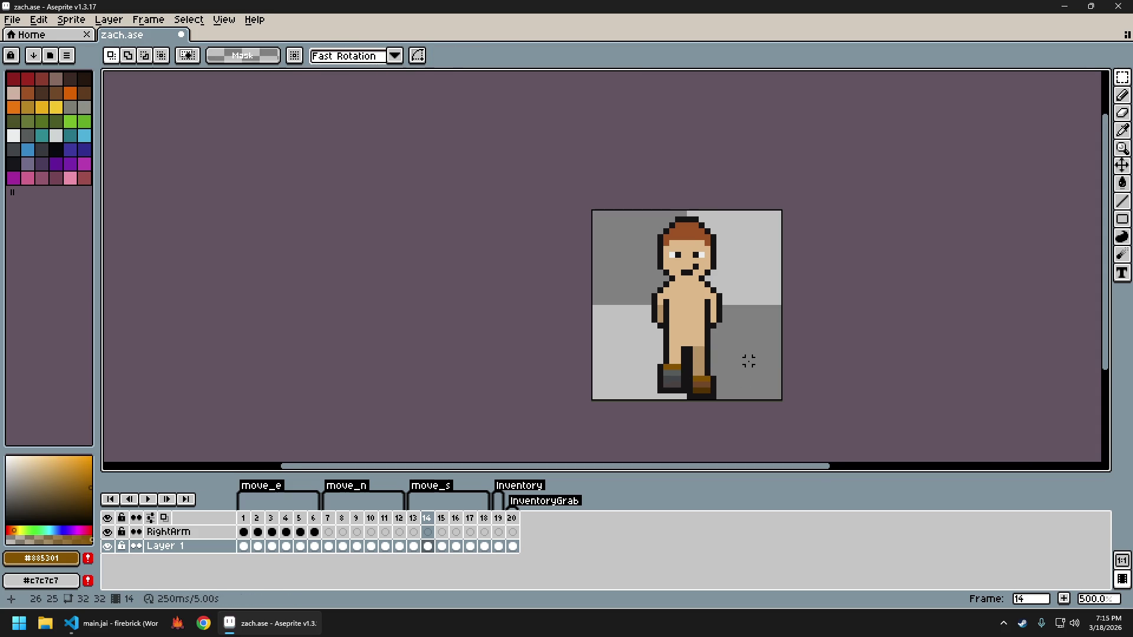
{"action": "scroll", "scroll_direction": "down", "scroll_amount": 3}
{"action": "scroll", "scroll_direction": "up", "scroll_amount": 3}
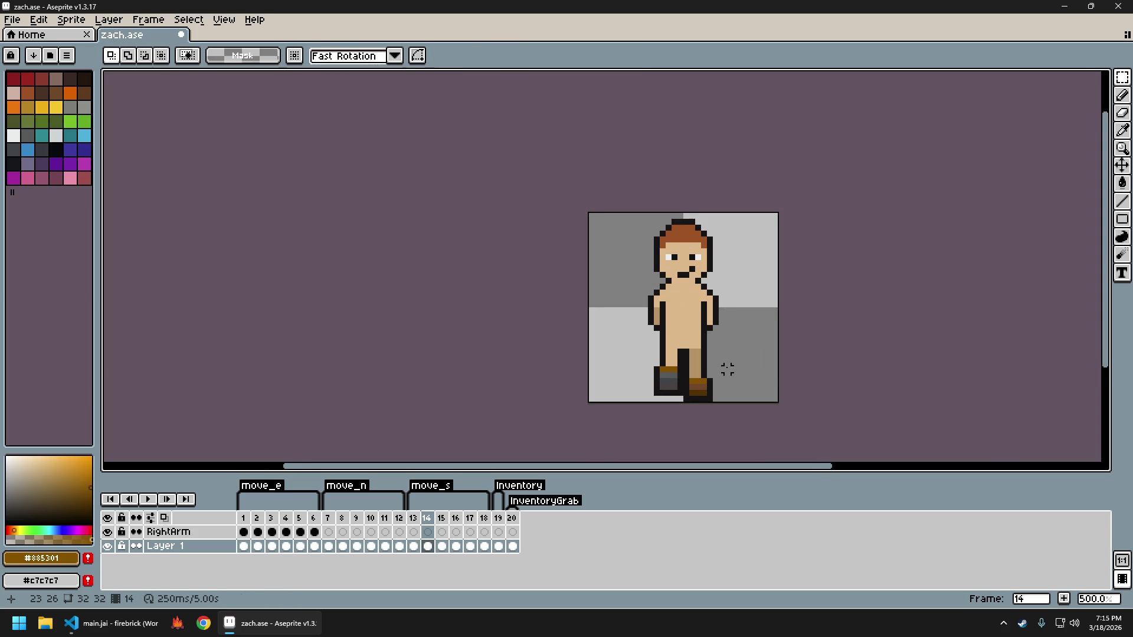
{"action": "left_click_drag", "start_coordinate": [727, 370], "coordinate": [698, 355]}
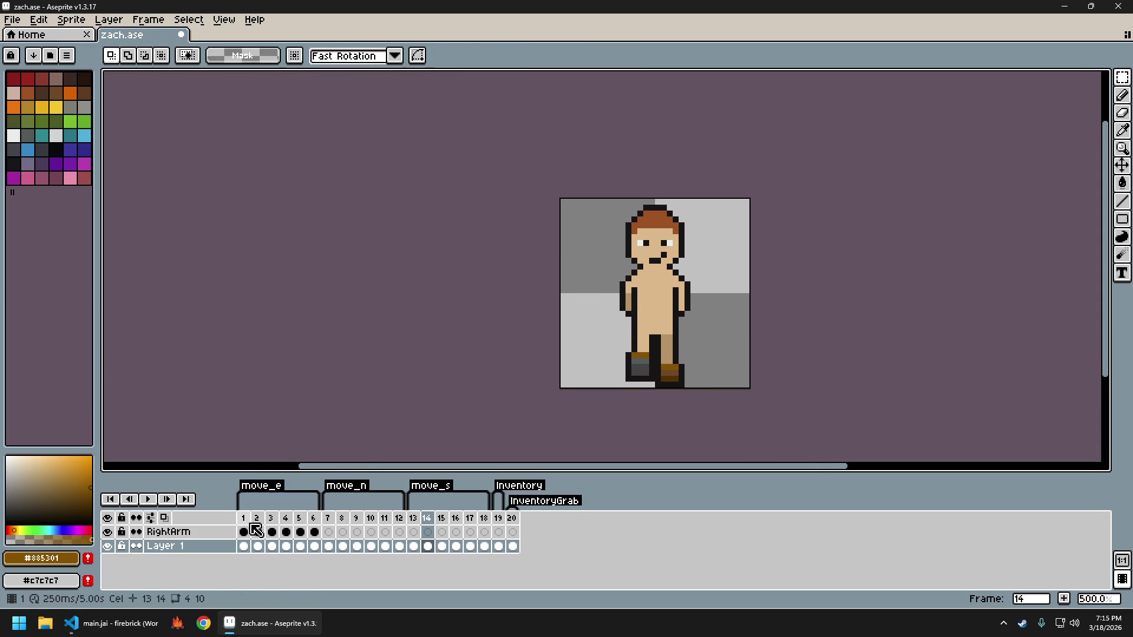
Step through side walk frames 1 to 3 for reference
{"action": "left_click", "coordinate": [243, 532]}
{"action": "left_click", "coordinate": [257, 531]}
{"action": "key", "text": "Left"}
{"action": "key", "text": "Right"}
{"action": "key", "text": "Right"}
{"action": "key", "text": "Left"}
{"action": "key", "text": "Left"}
{"action": "key", "text": "Right"}
{"action": "key", "text": "Right"}
{"action": "key", "text": "Right"}
{"action": "key", "text": "Right"}
{"action": "key", "text": "Right"}
{"action": "key", "text": "Right"}
{"action": "key", "text": "Right"}
{"action": "key", "text": "Right"}
{"action": "key", "text": "Right"}
{"action": "key", "text": "Right"}
{"action": "key", "text": "Right"}
{"action": "key", "text": "Right"}
{"action": "key", "text": "Right"}
{"action": "key", "text": "Left"}
{"action": "key", "text": "Right"}
Raise a small patch of feet pixels by one pixel
{"action": "key", "text": "s"}
{"action": "left_click_drag", "start_coordinate": [668, 360], "coordinate": [663, 359]}
{"action": "key", "text": "Up"}
{"action": "key", "text": "Up"}
{"action": "key", "text": "Return"}
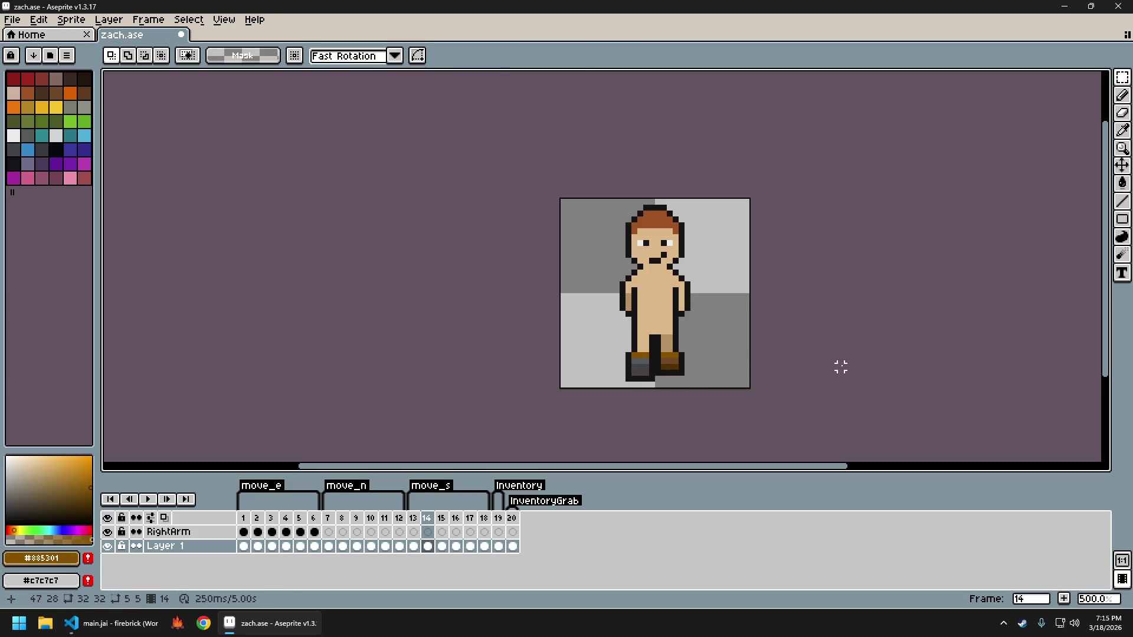
In frame 17, lower the left boot two pixels and nudge the crotch down one
{"action": "key", "text": "Right"}
{"action": "key", "text": "Right"}
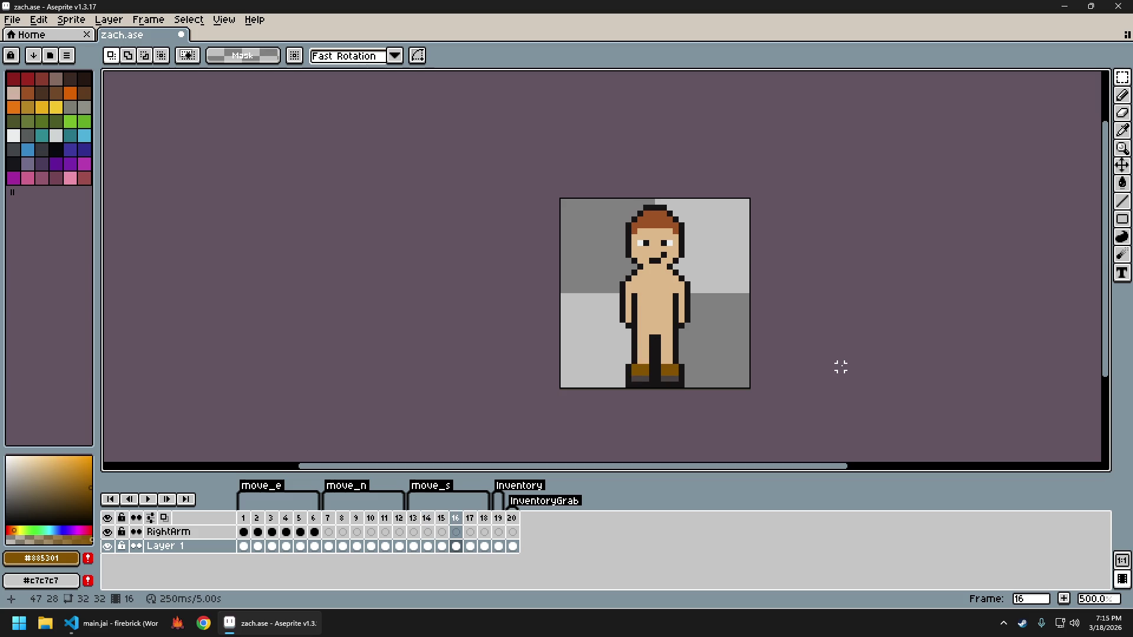
{"action": "key", "text": "Right"}
{"action": "left_click_drag", "start_coordinate": [628, 350], "coordinate": [637, 363]}
{"action": "key", "text": "Return"}
{"action": "scroll", "scroll_direction": "up", "scroll_amount": 3}
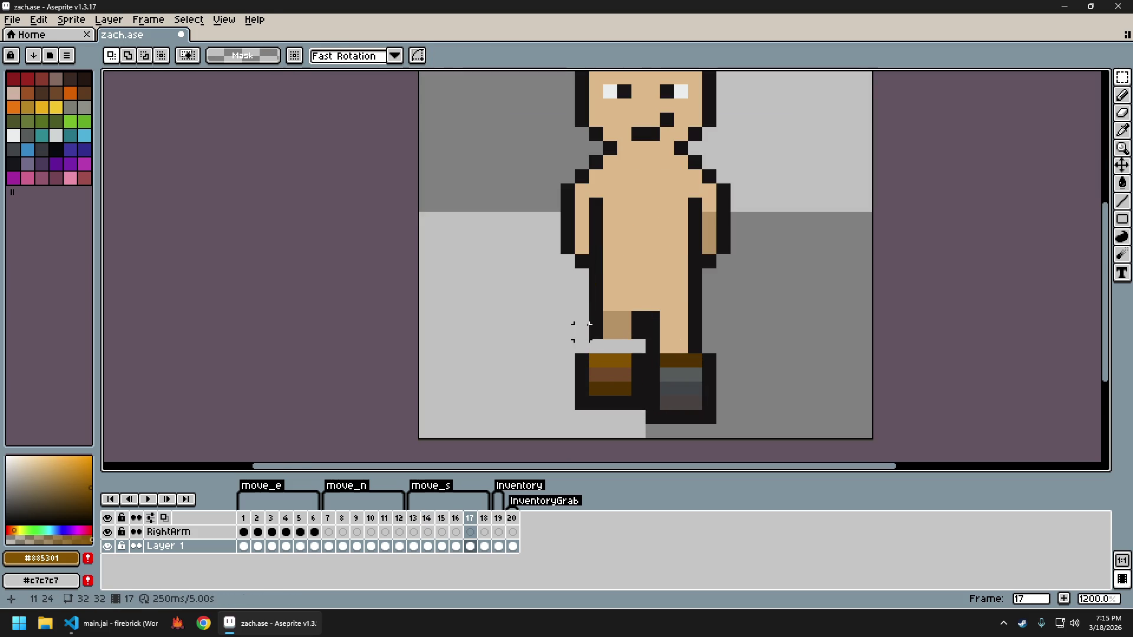
{"action": "left_click_drag", "start_coordinate": [588, 324], "coordinate": [649, 341]}
{"action": "key", "text": "Down"}
{"action": "key", "text": "ctrl+d"}
{"action": "scroll", "scroll_direction": "down", "scroll_amount": 3}
Flip between frames 13 and 14 to compare the legs
{"action": "scroll", "scroll_direction": "right", "scroll_amount": 3}
{"action": "key", "text": "Left"}
{"action": "key", "text": "Left"}
{"action": "key", "text": "Left"}
{"action": "key", "text": "Left"}
{"action": "key", "text": "Right"}
{"action": "key", "text": "Left"}
{"action": "key", "text": "Right"}
{"action": "key", "text": "Left"}
{"action": "key", "text": "Right"}
{"action": "key", "text": "Left"}
{"action": "key", "text": "Right"}
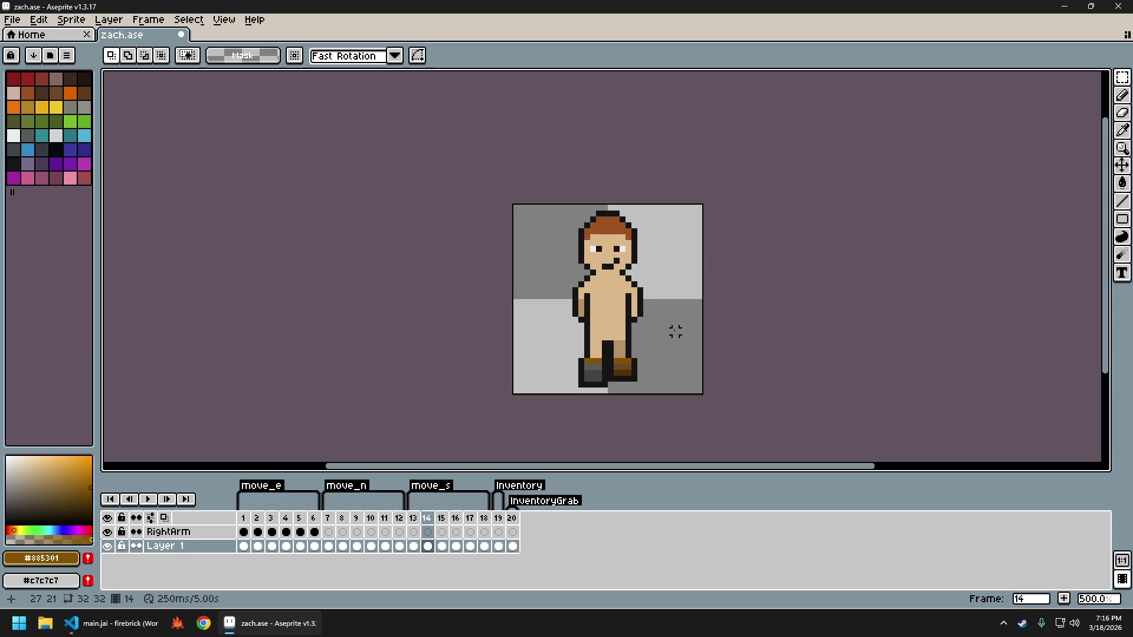
{"action": "key", "text": "Left"}
{"action": "key", "text": "Right"}
{"action": "key", "text": "Left"}
{"action": "key", "text": "Right"}
{"action": "scroll", "scroll_direction": "up", "scroll_amount": 3}
Sample the mid brown #734829 and dark brown #543301 from the right boot on frame 14
{"action": "key", "text": "i"}
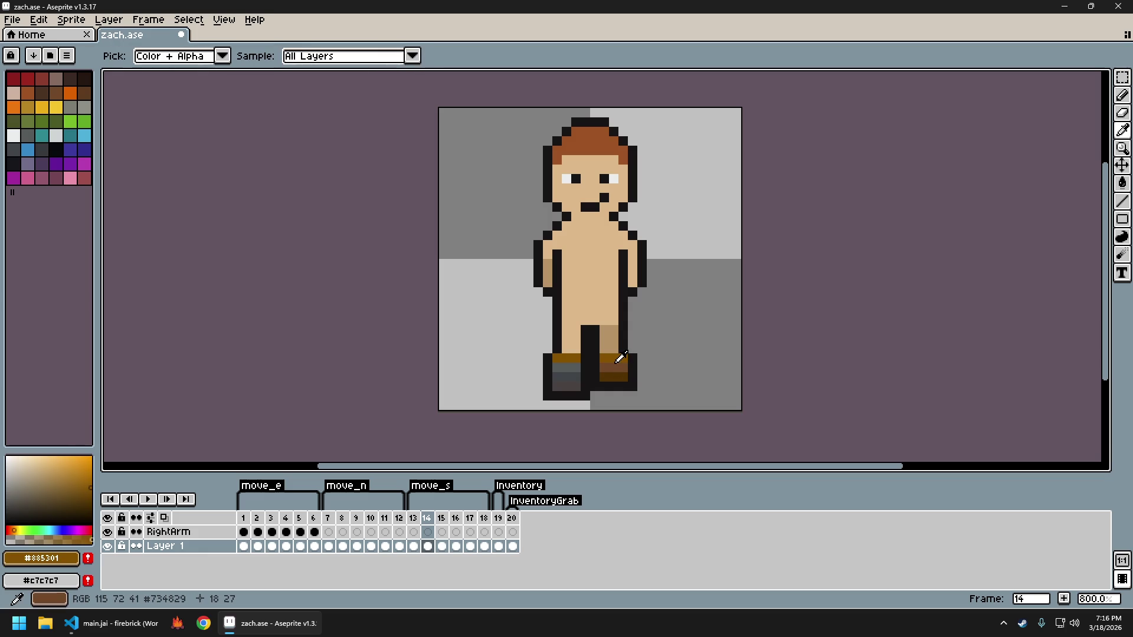
{"action": "left_click", "coordinate": [612, 361]}
{"action": "key", "text": "b"}
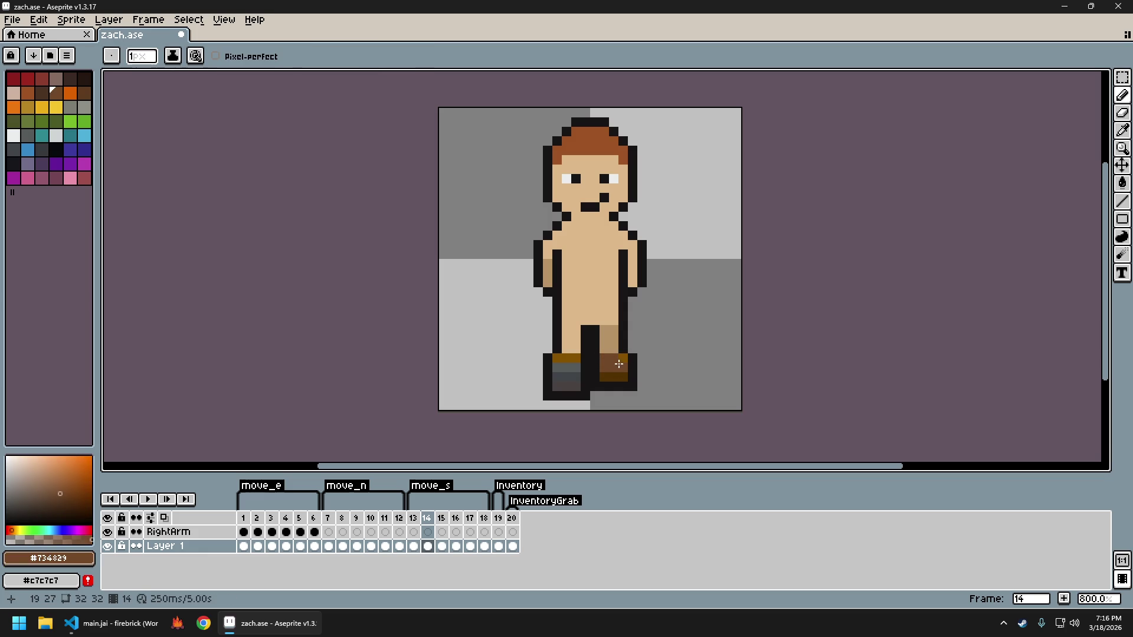
{"action": "key", "text": "i"}
{"action": "left_click", "coordinate": [604, 373]}
{"action": "key", "text": "b"}
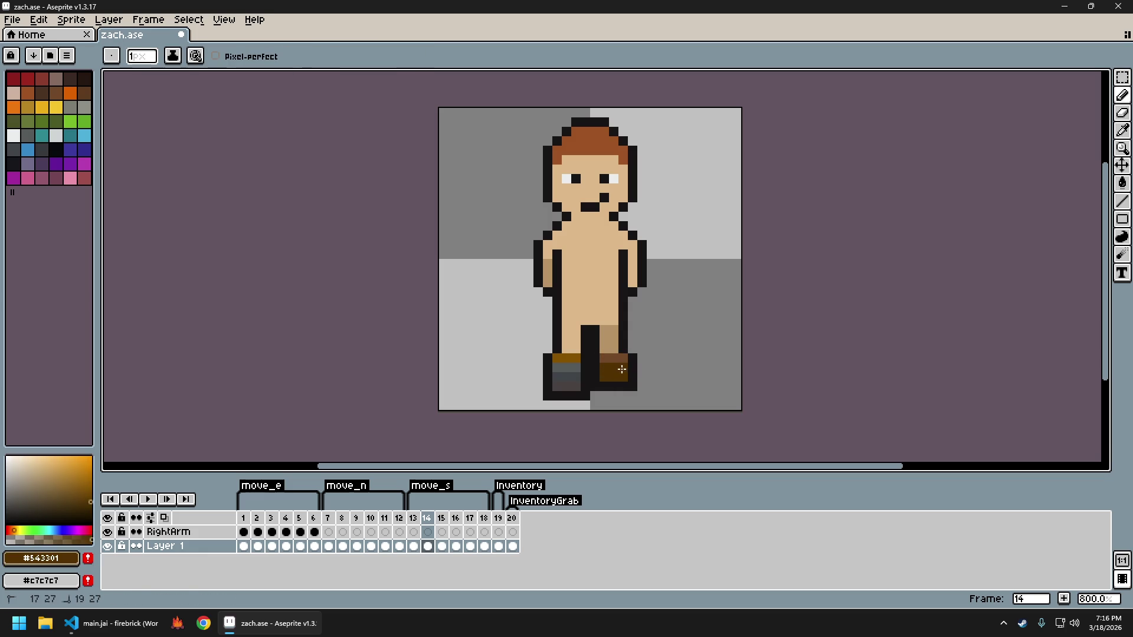
{"action": "scroll", "scroll_direction": "down", "scroll_amount": 3}
{"action": "scroll", "scroll_direction": "up", "scroll_amount": 3}
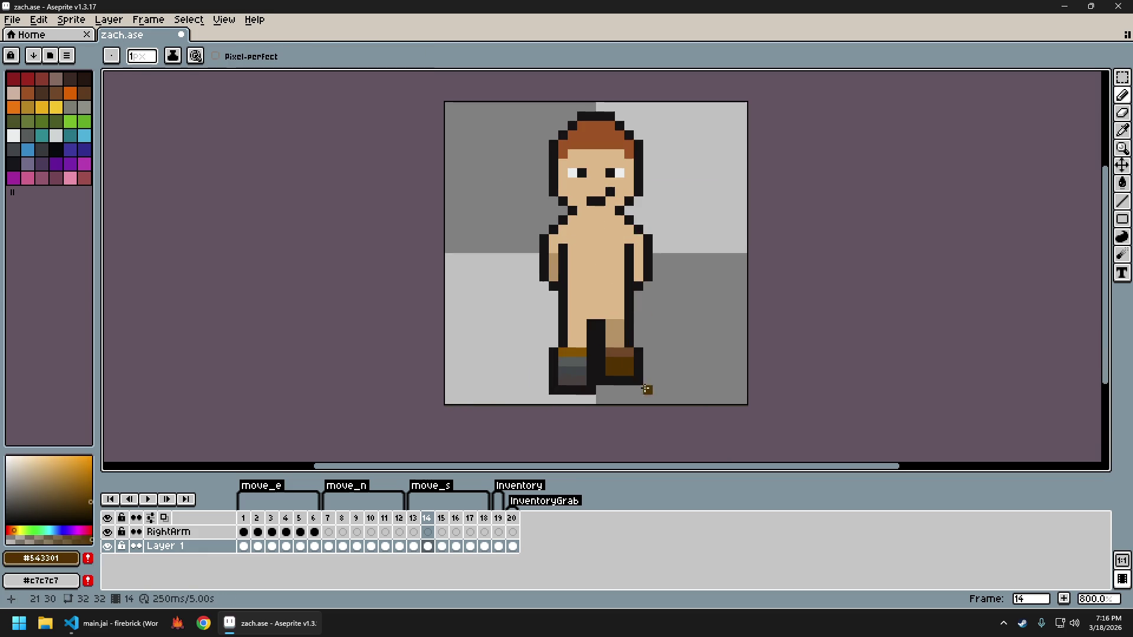
Repaint the right boot's bottom row a lighter brown, then undo that stroke
{"action": "left_click", "coordinate": [579, 379]}
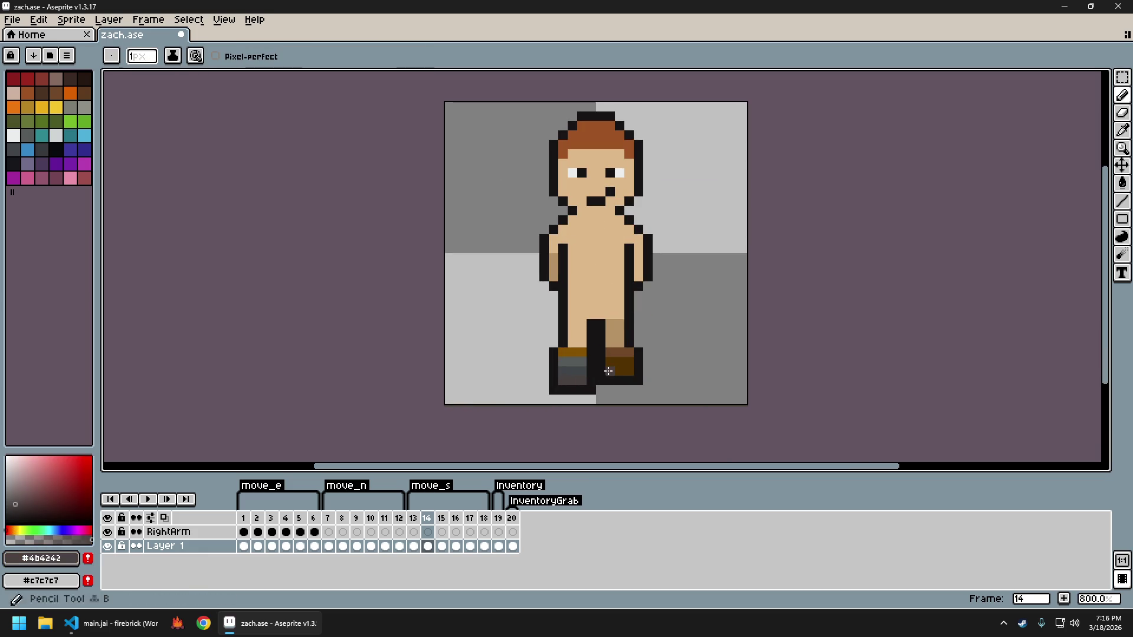
{"action": "left_click", "coordinate": [620, 359]}
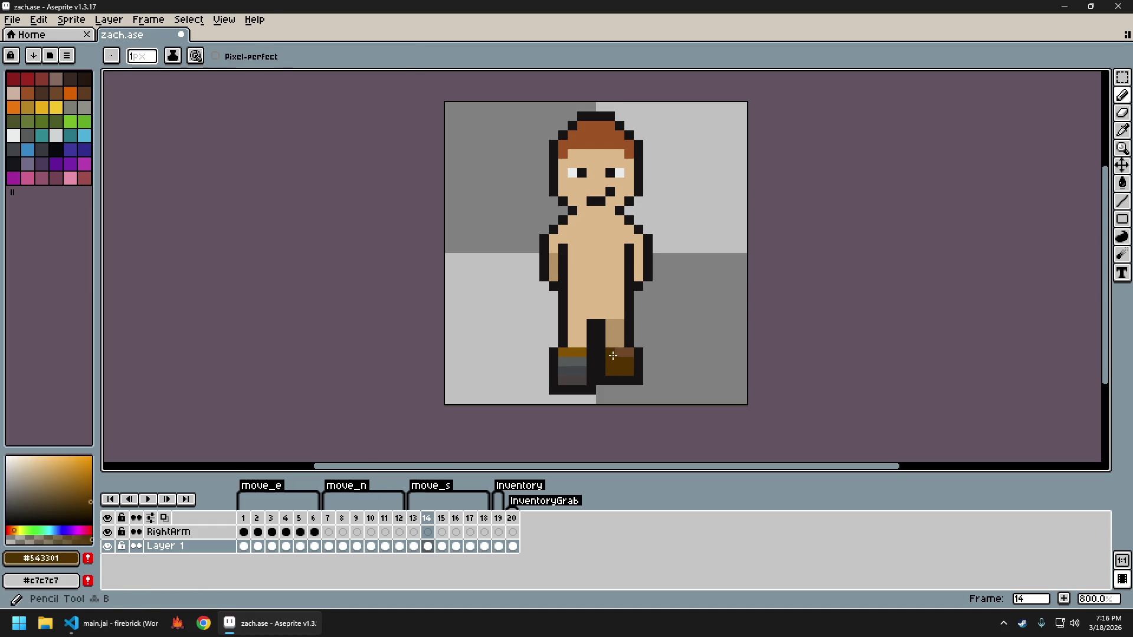
{"action": "left_click", "coordinate": [625, 355]}
{"action": "left_click_drag", "start_coordinate": [611, 371], "coordinate": [627, 370]}
{"action": "left_click", "coordinate": [612, 354]}
{"action": "scroll", "scroll_direction": "down", "scroll_amount": 3}
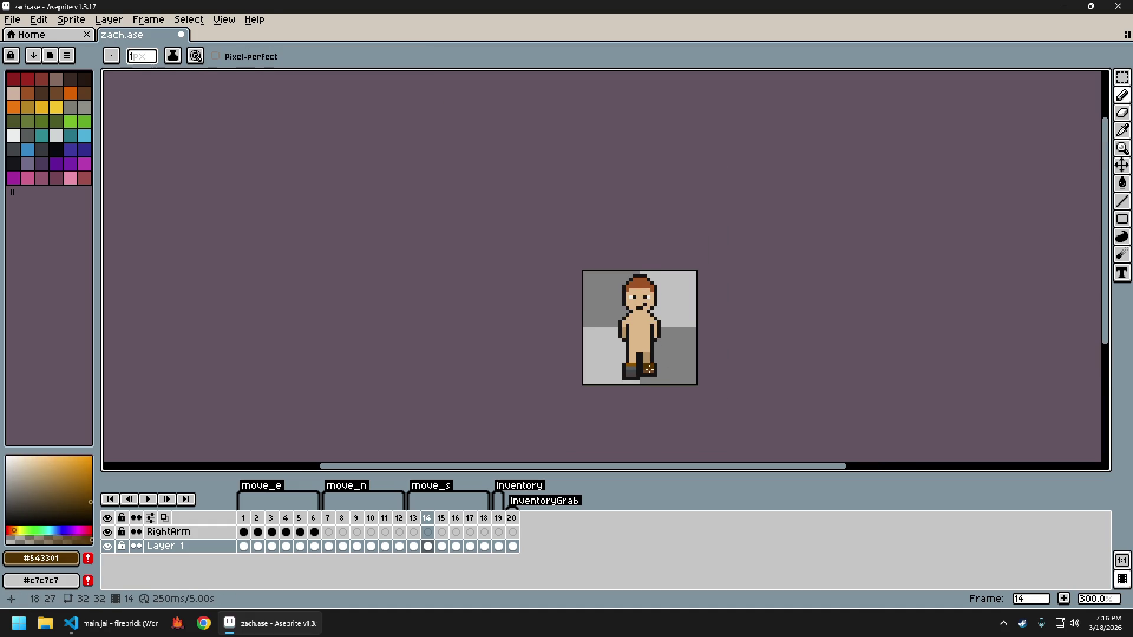
{"action": "key", "text": "ctrl+z"}
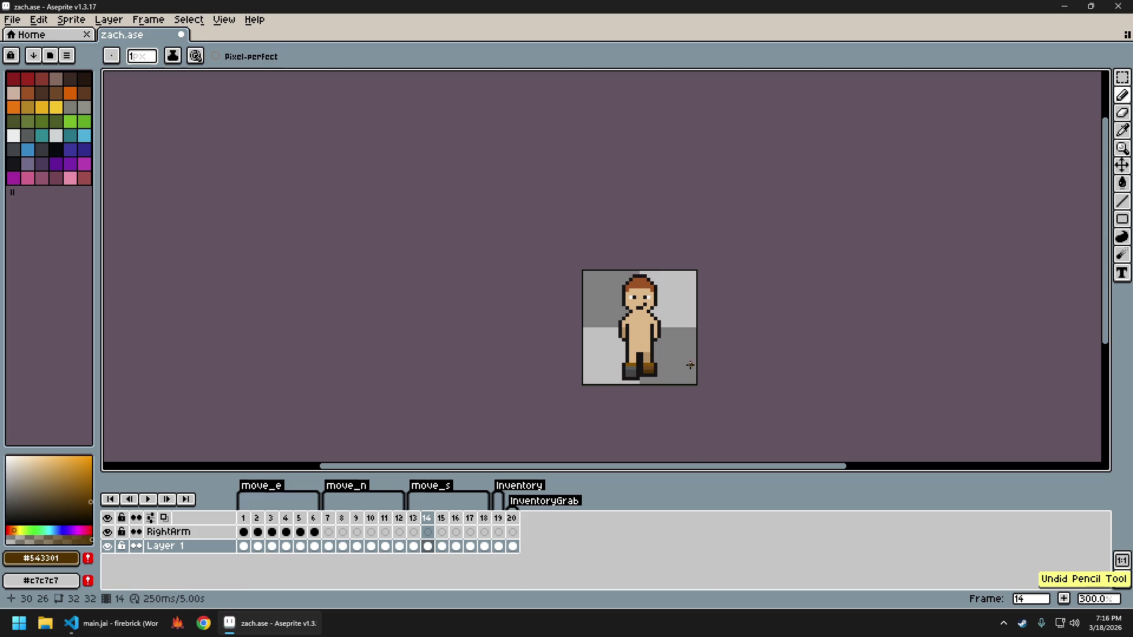
{"action": "scroll", "scroll_direction": "up", "scroll_amount": 3}
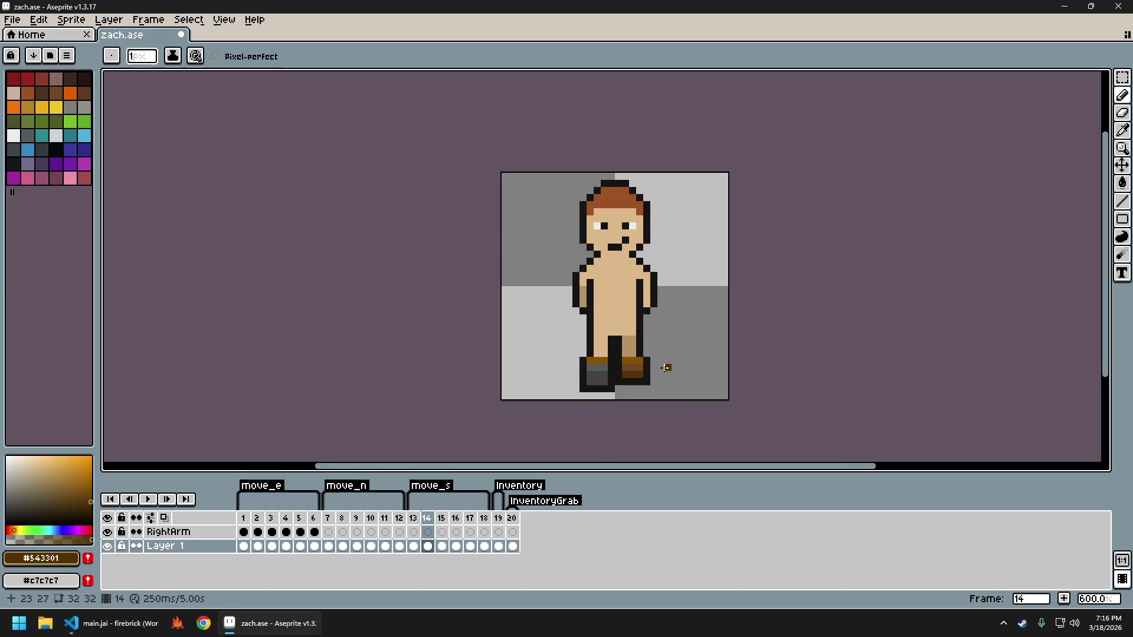
Compare with frame 13, then paint grey pixels onto the right boot
{"action": "key", "text": "Left"}
{"action": "key", "text": "Right"}
{"action": "scroll", "scroll_direction": "up", "scroll_amount": 3}
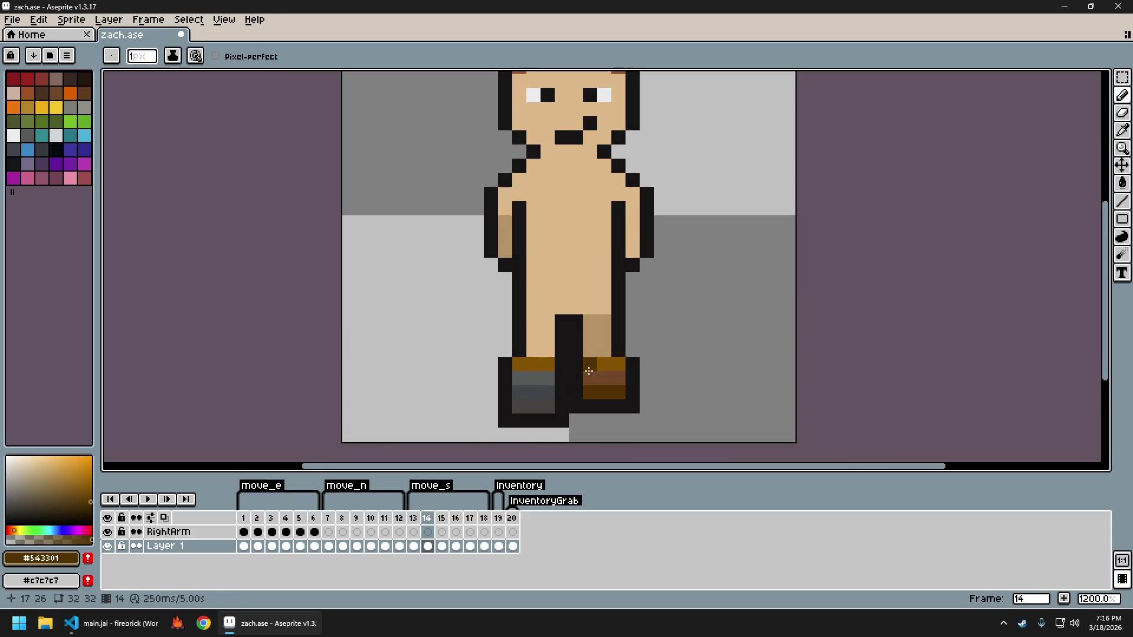
{"action": "left_click", "coordinate": [551, 374]}
{"action": "left_click_drag", "start_coordinate": [587, 365], "coordinate": [598, 385]}
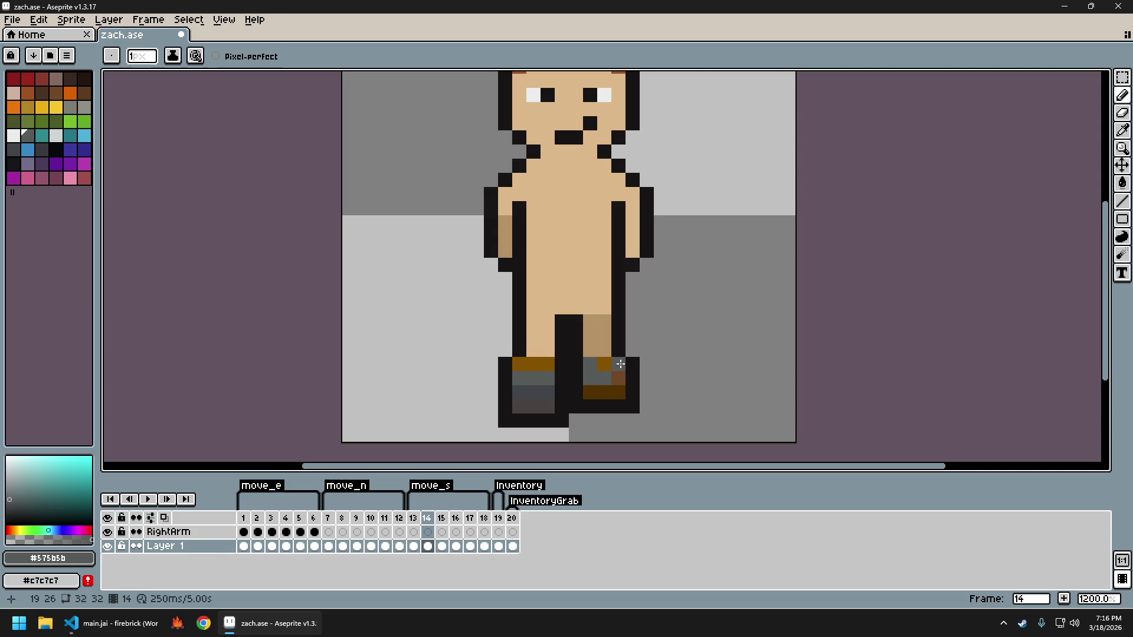
{"action": "scroll", "scroll_direction": "down", "scroll_amount": 3}
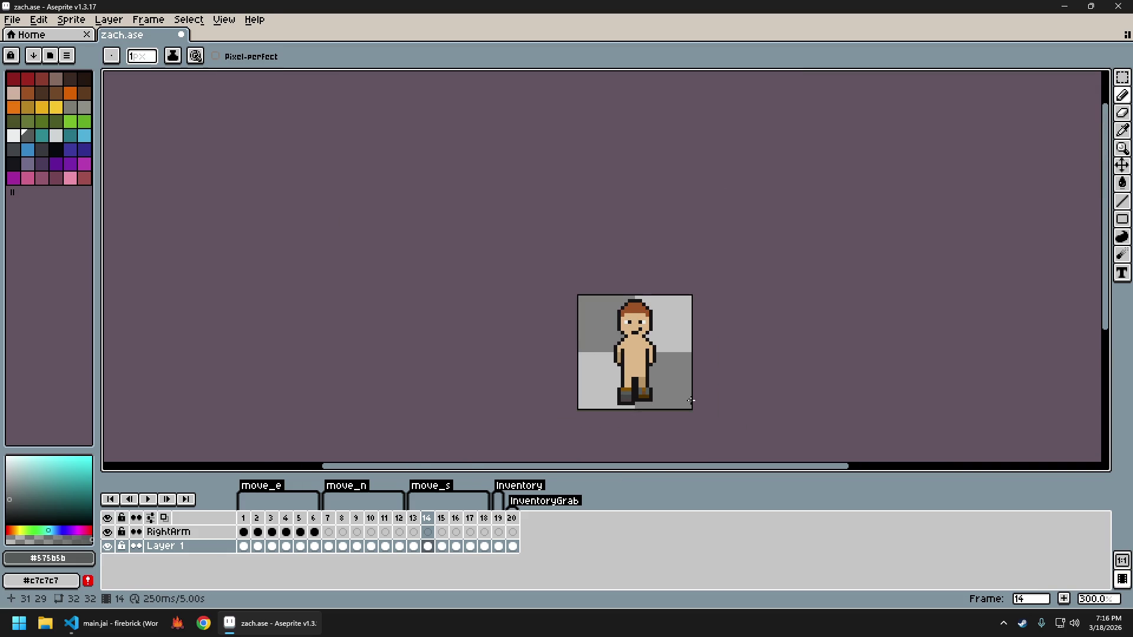
{"action": "scroll", "scroll_direction": "up", "scroll_amount": 3}
{"action": "scroll", "scroll_direction": "up", "scroll_amount": 3}
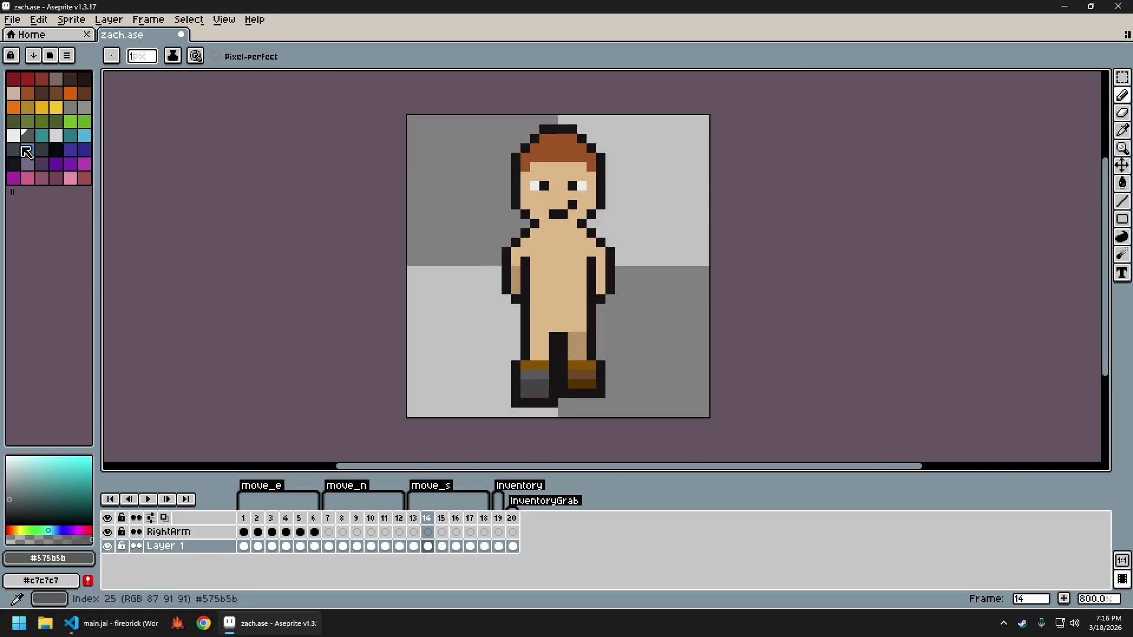
Try a white pixel on the right boot, then remove it after undoing and redoing
{"action": "left_click", "coordinate": [18, 140]}
{"action": "left_click", "coordinate": [573, 375]}
{"action": "scroll", "scroll_direction": "down", "scroll_amount": 3}
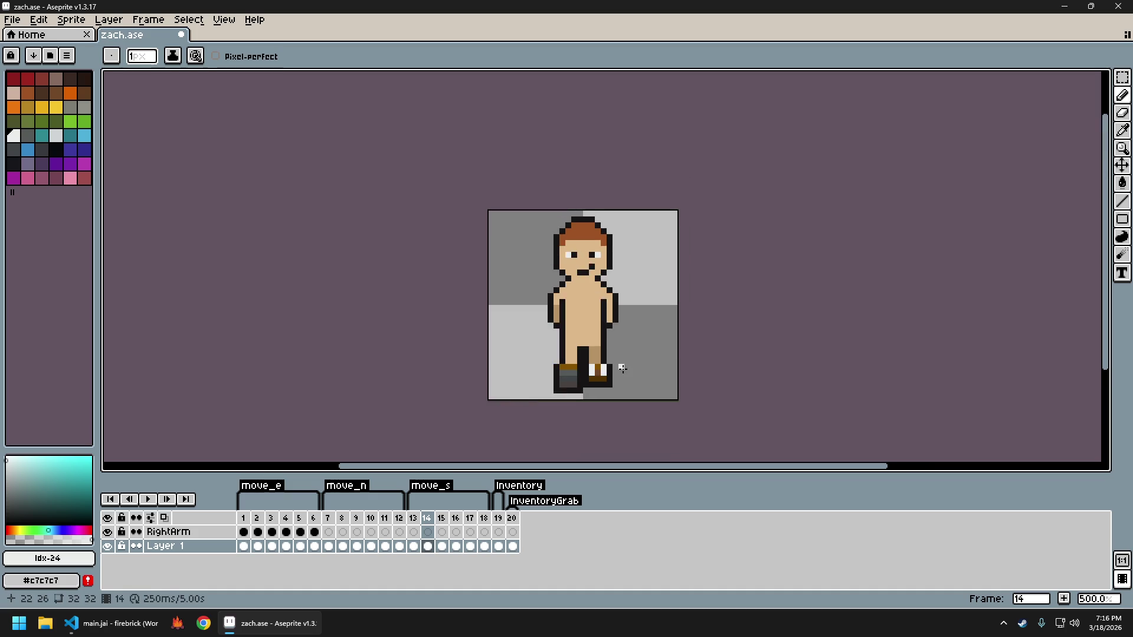
{"action": "scroll", "scroll_direction": "up", "scroll_amount": 3}
{"action": "key", "text": "ctrl+z"}
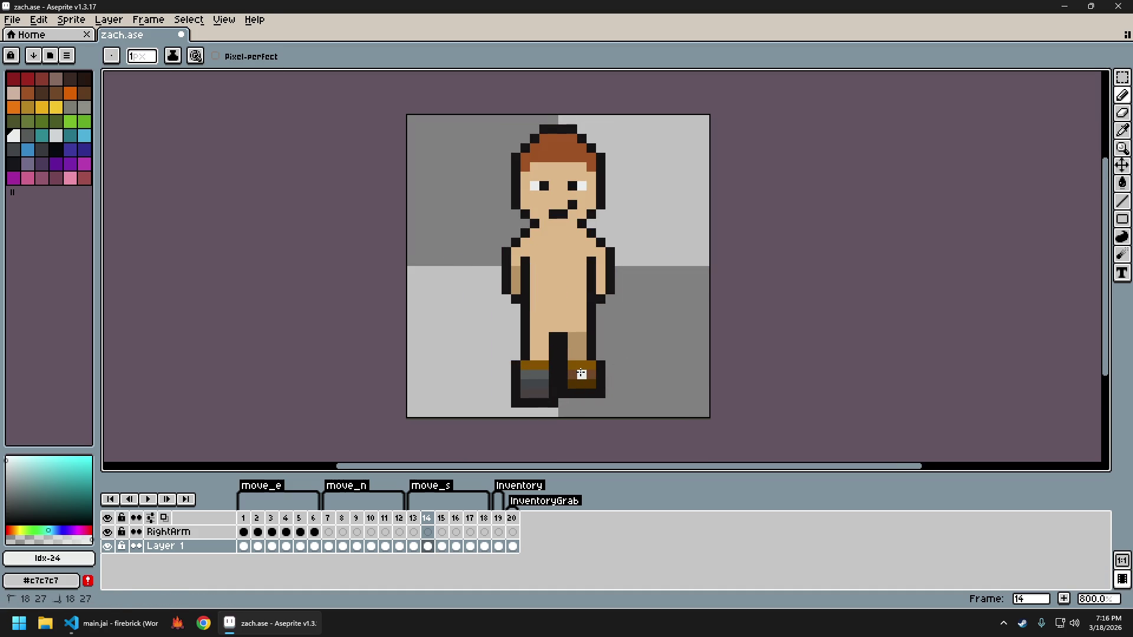
{"action": "scroll", "scroll_direction": "down", "scroll_amount": 3}
{"action": "scroll", "scroll_direction": "up", "scroll_amount": 3}
{"action": "key", "text": "ctrl+y"}
{"action": "scroll", "scroll_direction": "down", "scroll_amount": 3}
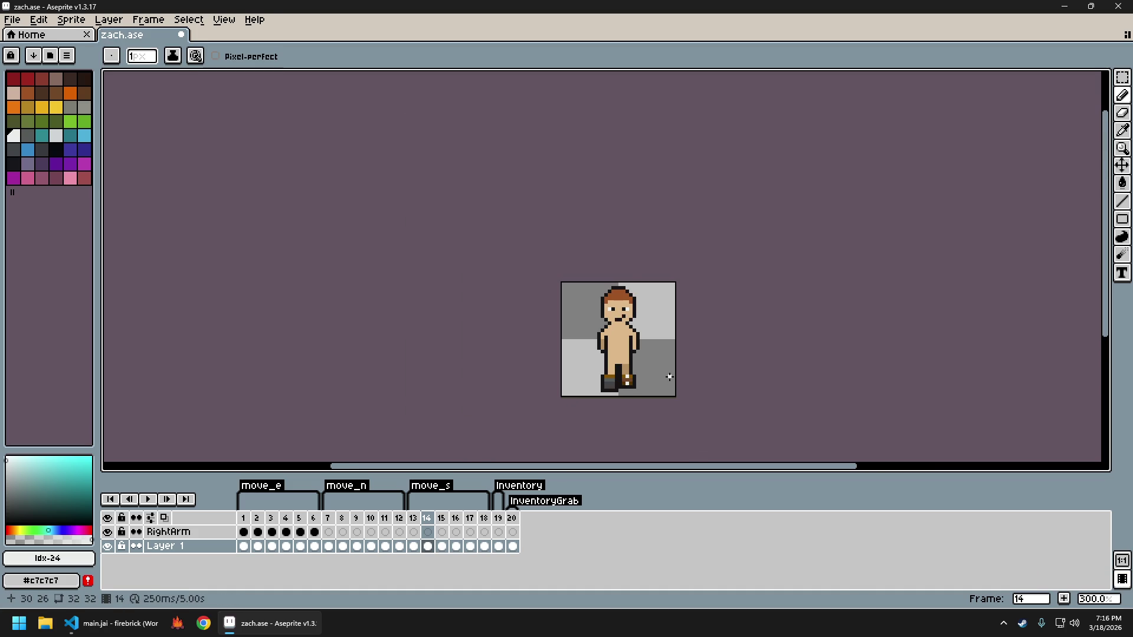
{"action": "key", "text": "ctrl+z"}
{"action": "scroll", "scroll_direction": "up", "scroll_amount": 3}
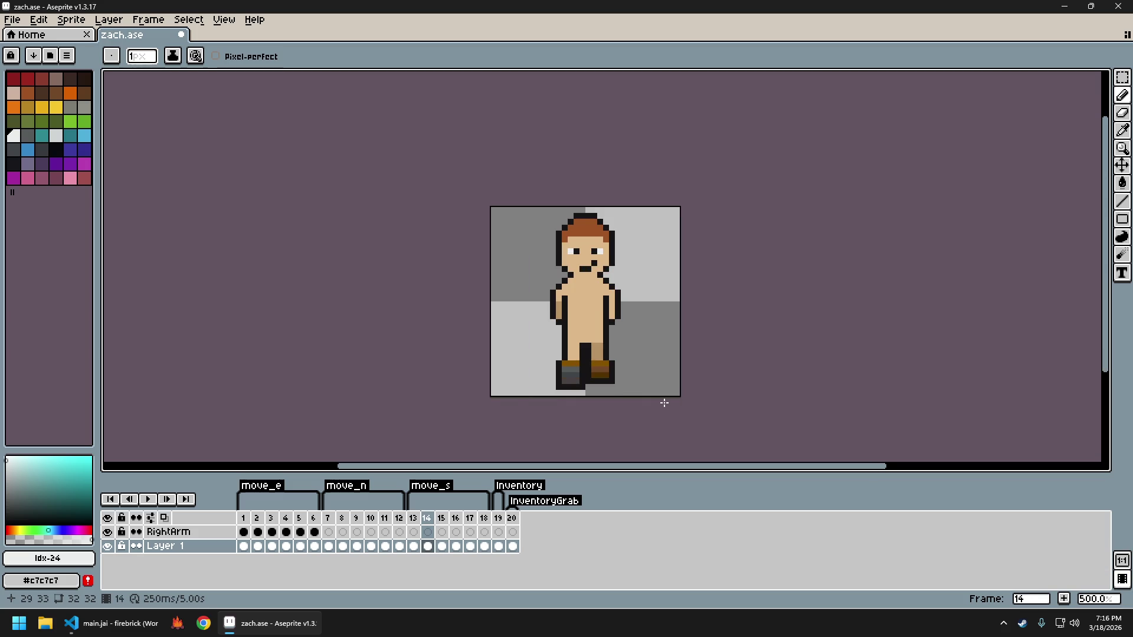
{"action": "scroll", "scroll_direction": "up", "scroll_amount": 3}
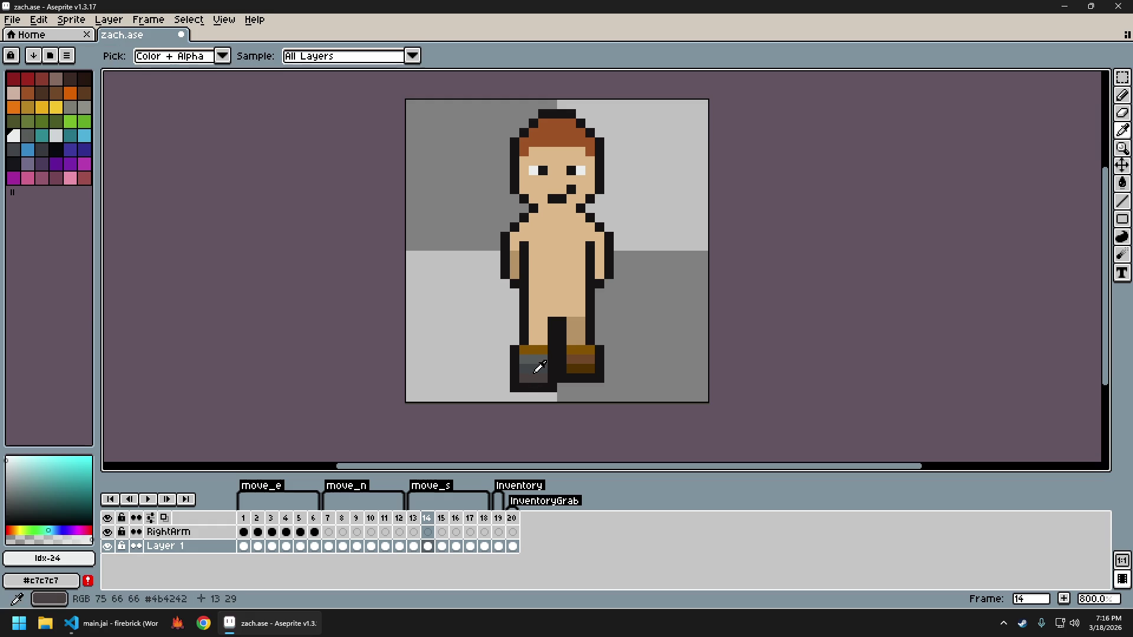
Try dark grey and grey pixels beneath the boot, undoing both attempts
{"action": "left_click", "coordinate": [534, 368]}
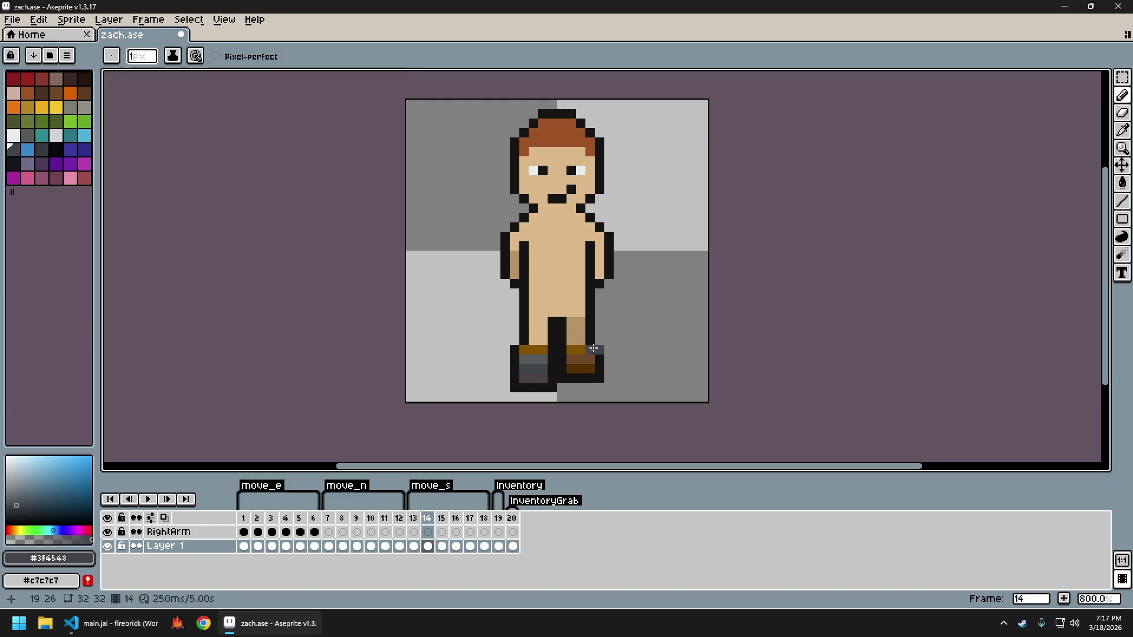
{"action": "left_click", "coordinate": [593, 331]}
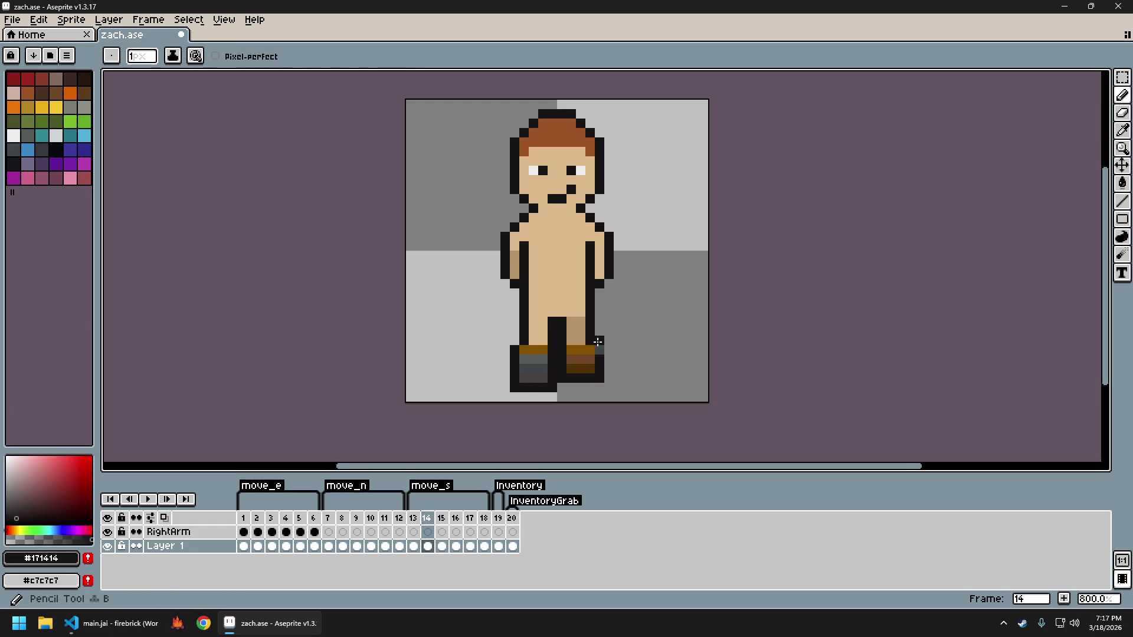
{"action": "scroll", "scroll_direction": "down", "scroll_amount": 3}
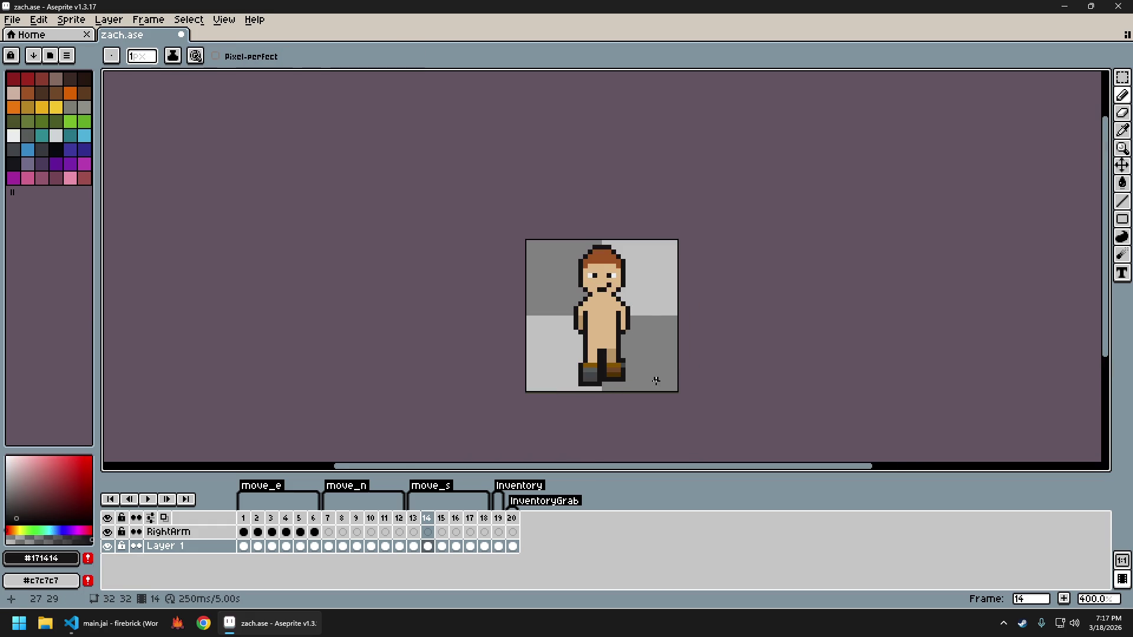
{"action": "key", "text": "ctrl+z"}
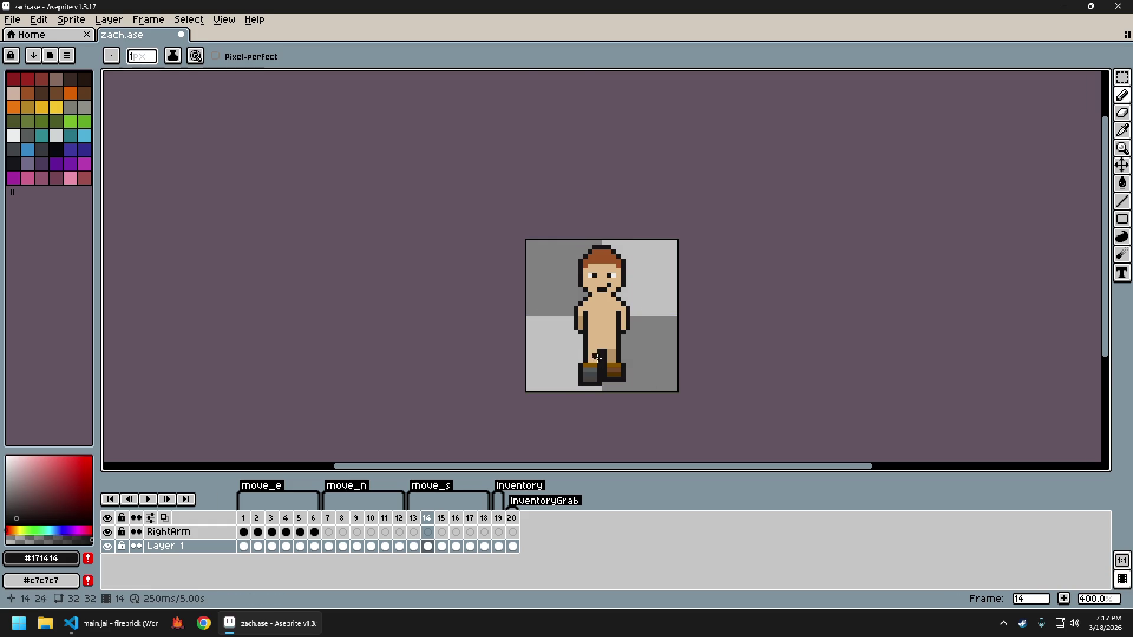
{"action": "scroll", "scroll_direction": "up", "scroll_amount": 3}
{"action": "left_click", "coordinate": [481, 353]}
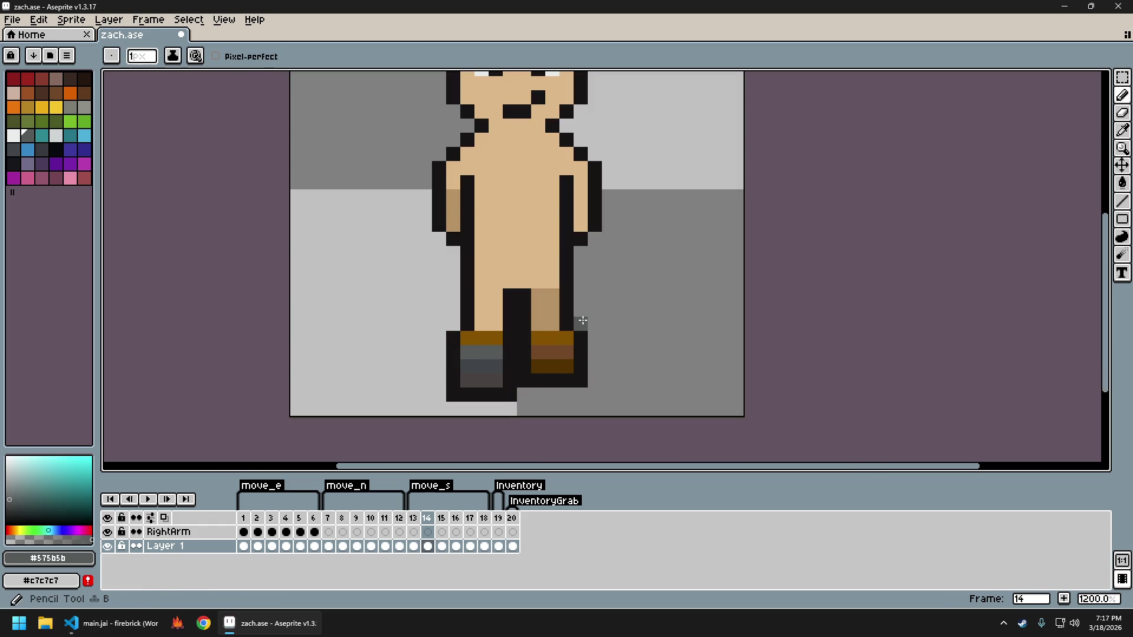
{"action": "left_click", "coordinate": [582, 333]}
{"action": "scroll", "scroll_direction": "down", "scroll_amount": 3}
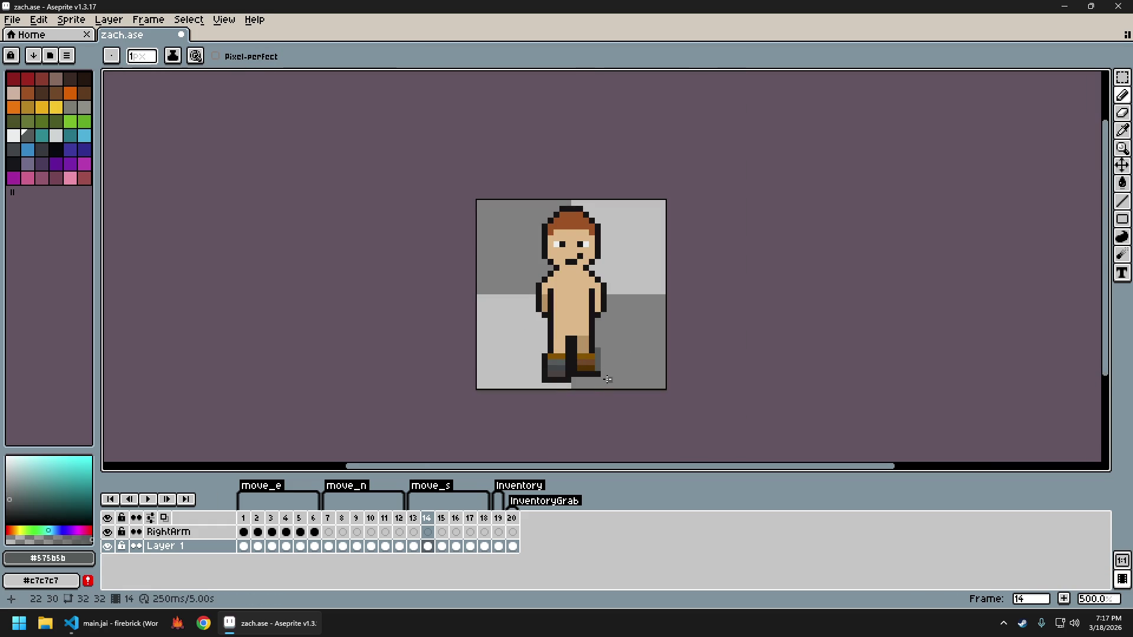
{"action": "scroll", "scroll_direction": "up", "scroll_amount": 3}
{"action": "key", "text": "ctrl+z"}
{"action": "scroll", "scroll_direction": "down", "scroll_amount": 3}
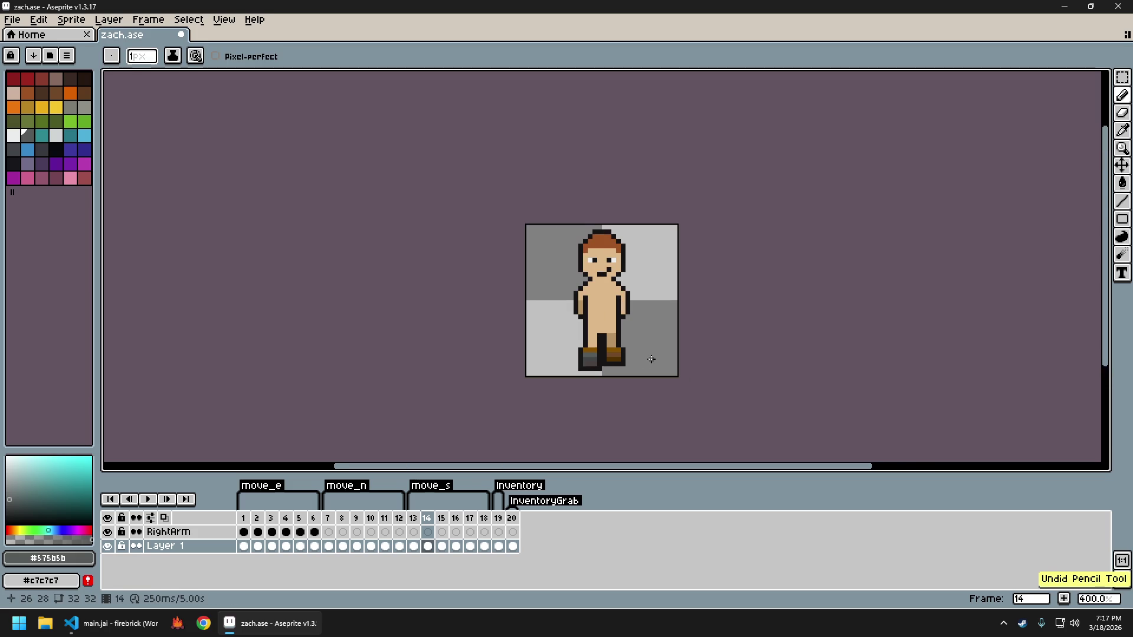
Step back and forth through walk frames 13–15 to compare the boots
{"action": "key", "text": "Left"}
{"action": "key", "text": "Right"}
{"action": "key", "text": "Left"}
{"action": "key", "text": "Right"}
{"action": "key", "text": "Right"}
{"action": "key", "text": "Left"}
{"action": "key", "text": "Right"}
{"action": "key", "text": "Left"}
{"action": "key", "text": "Right"}
{"action": "key", "text": "Left"}
{"action": "key", "text": "Right"}
{"action": "key", "text": "Left"}
{"action": "key", "text": "Left"}
{"action": "key", "text": "Left"}
{"action": "key", "text": "Right"}
{"action": "key", "text": "Right"}
{"action": "key", "text": "Right"}
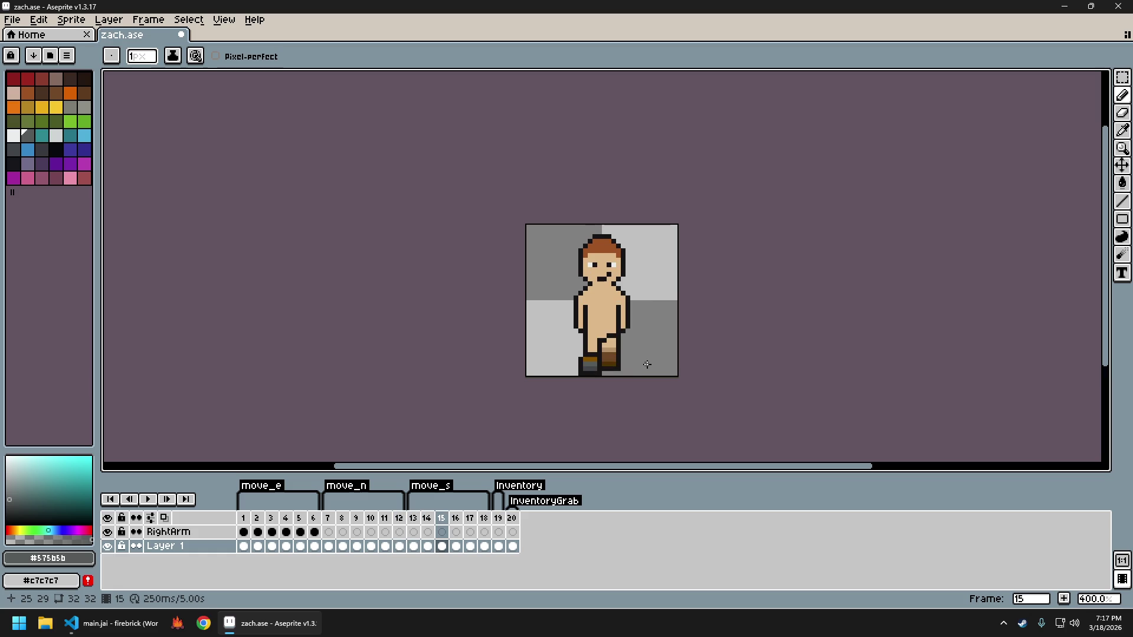
{"action": "scroll", "scroll_direction": "up", "scroll_amount": 3}
Select the small block of arm pixels over the leg on frame 15 and move it
{"action": "key", "text": "s"}
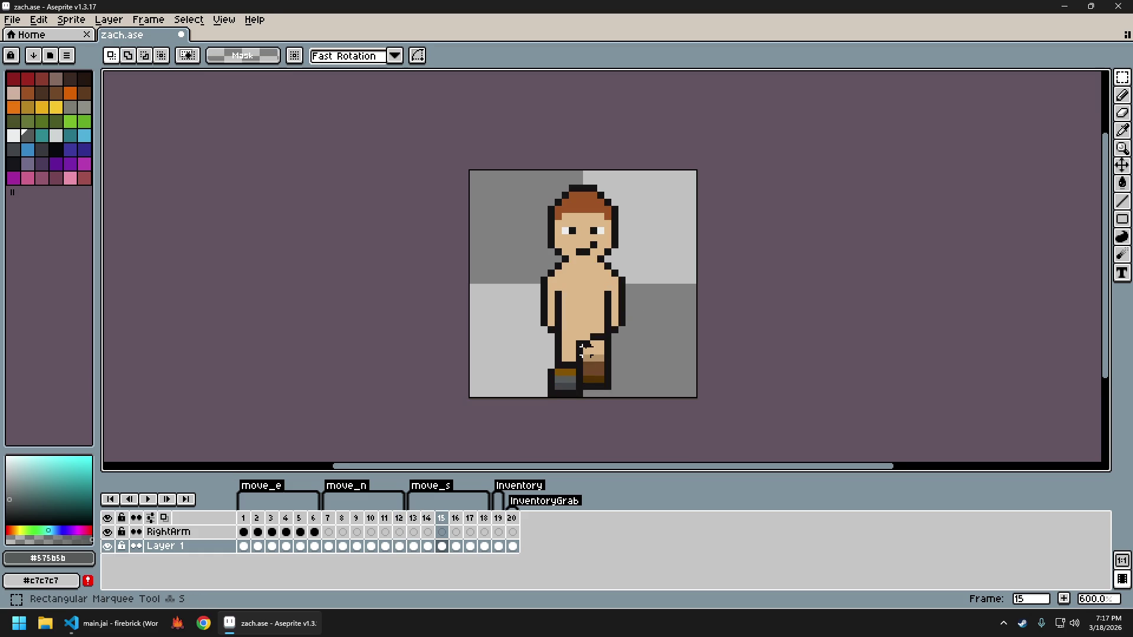
{"action": "left_click_drag", "start_coordinate": [582, 349], "coordinate": [617, 390]}
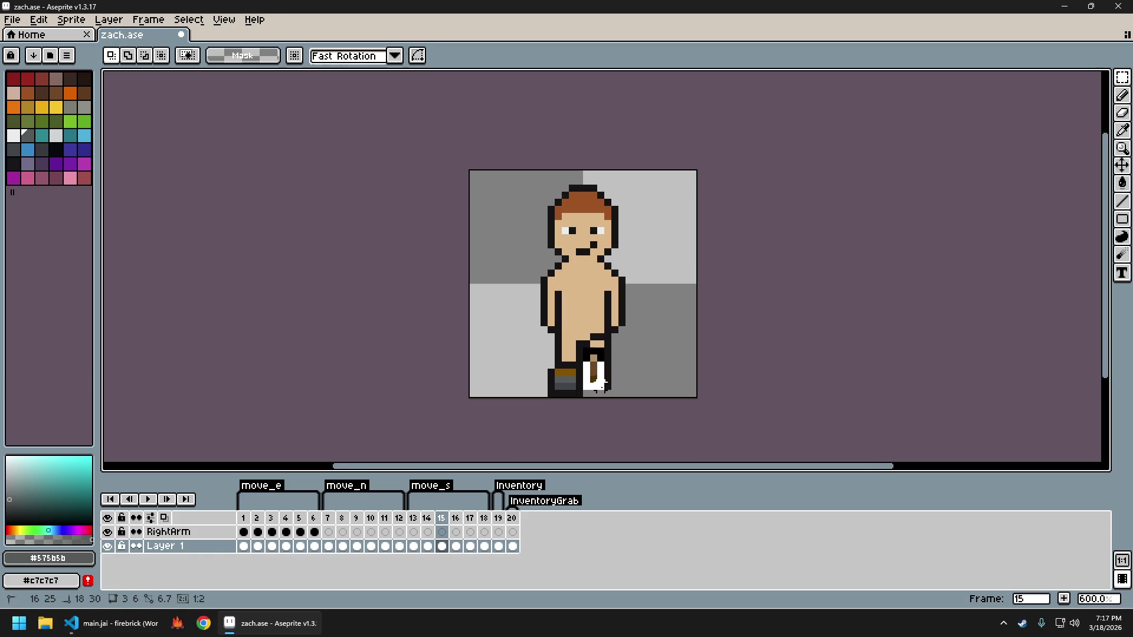
{"action": "key", "text": "ctrl+t"}
{"action": "left_click", "coordinate": [649, 371]}
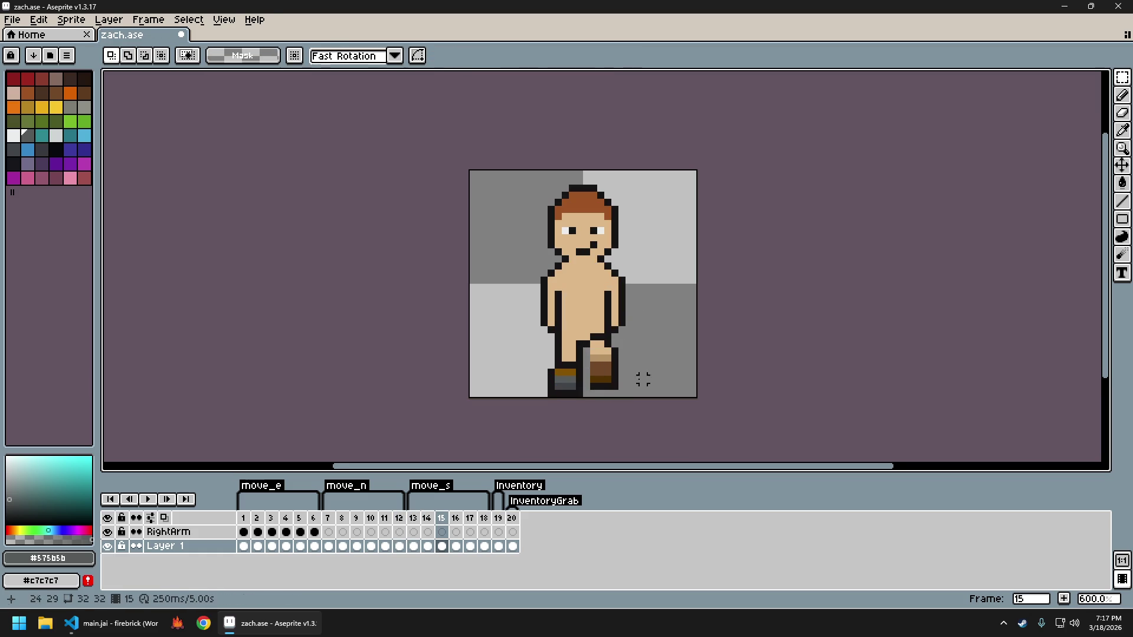
Draw a dark outline line down the leg on frame 15
{"action": "key", "text": "i"}
{"action": "left_click", "coordinate": [581, 345]}
{"action": "key", "text": "b"}
{"action": "left_click_drag", "start_coordinate": [586, 348], "coordinate": [584, 387]}
{"action": "scroll", "scroll_direction": "down", "scroll_amount": 3}
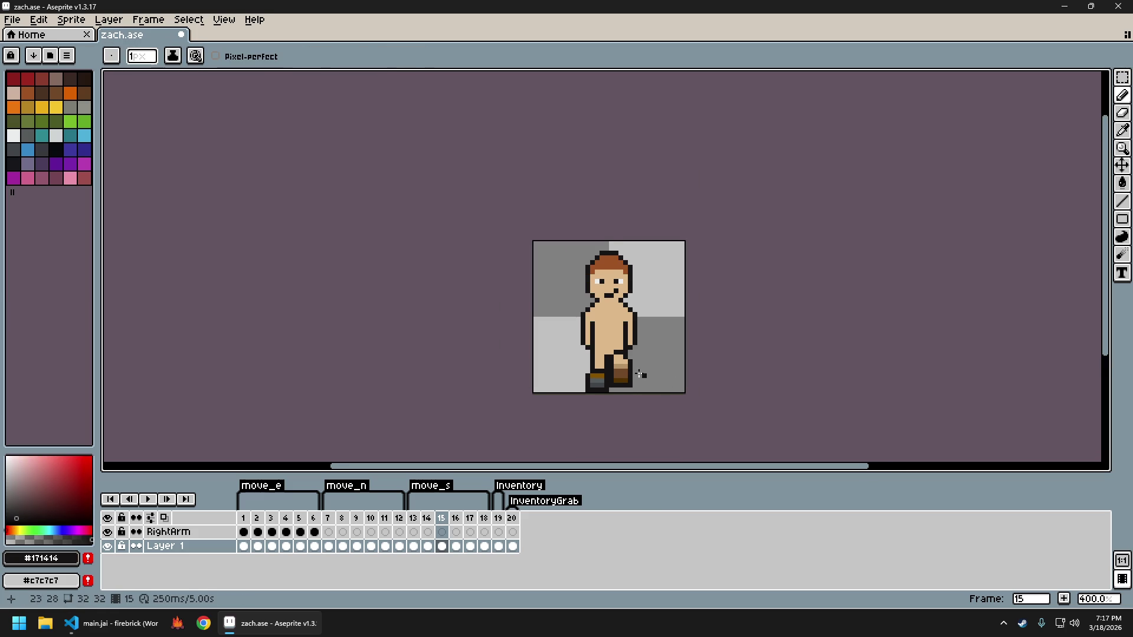
{"action": "scroll", "scroll_direction": "up", "scroll_amount": 3}
Undo and redo the leg stroke, re-sample the dark outline, and return to frame 14
{"action": "left_click", "coordinate": [611, 294]}
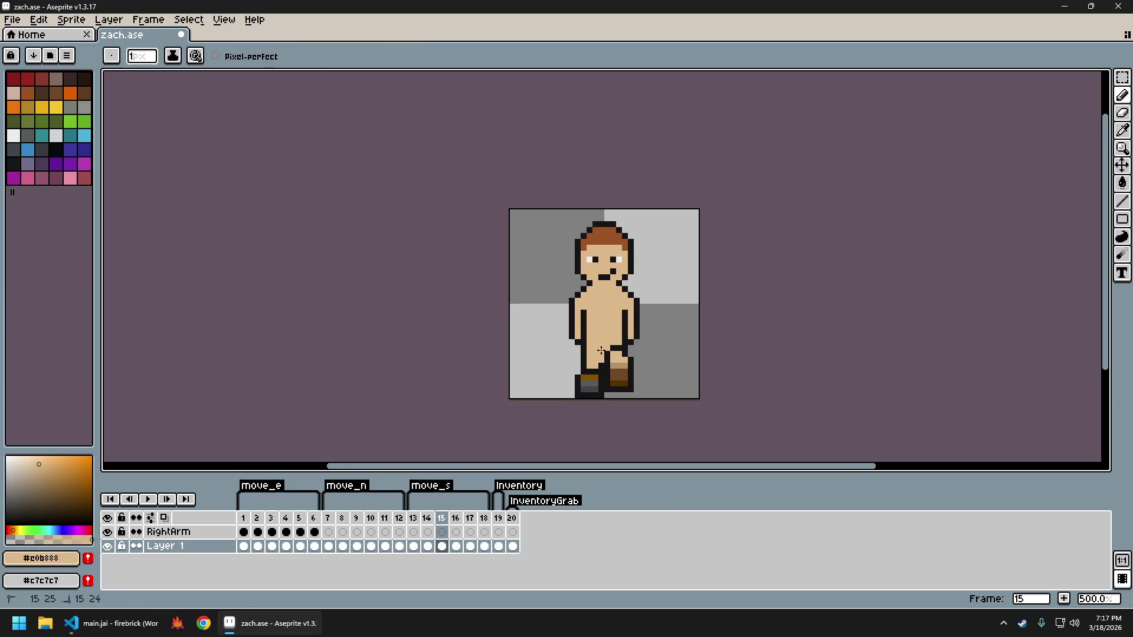
{"action": "key", "text": "ctrl+z"}
{"action": "key", "text": "v"}
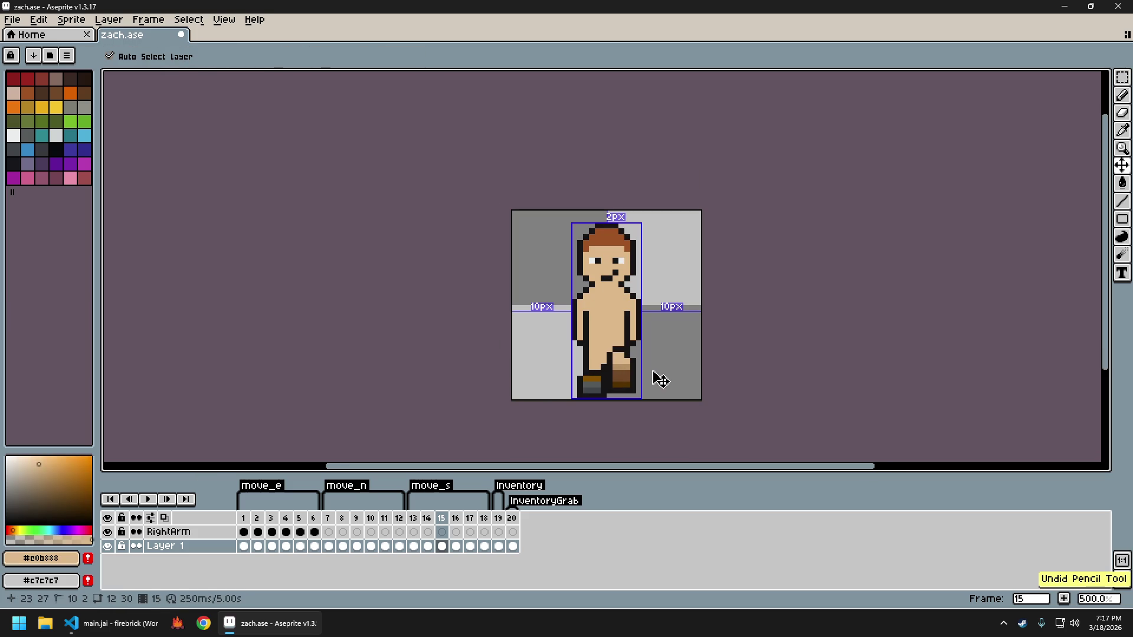
{"action": "key", "text": "ctrl+y"}
{"action": "key", "text": "b"}
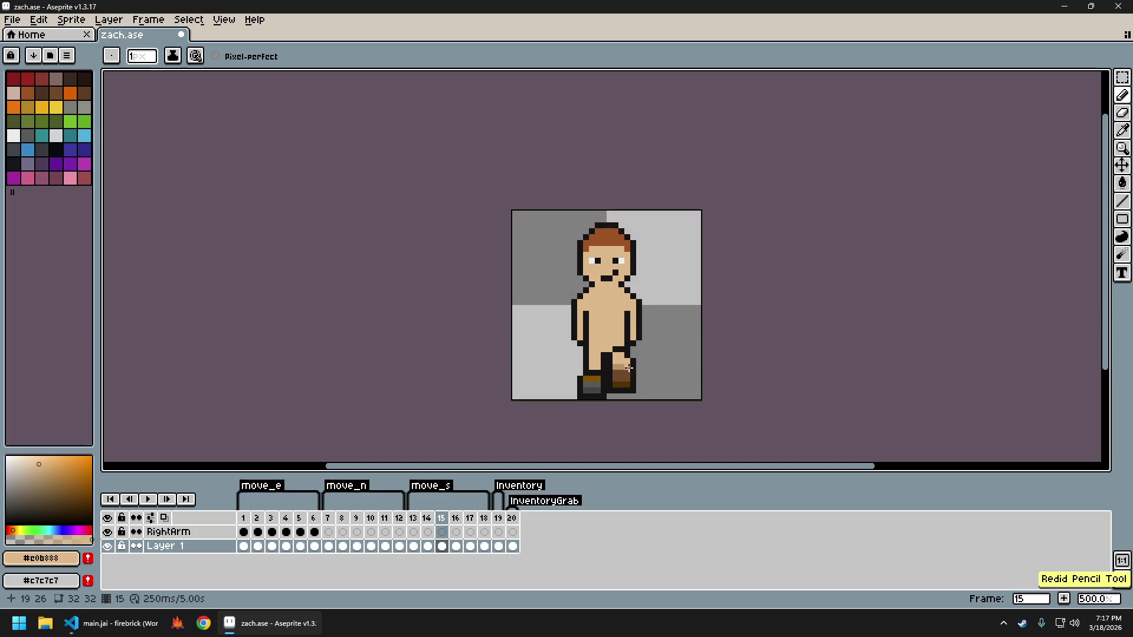
{"action": "left_click", "coordinate": [613, 350]}
{"action": "scroll", "scroll_direction": "down", "scroll_amount": 3}
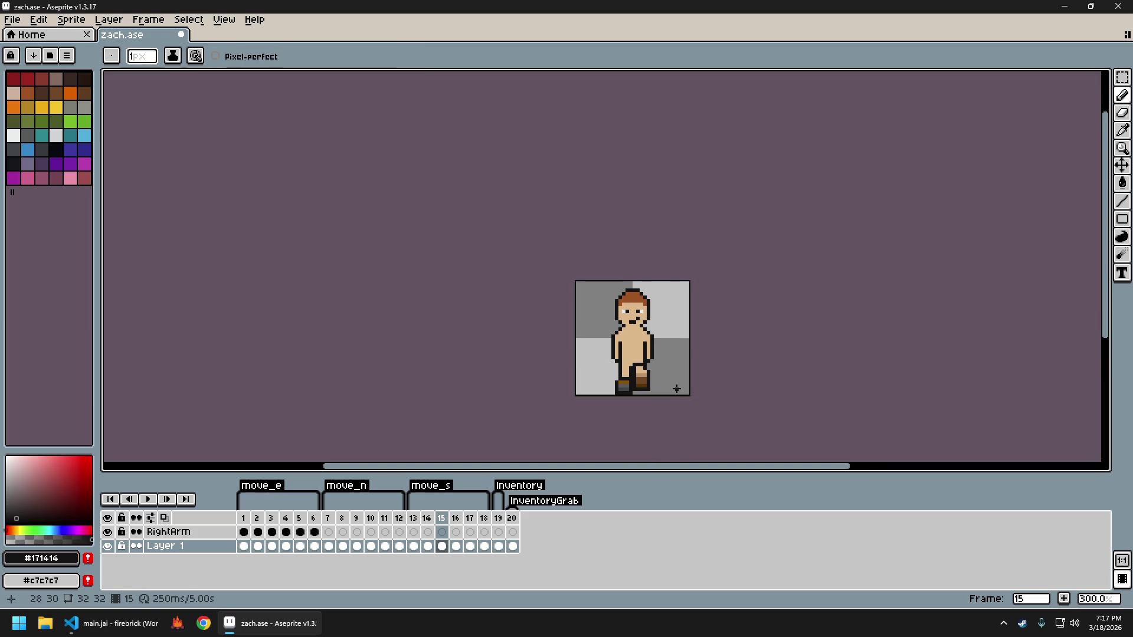
{"action": "left_click_drag", "start_coordinate": [677, 389], "coordinate": [655, 381]}
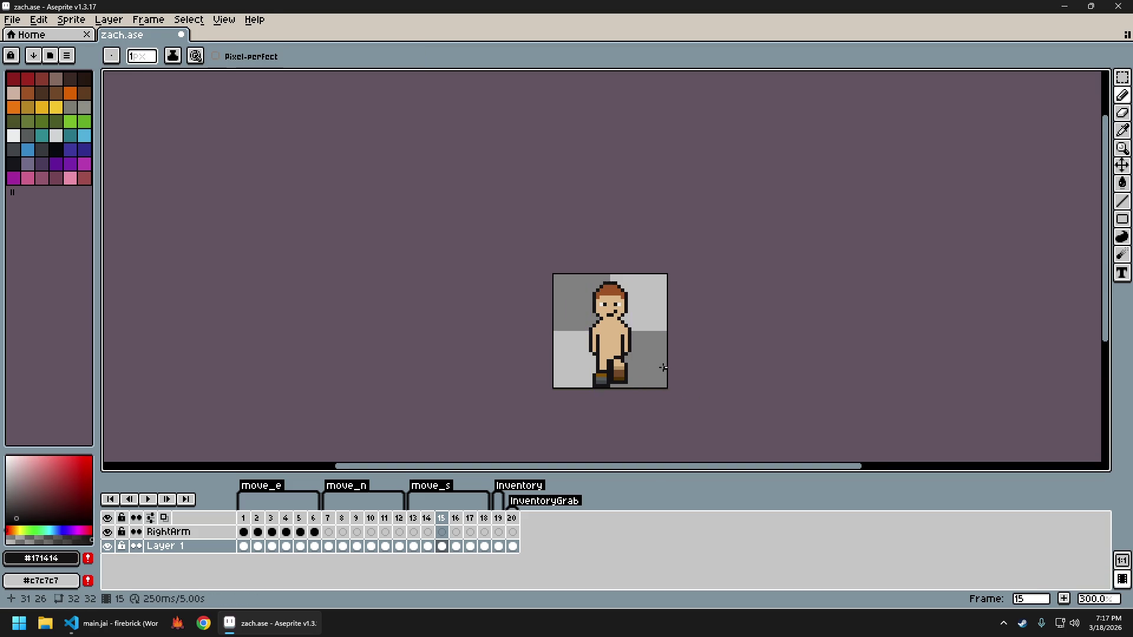
{"action": "key", "text": "Left"}
{"action": "key", "text": "Right"}
{"action": "key", "text": "Left"}
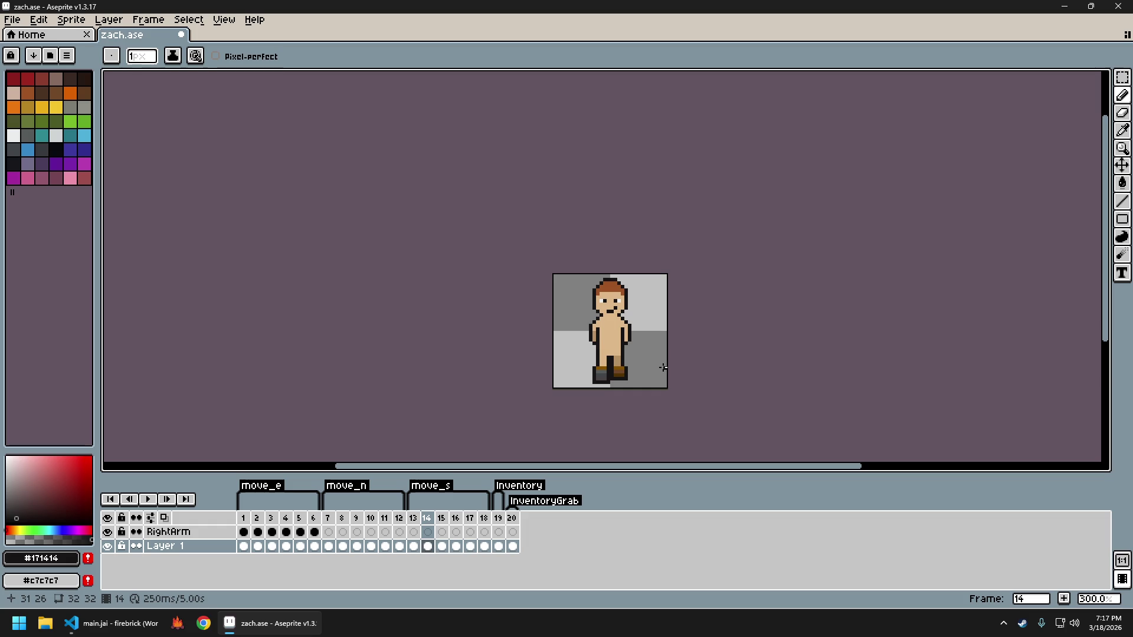
Borrow the boot brown from frame 2 and return to frame 14
{"action": "key", "text": "Left"}
{"action": "key", "text": "Left"}
{"action": "key", "text": "Left"}
{"action": "key", "text": "Right"}
{"action": "key", "text": "Right"}
{"action": "key", "text": "Right"}
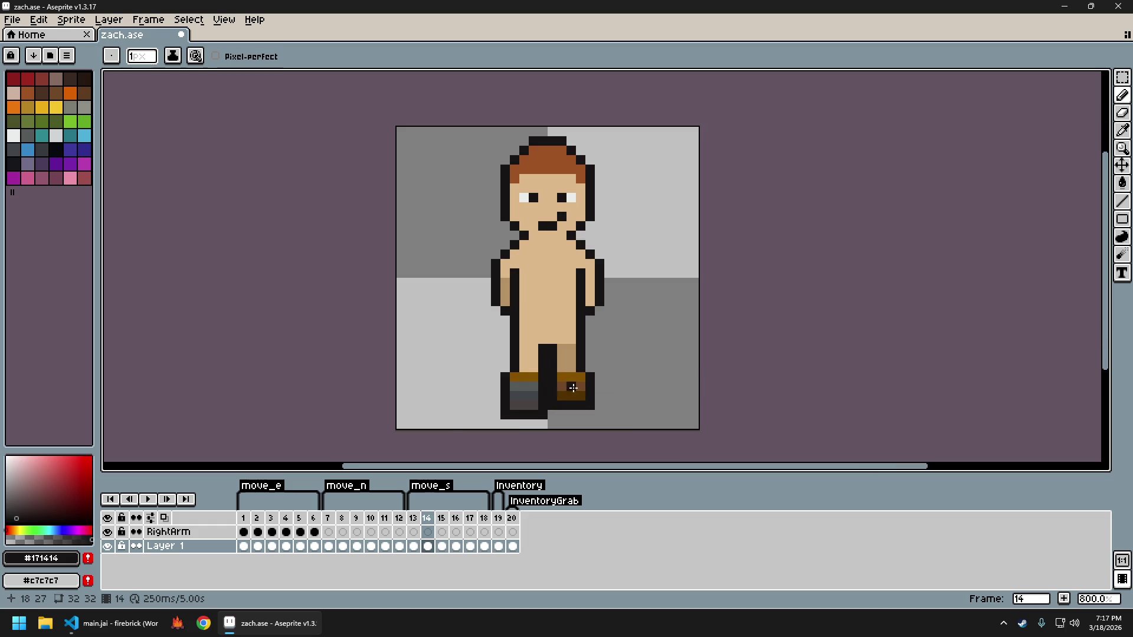
{"action": "left_click", "coordinate": [257, 544]}
{"action": "key", "text": "i"}
{"action": "left_click", "coordinate": [515, 375]}
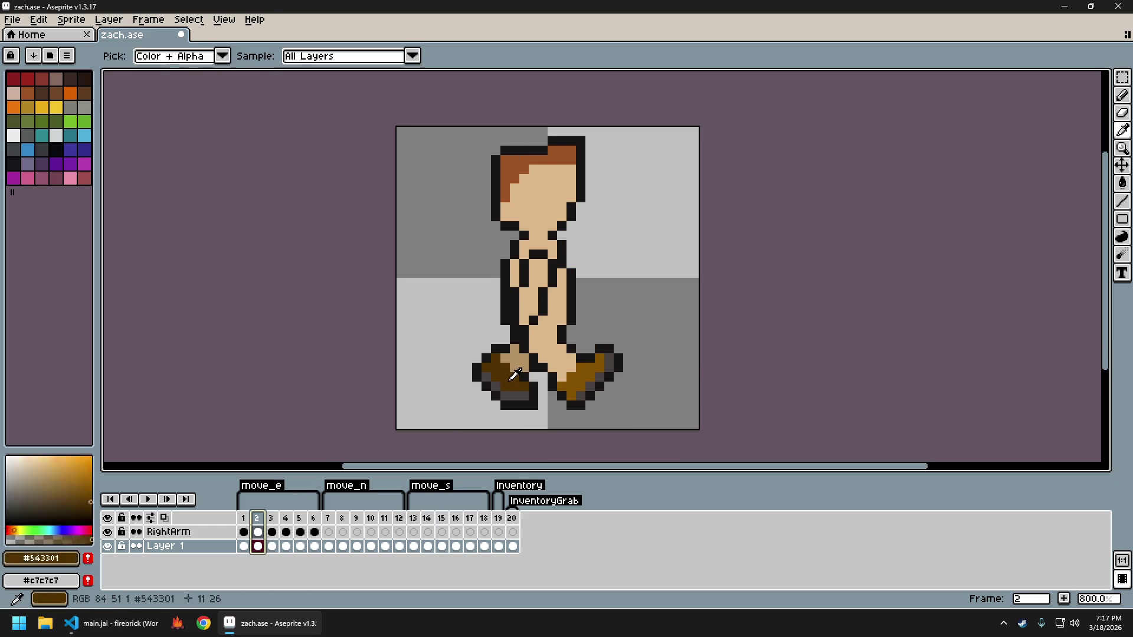
{"action": "left_click", "coordinate": [427, 518]}
{"action": "key", "text": "Left"}
{"action": "key", "text": "Right"}
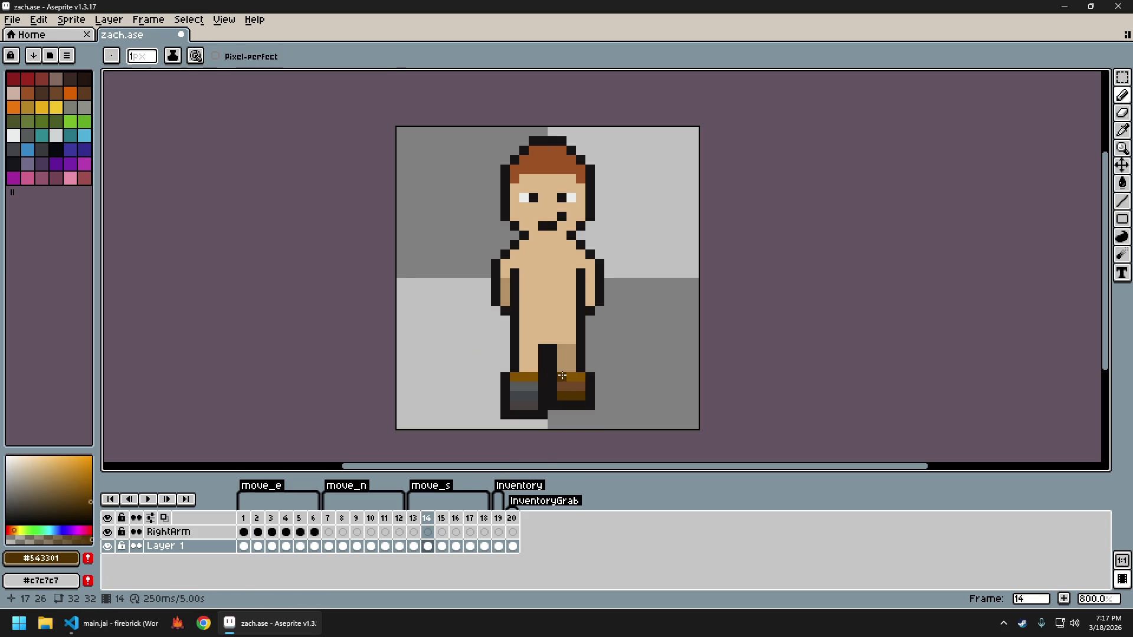
Fill the right boot's top band brown and middle band darker, then darken one pixel
{"action": "key", "text": "g"}
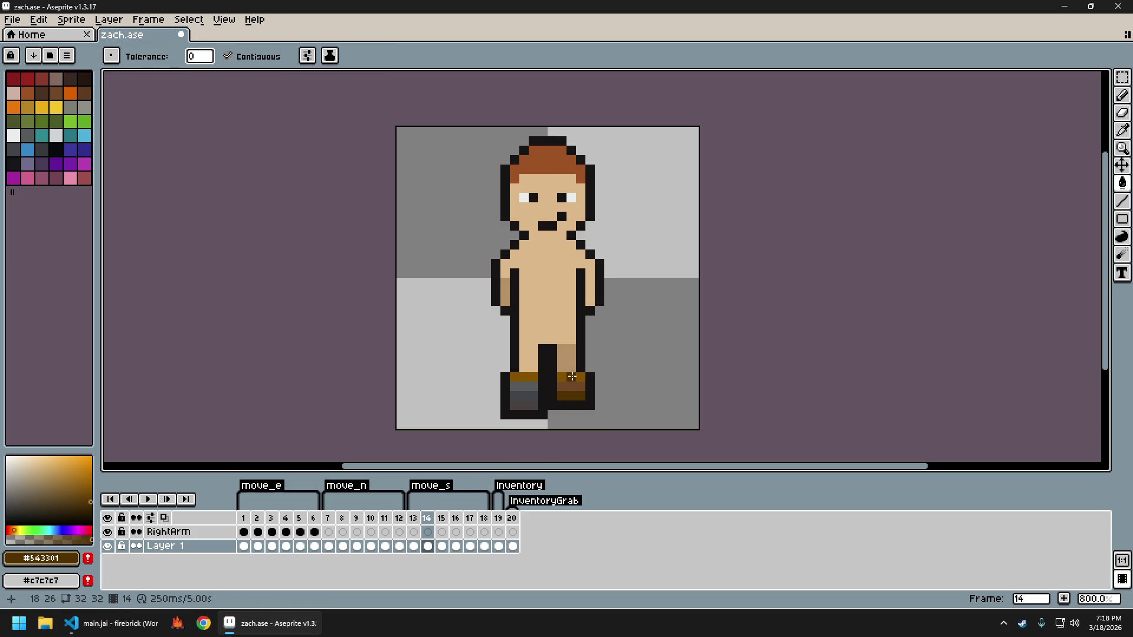
{"action": "left_click", "coordinate": [572, 379]}
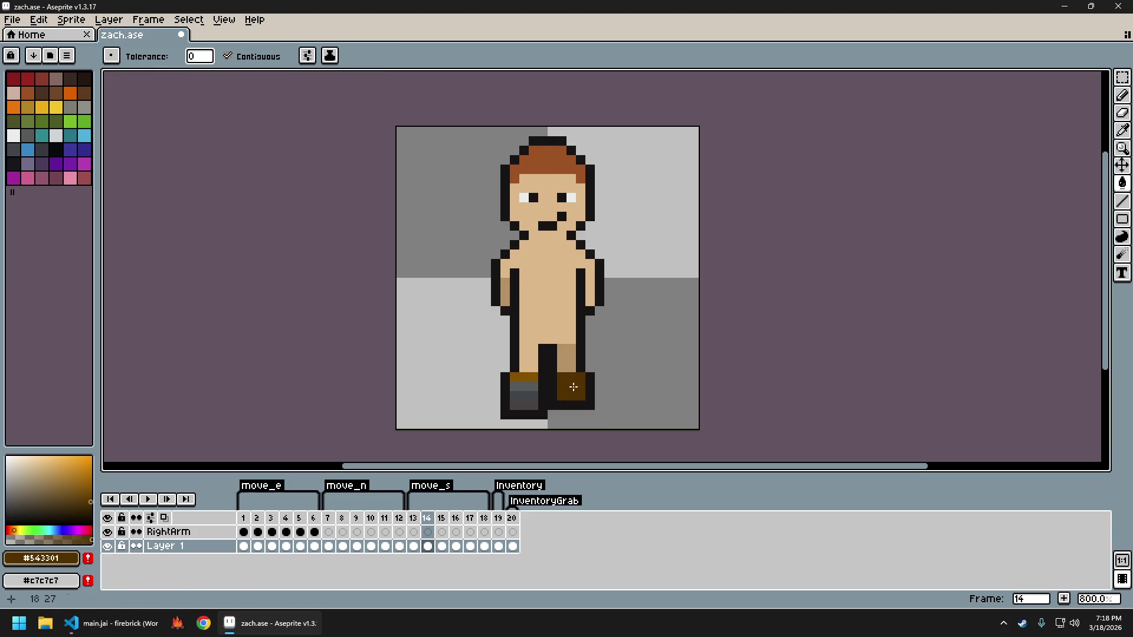
{"action": "scroll", "scroll_direction": "down", "scroll_amount": 3}
{"action": "scroll", "scroll_direction": "up", "scroll_amount": 3}
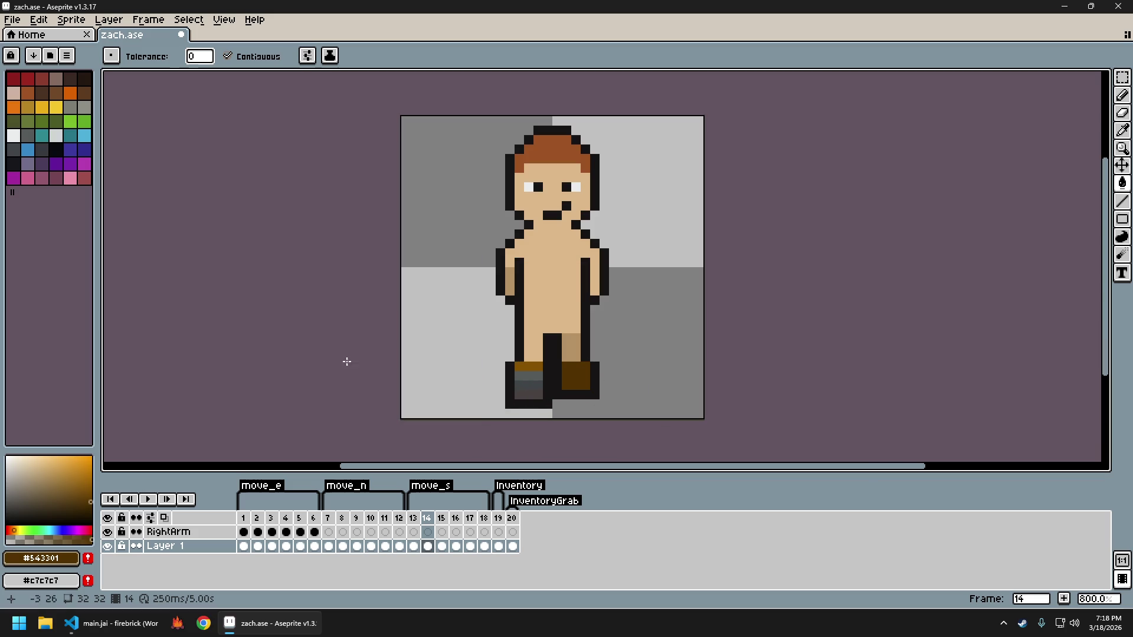
{"action": "left_click", "coordinate": [70, 78]}
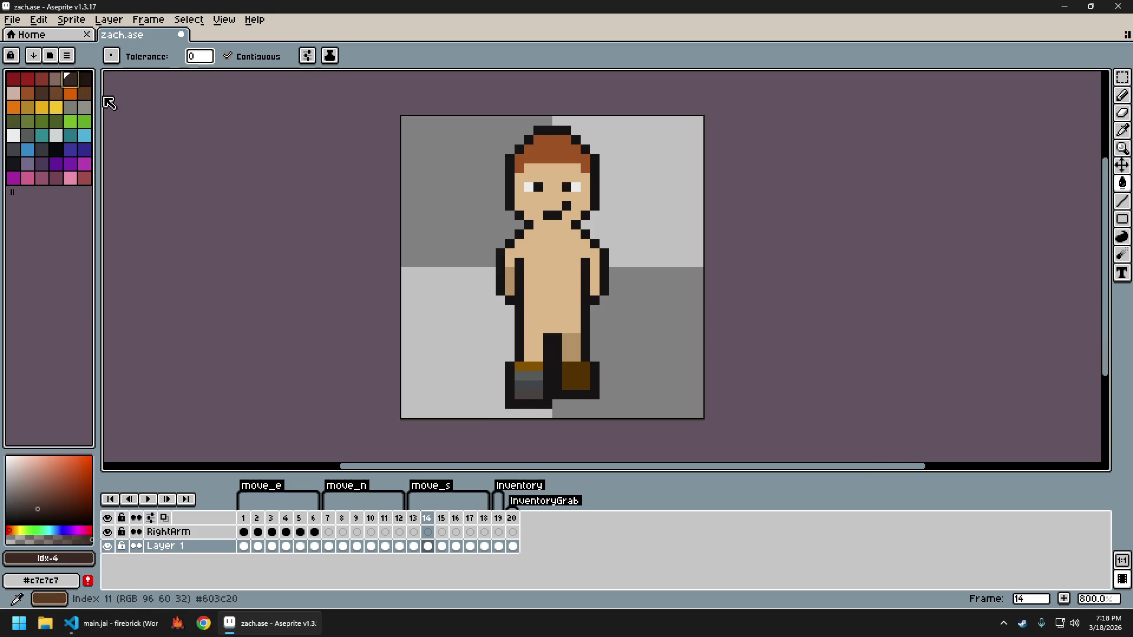
{"action": "left_click", "coordinate": [566, 374]}
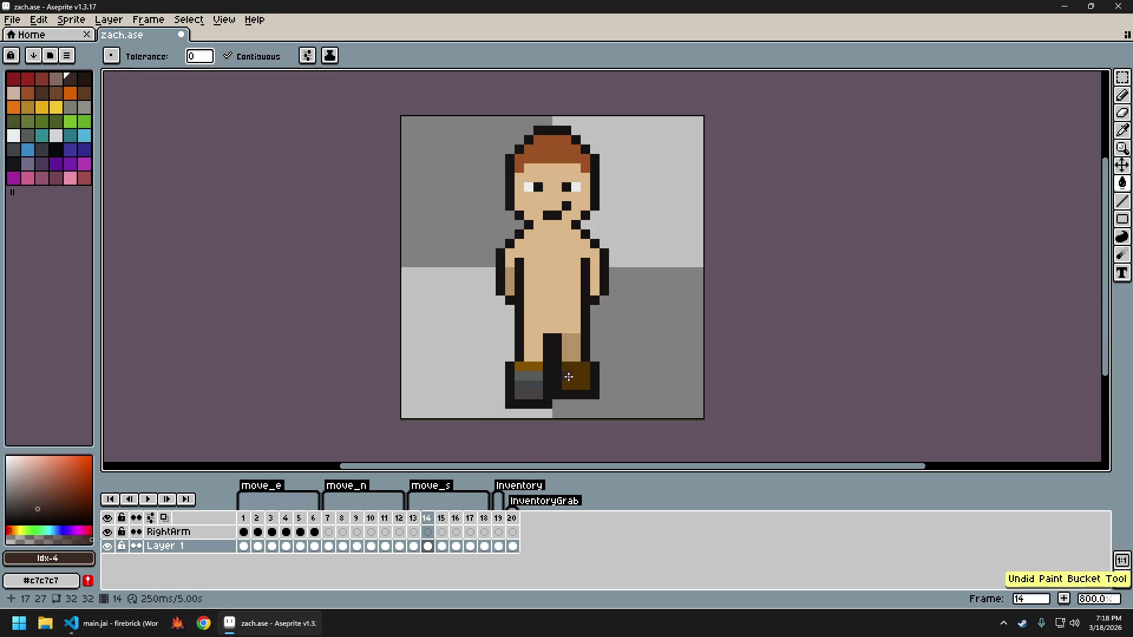
{"action": "key", "text": "b"}
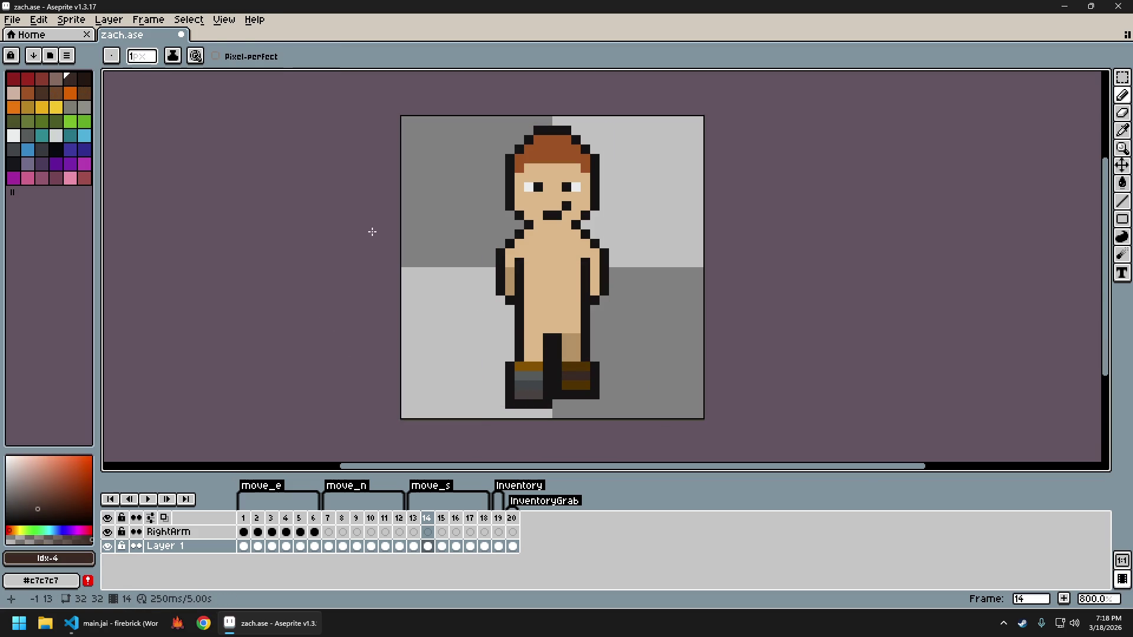
{"action": "left_click", "coordinate": [84, 77]}
{"action": "left_click", "coordinate": [569, 386]}
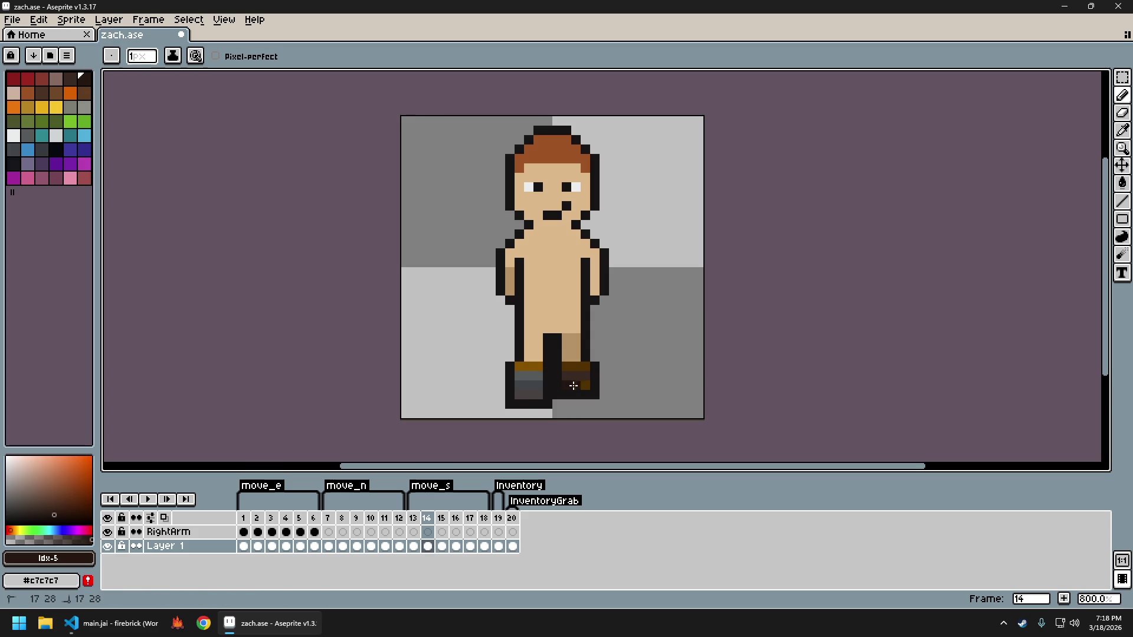
{"action": "scroll", "scroll_direction": "down", "scroll_amount": 3}
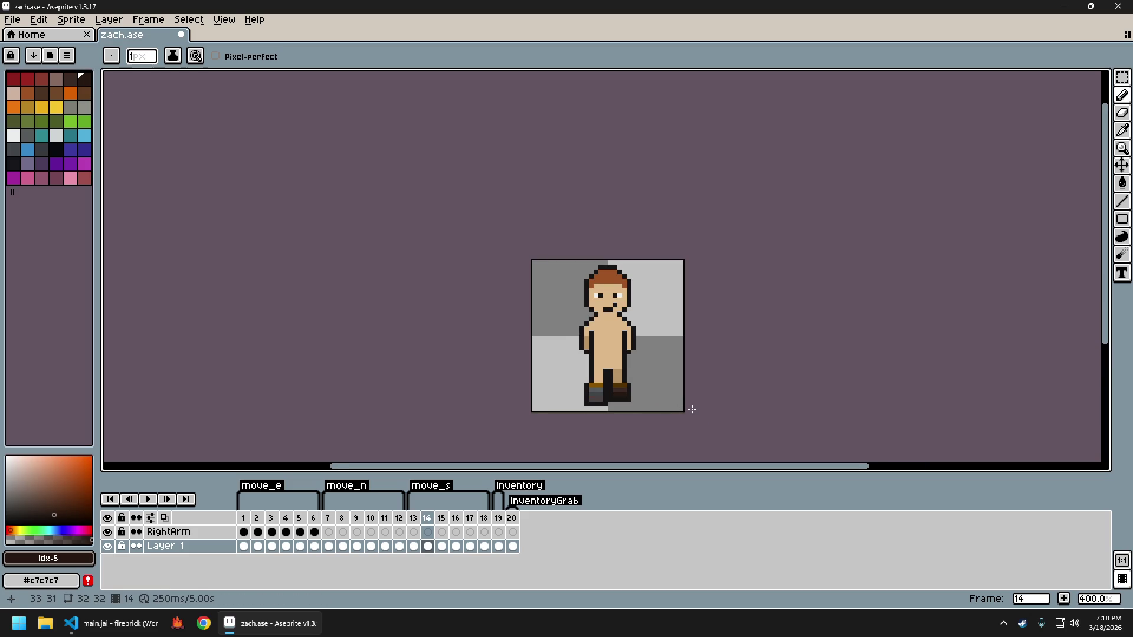
Fill the right boot with the dark brown sampled from it
{"action": "scroll", "scroll_direction": "up", "scroll_amount": 3}
{"action": "key", "text": "i"}
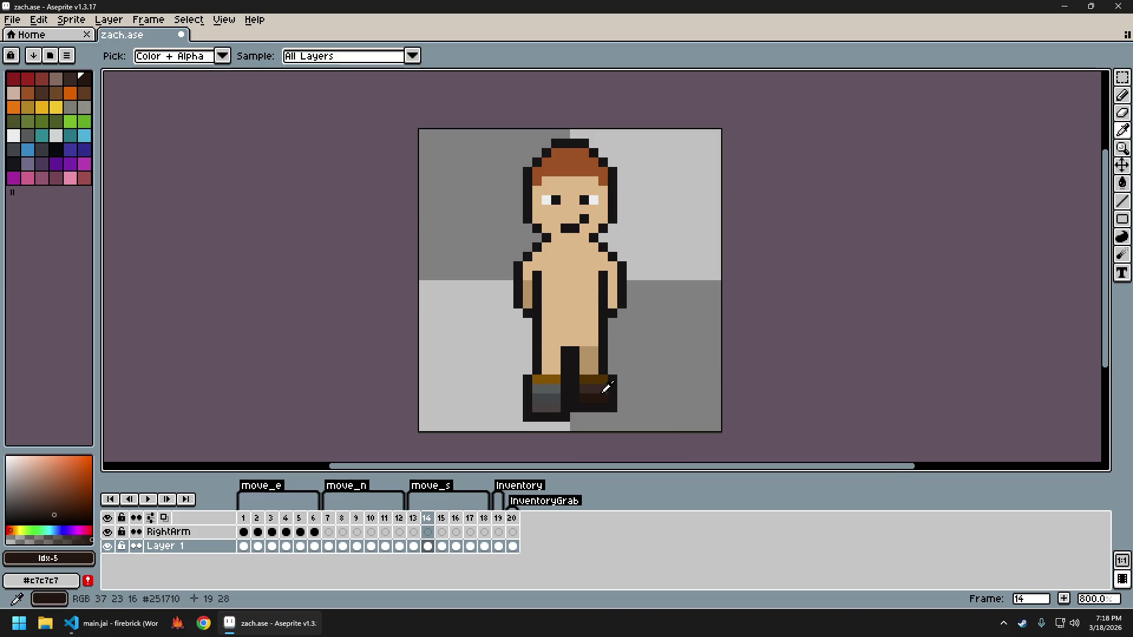
{"action": "left_click", "coordinate": [610, 390]}
{"action": "key", "text": "g"}
{"action": "left_click", "coordinate": [608, 402]}
{"action": "scroll", "scroll_direction": "down", "scroll_amount": 3}
{"action": "scroll", "scroll_direction": "up", "scroll_amount": 3}
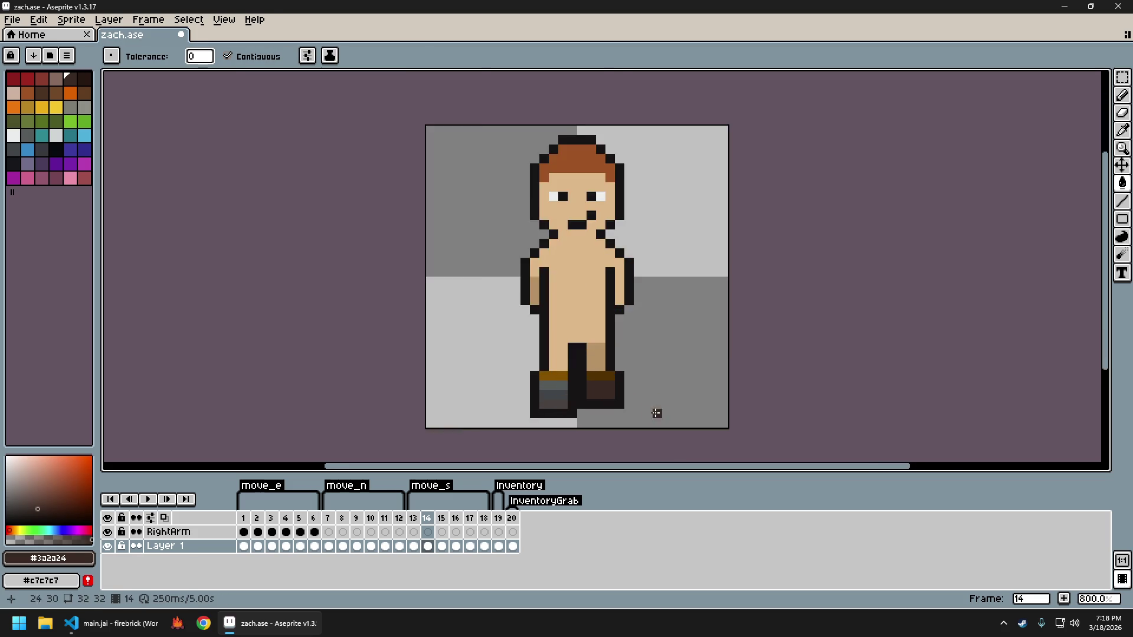
{"action": "scroll", "scroll_direction": "up", "scroll_amount": 3}
Try painting a #543301 brown row across the right boot, then undo it
{"action": "key", "text": "i"}
{"action": "left_click", "coordinate": [587, 367]}
{"action": "key", "text": "b"}
{"action": "left_click_drag", "start_coordinate": [575, 381], "coordinate": [599, 384]}
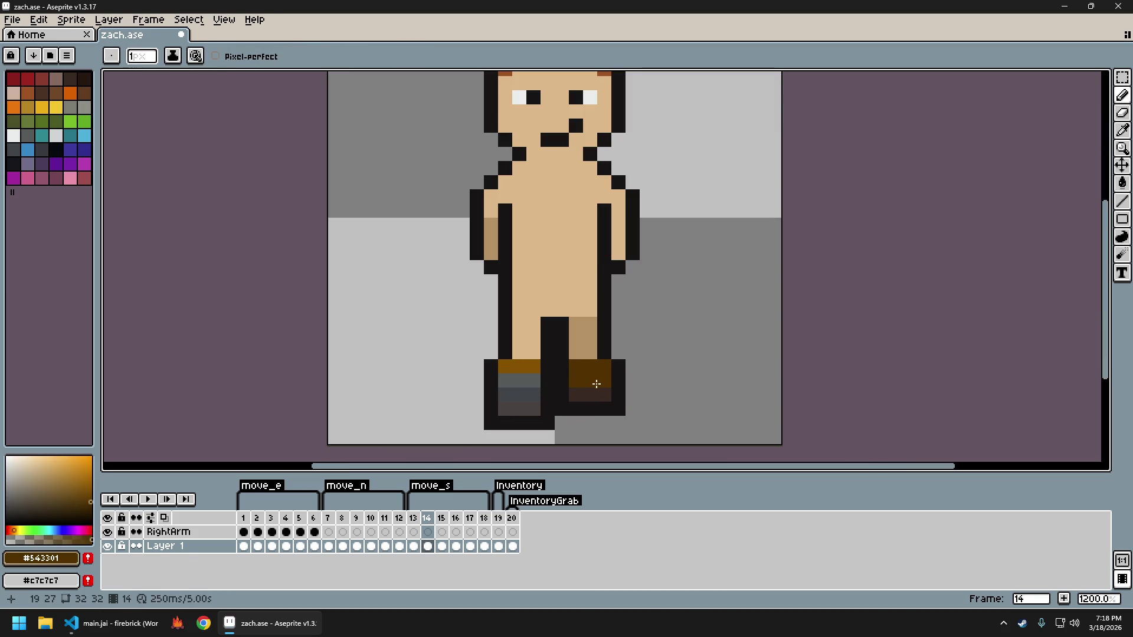
{"action": "key", "text": "ctrl+z"}
{"action": "scroll", "scroll_direction": "down", "scroll_amount": 3}
{"action": "scroll", "scroll_direction": "down", "scroll_amount": 3}
{"action": "scroll", "scroll_direction": "up", "scroll_amount": 3}
Pick the dark palette swatch for the boot with the Pencil
{"action": "key", "text": "v"}
{"action": "scroll", "scroll_direction": "down", "scroll_amount": 3}
{"action": "scroll", "scroll_direction": "down", "scroll_amount": 3}
{"action": "key", "text": "b"}
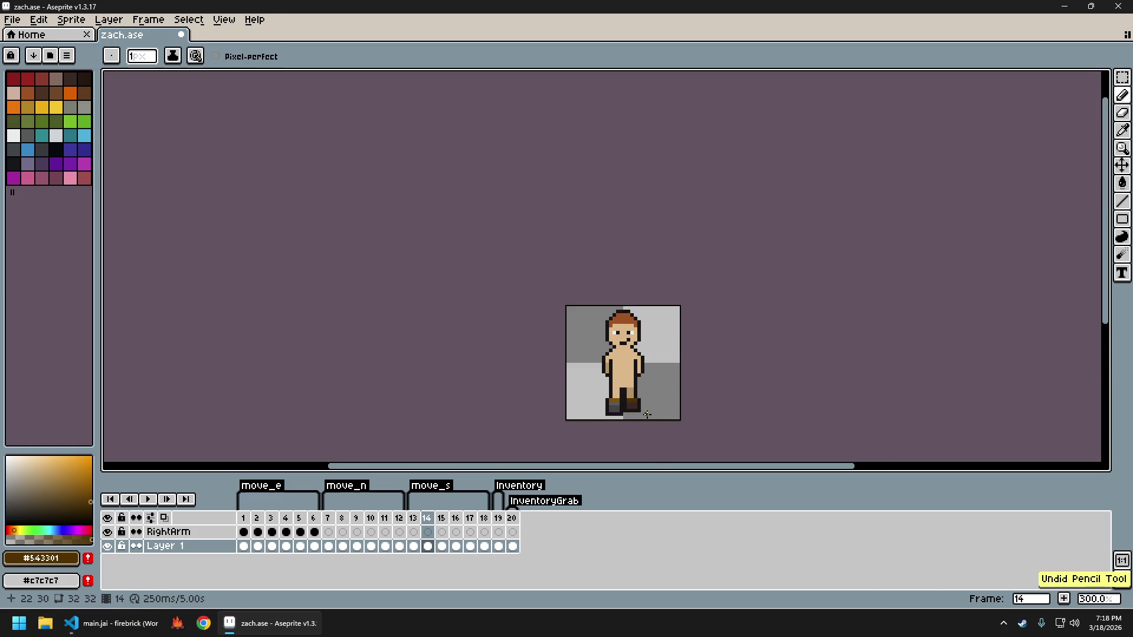
{"action": "scroll", "scroll_direction": "up", "scroll_amount": 3}
{"action": "scroll", "scroll_direction": "down", "scroll_amount": 3}
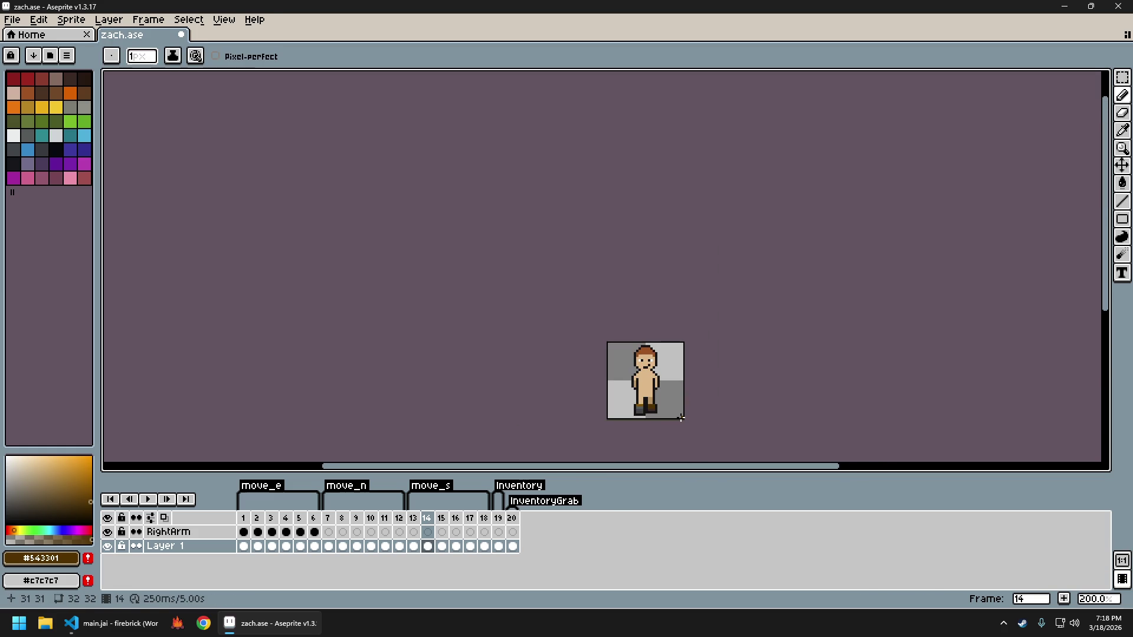
{"action": "scroll", "scroll_direction": "up", "scroll_amount": 3}
{"action": "key", "text": "b"}
{"action": "scroll", "scroll_direction": "down", "scroll_amount": 3}
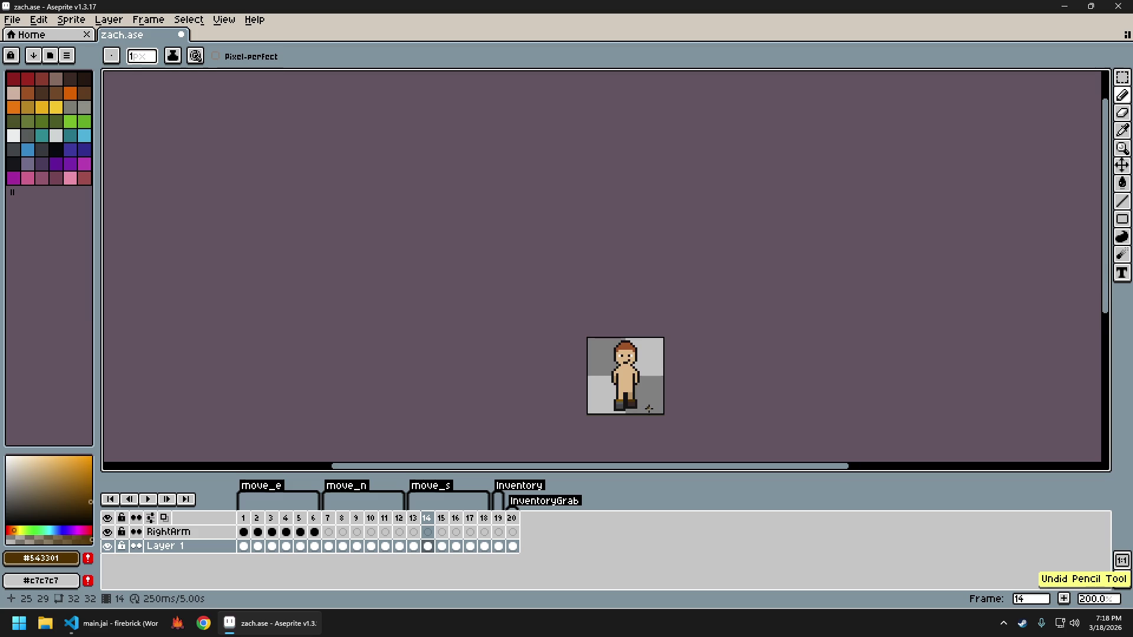
{"action": "scroll", "scroll_direction": "up", "scroll_amount": 3}
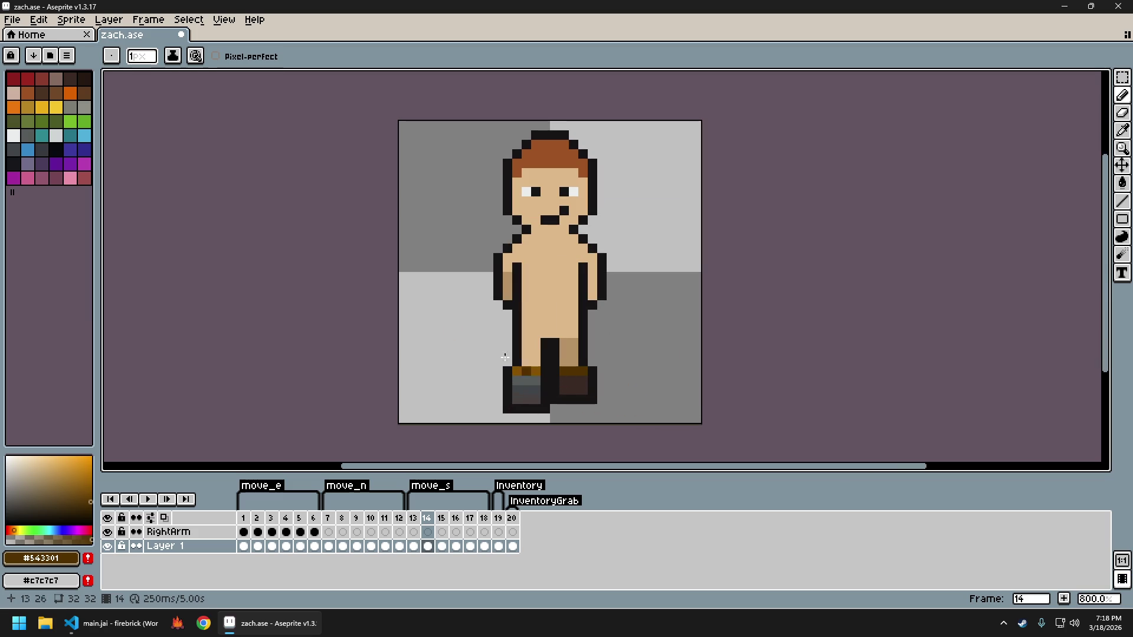
{"action": "left_click", "coordinate": [558, 377]}
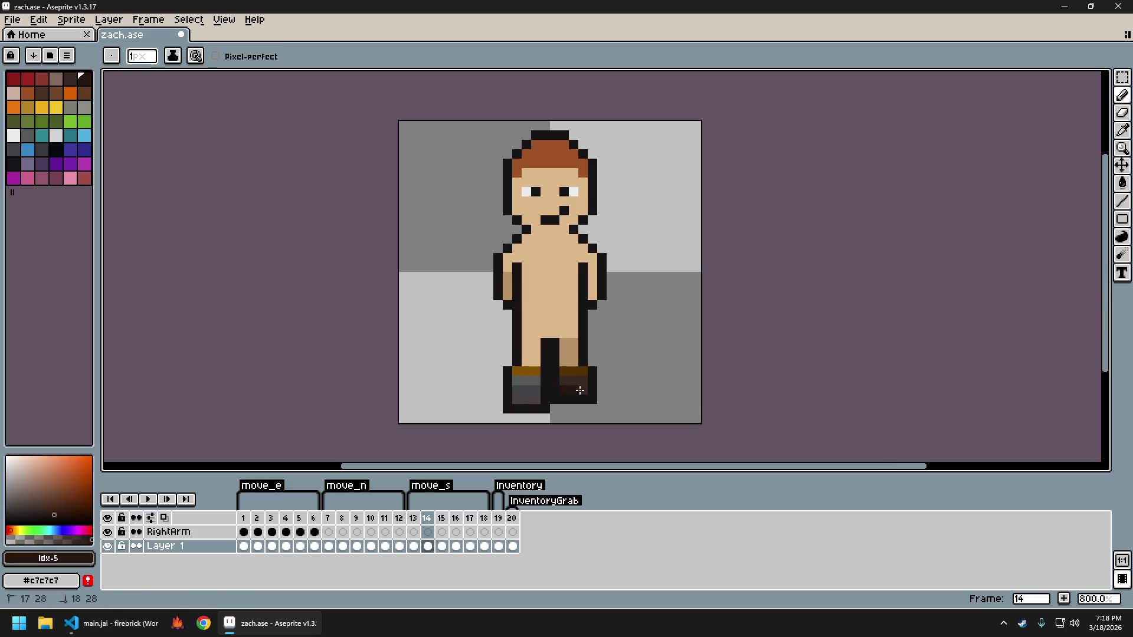
{"action": "scroll", "scroll_direction": "down", "scroll_amount": 3}
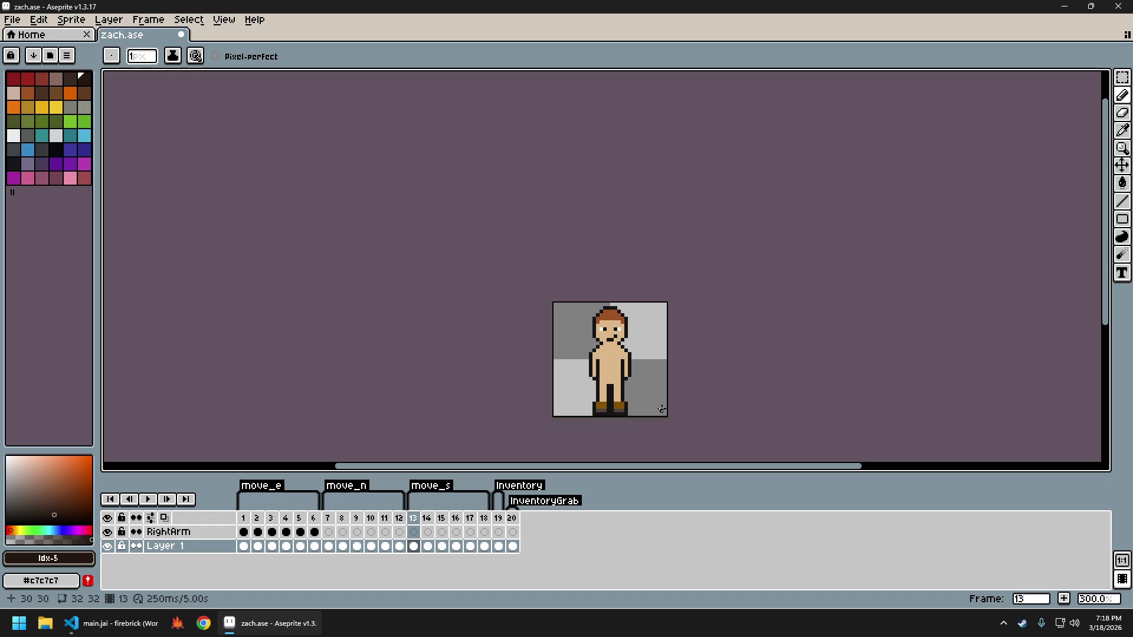
Add a dark pixel to the boot and restore the earlier pencil stroke on frame 15
{"action": "scroll", "scroll_direction": "up", "scroll_amount": 3}
{"action": "left_click", "coordinate": [563, 331]}
{"action": "scroll", "scroll_direction": "down", "scroll_amount": 3}
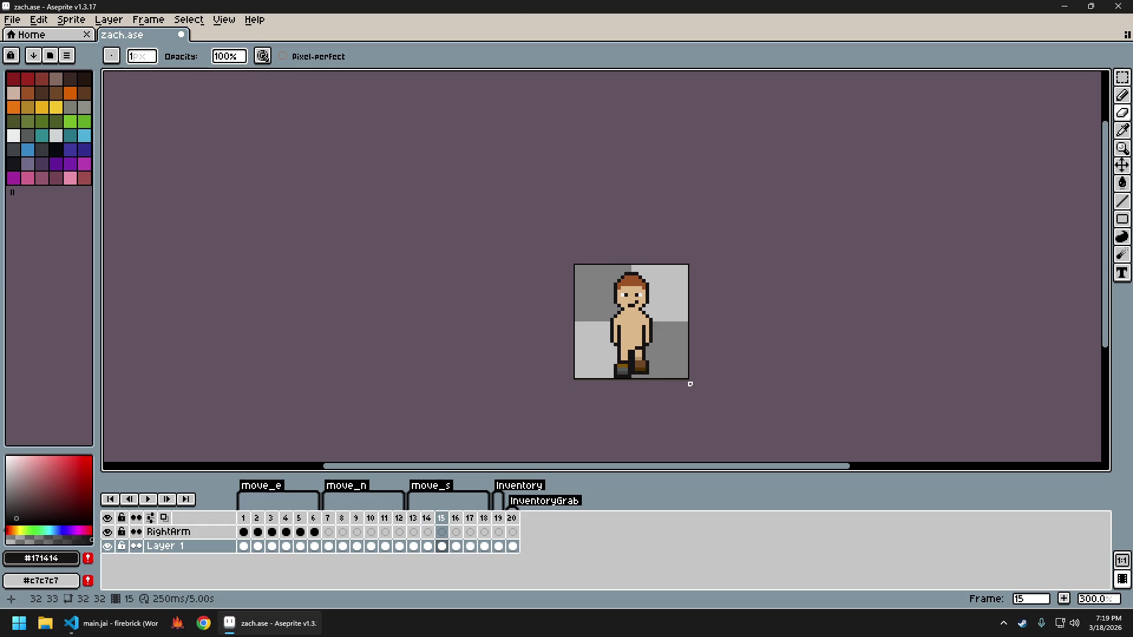
{"action": "key", "text": "ctrl+z"}
{"action": "key", "text": "ctrl+y"}
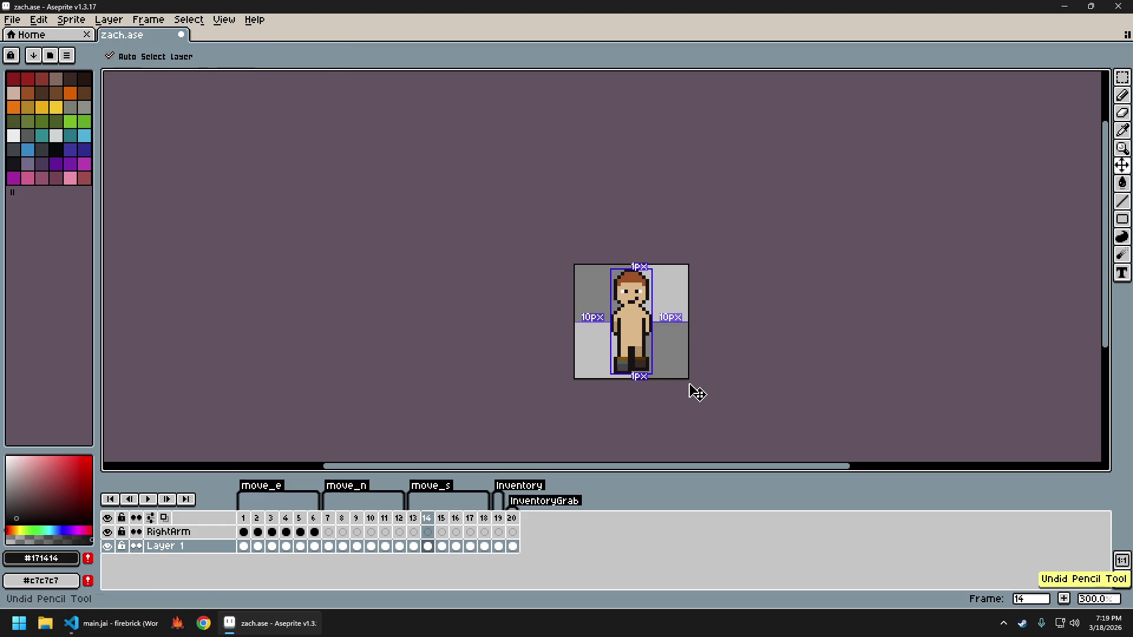
{"action": "key", "text": "ctrl+y"}
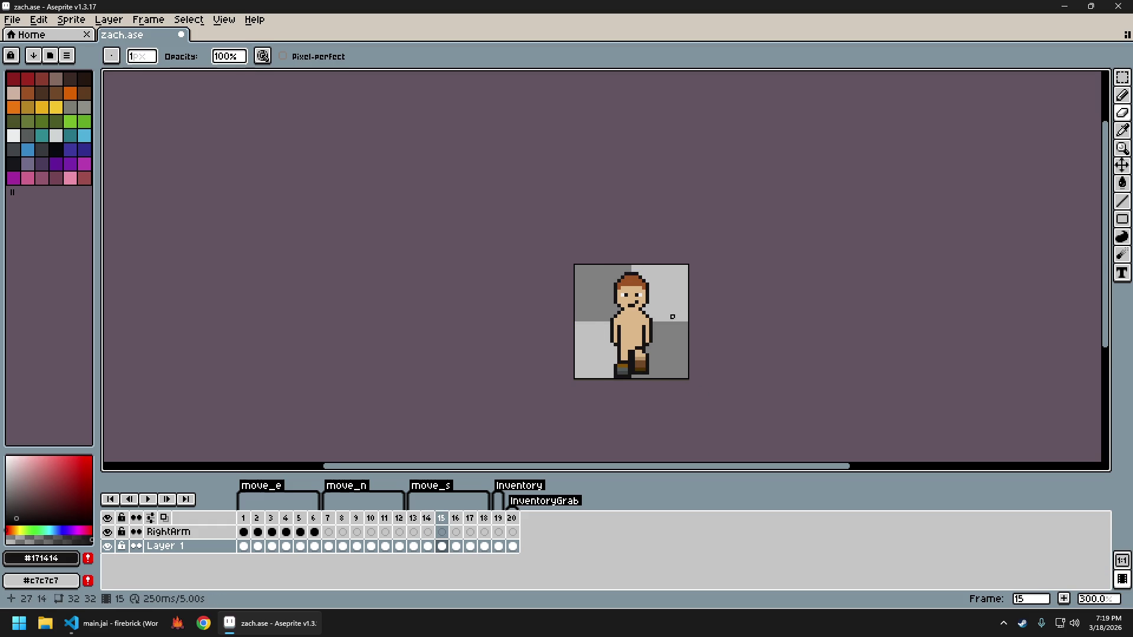
Sample the tan leg colour, then select the dark outline colour #171414
{"action": "scroll", "scroll_direction": "up", "scroll_amount": 3}
{"action": "left_click", "coordinate": [597, 390]}
{"action": "left_click", "coordinate": [608, 383]}
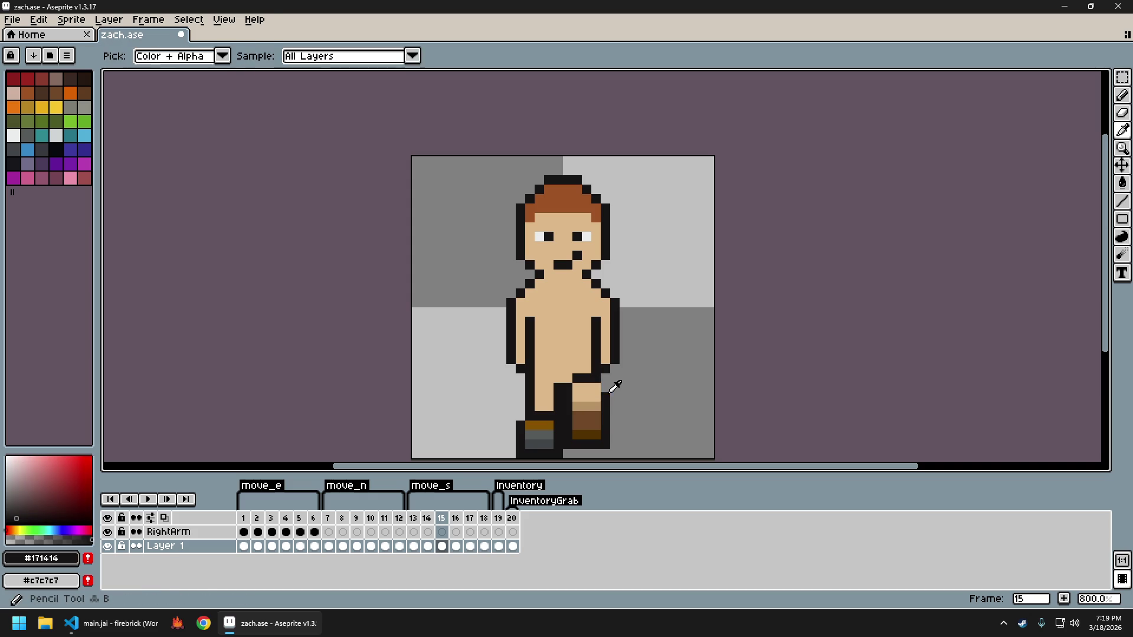
{"action": "scroll", "scroll_direction": "down", "scroll_amount": 3}
{"action": "scroll", "scroll_direction": "up", "scroll_amount": 3}
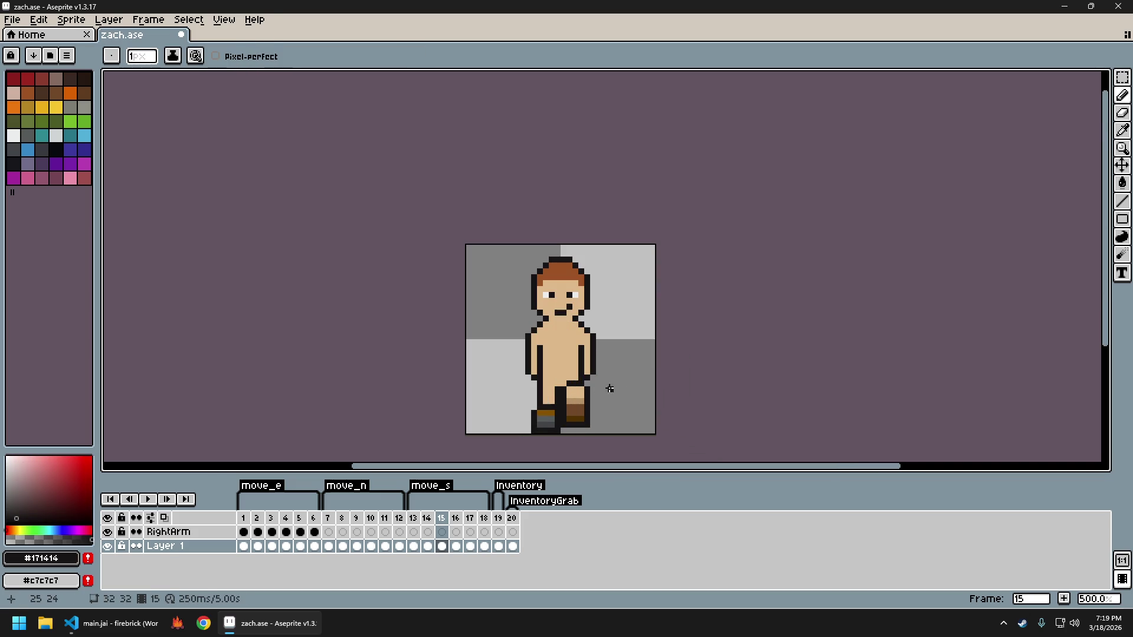
{"action": "scroll", "scroll_direction": "down", "scroll_amount": 3}
{"action": "scroll", "scroll_direction": "up", "scroll_amount": 3}
{"action": "scroll", "scroll_direction": "up", "scroll_amount": 3}
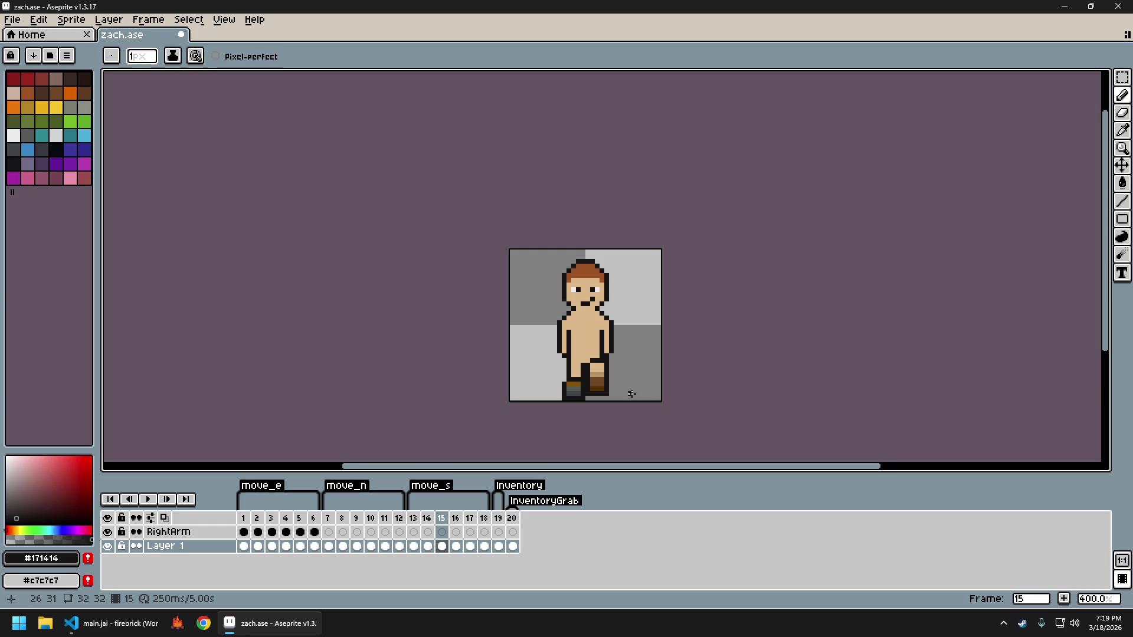
{"action": "scroll", "scroll_direction": "up", "scroll_amount": 3}
Draw a vertical run of #171414 pixels along the right leg's edge, then compare with frame 14
{"action": "left_click_drag", "start_coordinate": [547, 324], "coordinate": [546, 337]}
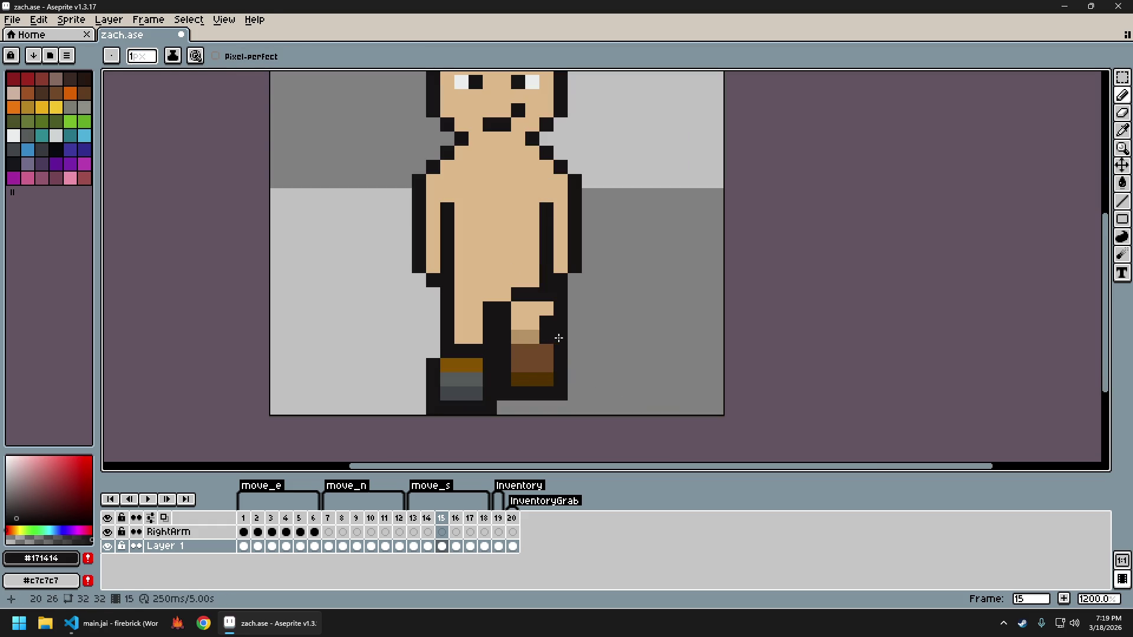
{"action": "scroll", "scroll_direction": "down", "scroll_amount": 3}
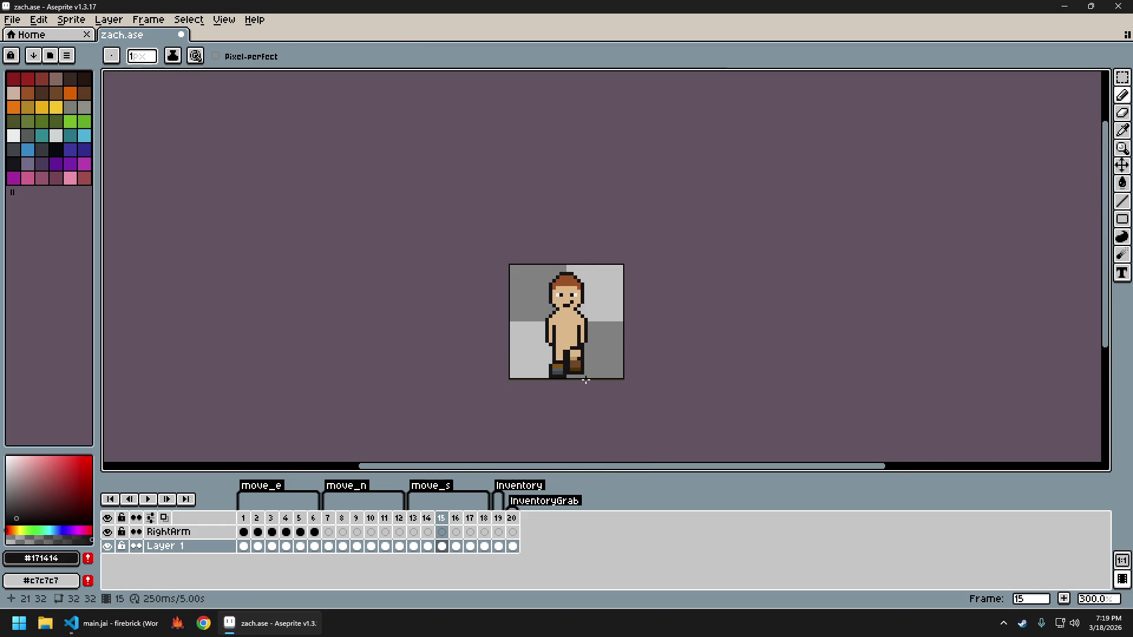
{"action": "key", "text": "Left"}
{"action": "key", "text": "Right"}
{"action": "key", "text": "Left"}
{"action": "key", "text": "Left"}
{"action": "key", "text": "Left"}
{"action": "key", "text": "Right"}
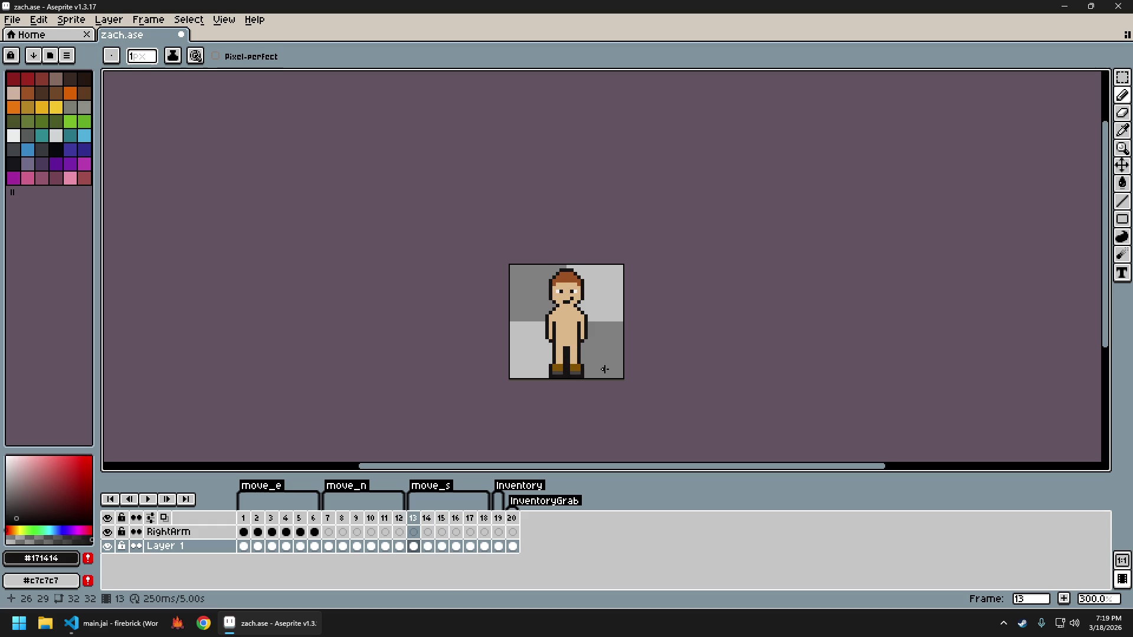
{"action": "key", "text": "Right"}
{"action": "key", "text": "Left"}
{"action": "key", "text": "Right"}
{"action": "key", "text": "Right"}
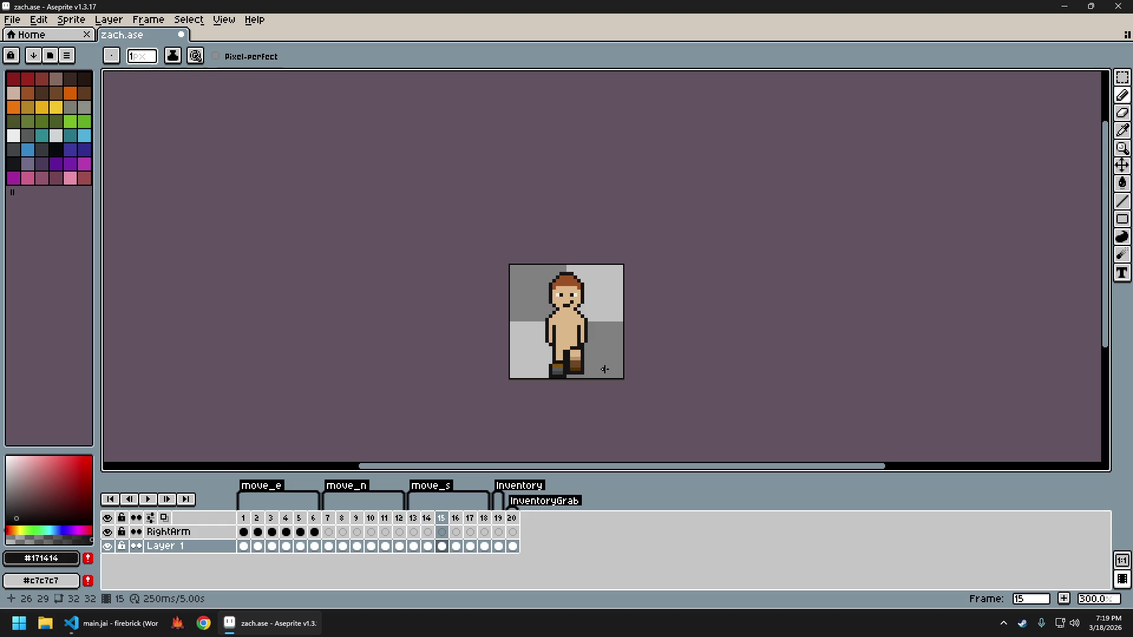
{"action": "key", "text": "Left"}
{"action": "key", "text": "Right"}
{"action": "key", "text": "Left"}
{"action": "key", "text": "Left"}
{"action": "key", "text": "Right"}
{"action": "key", "text": "Right"}
{"action": "key", "text": "Left"}
{"action": "key", "text": "Left"}
{"action": "key", "text": "Right"}
{"action": "key", "text": "Right"}
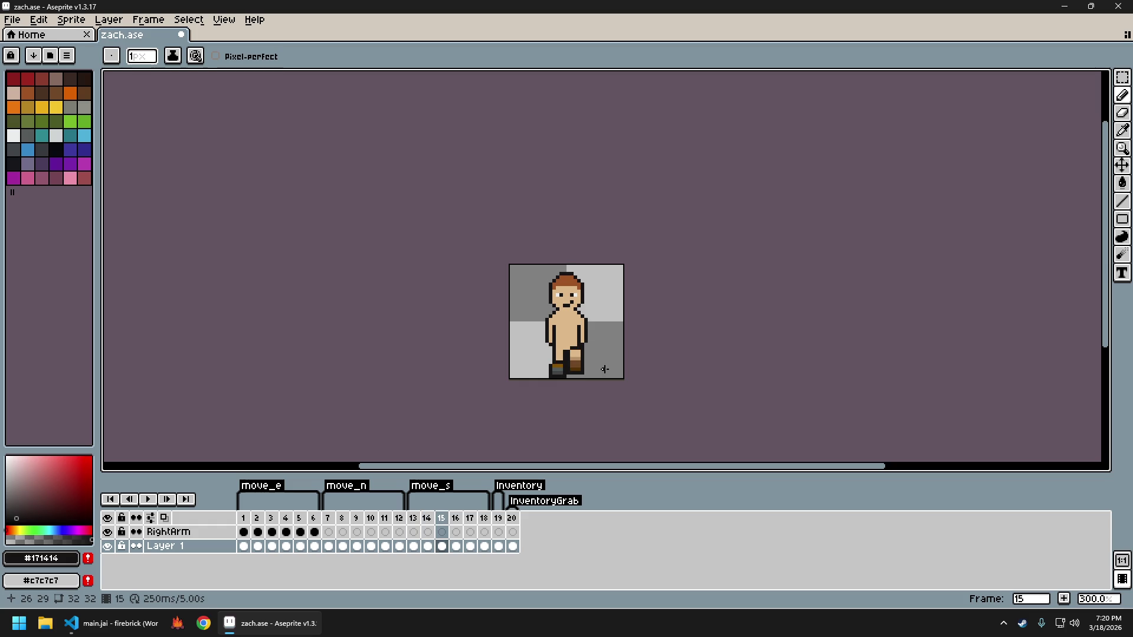
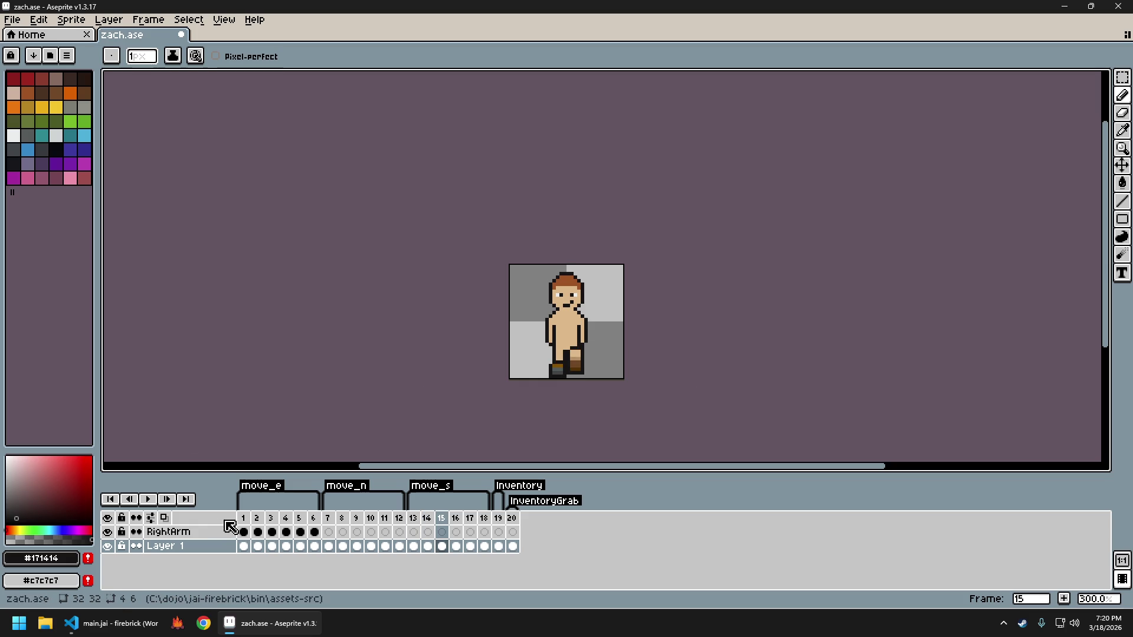
Flip back and forth through east-walk frames 1 to 4 to check the motion
{"action": "left_click", "coordinate": [257, 531]}
{"action": "key", "text": "Right"}
{"action": "key", "text": "Left"}
{"action": "key", "text": "Right"}
{"action": "key", "text": "Right"}
{"action": "key", "text": "Left"}
{"action": "key", "text": "Right"}
{"action": "key", "text": "Left"}
{"action": "key", "text": "Left"}
{"action": "key", "text": "Right"}
{"action": "key", "text": "Left"}
{"action": "key", "text": "Right"}
{"action": "key", "text": "Left"}
{"action": "key", "text": "Left"}
{"action": "key", "text": "Right"}
{"action": "key", "text": "Left"}
{"action": "key", "text": "Right"}
{"action": "key", "text": "Right"}
{"action": "key", "text": "Right"}
{"action": "key", "text": "Left"}
{"action": "key", "text": "Left"}
{"action": "key", "text": "Right"}
{"action": "key", "text": "Right"}
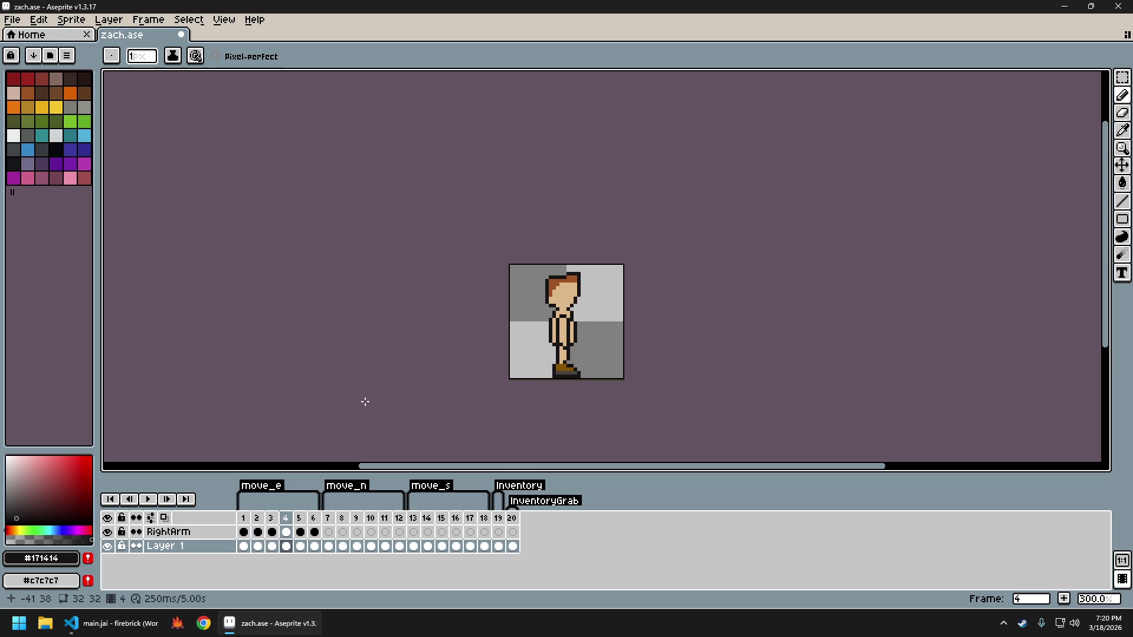
Advance through frames 5 to 7 and on toward frame 13
{"action": "key", "text": "Right"}
{"action": "key", "text": "Right"}
{"action": "key", "text": "Right"}
{"action": "key", "text": "Left"}
{"action": "key", "text": "Left"}
{"action": "key", "text": "Left"}
{"action": "key", "text": "Left"}
{"action": "key", "text": "Right"}
{"action": "key", "text": "Right"}
{"action": "key", "text": "Right"}
{"action": "key", "text": "Right"}
{"action": "key", "text": "Right"}
{"action": "key", "text": "Right"}
{"action": "key", "text": "Right"}
{"action": "key", "text": "Right"}
{"action": "key", "text": "Right"}
{"action": "key", "text": "Left"}
{"action": "key", "text": "Left"}
{"action": "key", "text": "Left"}
{"action": "key", "text": "Right"}
{"action": "key", "text": "Left"}
{"action": "key", "text": "Left"}
{"action": "key", "text": "Right"}
{"action": "key", "text": "Right"}
{"action": "key", "text": "Left"}
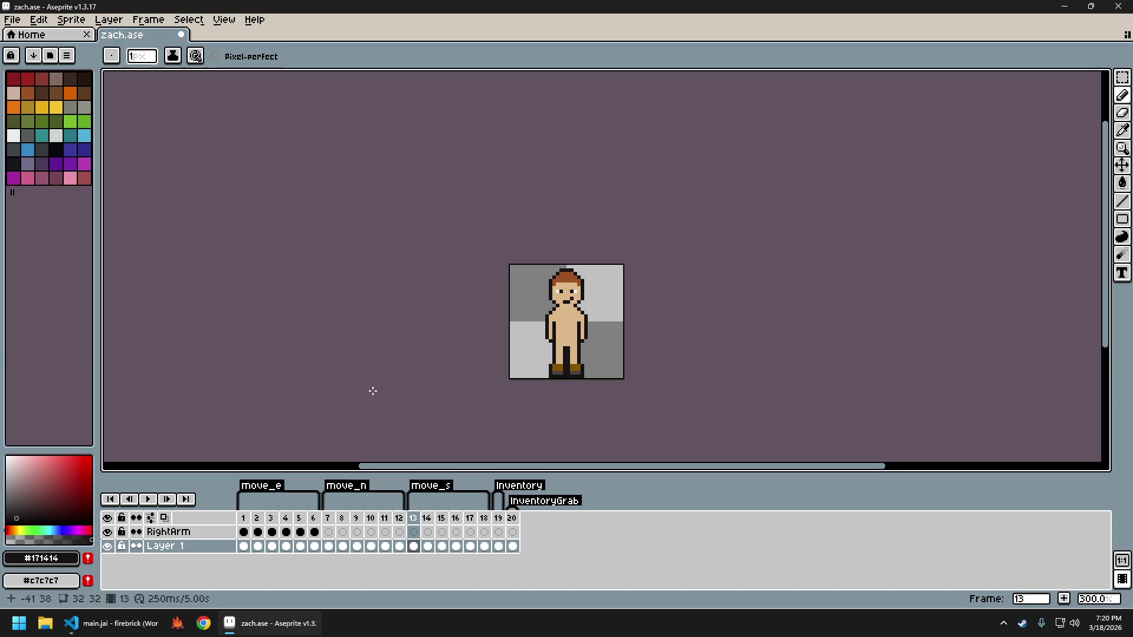
{"action": "scroll", "scroll_direction": "up", "scroll_amount": 3}
{"action": "scroll", "scroll_direction": "up", "scroll_amount": 3}
{"action": "scroll", "scroll_direction": "down", "scroll_amount": 3}
{"action": "scroll", "scroll_direction": "down", "scroll_amount": 3}
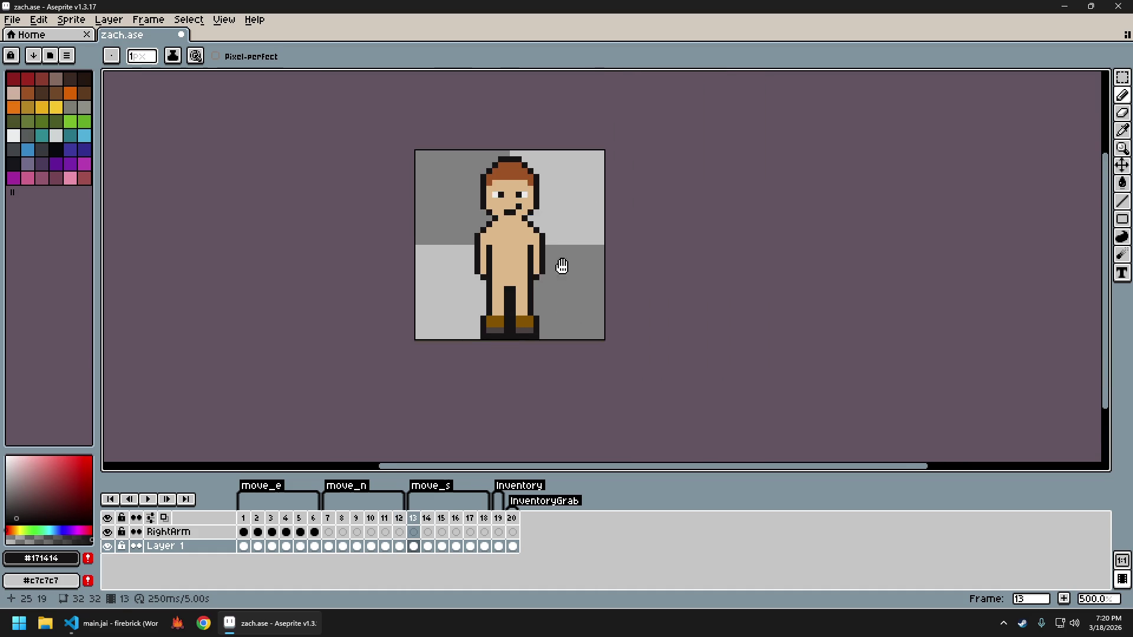
Pick the dark boot brown #543301 from frame 2's boots
{"action": "left_click_drag", "start_coordinate": [562, 266], "coordinate": [590, 295]}
{"action": "left_click", "coordinate": [247, 518]}
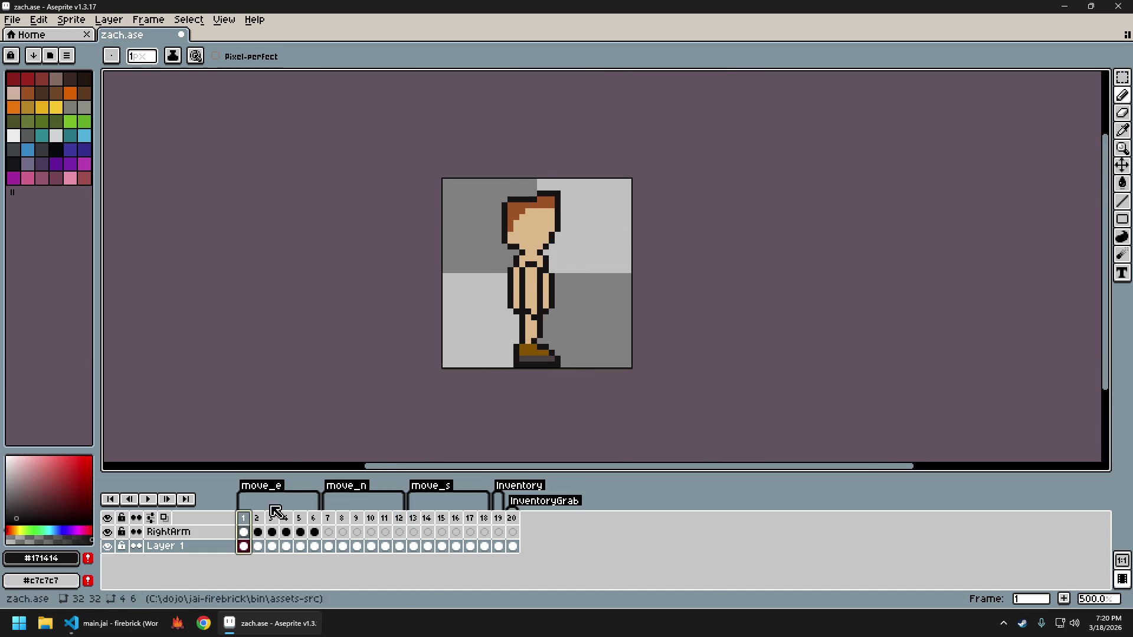
{"action": "left_click", "coordinate": [257, 518]}
{"action": "key", "text": "i"}
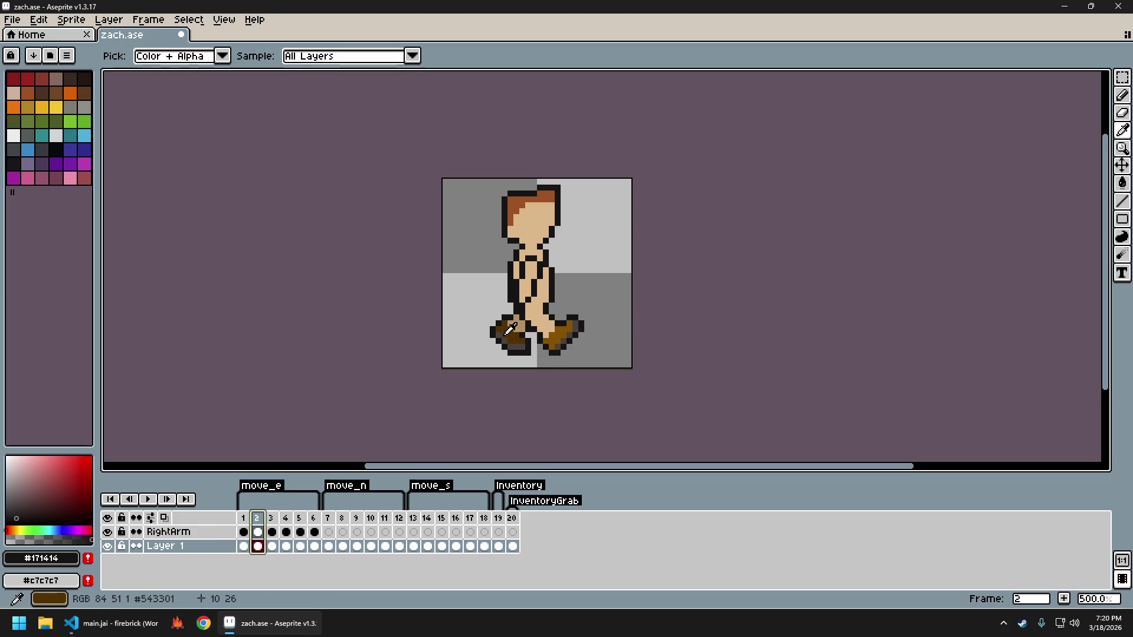
{"action": "left_click", "coordinate": [511, 328]}
{"action": "key", "text": "b"}
With the Paint Bucket active, review south-facing frames 13 through 16
{"action": "left_click", "coordinate": [413, 518]}
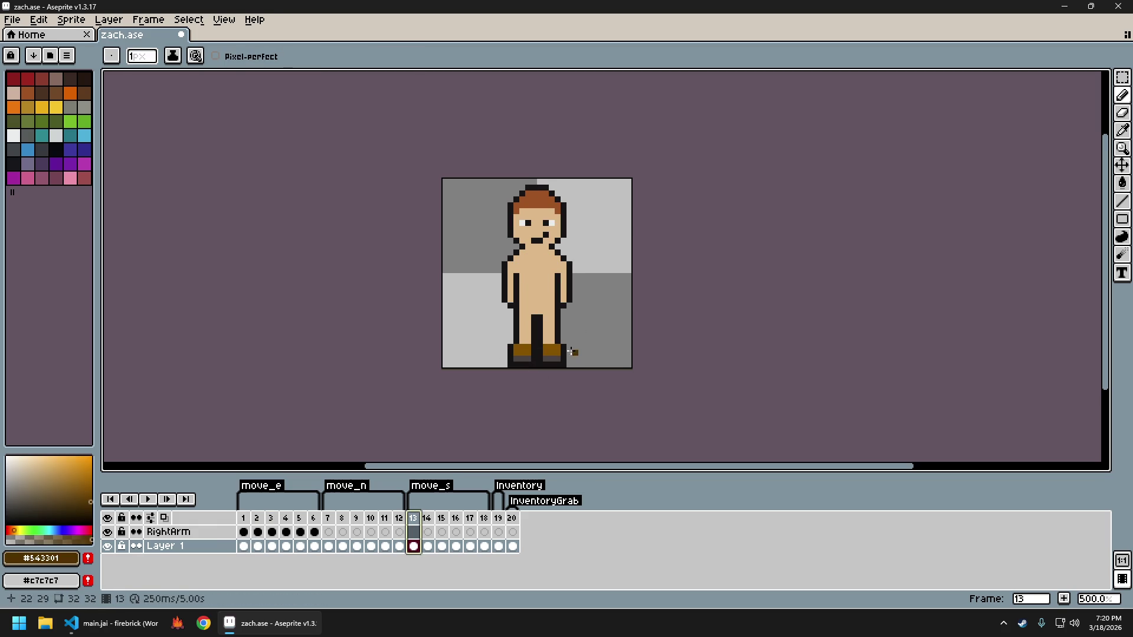
{"action": "key", "text": "g"}
{"action": "scroll", "scroll_direction": "down", "scroll_amount": 3}
{"action": "scroll", "scroll_direction": "up", "scroll_amount": 3}
{"action": "key", "text": "period"}
{"action": "key", "text": "comma"}
{"action": "key", "text": "period"}
{"action": "key", "text": "period"}
{"action": "key", "text": "comma"}
{"action": "key", "text": "comma"}
{"action": "key", "text": "period"}
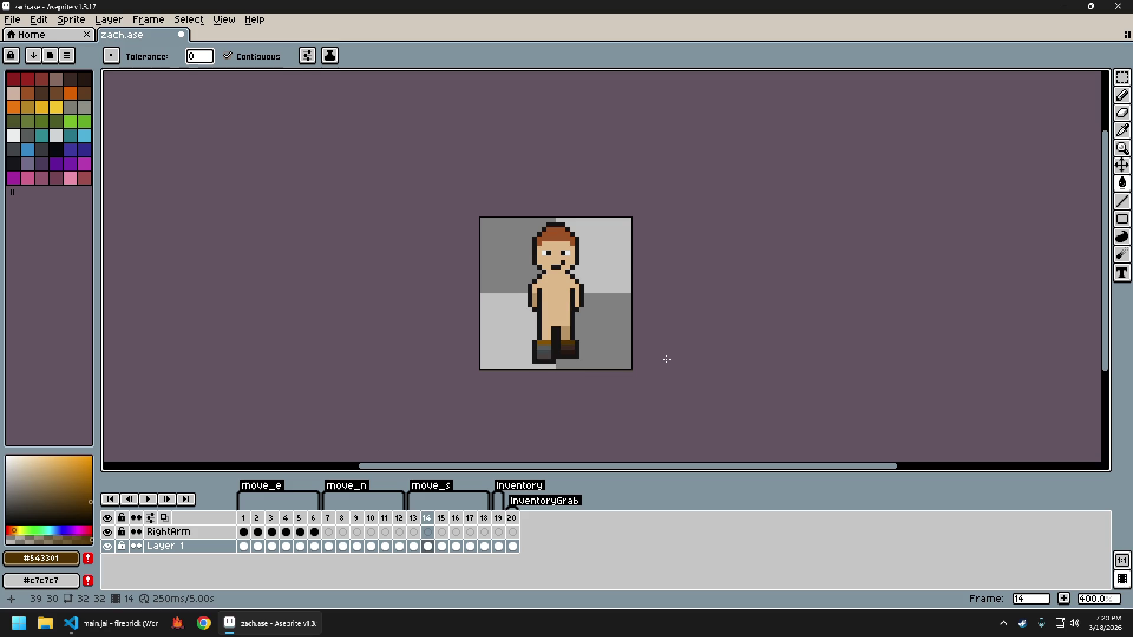
{"action": "key", "text": "comma"}
{"action": "key", "text": "comma"}
{"action": "key", "text": "period"}
{"action": "key", "text": "period"}
{"action": "key", "text": "period"}
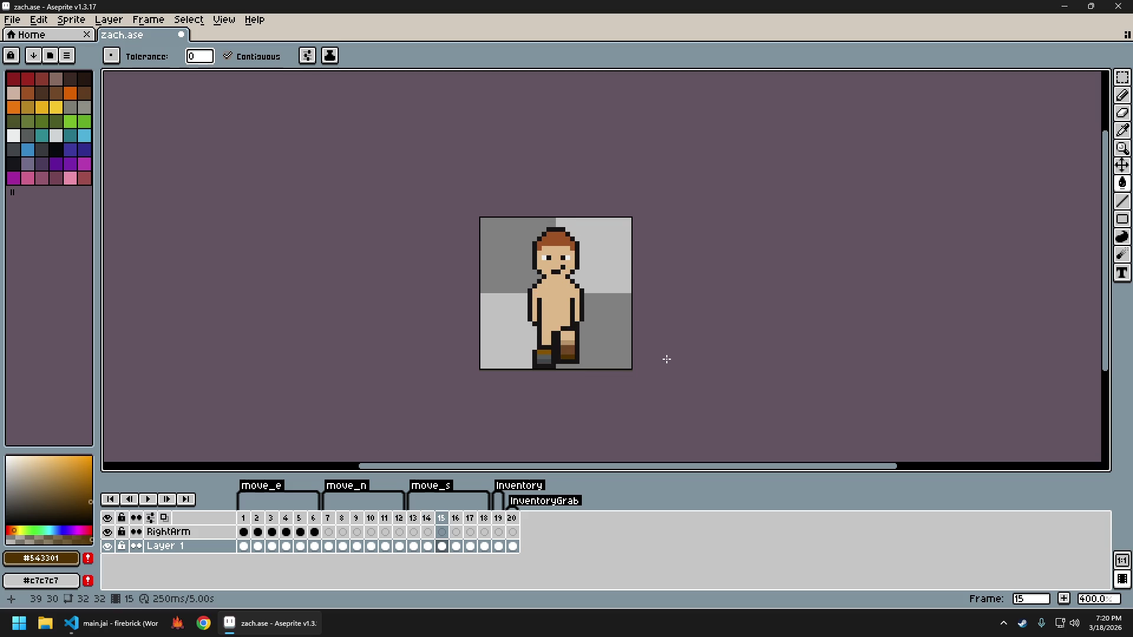
{"action": "key", "text": "comma"}
{"action": "key", "text": "comma"}
{"action": "key", "text": "period"}
{"action": "key", "text": "period"}
{"action": "key", "text": "period"}
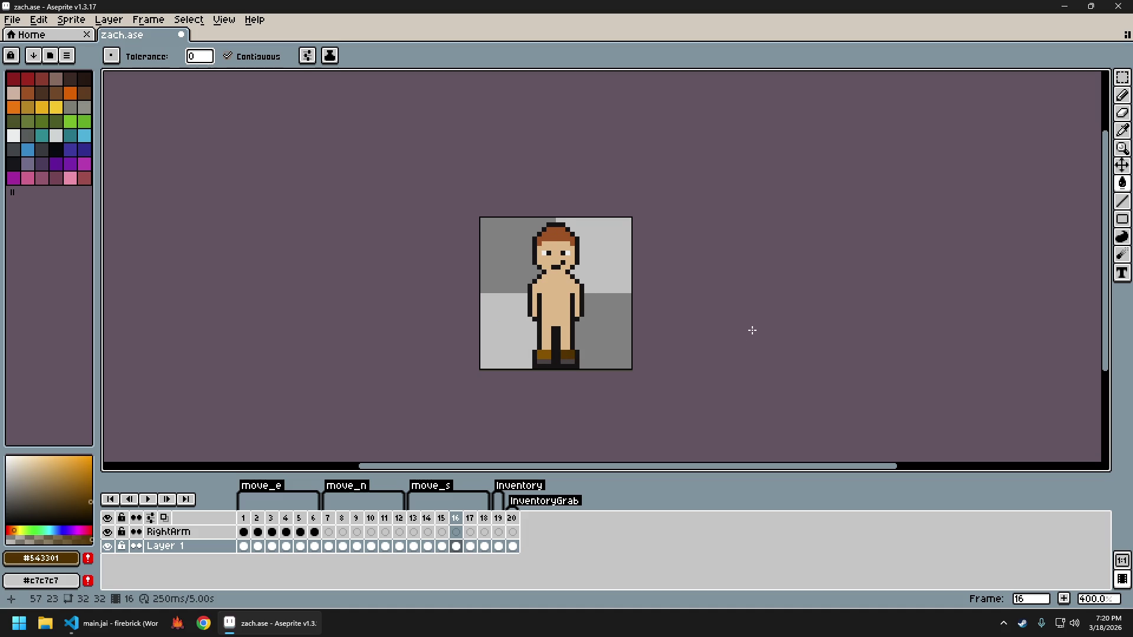
{"action": "key", "text": "comma"}
{"action": "key", "text": "comma"}
{"action": "key", "text": "comma"}
{"action": "key", "text": "period"}
{"action": "key", "text": "period"}
{"action": "key", "text": "period"}
{"action": "key", "text": "comma"}
{"action": "key", "text": "comma"}
{"action": "key", "text": "comma"}
Sample the lighter boot brown #885301 and compare frames 14, 15 and 16
{"action": "scroll", "scroll_direction": "up", "scroll_amount": 3}
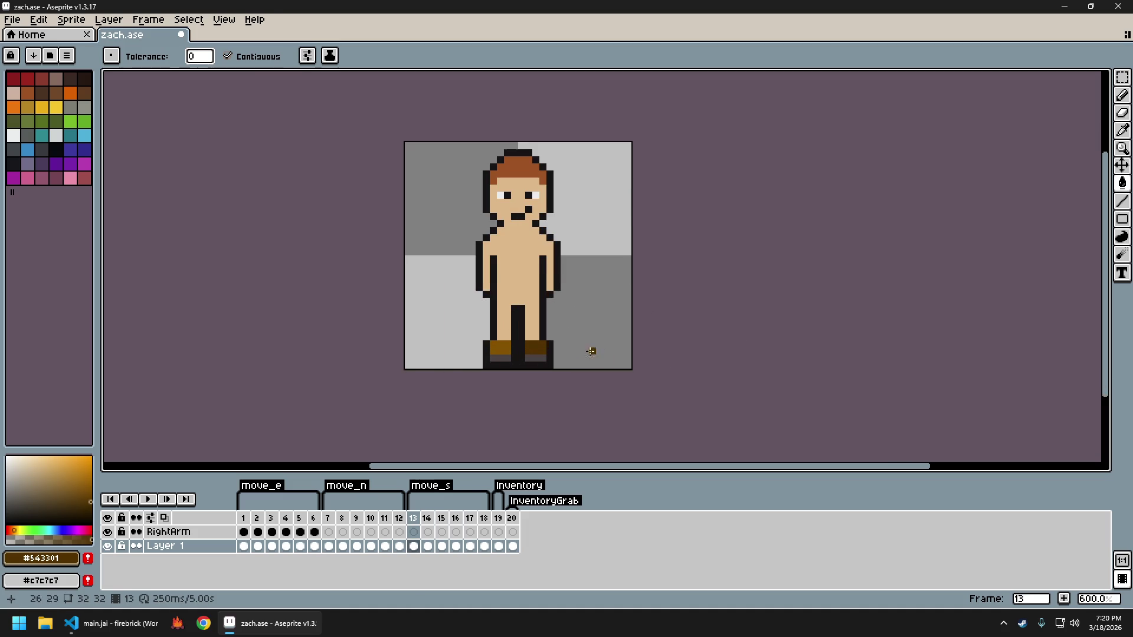
{"action": "left_click", "coordinate": [531, 347]}
{"action": "key", "text": "period"}
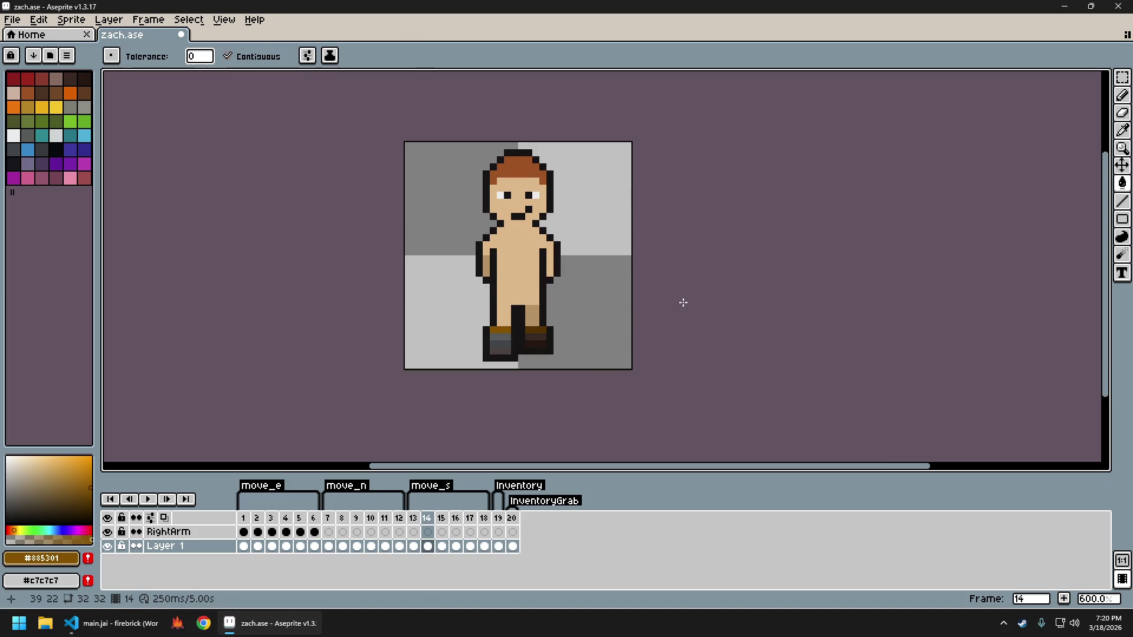
{"action": "key", "text": "period"}
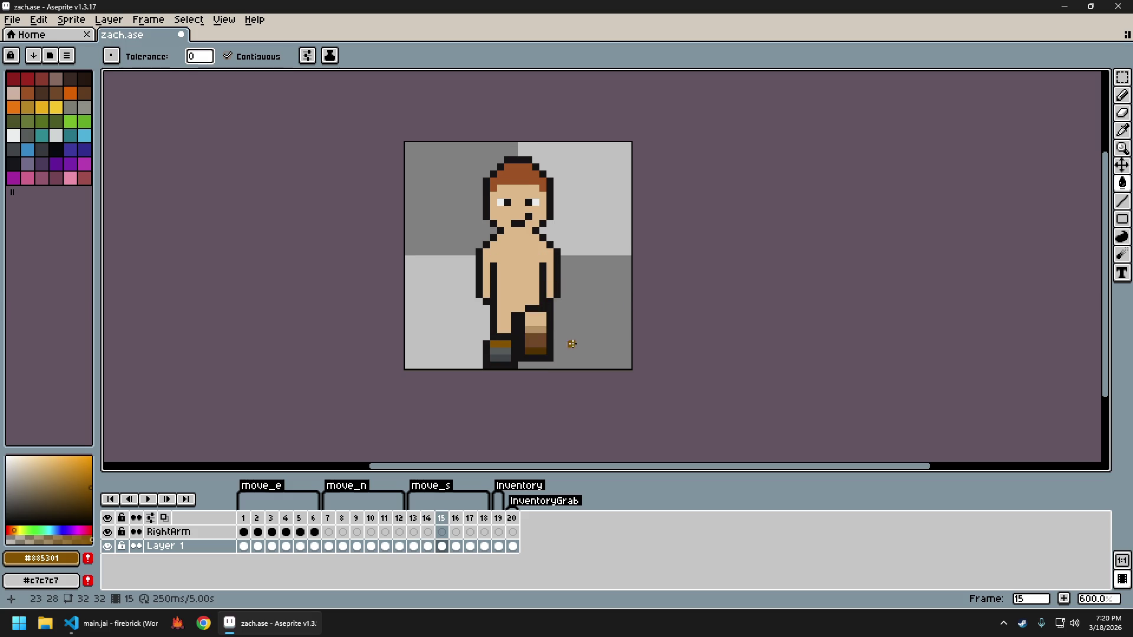
{"action": "key", "text": "period"}
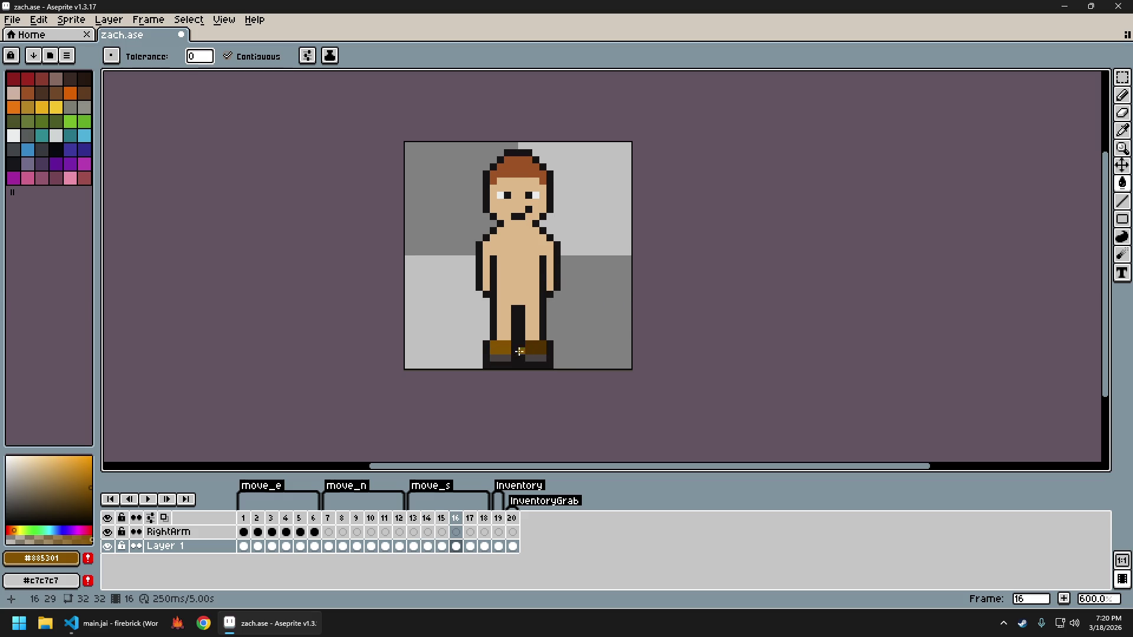
{"action": "key", "text": "comma"}
{"action": "key", "text": "period"}
{"action": "key", "text": "comma"}
{"action": "key", "text": "period"}
{"action": "key", "text": "comma"}
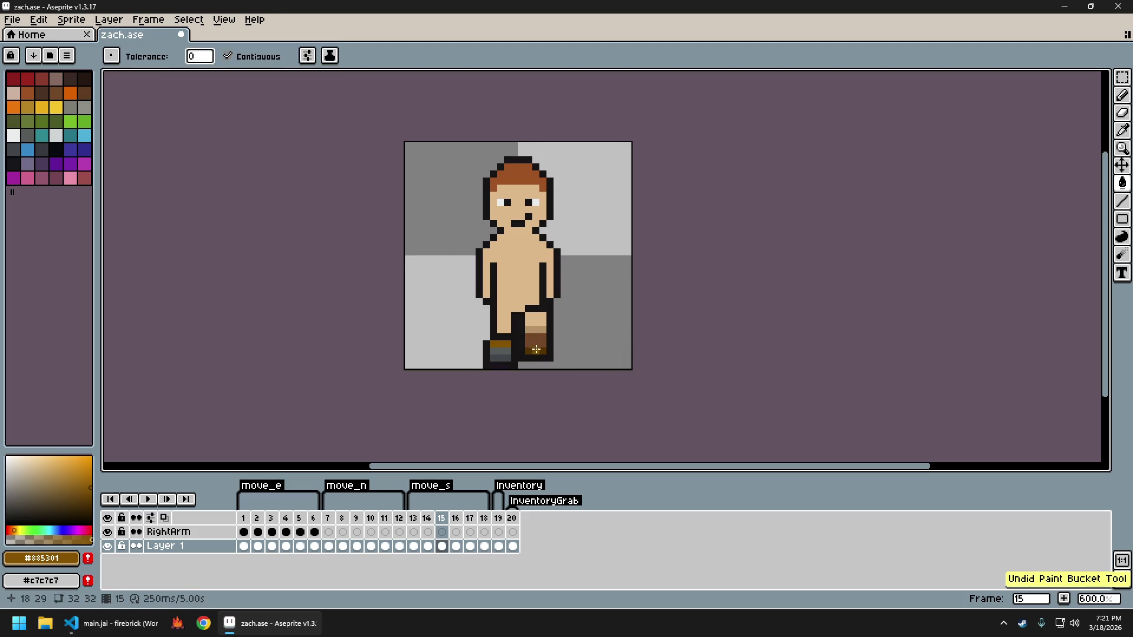
Fill frame 15's right boot with #734829 and repaint its top in #885301
{"action": "left_click", "coordinate": [537, 352]}
{"action": "left_click", "coordinate": [542, 348]}
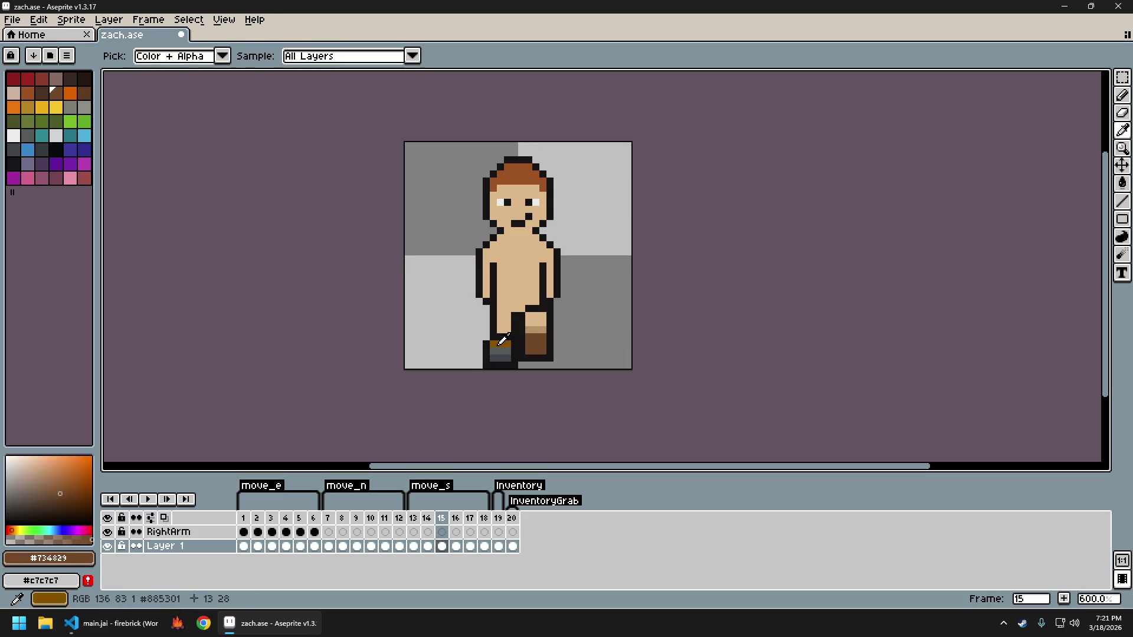
{"action": "left_click", "coordinate": [542, 349]}
{"action": "key", "text": "b"}
{"action": "left_click_drag", "start_coordinate": [529, 338], "coordinate": [541, 337]}
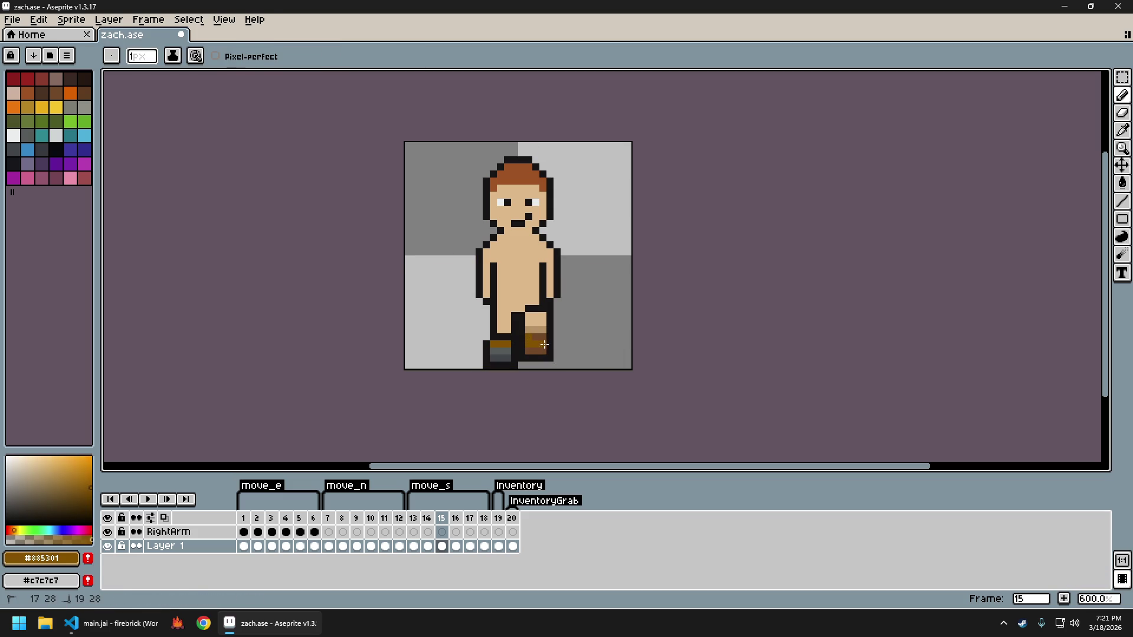
Sample the black outline colour and compare frames 13, 14 and 15
{"action": "left_click", "coordinate": [550, 344]}
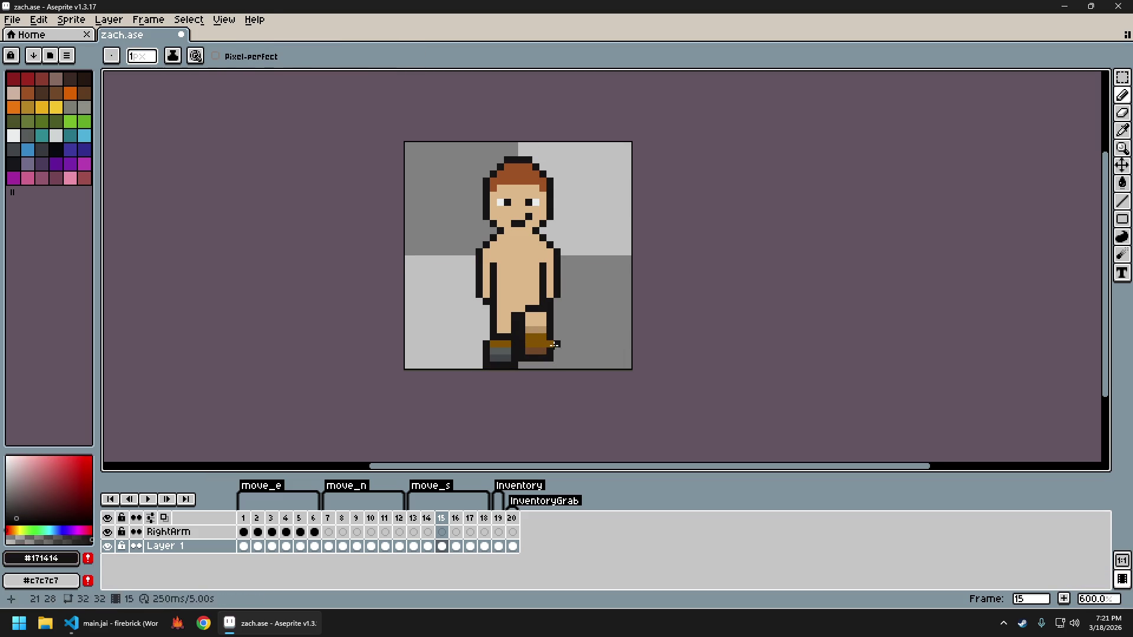
{"action": "scroll", "scroll_direction": "down", "scroll_amount": 3}
{"action": "key", "text": "Left"}
{"action": "key", "text": "Left"}
{"action": "key", "text": "Right"}
{"action": "key", "text": "Left"}
{"action": "key", "text": "Right"}
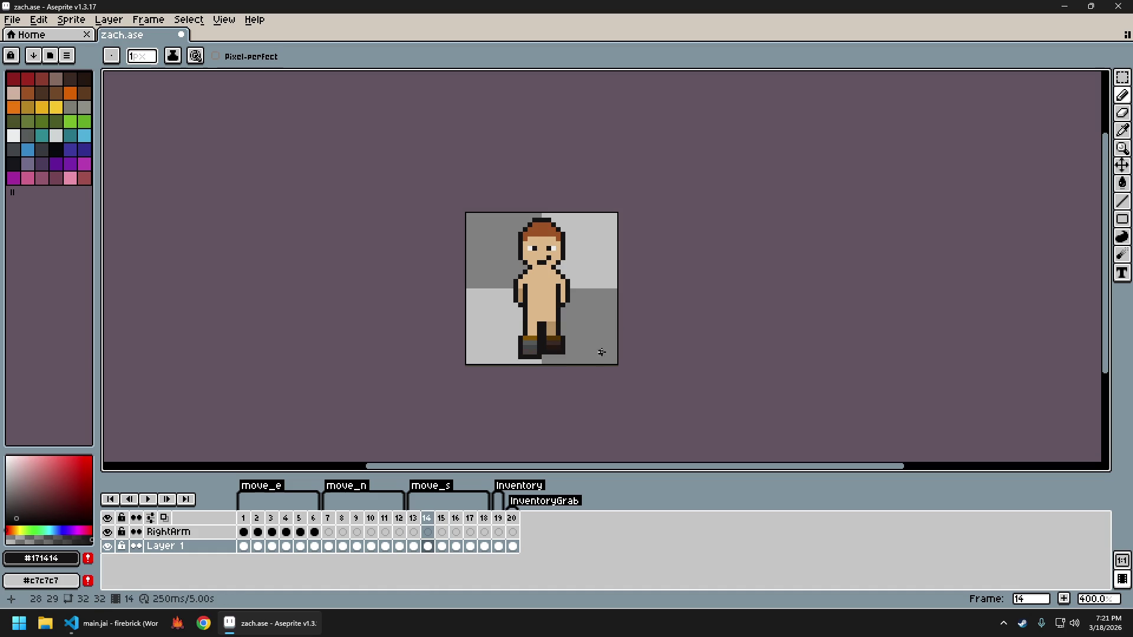
{"action": "scroll", "scroll_direction": "up", "scroll_amount": 3}
{"action": "scroll", "scroll_direction": "up", "scroll_amount": 3}
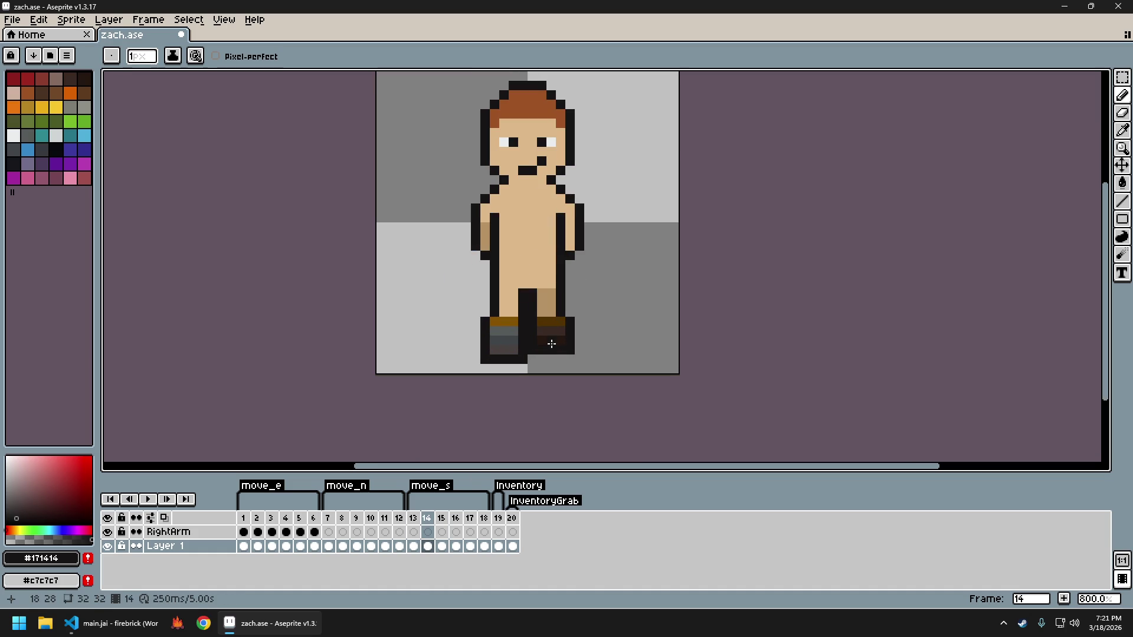
{"action": "key", "text": "Right"}
Recolour part of frame 14's boot with dark brown #543301
{"action": "left_click", "coordinate": [572, 351]}
{"action": "key", "text": "Left"}
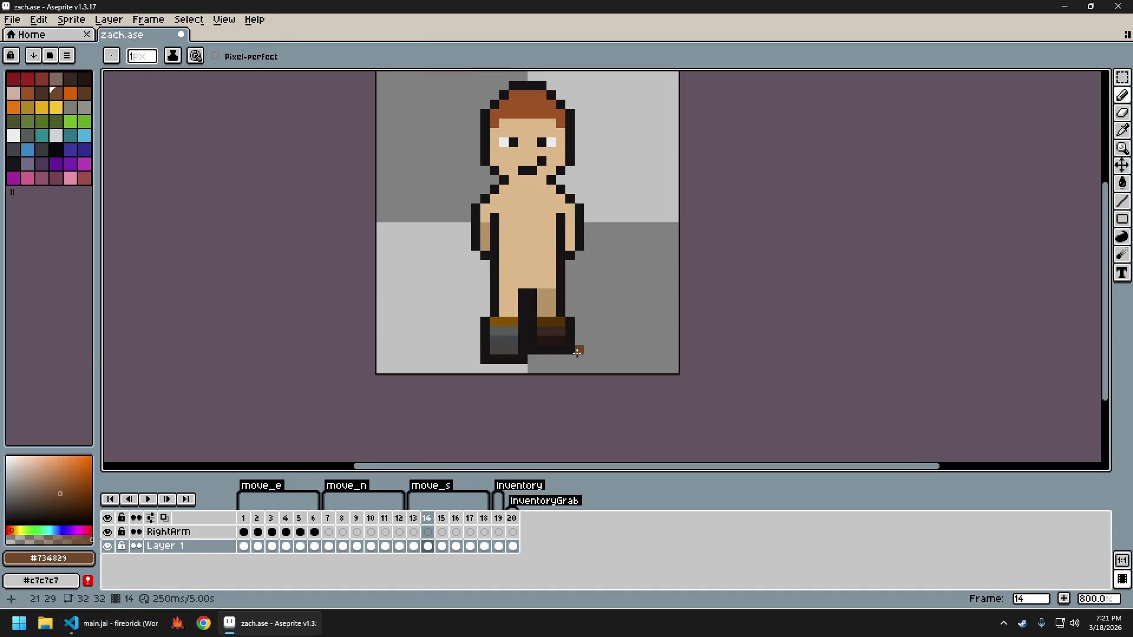
{"action": "key", "text": "alt"}
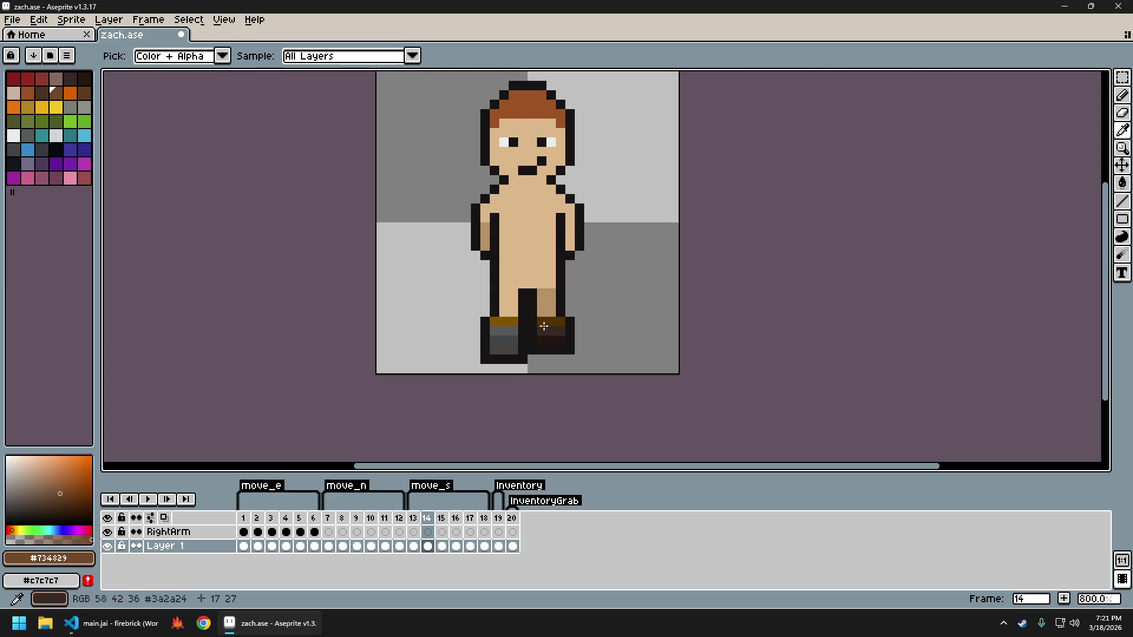
{"action": "left_click", "coordinate": [544, 323]}
{"action": "key", "text": "g"}
{"action": "left_click", "coordinate": [544, 330]}
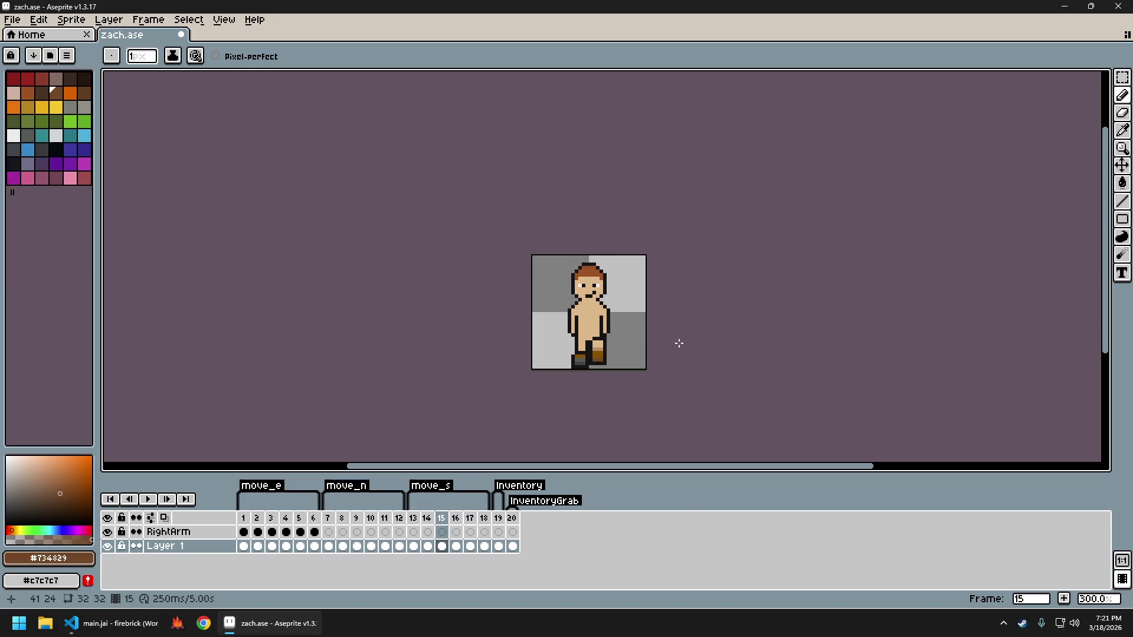
Clear frame 18's sprite and paste the walking pose into it
{"action": "key", "text": "Right"}
{"action": "key", "text": "Right"}
{"action": "key", "text": "Right"}
{"action": "key", "text": "Left"}
{"action": "key", "text": "Left"}
{"action": "key", "text": "Left"}
{"action": "key", "text": "ctrl+v"}
{"action": "key", "text": "Return"}
{"action": "key", "text": "ctrl+d"}
{"action": "key", "text": "Right"}
{"action": "key", "text": "Right"}
{"action": "key", "text": "Right"}
{"action": "key", "text": "Delete"}
{"action": "key", "text": "ctrl+v"}
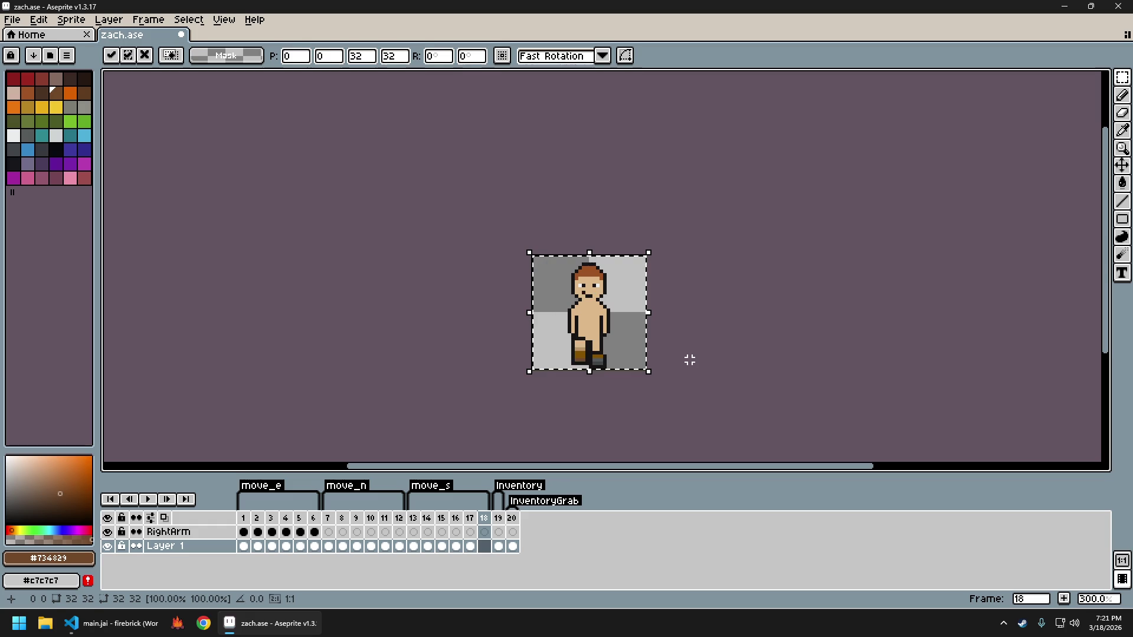
Commit the pasted sprite and review walk frames 14 to 17
{"action": "key", "text": "Return"}
{"action": "key", "text": "ctrl+d"}
{"action": "key", "text": "Left"}
{"action": "key", "text": "Left"}
{"action": "key", "text": "Left"}
{"action": "key", "text": "Left"}
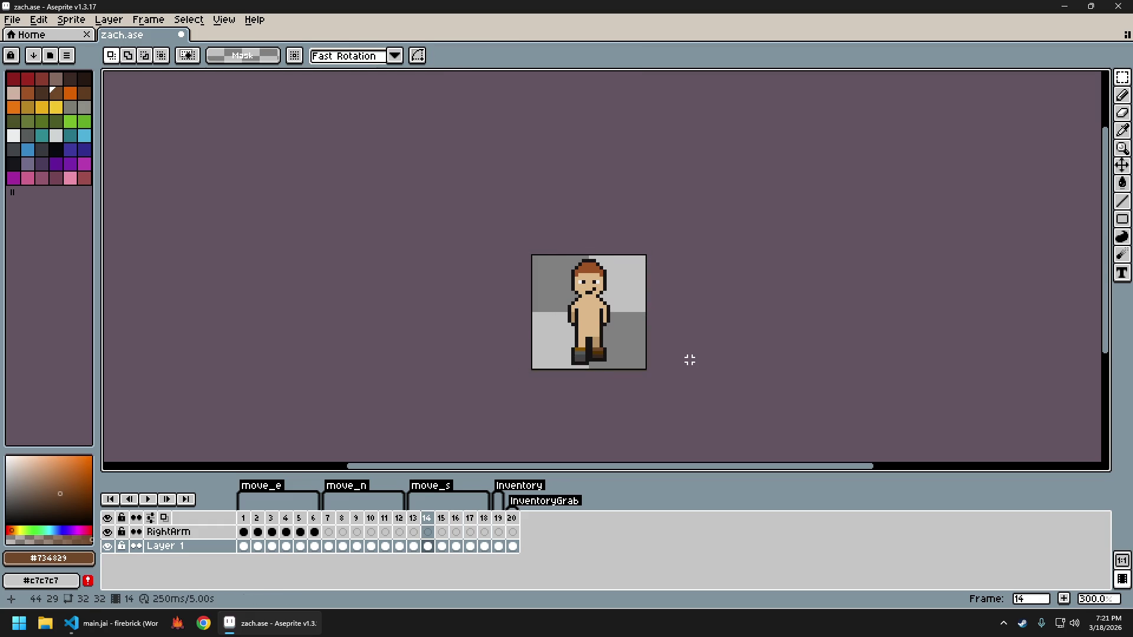
{"action": "key", "text": "Left"}
{"action": "key", "text": "Left"}
{"action": "key", "text": "Right"}
{"action": "key", "text": "Right"}
{"action": "key", "text": "Right"}
{"action": "key", "text": "Right"}
{"action": "key", "text": "Right"}
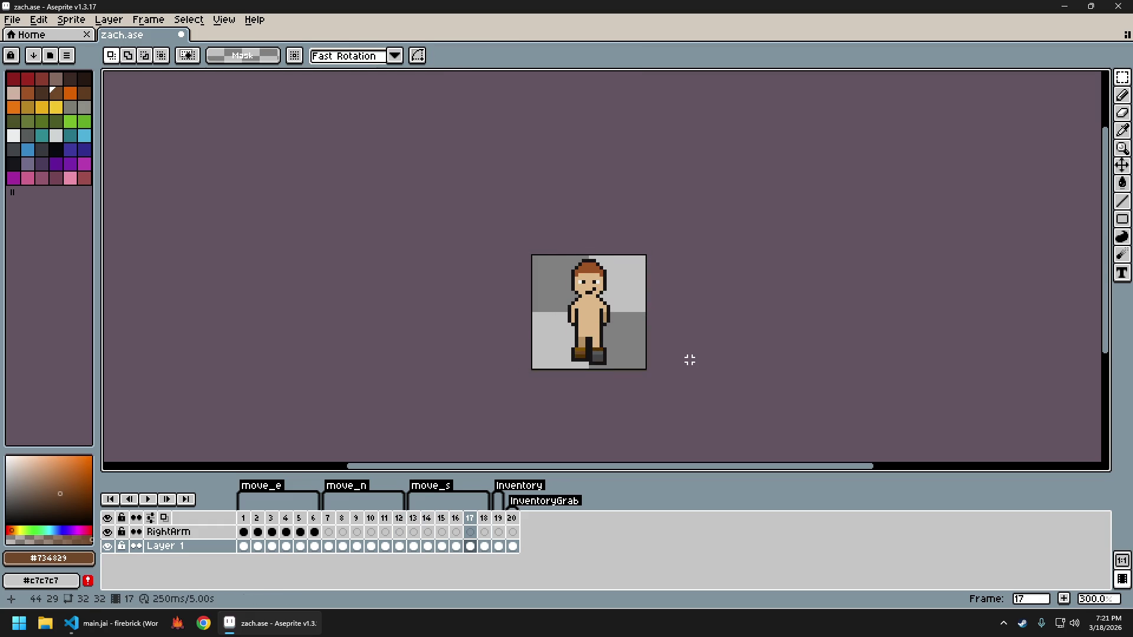
{"action": "key", "text": "Left"}
{"action": "key", "text": "Left"}
{"action": "key", "text": "Left"}
{"action": "key", "text": "Right"}
{"action": "key", "text": "Right"}
{"action": "key", "text": "Right"}
{"action": "scroll", "scroll_direction": "up", "scroll_amount": 3}
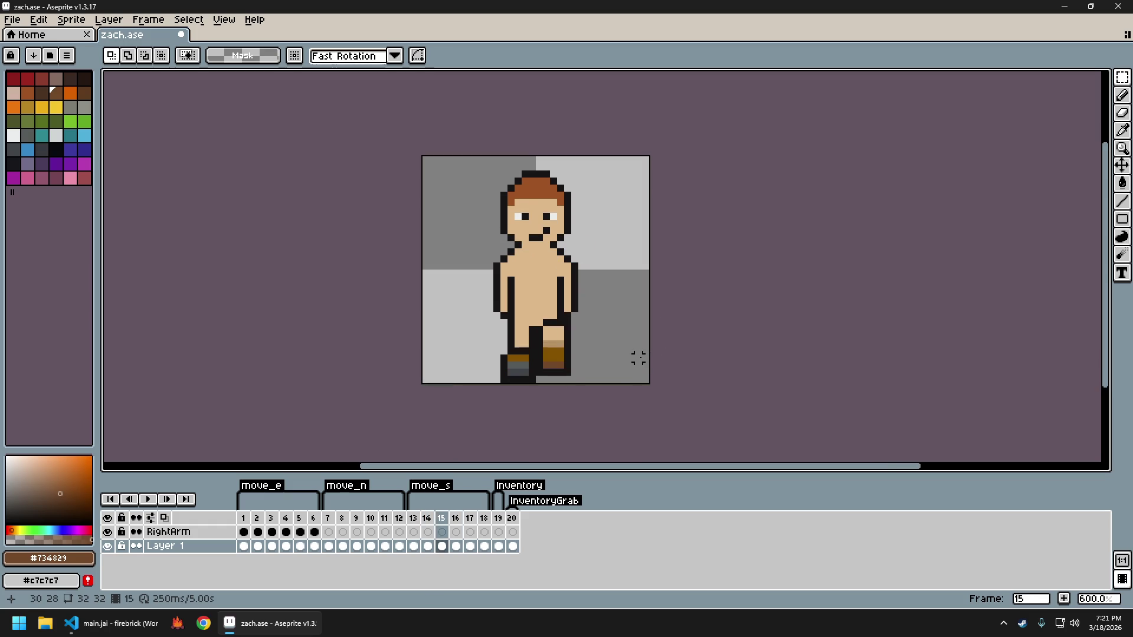
{"action": "scroll", "scroll_direction": "down", "scroll_amount": 3}
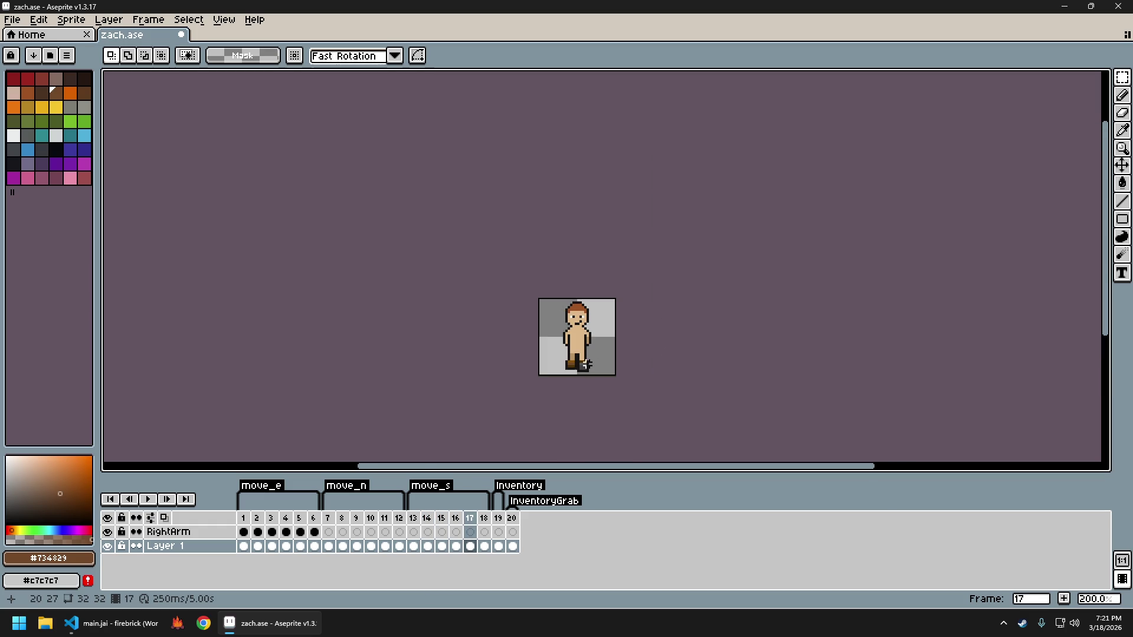
{"action": "scroll", "scroll_direction": "up", "scroll_amount": 3}
{"action": "key", "text": "Left"}
{"action": "key", "text": "Left"}
{"action": "key", "text": "Left"}
{"action": "scroll", "scroll_direction": "up", "scroll_amount": 3}
Sample the leg's skin tone, then undo the last pencil stroke
{"action": "key", "text": "i"}
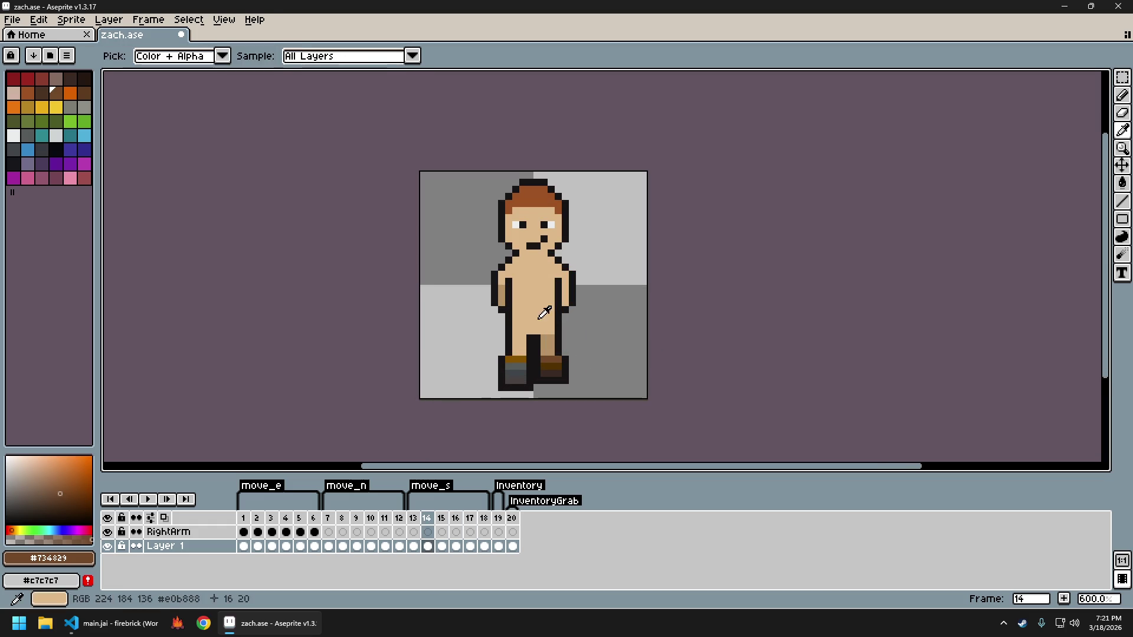
{"action": "left_click", "coordinate": [538, 345]}
{"action": "key", "text": "b"}
{"action": "scroll", "scroll_direction": "down", "scroll_amount": 3}
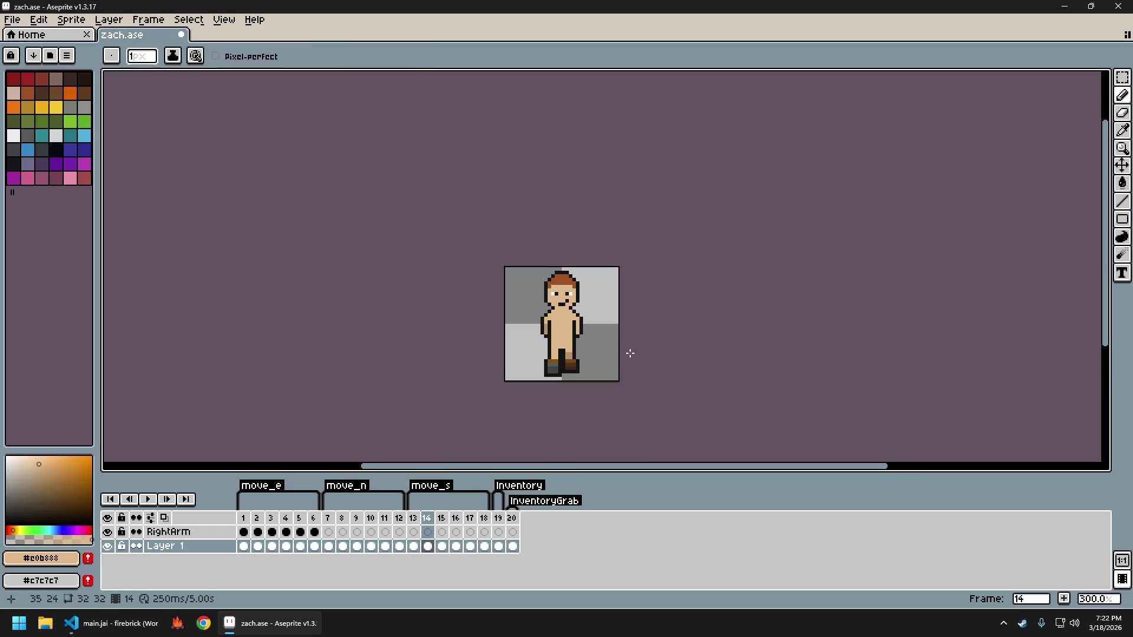
{"action": "scroll", "scroll_direction": "up", "scroll_amount": 3}
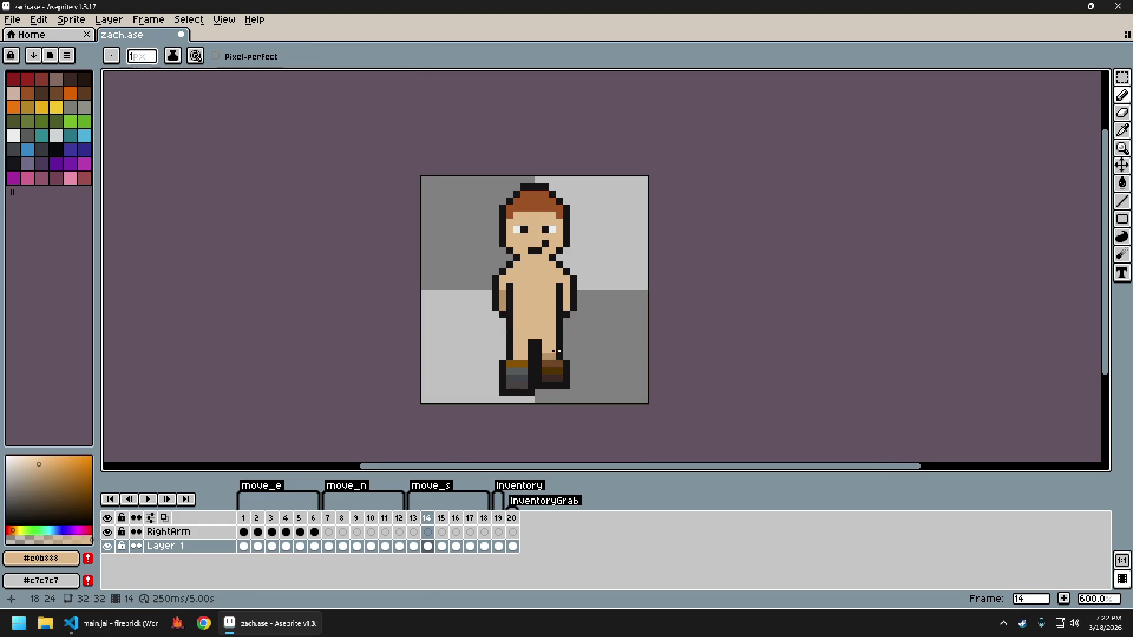
{"action": "scroll", "scroll_direction": "down", "scroll_amount": 3}
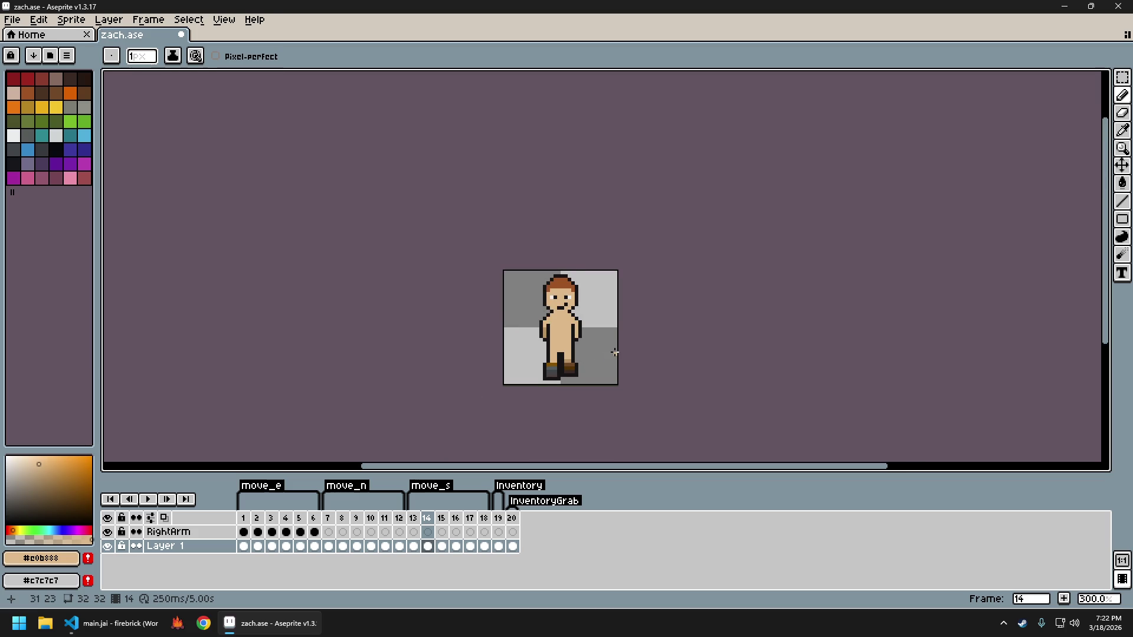
{"action": "key", "text": "ctrl+z"}
{"action": "key", "text": "ctrl+z"}
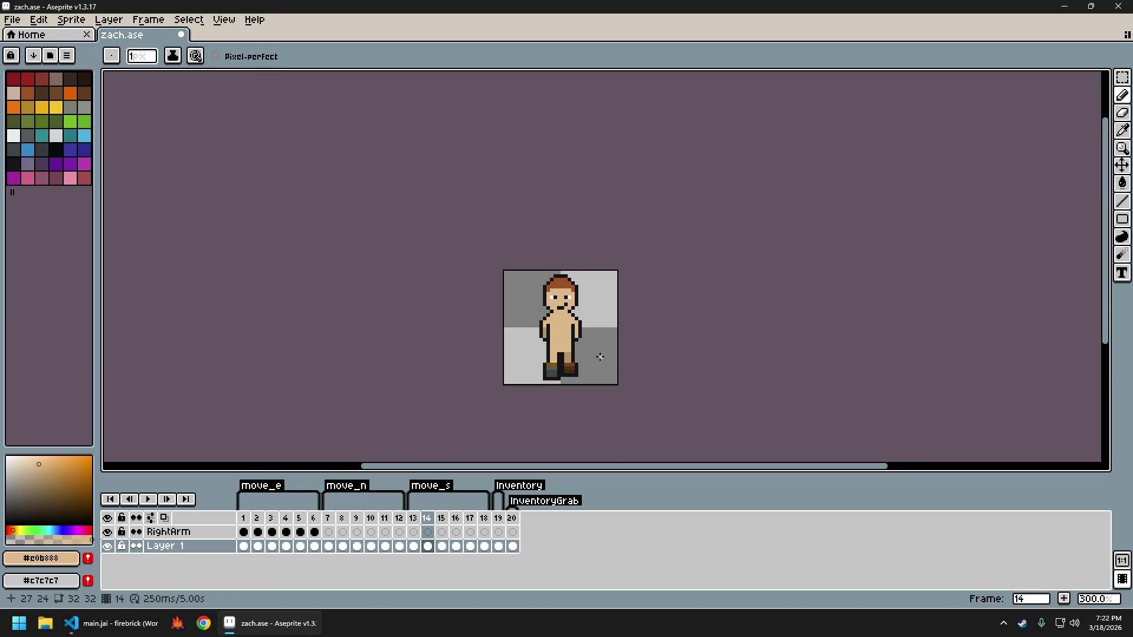
Preview the walk, export the sprite sheet as zach_sheet.png, and bring up firebrick
{"action": "key", "text": "Return"}
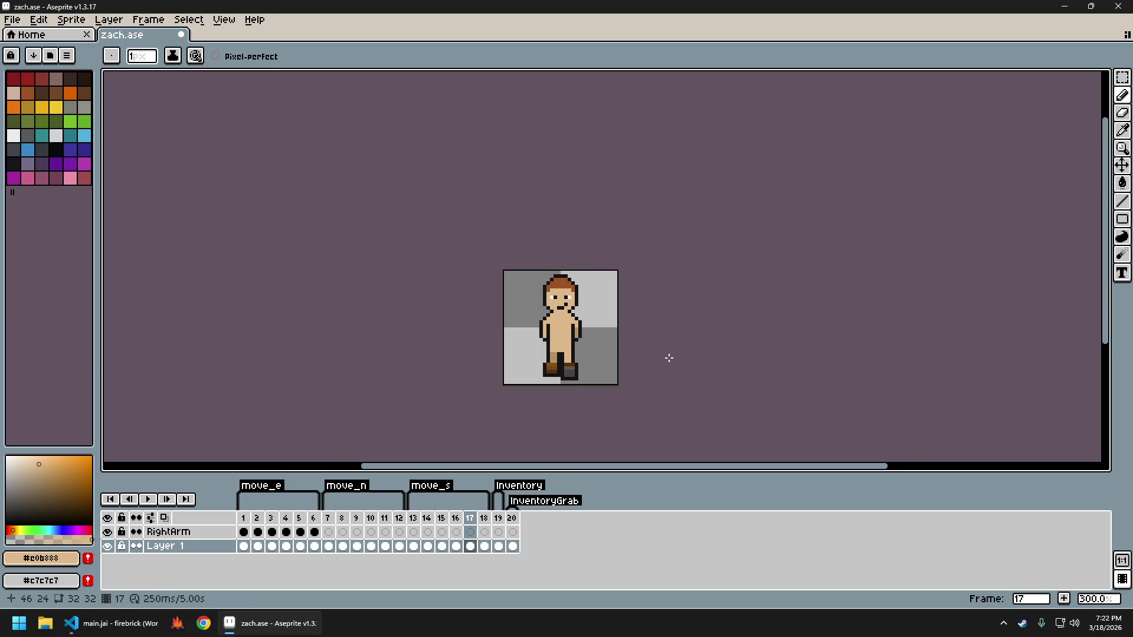
{"action": "key", "text": "ctrl+e"}
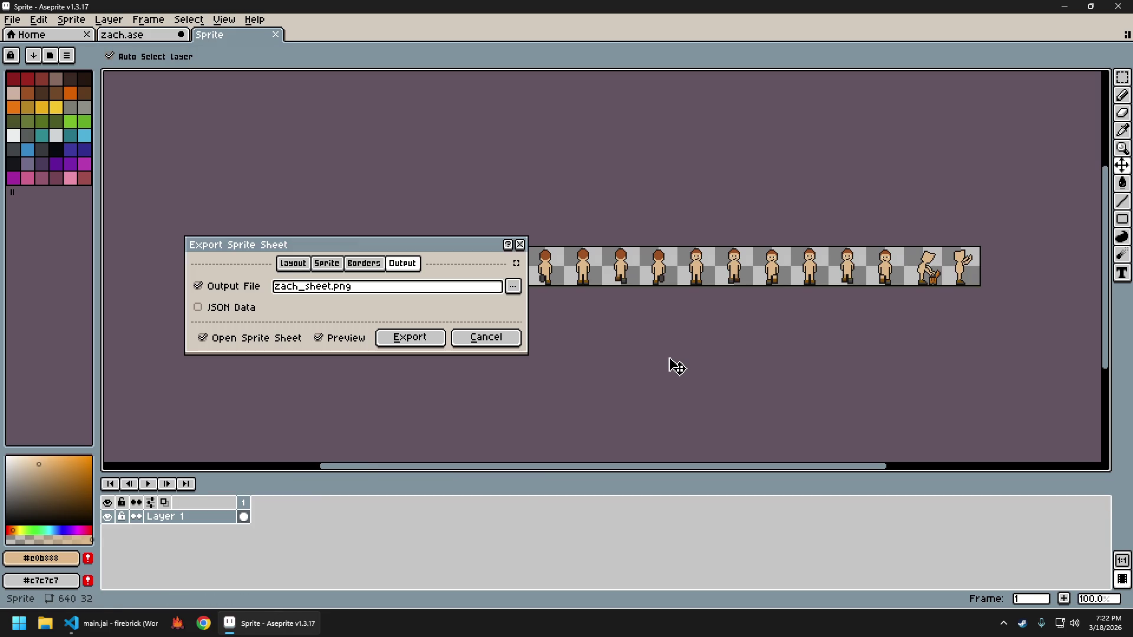
{"action": "key", "text": "Return"}
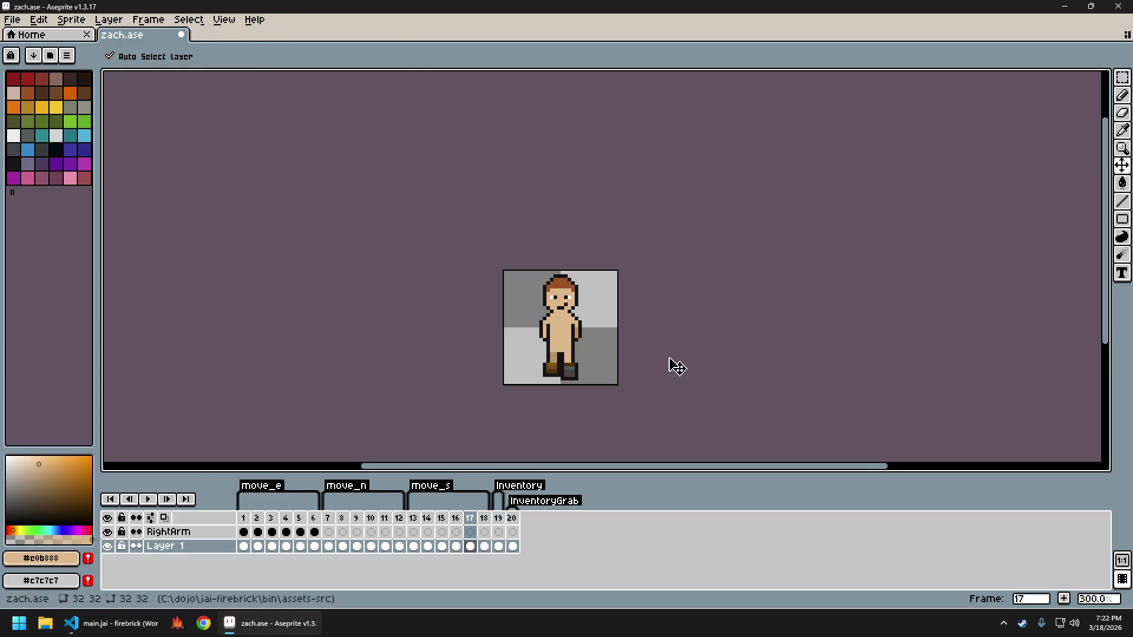
{"action": "key", "text": "b"}
{"action": "left_click", "coordinate": [180, 623]}
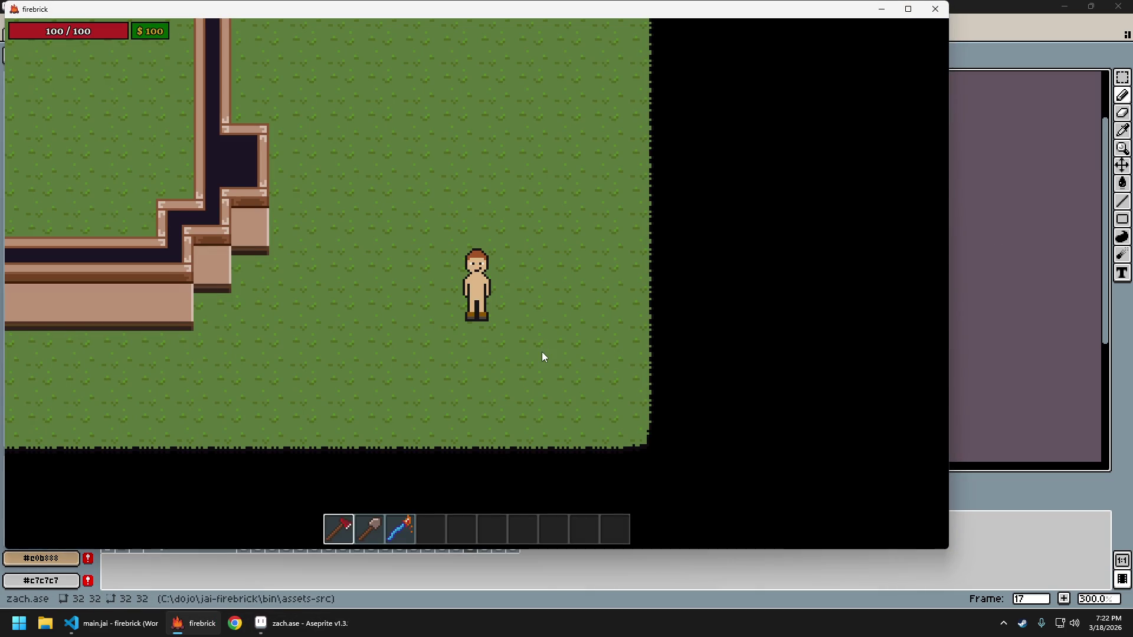
Walk the character left, down and up in firebrick, then return to Aseprite
{"action": "key", "text": "a"}
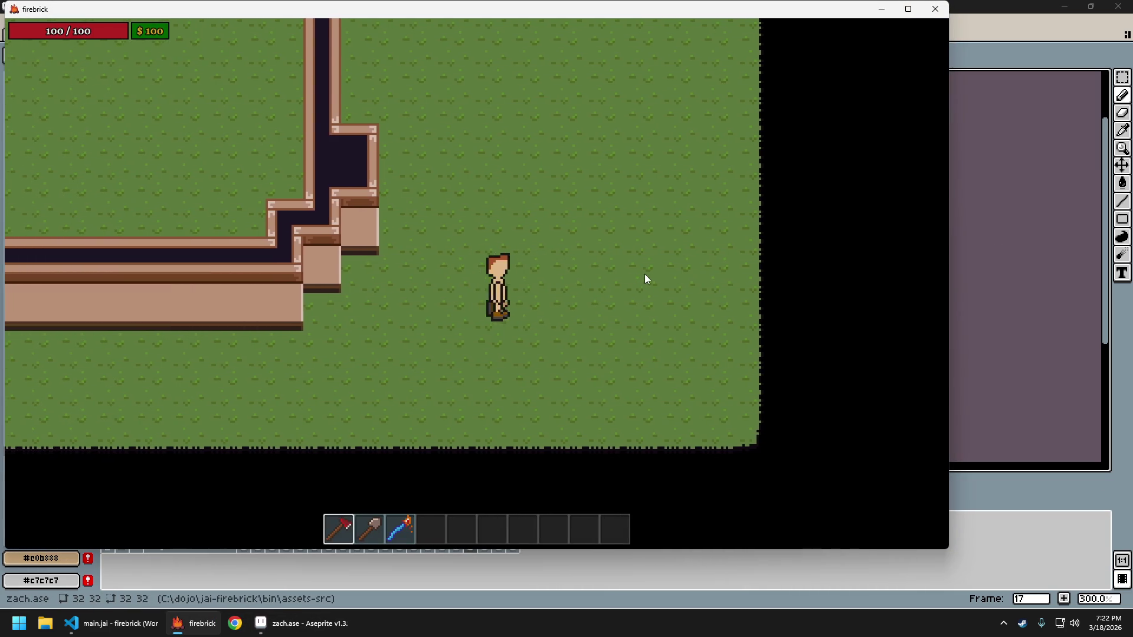
{"action": "key", "text": "s"}
{"action": "key", "text": "w"}
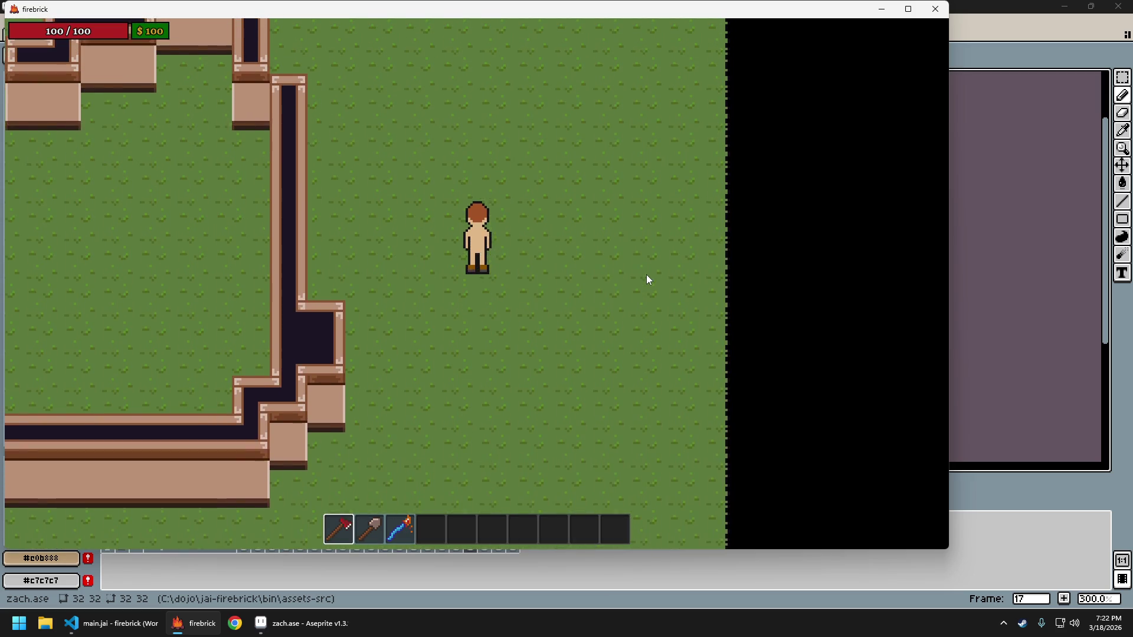
{"action": "key", "text": "s"}
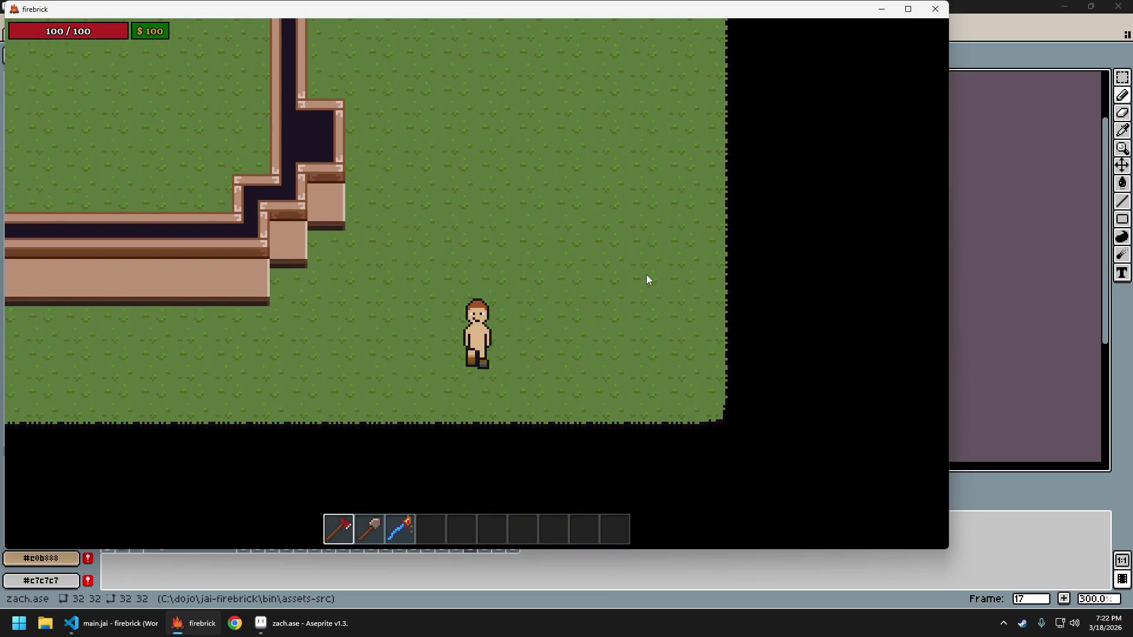
{"action": "key", "text": "alt+Tab"}
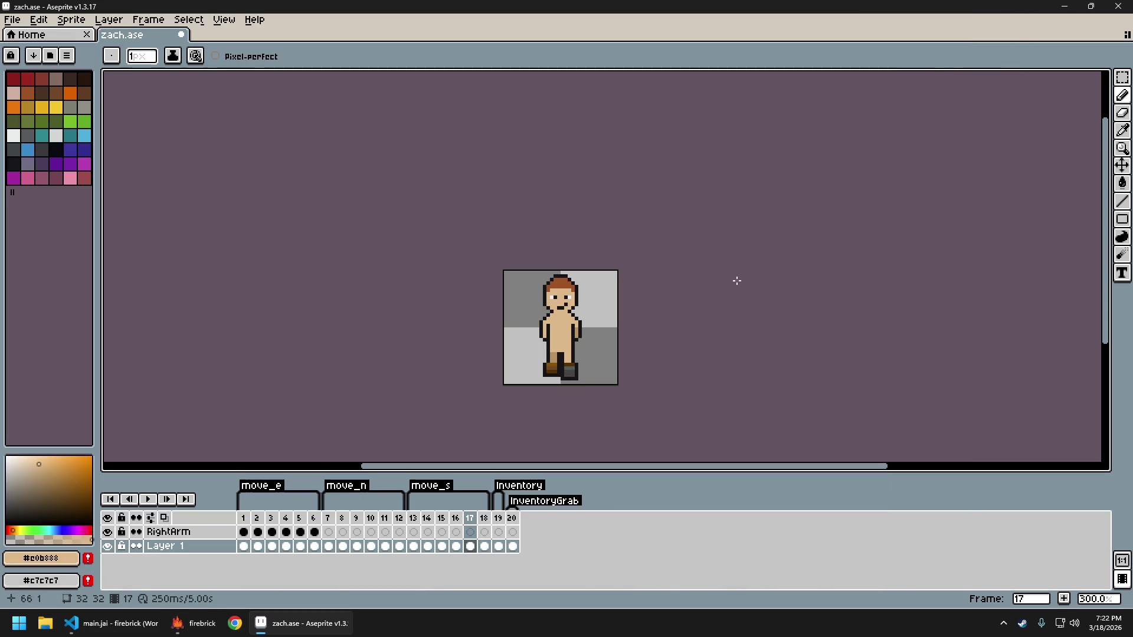
Step to walk frame 15, zoom in, and sample tan #b89265 from the sprite
{"action": "key", "text": "Left"}
{"action": "key", "text": "Left"}
{"action": "key", "text": "Left"}
{"action": "key", "text": "Left"}
{"action": "key", "text": "Left"}
{"action": "key", "text": "Right"}
{"action": "key", "text": "Right"}
{"action": "key", "text": "Right"}
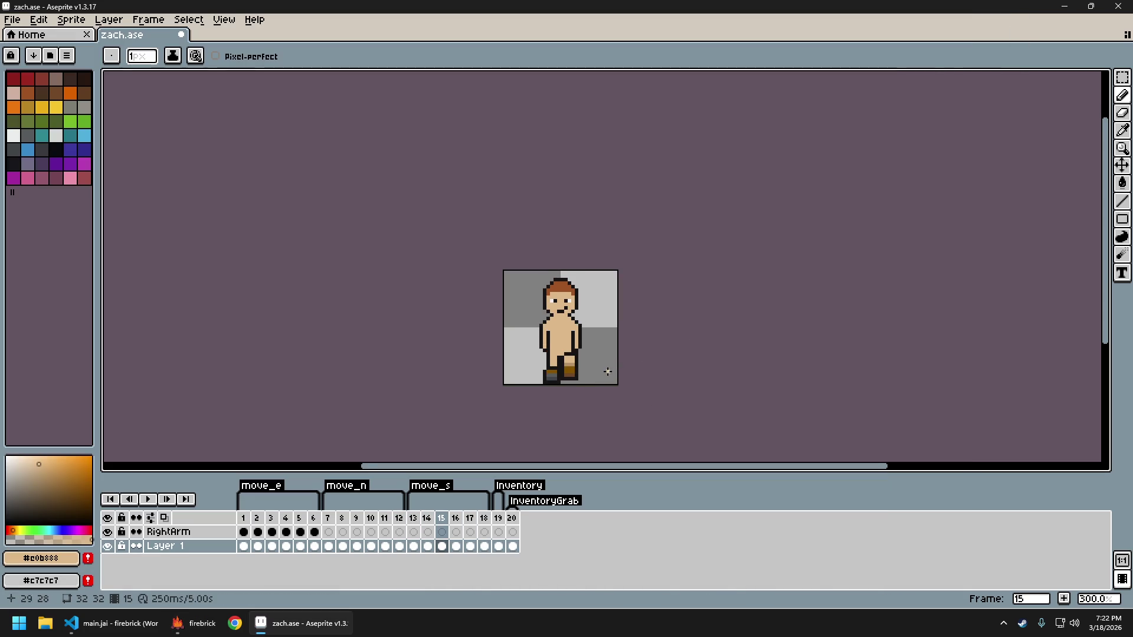
{"action": "scroll", "scroll_direction": "up", "scroll_amount": 3}
{"action": "key", "text": "i"}
{"action": "key", "text": "b"}
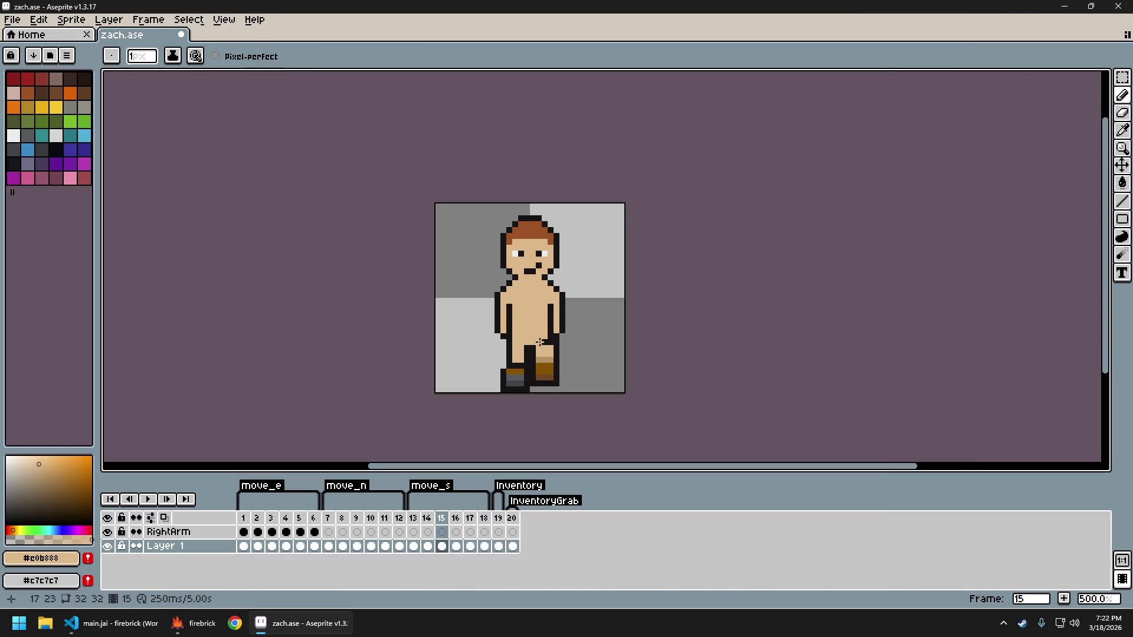
{"action": "left_click", "coordinate": [544, 366]}
Zoom in on the leg, undo the last pencil stroke, and sample the dark outline colour
{"action": "scroll", "scroll_direction": "up", "scroll_amount": 3}
{"action": "scroll", "scroll_direction": "up", "scroll_amount": 3}
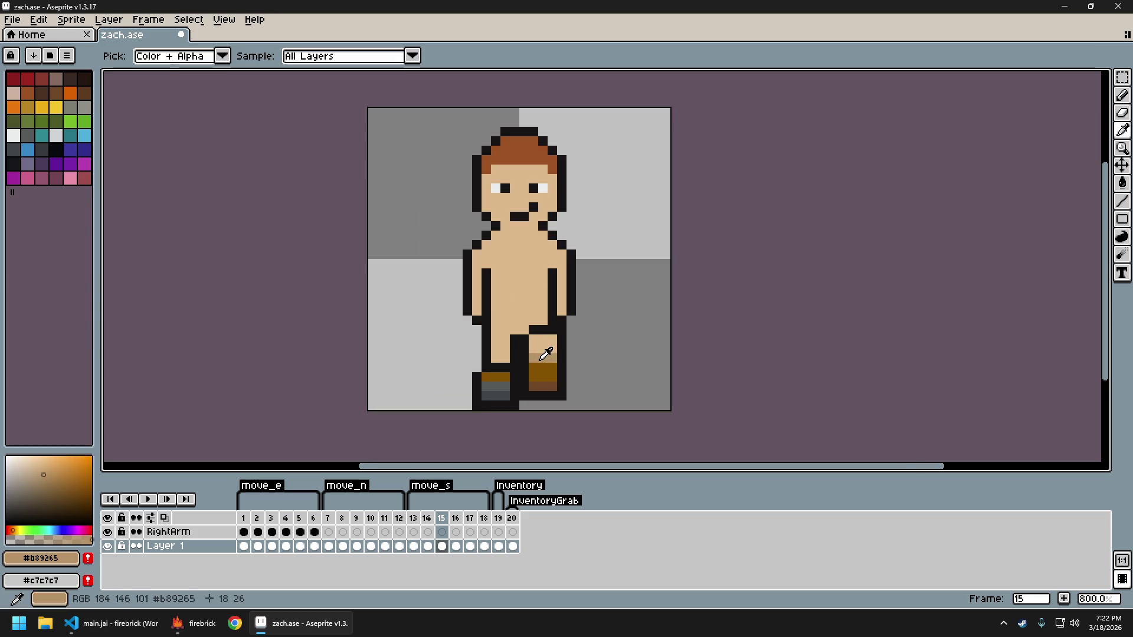
{"action": "scroll", "scroll_direction": "down", "scroll_amount": 3}
{"action": "scroll", "scroll_direction": "down", "scroll_amount": 3}
{"action": "scroll", "scroll_direction": "up", "scroll_amount": 3}
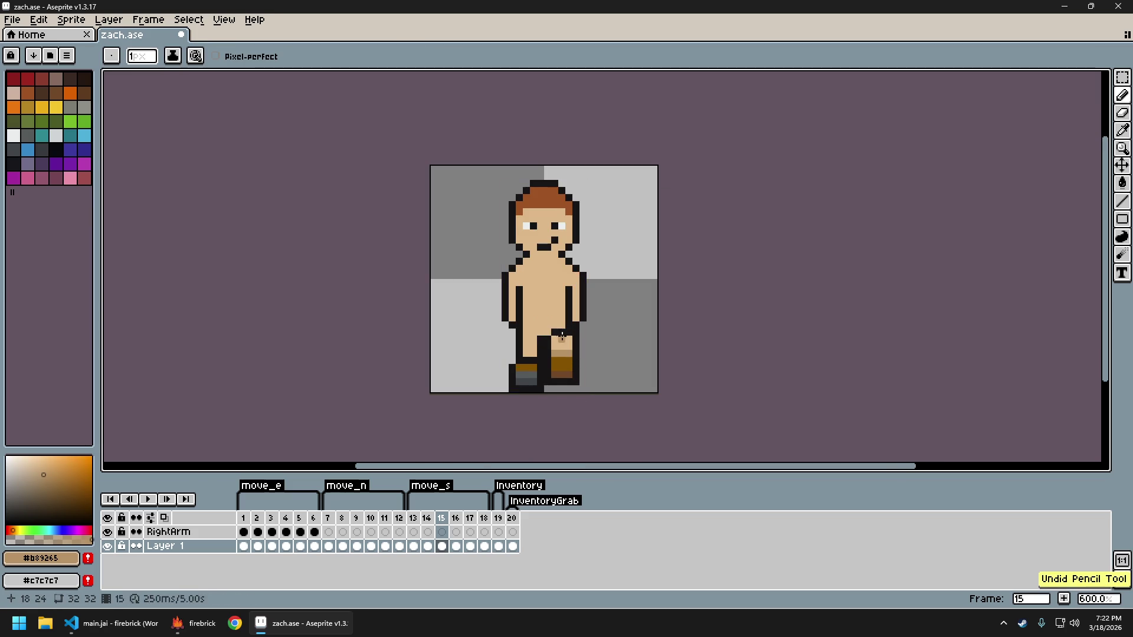
{"action": "scroll", "scroll_direction": "down", "scroll_amount": 3}
{"action": "scroll", "scroll_direction": "up", "scroll_amount": 3}
{"action": "scroll", "scroll_direction": "up", "scroll_amount": 3}
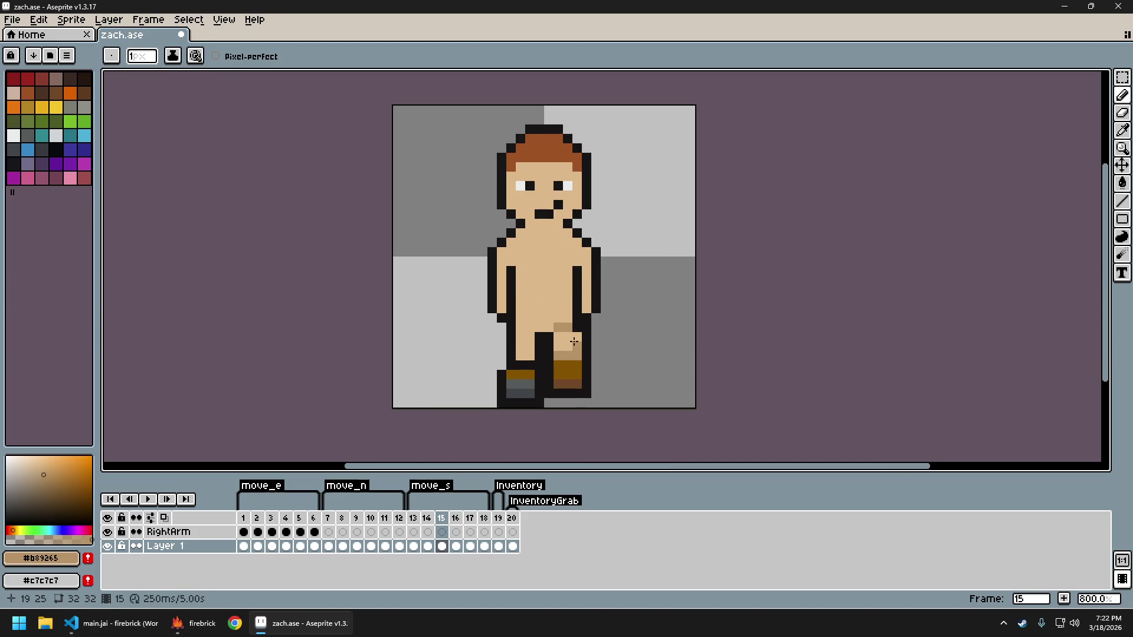
{"action": "scroll", "scroll_direction": "down", "scroll_amount": 3}
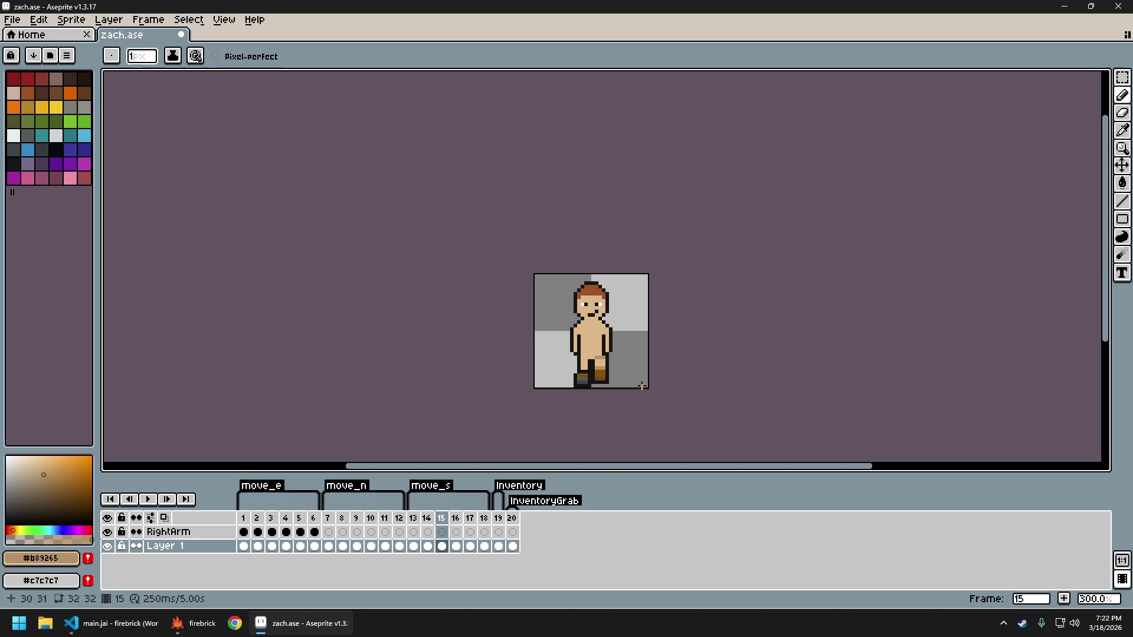
{"action": "scroll", "scroll_direction": "up", "scroll_amount": 3}
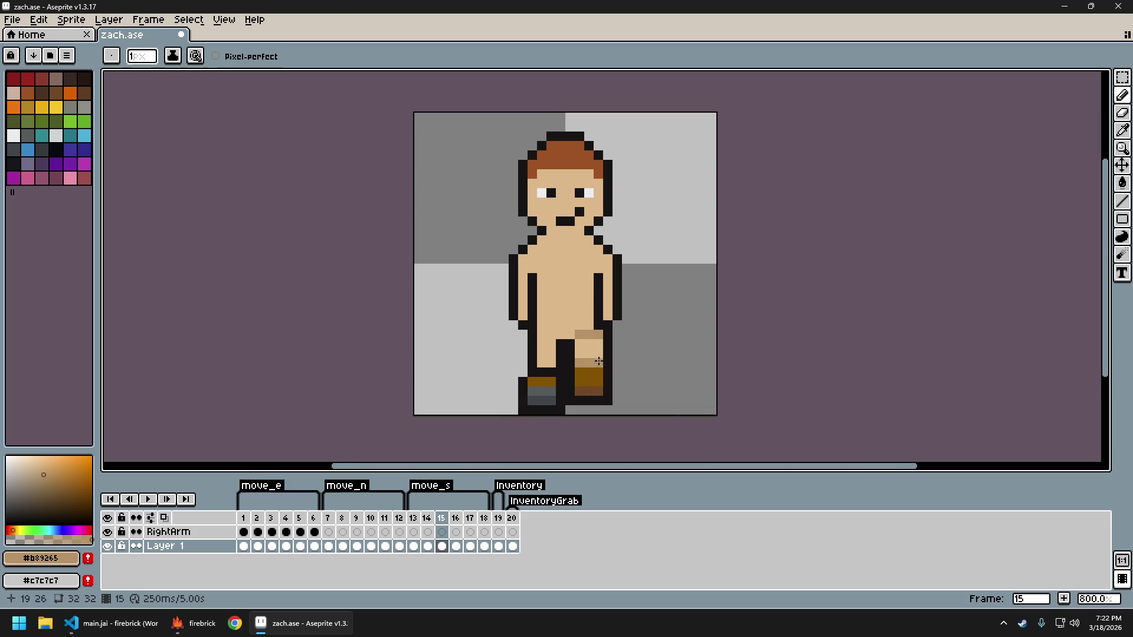
{"action": "scroll", "scroll_direction": "down", "scroll_amount": 3}
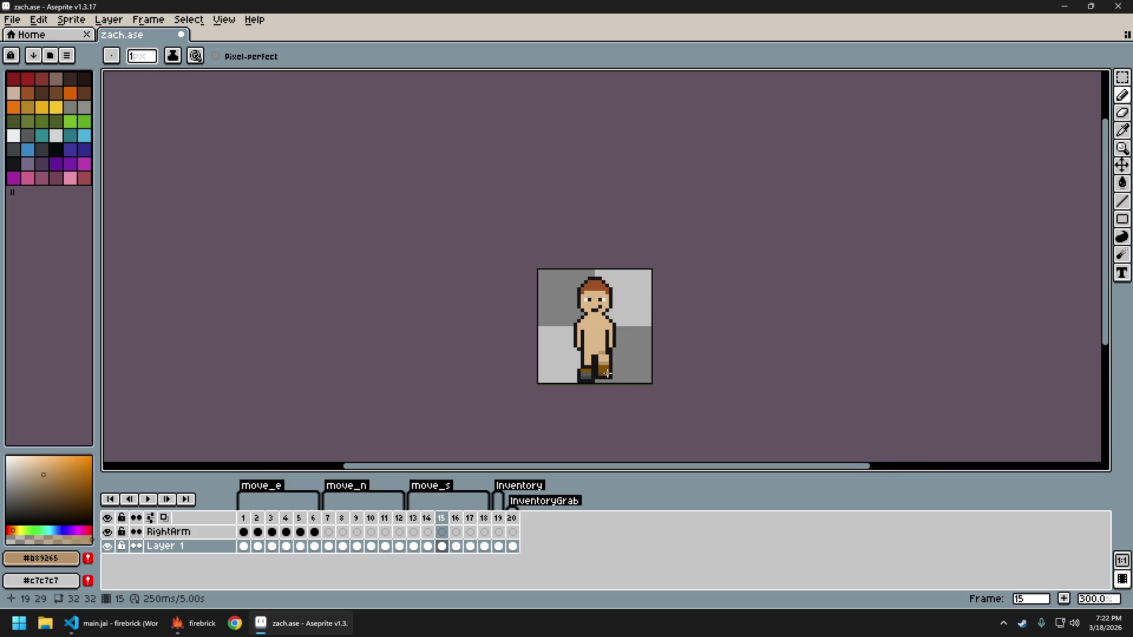
{"action": "scroll", "scroll_direction": "up", "scroll_amount": 3}
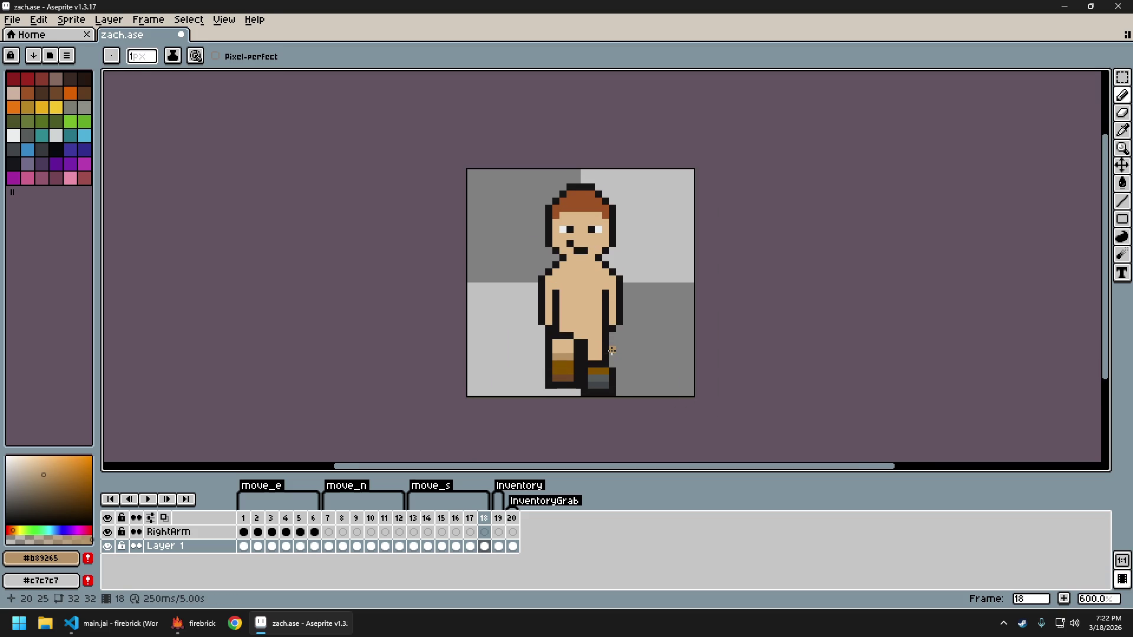
{"action": "scroll", "scroll_direction": "up", "scroll_amount": 3}
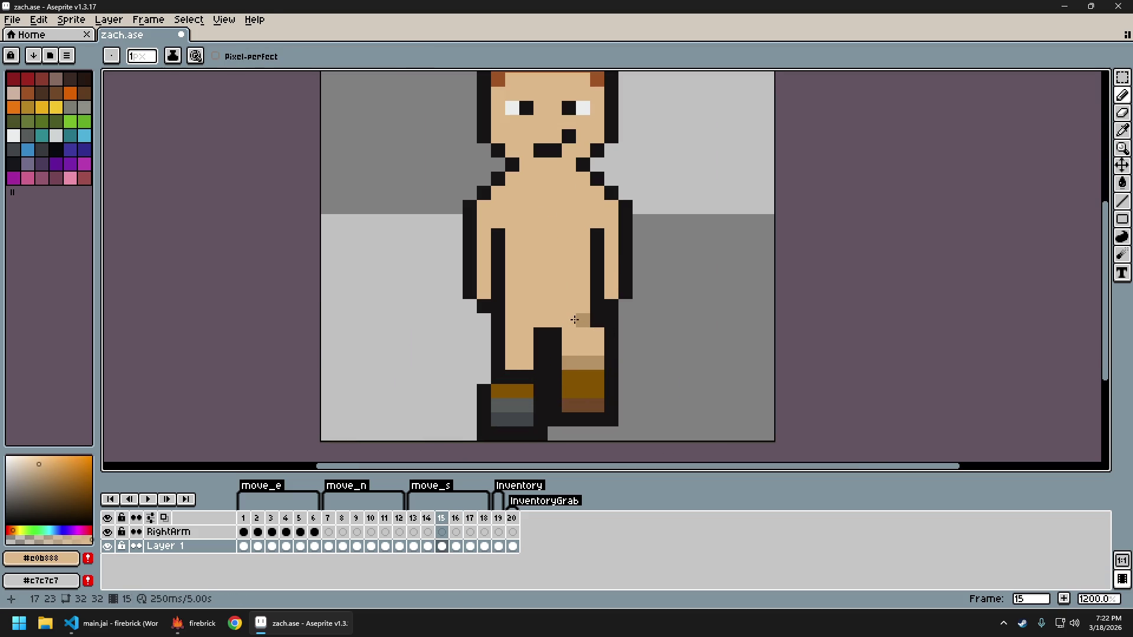
{"action": "scroll", "scroll_direction": "down", "scroll_amount": 3}
{"action": "scroll", "scroll_direction": "down", "scroll_amount": 3}
{"action": "scroll", "scroll_direction": "up", "scroll_amount": 3}
{"action": "scroll", "scroll_direction": "down", "scroll_amount": 3}
{"action": "scroll", "scroll_direction": "up", "scroll_amount": 3}
{"action": "key", "text": "ctrl+z"}
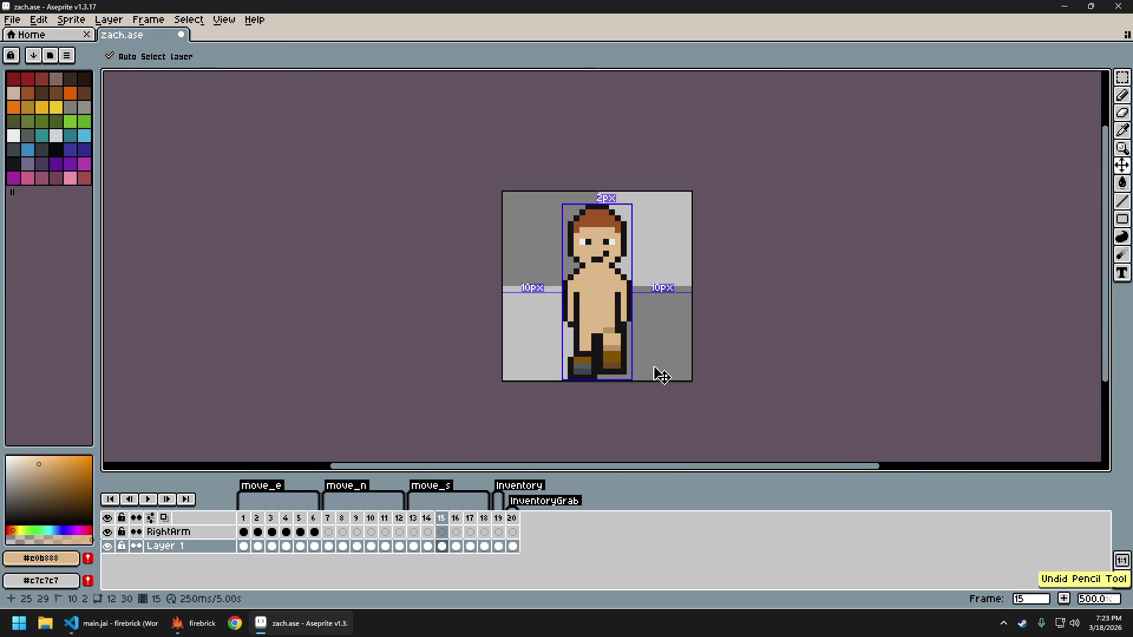
{"action": "scroll", "scroll_direction": "up", "scroll_amount": 3}
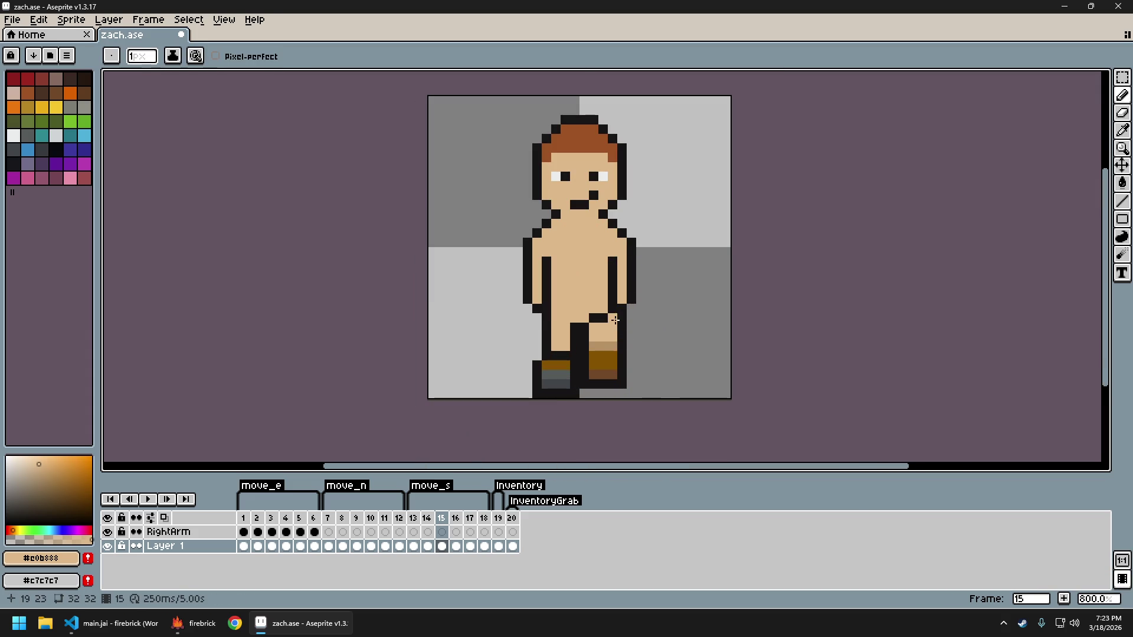
{"action": "left_click", "coordinate": [598, 316]}
Sample the skin and boot colours, undo the stray brown stroke, and pick darker brown #734829
{"action": "scroll", "scroll_direction": "down", "scroll_amount": 3}
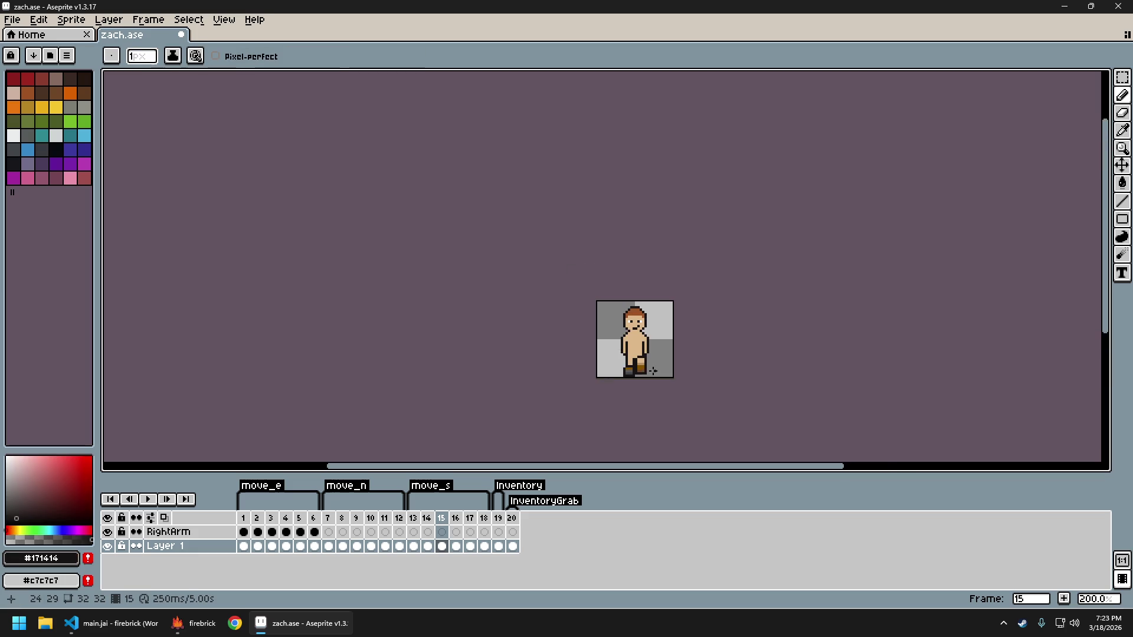
{"action": "scroll", "scroll_direction": "up", "scroll_amount": 3}
{"action": "scroll", "scroll_direction": "up", "scroll_amount": 3}
{"action": "left_click", "coordinate": [610, 346]}
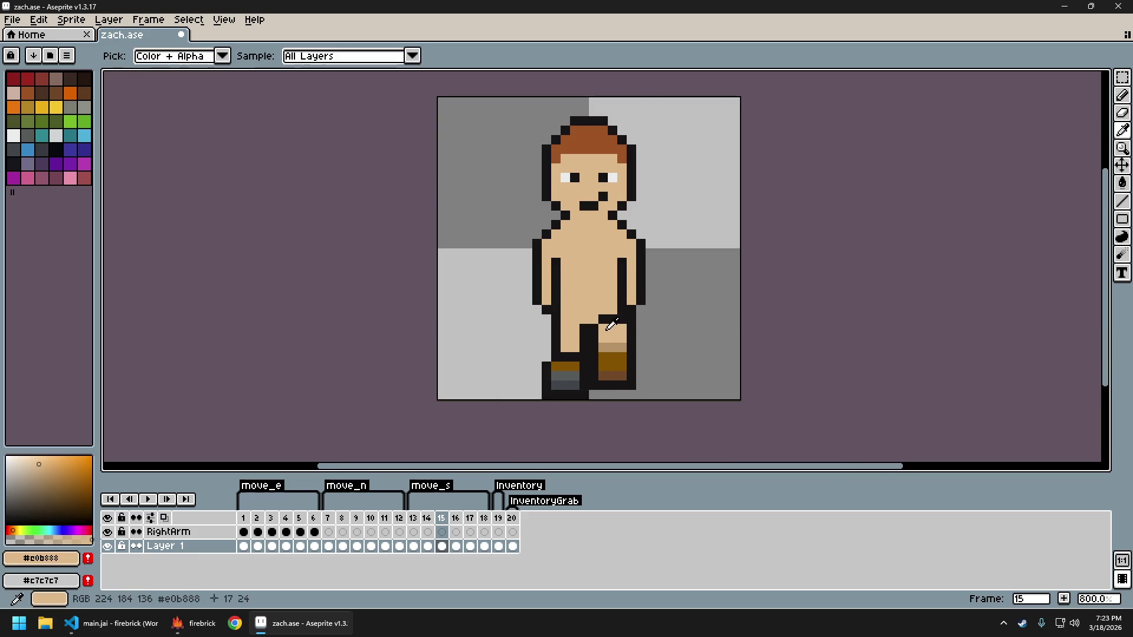
{"action": "left_click", "coordinate": [611, 360]}
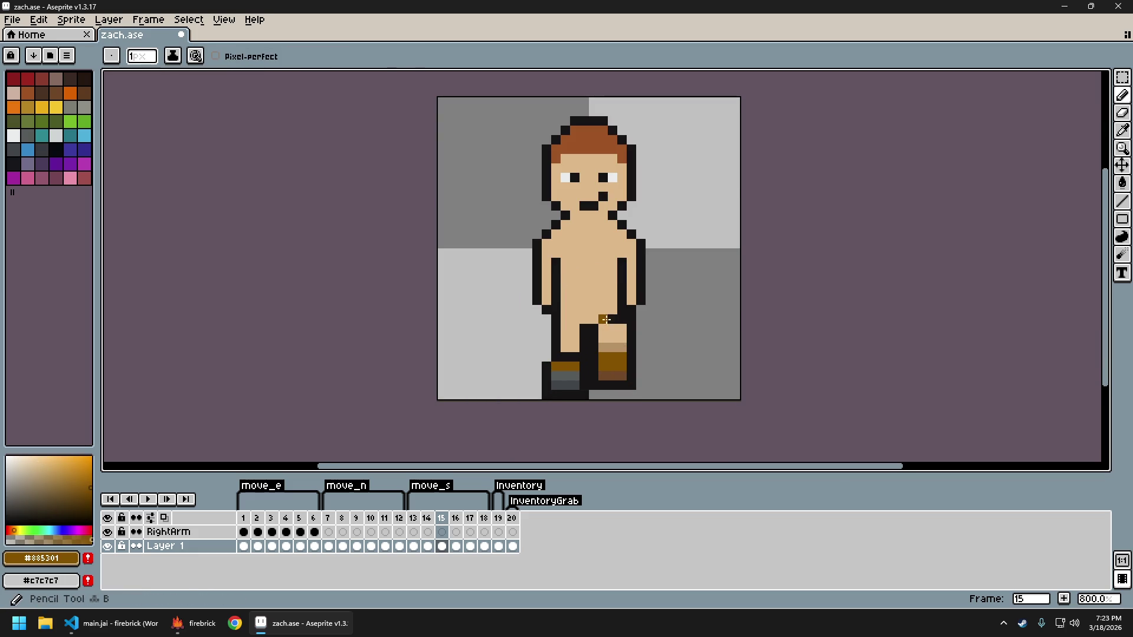
{"action": "scroll", "scroll_direction": "down", "scroll_amount": 3}
{"action": "scroll", "scroll_direction": "up", "scroll_amount": 3}
{"action": "key", "text": "ctrl+z"}
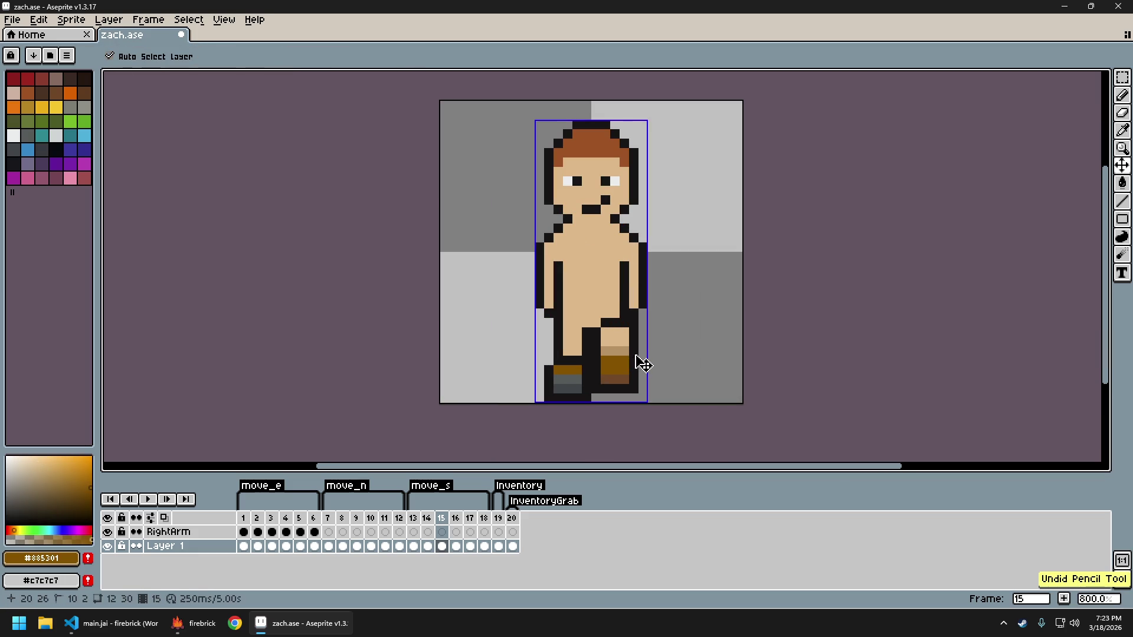
{"action": "left_click", "coordinate": [625, 378]}
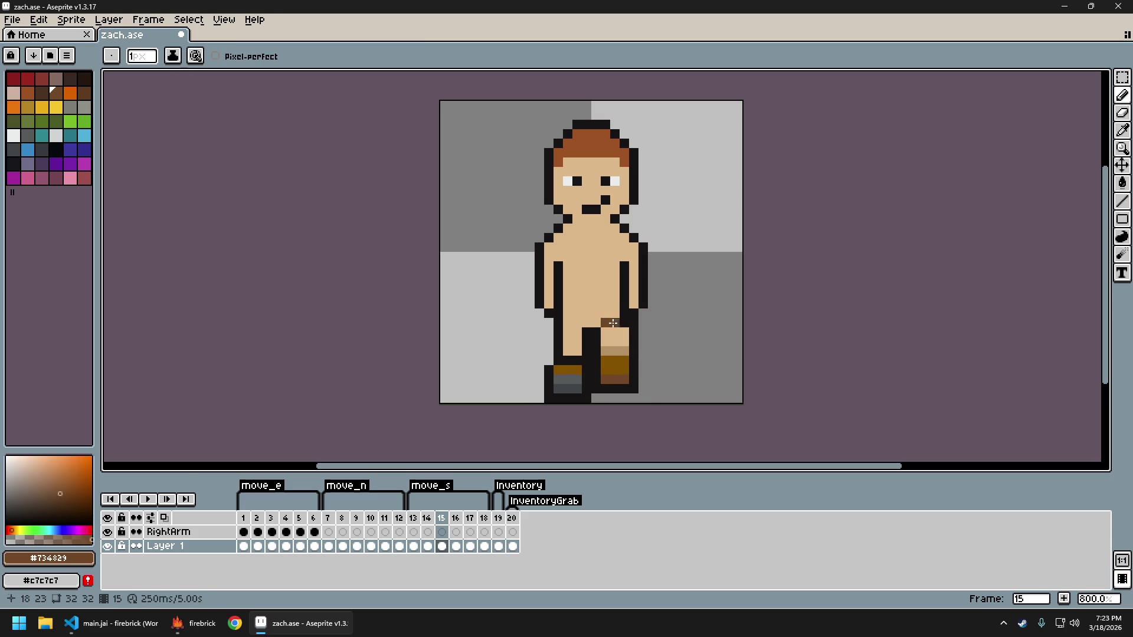
Re-sample tan #b89265 from the leg and zoom to inspect the knee
{"action": "scroll", "scroll_direction": "down", "scroll_amount": 3}
{"action": "scroll", "scroll_direction": "up", "scroll_amount": 3}
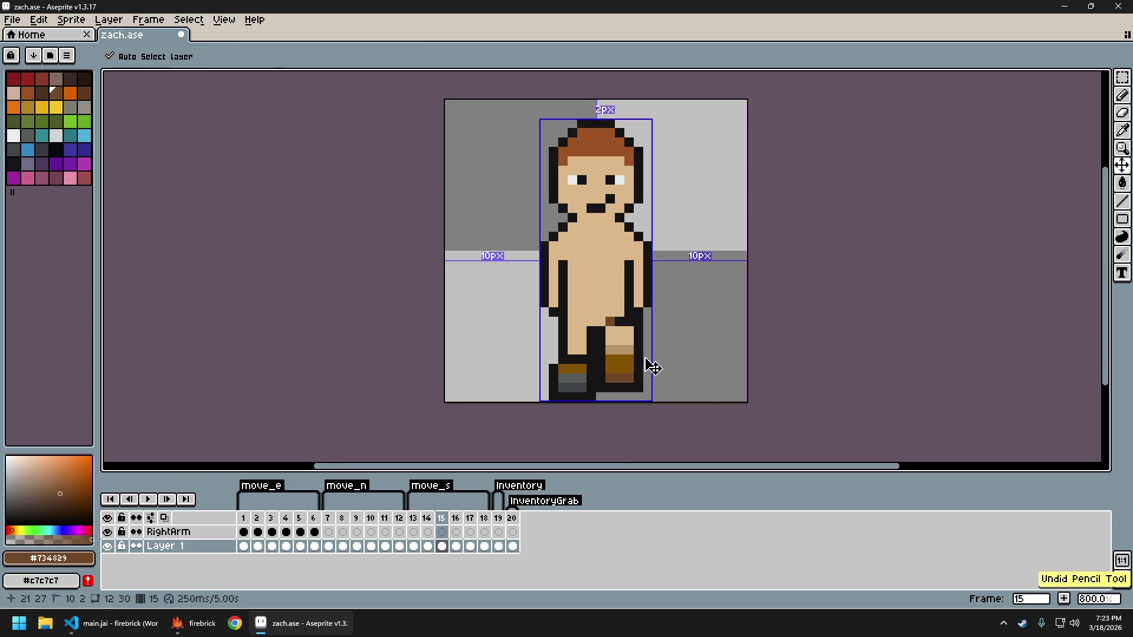
{"action": "left_click", "coordinate": [629, 344]}
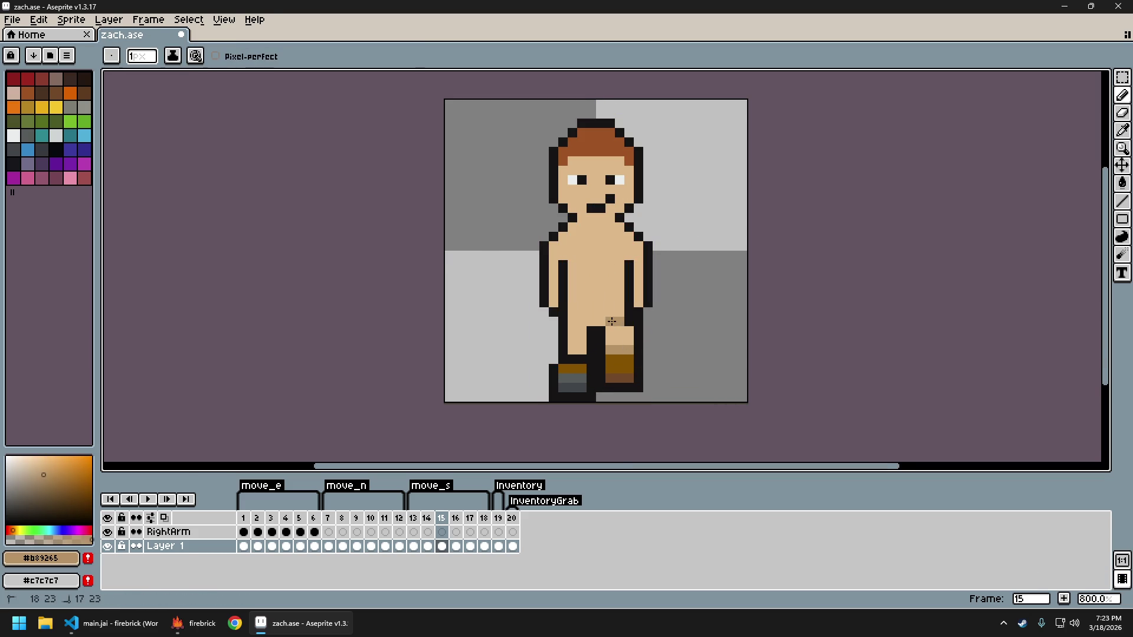
{"action": "scroll", "scroll_direction": "down", "scroll_amount": 3}
{"action": "scroll", "scroll_direction": "down", "scroll_amount": 3}
{"action": "scroll", "scroll_direction": "up", "scroll_amount": 3}
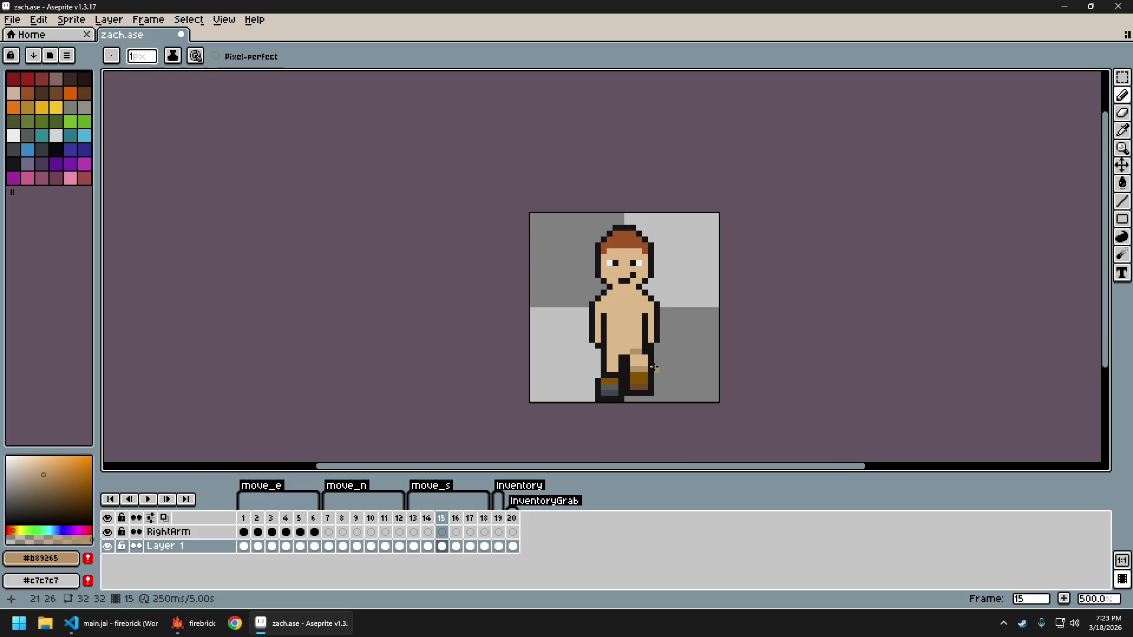
{"action": "scroll", "scroll_direction": "down", "scroll_amount": 3}
{"action": "scroll", "scroll_direction": "up", "scroll_amount": 3}
{"action": "scroll", "scroll_direction": "down", "scroll_amount": 3}
{"action": "scroll", "scroll_direction": "down", "scroll_amount": 3}
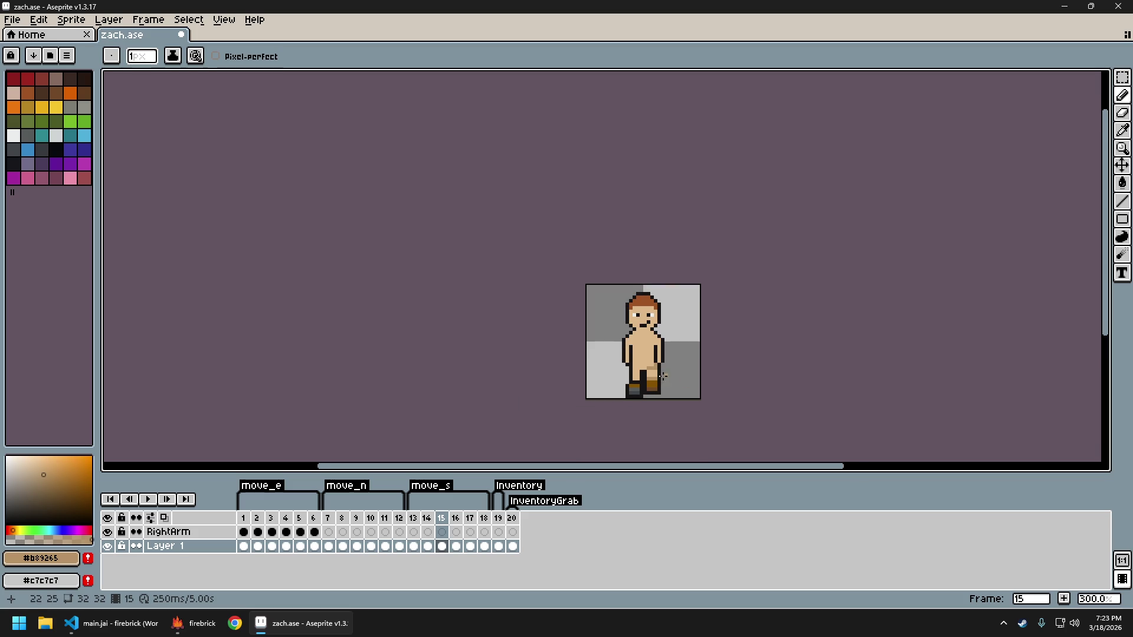
{"action": "scroll", "scroll_direction": "up", "scroll_amount": 3}
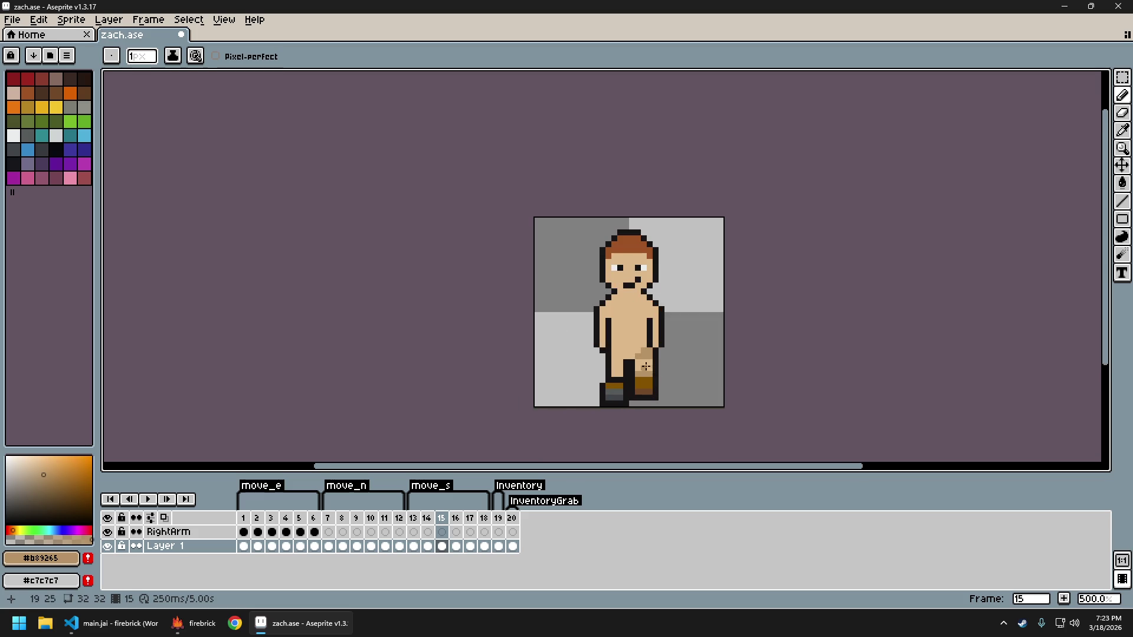
{"action": "scroll", "scroll_direction": "down", "scroll_amount": 3}
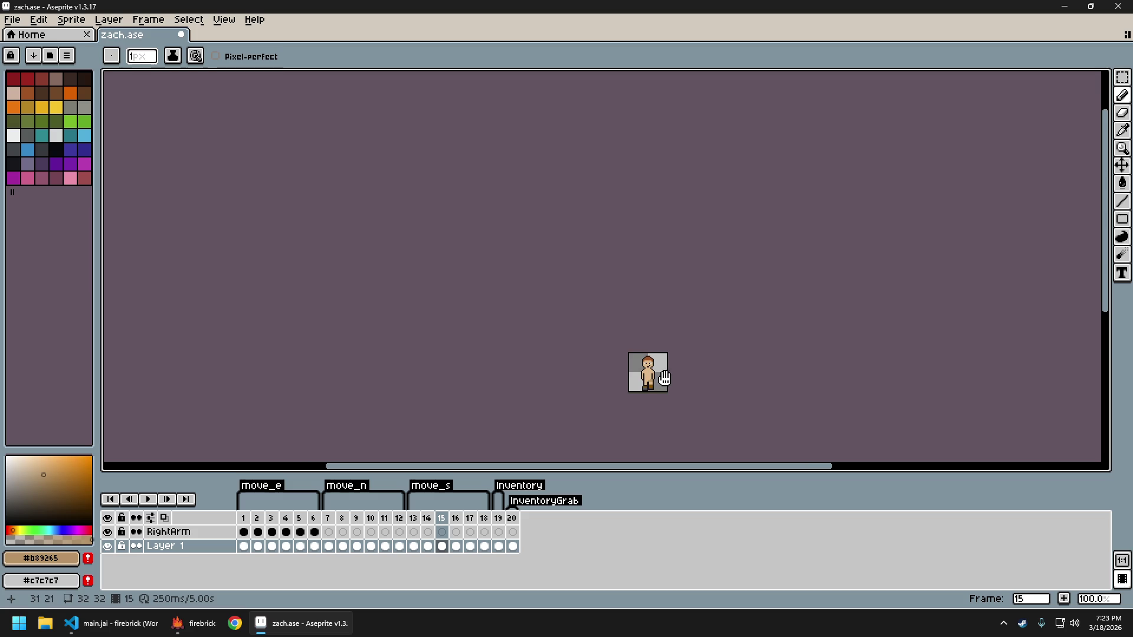
{"action": "scroll", "scroll_direction": "up", "scroll_amount": 3}
{"action": "scroll", "scroll_direction": "up", "scroll_amount": 3}
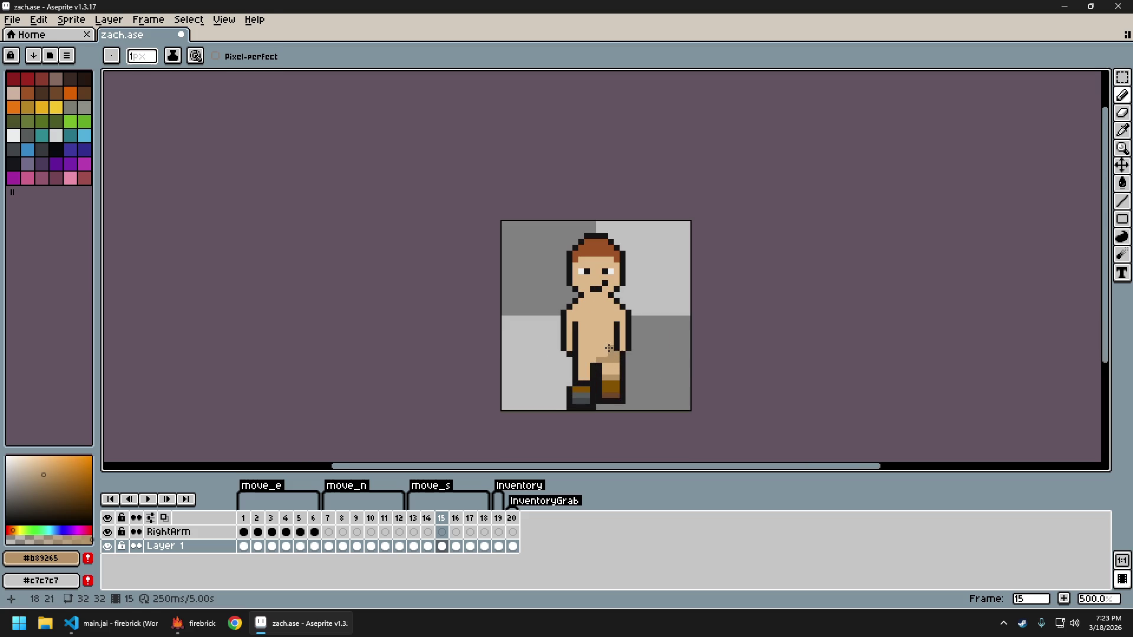
Sample the lighter and darker tan from the leg, then undo the last knee stroke
{"action": "left_click", "coordinate": [614, 354]}
{"action": "scroll", "scroll_direction": "down", "scroll_amount": 3}
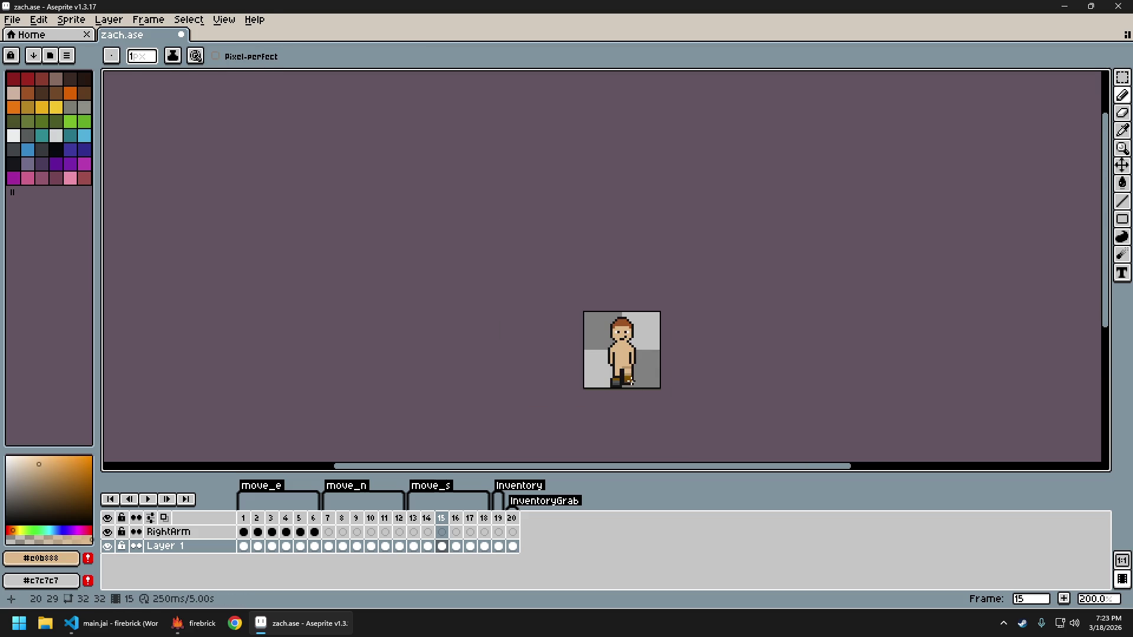
{"action": "scroll", "scroll_direction": "up", "scroll_amount": 3}
{"action": "scroll", "scroll_direction": "up", "scroll_amount": 3}
{"action": "left_click", "coordinate": [621, 337]}
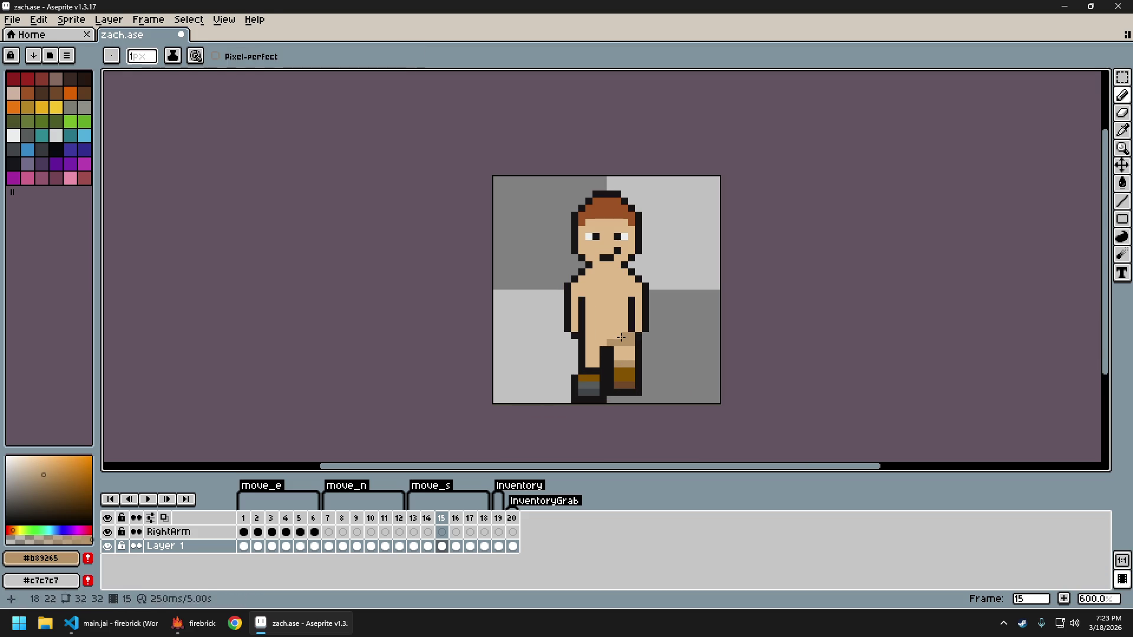
{"action": "scroll", "scroll_direction": "down", "scroll_amount": 3}
{"action": "scroll", "scroll_direction": "down", "scroll_amount": 3}
{"action": "scroll", "scroll_direction": "up", "scroll_amount": 3}
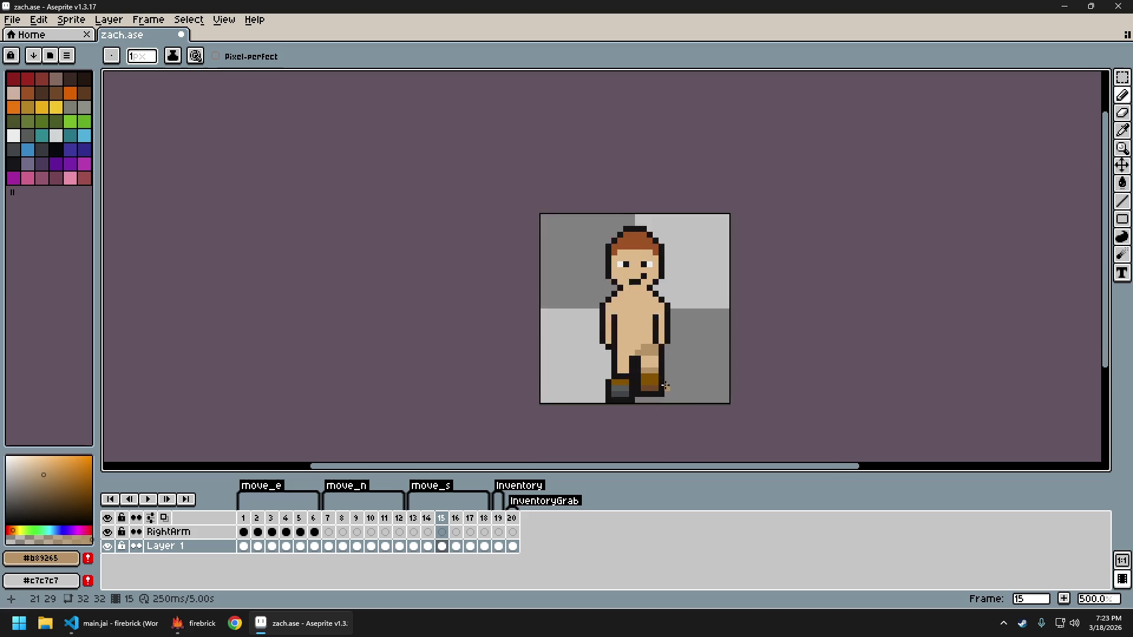
{"action": "scroll", "scroll_direction": "up", "scroll_amount": 3}
{"action": "key", "text": "ctrl"}
{"action": "key", "text": "ctrl+z"}
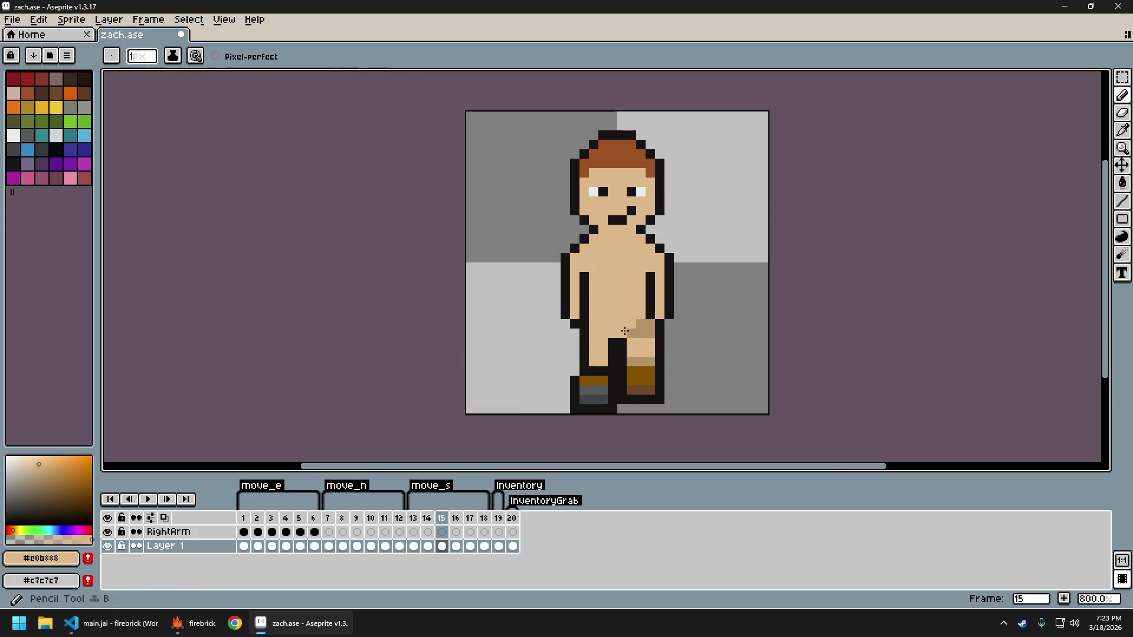
Pick the lighter tan back up and undo the next leg stroke
{"action": "left_click", "coordinate": [625, 331]}
{"action": "scroll", "scroll_direction": "down", "scroll_amount": 3}
{"action": "key", "text": "ctrl+z"}
{"action": "scroll", "scroll_direction": "up", "scroll_amount": 3}
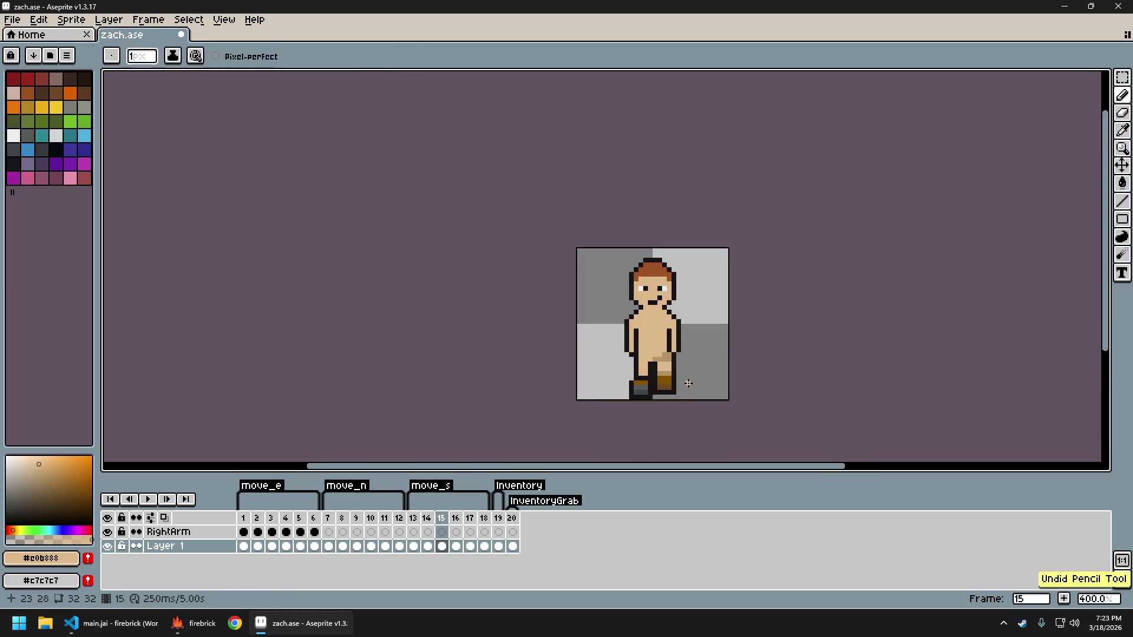
{"action": "scroll", "scroll_direction": "down", "scroll_amount": 3}
{"action": "scroll", "scroll_direction": "up", "scroll_amount": 3}
{"action": "scroll", "scroll_direction": "up", "scroll_amount": 3}
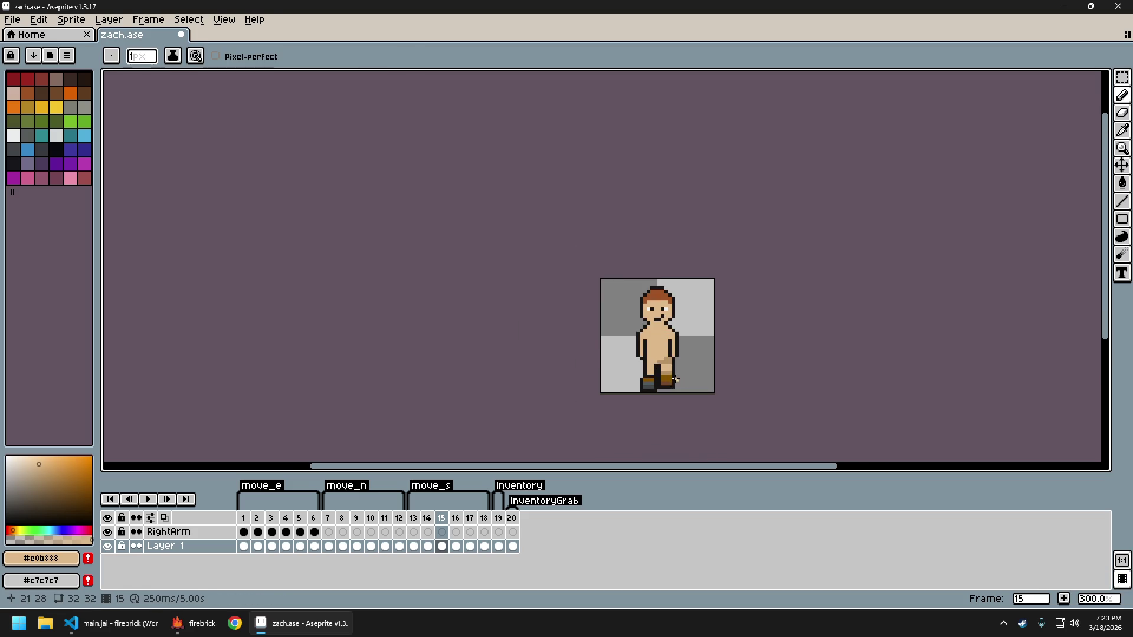
{"action": "scroll", "scroll_direction": "up", "scroll_amount": 3}
{"action": "scroll", "scroll_direction": "down", "scroll_amount": 3}
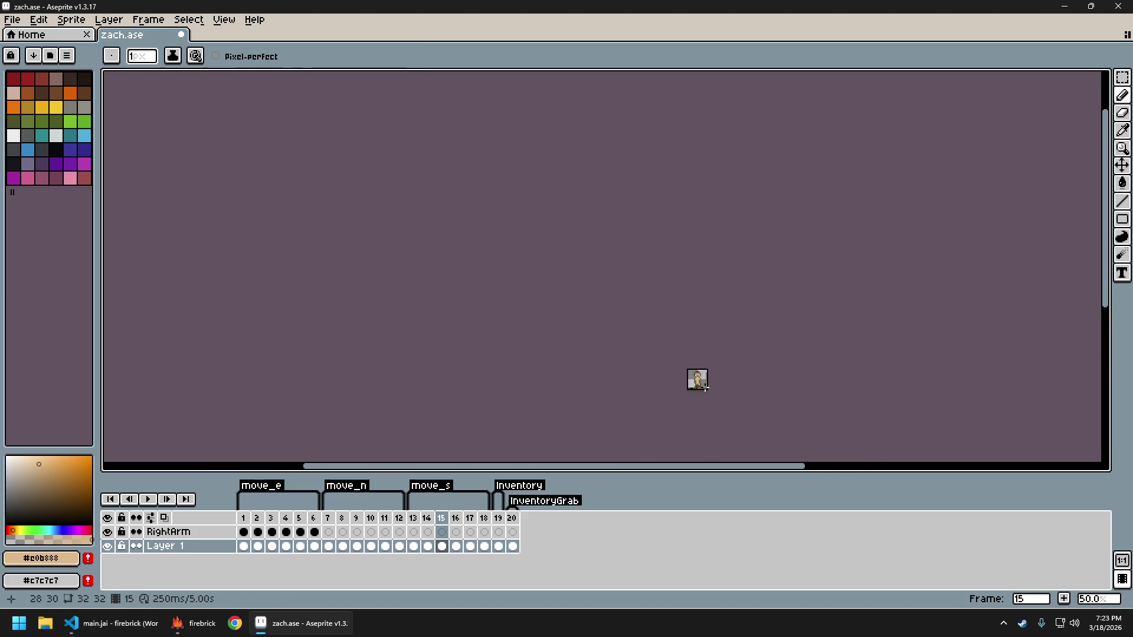
{"action": "scroll", "scroll_direction": "up", "scroll_amount": 3}
{"action": "scroll", "scroll_direction": "up", "scroll_amount": 3}
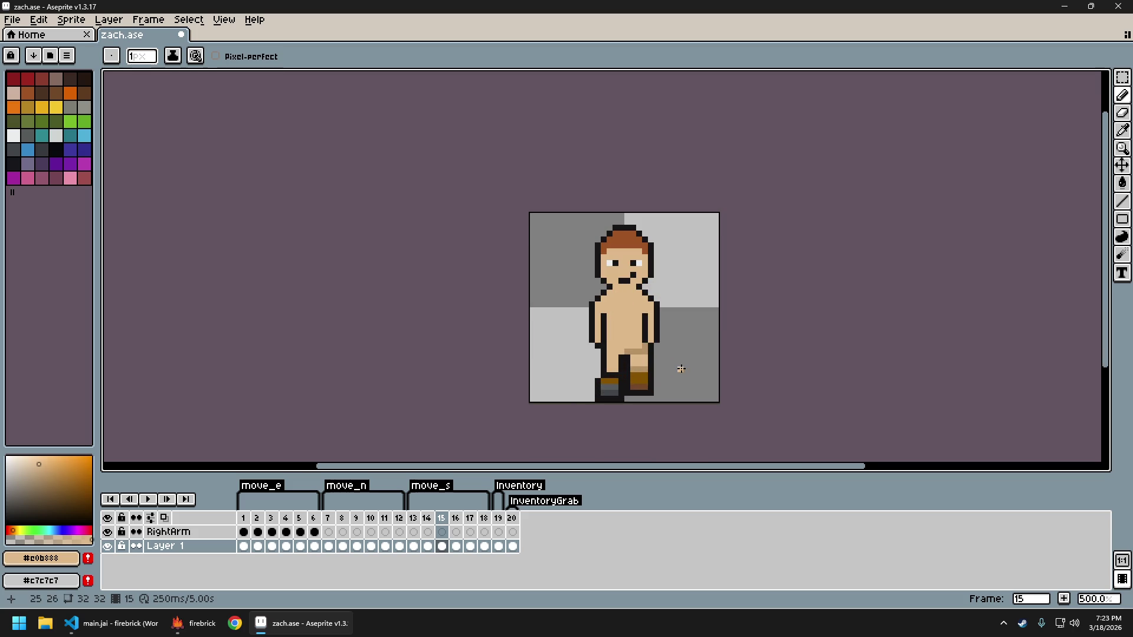
{"action": "scroll", "scroll_direction": "down", "scroll_amount": 3}
{"action": "scroll", "scroll_direction": "up", "scroll_amount": 3}
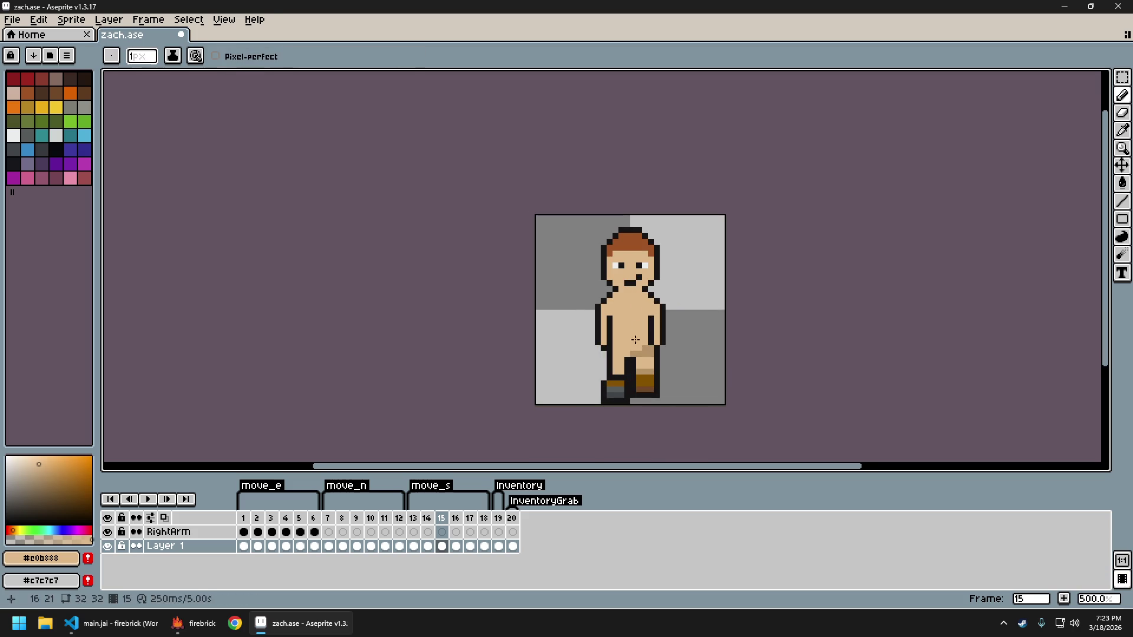
{"action": "scroll", "scroll_direction": "down", "scroll_amount": 3}
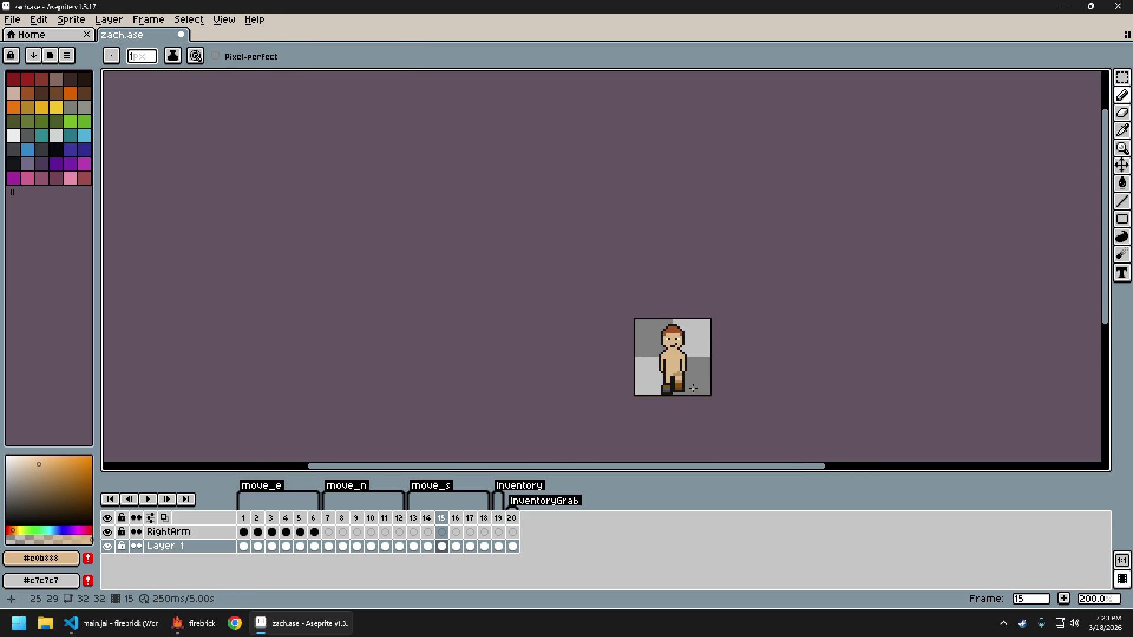
{"action": "scroll", "scroll_direction": "up", "scroll_amount": 3}
Try the darker tan and revert it, then sample the lighter tan and undo again
{"action": "left_click", "coordinate": [658, 348]}
{"action": "scroll", "scroll_direction": "down", "scroll_amount": 3}
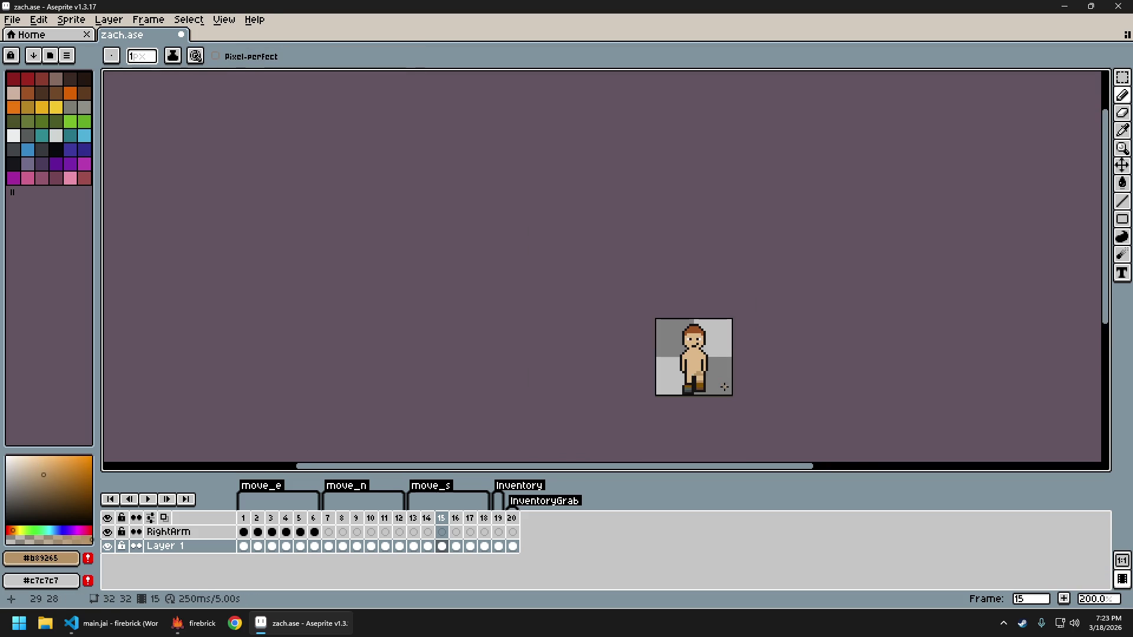
{"action": "key", "text": "ctrl+z"}
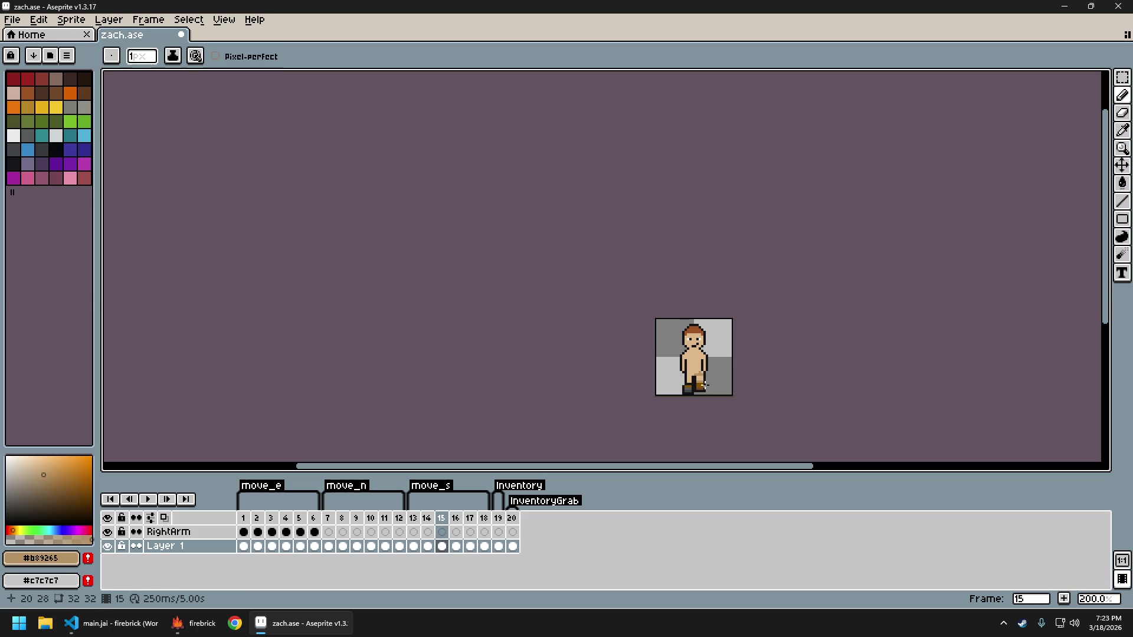
{"action": "scroll", "scroll_direction": "up", "scroll_amount": 3}
{"action": "left_click", "coordinate": [653, 359]}
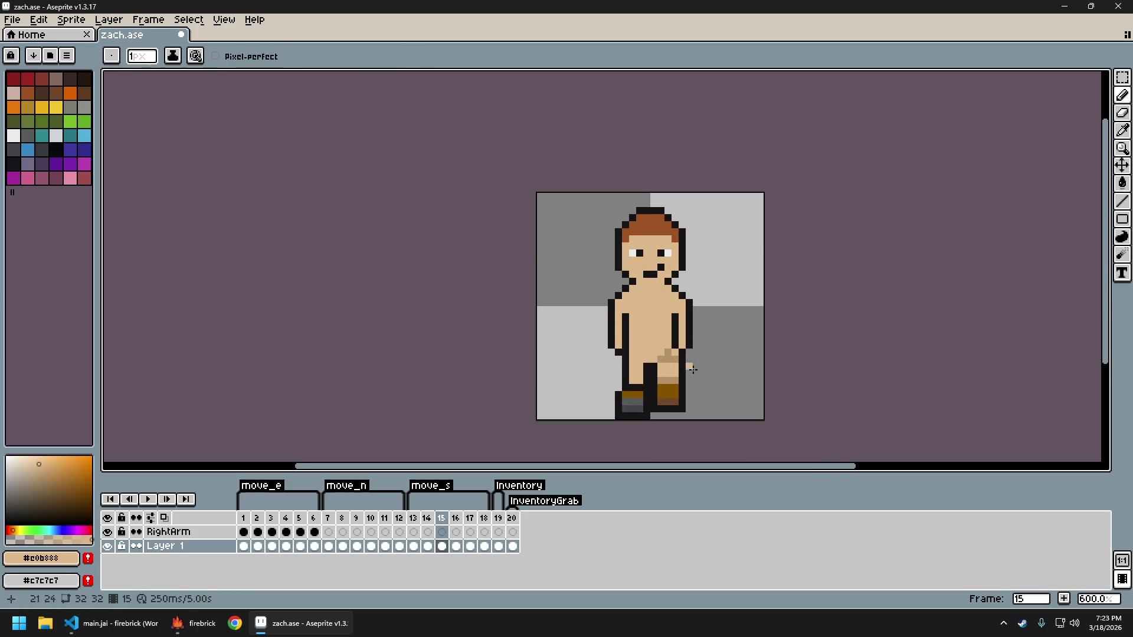
{"action": "scroll", "scroll_direction": "down", "scroll_amount": 3}
{"action": "scroll", "scroll_direction": "down", "scroll_amount": 3}
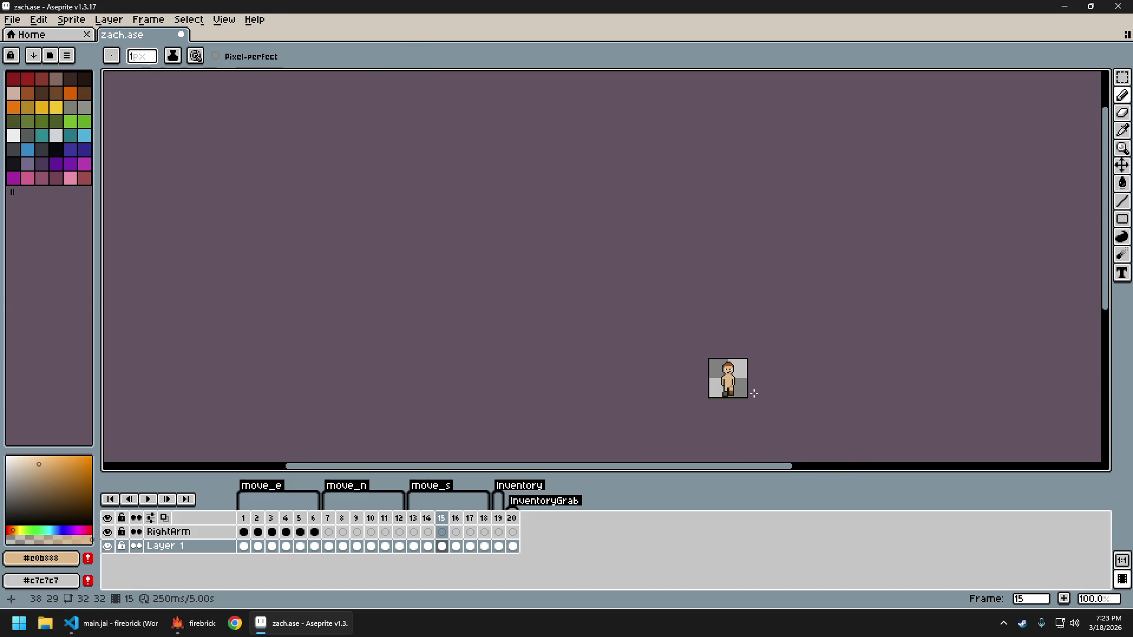
{"action": "scroll", "scroll_direction": "up", "scroll_amount": 3}
{"action": "scroll", "scroll_direction": "up", "scroll_amount": 3}
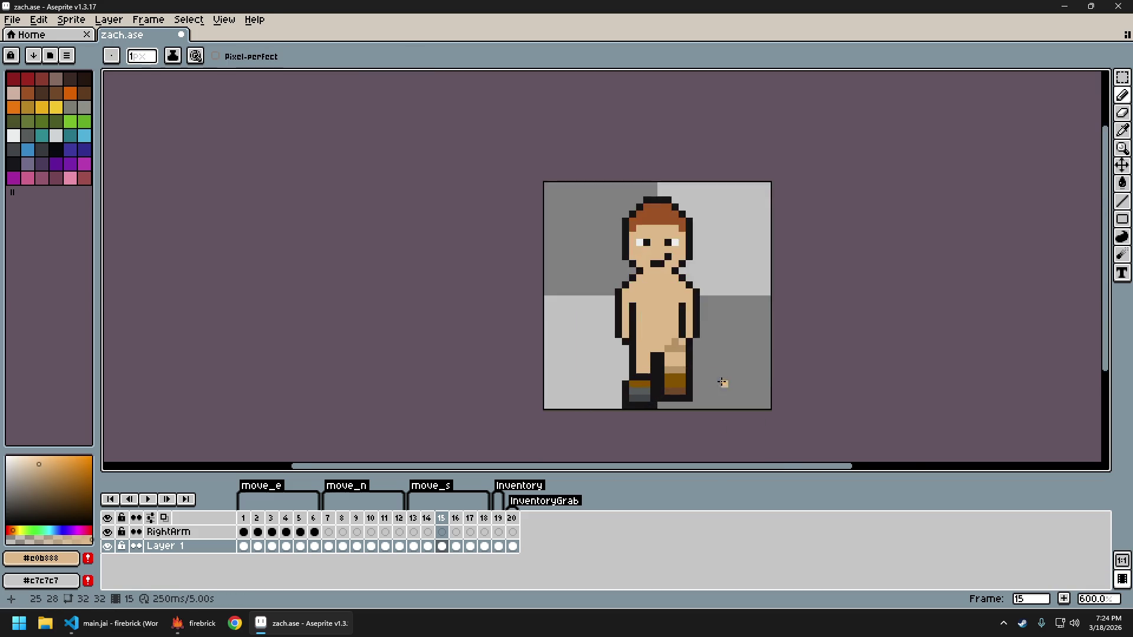
{"action": "scroll", "scroll_direction": "up", "scroll_amount": 3}
{"action": "scroll", "scroll_direction": "down", "scroll_amount": 3}
{"action": "scroll", "scroll_direction": "down", "scroll_amount": 3}
{"action": "scroll", "scroll_direction": "down", "scroll_amount": 3}
{"action": "scroll", "scroll_direction": "up", "scroll_amount": 3}
{"action": "key", "text": "ctrl+z"}
{"action": "scroll", "scroll_direction": "up", "scroll_amount": 3}
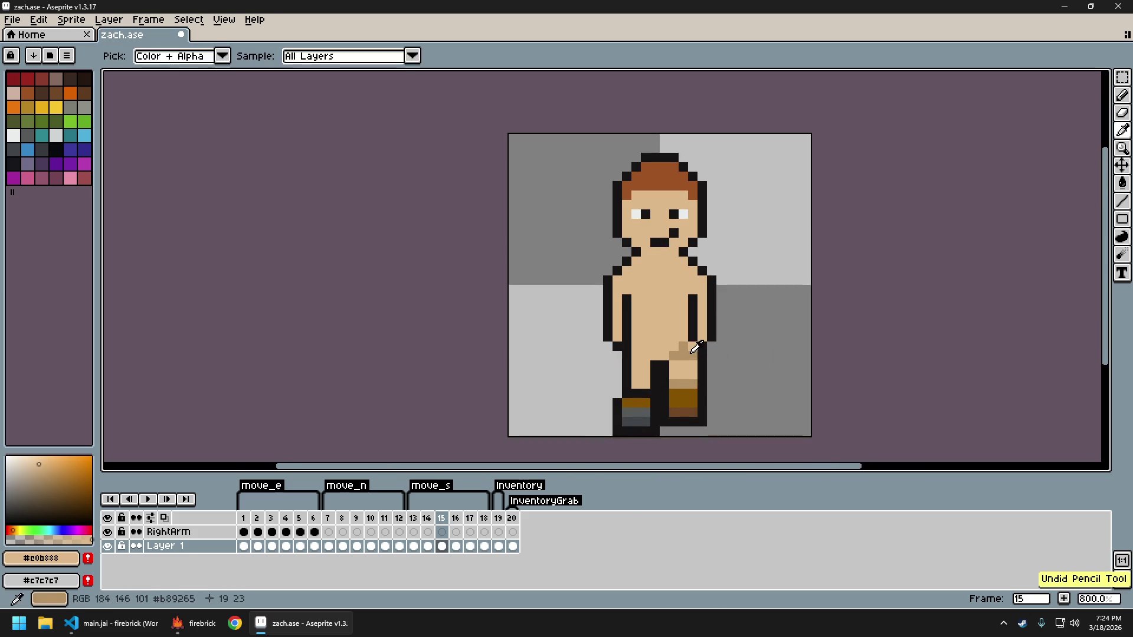
Sample the darker tan from the leg and move ahead to walk frame 18
{"action": "left_click", "coordinate": [696, 357]}
{"action": "scroll", "scroll_direction": "down", "scroll_amount": 3}
{"action": "scroll", "scroll_direction": "down", "scroll_amount": 3}
{"action": "scroll", "scroll_direction": "up", "scroll_amount": 3}
{"action": "scroll", "scroll_direction": "down", "scroll_amount": 3}
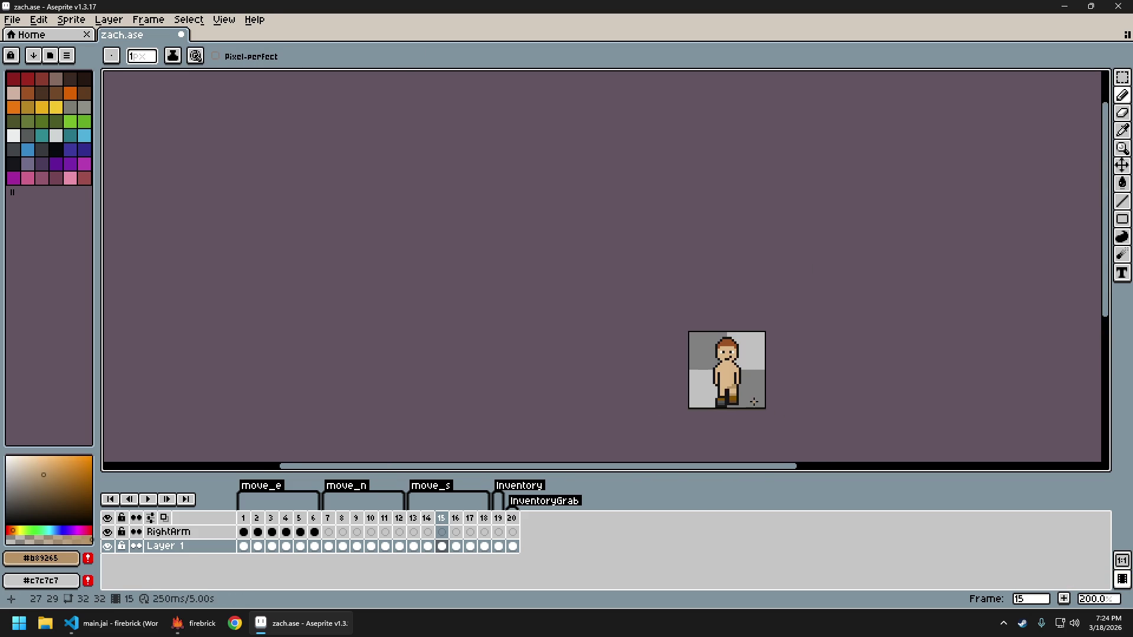
{"action": "scroll", "scroll_direction": "up", "scroll_amount": 3}
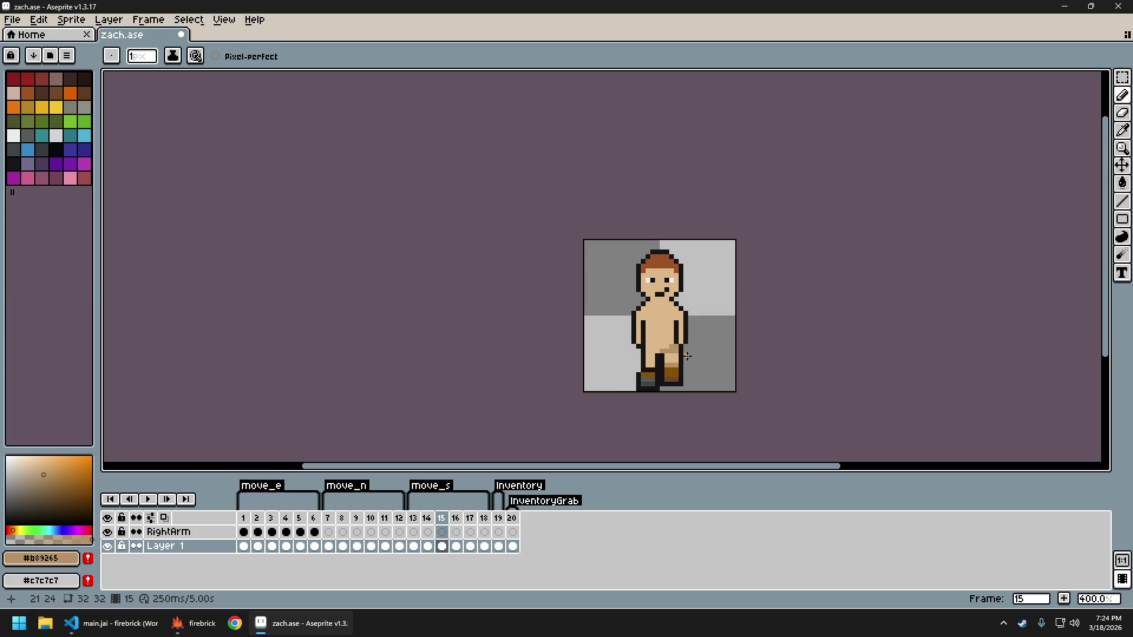
{"action": "key", "text": "Right"}
{"action": "key", "text": "Right"}
{"action": "key", "text": "Right"}
{"action": "key", "text": "Left"}
{"action": "key", "text": "Left"}
{"action": "key", "text": "Left"}
{"action": "key", "text": "Right"}
{"action": "key", "text": "Right"}
{"action": "key", "text": "Right"}
{"action": "scroll", "scroll_direction": "up", "scroll_amount": 3}
{"action": "scroll", "scroll_direction": "up", "scroll_amount": 3}
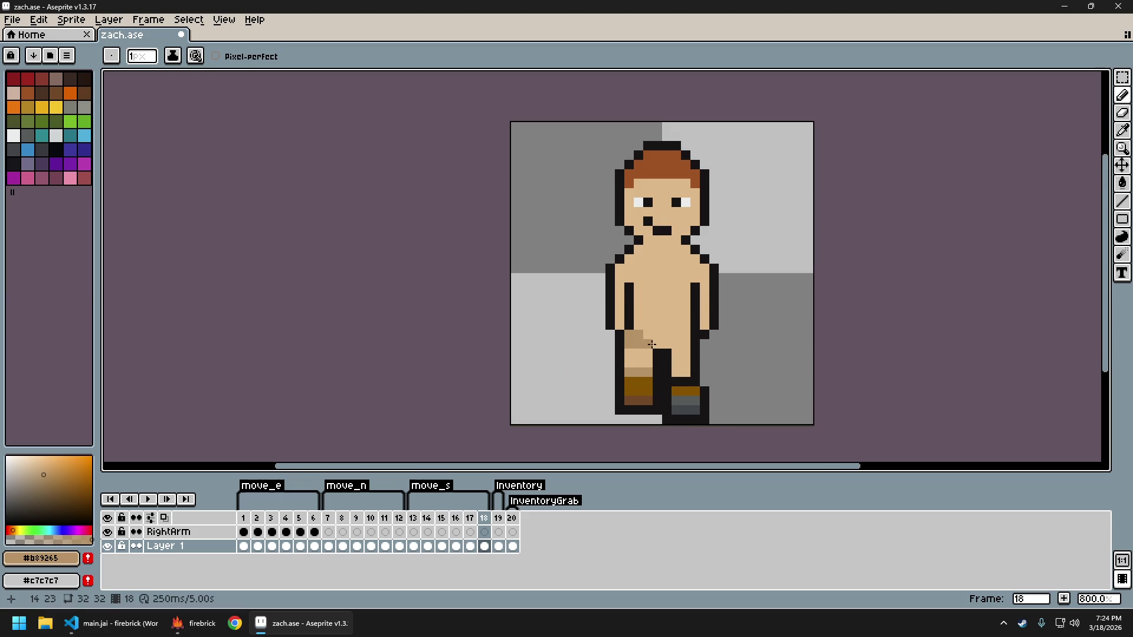
{"action": "key", "text": "Right"}
{"action": "key", "text": "Right"}
{"action": "key", "text": "Right"}
{"action": "key", "text": "Left"}
{"action": "key", "text": "Left"}
{"action": "key", "text": "Left"}
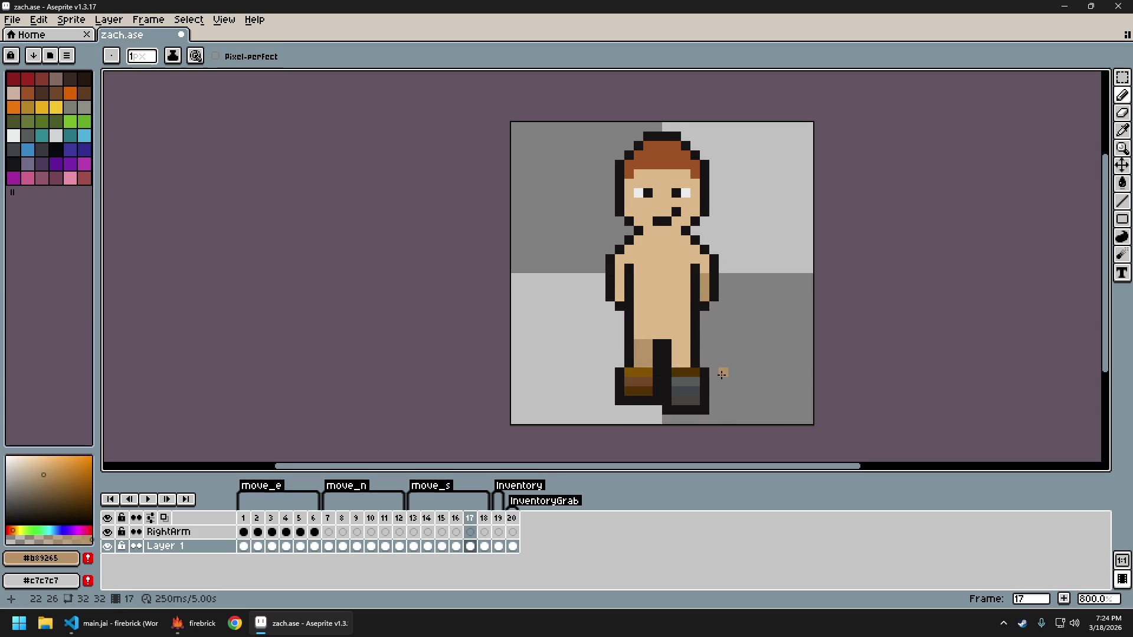
{"action": "key", "text": "Left"}
{"action": "key", "text": "Left"}
{"action": "key", "text": "Right"}
{"action": "key", "text": "Right"}
{"action": "key", "text": "Right"}
{"action": "key", "text": "Left"}
{"action": "key", "text": "Left"}
{"action": "key", "text": "Left"}
{"action": "key", "text": "Right"}
{"action": "key", "text": "Right"}
{"action": "key", "text": "Right"}
{"action": "scroll", "scroll_direction": "down", "scroll_amount": 3}
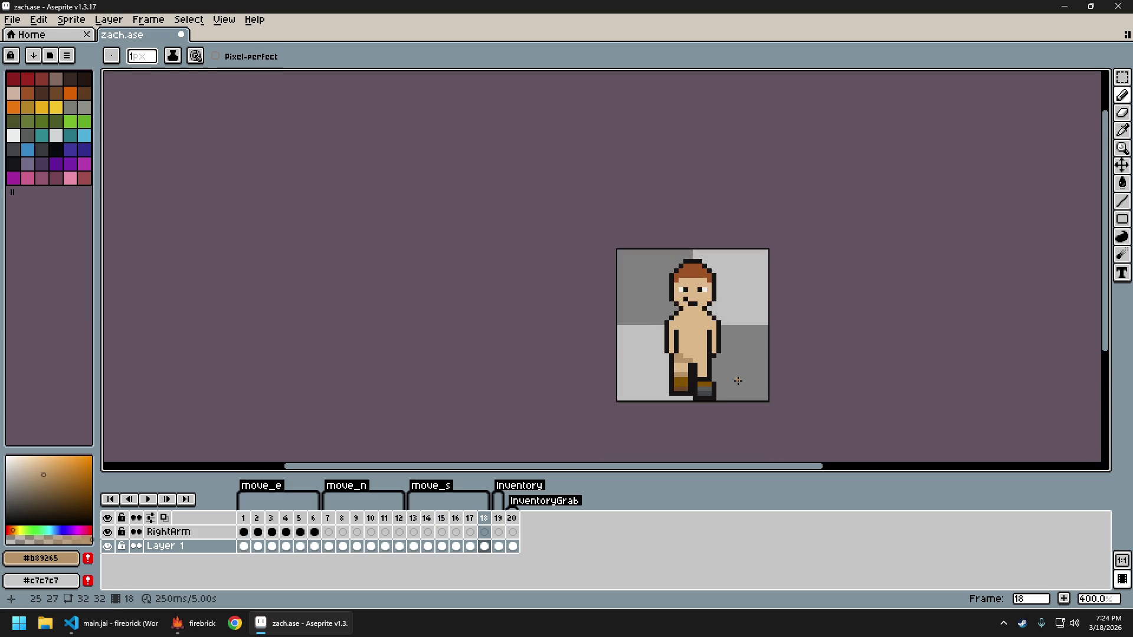
{"action": "scroll", "scroll_direction": "down", "scroll_amount": 3}
{"action": "scroll", "scroll_direction": "up", "scroll_amount": 3}
{"action": "key", "text": "Right"}
{"action": "key", "text": "Right"}
{"action": "key", "text": "Left"}
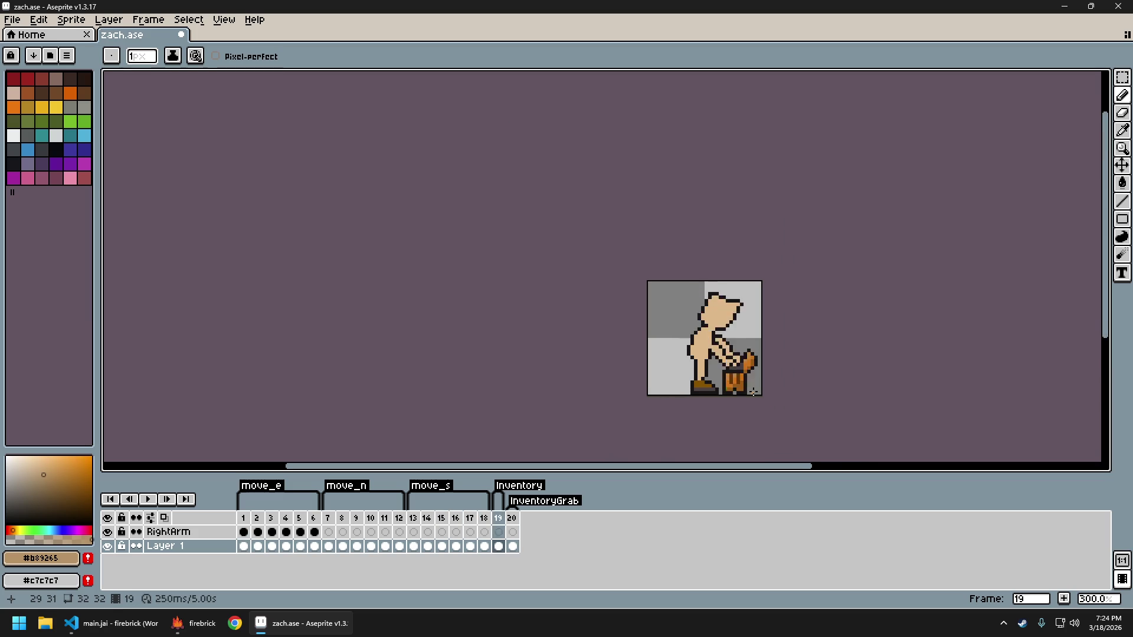
{"action": "key", "text": "Right"}
{"action": "key", "text": "Left"}
{"action": "key", "text": "Left"}
{"action": "key", "text": "Left"}
{"action": "key", "text": "Left"}
{"action": "key", "text": "Left"}
{"action": "key", "text": "Right"}
{"action": "key", "text": "Right"}
{"action": "key", "text": "Right"}
{"action": "key", "text": "Left"}
{"action": "key", "text": "Left"}
{"action": "key", "text": "Left"}
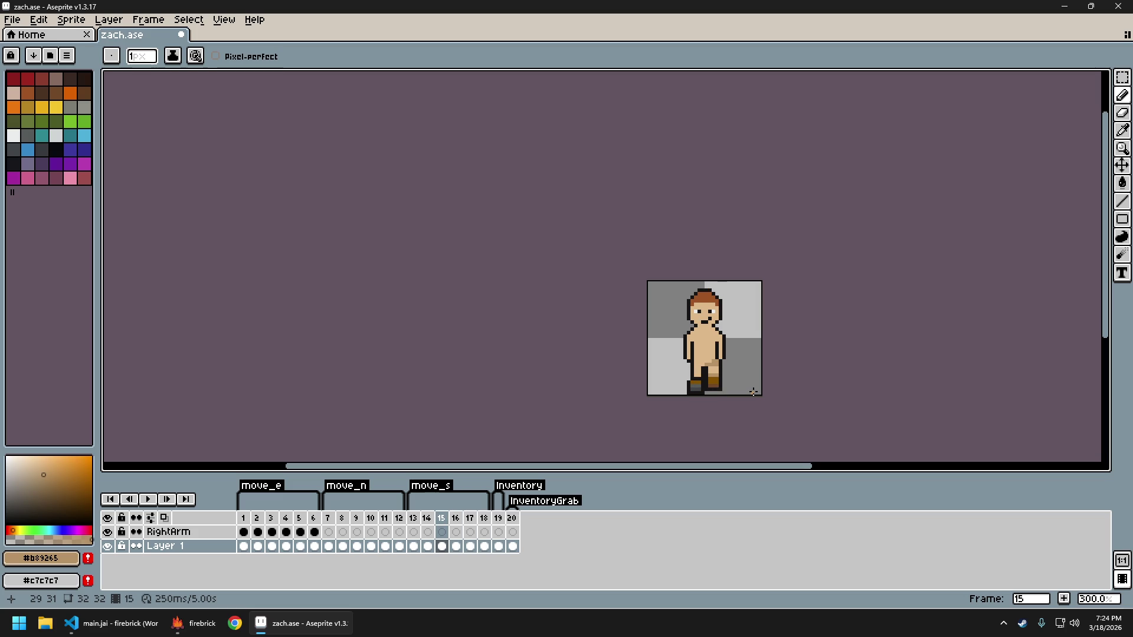
{"action": "key", "text": "Right"}
{"action": "key", "text": "Right"}
{"action": "key", "text": "Right"}
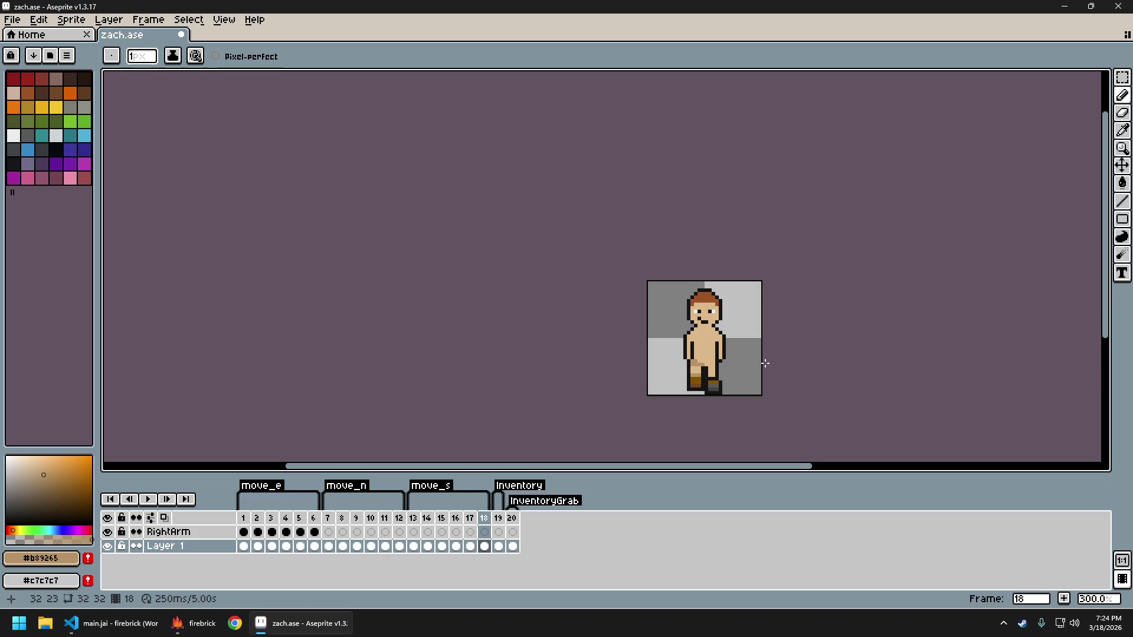
{"action": "scroll", "scroll_direction": "down", "scroll_amount": 3}
{"action": "scroll", "scroll_direction": "up", "scroll_amount": 3}
{"action": "scroll", "scroll_direction": "up", "scroll_amount": 3}
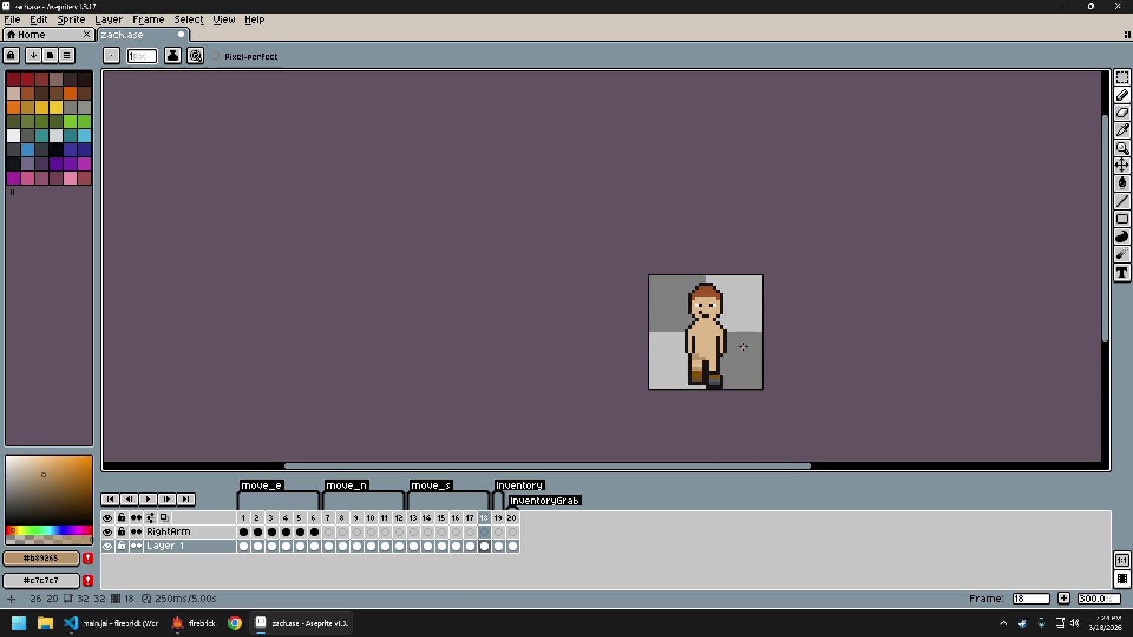
{"action": "scroll", "scroll_direction": "up", "scroll_amount": 3}
{"action": "scroll", "scroll_direction": "up", "scroll_amount": 3}
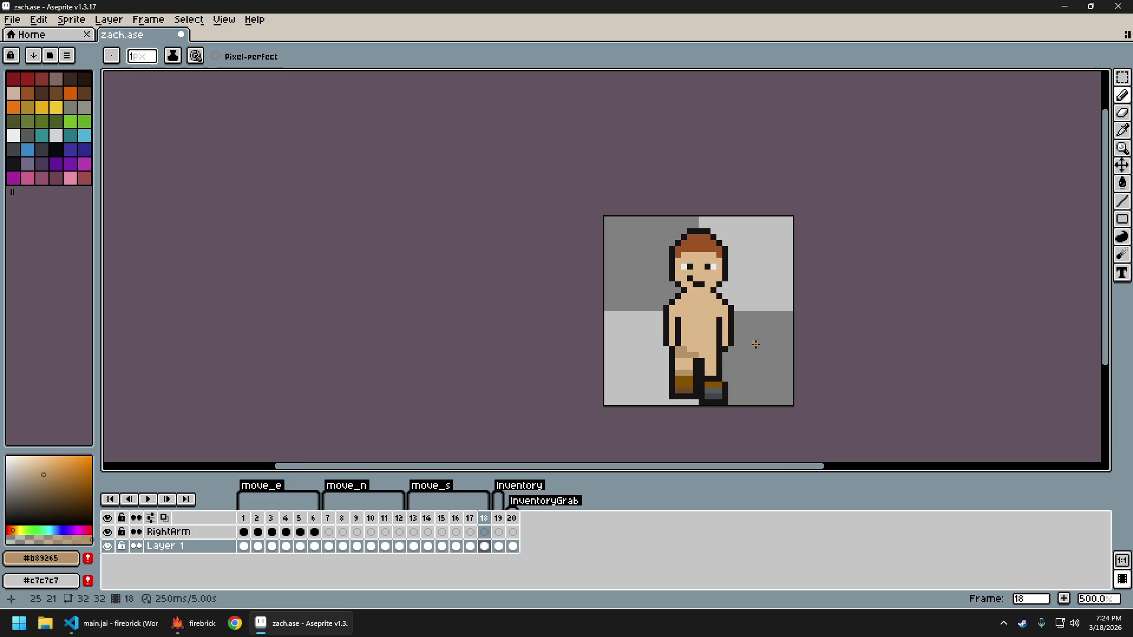
{"action": "key", "text": "Left"}
{"action": "key", "text": "Left"}
{"action": "key", "text": "Left"}
{"action": "scroll", "scroll_direction": "up", "scroll_amount": 3}
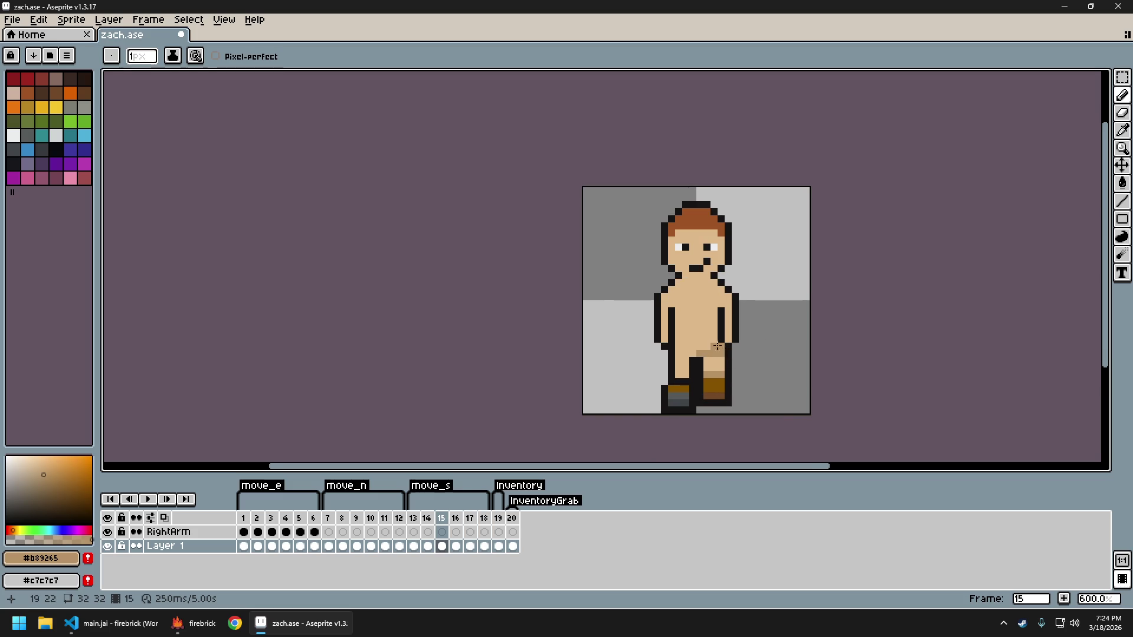
{"action": "left_click", "coordinate": [715, 347]}
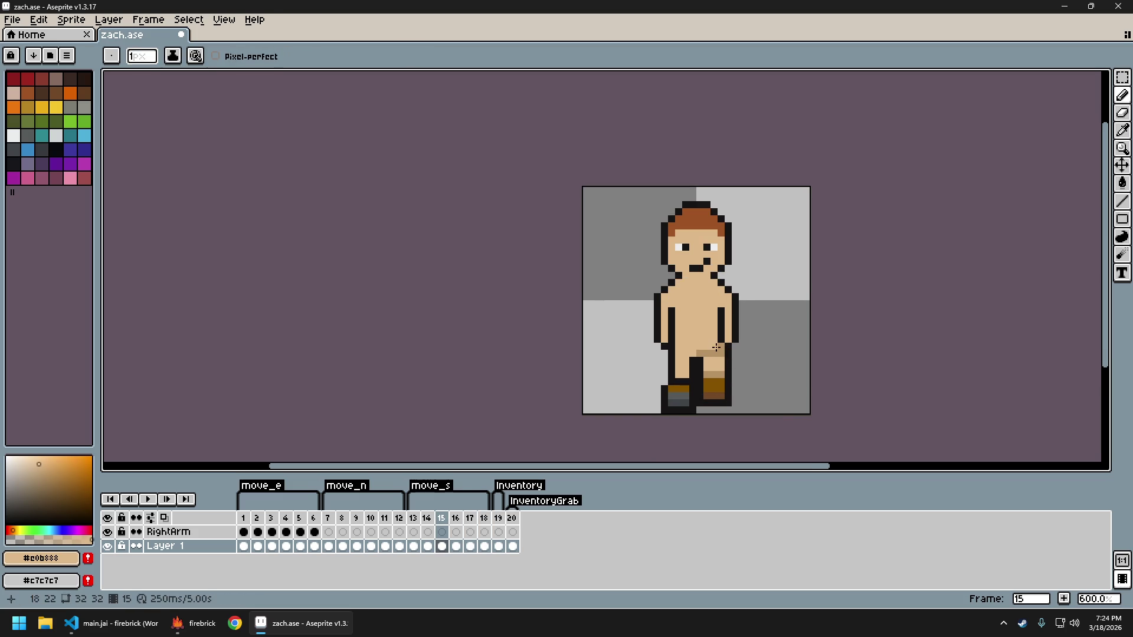
Undo the last pencil stroke and zoom in on the raised leg of frame 15
{"action": "scroll", "scroll_direction": "down", "scroll_amount": 3}
{"action": "scroll", "scroll_direction": "up", "scroll_amount": 3}
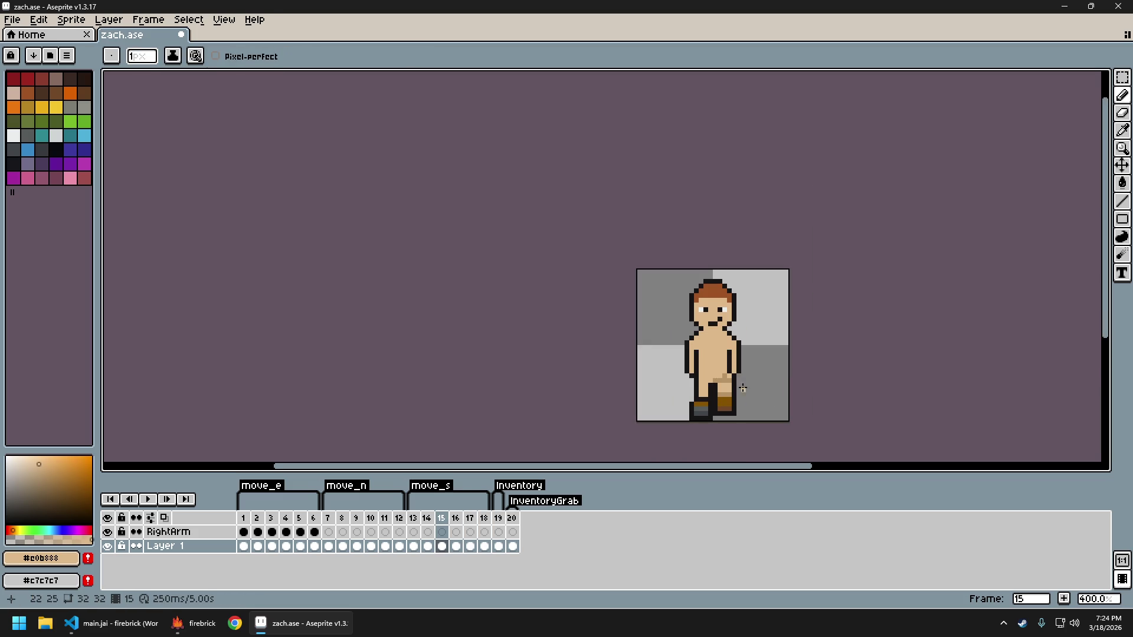
{"action": "scroll", "scroll_direction": "down", "scroll_amount": 3}
{"action": "key", "text": "ctrl+z"}
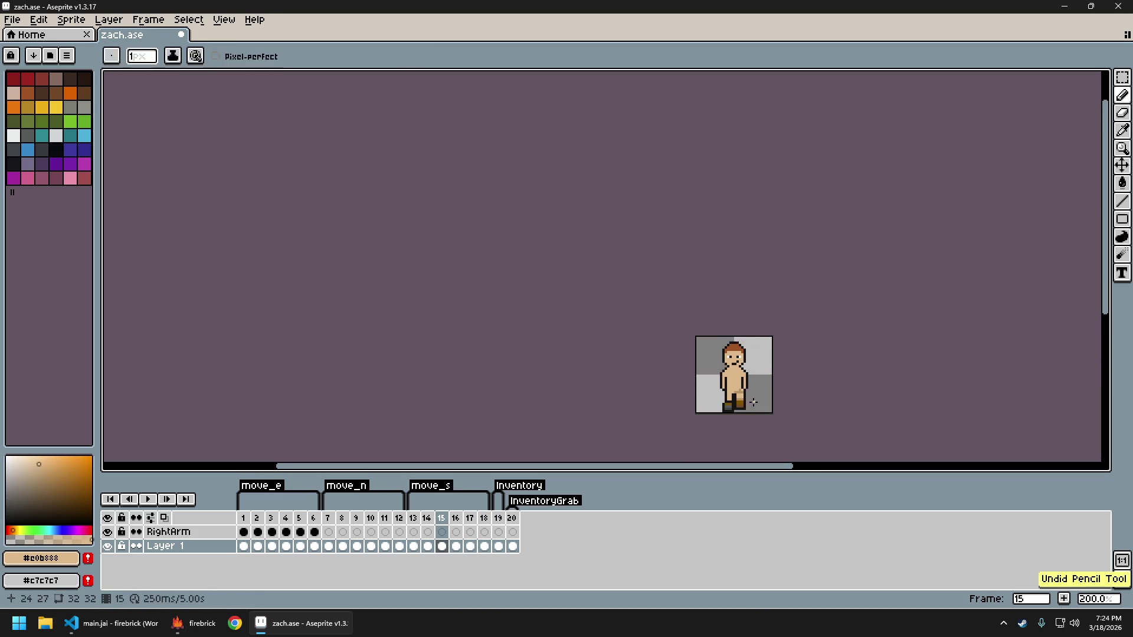
{"action": "scroll", "scroll_direction": "up", "scroll_amount": 3}
{"action": "scroll", "scroll_direction": "up", "scroll_amount": 3}
{"action": "scroll", "scroll_direction": "down", "scroll_amount": 3}
{"action": "scroll", "scroll_direction": "up", "scroll_amount": 3}
{"action": "scroll", "scroll_direction": "down", "scroll_amount": 3}
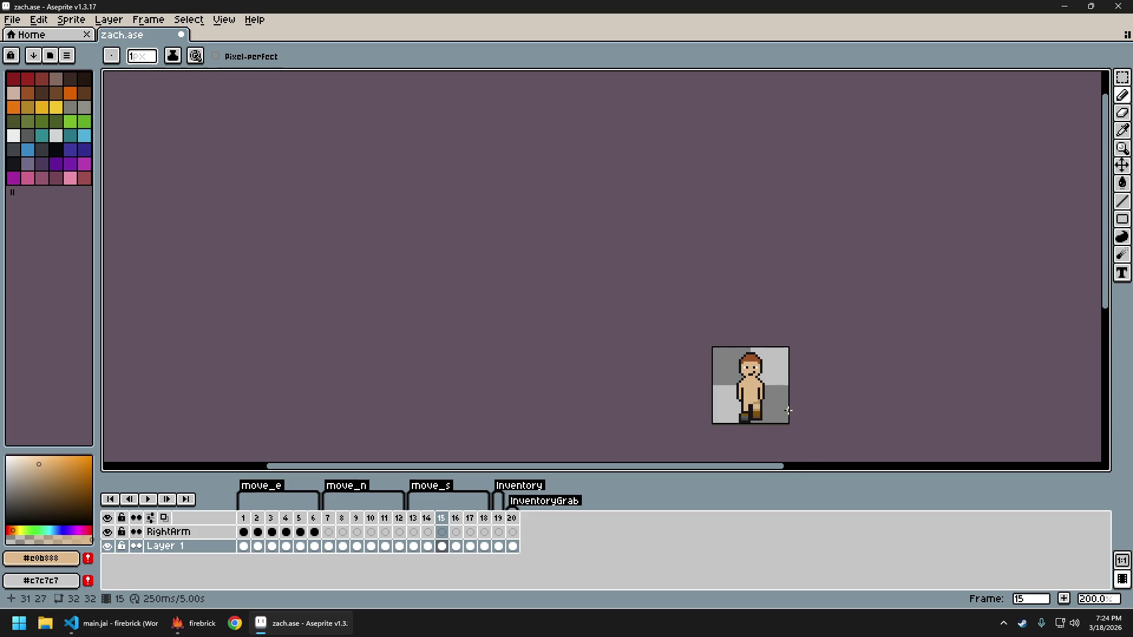
{"action": "scroll", "scroll_direction": "up", "scroll_amount": 3}
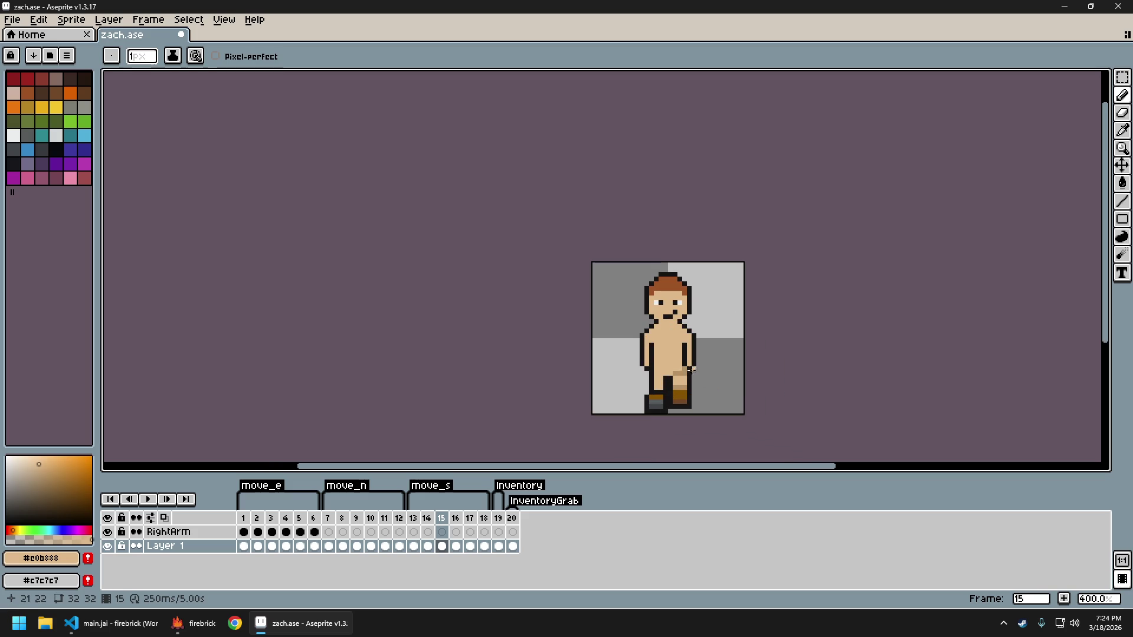
{"action": "scroll", "scroll_direction": "down", "scroll_amount": 3}
{"action": "scroll", "scroll_direction": "up", "scroll_amount": 3}
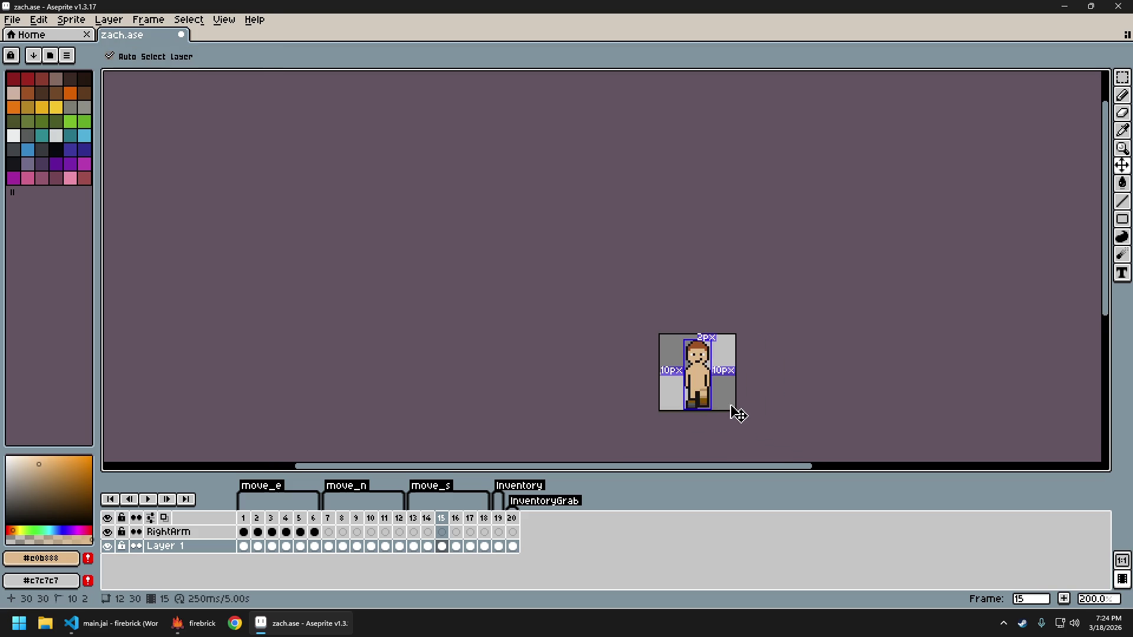
{"action": "scroll", "scroll_direction": "up", "scroll_amount": 3}
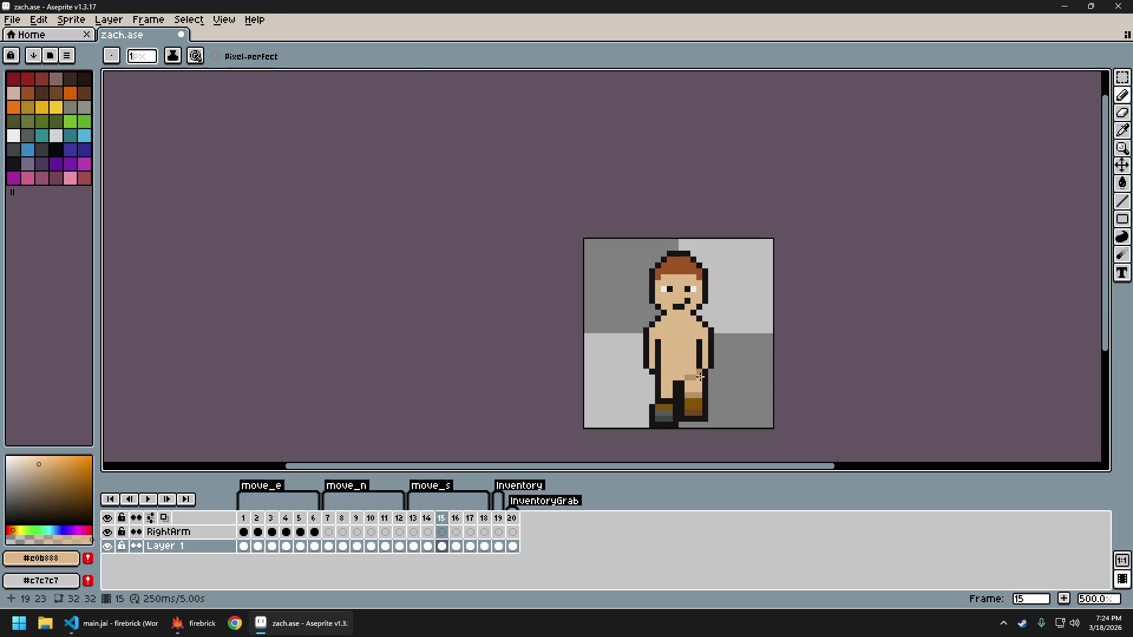
{"action": "scroll", "scroll_direction": "down", "scroll_amount": 3}
{"action": "scroll", "scroll_direction": "down", "scroll_amount": 3}
{"action": "scroll", "scroll_direction": "down", "scroll_amount": 3}
{"action": "scroll", "scroll_direction": "up", "scroll_amount": 3}
{"action": "scroll", "scroll_direction": "up", "scroll_amount": 3}
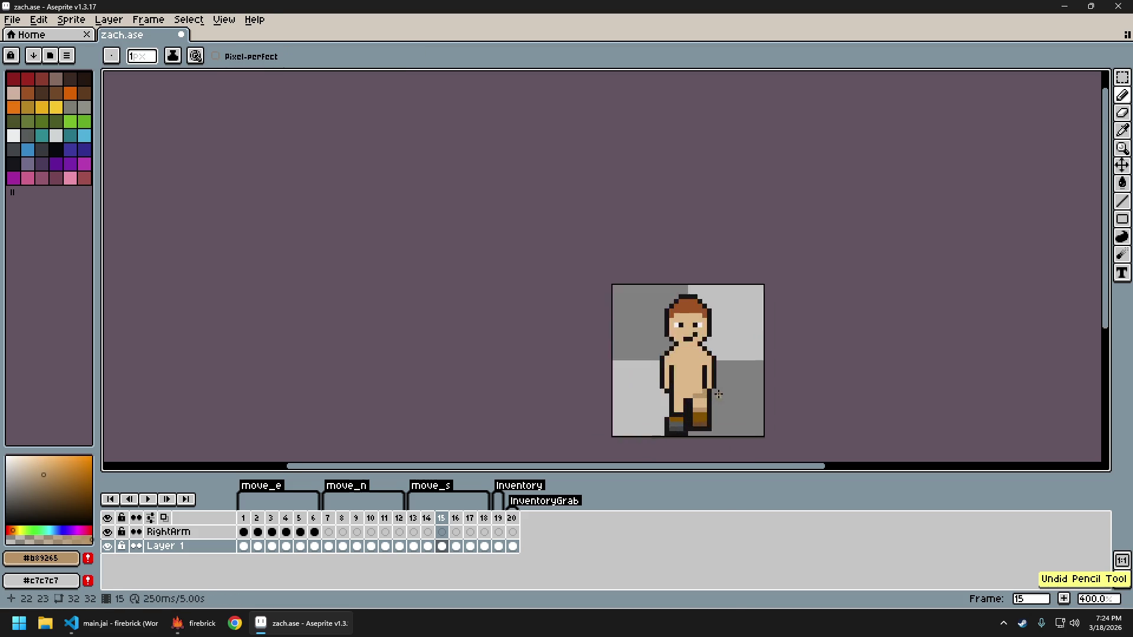
{"action": "scroll", "scroll_direction": "up", "scroll_amount": 3}
Repaint a few pixels on the raised leg and recentre the sprite in view
{"action": "left_click", "coordinate": [674, 400]}
{"action": "left_click", "coordinate": [673, 404]}
{"action": "left_click", "coordinate": [674, 401]}
{"action": "scroll", "scroll_direction": "down", "scroll_amount": 3}
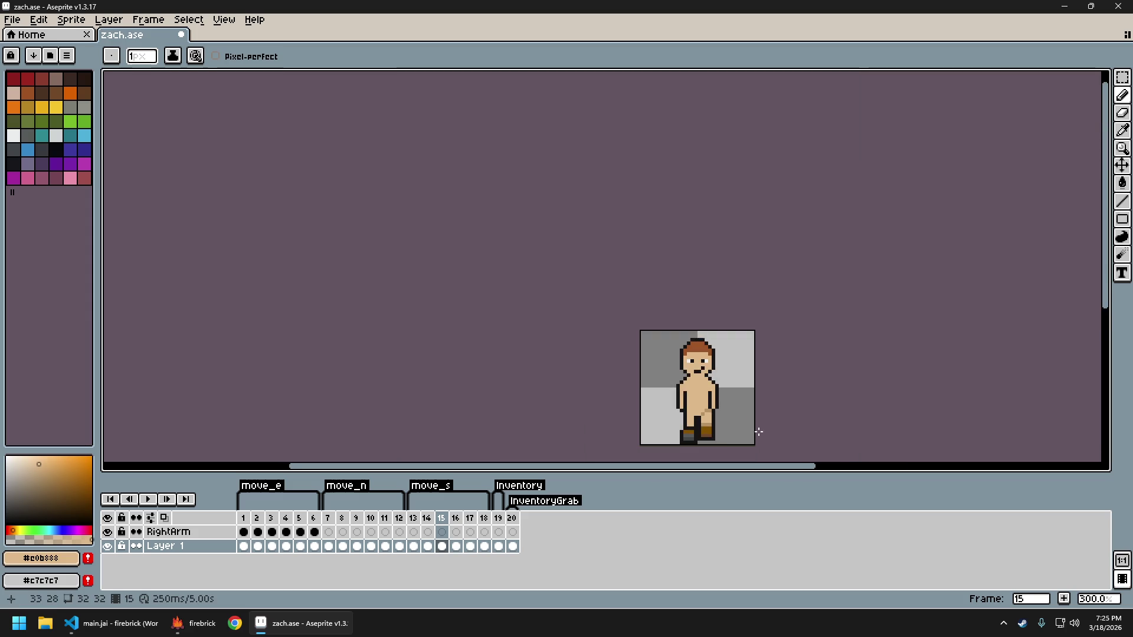
{"action": "scroll", "scroll_direction": "down", "scroll_amount": 3}
{"action": "left_click_drag", "start_coordinate": [728, 399], "coordinate": [720, 361]}
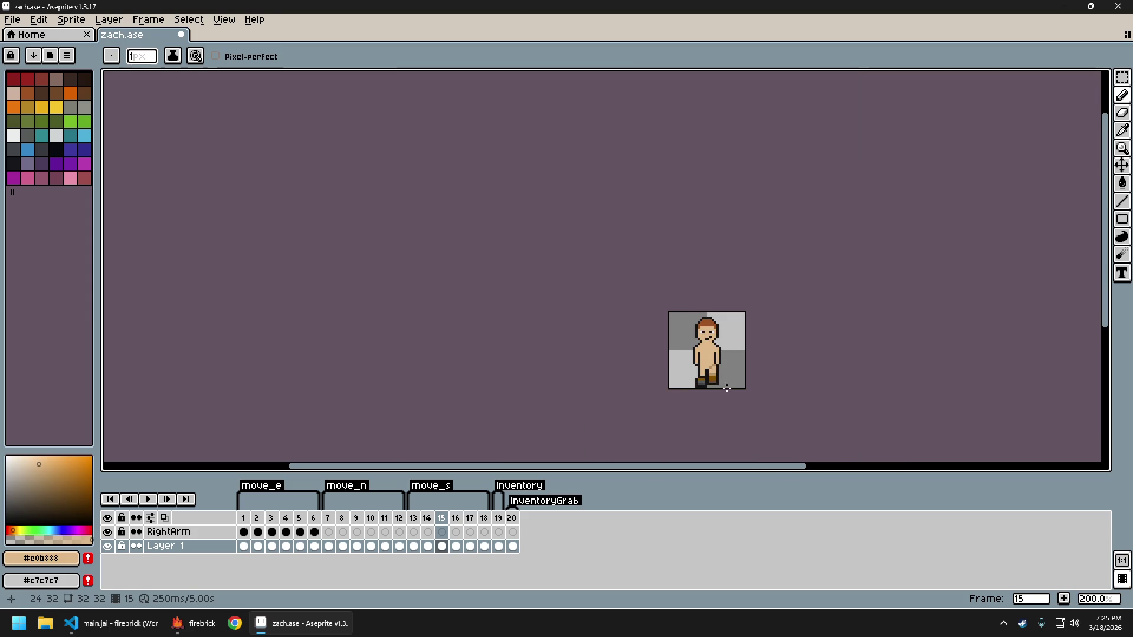
{"action": "scroll", "scroll_direction": "up", "scroll_amount": 3}
Sample the darker and lighter skin shades from the leg to compare tones
{"action": "left_click", "coordinate": [713, 354]}
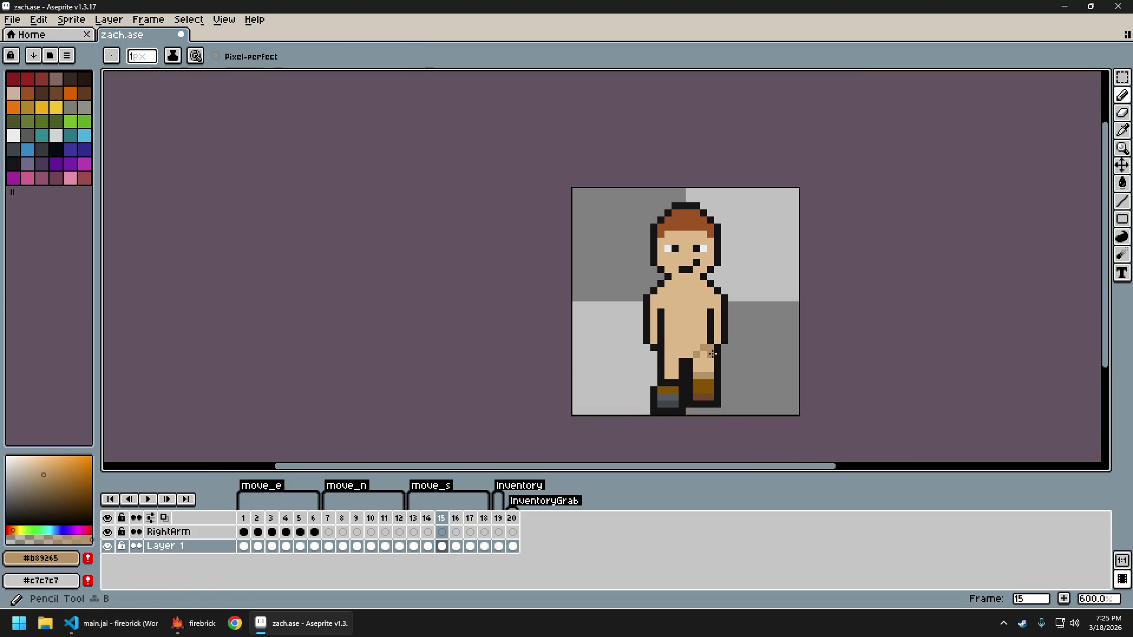
{"action": "left_click", "coordinate": [714, 352]}
{"action": "scroll", "scroll_direction": "down", "scroll_amount": 3}
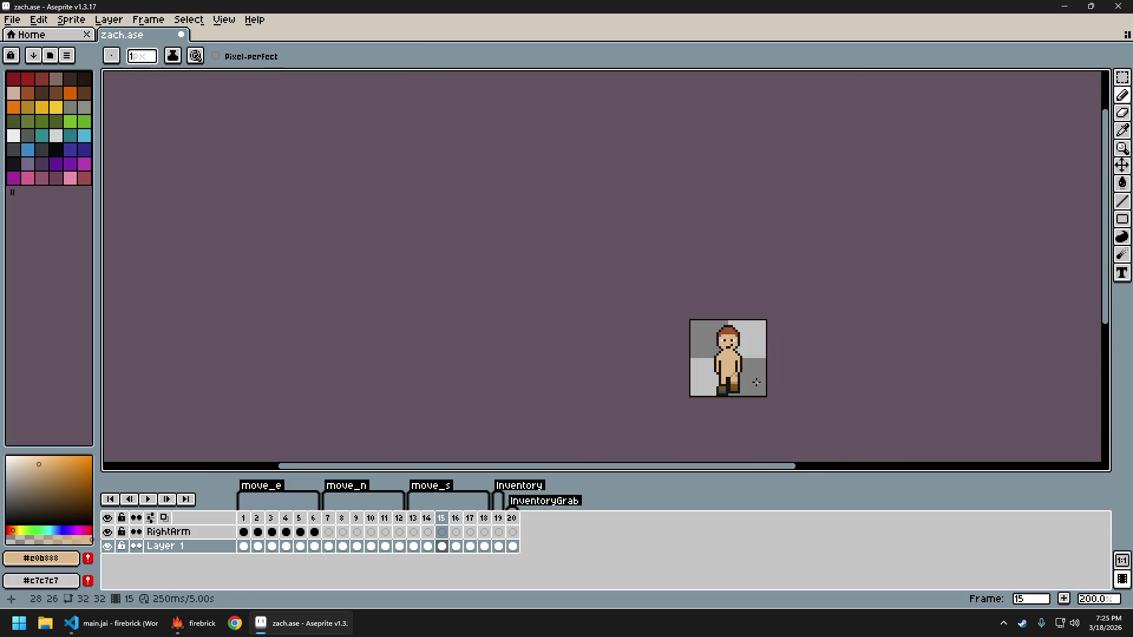
{"action": "scroll", "scroll_direction": "up", "scroll_amount": 3}
{"action": "scroll", "scroll_direction": "up", "scroll_amount": 3}
{"action": "left_click", "coordinate": [699, 386]}
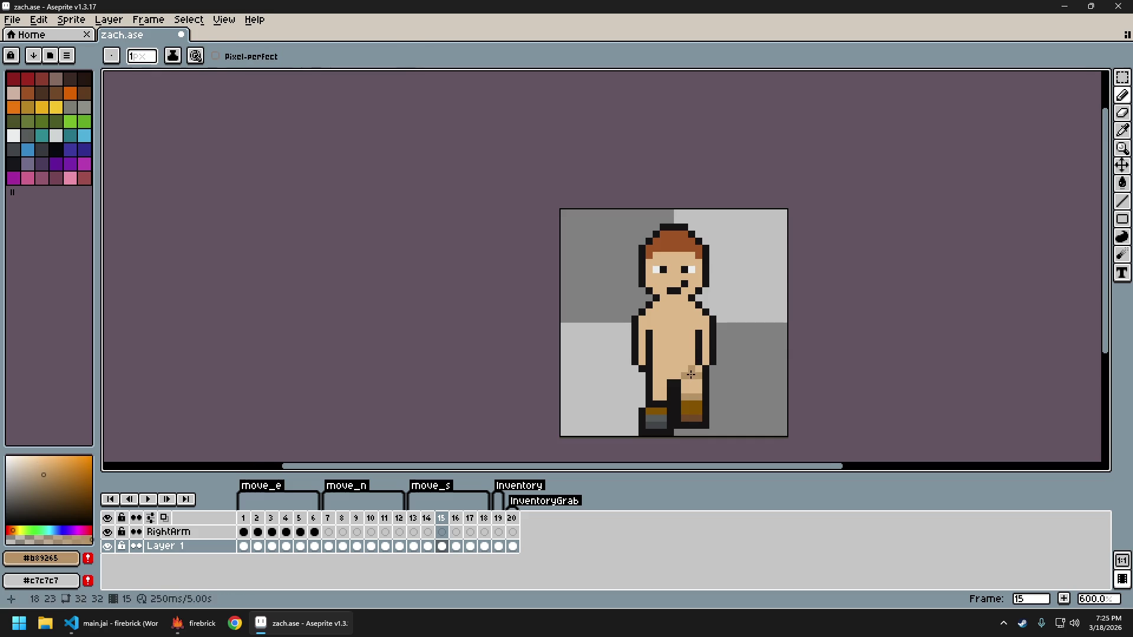
{"action": "scroll", "scroll_direction": "down", "scroll_amount": 3}
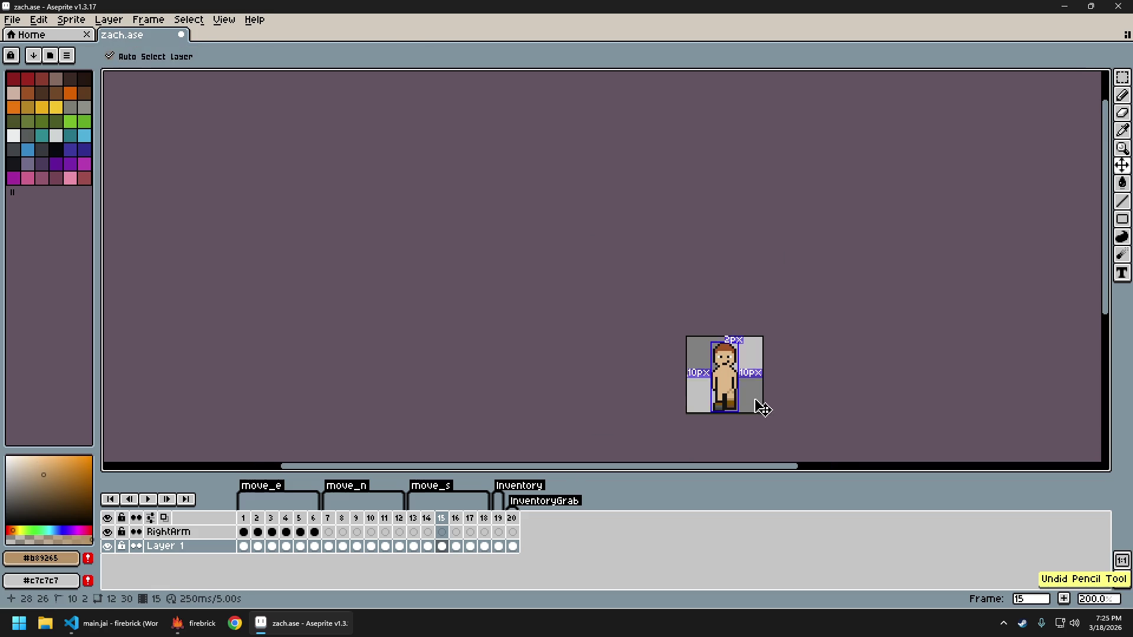
{"action": "left_click_drag", "start_coordinate": [755, 401], "coordinate": [701, 391]}
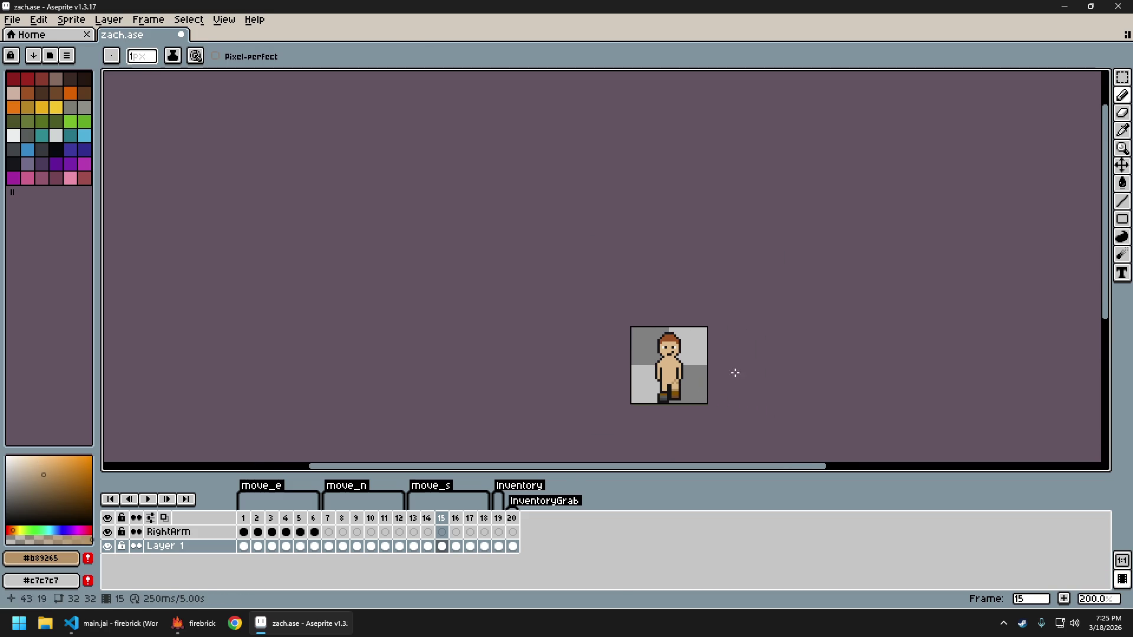
{"action": "scroll", "scroll_direction": "up", "scroll_amount": 3}
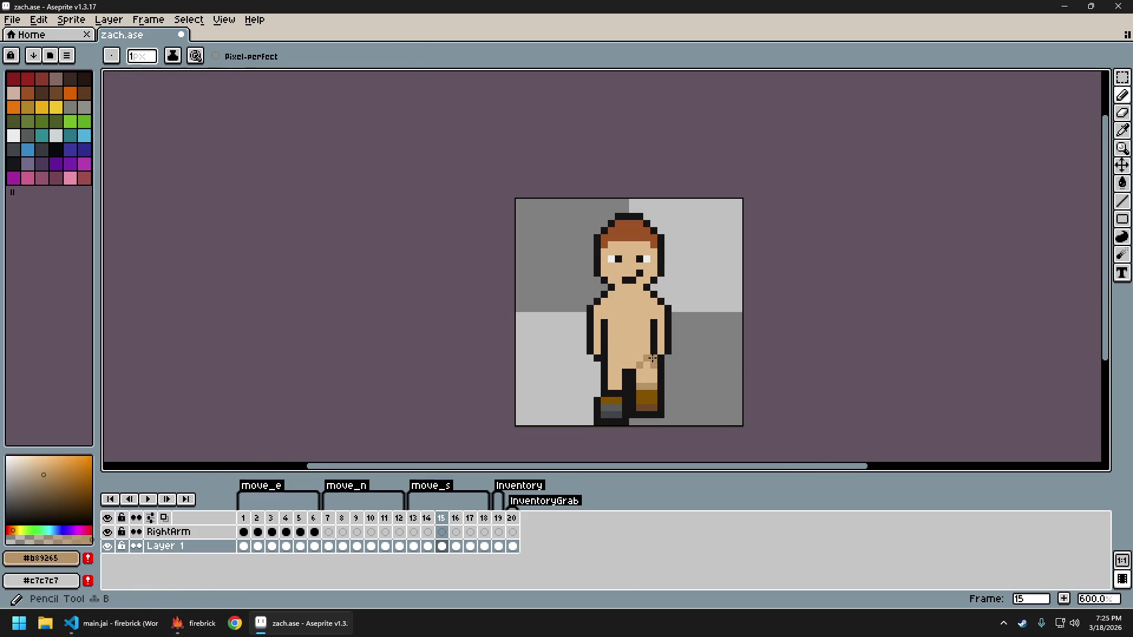
{"action": "scroll", "scroll_direction": "down", "scroll_amount": 3}
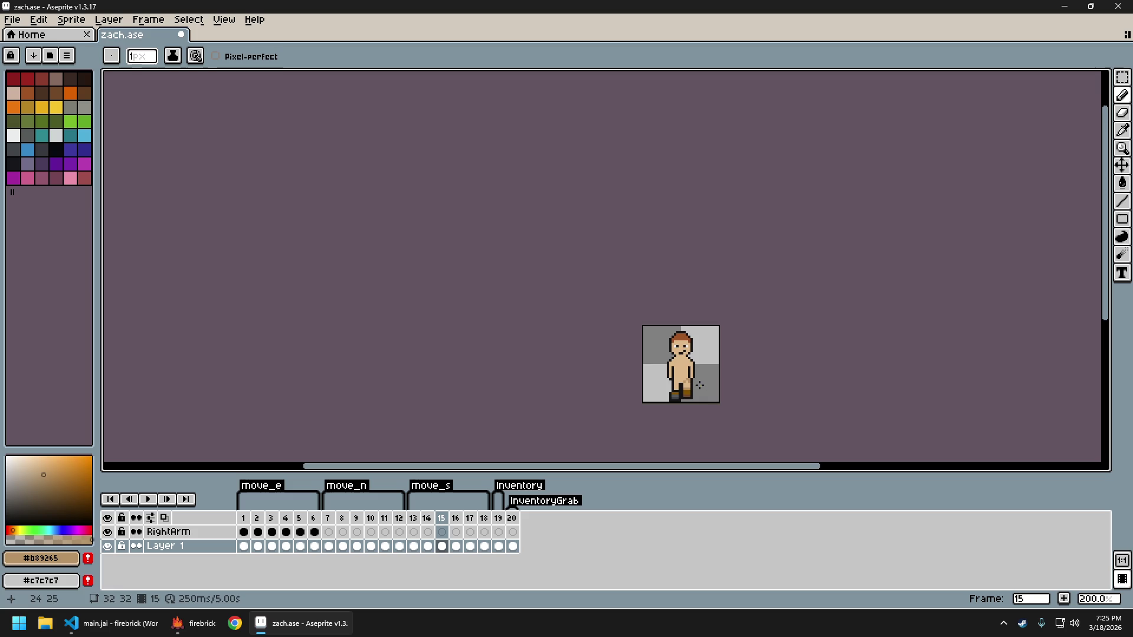
{"action": "scroll", "scroll_direction": "up", "scroll_amount": 3}
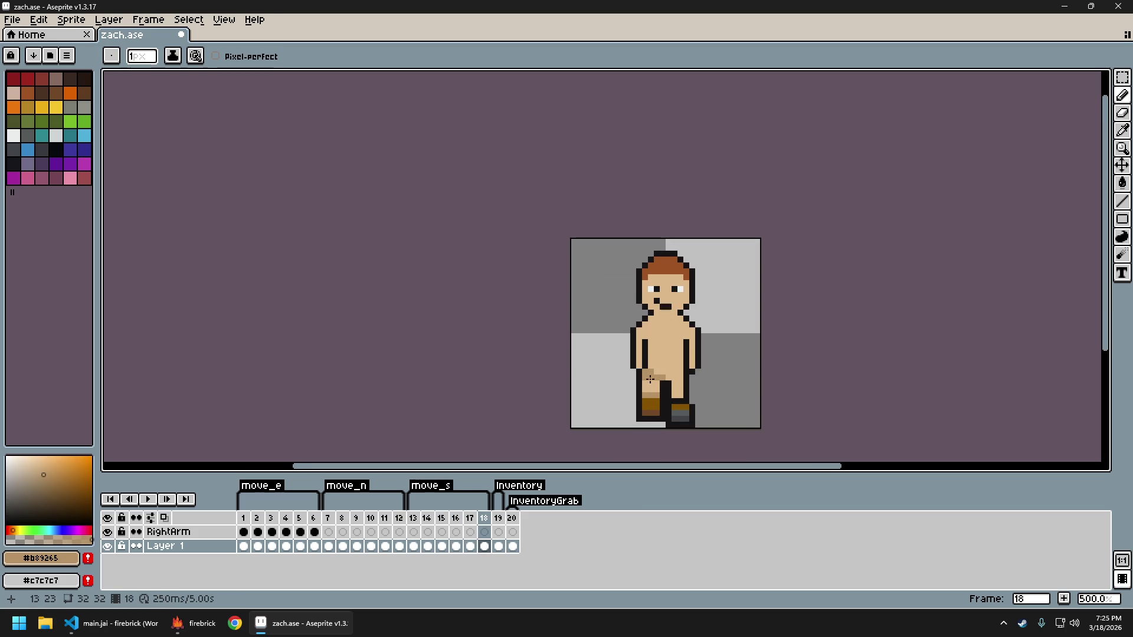
Sample the light tan and darker skin shades from frame 18, then undo the last leg stroke
{"action": "left_click", "coordinate": [649, 377]}
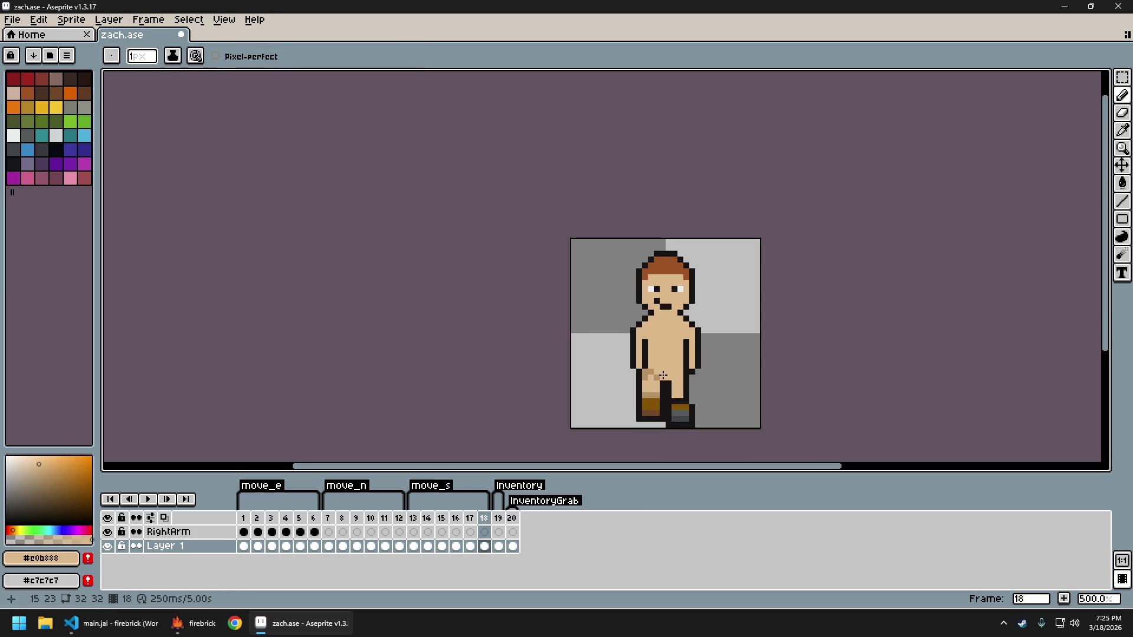
{"action": "scroll", "scroll_direction": "down", "scroll_amount": 3}
{"action": "scroll", "scroll_direction": "up", "scroll_amount": 3}
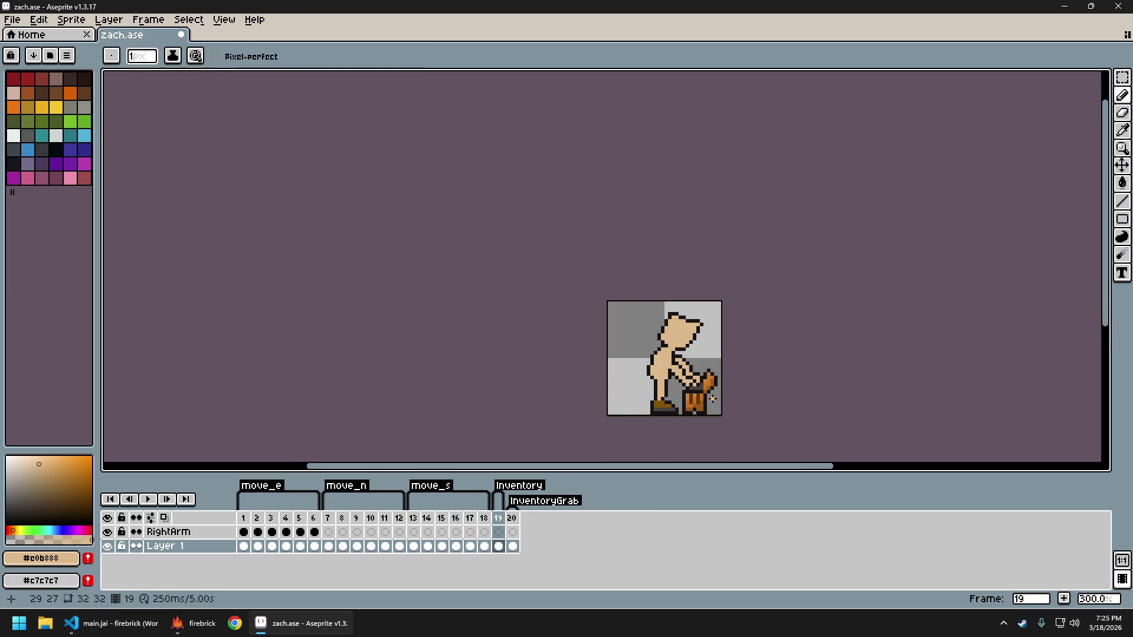
{"action": "scroll", "scroll_direction": "up", "scroll_amount": 3}
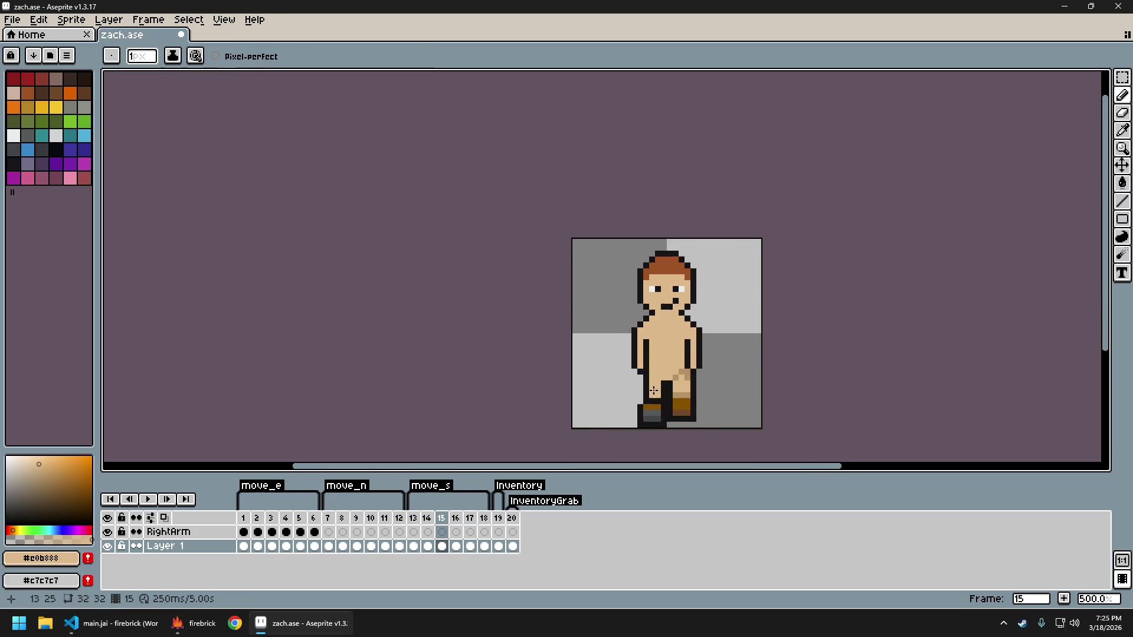
{"action": "left_click", "coordinate": [672, 379]}
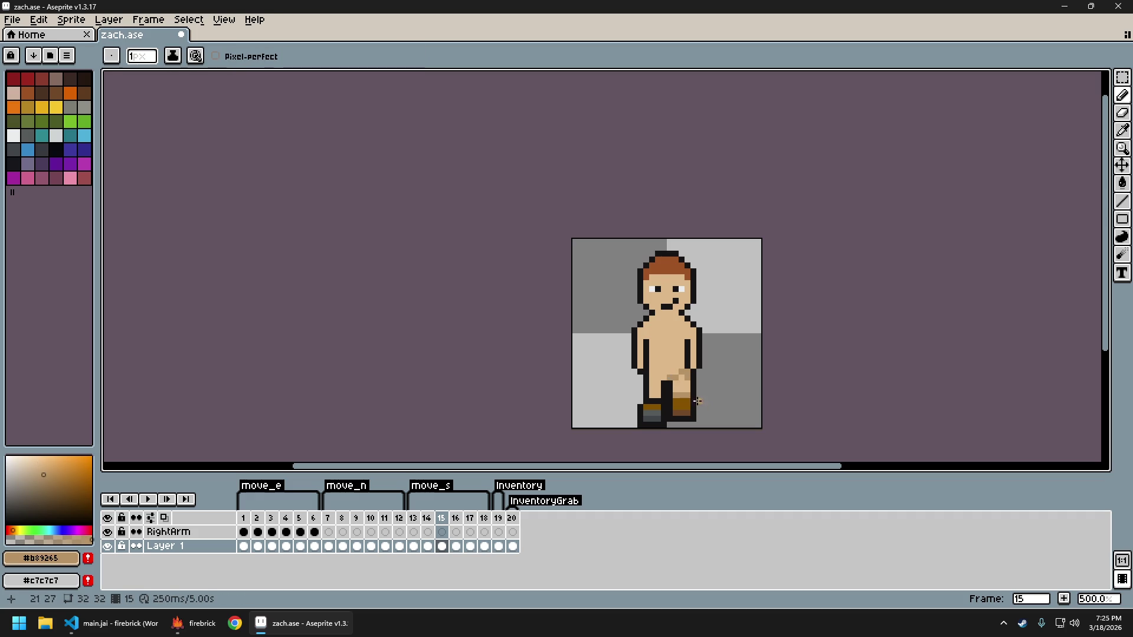
{"action": "scroll", "scroll_direction": "down", "scroll_amount": 3}
{"action": "scroll", "scroll_direction": "up", "scroll_amount": 3}
{"action": "scroll", "scroll_direction": "down", "scroll_amount": 3}
{"action": "scroll", "scroll_direction": "up", "scroll_amount": 3}
{"action": "scroll", "scroll_direction": "up", "scroll_amount": 3}
{"action": "scroll", "scroll_direction": "down", "scroll_amount": 3}
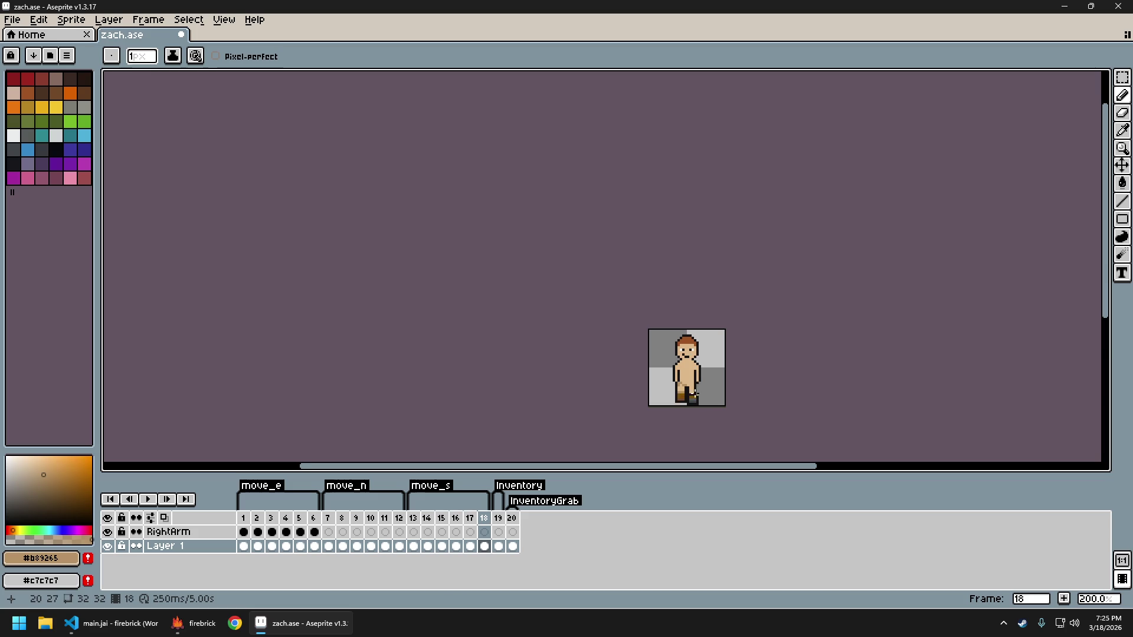
{"action": "scroll", "scroll_direction": "up", "scroll_amount": 3}
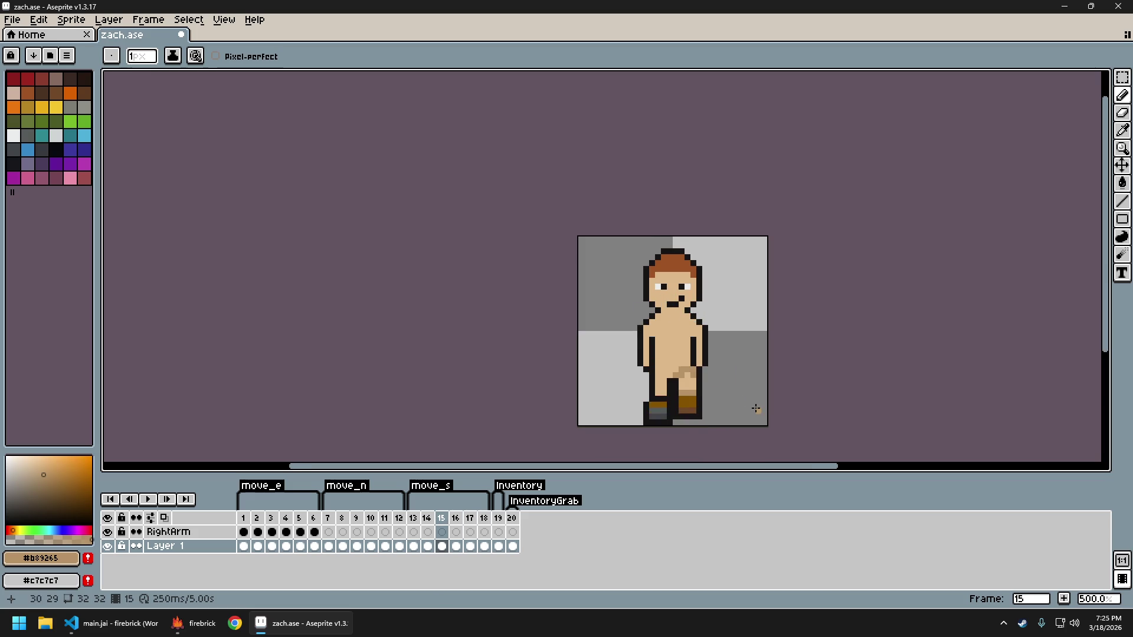
{"action": "scroll", "scroll_direction": "down", "scroll_amount": 3}
{"action": "scroll", "scroll_direction": "up", "scroll_amount": 3}
{"action": "scroll", "scroll_direction": "up", "scroll_amount": 3}
{"action": "left_click", "coordinate": [642, 375]}
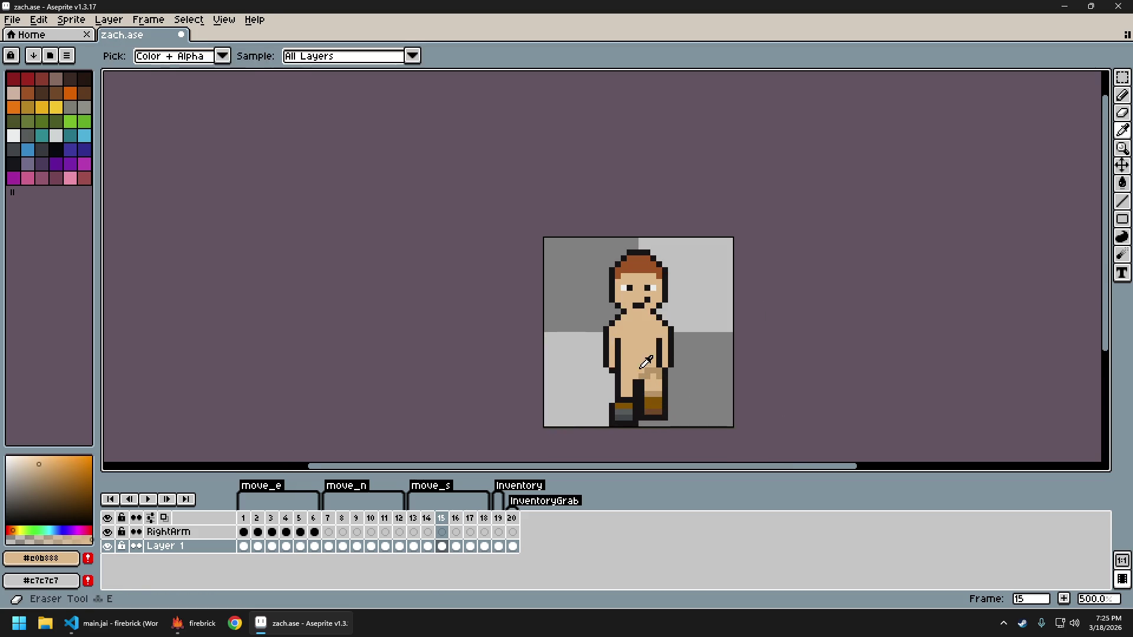
{"action": "scroll", "scroll_direction": "down", "scroll_amount": 3}
{"action": "scroll", "scroll_direction": "down", "scroll_amount": 3}
{"action": "scroll", "scroll_direction": "up", "scroll_amount": 3}
{"action": "scroll", "scroll_direction": "down", "scroll_amount": 3}
{"action": "scroll", "scroll_direction": "up", "scroll_amount": 3}
{"action": "scroll", "scroll_direction": "up", "scroll_amount": 3}
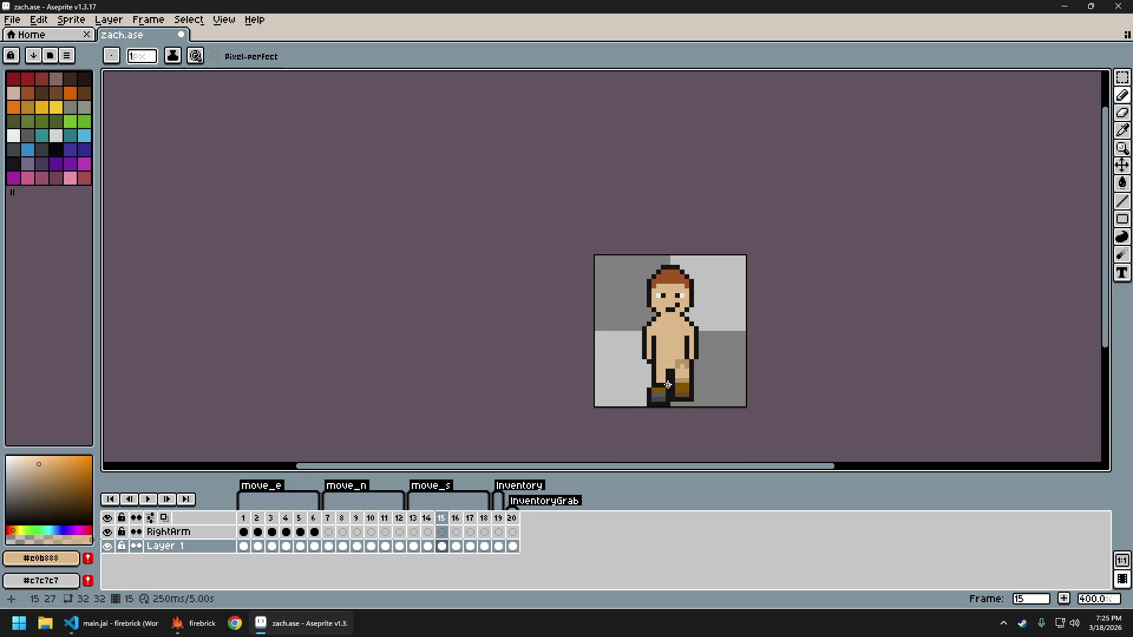
{"action": "scroll", "scroll_direction": "down", "scroll_amount": 3}
{"action": "scroll", "scroll_direction": "up", "scroll_amount": 3}
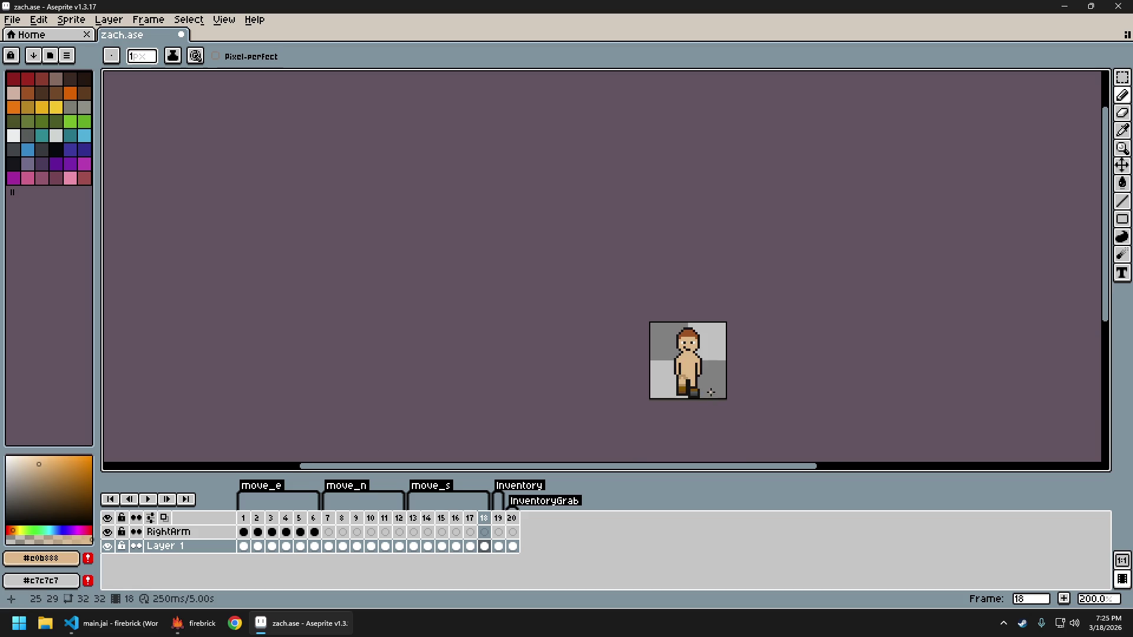
{"action": "scroll", "scroll_direction": "up", "scroll_amount": 3}
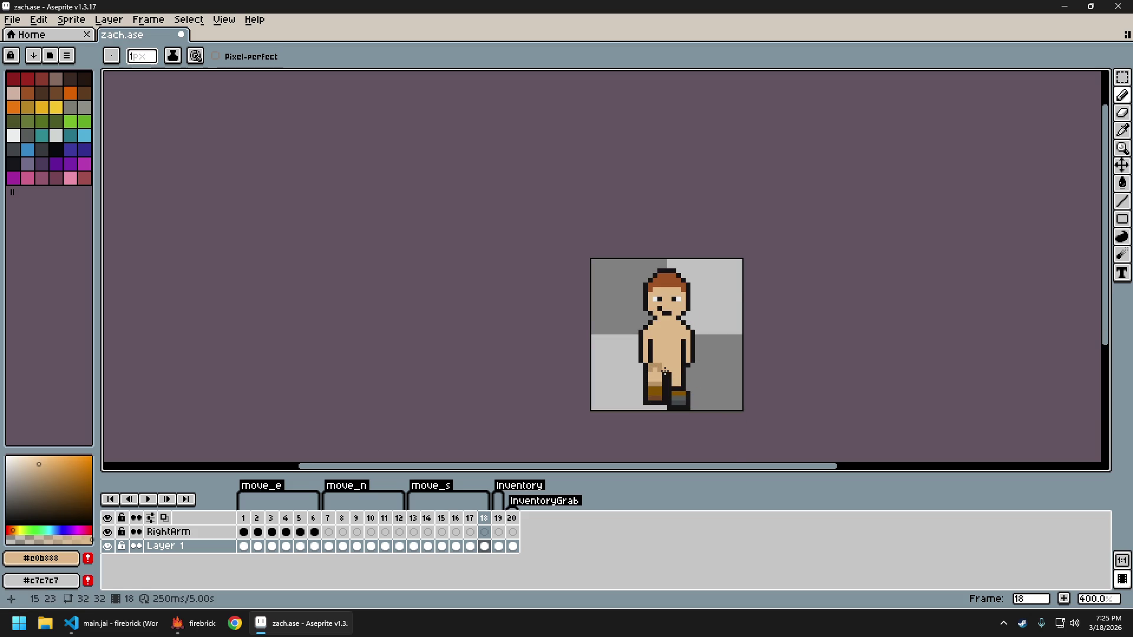
{"action": "scroll", "scroll_direction": "down", "scroll_amount": 3}
{"action": "scroll", "scroll_direction": "up", "scroll_amount": 3}
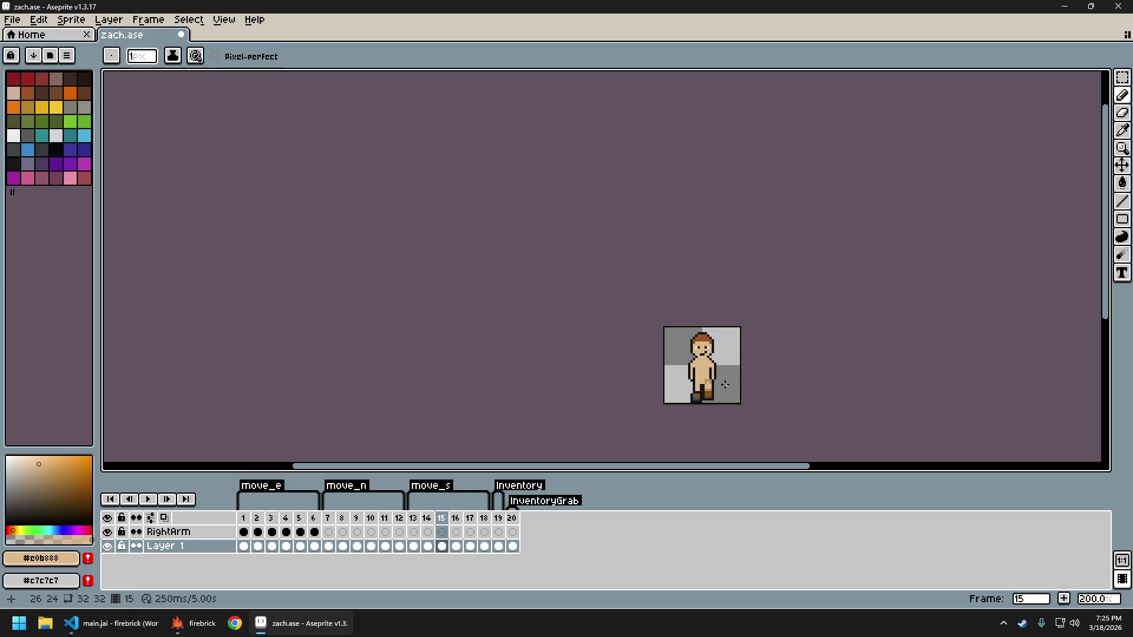
{"action": "key", "text": "ctrl+z"}
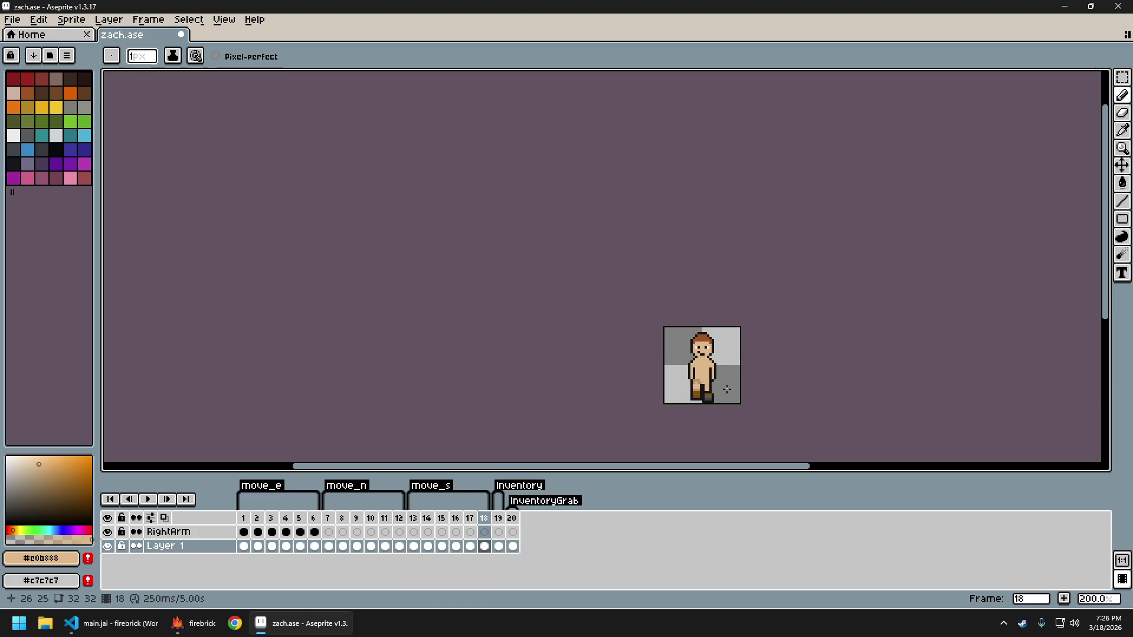
Export the walk frames as zach_sheet.png and close the sheet to return to zach.ase
{"action": "key", "text": "ctrl+e"}
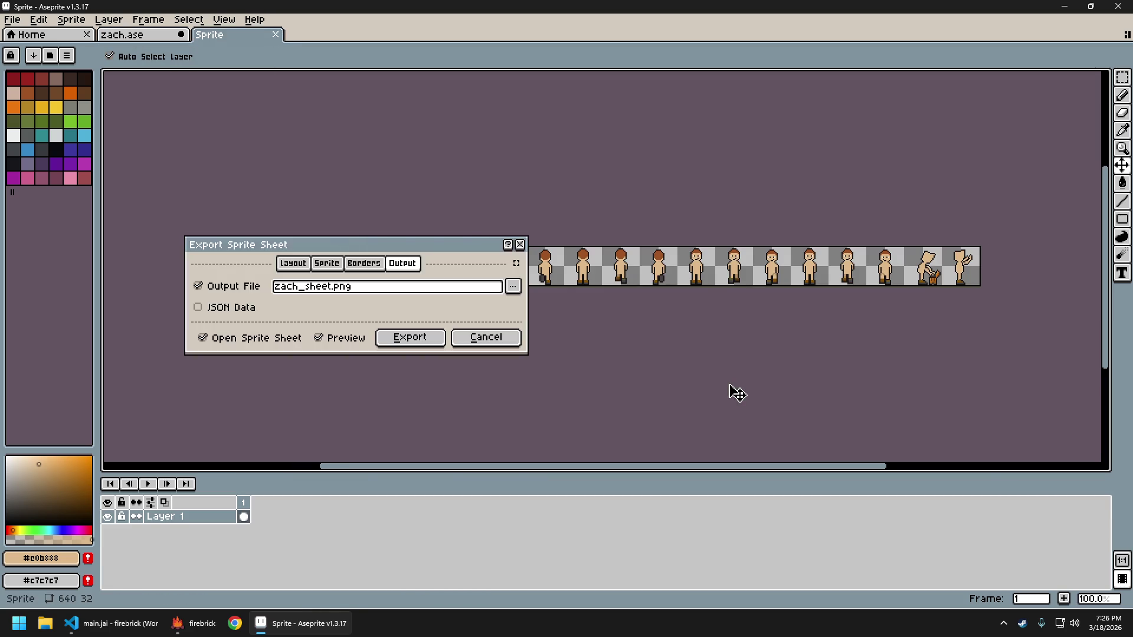
{"action": "key", "text": "Return"}
{"action": "key", "text": "ctrl+shift+e"}
{"action": "key", "text": "Return"}
{"action": "key", "text": "ctrl+w"}
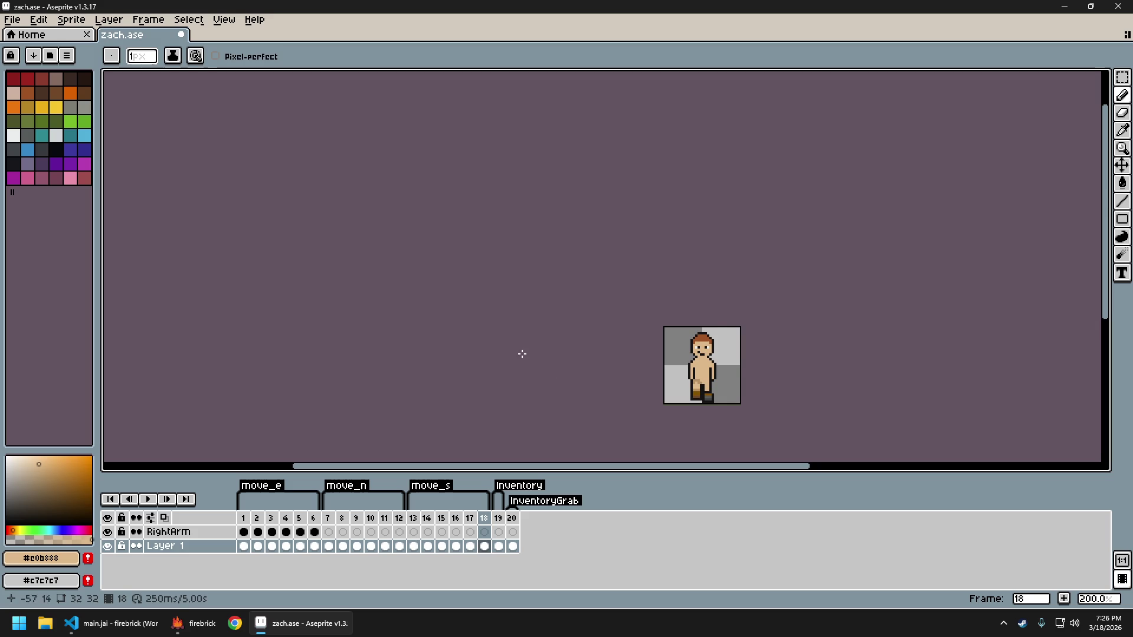
Bring firebrick forward and choose Keep Playing instead of quitting
{"action": "left_click", "coordinate": [195, 623]}
{"action": "key", "text": "Escape"}
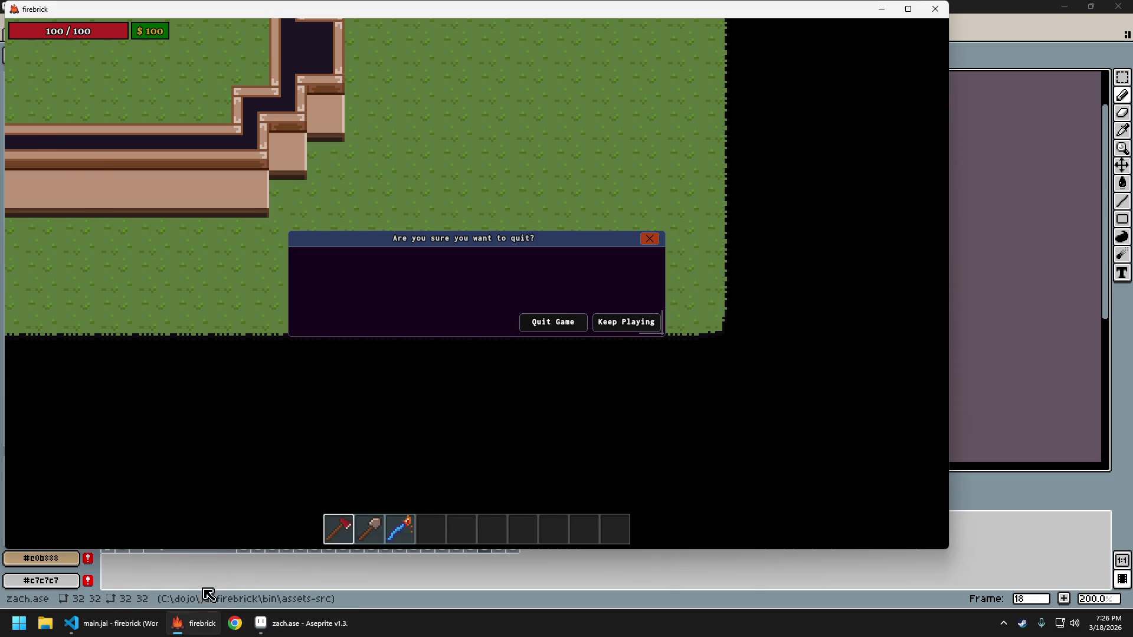
{"action": "key", "text": "Return"}
Walk the character north and south six times, then quit the game
{"action": "key", "text": "w"}
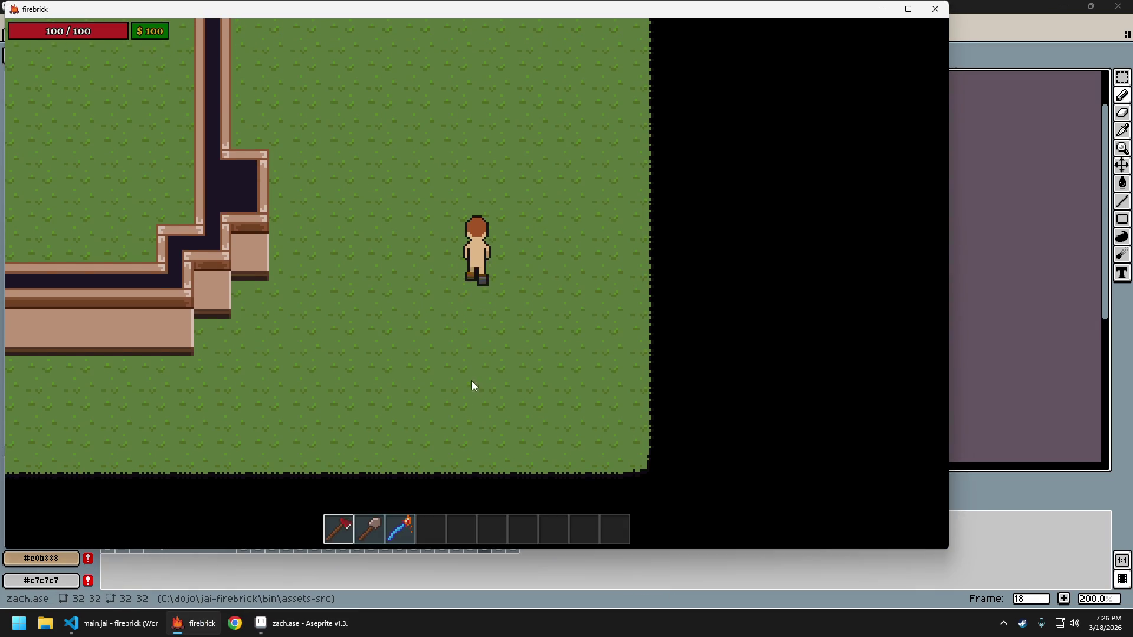
{"action": "key", "text": "s"}
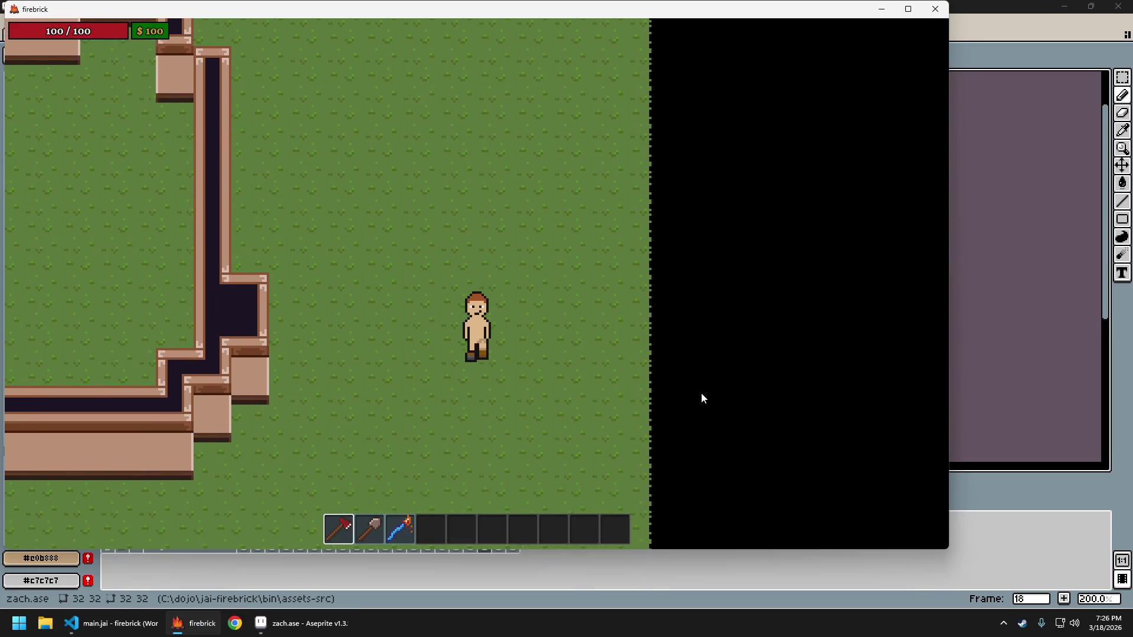
{"action": "key", "text": "w"}
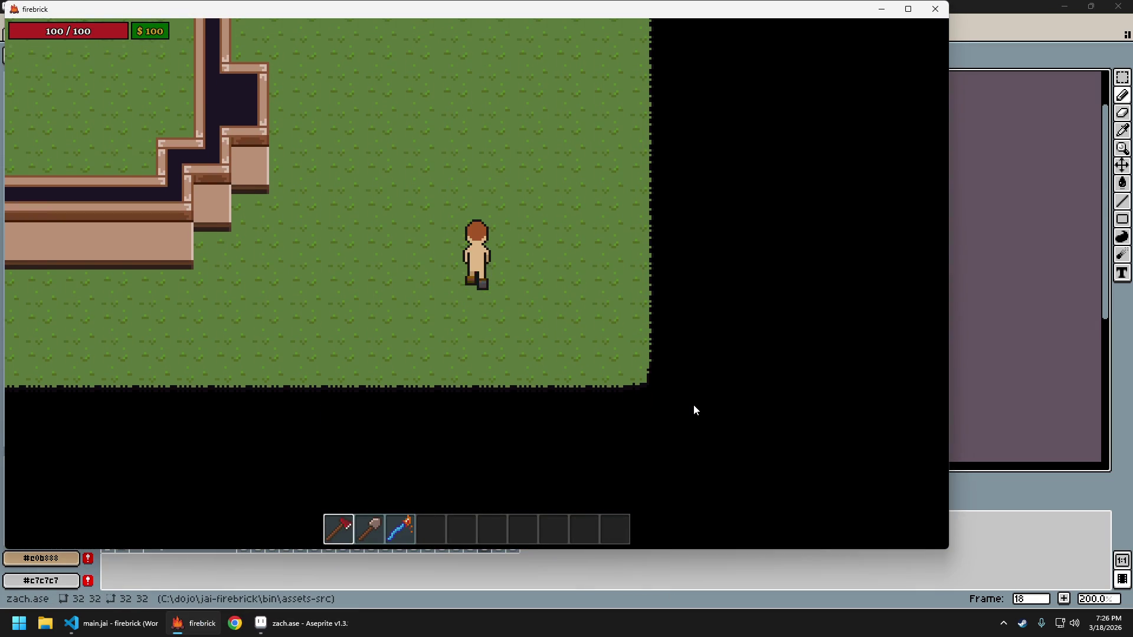
{"action": "key", "text": "s"}
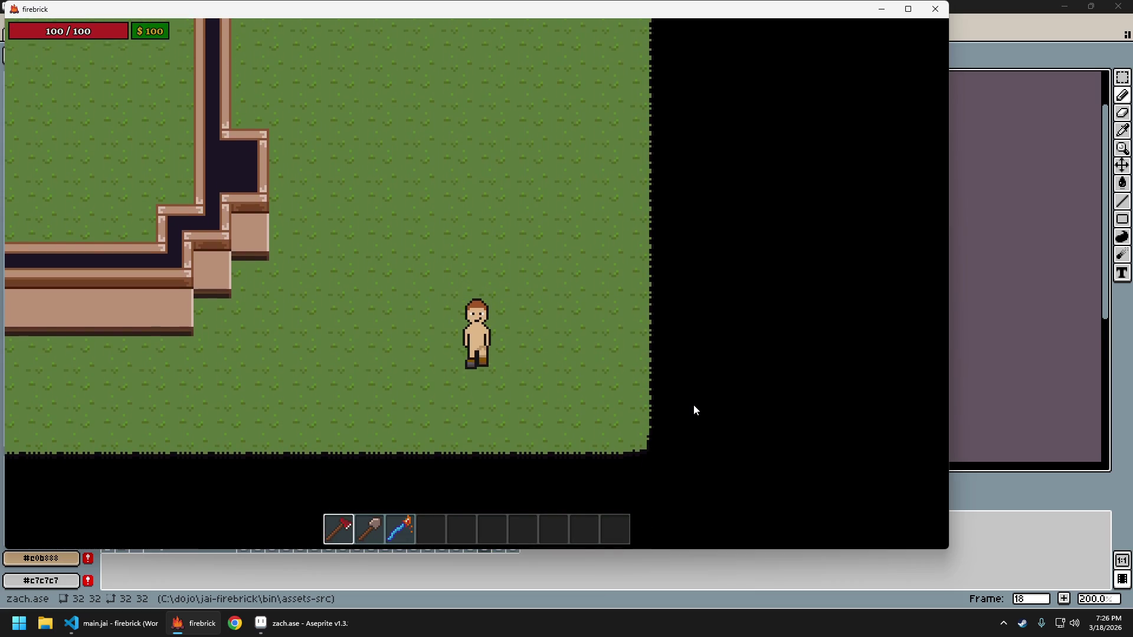
{"action": "key", "text": "w"}
{"action": "key", "text": "s"}
{"action": "key", "text": "w"}
{"action": "key", "text": "s"}
{"action": "key", "text": "w"}
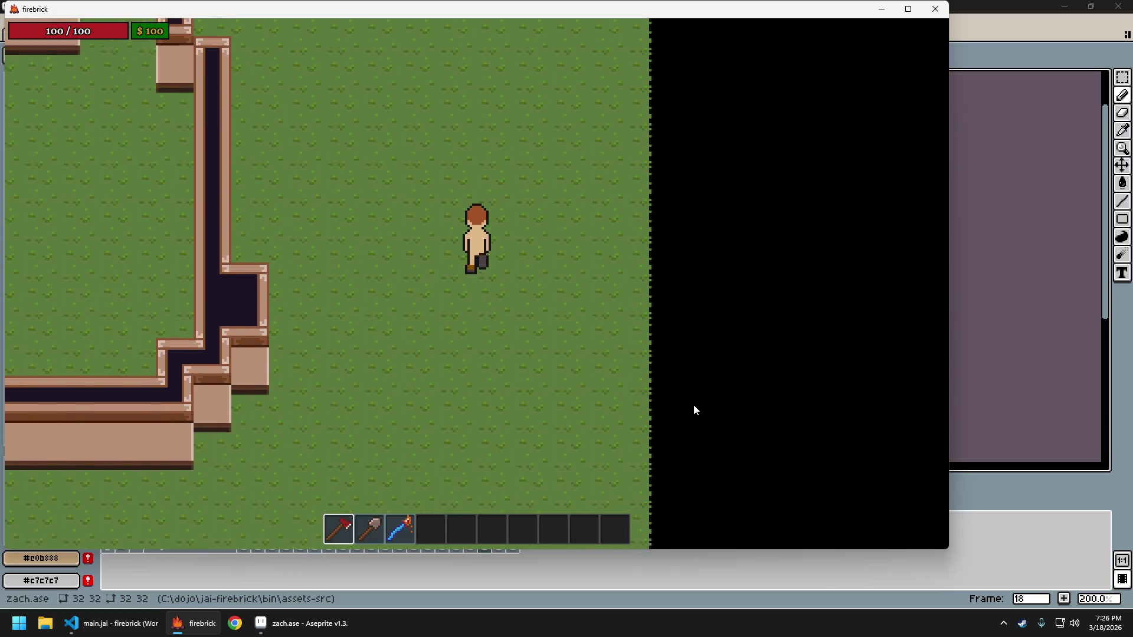
{"action": "key", "text": "s"}
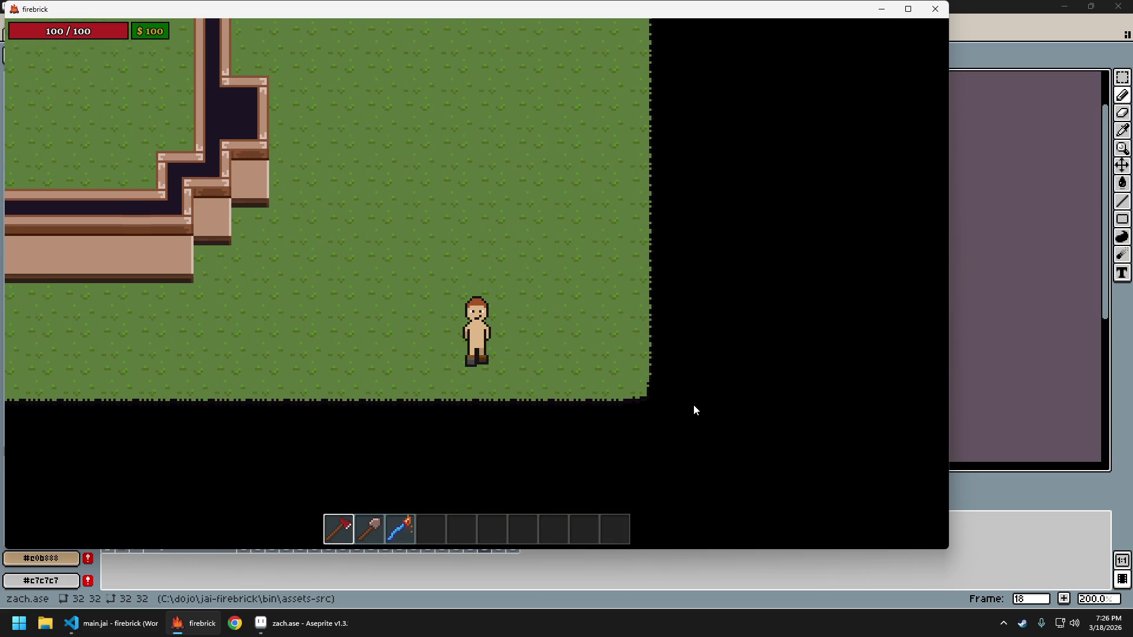
{"action": "key", "text": "w"}
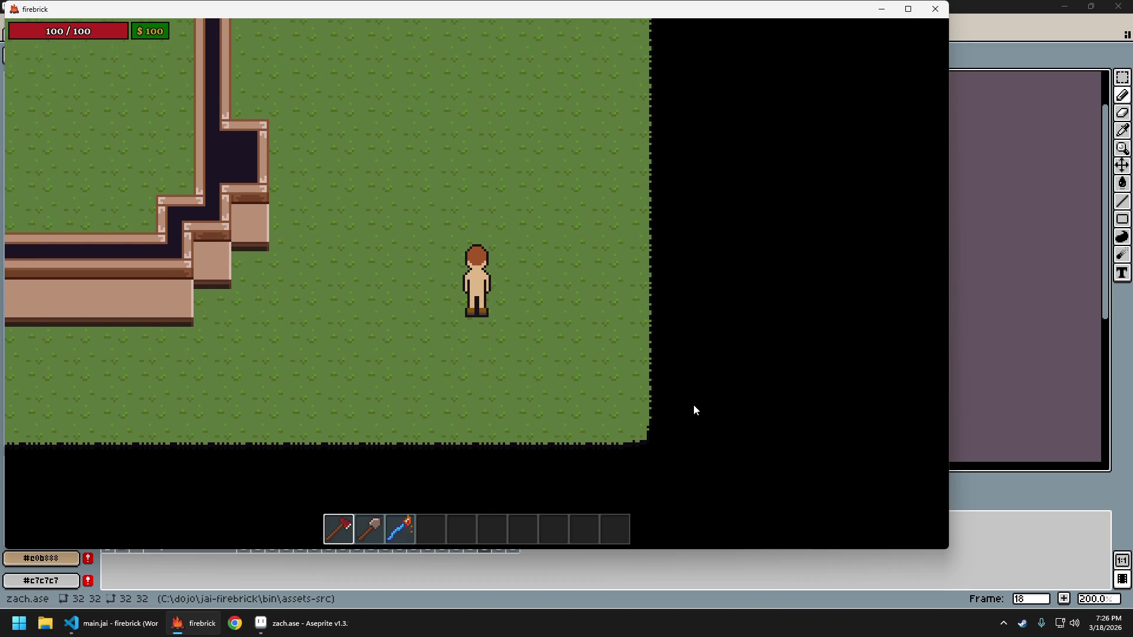
{"action": "key", "text": "s"}
{"action": "key", "text": "Escape"}
{"action": "key", "text": "Return"}
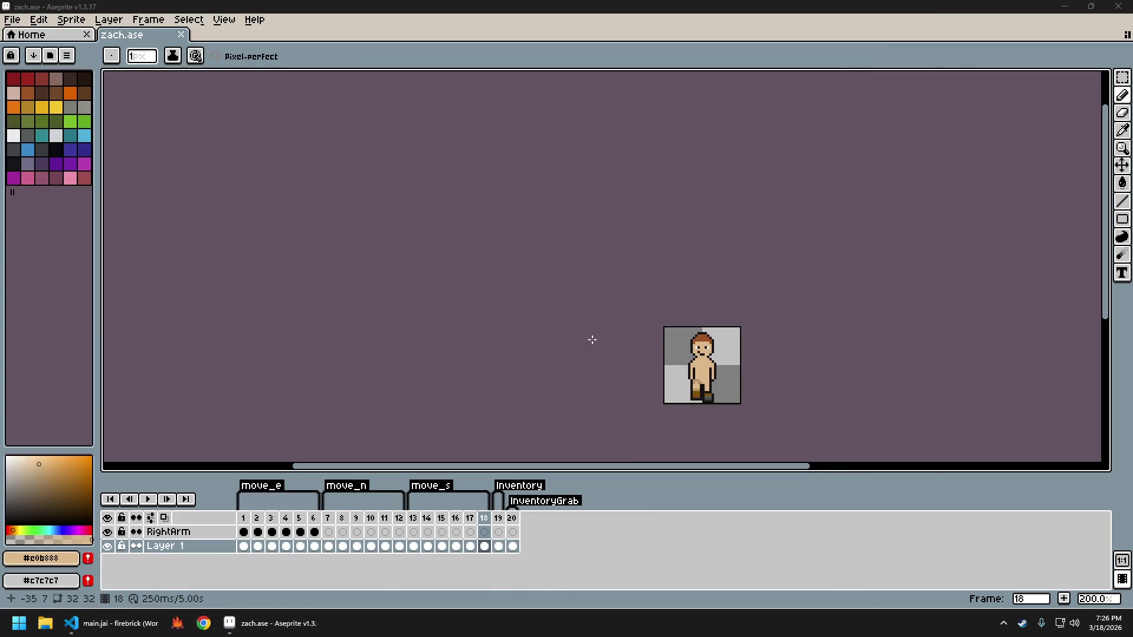
On frame 17, extend the mouth one pixel right and paint skin over the dark pixel beside the nose
{"action": "left_click", "coordinate": [416, 522]}
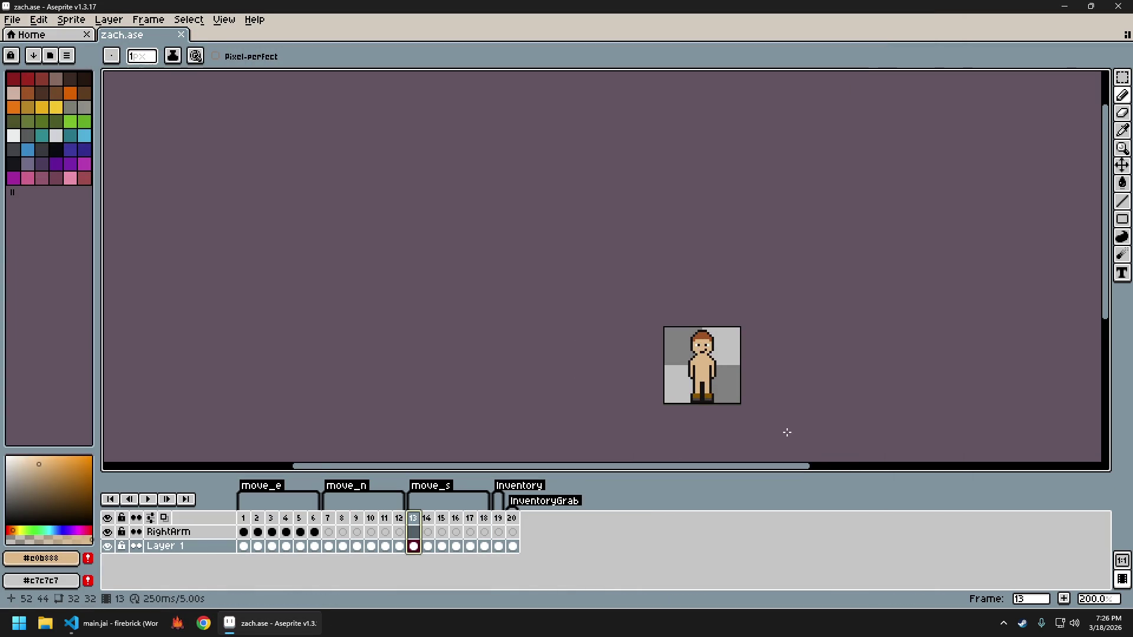
{"action": "left_click_drag", "start_coordinate": [789, 430], "coordinate": [721, 379]}
{"action": "key", "text": "Right"}
{"action": "key", "text": "Right"}
{"action": "key", "text": "Right"}
{"action": "key", "text": "Right"}
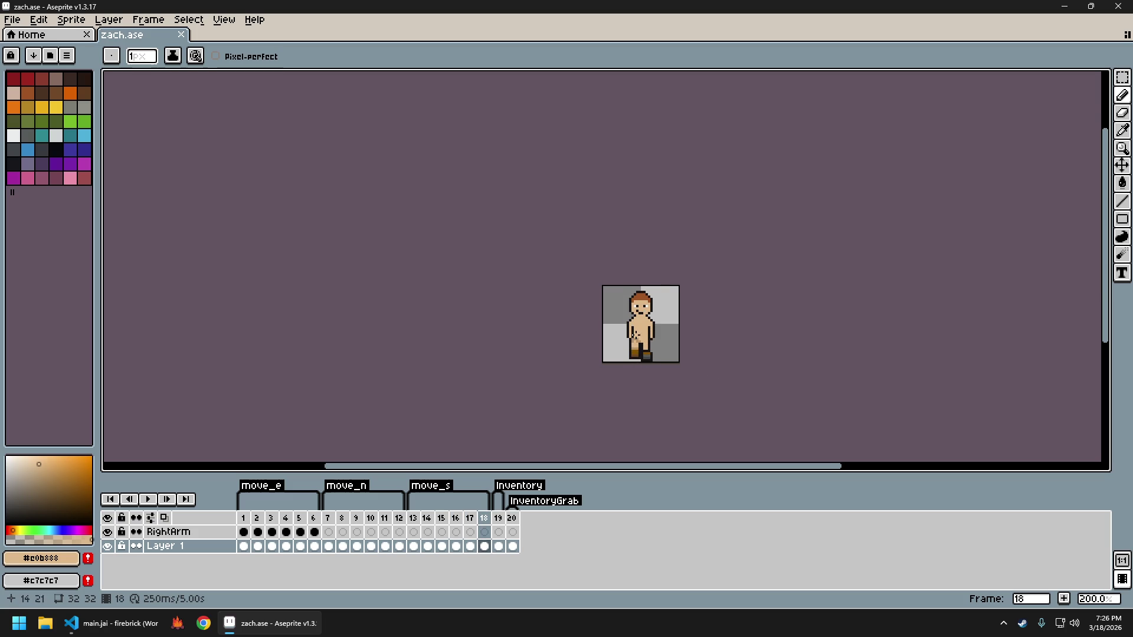
{"action": "scroll", "scroll_direction": "up", "scroll_amount": 3}
{"action": "key", "text": "Left"}
{"action": "scroll", "scroll_direction": "up", "scroll_amount": 3}
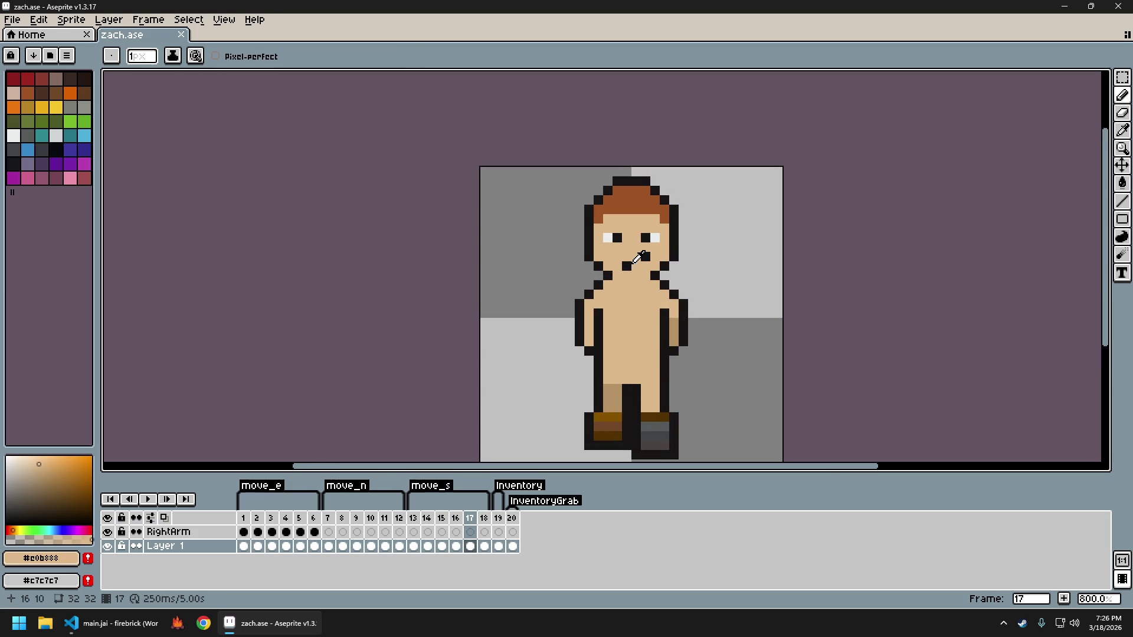
{"action": "left_click", "coordinate": [627, 265]}
{"action": "left_click_drag", "start_coordinate": [631, 264], "coordinate": [619, 257]}
{"action": "left_click", "coordinate": [655, 256]}
{"action": "left_click", "coordinate": [645, 255]}
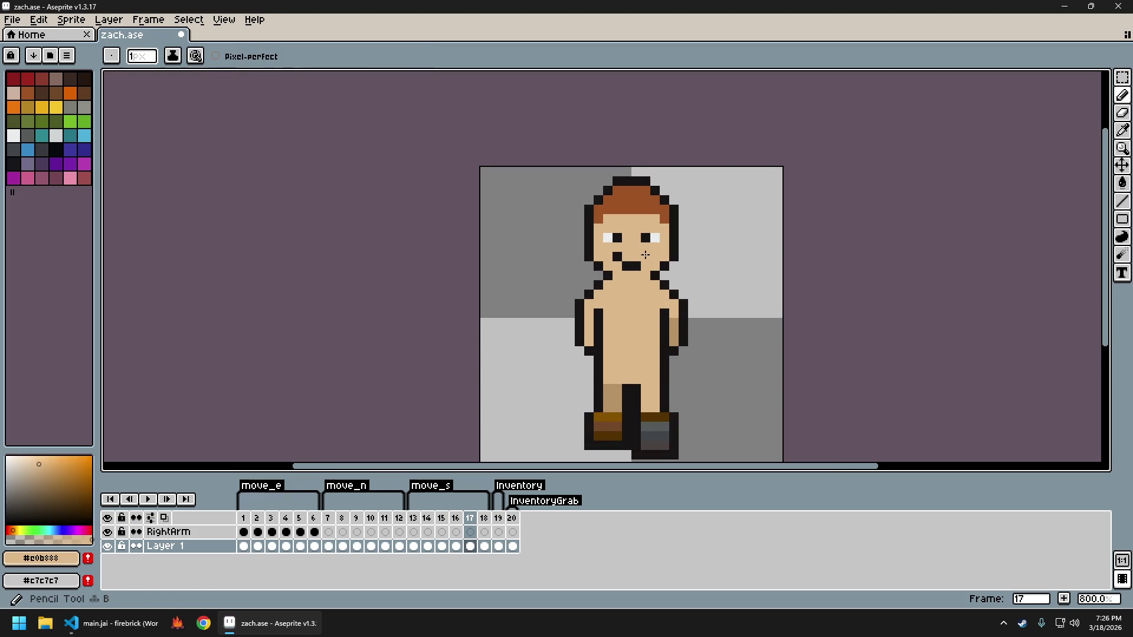
On frame 16, add dark pixels beside the nose and cover the two right of it with skin
{"action": "key", "text": "Left"}
{"action": "left_click", "coordinate": [631, 265]}
{"action": "left_click", "coordinate": [645, 257]}
{"action": "left_click", "coordinate": [617, 257]}
{"action": "left_click", "coordinate": [655, 248]}
{"action": "left_click_drag", "start_coordinate": [654, 258], "coordinate": [648, 259]}
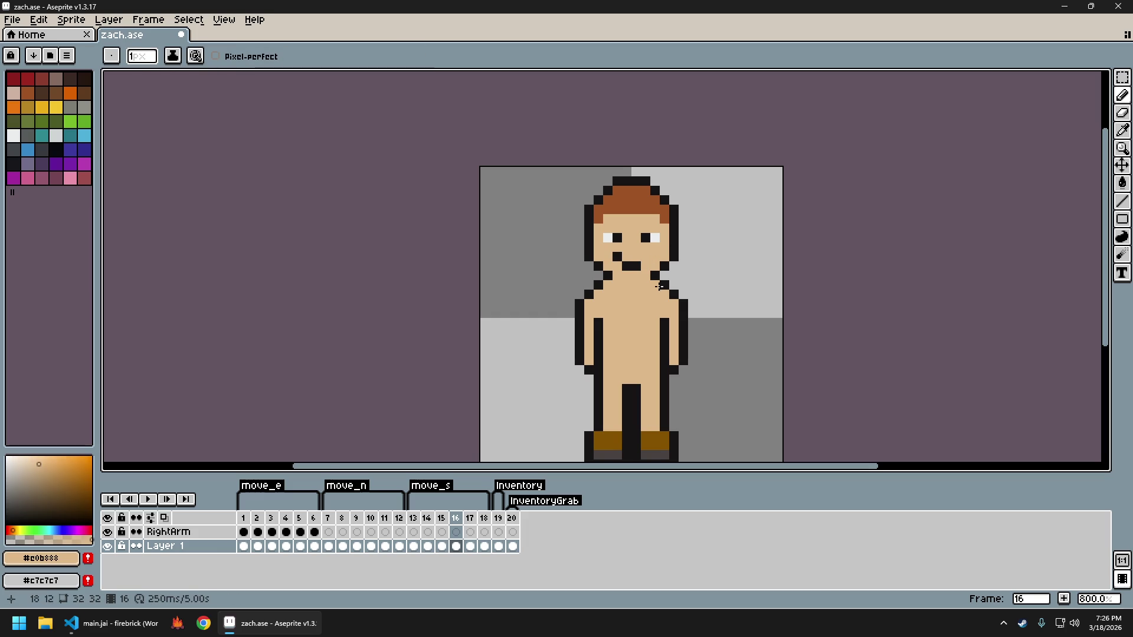
Export the 20 frames as the sprite sheet zach_sheet.png
{"action": "key", "text": "ctrl+e"}
{"action": "key", "text": "Return"}
{"action": "key", "text": "ctrl+alt+shift+s"}
{"action": "key", "text": "Return"}
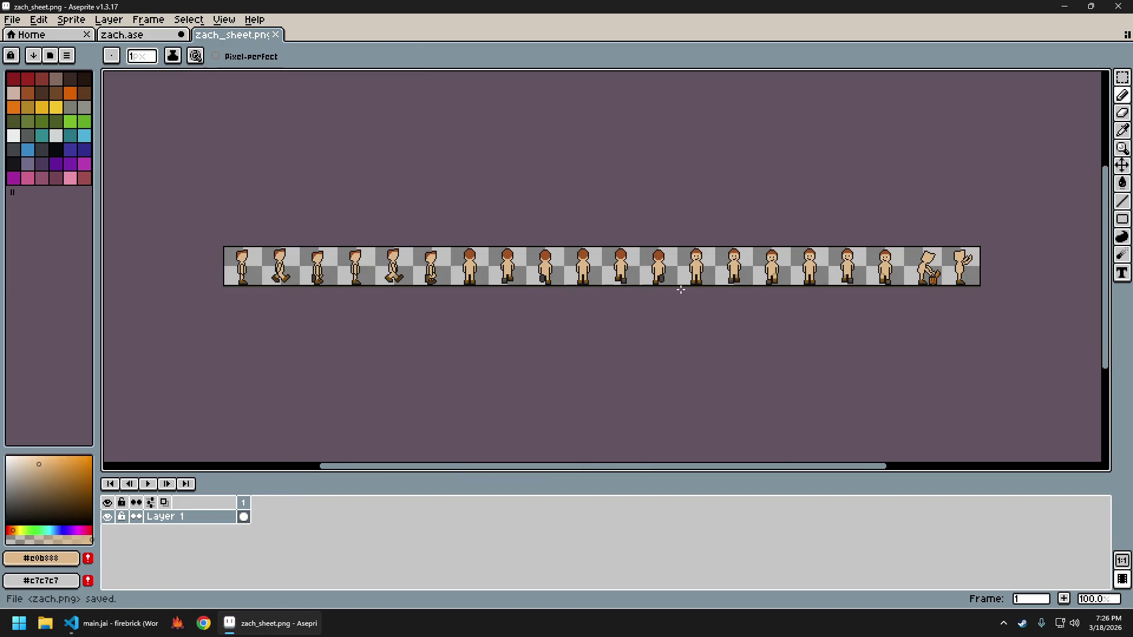
{"action": "left_click", "coordinate": [178, 624]}
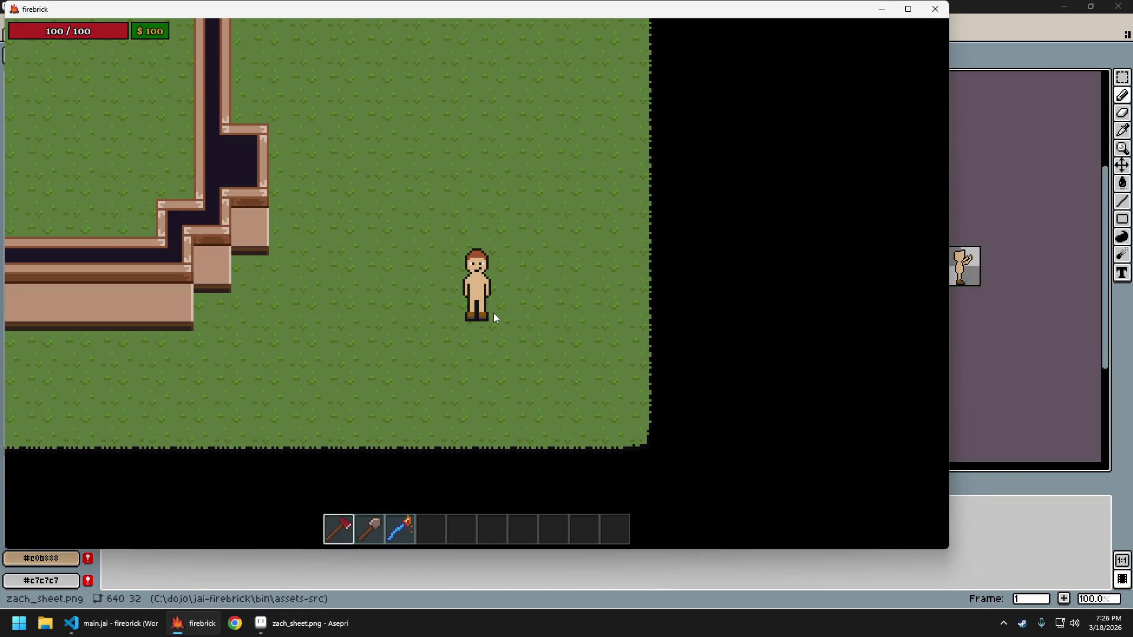
{"action": "key", "text": "w"}
{"action": "key", "text": "s"}
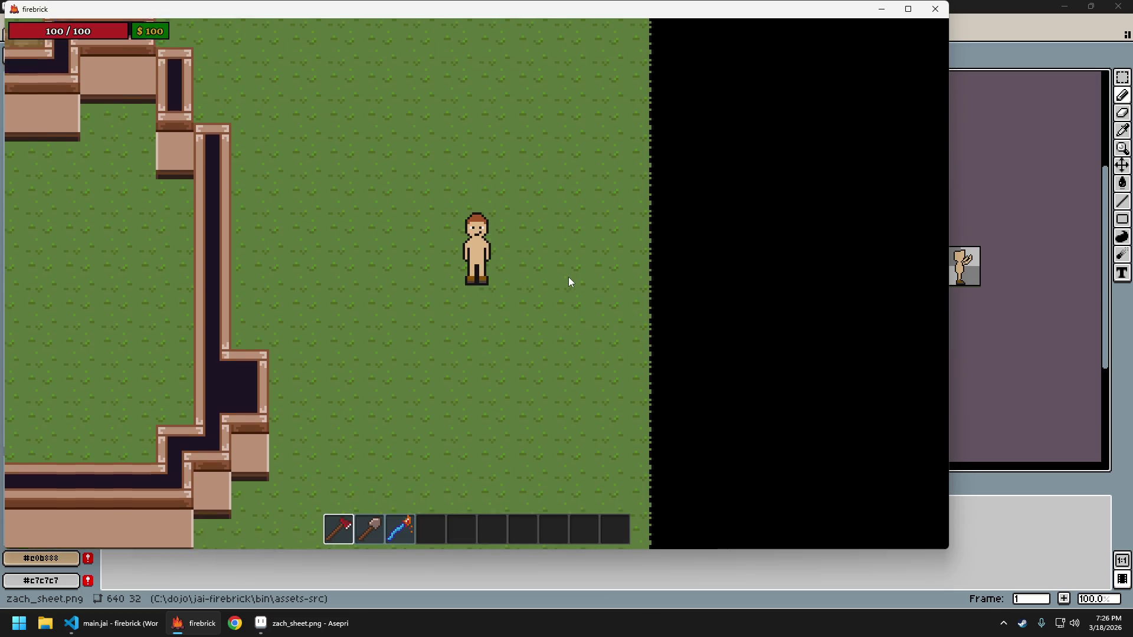
{"action": "key", "text": "w"}
{"action": "key", "text": "w"}
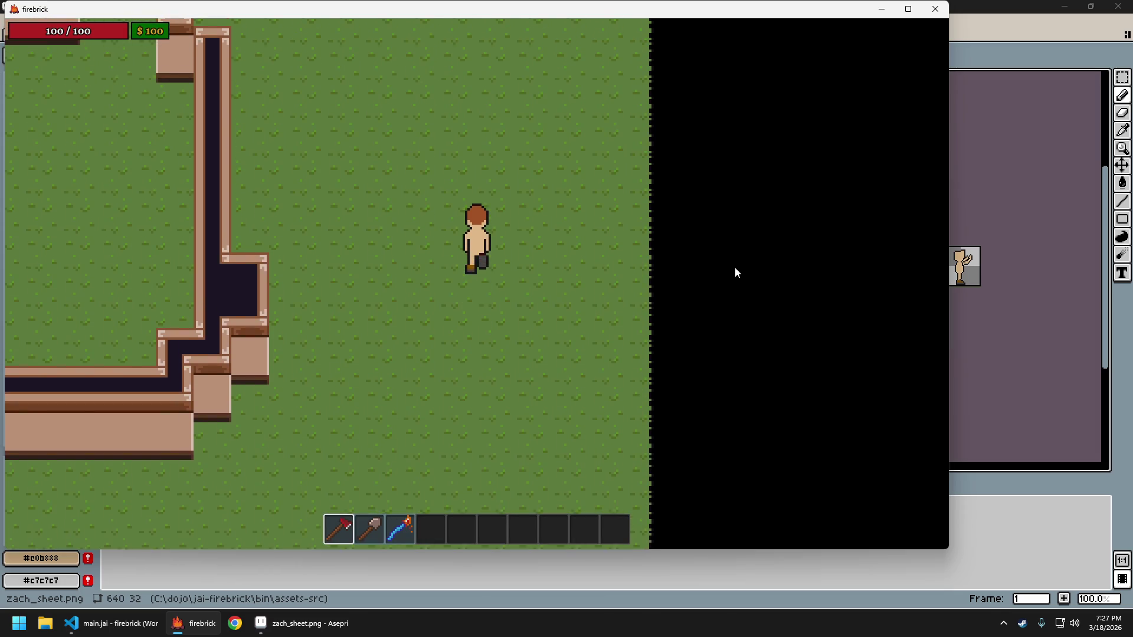
{"action": "key", "text": "s"}
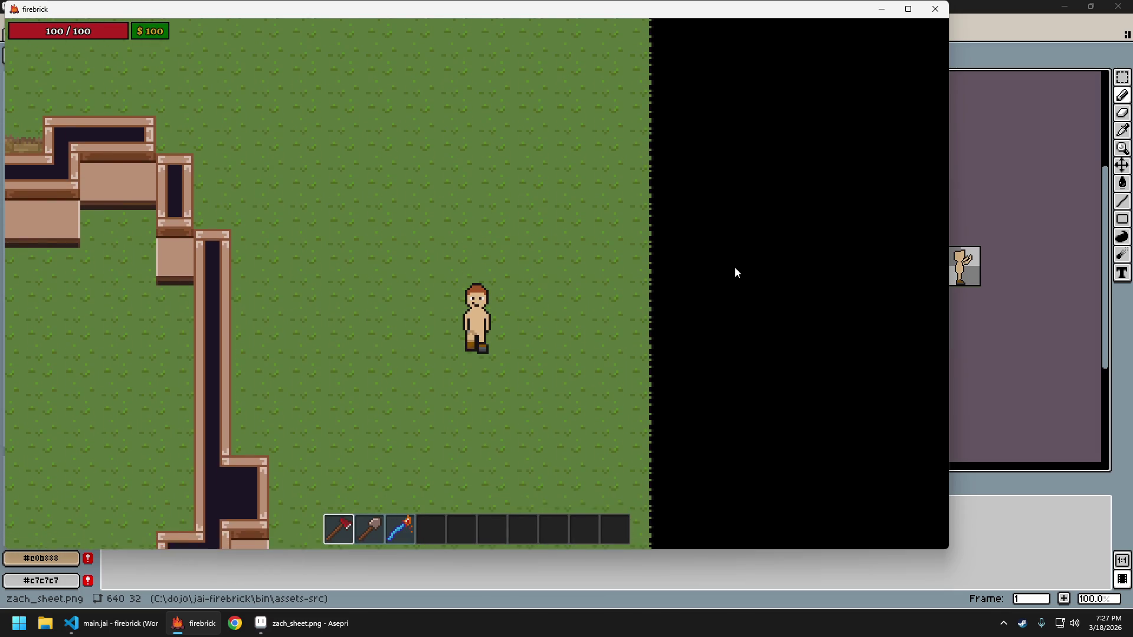
{"action": "key", "text": "s"}
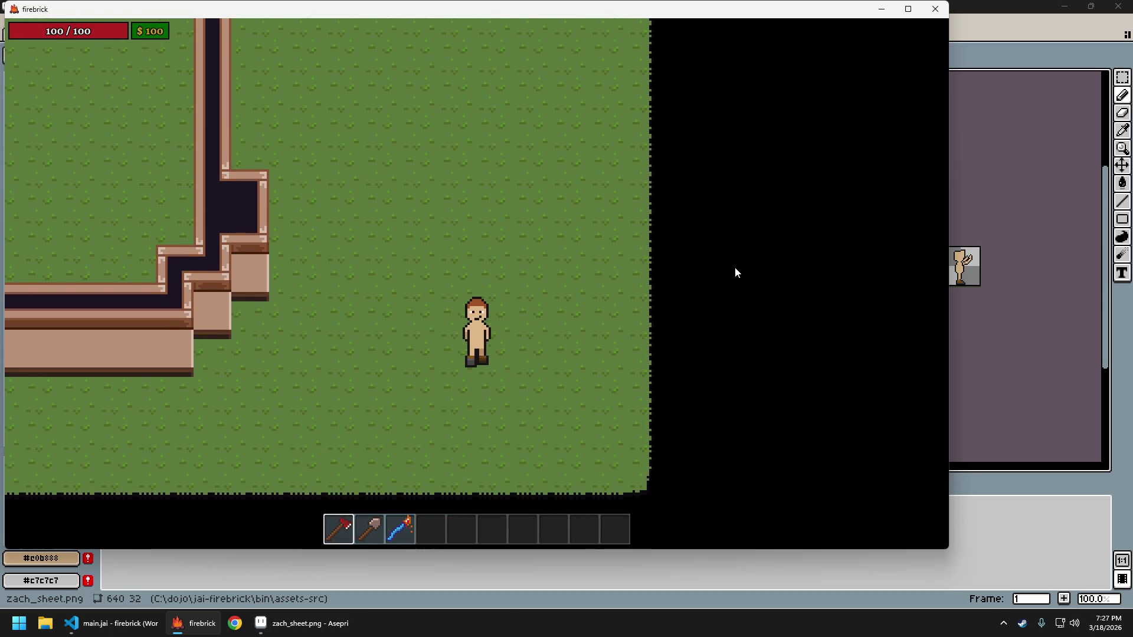
{"action": "key", "text": "w"}
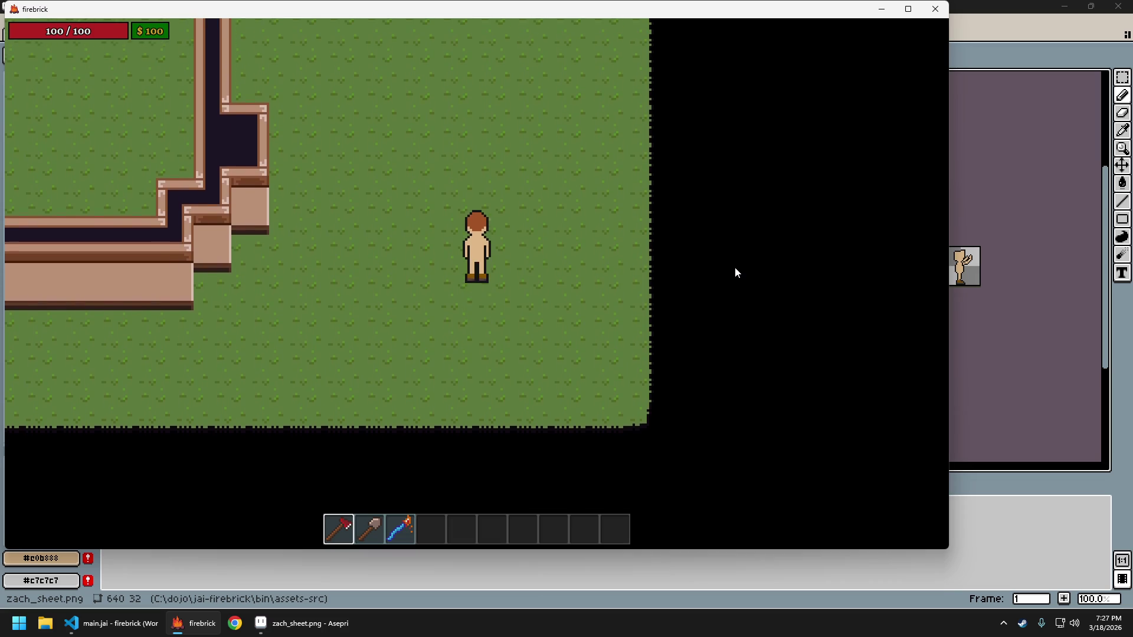
{"action": "key", "text": "s"}
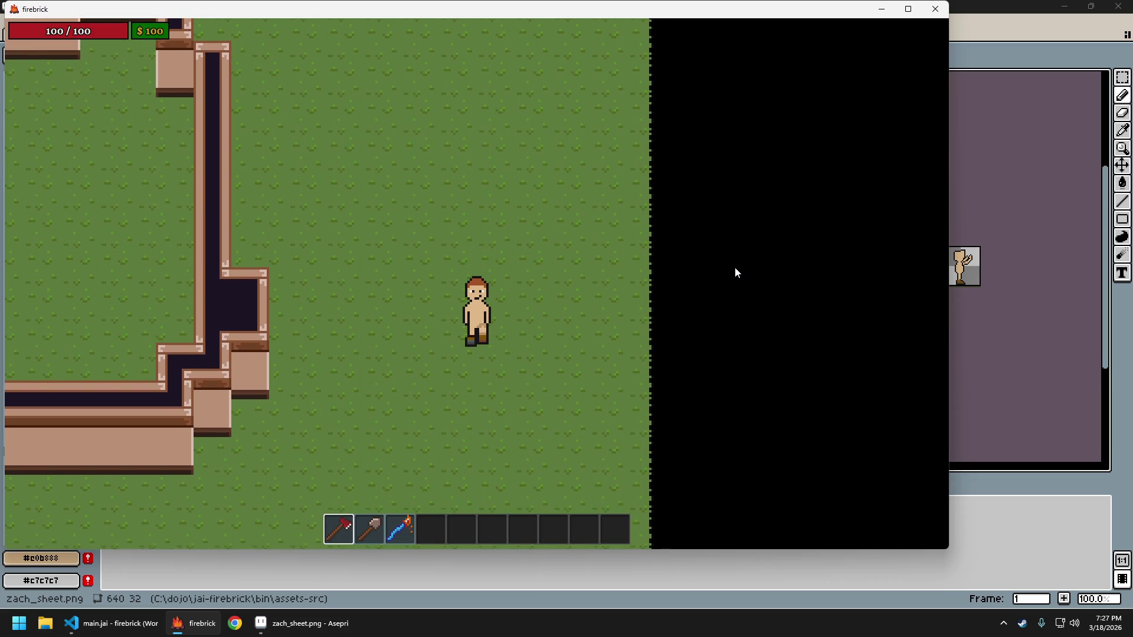
{"action": "key", "text": "s"}
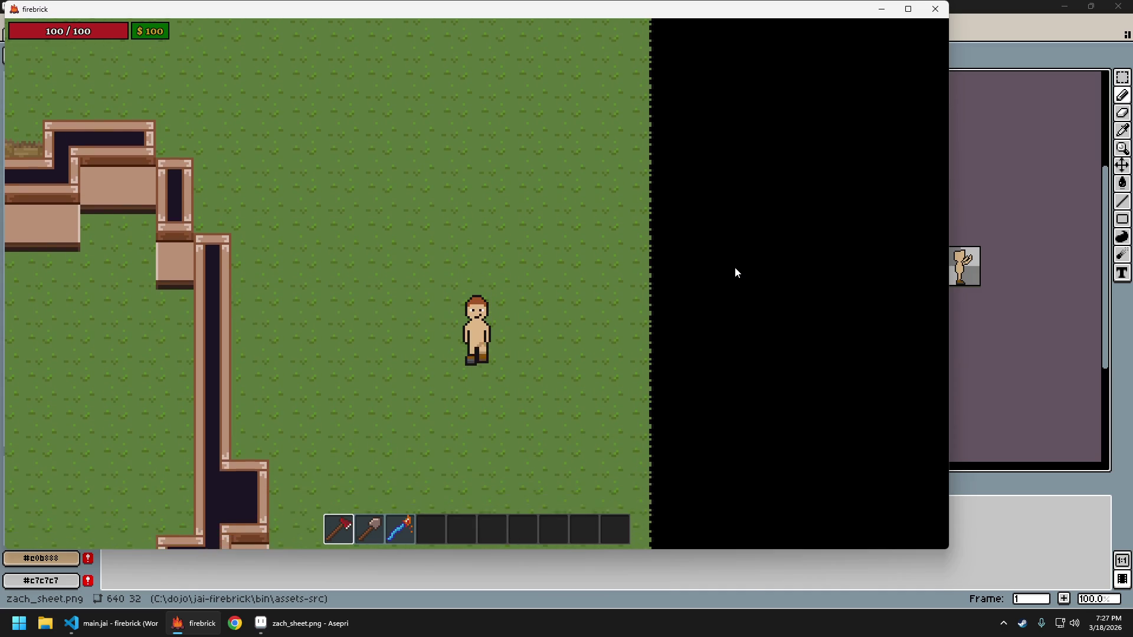
{"action": "key", "text": "s"}
{"action": "key", "text": "s"}
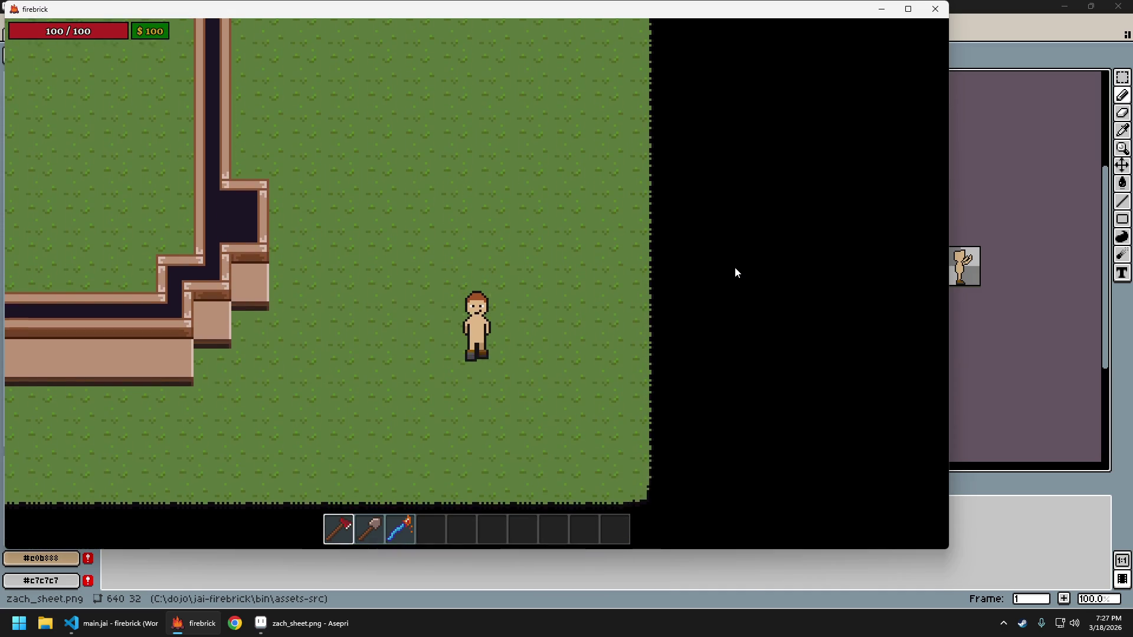
{"action": "key", "text": "Escape"}
{"action": "key", "text": "Return"}
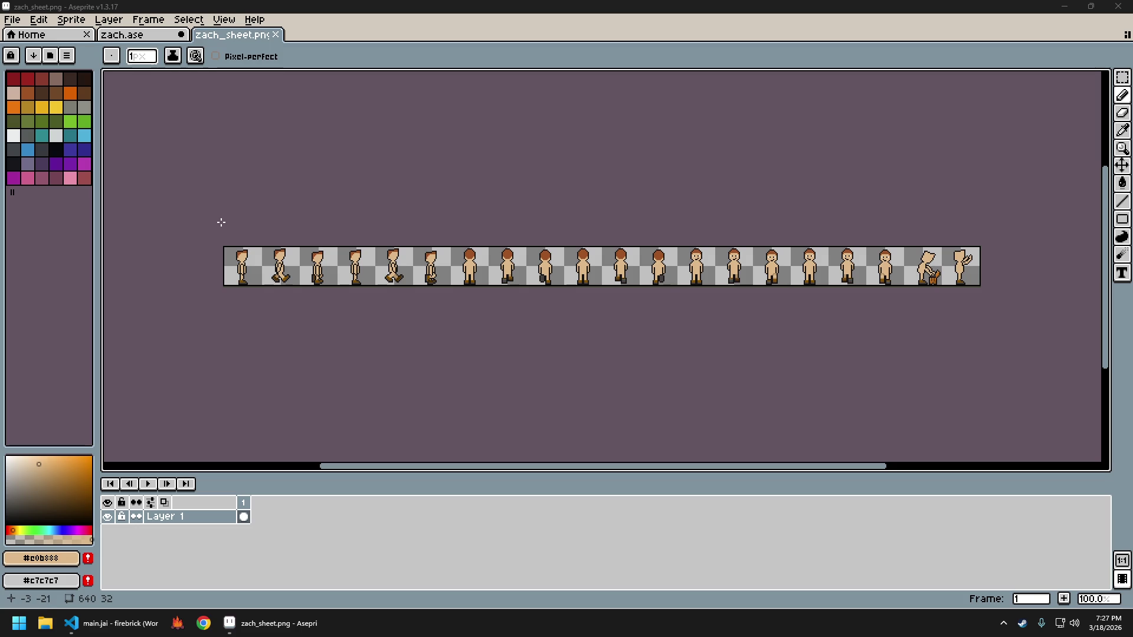
In zach.ase, select the mouth on frame 13 and mirror it horizontally
{"action": "left_click", "coordinate": [124, 34]}
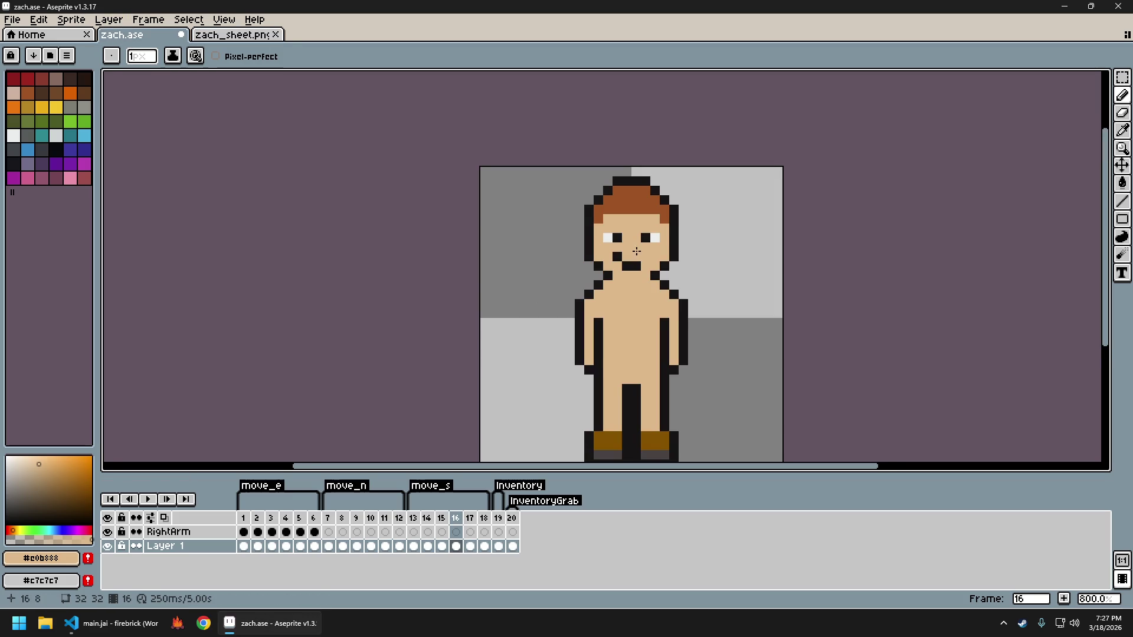
{"action": "scroll", "scroll_direction": "up", "scroll_amount": 3}
{"action": "left_click", "coordinate": [415, 519]}
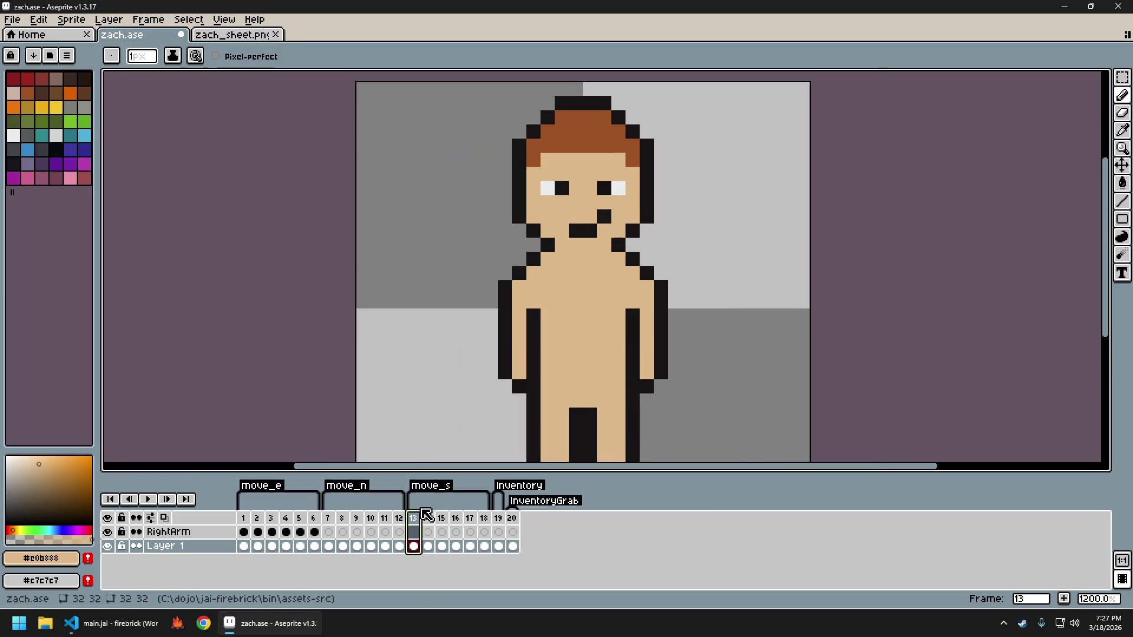
{"action": "scroll", "scroll_direction": "up", "scroll_amount": 3}
{"action": "key", "text": "m"}
{"action": "left_click_drag", "start_coordinate": [537, 185], "coordinate": [614, 223]}
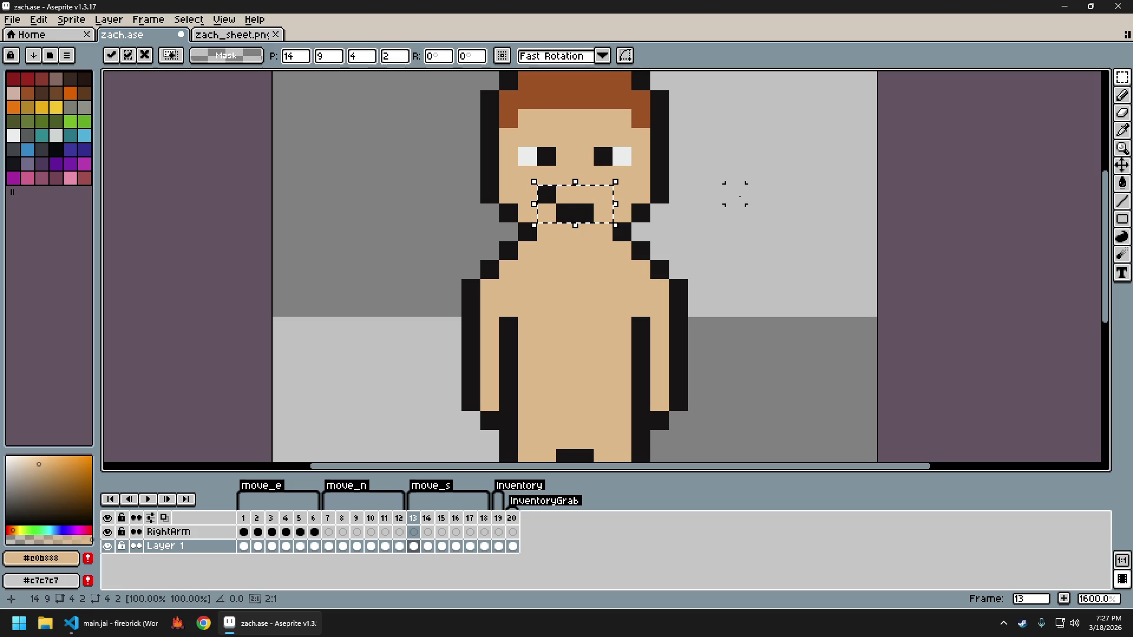
{"action": "key", "text": "shift+h"}
{"action": "key", "text": "ctrl+d"}
On frame 14, add a black outline pixel left of the mouth
{"action": "key", "text": "Right"}
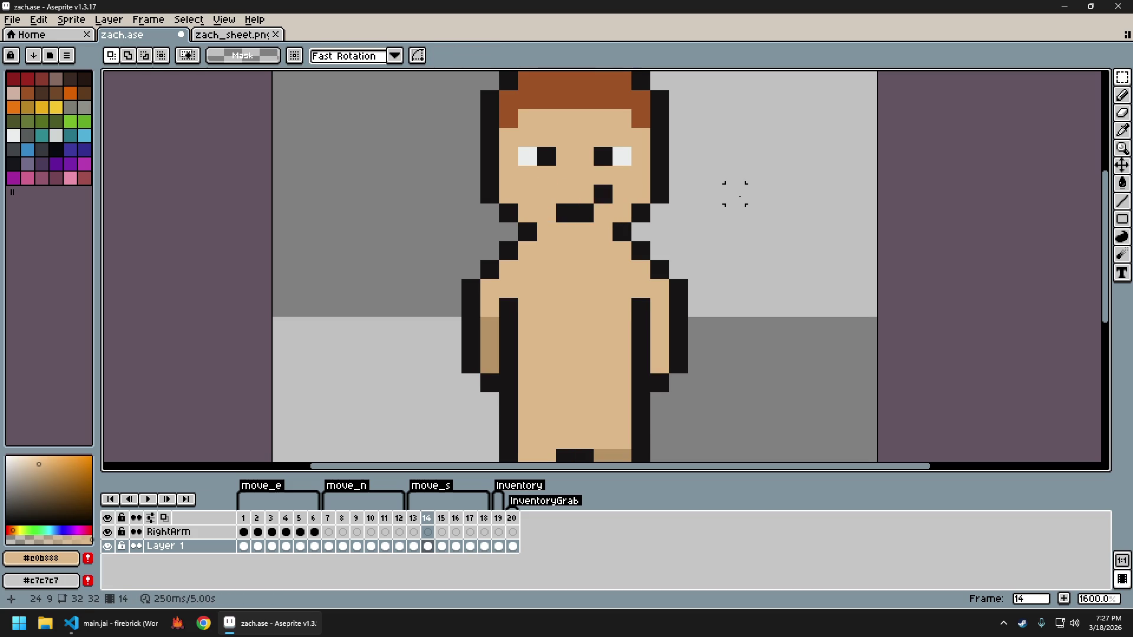
{"action": "key", "text": "ctrl+z"}
{"action": "key", "text": "ctrl+z"}
{"action": "key", "text": "ctrl+y"}
{"action": "key", "text": "ctrl+y"}
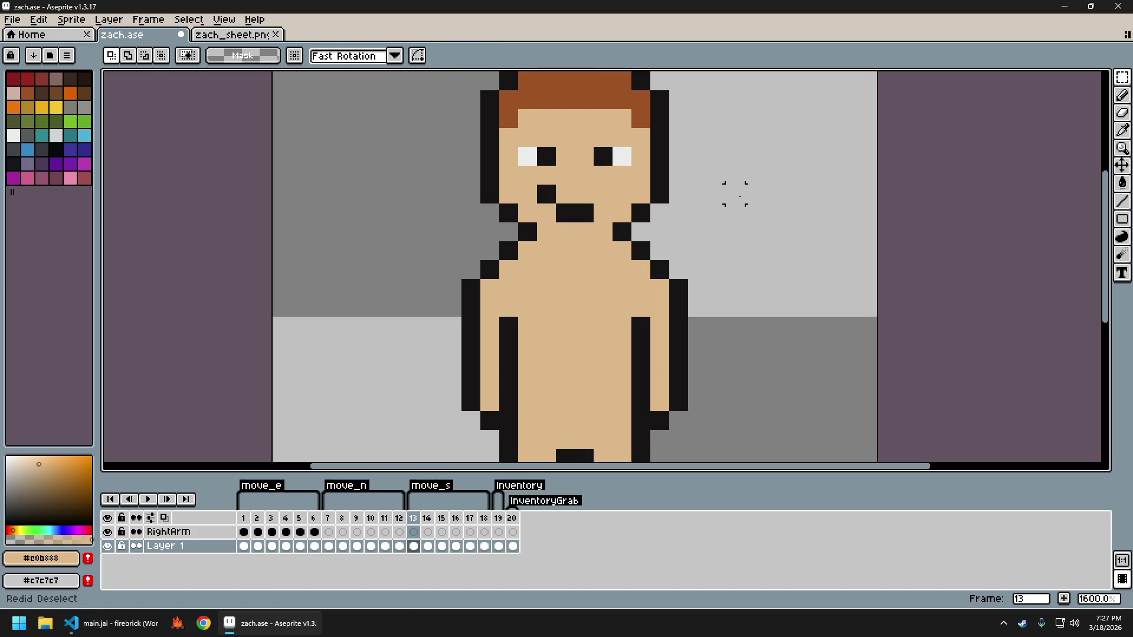
{"action": "key", "text": "Right"}
{"action": "key", "text": "Left"}
{"action": "key", "text": "Right"}
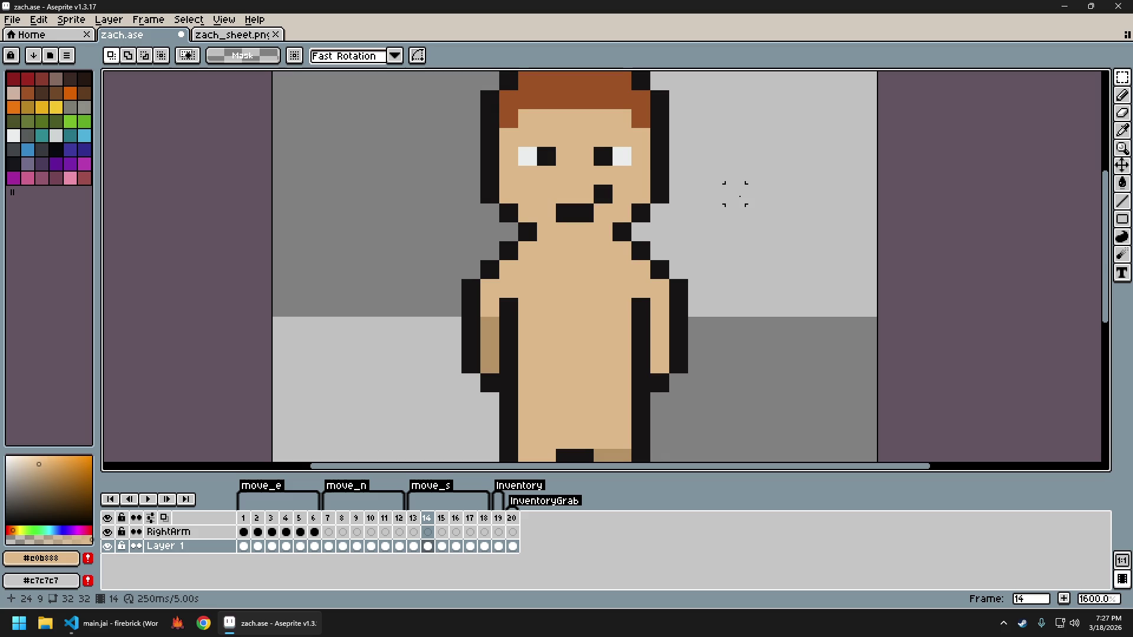
{"action": "key", "text": "b"}
{"action": "left_click", "coordinate": [600, 190]}
{"action": "left_click", "coordinate": [553, 195]}
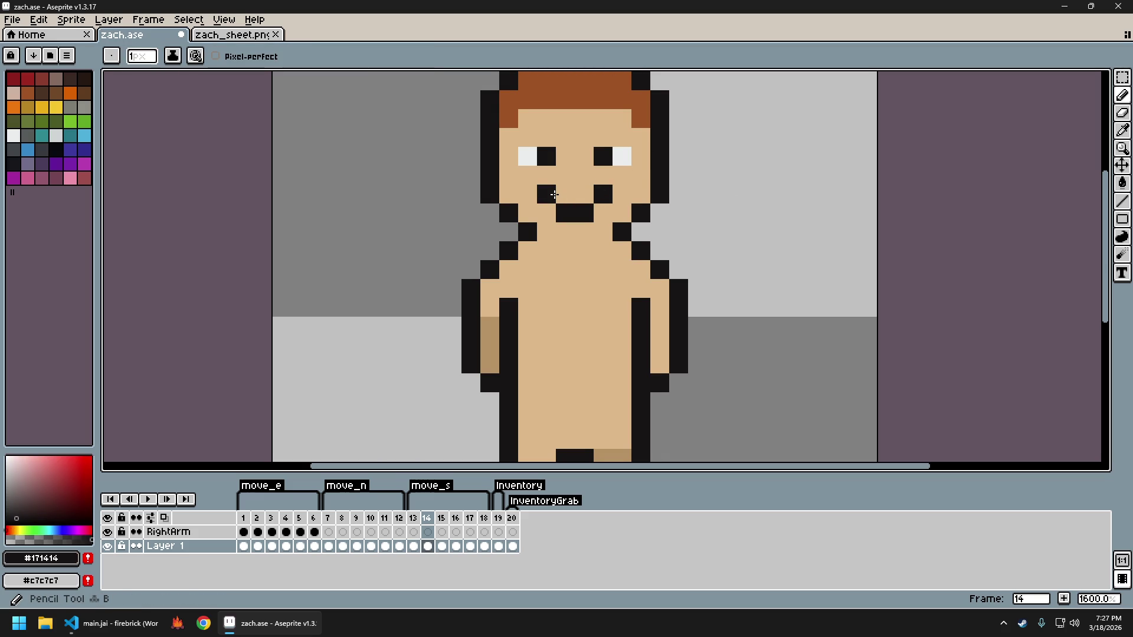
Paint skin tone over the lower and stray left mouth pixels on frames 16–18
{"action": "key", "text": "Right"}
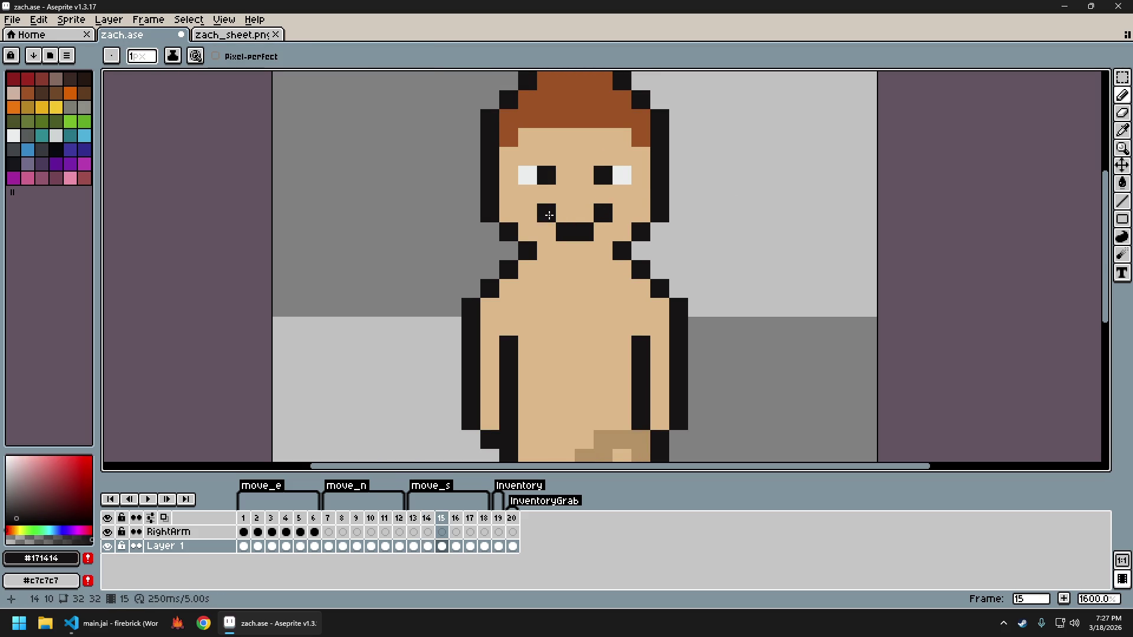
{"action": "key", "text": "Right"}
{"action": "key", "text": "Right"}
{"action": "key", "text": "Right"}
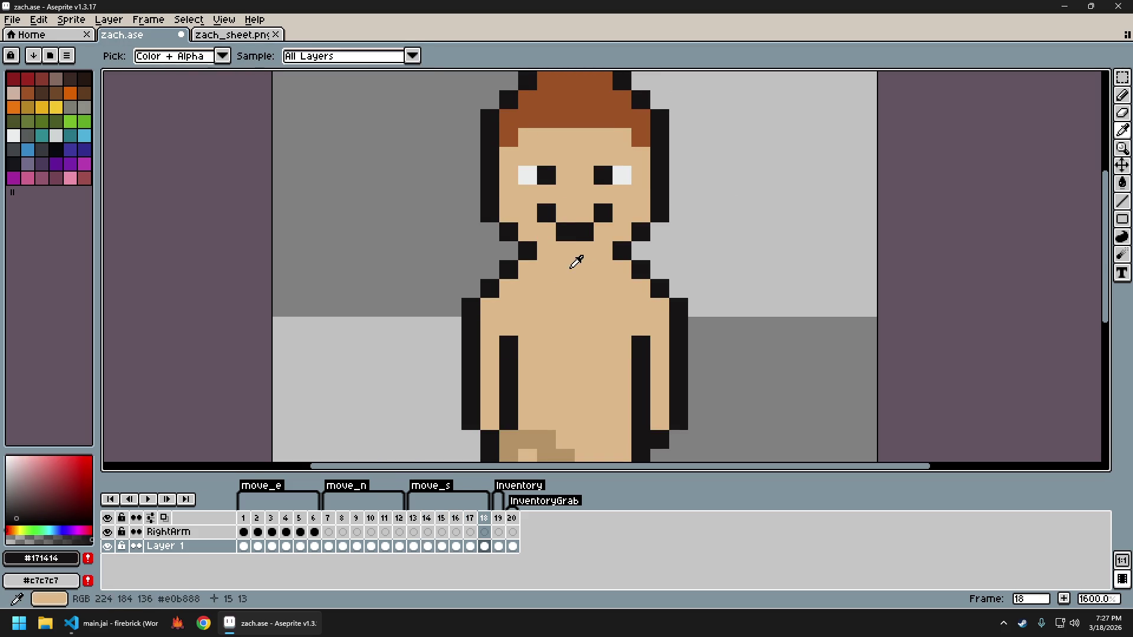
{"action": "left_click", "coordinate": [579, 263]}
{"action": "left_click", "coordinate": [585, 251]}
{"action": "left_click", "coordinate": [547, 216]}
{"action": "left_click", "coordinate": [566, 231]}
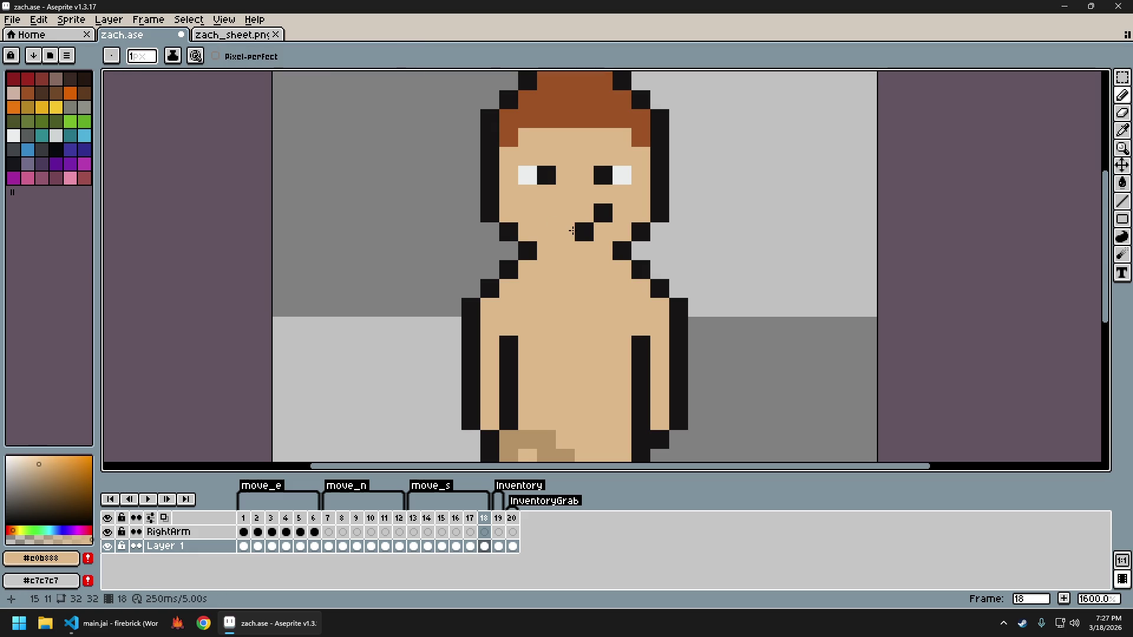
{"action": "key", "text": "Left"}
{"action": "key", "text": "Left"}
{"action": "key", "text": "Left"}
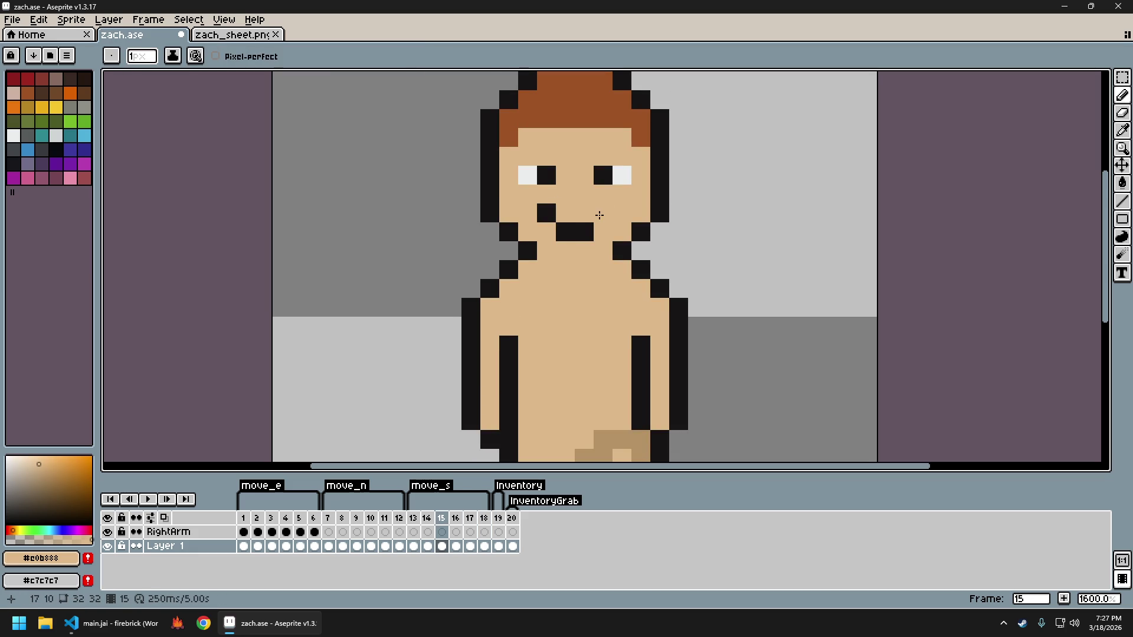
{"action": "key", "text": "Left"}
{"action": "key", "text": "Left"}
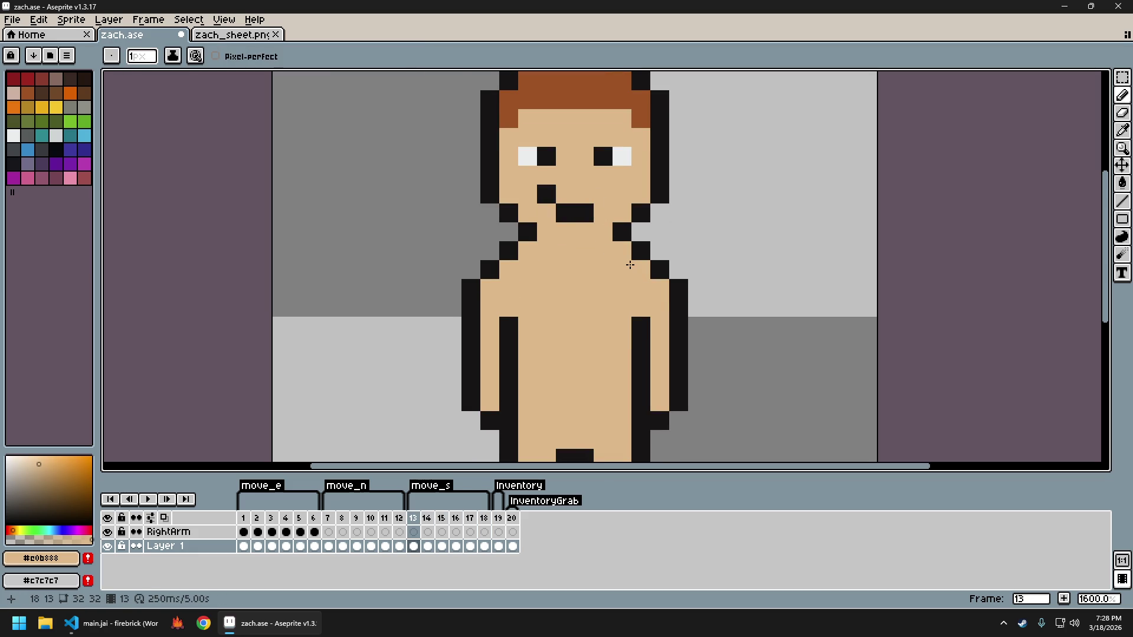
Re-export the sprite sheet zach_sheet.png and save zach.ase
{"action": "key", "text": "ctrl+e"}
{"action": "key", "text": "Return"}
{"action": "key", "text": "Return"}
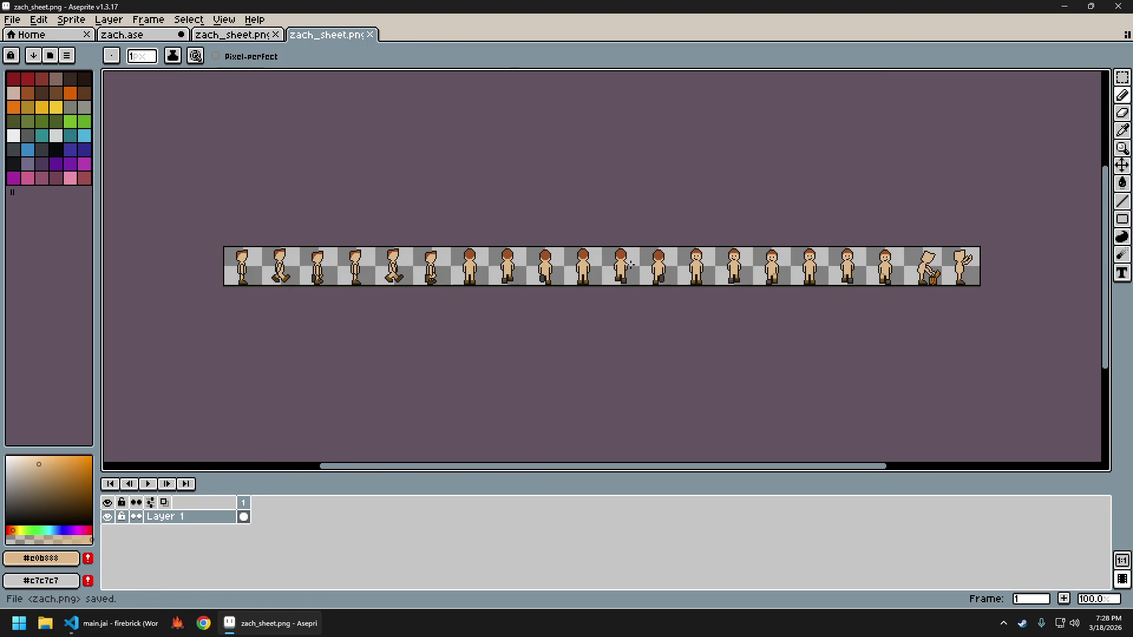
{"action": "key", "text": "ctrl+w"}
{"action": "key", "text": "ctrl+w"}
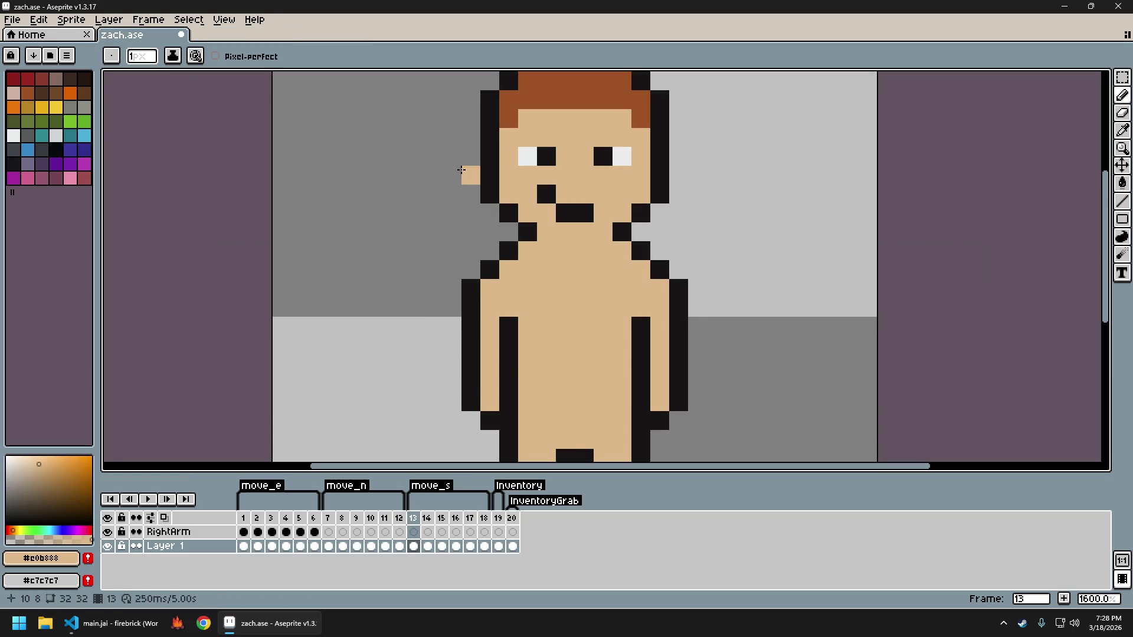
{"action": "key", "text": "ctrl+alt+shift+s"}
{"action": "key", "text": "Escape"}
{"action": "key", "text": "ctrl+e"}
{"action": "key", "text": "Return"}
{"action": "key", "text": "ctrl+w"}
{"action": "key", "text": "ctrl+s"}
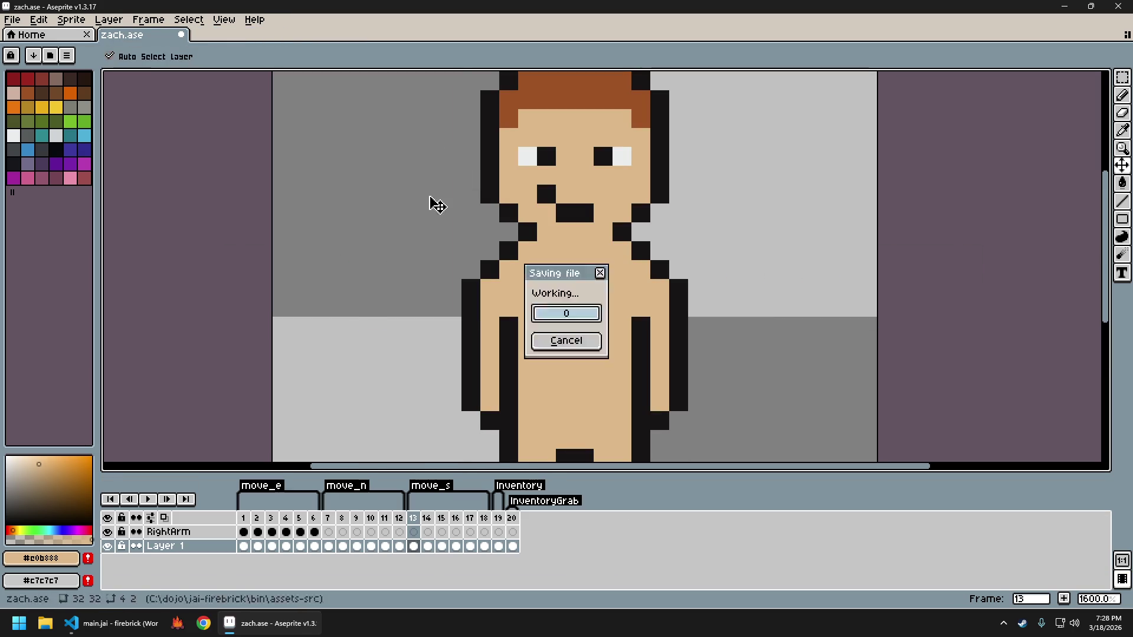
Walk the character north, south, north and south twice in firebrick, then confirm quitting
{"action": "key", "text": "w"}
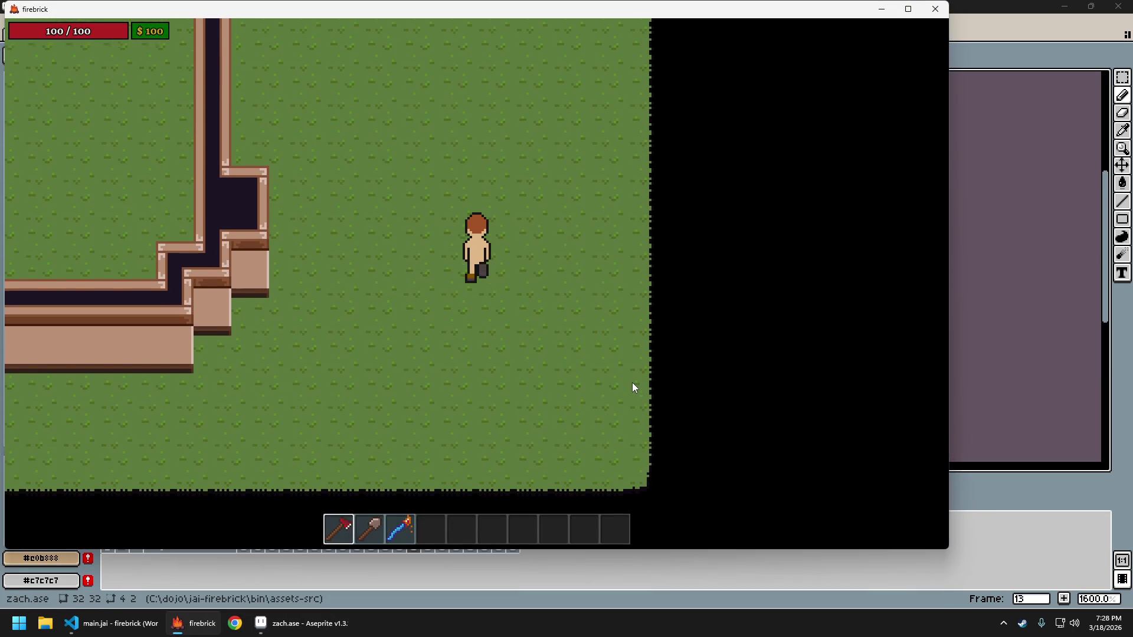
{"action": "key", "text": "s"}
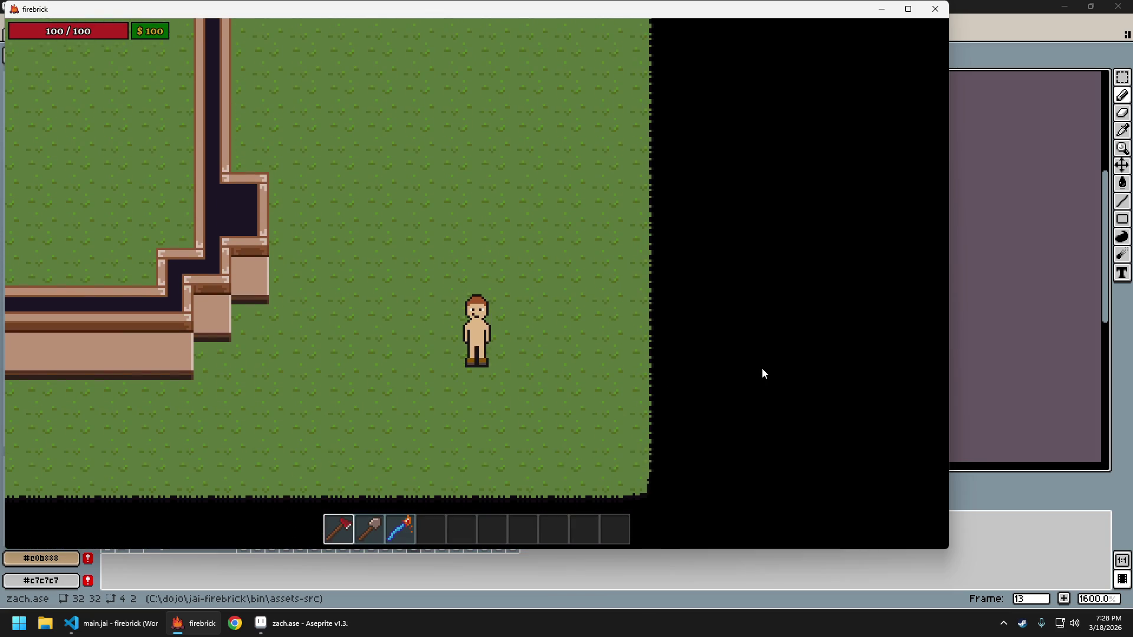
{"action": "key", "text": "w"}
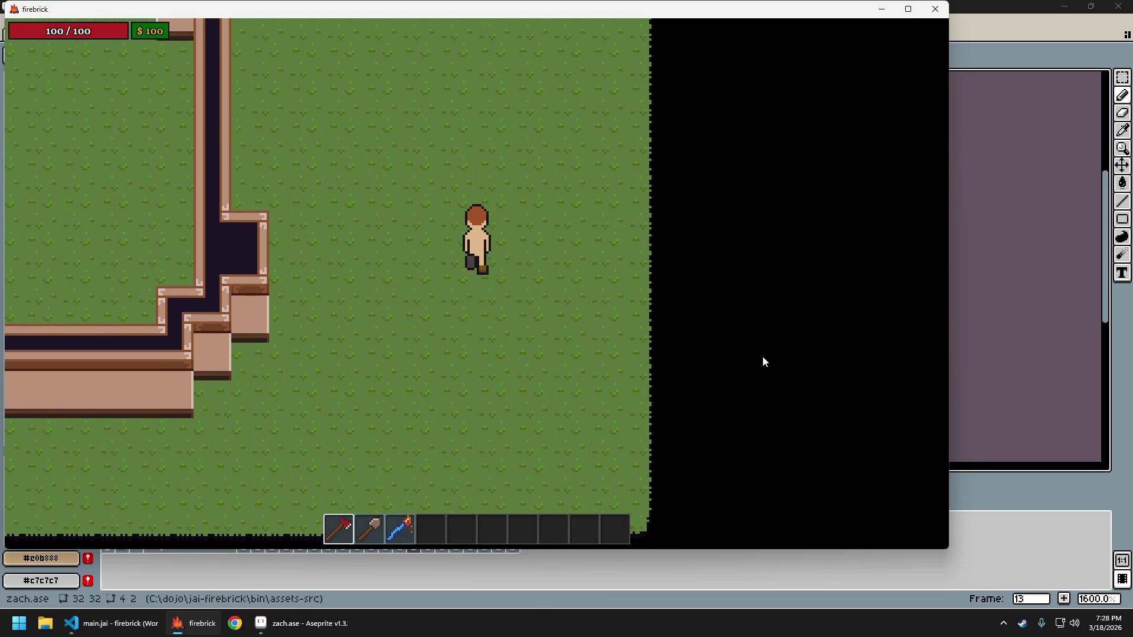
{"action": "key", "text": "s"}
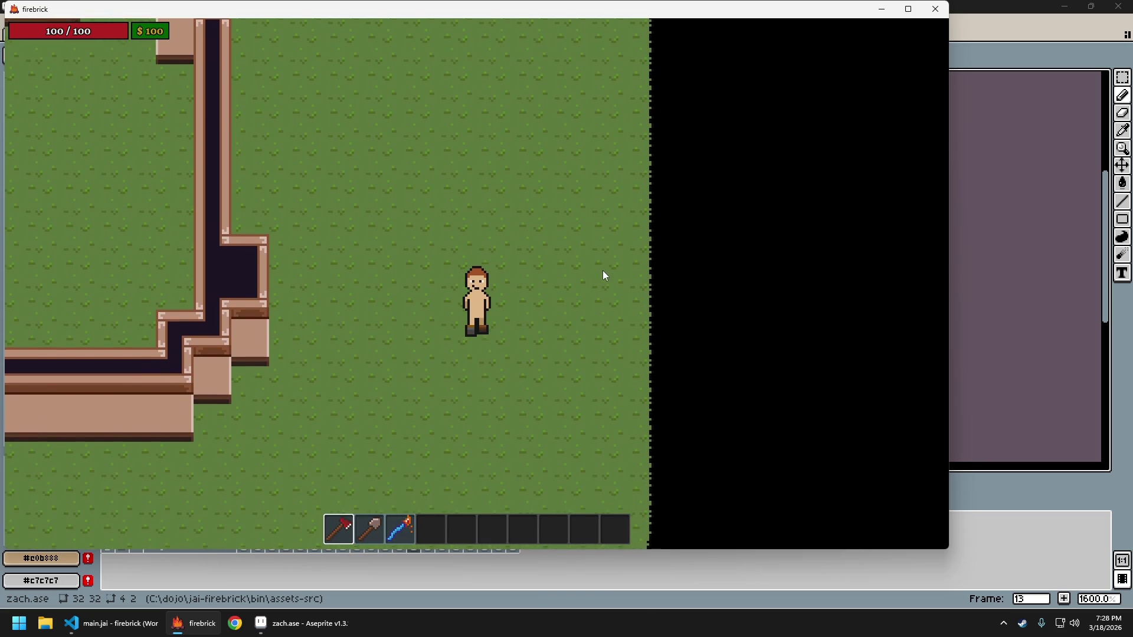
{"action": "key", "text": "s"}
{"action": "key", "text": "Escape"}
{"action": "left_click", "coordinate": [551, 321]}
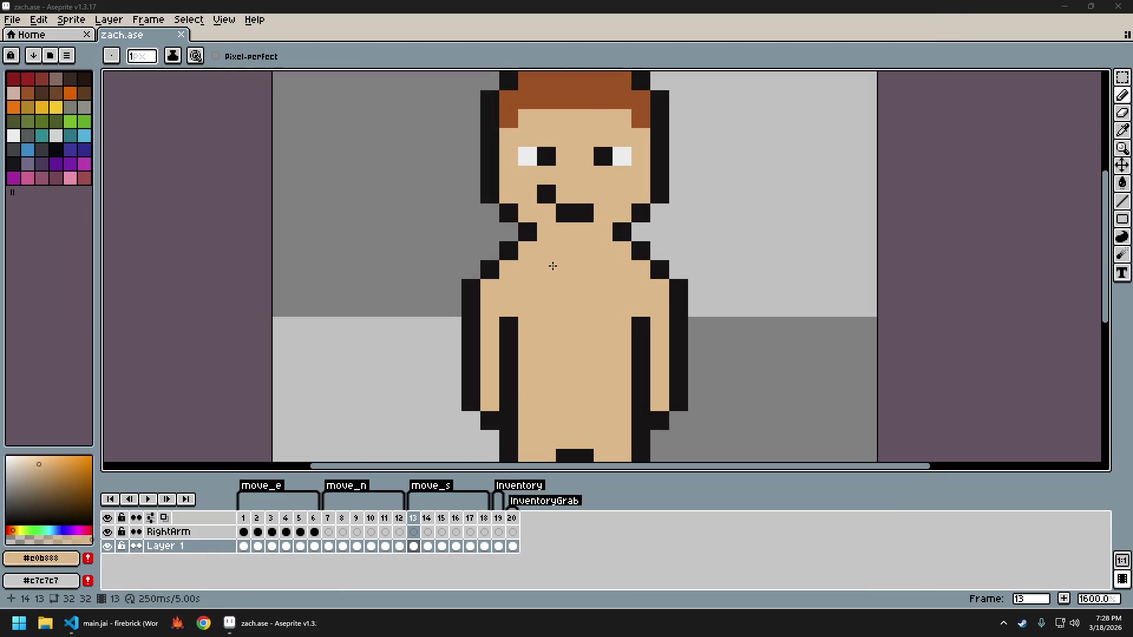
Sample the darker tan from frame 15 and draw tan shading rows across frame 13's waist and leg tops
{"action": "scroll", "scroll_direction": "down", "scroll_amount": 3}
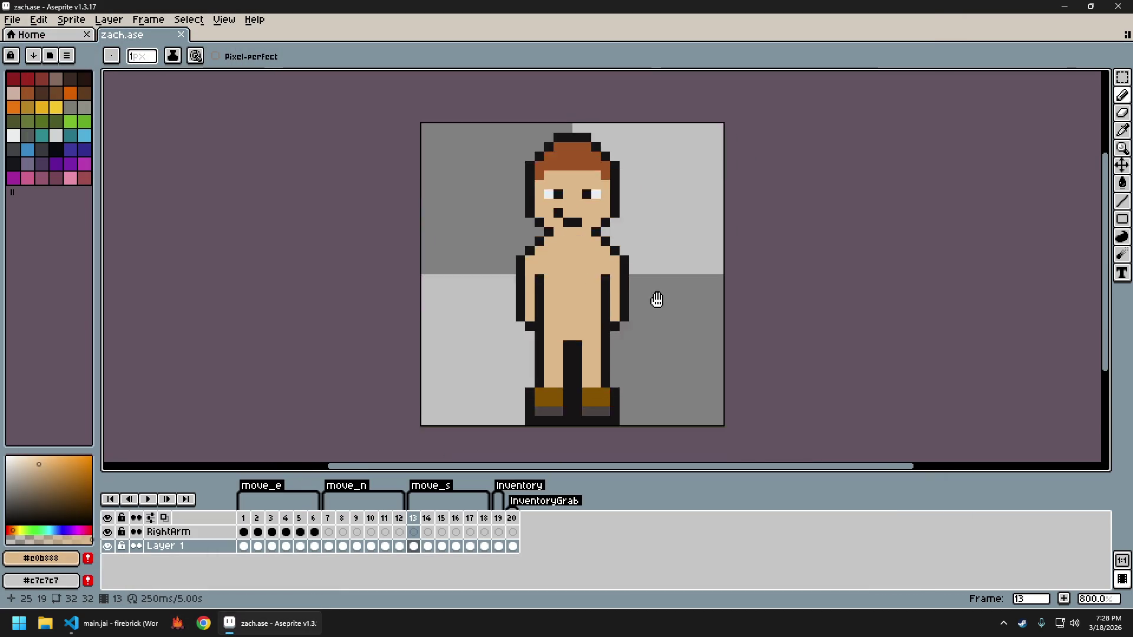
{"action": "scroll", "scroll_direction": "up", "scroll_amount": 3}
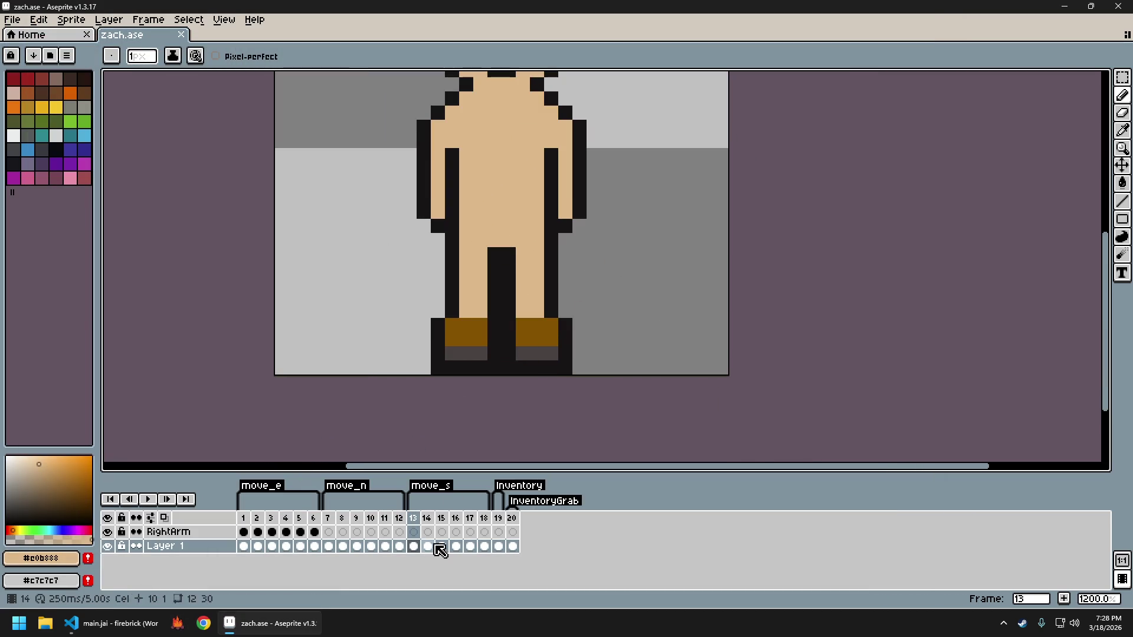
{"action": "left_click", "coordinate": [427, 546]}
{"action": "left_click", "coordinate": [442, 545]}
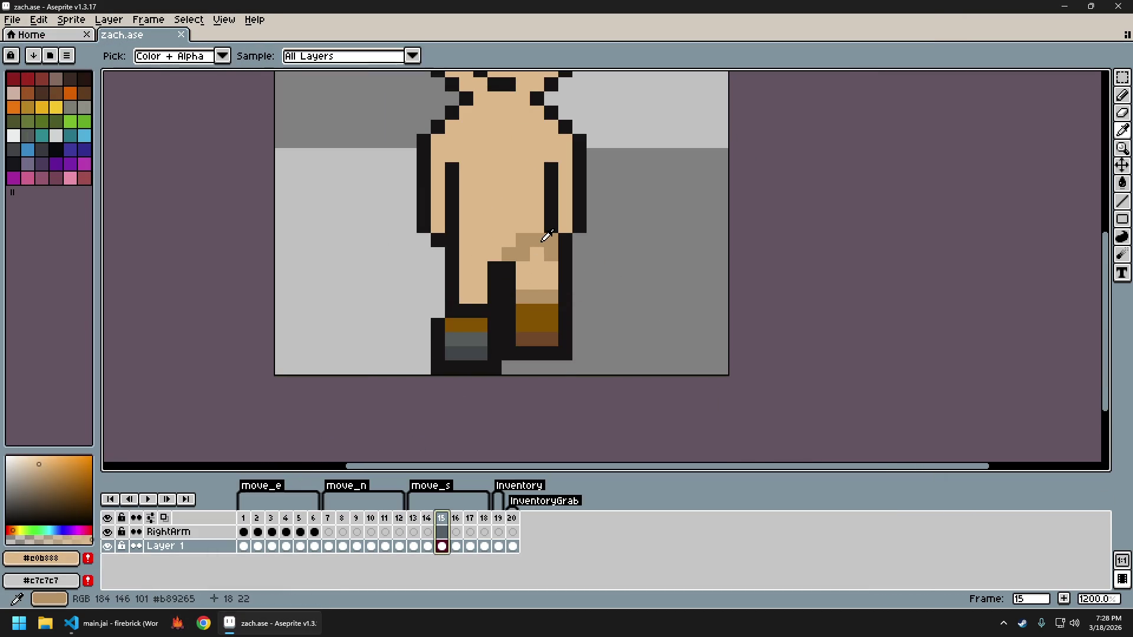
{"action": "left_click", "coordinate": [538, 281]}
{"action": "left_click", "coordinate": [413, 518]}
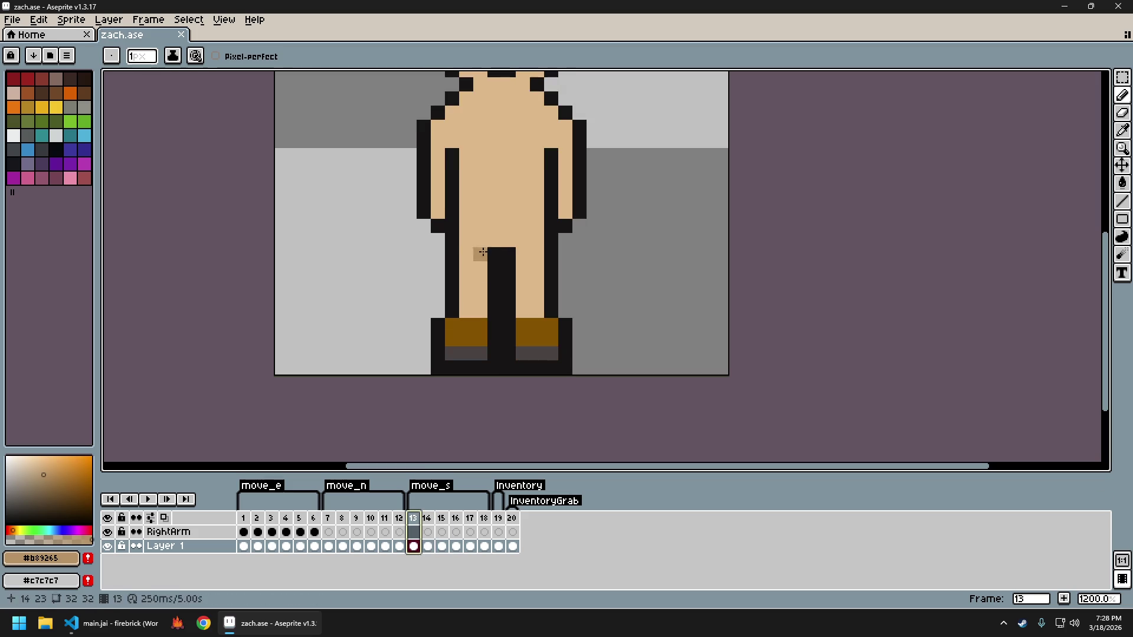
{"action": "left_click_drag", "start_coordinate": [465, 238], "coordinate": [534, 241]}
{"action": "left_click_drag", "start_coordinate": [466, 254], "coordinate": [533, 256]}
Paint a darker tan row of pixels at frame 13's crotch
{"action": "scroll", "scroll_direction": "down", "scroll_amount": 3}
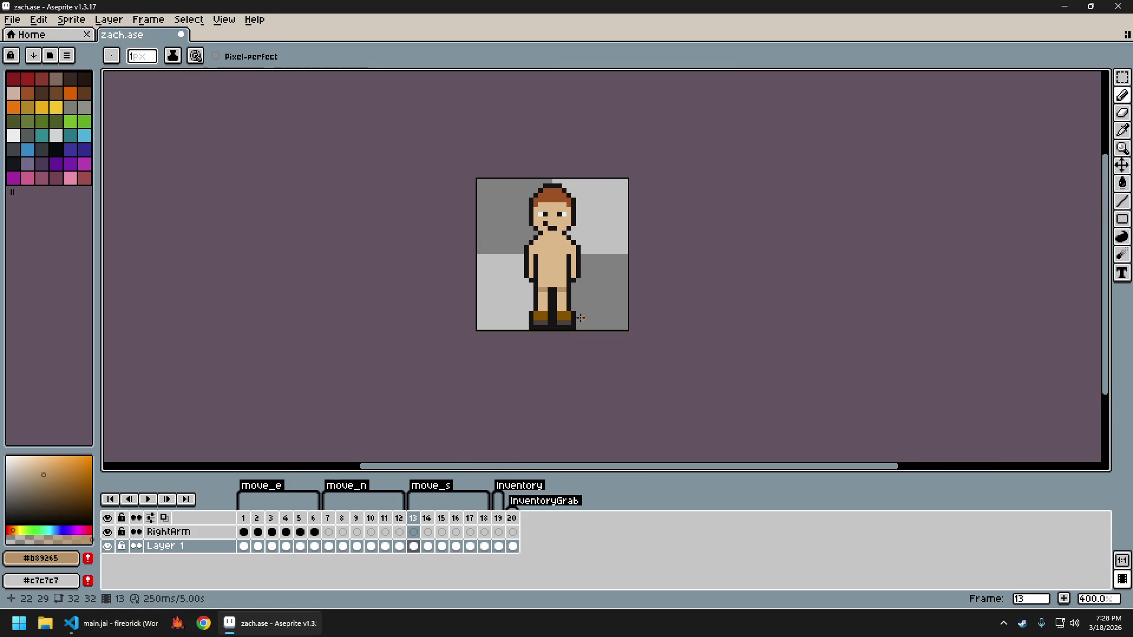
{"action": "scroll", "scroll_direction": "up", "scroll_amount": 3}
{"action": "scroll", "scroll_direction": "up", "scroll_amount": 3}
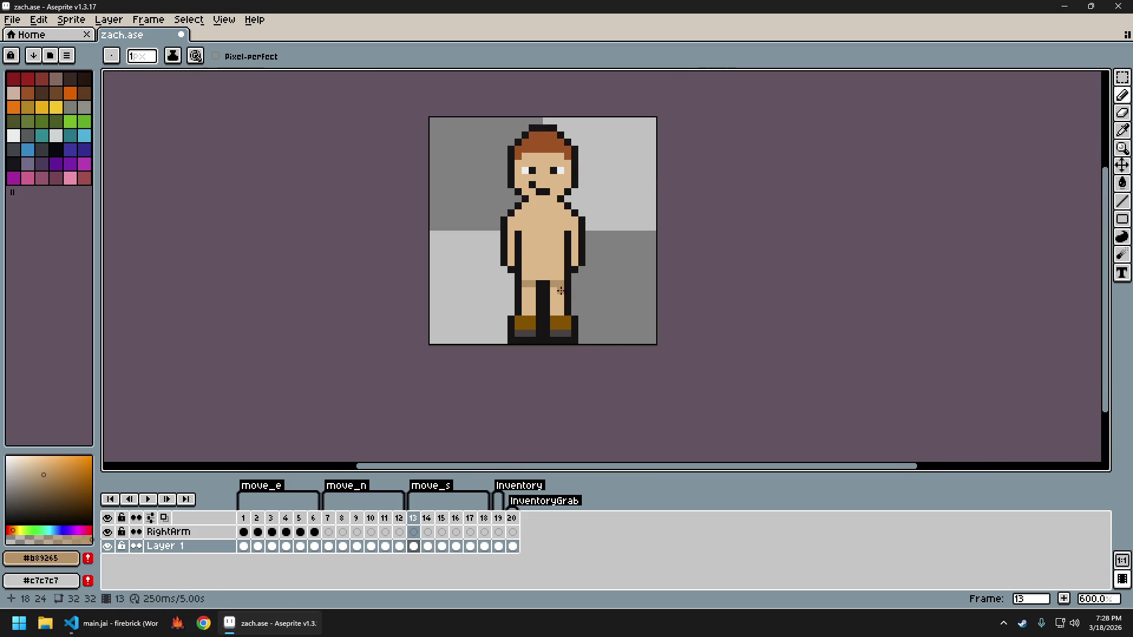
{"action": "scroll", "scroll_direction": "up", "scroll_amount": 3}
{"action": "scroll", "scroll_direction": "down", "scroll_amount": 3}
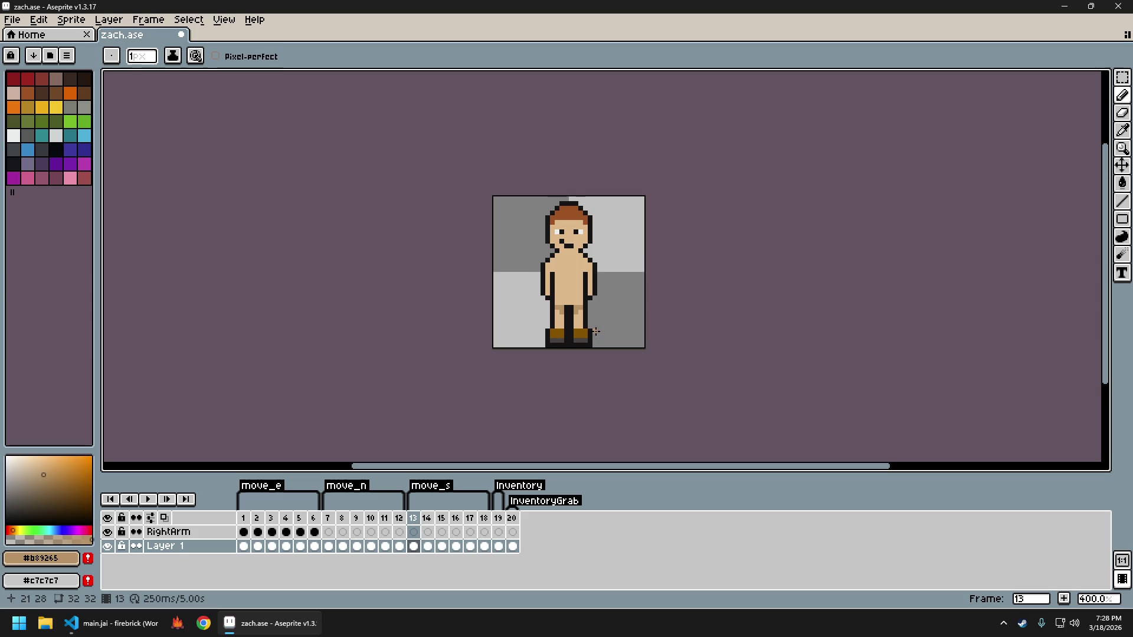
{"action": "scroll", "scroll_direction": "up", "scroll_amount": 3}
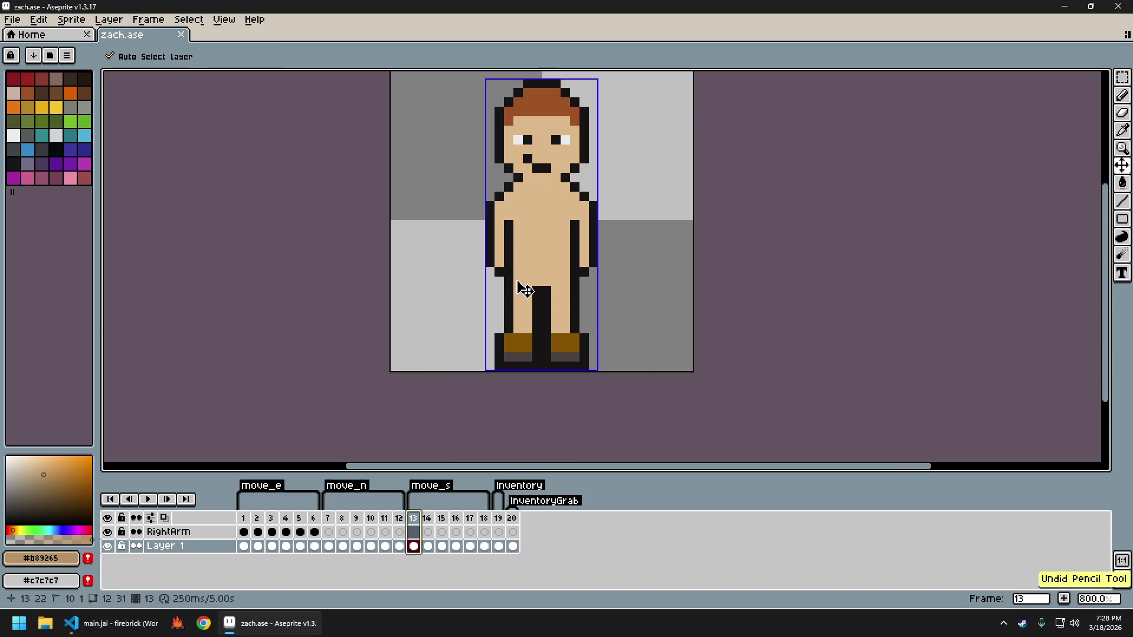
{"action": "left_click_drag", "start_coordinate": [552, 281], "coordinate": [568, 281]}
{"action": "left_click", "coordinate": [535, 281]}
Repaint the crotch shading in skin tone, then darken a few crotch pixels tan again
{"action": "scroll", "scroll_direction": "down", "scroll_amount": 3}
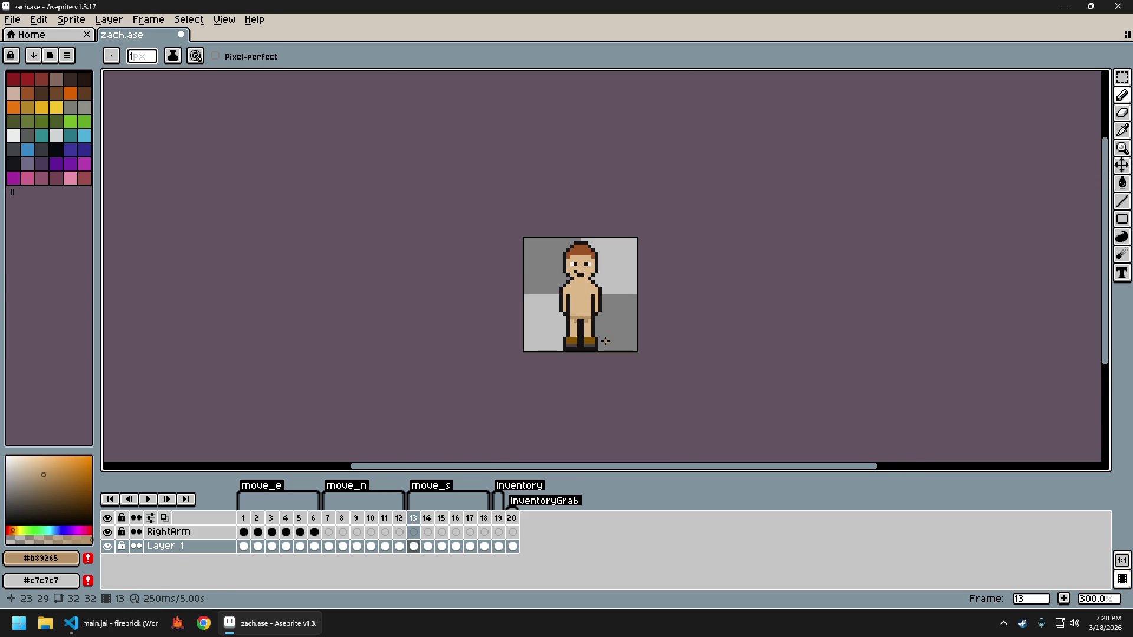
{"action": "scroll", "scroll_direction": "up", "scroll_amount": 3}
{"action": "left_click", "coordinate": [531, 236]}
{"action": "left_click_drag", "start_coordinate": [511, 264], "coordinate": [547, 263]}
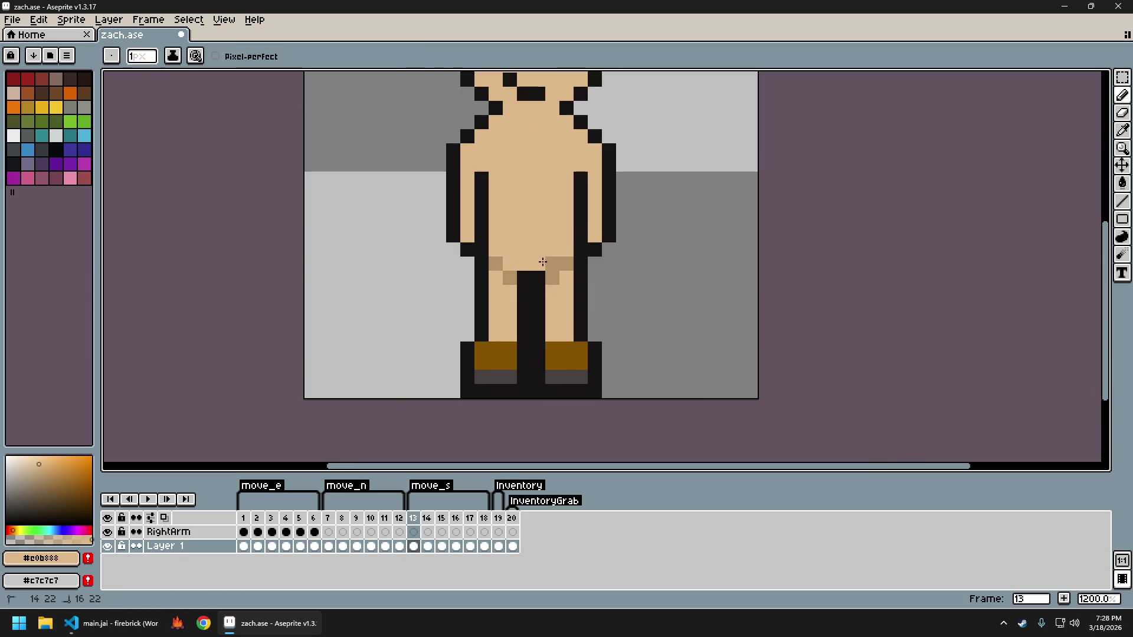
{"action": "scroll", "scroll_direction": "down", "scroll_amount": 3}
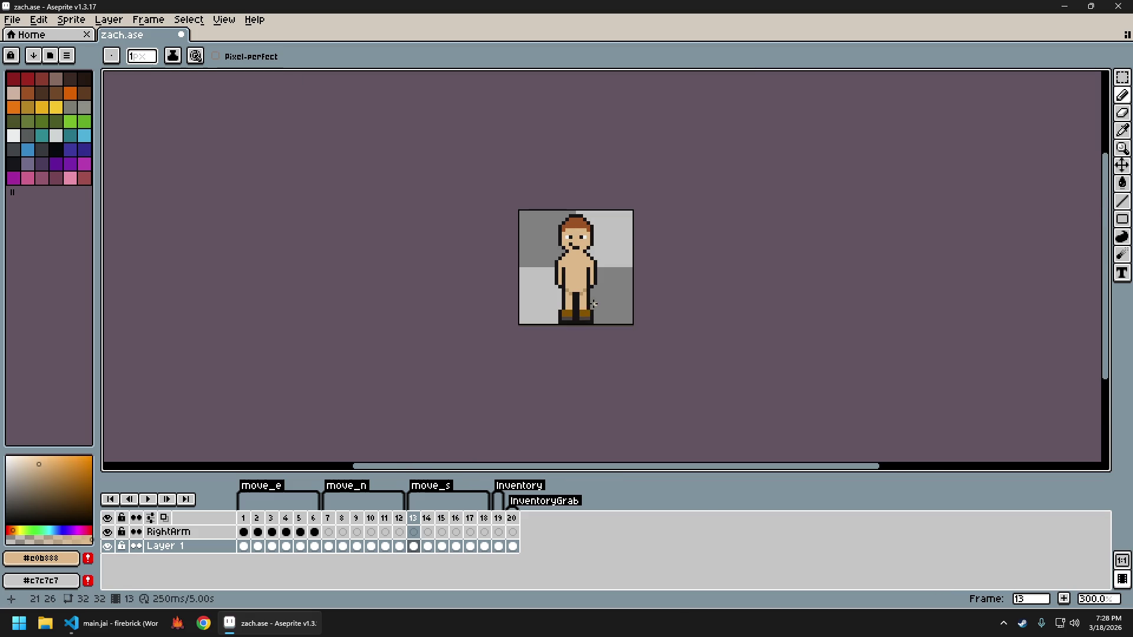
{"action": "scroll", "scroll_direction": "up", "scroll_amount": 3}
{"action": "left_click", "coordinate": [557, 254]}
{"action": "left_click_drag", "start_coordinate": [489, 241], "coordinate": [503, 269]}
Tidy the crotch shading: shift the right shading up, add a black pixel, smooth with skin, darken one pixel
{"action": "left_click", "coordinate": [546, 255]}
{"action": "left_click", "coordinate": [559, 241]}
{"action": "left_click", "coordinate": [531, 254]}
{"action": "left_click", "coordinate": [524, 268]}
{"action": "left_click", "coordinate": [489, 269]}
{"action": "left_click_drag", "start_coordinate": [503, 269], "coordinate": [478, 253]}
{"action": "scroll", "scroll_direction": "down", "scroll_amount": 3}
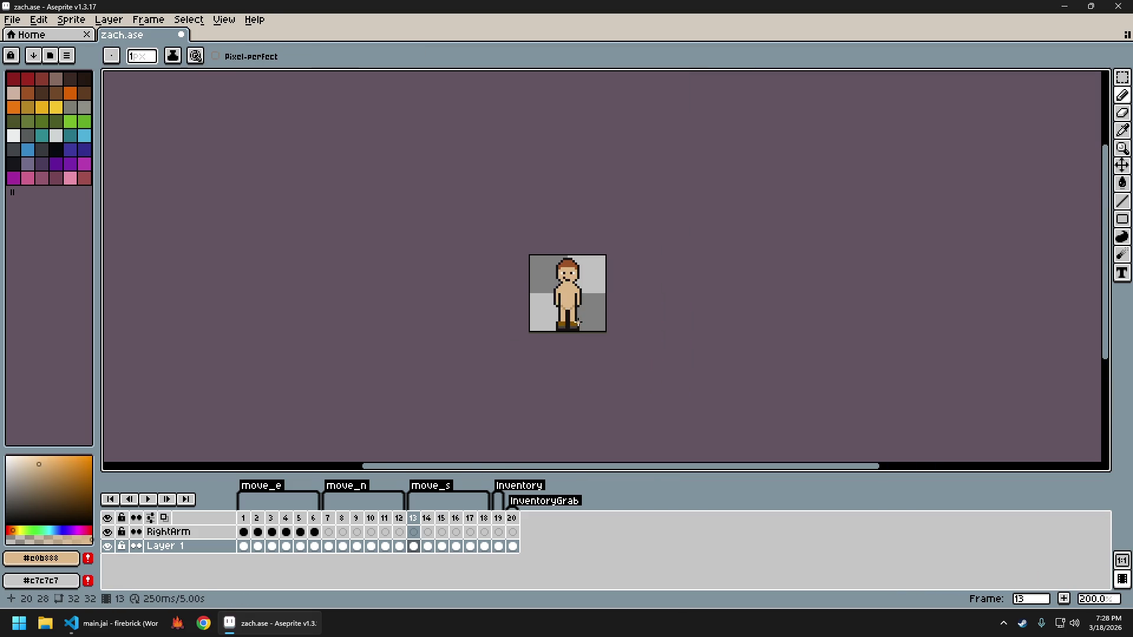
{"action": "scroll", "scroll_direction": "up", "scroll_amount": 3}
{"action": "left_click", "coordinate": [546, 268]}
{"action": "left_click", "coordinate": [531, 260]}
Step between frames 13 and 14 to check the edited crotch shading
{"action": "scroll", "scroll_direction": "down", "scroll_amount": 3}
{"action": "scroll", "scroll_direction": "down", "scroll_amount": 3}
{"action": "scroll", "scroll_direction": "up", "scroll_amount": 3}
{"action": "scroll", "scroll_direction": "up", "scroll_amount": 3}
{"action": "scroll", "scroll_direction": "up", "scroll_amount": 3}
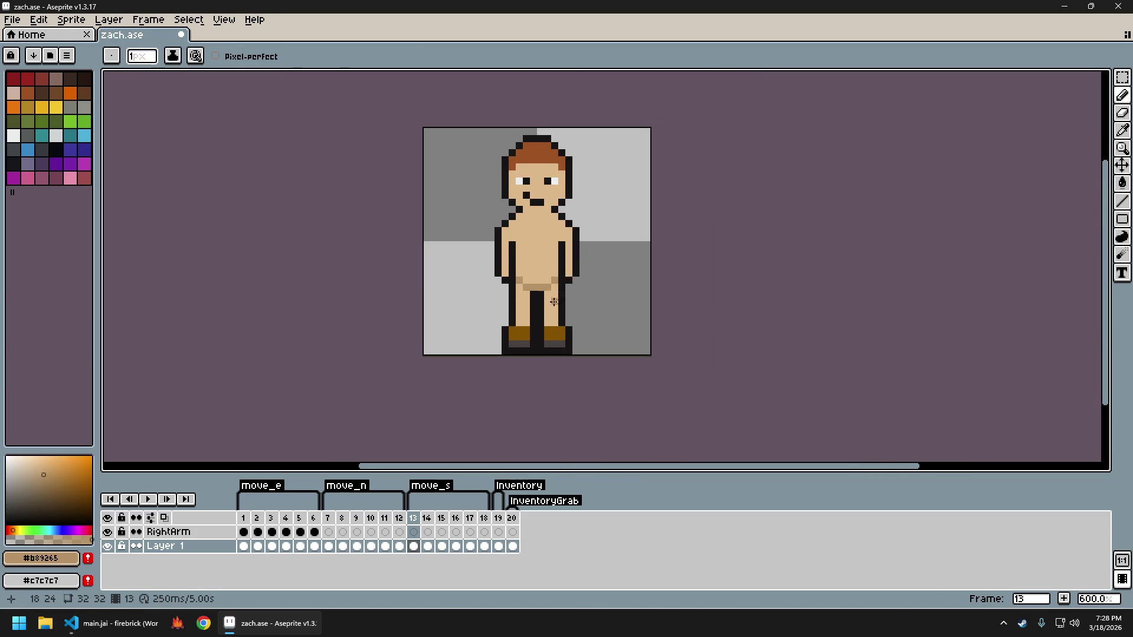
{"action": "scroll", "scroll_direction": "down", "scroll_amount": 3}
{"action": "key", "text": "Right"}
{"action": "key", "text": "Right"}
{"action": "key", "text": "Left"}
{"action": "key", "text": "Left"}
Draw a darker tan row across frame 14's lower torso, comparing it with frame 13
{"action": "scroll", "scroll_direction": "up", "scroll_amount": 3}
{"action": "scroll", "scroll_direction": "up", "scroll_amount": 3}
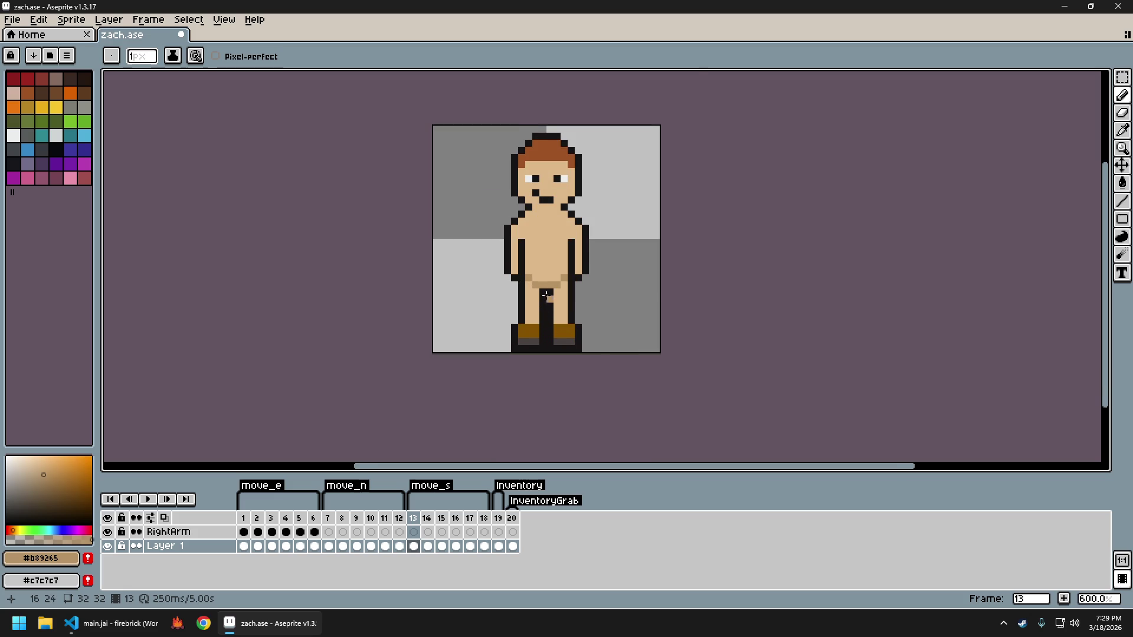
{"action": "scroll", "scroll_direction": "up", "scroll_amount": 3}
{"action": "key", "text": "Right"}
{"action": "key", "text": "Left"}
{"action": "key", "text": "Right"}
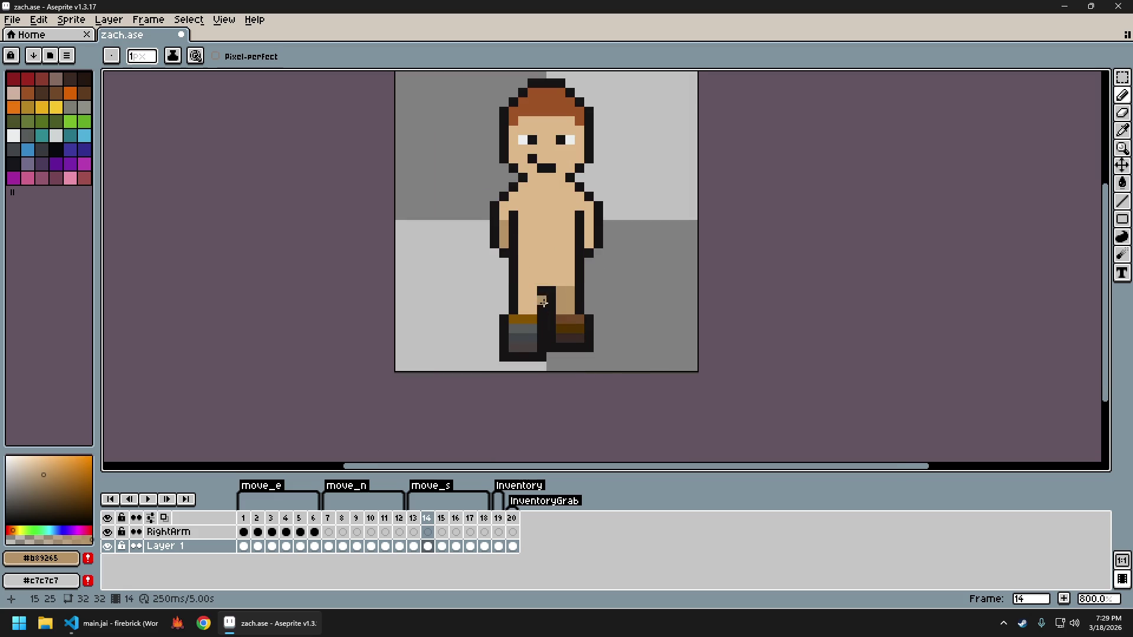
{"action": "left_click_drag", "start_coordinate": [532, 281], "coordinate": [558, 277]}
{"action": "key", "text": "Left"}
{"action": "key", "text": "Right"}
Flip back and forth between frames 13 and 14 to compare the leg poses
{"action": "scroll", "scroll_direction": "down", "scroll_amount": 3}
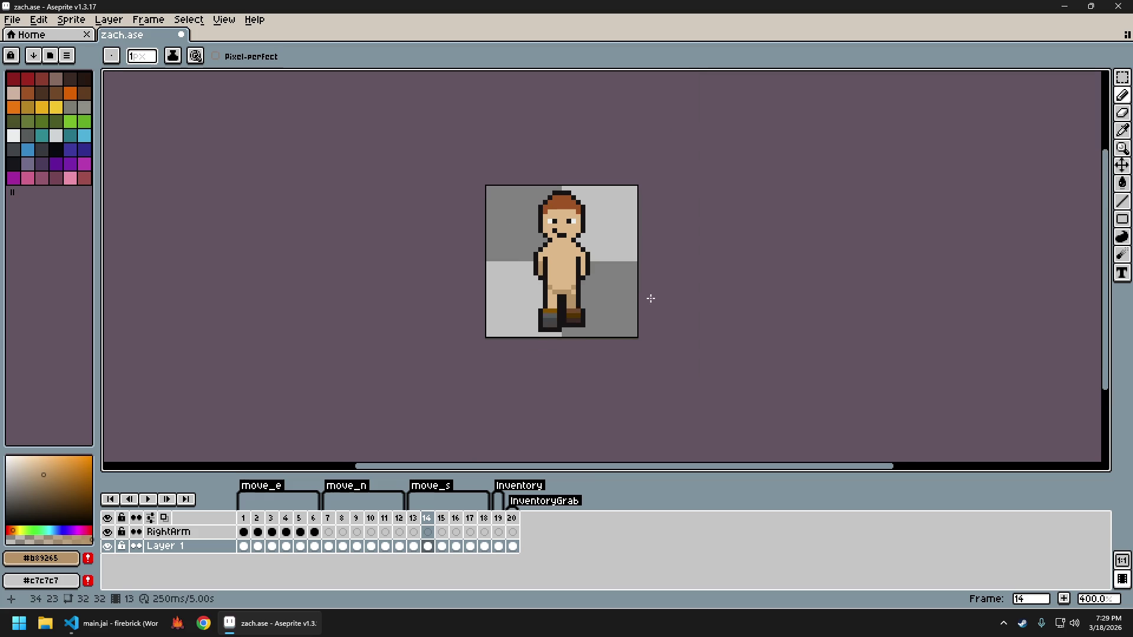
{"action": "key", "text": "Left"}
{"action": "key", "text": "Right"}
{"action": "key", "text": "Left"}
{"action": "key", "text": "Right"}
{"action": "key", "text": "Left"}
{"action": "key", "text": "Right"}
{"action": "key", "text": "Left"}
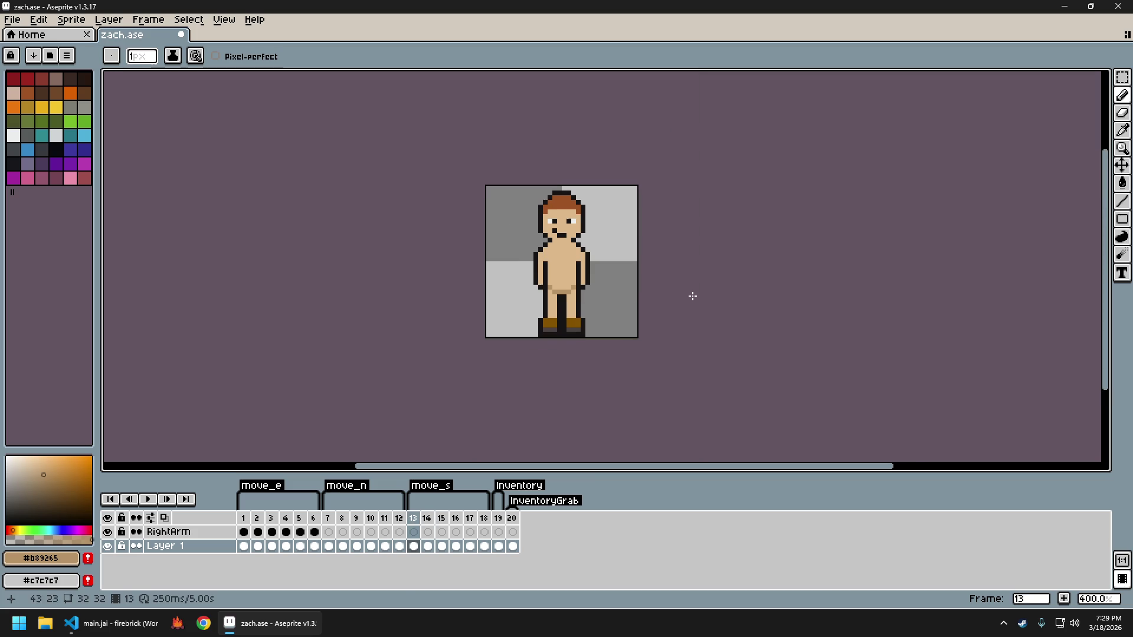
{"action": "key", "text": "Right"}
{"action": "scroll", "scroll_direction": "down", "scroll_amount": 3}
{"action": "scroll", "scroll_direction": "up", "scroll_amount": 3}
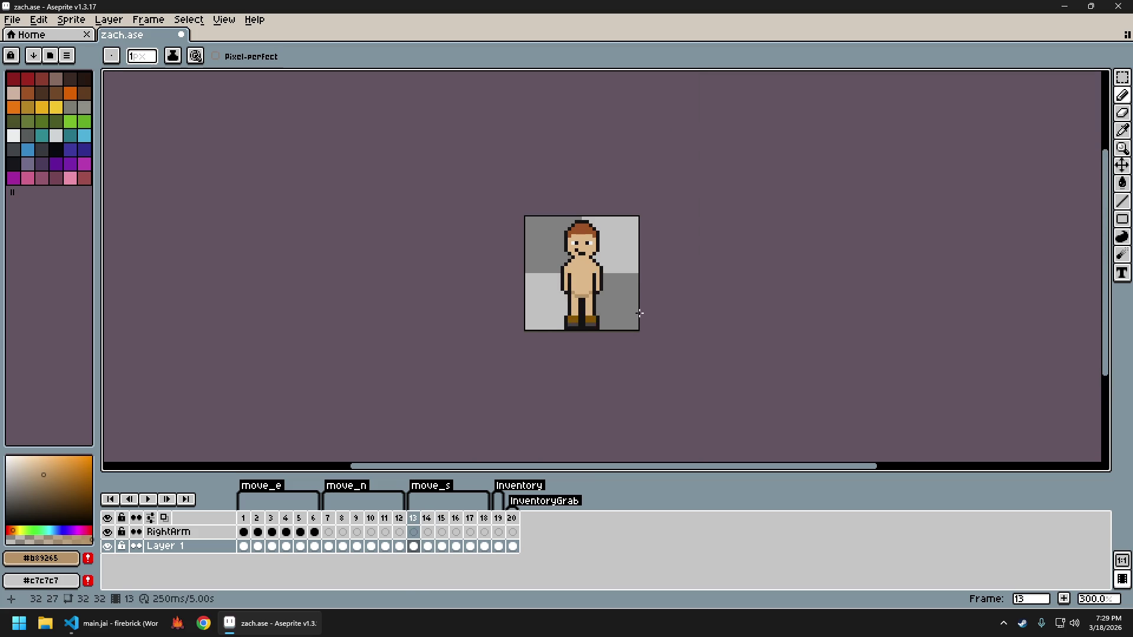
{"action": "key", "text": "Left"}
{"action": "key", "text": "Right"}
{"action": "scroll", "scroll_direction": "up", "scroll_amount": 3}
{"action": "key", "text": "Left"}
{"action": "key", "text": "Right"}
Try a hip selection and clear it, then sample the light skin tan for the Paint Bucket
{"action": "key", "text": "m"}
{"action": "left_click_drag", "start_coordinate": [534, 275], "coordinate": [572, 289]}
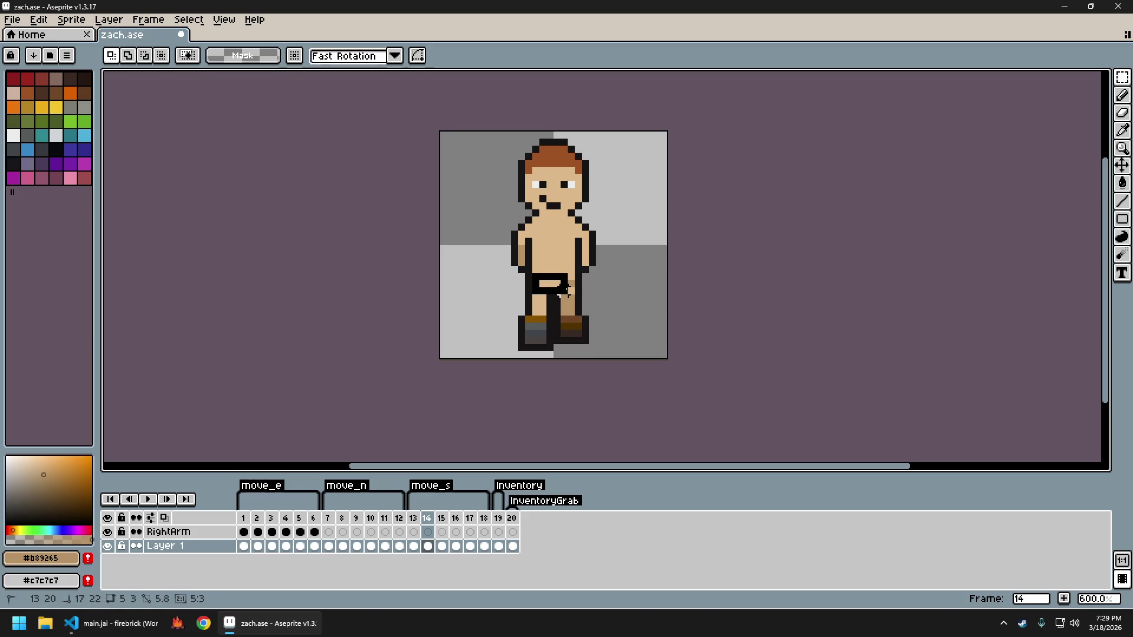
{"action": "key", "text": "ctrl+d"}
{"action": "key", "text": "i"}
{"action": "left_click", "coordinate": [540, 292]}
{"action": "key", "text": "g"}
Toggle between frames 13 and 14 again, ending on frame 13
{"action": "scroll", "scroll_direction": "down", "scroll_amount": 3}
{"action": "key", "text": "Left"}
{"action": "key", "text": "Right"}
{"action": "key", "text": "Left"}
{"action": "key", "text": "Right"}
{"action": "key", "text": "Left"}
{"action": "key", "text": "Right"}
{"action": "key", "text": "Left"}
{"action": "key", "text": "Right"}
{"action": "key", "text": "Left"}
{"action": "key", "text": "Right"}
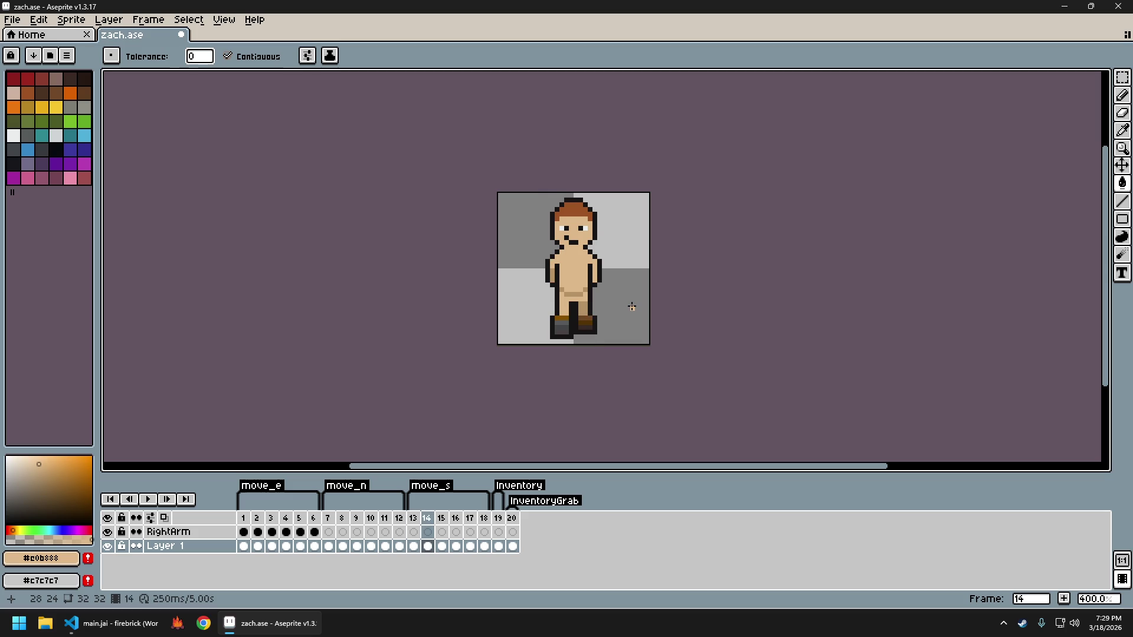
{"action": "key", "text": "Left"}
Test a tan fill in the gap between the legs, undo it to keep it dark, and return to the pencil
{"action": "scroll", "scroll_direction": "up", "scroll_amount": 3}
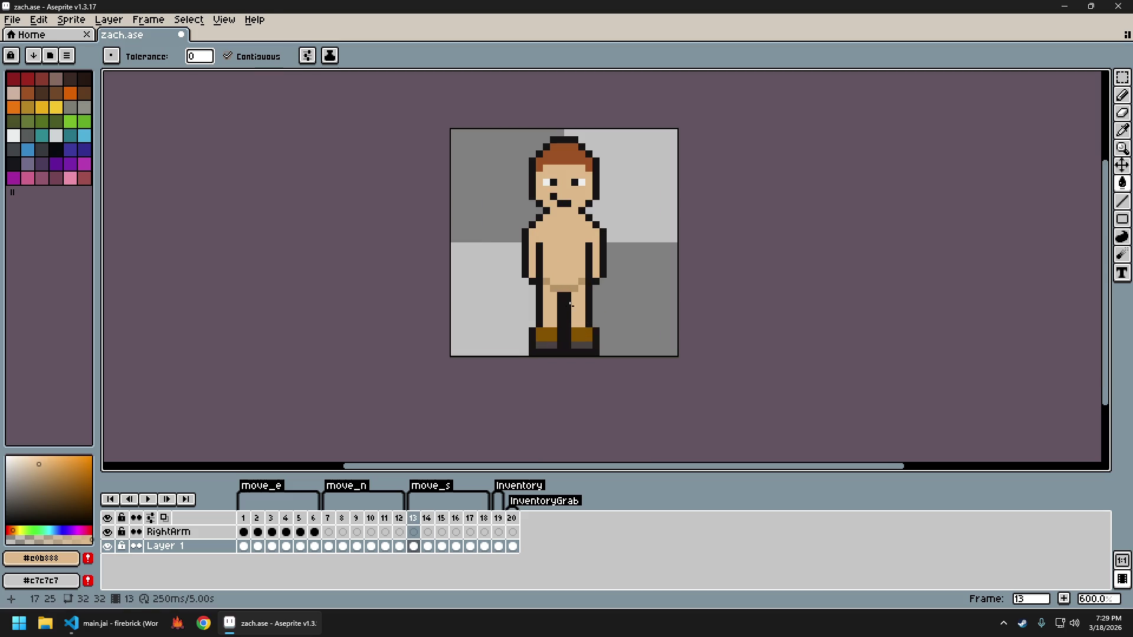
{"action": "left_click", "coordinate": [565, 300]}
{"action": "key", "text": "ctrl+z"}
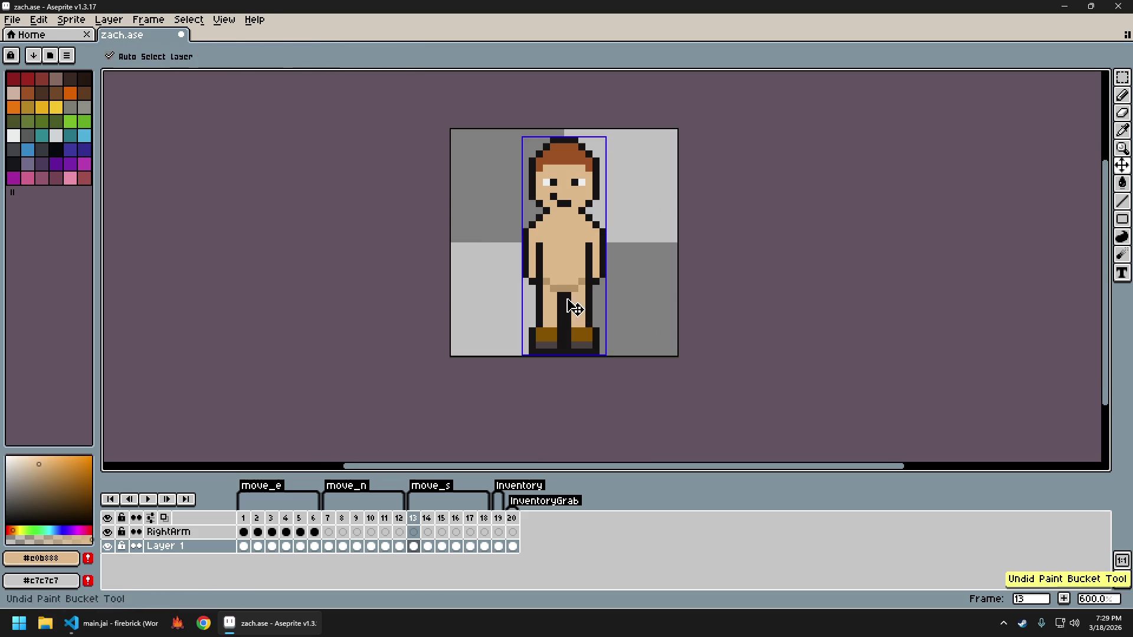
{"action": "key", "text": "b"}
Flip through frames 13 and 14 once more and advance to frame 15
{"action": "scroll", "scroll_direction": "down", "scroll_amount": 3}
{"action": "key", "text": "Right"}
{"action": "key", "text": "Left"}
{"action": "key", "text": "Right"}
{"action": "scroll", "scroll_direction": "up", "scroll_amount": 3}
{"action": "key", "text": "Left"}
{"action": "key", "text": "Right"}
{"action": "key", "text": "Right"}
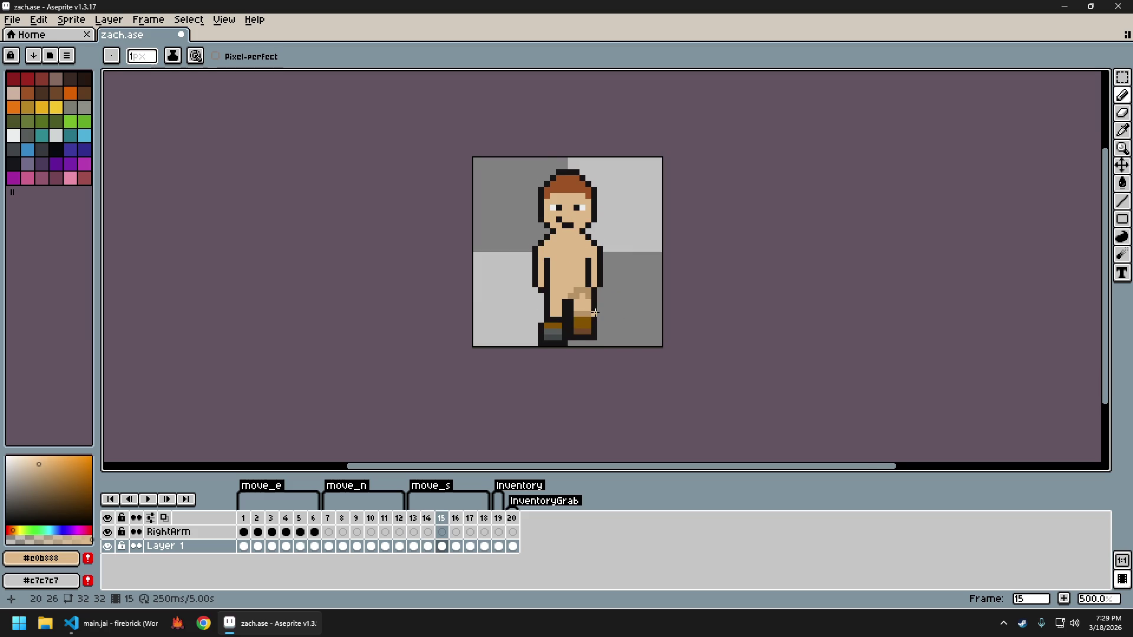
Paint a darker tan #b89265 line across frame 15's waist, then reselect the lighter body tan
{"action": "key", "text": "Left"}
{"action": "key", "text": "Right"}
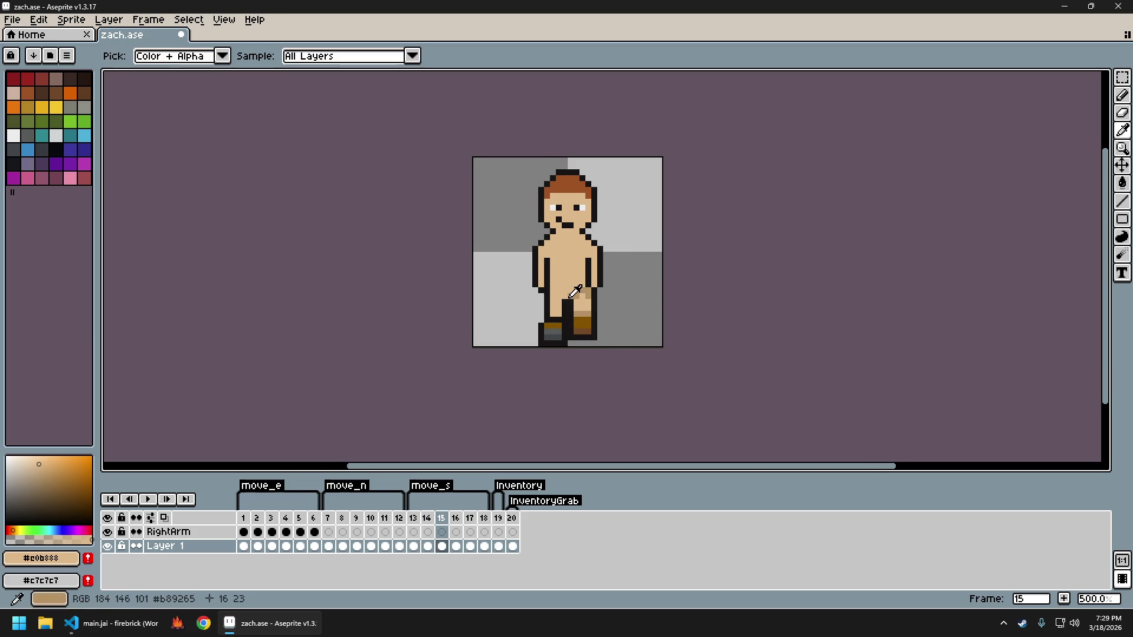
{"action": "left_click", "coordinate": [567, 302]}
{"action": "left_click_drag", "start_coordinate": [565, 295], "coordinate": [553, 293]}
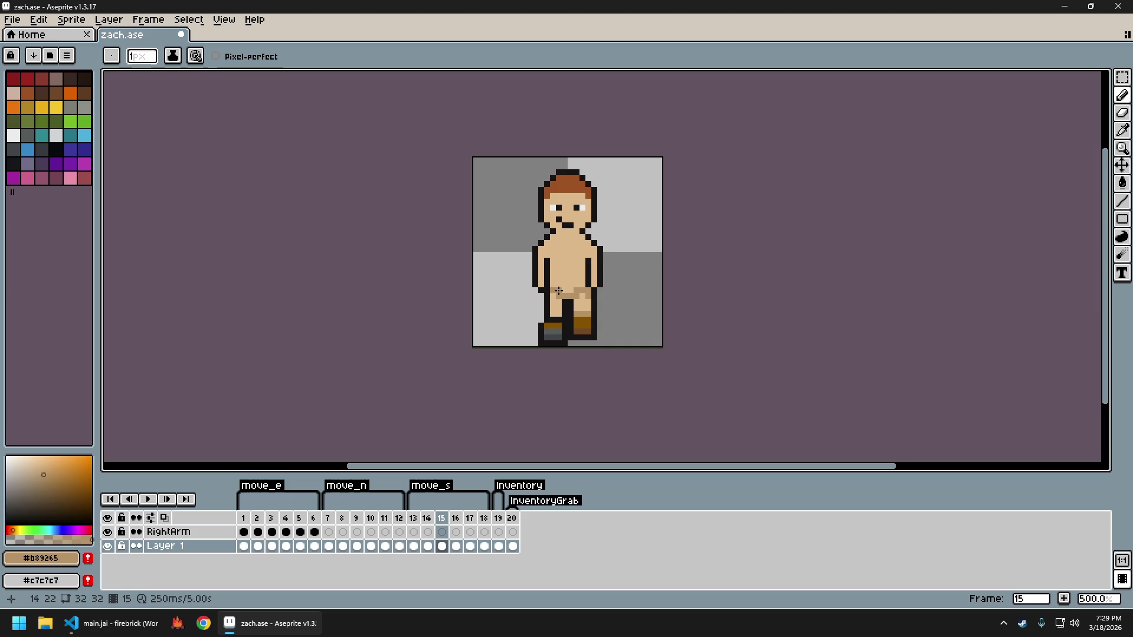
{"action": "key", "text": "Left"}
{"action": "key", "text": "Left"}
{"action": "key", "text": "Right"}
{"action": "key", "text": "Right"}
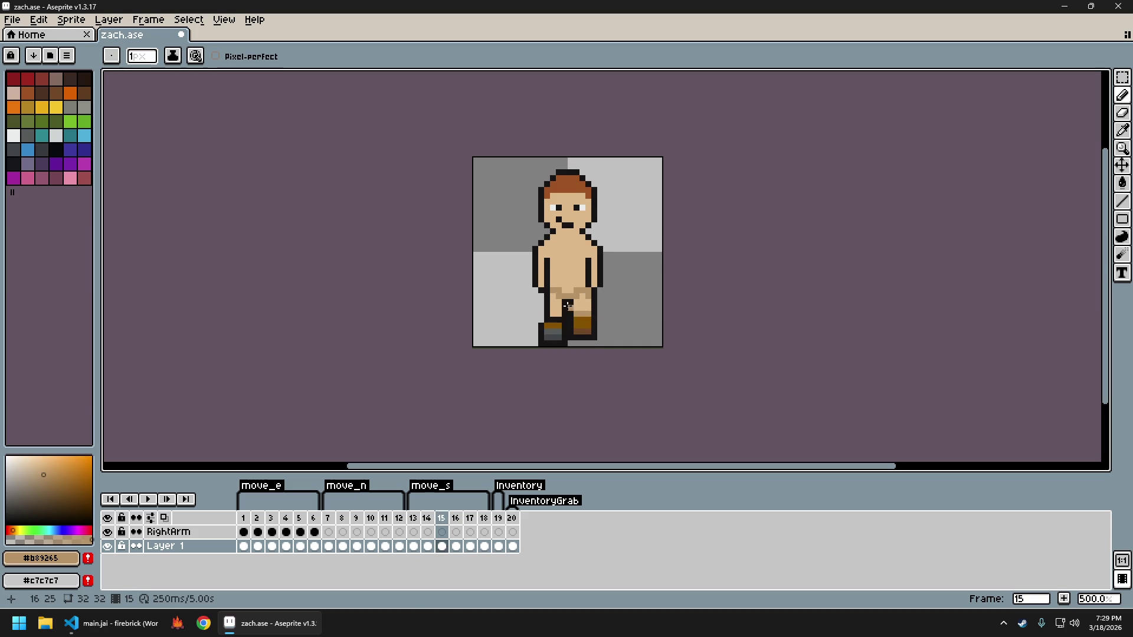
{"action": "left_click", "coordinate": [567, 283]}
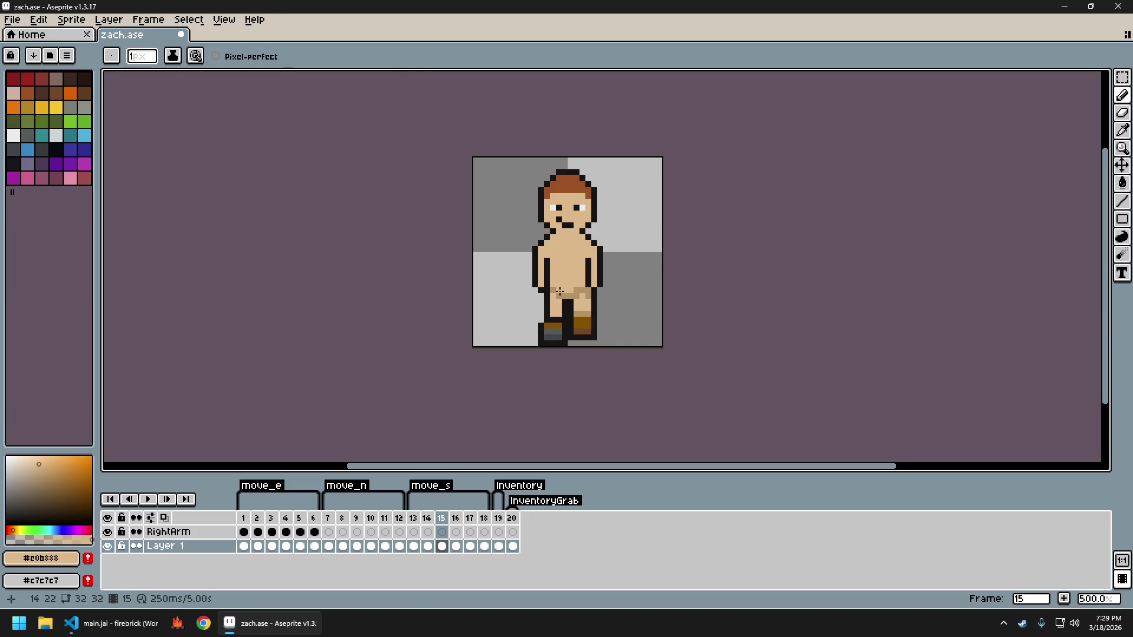
Flip through walk frames 13 to 15 to compare the poses, ending on frame 16
{"action": "scroll", "scroll_direction": "down", "scroll_amount": 3}
{"action": "key", "text": "Left"}
{"action": "key", "text": "Right"}
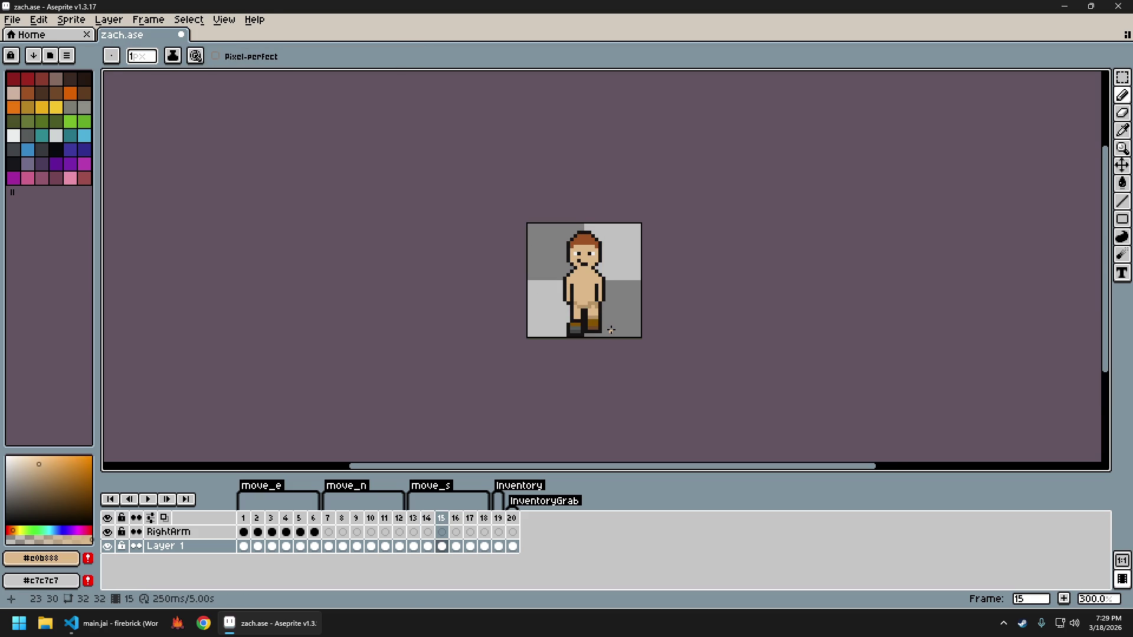
{"action": "key", "text": "Left"}
{"action": "key", "text": "Left"}
{"action": "key", "text": "Right"}
{"action": "key", "text": "Right"}
{"action": "key", "text": "Left"}
{"action": "key", "text": "Left"}
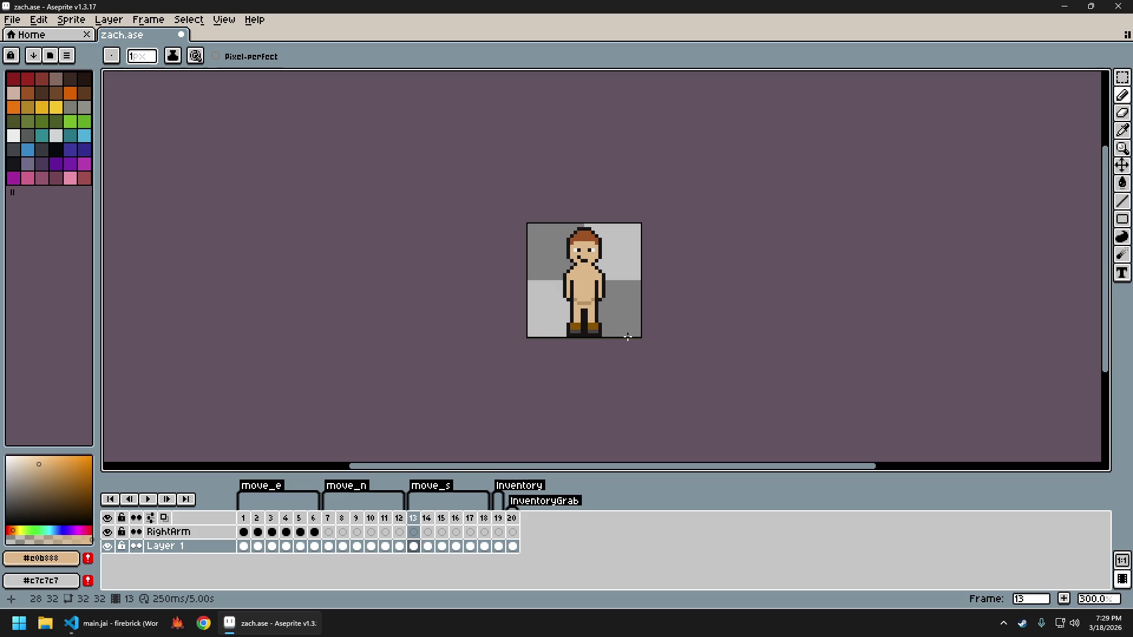
{"action": "key", "text": "Right"}
{"action": "key", "text": "Right"}
{"action": "key", "text": "Left"}
{"action": "key", "text": "Right"}
{"action": "key", "text": "Left"}
{"action": "key", "text": "Right"}
{"action": "key", "text": "Left"}
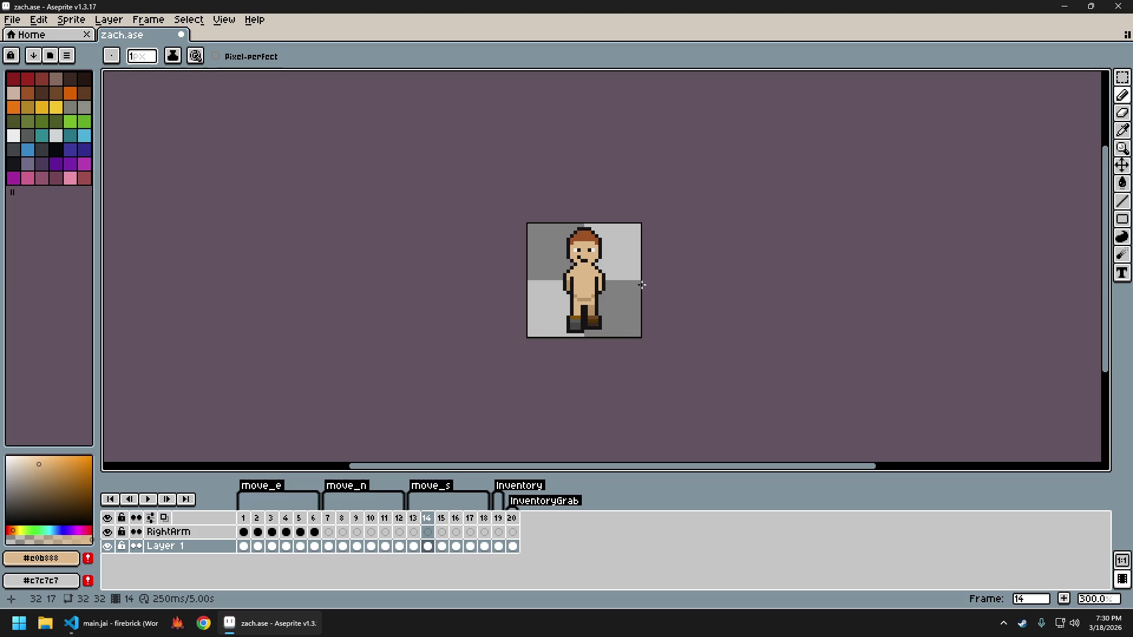
{"action": "key", "text": "Left"}
{"action": "key", "text": "Left"}
{"action": "key", "text": "Right"}
{"action": "key", "text": "Right"}
{"action": "key", "text": "Right"}
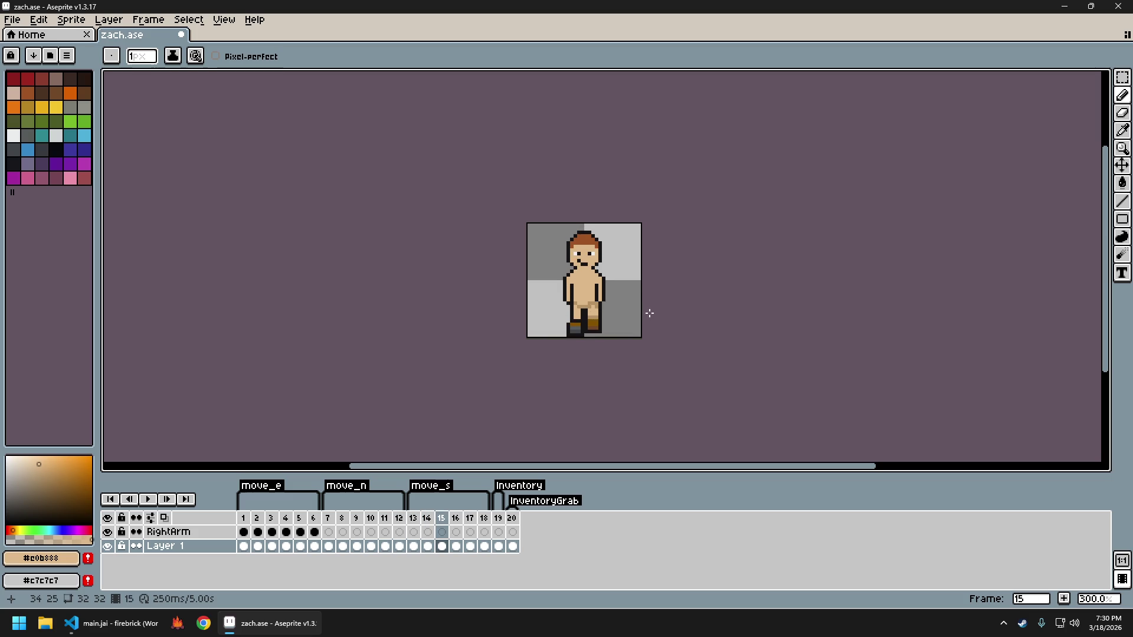
{"action": "key", "text": "Left"}
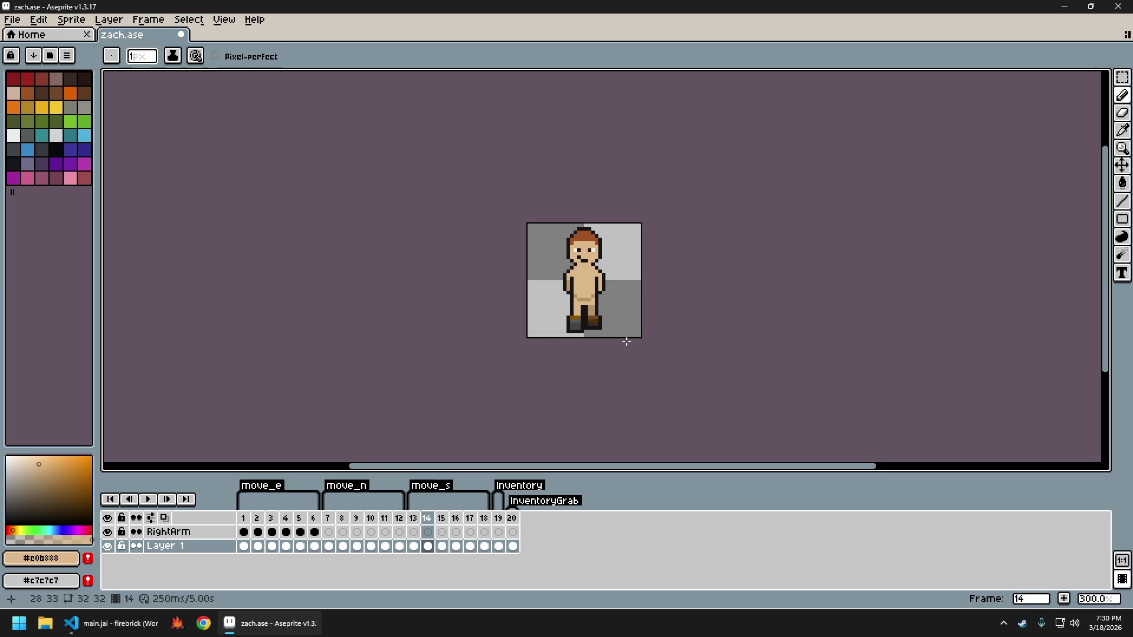
{"action": "key", "text": "Left"}
{"action": "key", "text": "Right"}
{"action": "key", "text": "Left"}
{"action": "key", "text": "Right"}
{"action": "key", "text": "Right"}
{"action": "key", "text": "Left"}
{"action": "key", "text": "Right"}
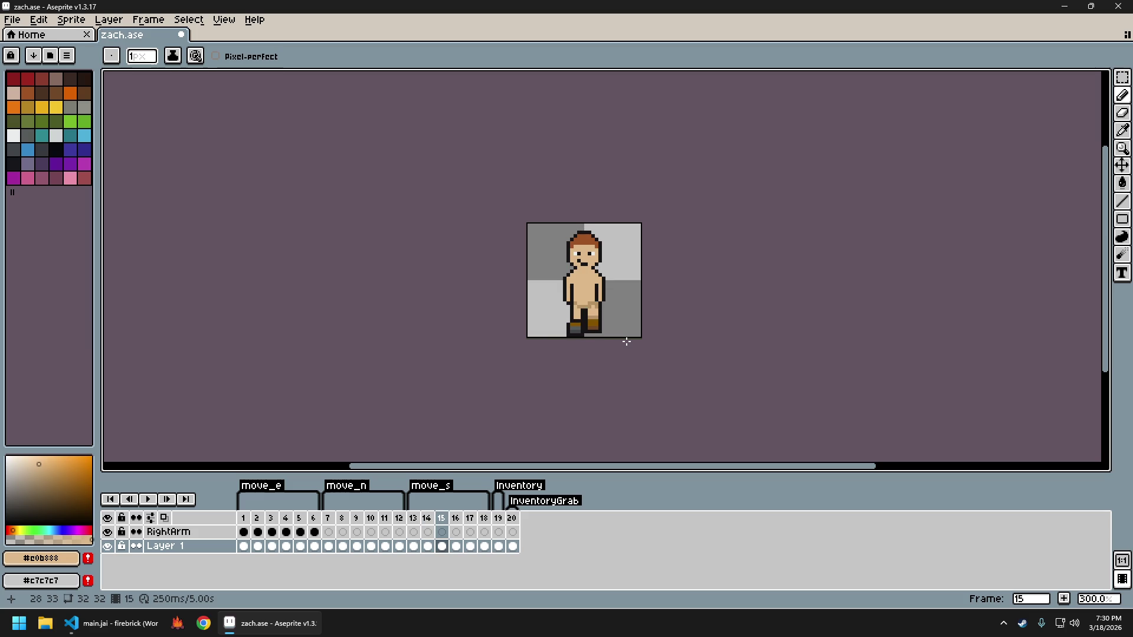
{"action": "key", "text": "Right"}
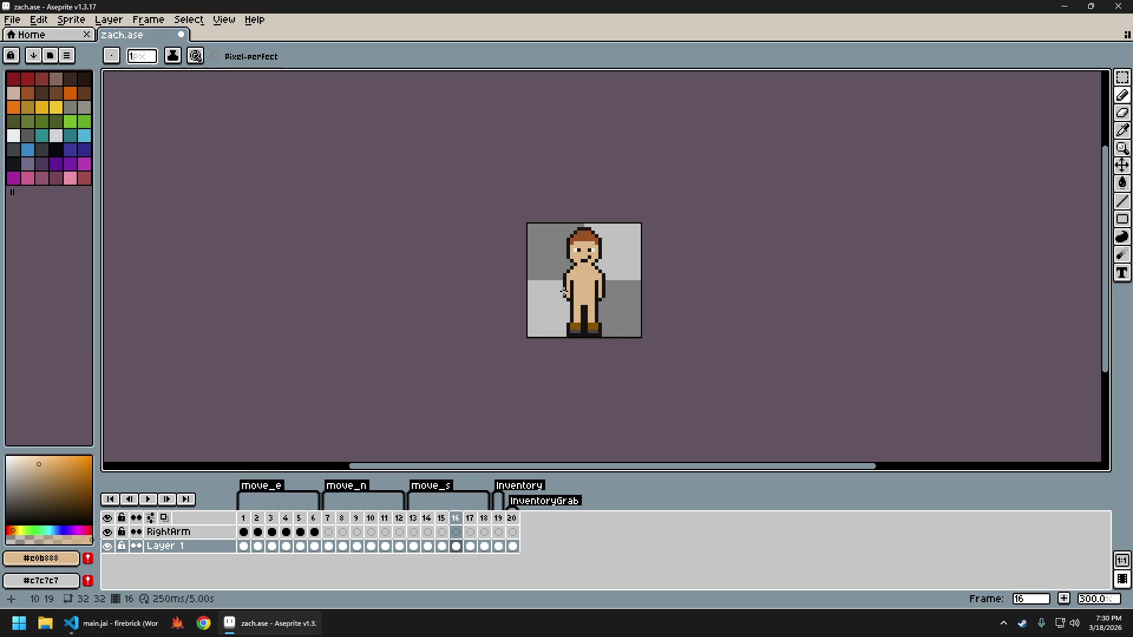
Sample the darker tan #b89265 and draw a hip-to-hip waist line on frame 16
{"action": "scroll", "scroll_direction": "up", "scroll_amount": 3}
{"action": "scroll", "scroll_direction": "up", "scroll_amount": 3}
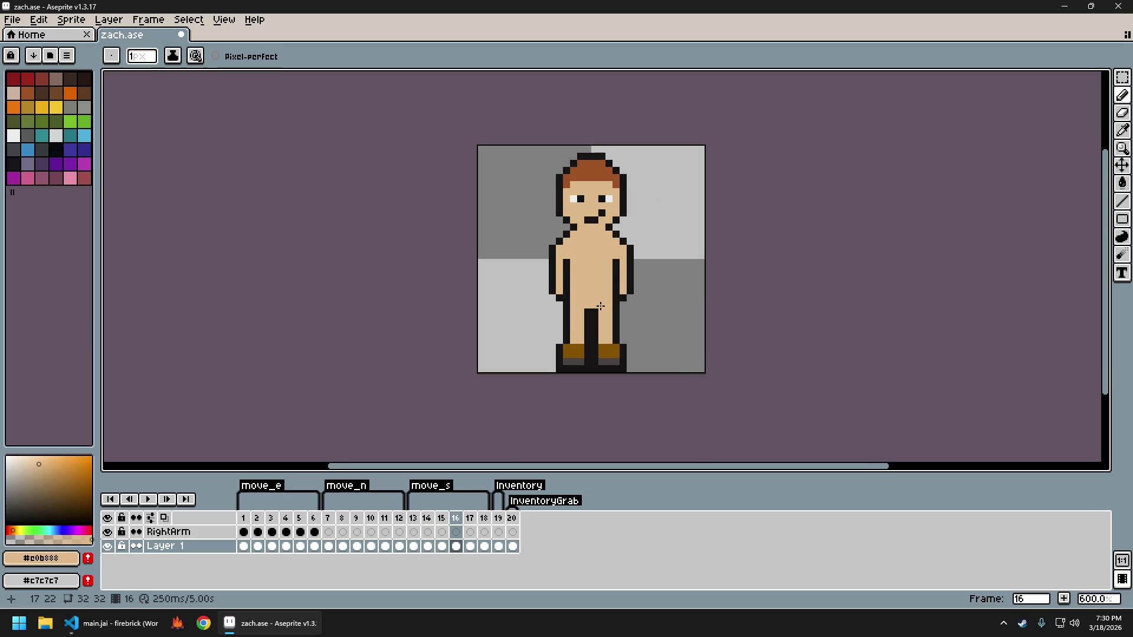
{"action": "key", "text": "Left"}
{"action": "left_click", "coordinate": [586, 312]}
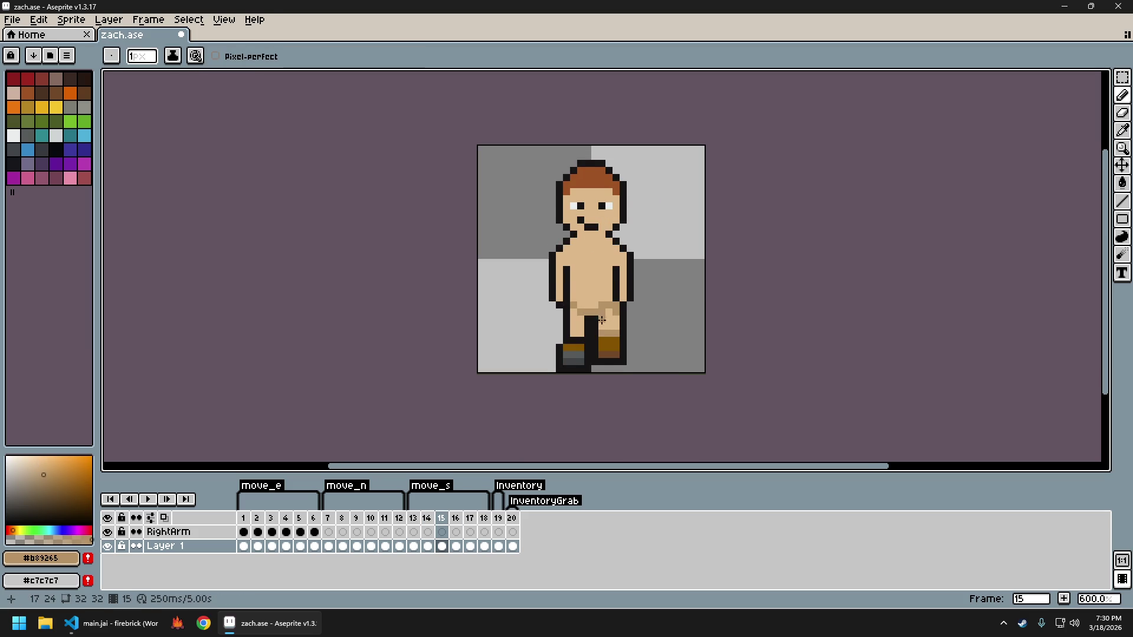
{"action": "key", "text": "Right"}
{"action": "left_click_drag", "start_coordinate": [574, 299], "coordinate": [609, 298]}
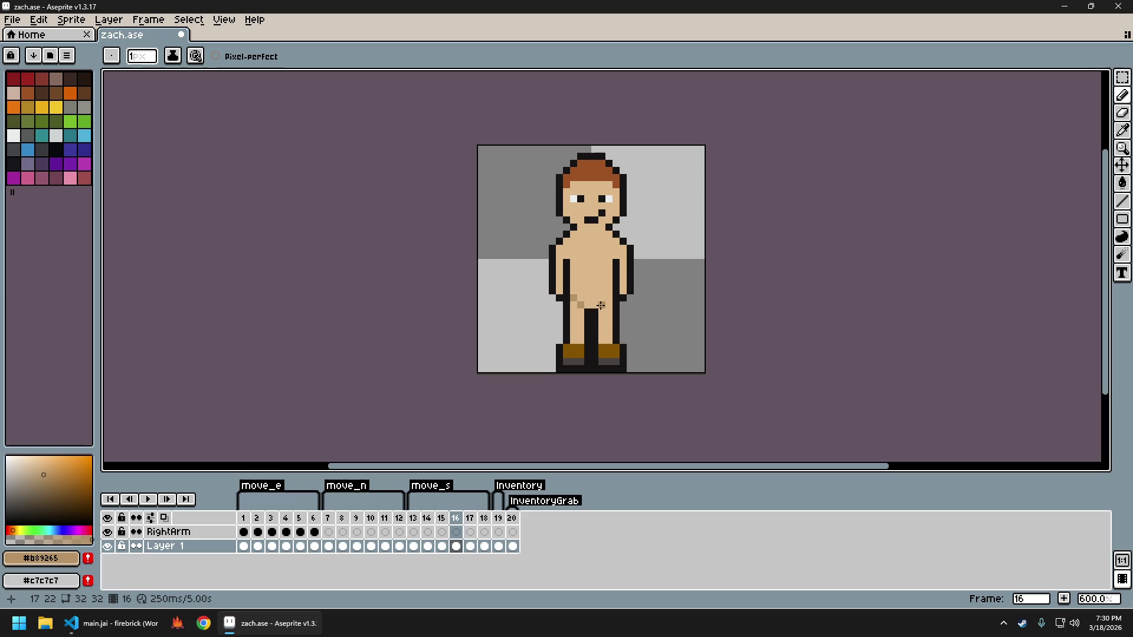
Re-pick the lighter skin tan #e0b888 and compare the walk frames, ending on frame 17
{"action": "key", "text": "Left"}
{"action": "key", "text": "Left"}
{"action": "key", "text": "Left"}
{"action": "key", "text": "Right"}
{"action": "key", "text": "Right"}
{"action": "key", "text": "Right"}
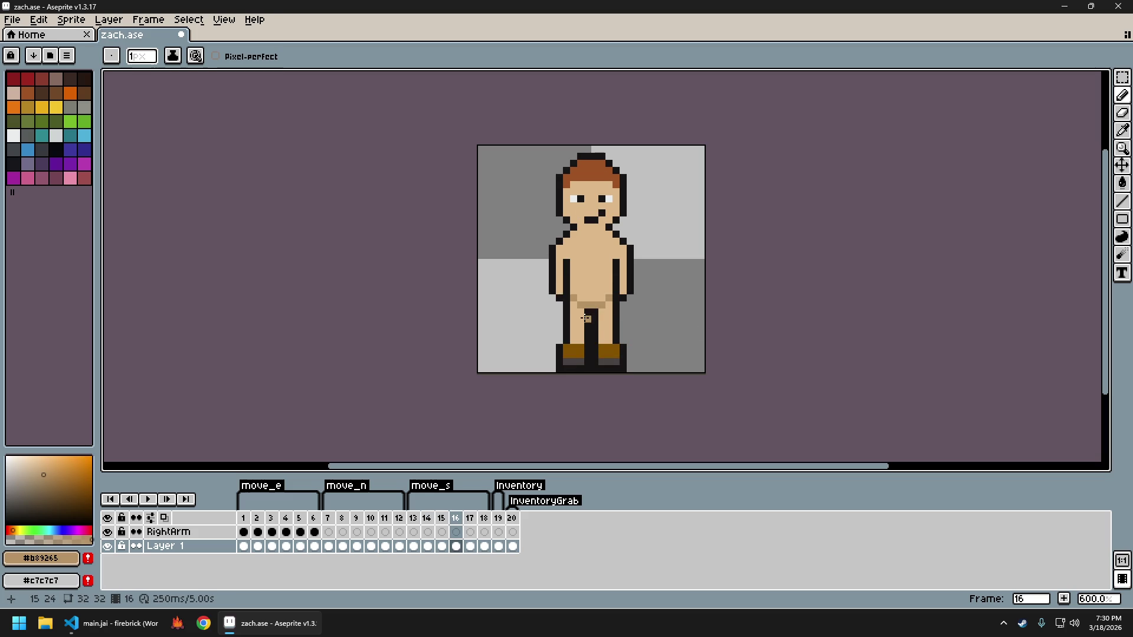
{"action": "left_click", "coordinate": [586, 308]}
{"action": "scroll", "scroll_direction": "down", "scroll_amount": 3}
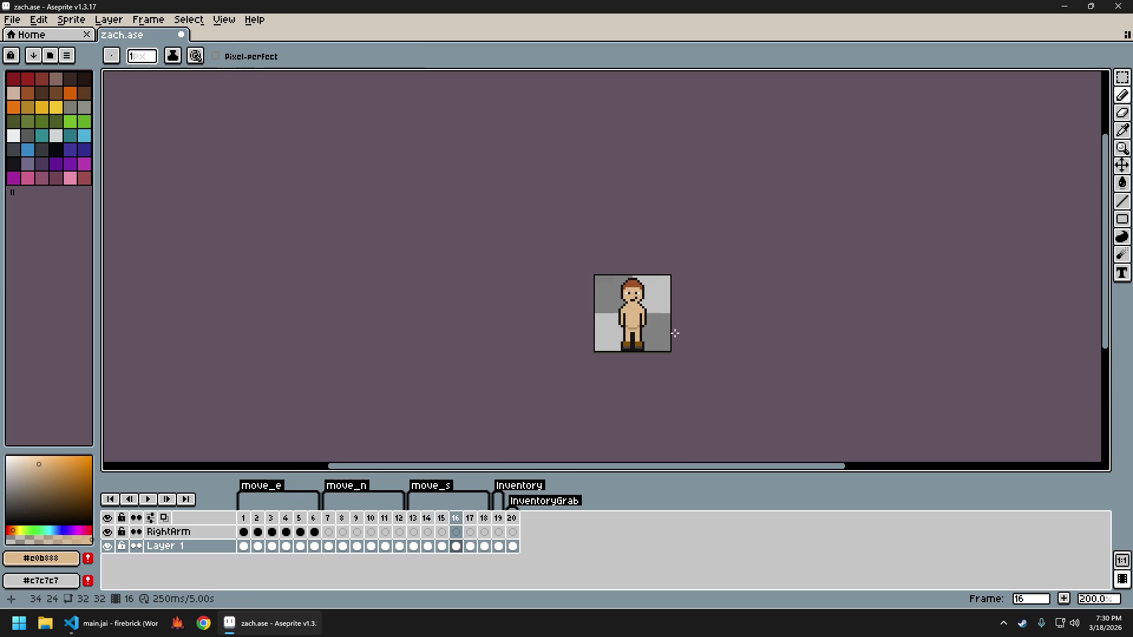
{"action": "scroll", "scroll_direction": "right", "scroll_amount": 3}
{"action": "key", "text": "Right"}
{"action": "key", "text": "Right"}
{"action": "key", "text": "Right"}
{"action": "key", "text": "Left"}
{"action": "key", "text": "Left"}
{"action": "key", "text": "Left"}
{"action": "key", "text": "Left"}
{"action": "key", "text": "Left"}
{"action": "key", "text": "Left"}
{"action": "key", "text": "Left"}
{"action": "key", "text": "Right"}
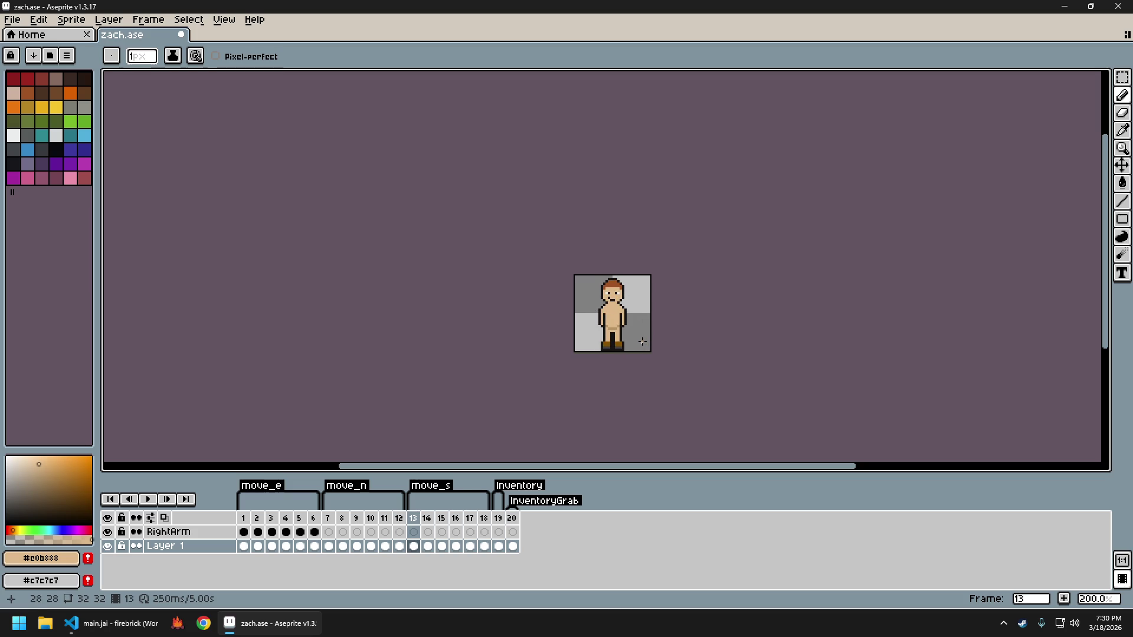
{"action": "scroll", "scroll_direction": "up", "scroll_amount": 3}
{"action": "key", "text": "Right"}
{"action": "key", "text": "Right"}
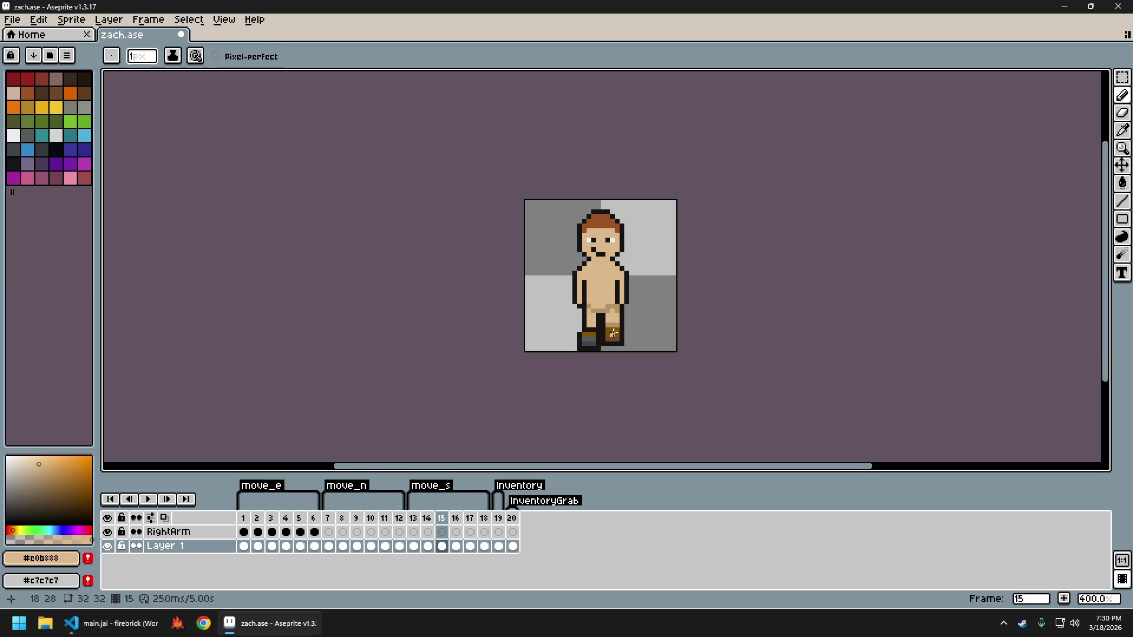
{"action": "key", "text": "Right"}
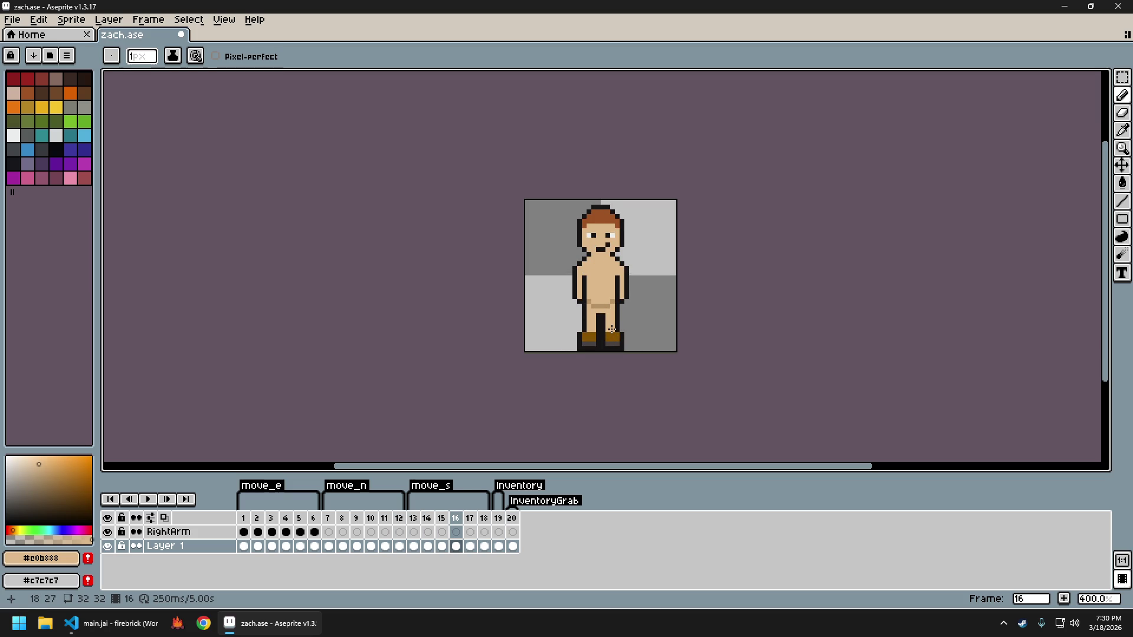
{"action": "key", "text": "Right"}
Sample the darker tan from the shaded leg and paint a matching hip line on frame 17
{"action": "scroll", "scroll_direction": "up", "scroll_amount": 3}
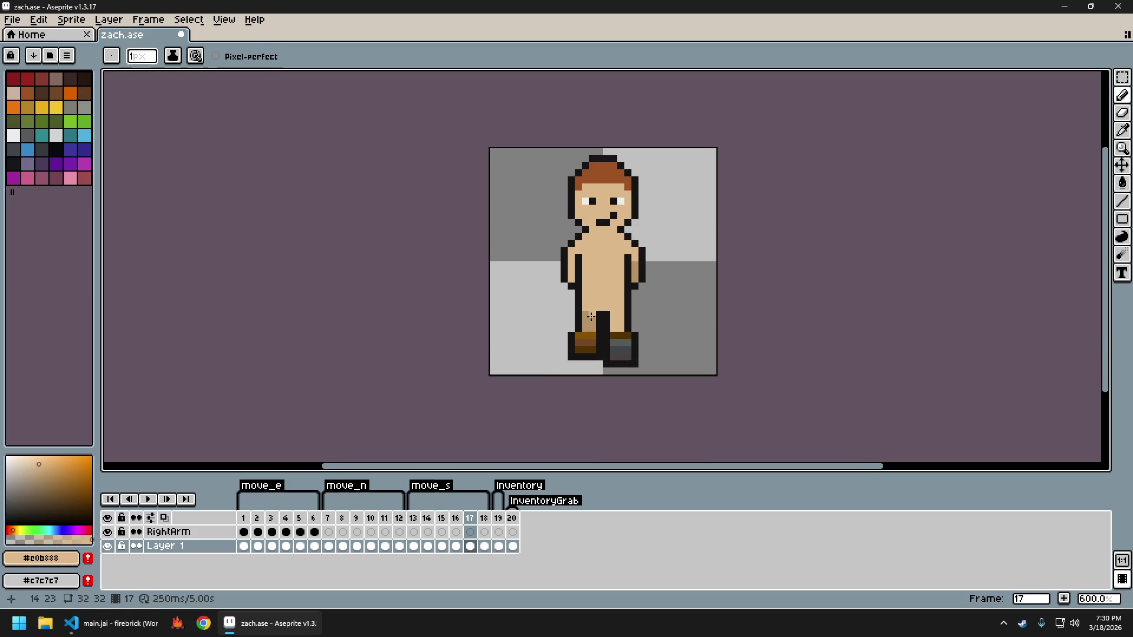
{"action": "left_click", "coordinate": [593, 319]}
{"action": "left_click_drag", "start_coordinate": [592, 306], "coordinate": [588, 295]}
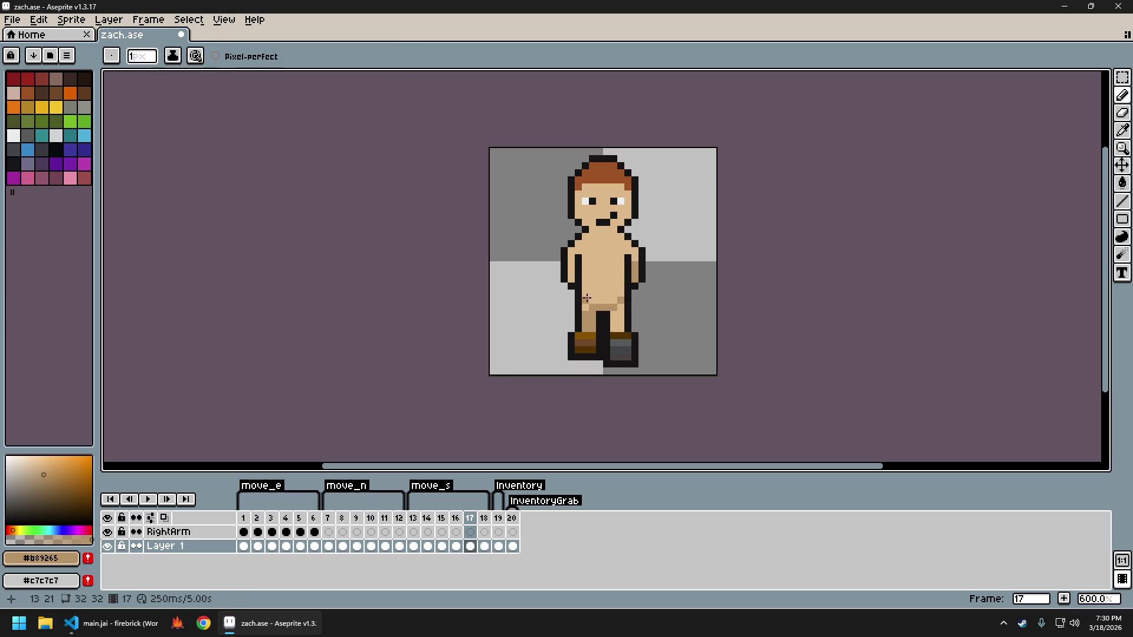
{"action": "scroll", "scroll_direction": "down", "scroll_amount": 3}
Check frames 18 and 19, then stop the walk animation preview
{"action": "key", "text": "Right"}
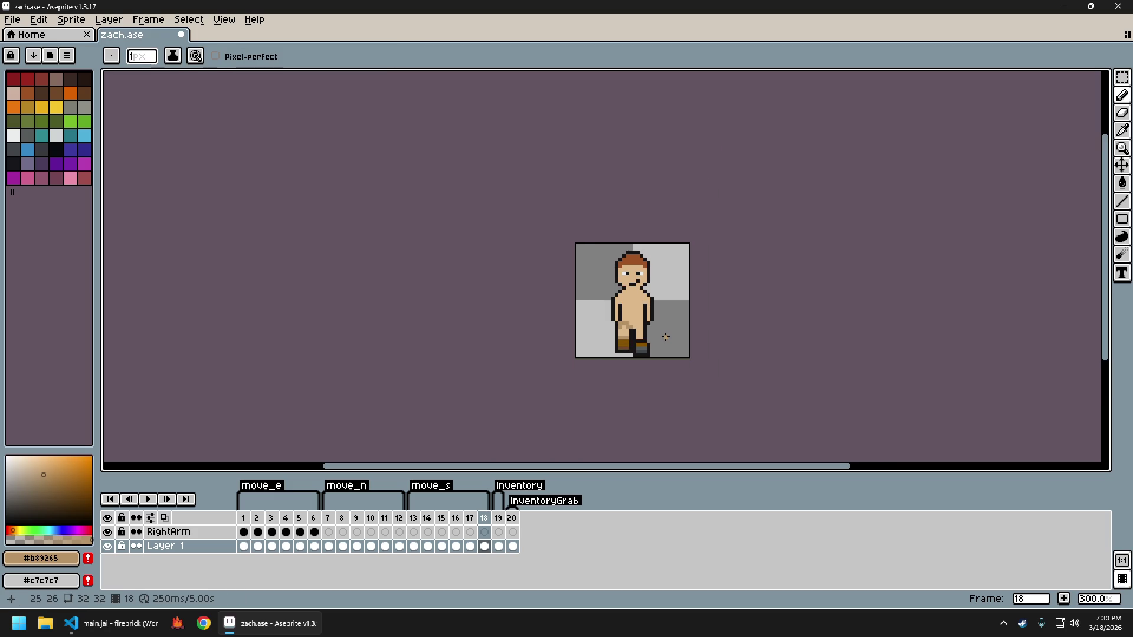
{"action": "scroll", "scroll_direction": "up", "scroll_amount": 3}
{"action": "scroll", "scroll_direction": "up", "scroll_amount": 3}
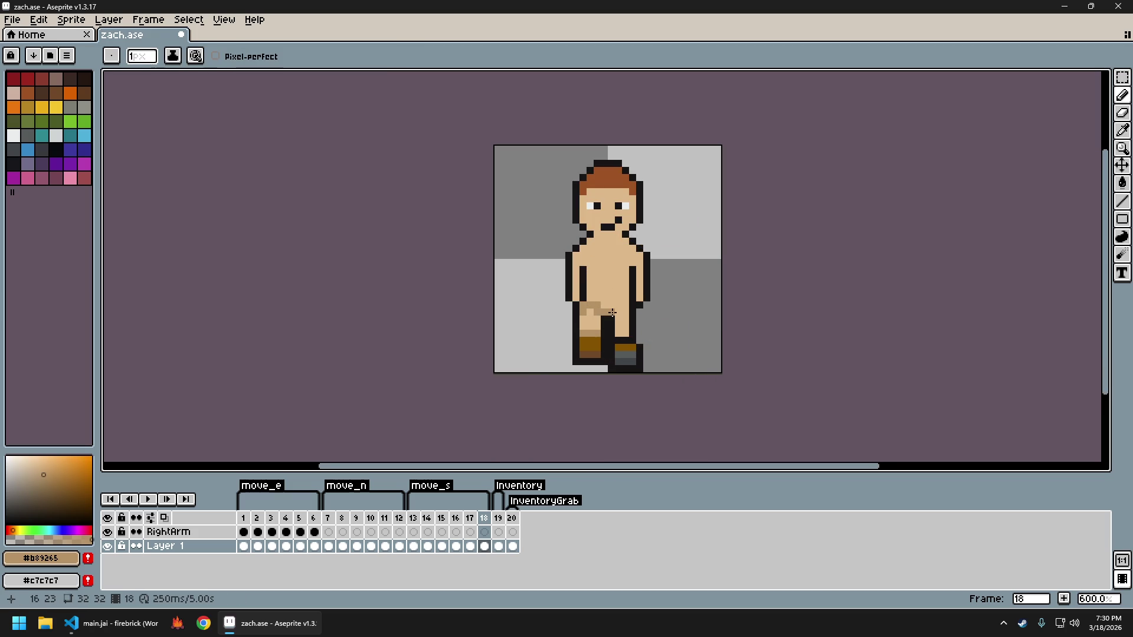
{"action": "scroll", "scroll_direction": "down", "scroll_amount": 3}
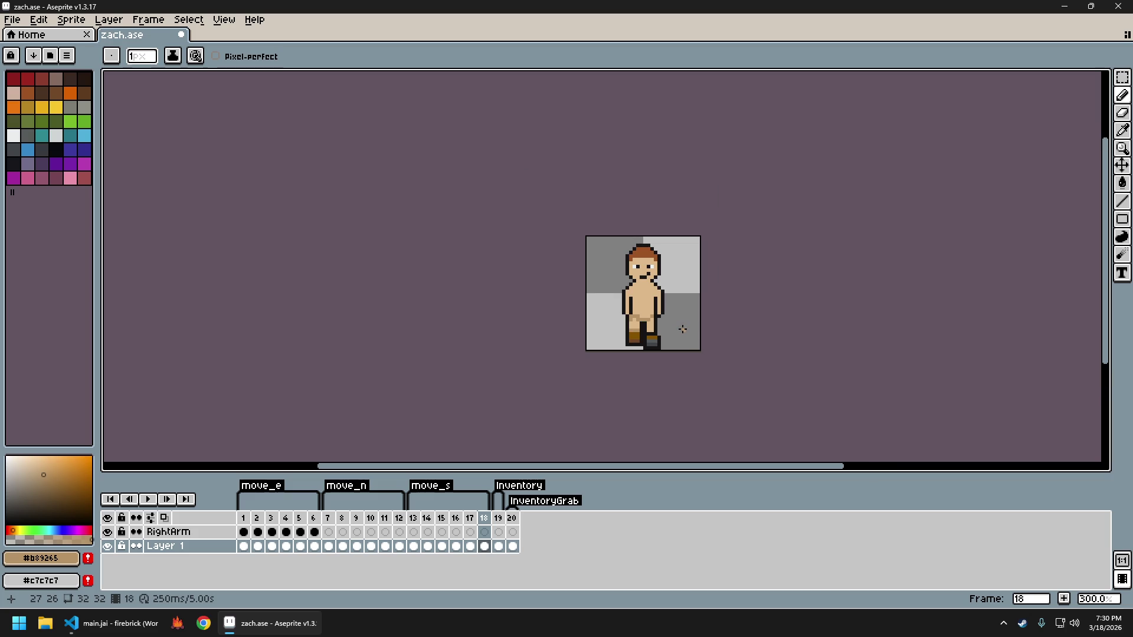
{"action": "key", "text": "Right"}
{"action": "key", "text": "Left"}
{"action": "key", "text": "Left"}
{"action": "key", "text": "Left"}
{"action": "key", "text": "Left"}
{"action": "key", "text": "Left"}
{"action": "key", "text": "Return"}
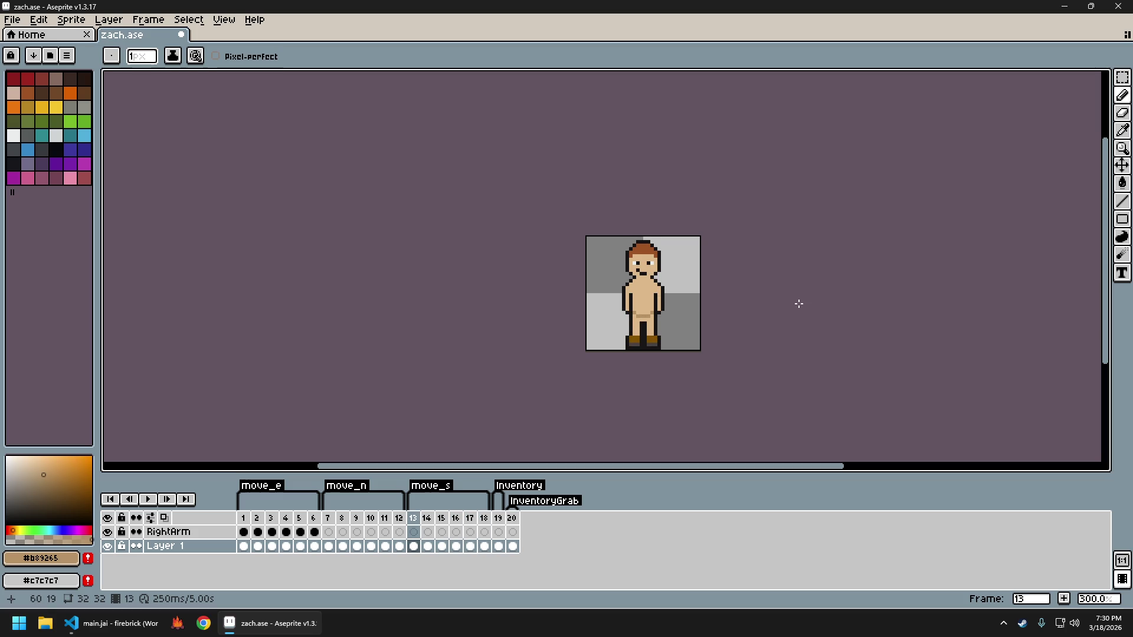
Undo the recent face and leg pencil edits back toward the saved version
{"action": "key", "text": "ctrl+z"}
{"action": "key", "text": "ctrl+z"}
{"action": "key", "text": "ctrl+z"}
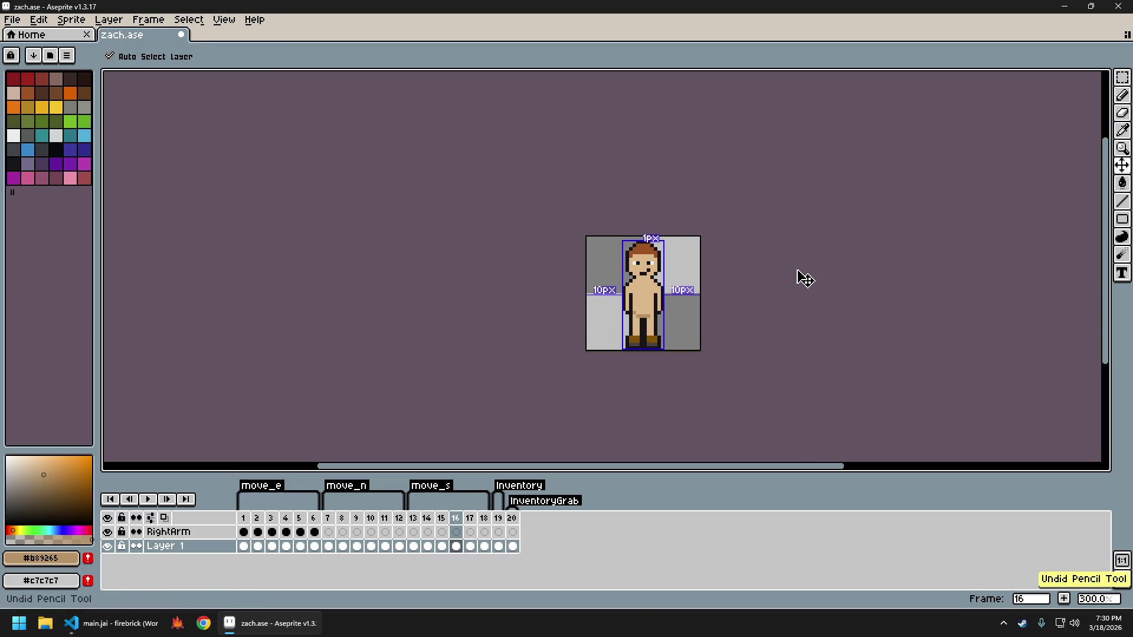
{"action": "key", "text": "ctrl+z"}
{"action": "key", "text": "ctrl+z"}
{"action": "key", "text": "ctrl+z"}
{"action": "key", "text": "ctrl+z"}
{"action": "key", "text": "ctrl+z"}
{"action": "key", "text": "ctrl+z"}
{"action": "key", "text": "ctrl+z"}
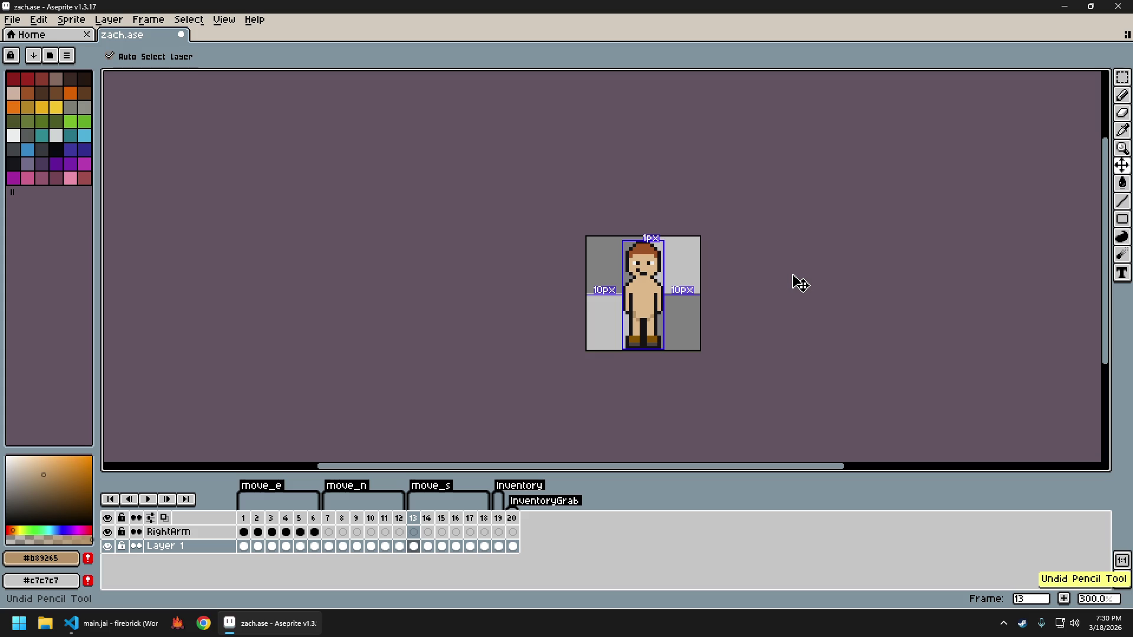
{"action": "key", "text": "ctrl+z"}
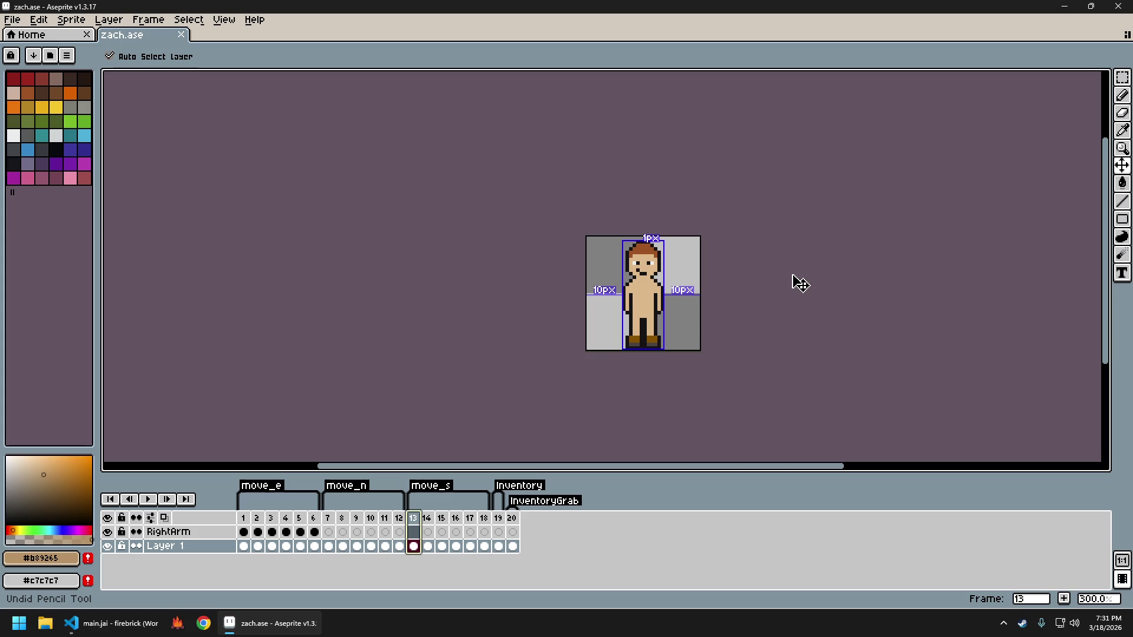
{"action": "key", "text": "ctrl+z"}
{"action": "key", "text": "ctrl+y"}
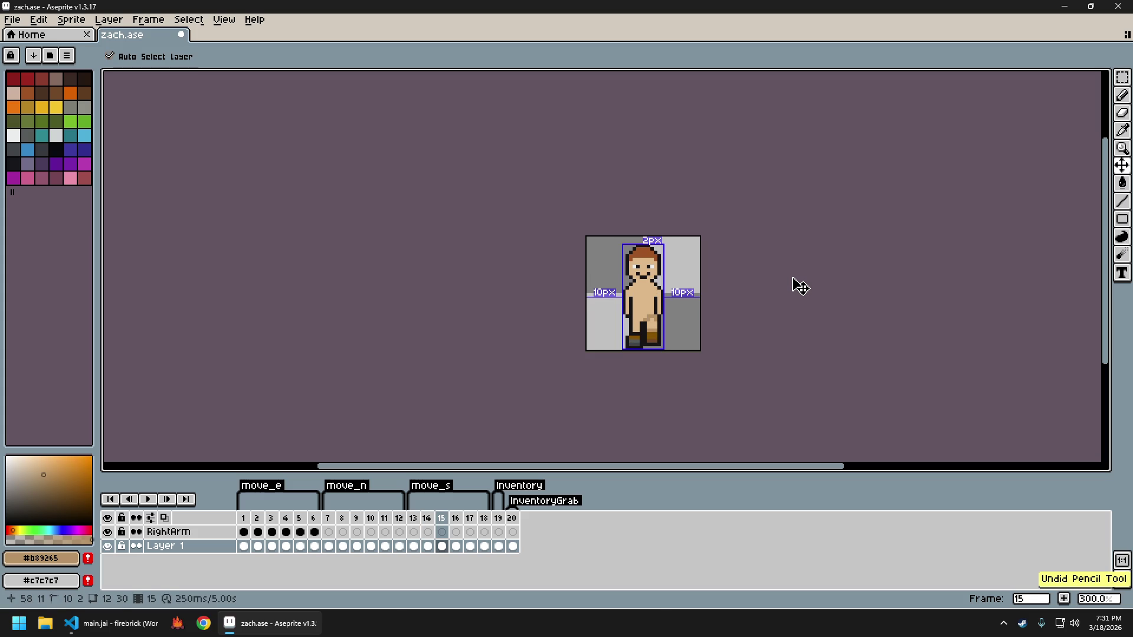
{"action": "key", "text": "ctrl+z"}
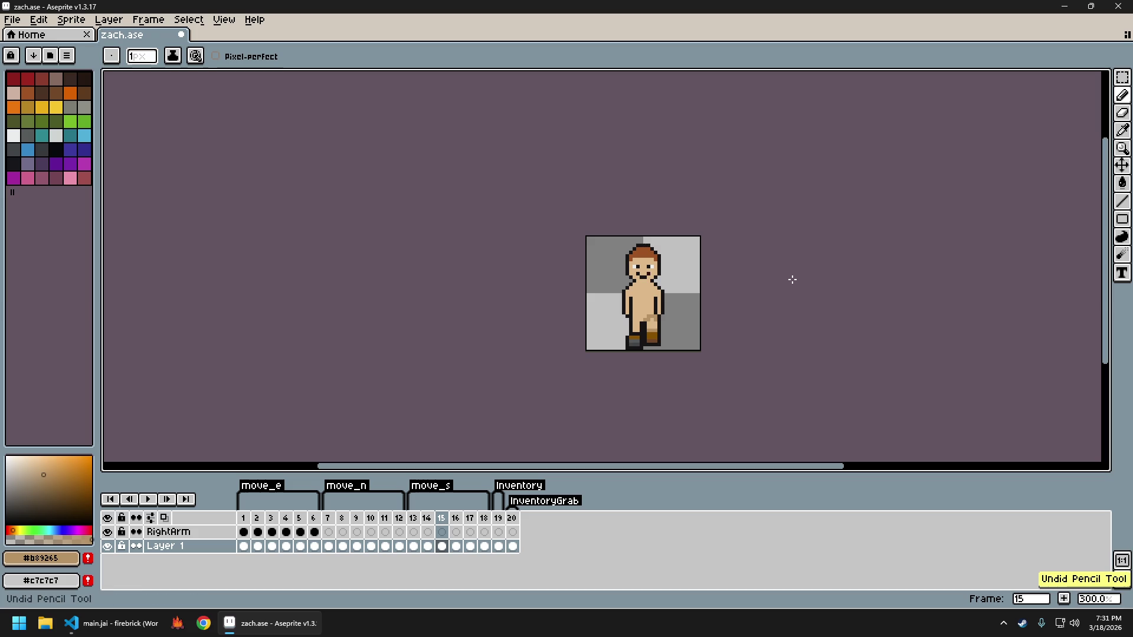
{"action": "key", "text": "ctrl+z"}
{"action": "key", "text": "ctrl+z"}
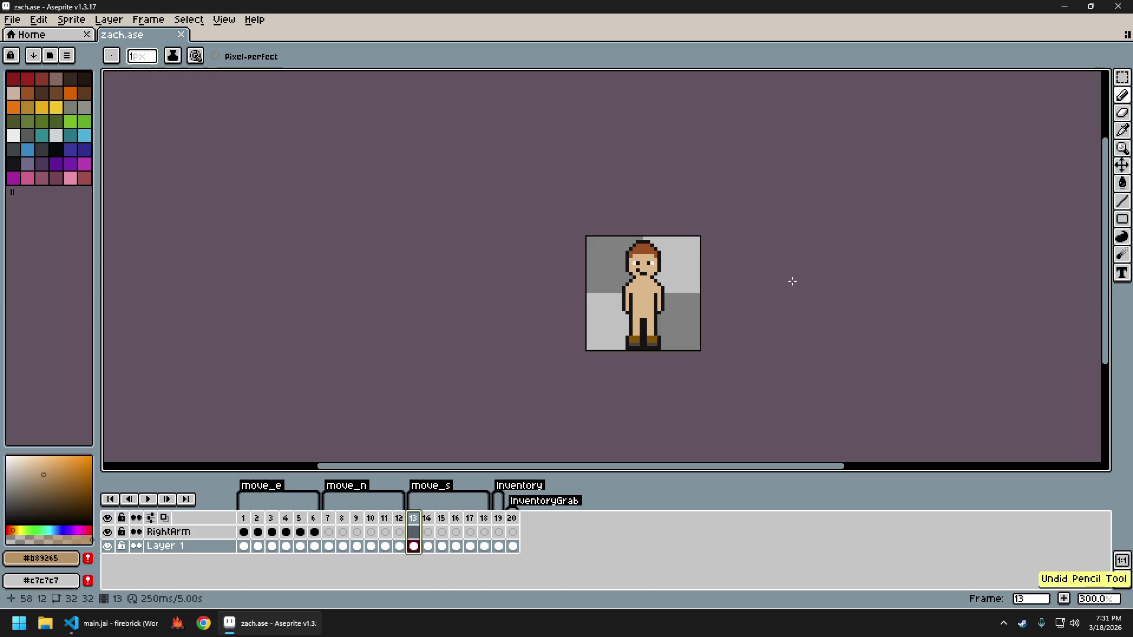
Compare the legs on frames 13 and 14 and undo two more pencil strokes
{"action": "scroll", "scroll_direction": "up", "scroll_amount": 3}
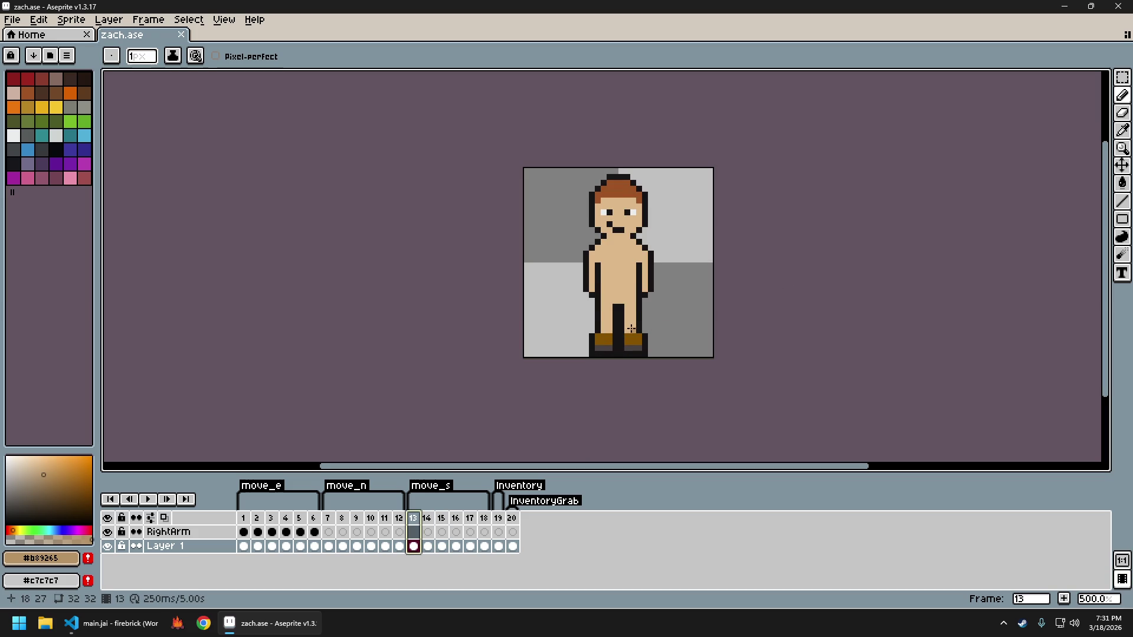
{"action": "key", "text": "Right"}
{"action": "key", "text": "Left"}
{"action": "key", "text": "Right"}
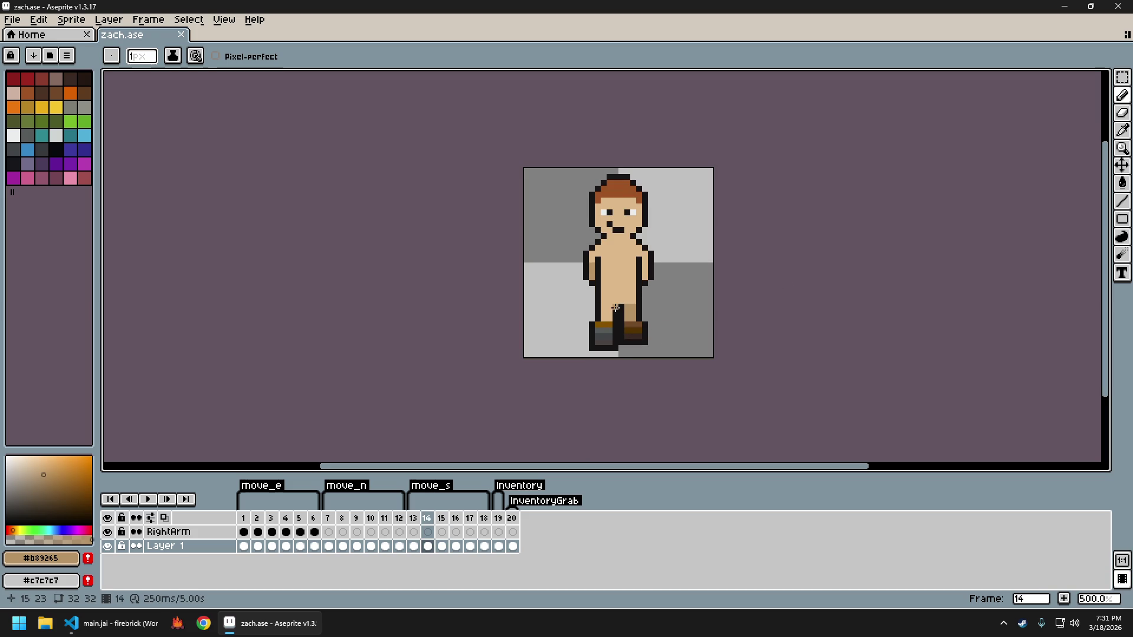
{"action": "key", "text": "Left"}
{"action": "left_click", "coordinate": [613, 301]}
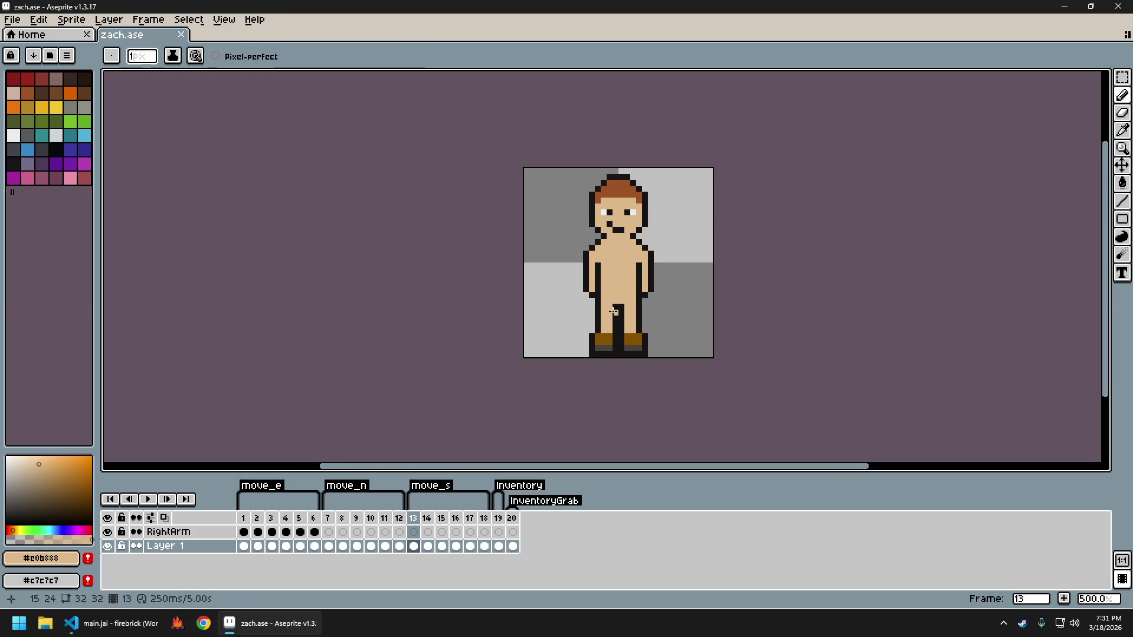
{"action": "key", "text": "ctrl+z"}
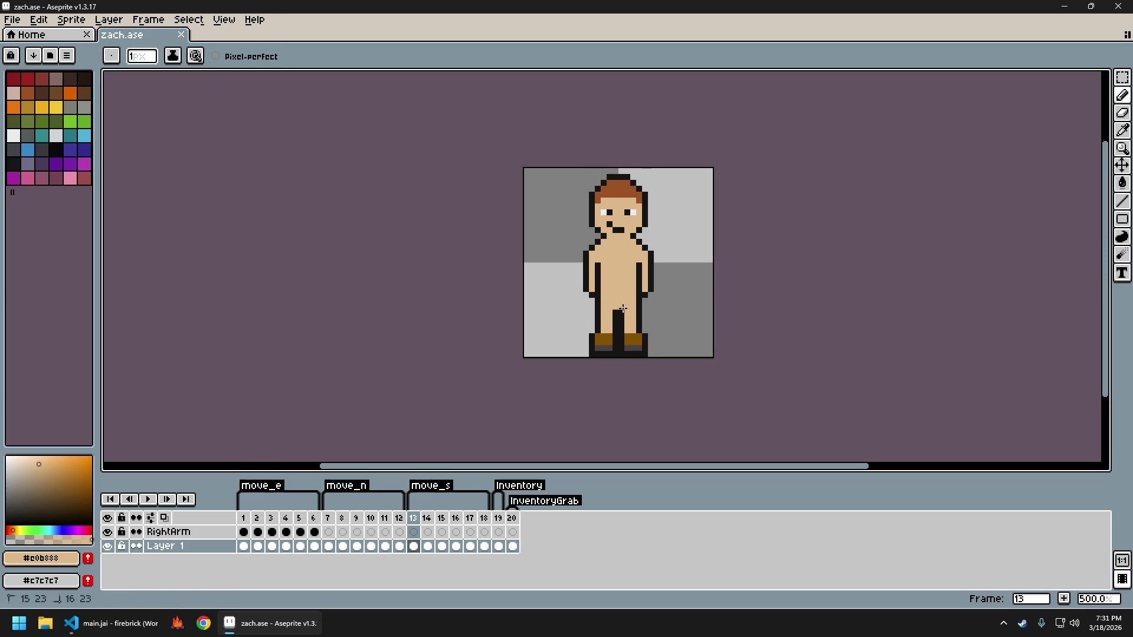
{"action": "scroll", "scroll_direction": "down", "scroll_amount": 3}
{"action": "scroll", "scroll_direction": "up", "scroll_amount": 3}
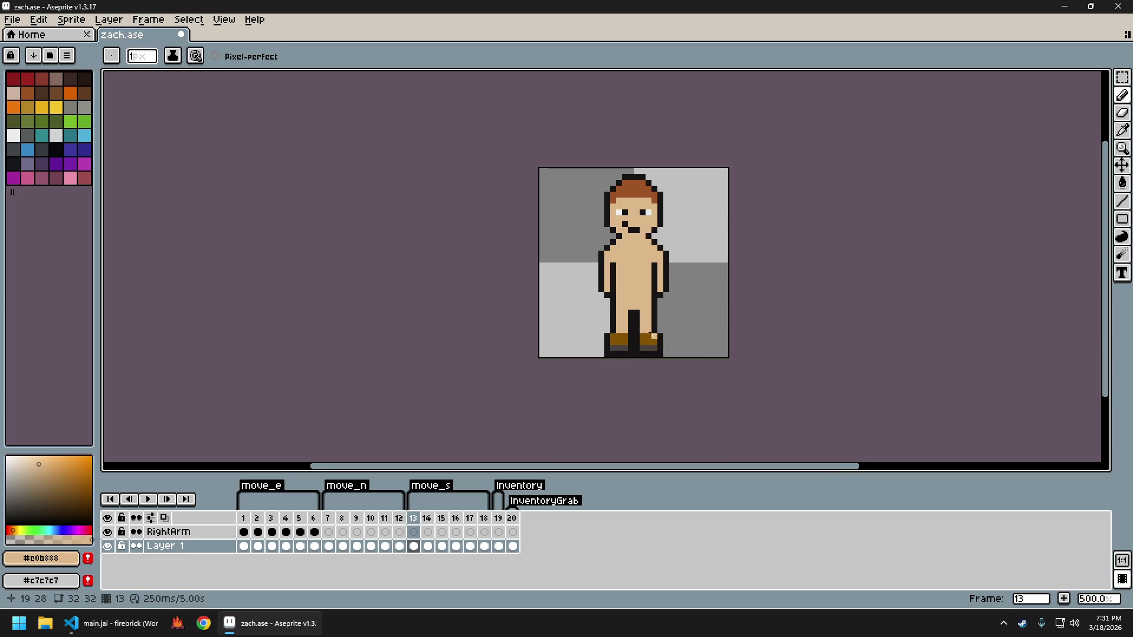
{"action": "key", "text": "ctrl+z"}
Sample the #b89265 skin tone and paint a few leg pixels
{"action": "key", "text": "."}
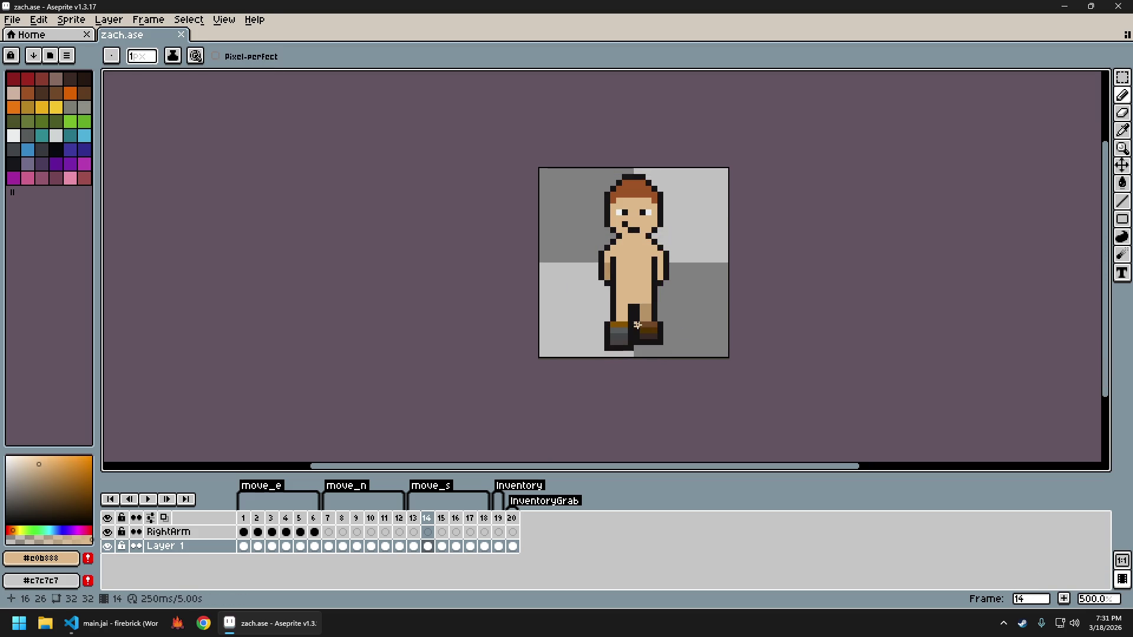
{"action": "left_click", "coordinate": [649, 309]}
{"action": "left_click", "coordinate": [635, 305]}
{"action": "scroll", "scroll_direction": "down", "scroll_amount": 3}
{"action": "scroll", "scroll_direction": "up", "scroll_amount": 3}
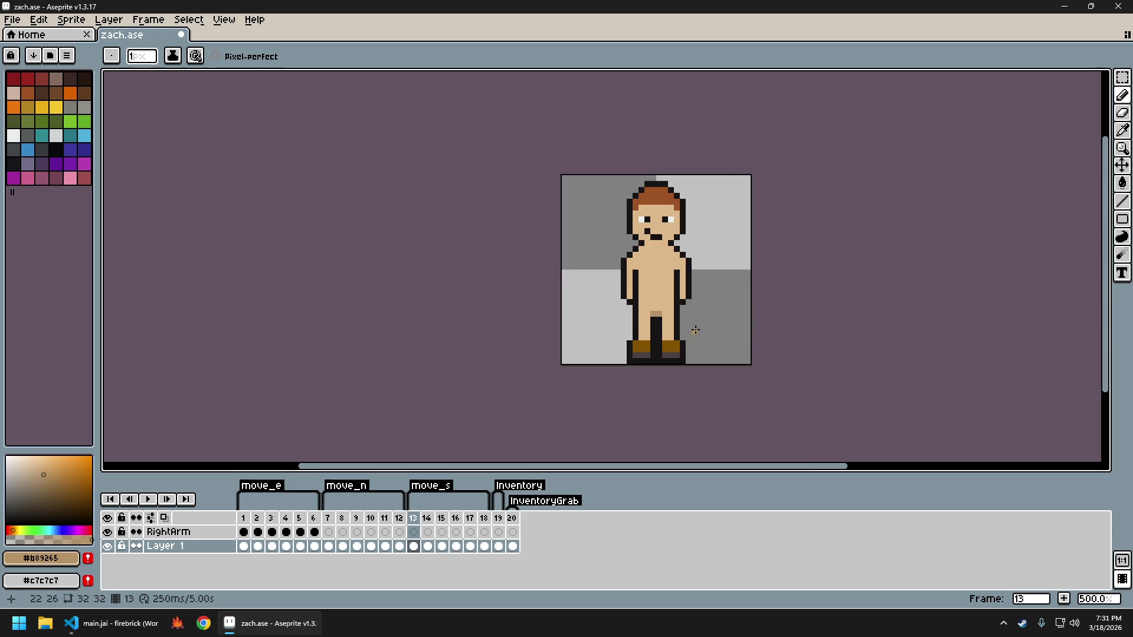
Step through frames 13–15 and paint a #b89265 leg pixel on frame 15
{"action": "key", "text": "period"}
{"action": "key", "text": "period"}
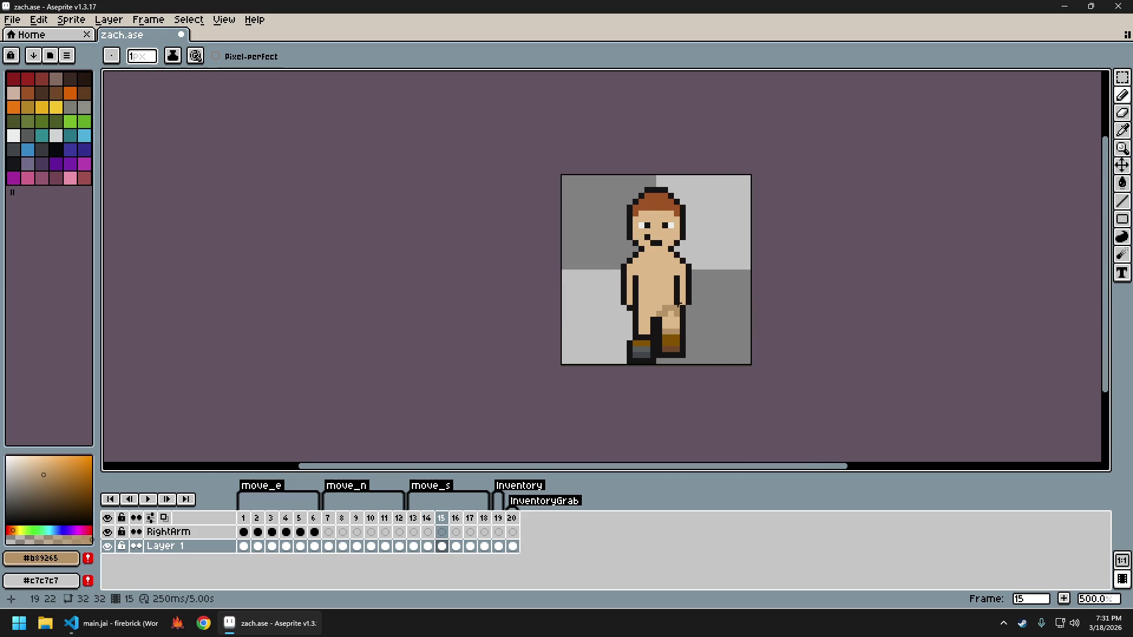
{"action": "scroll", "scroll_direction": "down", "scroll_amount": 3}
{"action": "scroll", "scroll_direction": "up", "scroll_amount": 3}
{"action": "key", "text": "comma"}
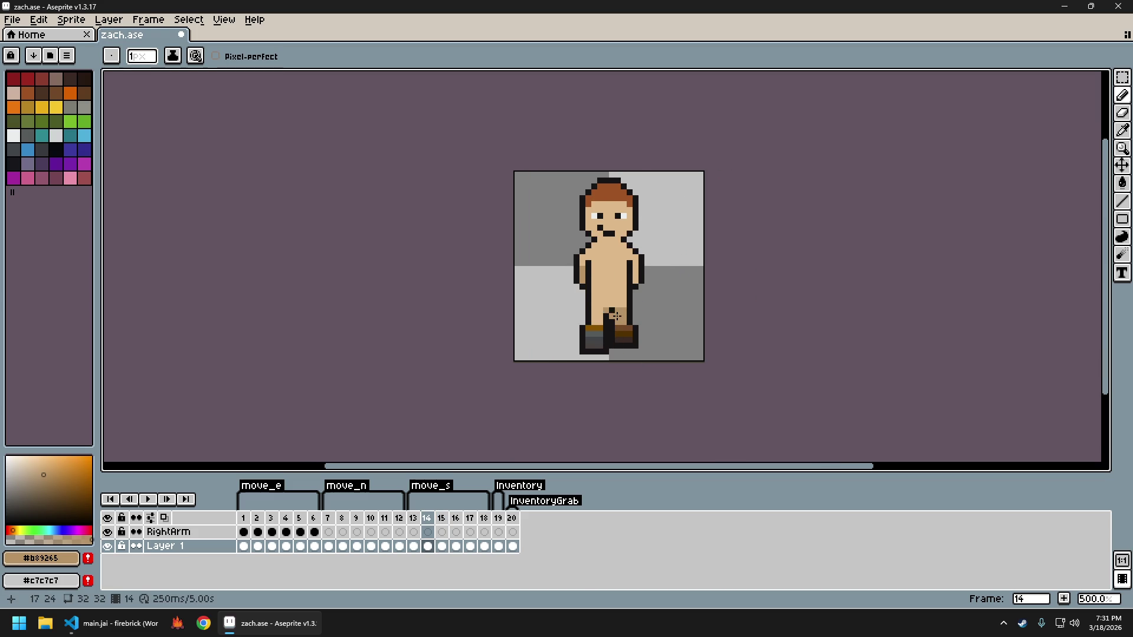
{"action": "scroll", "scroll_direction": "down", "scroll_amount": 3}
{"action": "key", "text": "comma"}
{"action": "key", "text": "period"}
{"action": "scroll", "scroll_direction": "up", "scroll_amount": 3}
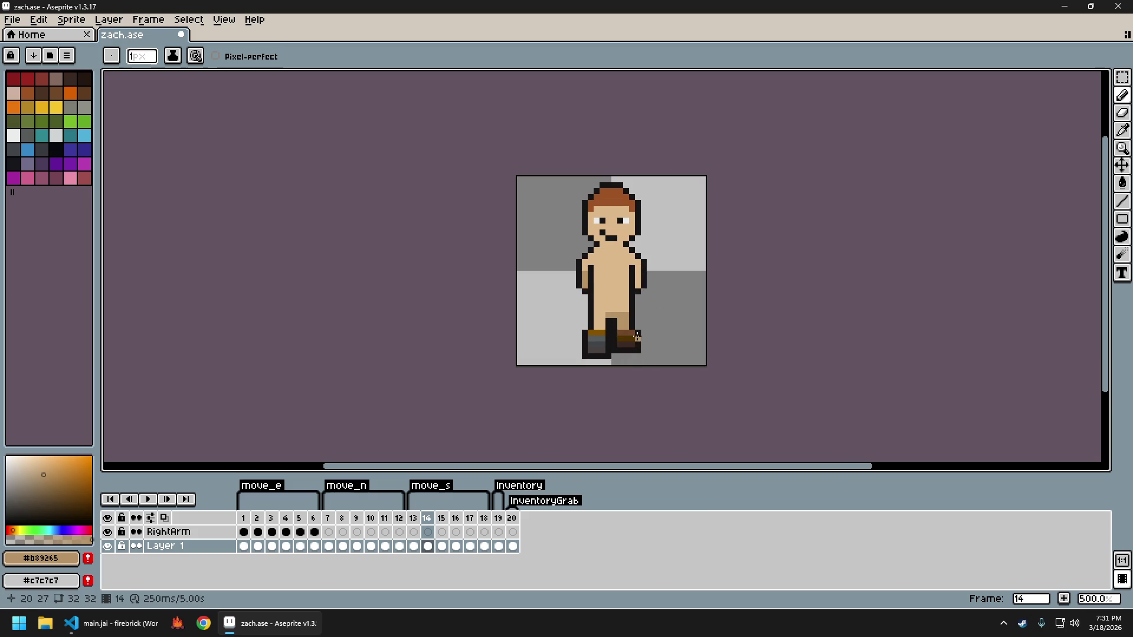
{"action": "key", "text": "period"}
{"action": "left_click", "coordinate": [609, 322]}
Review frames 16–18, recentre the sprite, and play the south walk animation
{"action": "scroll", "scroll_direction": "down", "scroll_amount": 3}
{"action": "scroll", "scroll_direction": "down", "scroll_amount": 3}
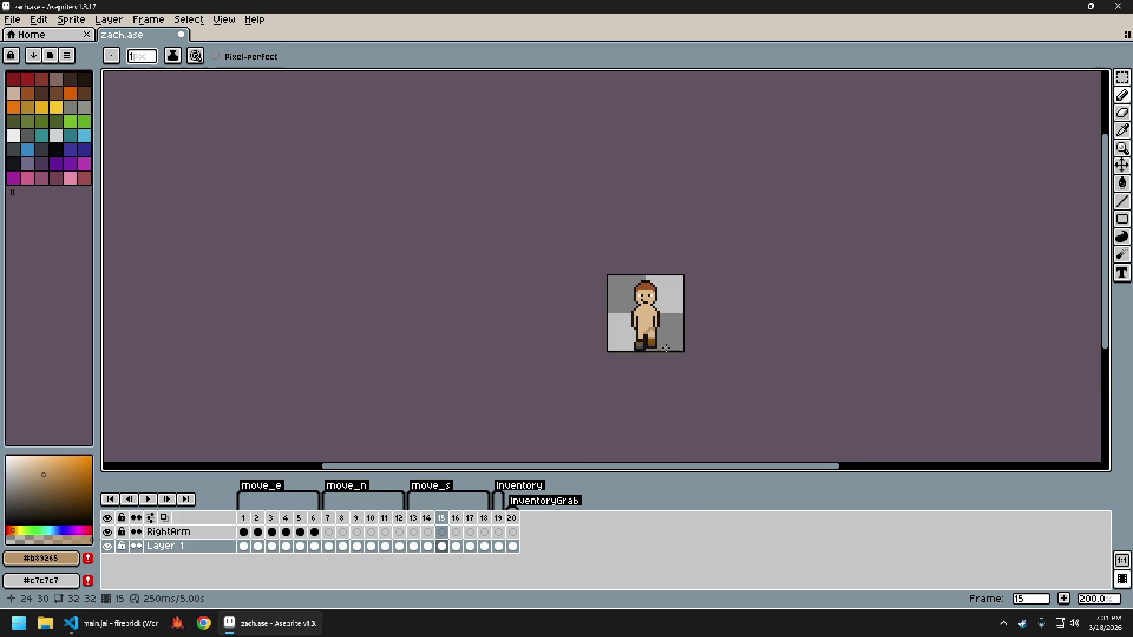
{"action": "key", "text": "period"}
{"action": "scroll", "scroll_direction": "up", "scroll_amount": 3}
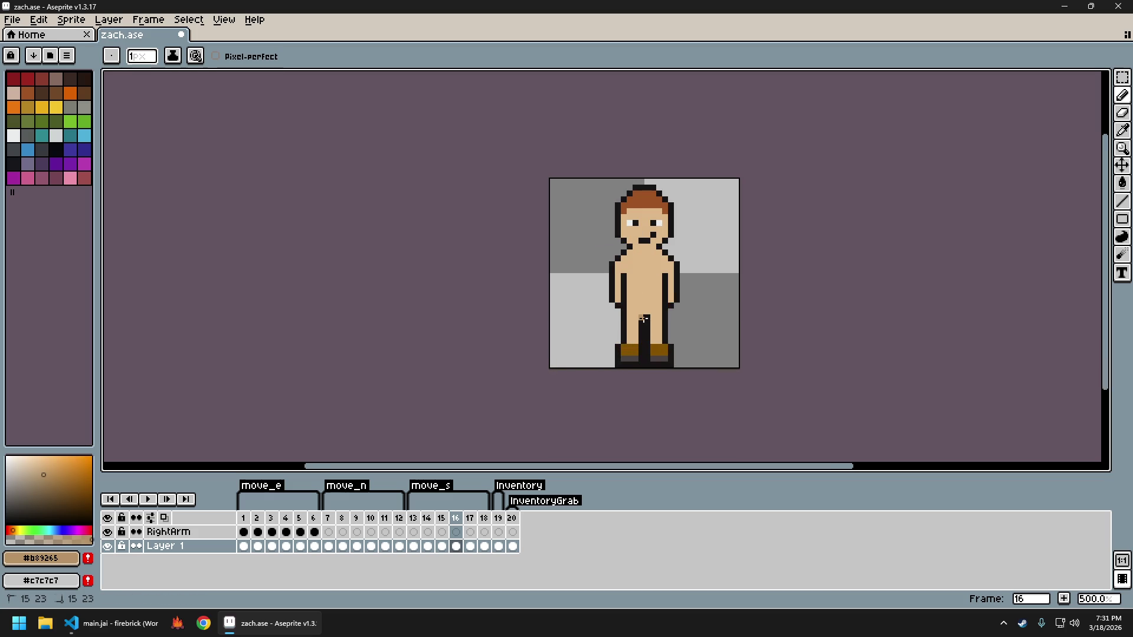
{"action": "key", "text": "period"}
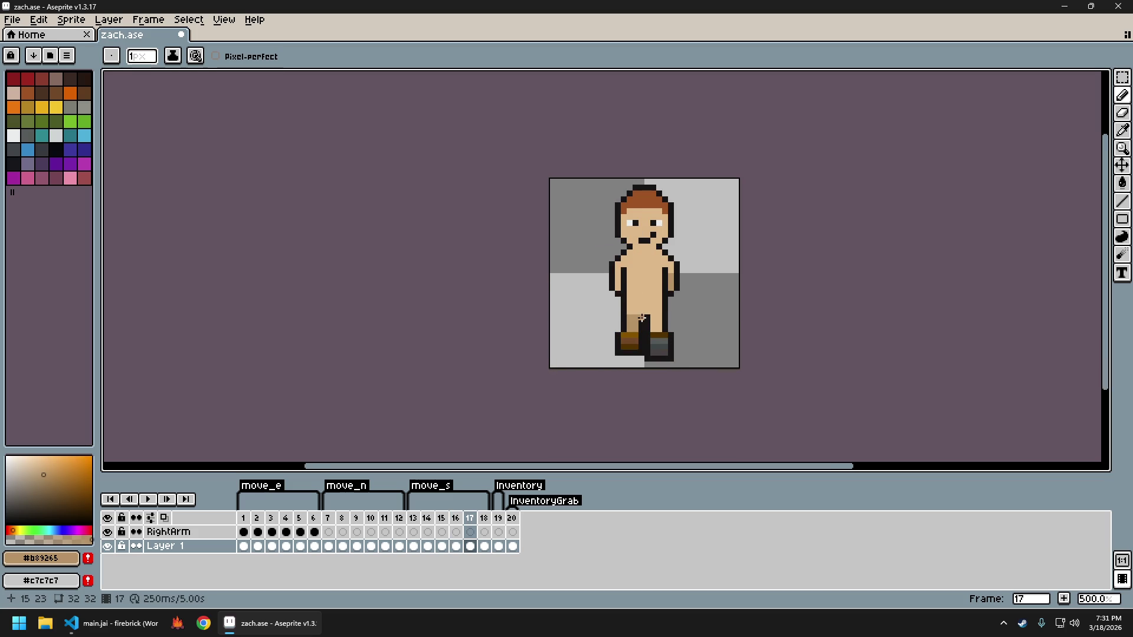
{"action": "key", "text": "period"}
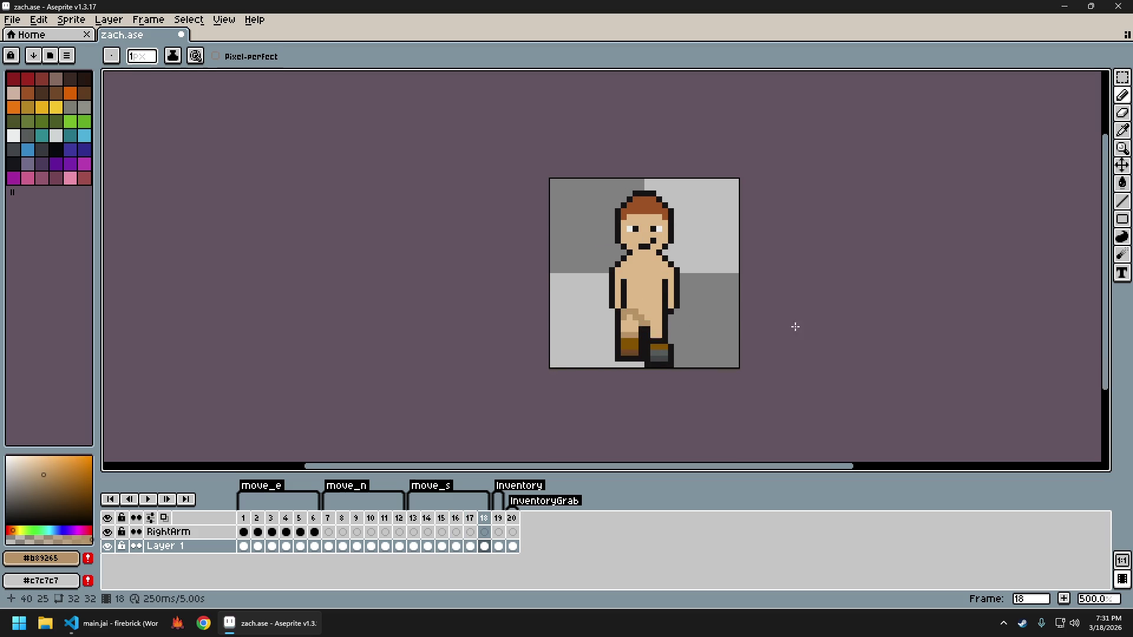
{"action": "key", "text": "comma"}
{"action": "key", "text": "comma"}
{"action": "key", "text": "comma"}
{"action": "key", "text": "comma"}
{"action": "key", "text": "comma"}
{"action": "key", "text": "comma"}
{"action": "scroll", "scroll_direction": "down", "scroll_amount": 3}
{"action": "key", "text": "period"}
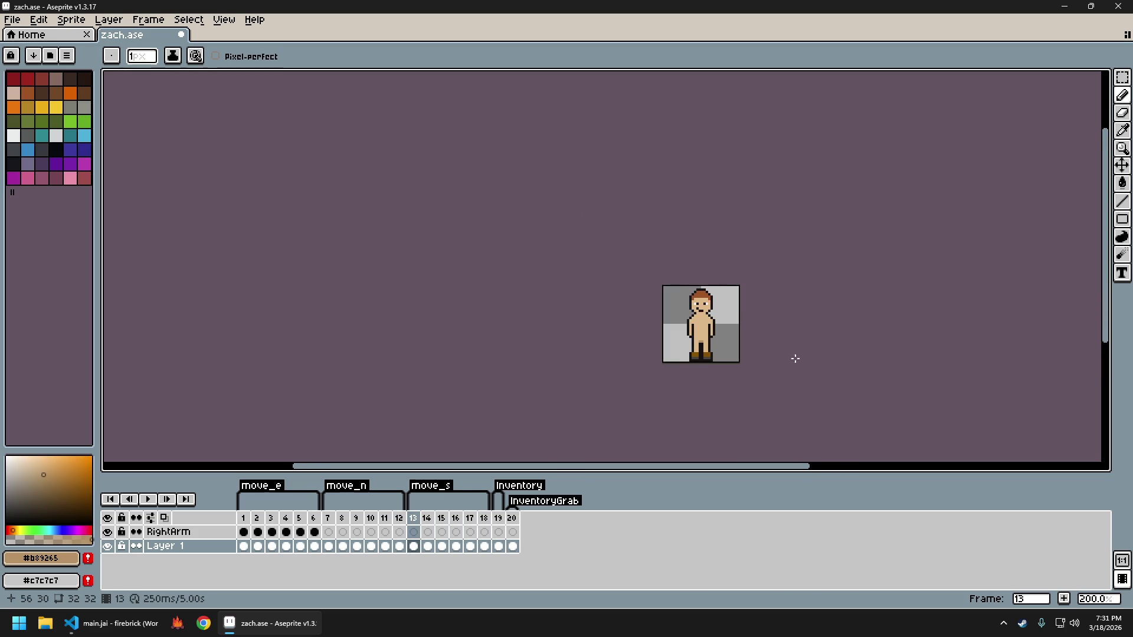
{"action": "left_click_drag", "start_coordinate": [794, 357], "coordinate": [736, 340]}
{"action": "key", "text": "period"}
{"action": "key", "text": "period"}
{"action": "key", "text": "period"}
{"action": "key", "text": "period"}
{"action": "key", "text": "period"}
{"action": "key", "text": "Return"}
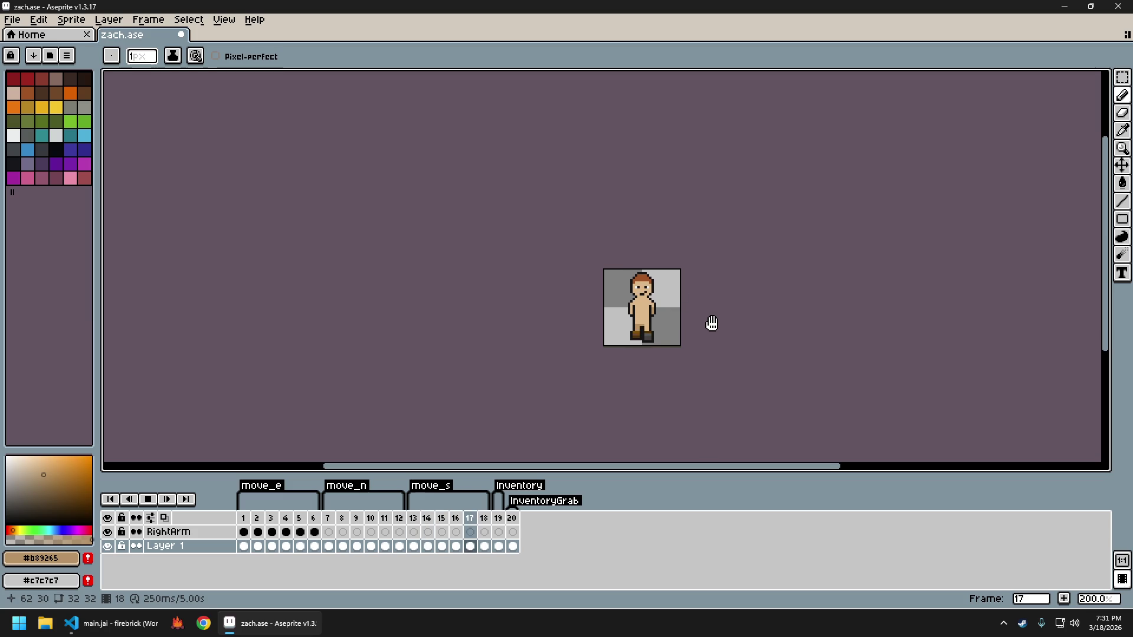
Stop playback and glance at the back-facing frames 8–11 before returning to frame 13
{"action": "key", "text": "Return"}
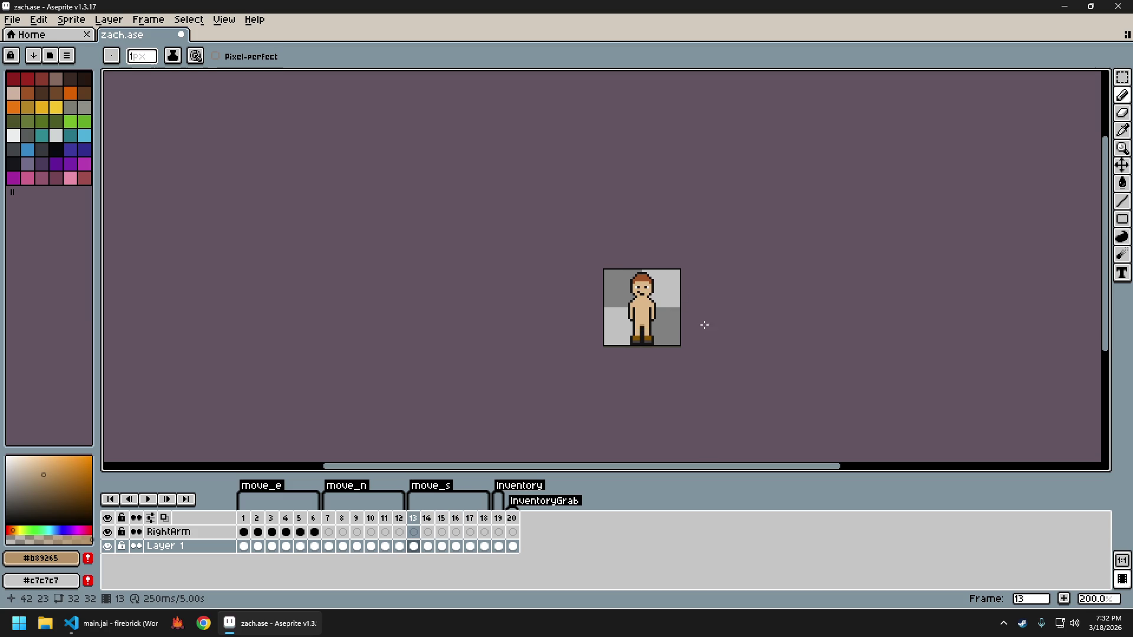
{"action": "scroll", "scroll_direction": "up", "scroll_amount": 3}
{"action": "key", "text": "Left"}
{"action": "key", "text": "Right"}
{"action": "key", "text": "Left"}
{"action": "key", "text": "Left"}
{"action": "key", "text": "Left"}
{"action": "key", "text": "Left"}
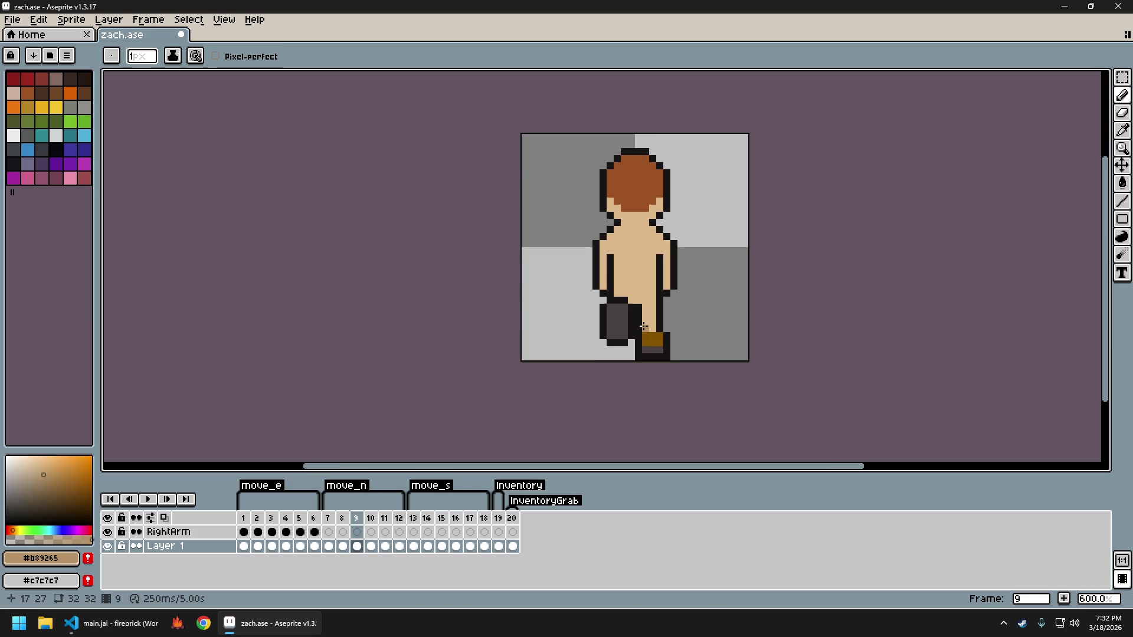
{"action": "key", "text": "Left"}
{"action": "key", "text": "Right"}
{"action": "key", "text": "Right"}
{"action": "key", "text": "Right"}
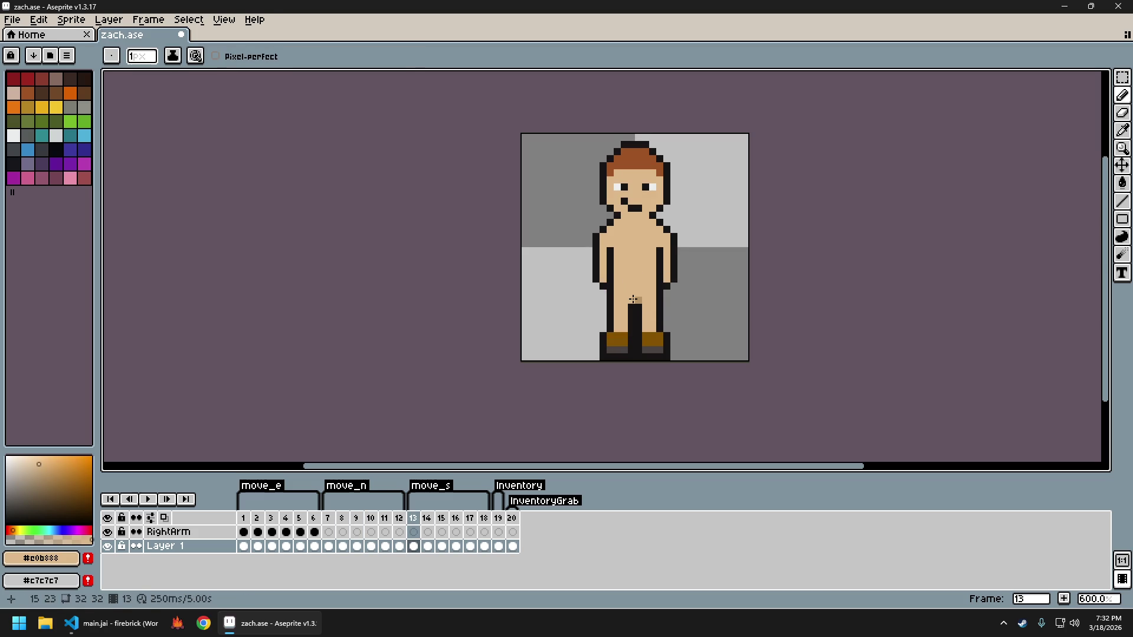
Pick the #c0b888 tone, move to frame 15, and undo the last leg pixels
{"action": "key", "text": "Right"}
{"action": "left_click", "coordinate": [632, 303]}
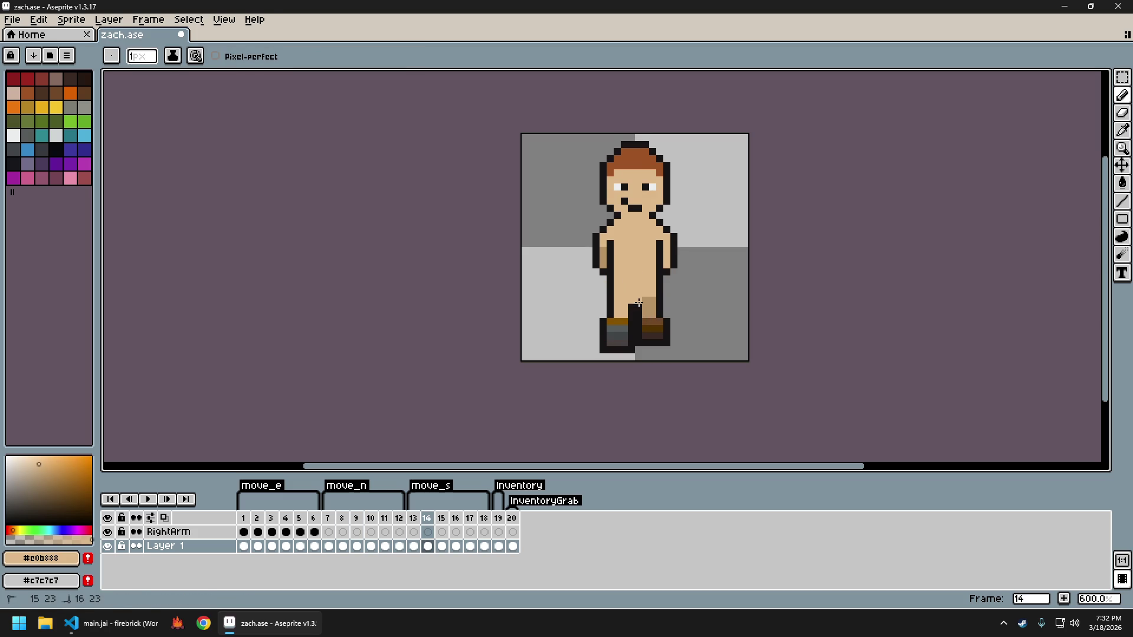
{"action": "key", "text": "Right"}
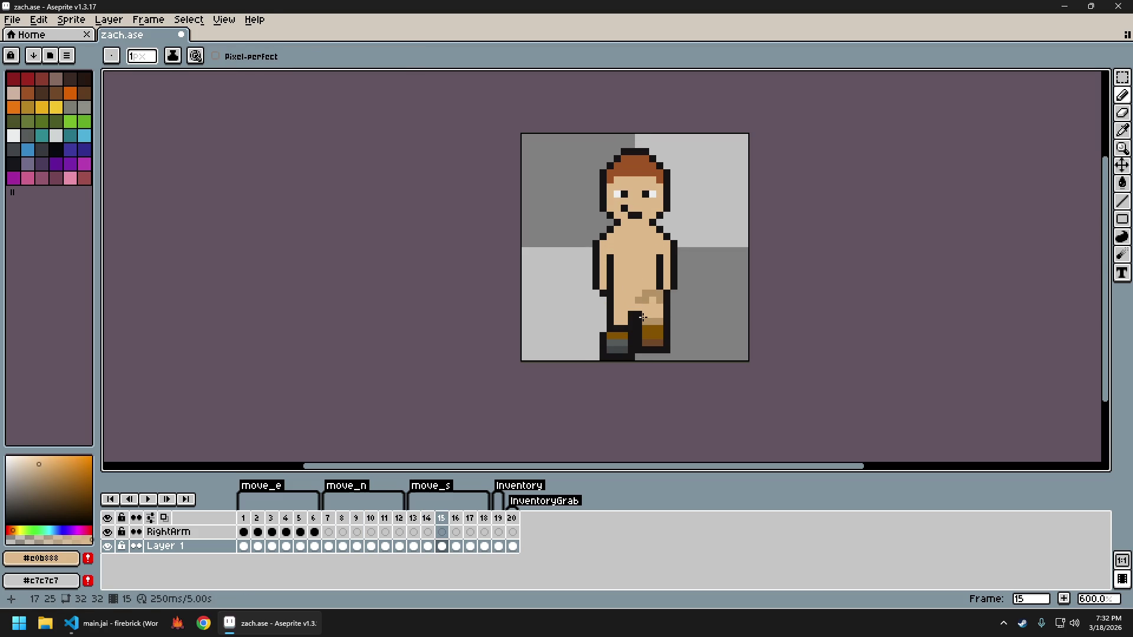
{"action": "key", "text": "ctrl+z"}
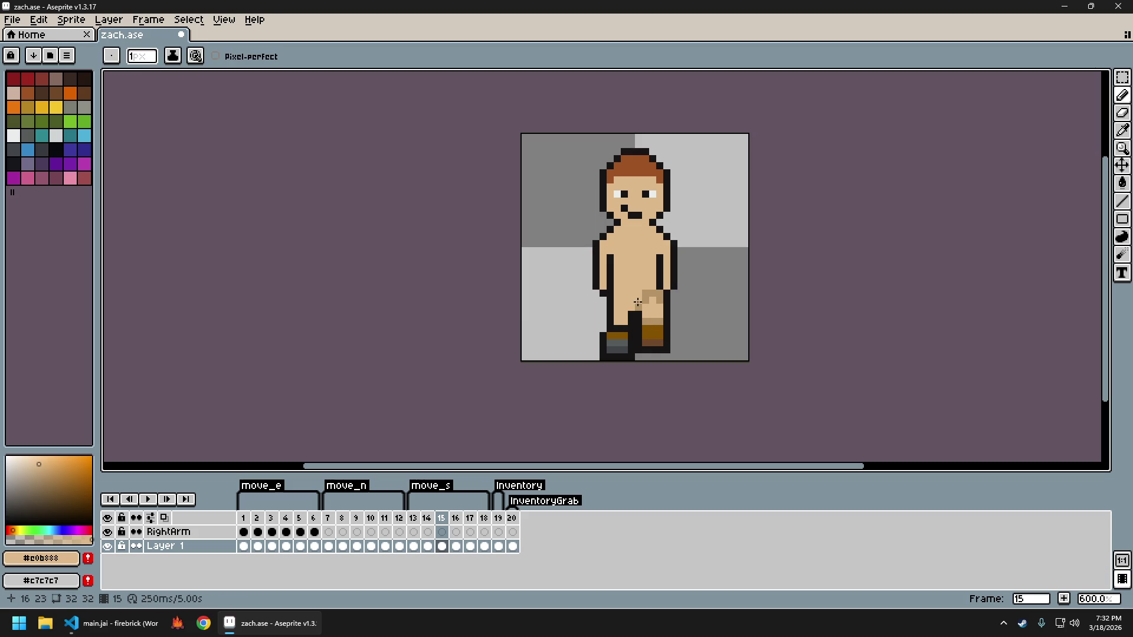
Sample the #b89265 skin tone and undo the latest leg pixels on frame 15
{"action": "left_click", "coordinate": [644, 308]}
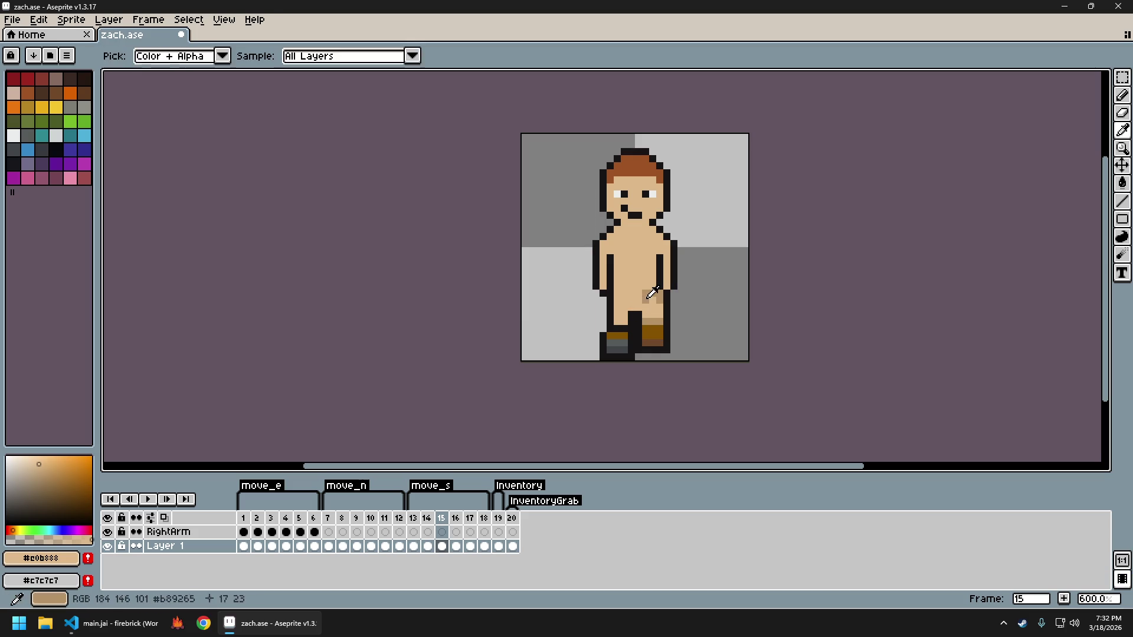
{"action": "scroll", "scroll_direction": "down", "scroll_amount": 3}
{"action": "scroll", "scroll_direction": "up", "scroll_amount": 3}
{"action": "key", "text": "ctrl+z"}
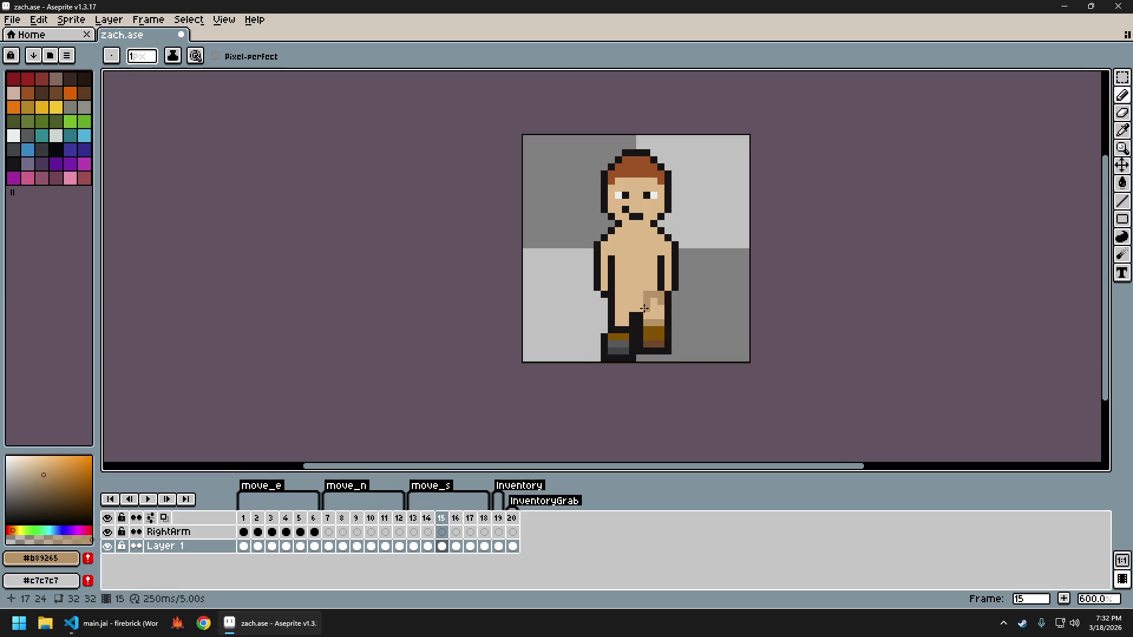
{"action": "scroll", "scroll_direction": "down", "scroll_amount": 3}
{"action": "scroll", "scroll_direction": "up", "scroll_amount": 3}
{"action": "scroll", "scroll_direction": "down", "scroll_amount": 3}
{"action": "scroll", "scroll_direction": "up", "scroll_amount": 3}
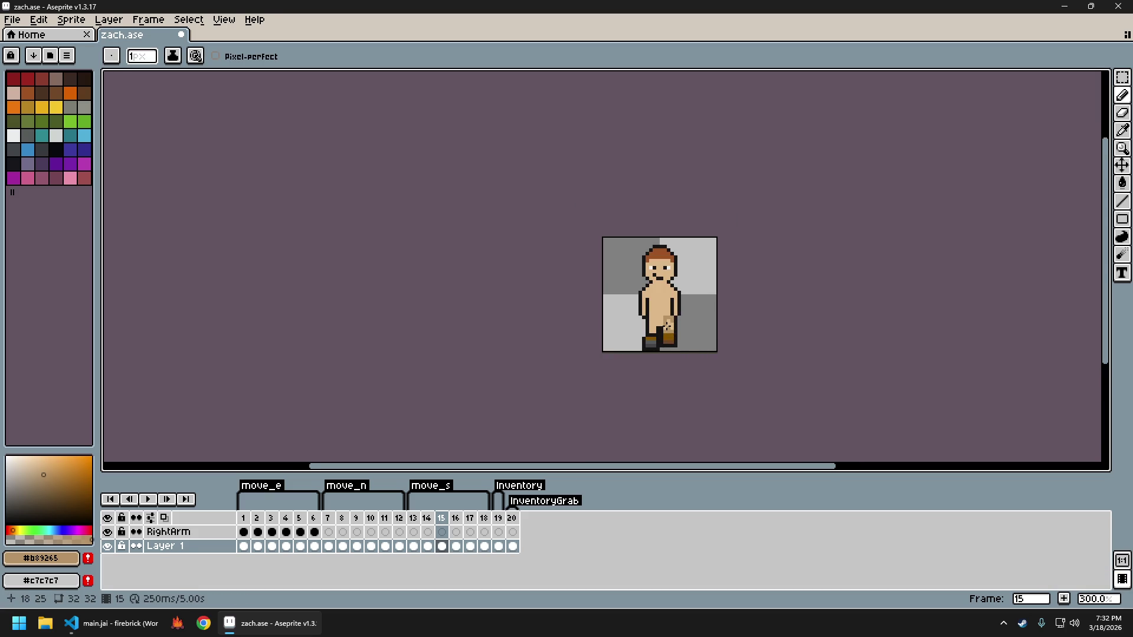
{"action": "scroll", "scroll_direction": "down", "scroll_amount": 3}
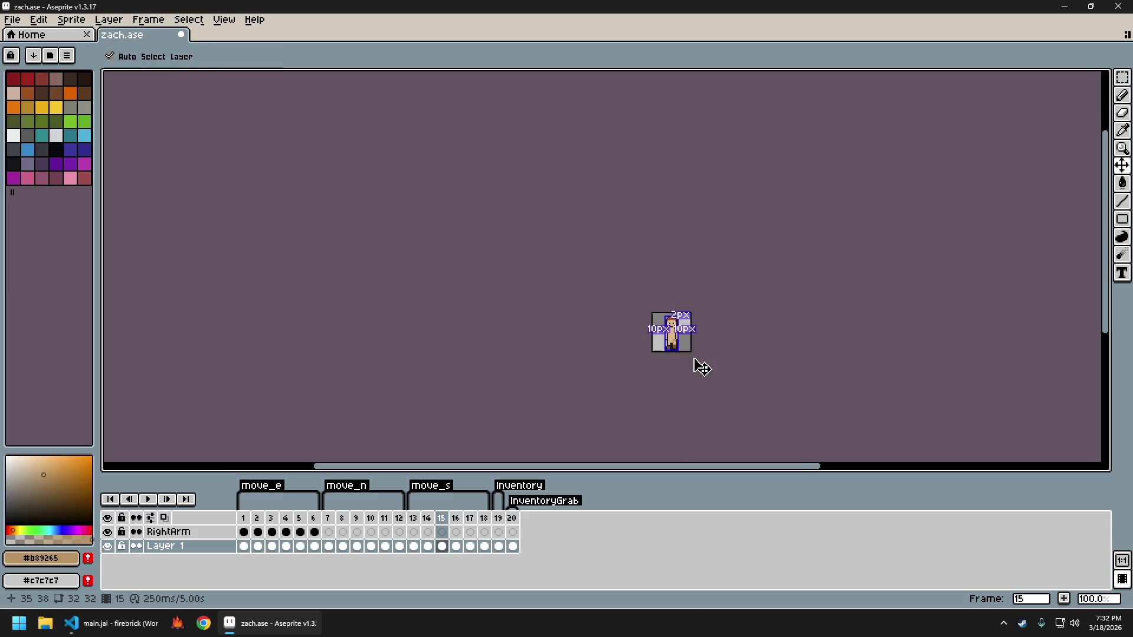
Undo the last leg stroke and sample the lighter skin tan #e0b888 from the leg
{"action": "key", "text": "ctrl+z"}
{"action": "scroll", "scroll_direction": "up", "scroll_amount": 3}
{"action": "scroll", "scroll_direction": "up", "scroll_amount": 3}
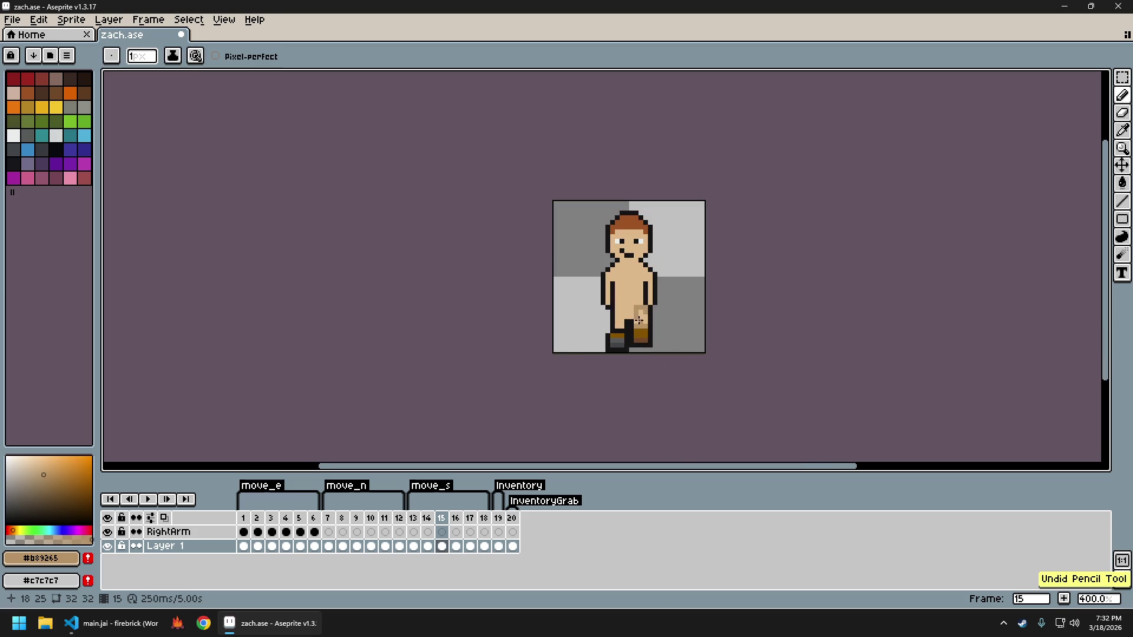
{"action": "left_click", "coordinate": [634, 315]}
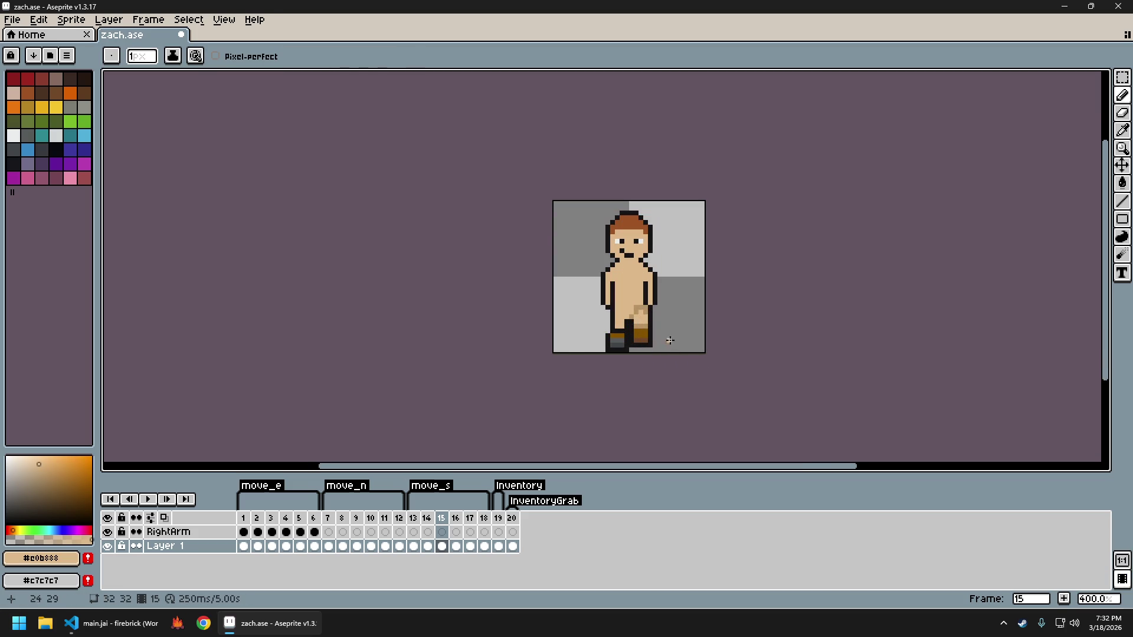
{"action": "scroll", "scroll_direction": "down", "scroll_amount": 3}
{"action": "scroll", "scroll_direction": "up", "scroll_amount": 3}
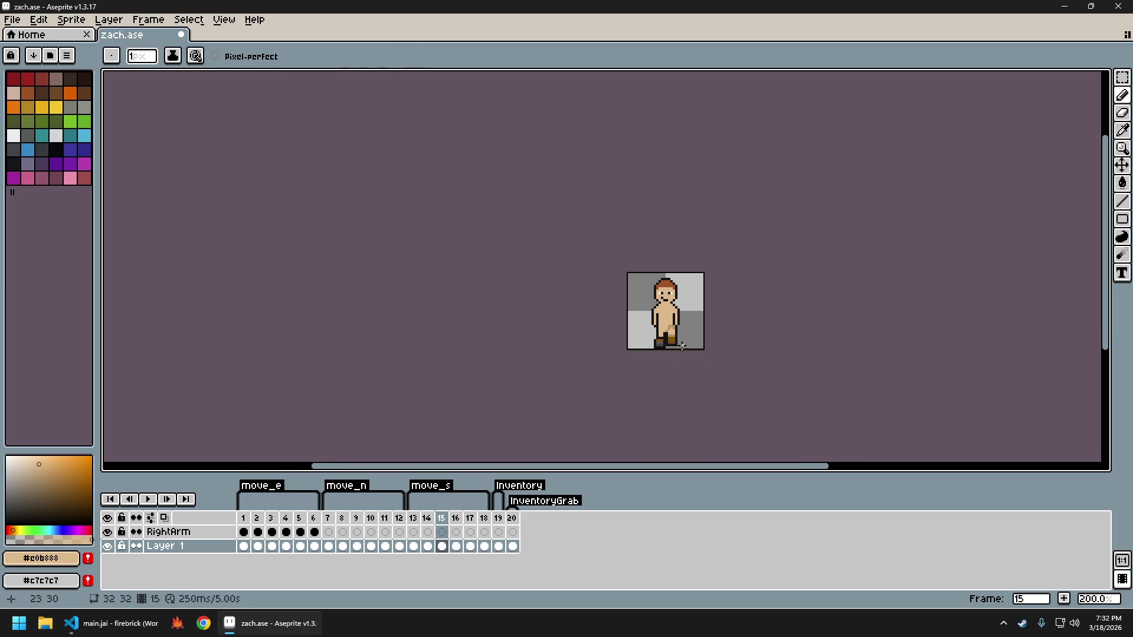
{"action": "scroll", "scroll_direction": "up", "scroll_amount": 3}
Compare the raised-leg poses across walk frames 15–18
{"action": "key", "text": "Right"}
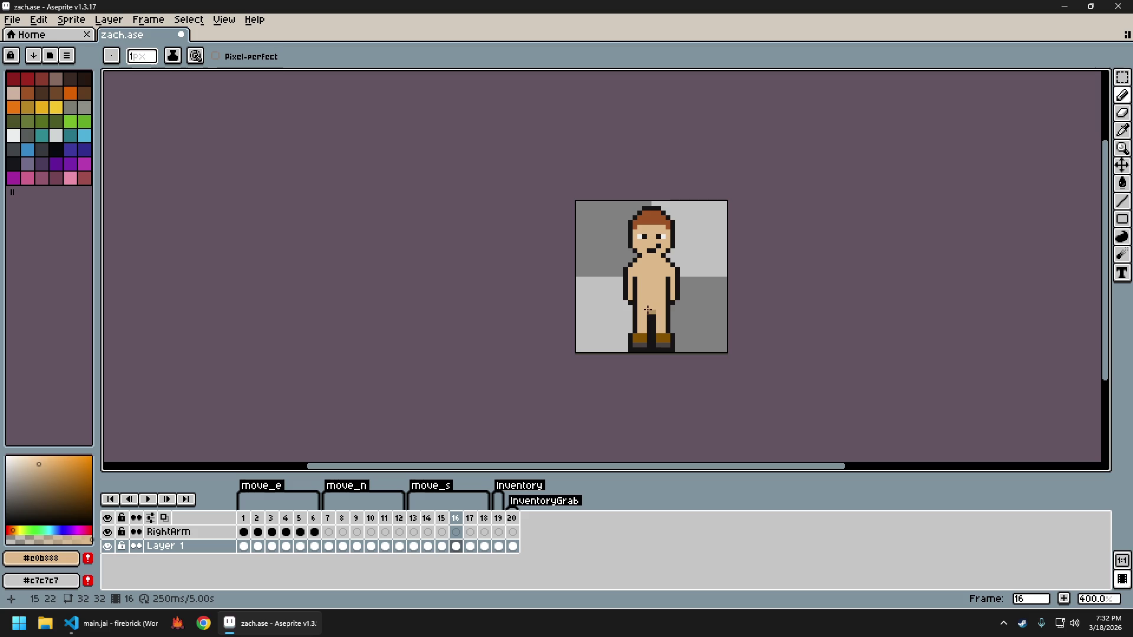
{"action": "key", "text": "Right"}
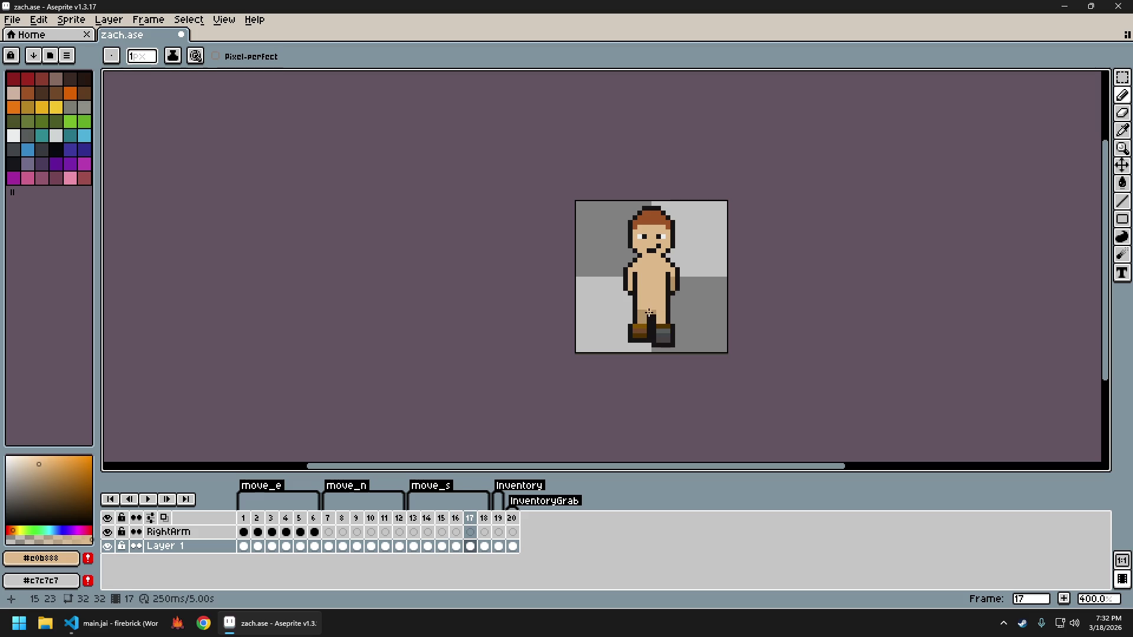
{"action": "key", "text": "Right"}
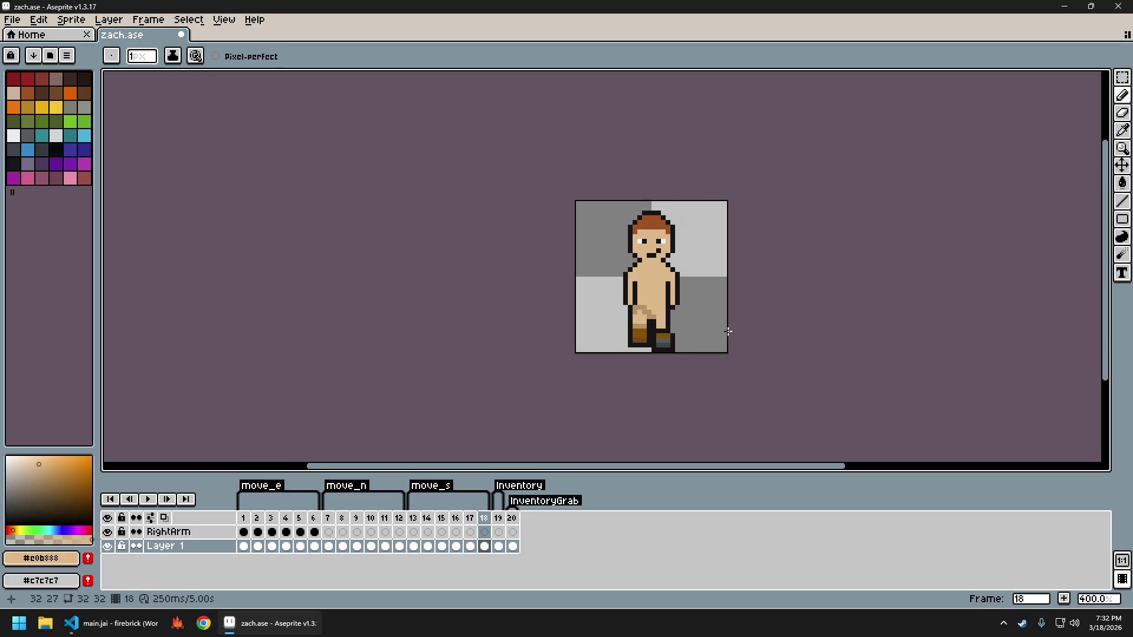
{"action": "key", "text": "Left"}
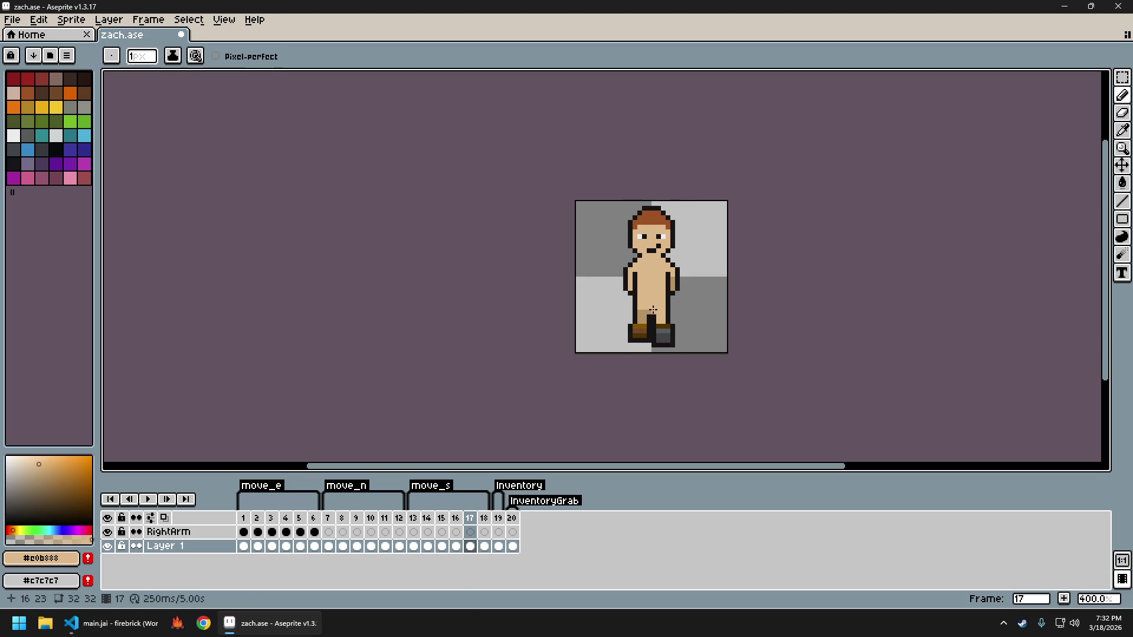
{"action": "key", "text": "Right"}
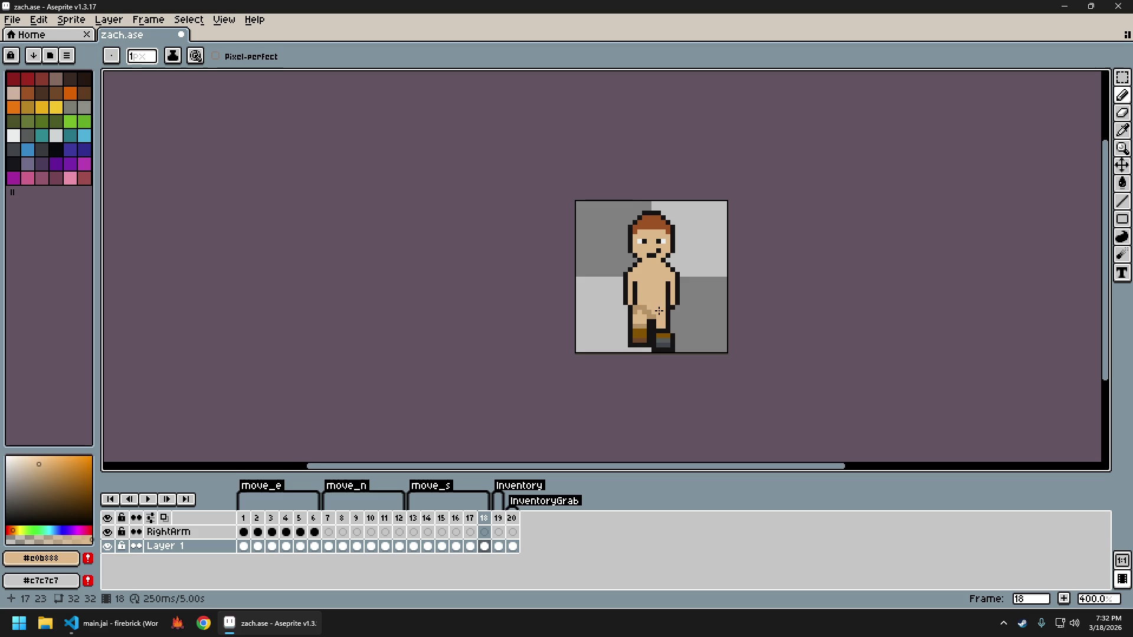
{"action": "scroll", "scroll_direction": "up", "scroll_amount": 3}
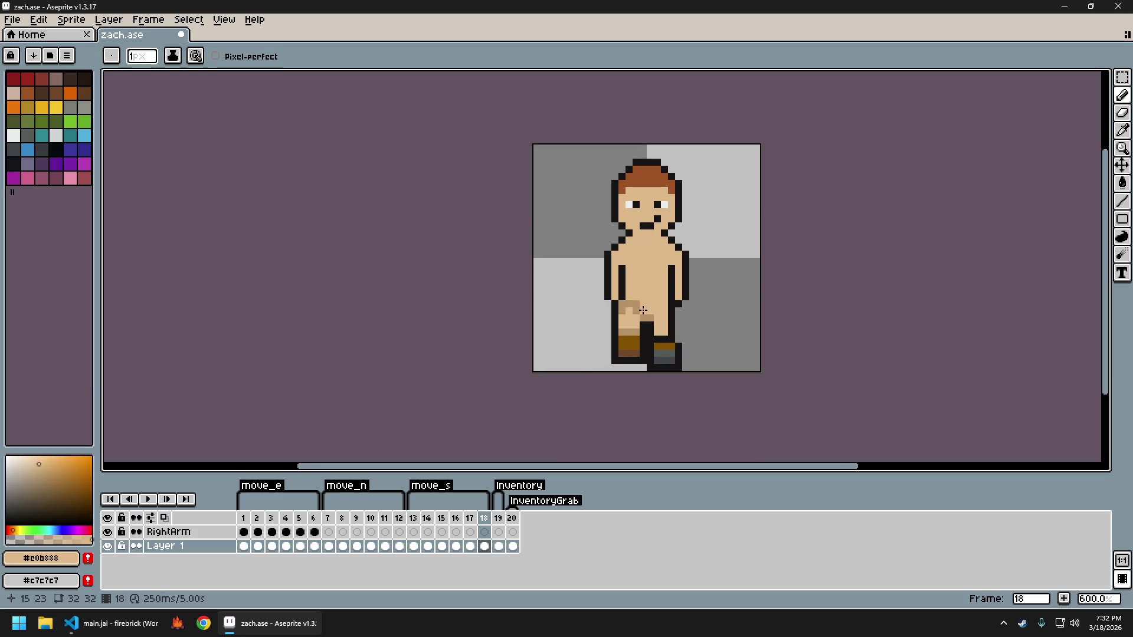
{"action": "key", "text": "alt"}
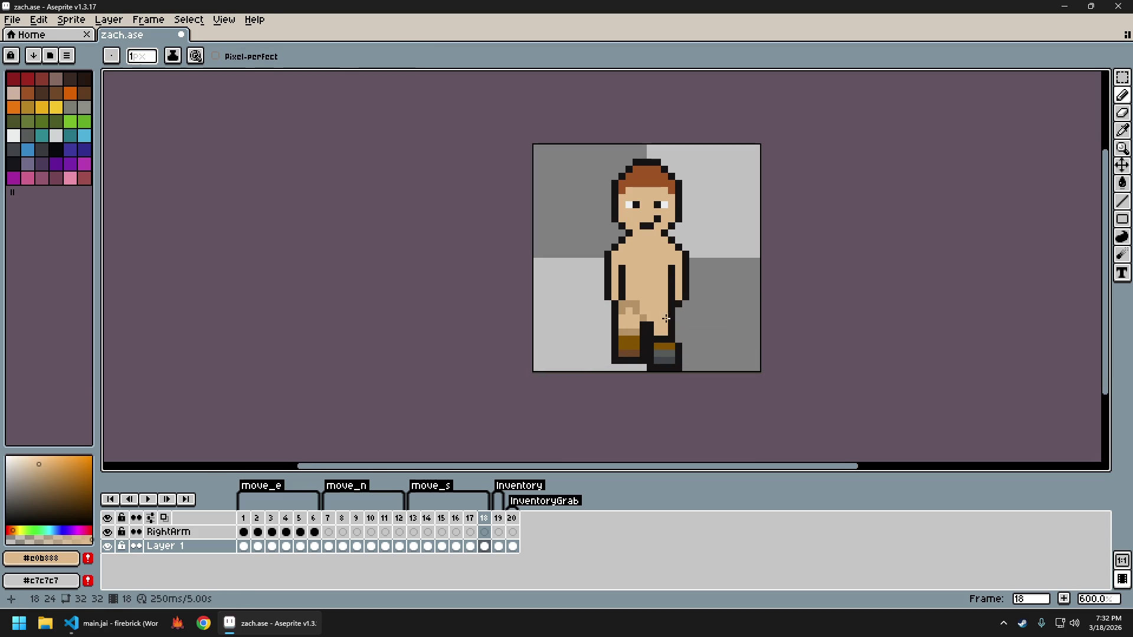
{"action": "scroll", "scroll_direction": "down", "scroll_amount": 3}
{"action": "key", "text": "Left"}
{"action": "key", "text": "Left"}
{"action": "key", "text": "Left"}
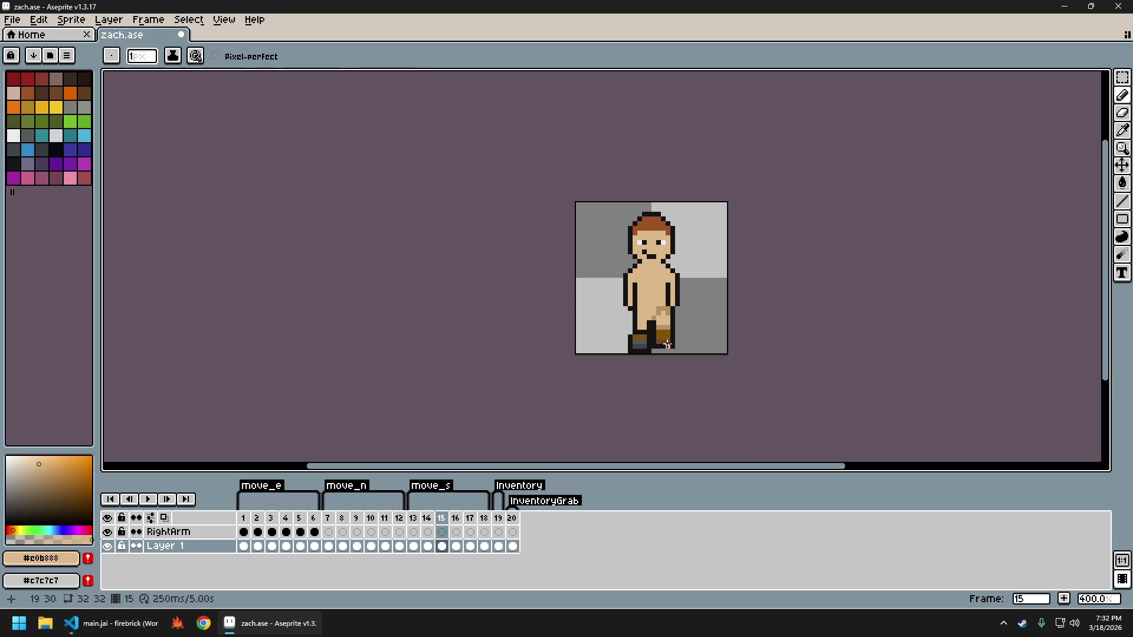
{"action": "scroll", "scroll_direction": "down", "scroll_amount": 3}
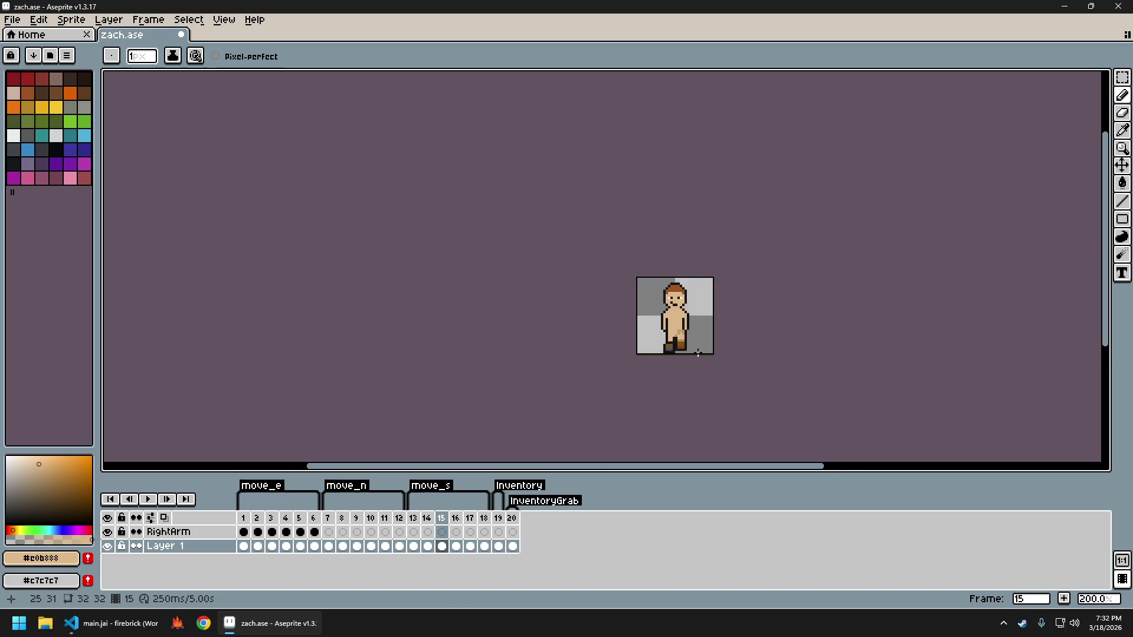
{"action": "key", "text": "Right"}
{"action": "key", "text": "Right"}
{"action": "key", "text": "Right"}
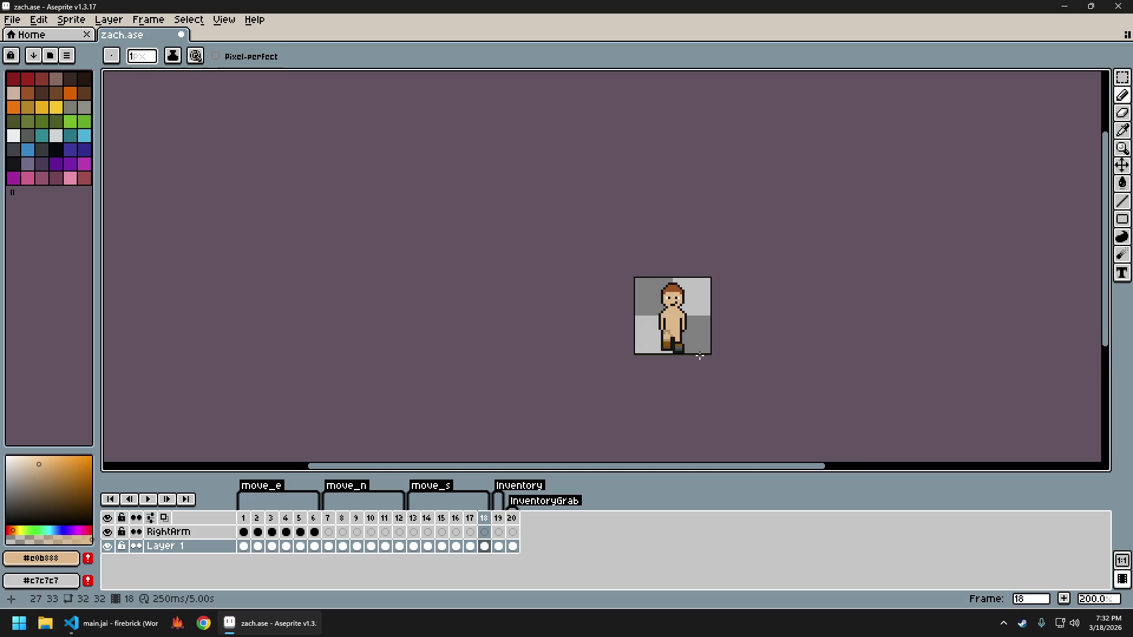
{"action": "key", "text": "Left"}
Sample the darker tan #b89265, then the lighter #e0b888, from the legs on frames 17–18
{"action": "scroll", "scroll_direction": "up", "scroll_amount": 3}
{"action": "left_click", "coordinate": [672, 316]}
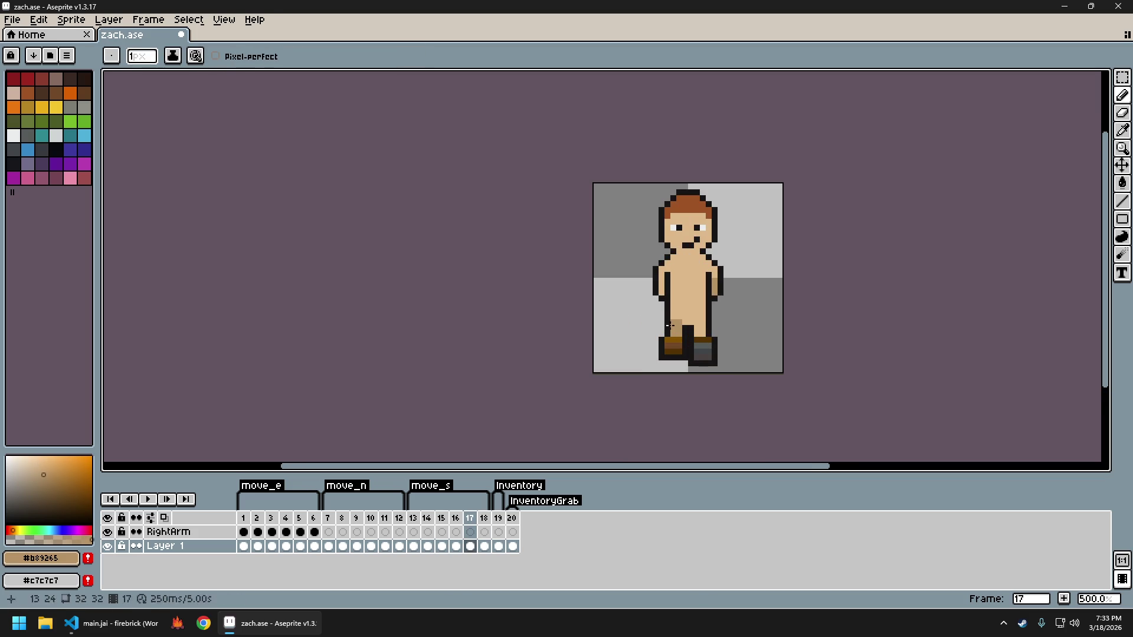
{"action": "scroll", "scroll_direction": "down", "scroll_amount": 3}
{"action": "key", "text": "Right"}
{"action": "key", "text": "Left"}
{"action": "scroll", "scroll_direction": "up", "scroll_amount": 3}
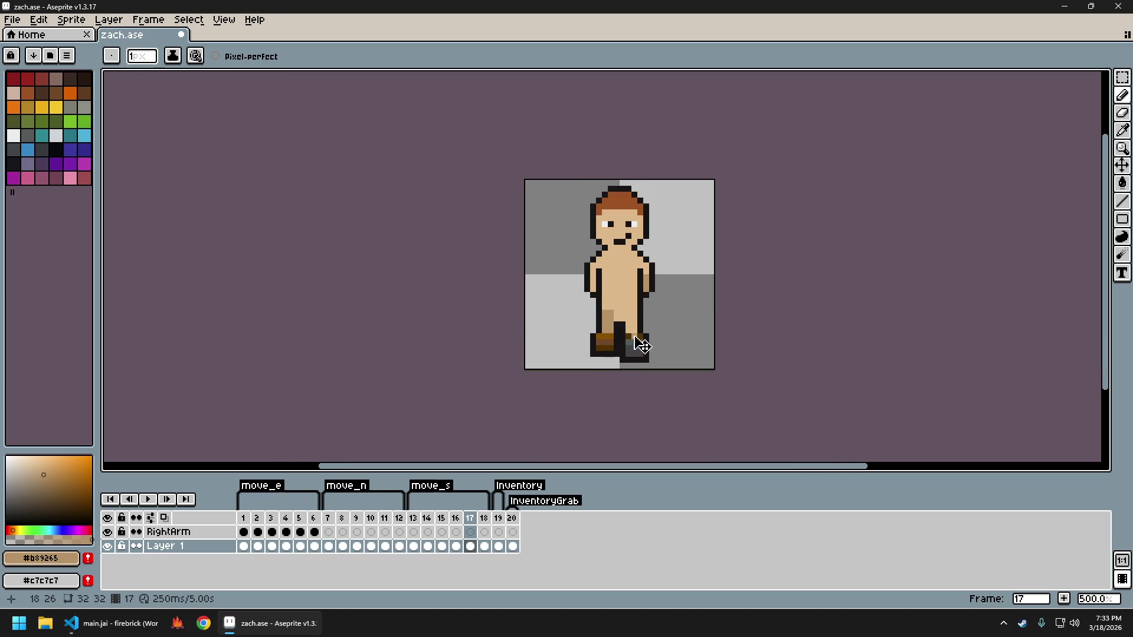
{"action": "left_click", "coordinate": [620, 311]}
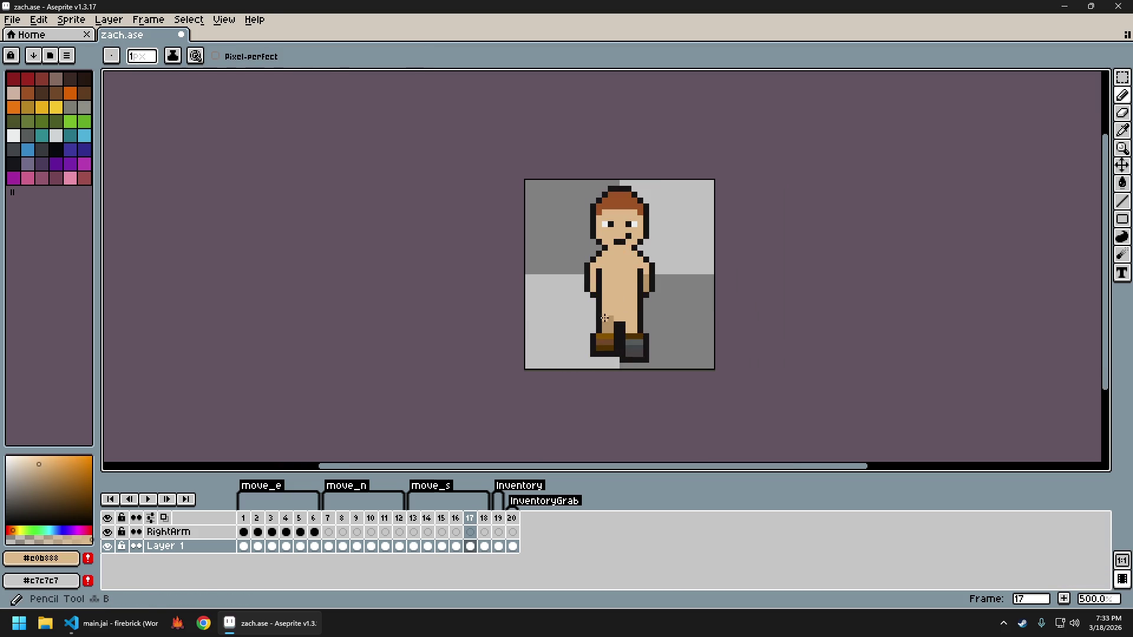
{"action": "scroll", "scroll_direction": "down", "scroll_amount": 3}
{"action": "scroll", "scroll_direction": "up", "scroll_amount": 3}
Review frames 14–19 and sample #b89265 and the outline colour #171414
{"action": "key", "text": "Right"}
{"action": "key", "text": "Right"}
{"action": "key", "text": "Left"}
{"action": "key", "text": "Left"}
{"action": "key", "text": "Left"}
{"action": "key", "text": "Left"}
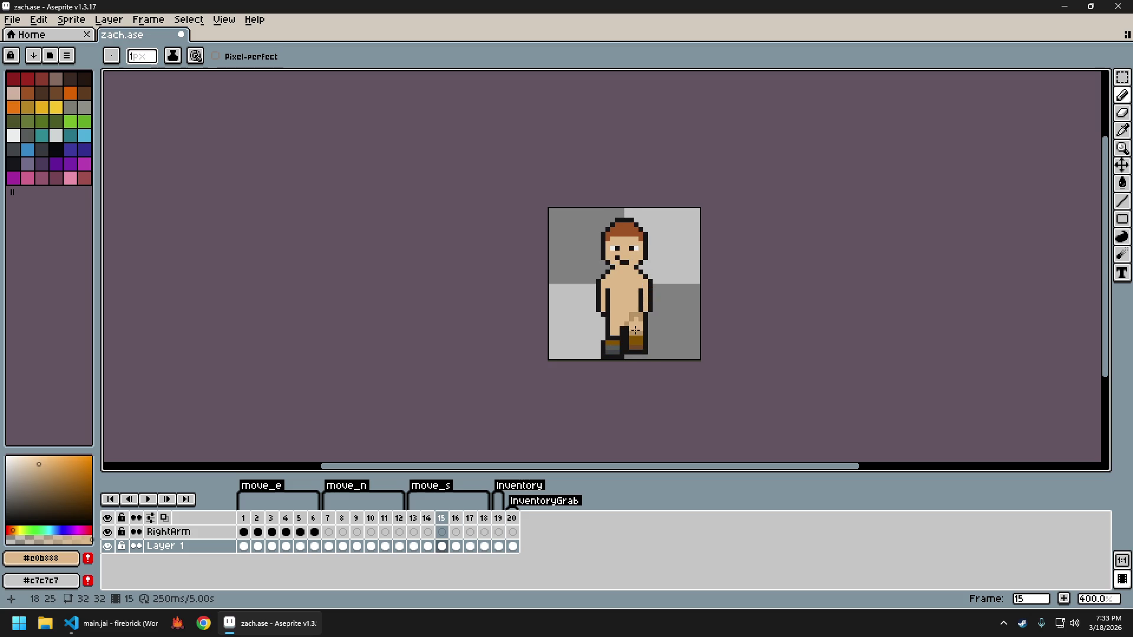
{"action": "key", "text": "Left"}
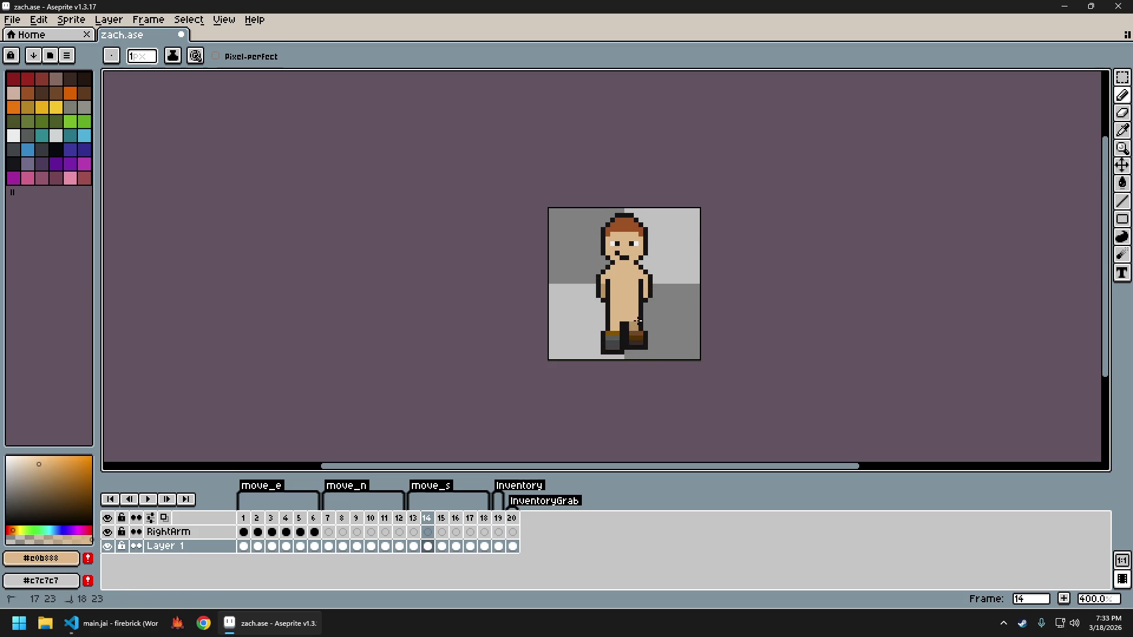
{"action": "scroll", "scroll_direction": "down", "scroll_amount": 3}
{"action": "scroll", "scroll_direction": "up", "scroll_amount": 3}
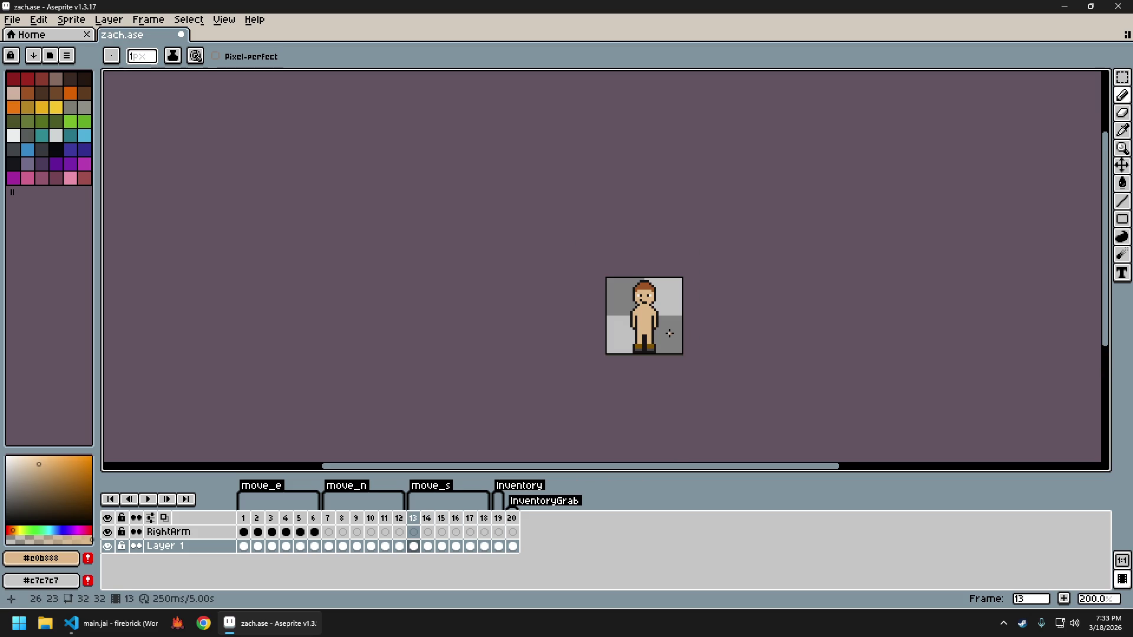
{"action": "scroll", "scroll_direction": "up", "scroll_amount": 3}
{"action": "key", "text": "alt"}
{"action": "left_click", "coordinate": [642, 314]}
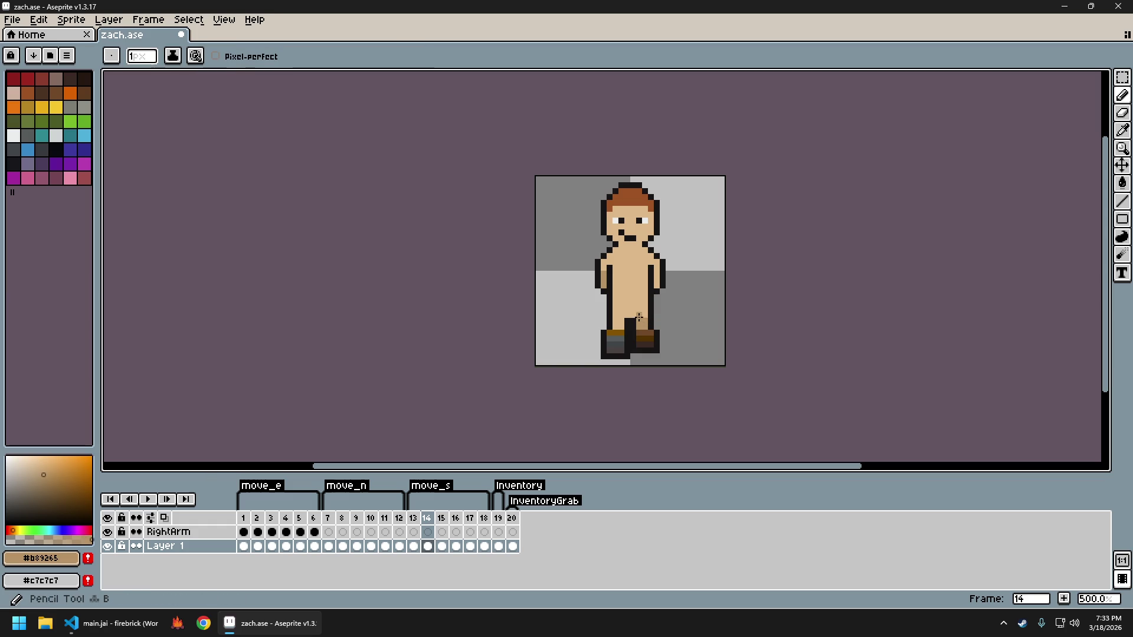
{"action": "left_click", "coordinate": [655, 317]}
Step through frames 13–17, select a 4×1 pixel strip between the legs, and advance to frame 18
{"action": "key", "text": "comma"}
{"action": "key", "text": "period"}
{"action": "key", "text": "period"}
{"action": "key", "text": "period"}
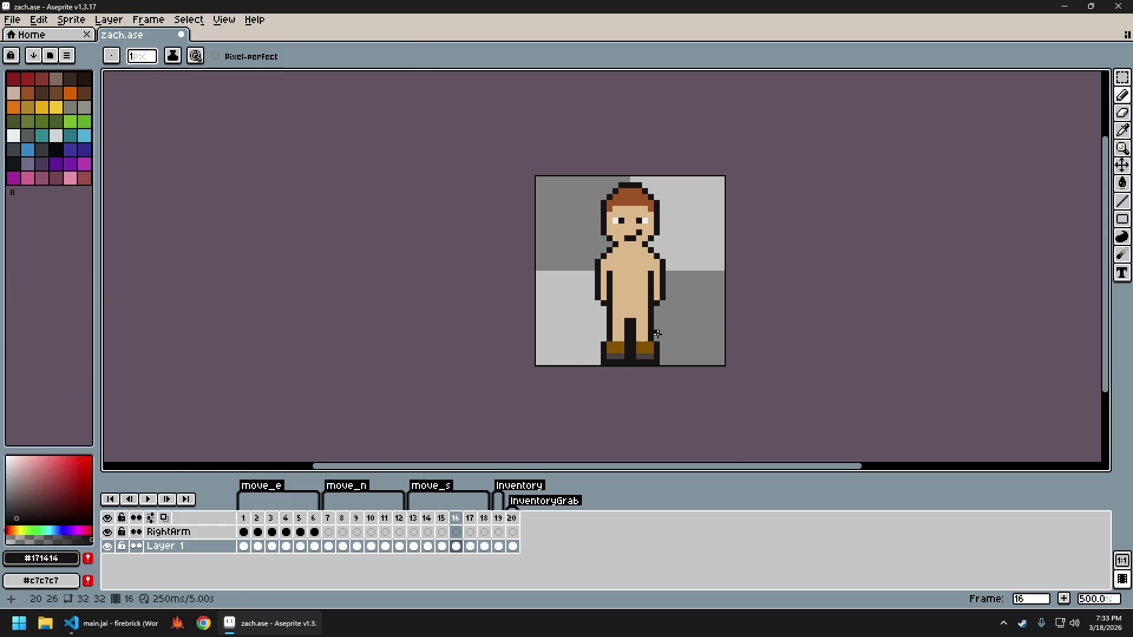
{"action": "key", "text": "comma"}
{"action": "key", "text": "comma"}
{"action": "key", "text": "comma"}
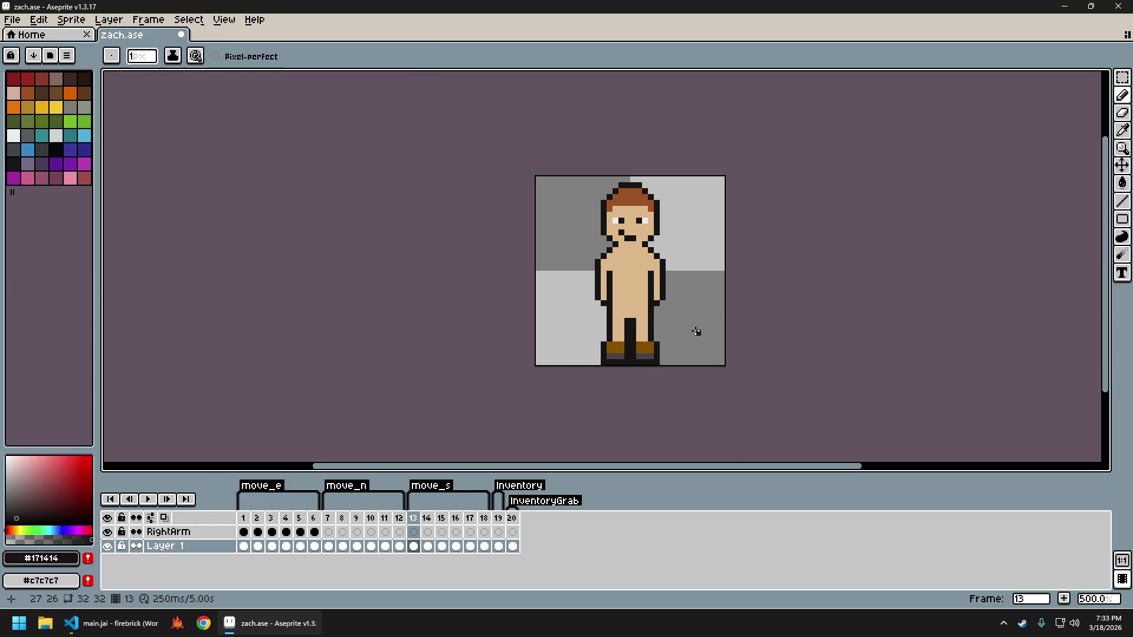
{"action": "key", "text": "period"}
{"action": "key", "text": "period"}
{"action": "key", "text": "period"}
{"action": "key", "text": "period"}
{"action": "key", "text": "alt"}
{"action": "key", "text": "m"}
{"action": "left_click_drag", "start_coordinate": [615, 319], "coordinate": [630, 320]}
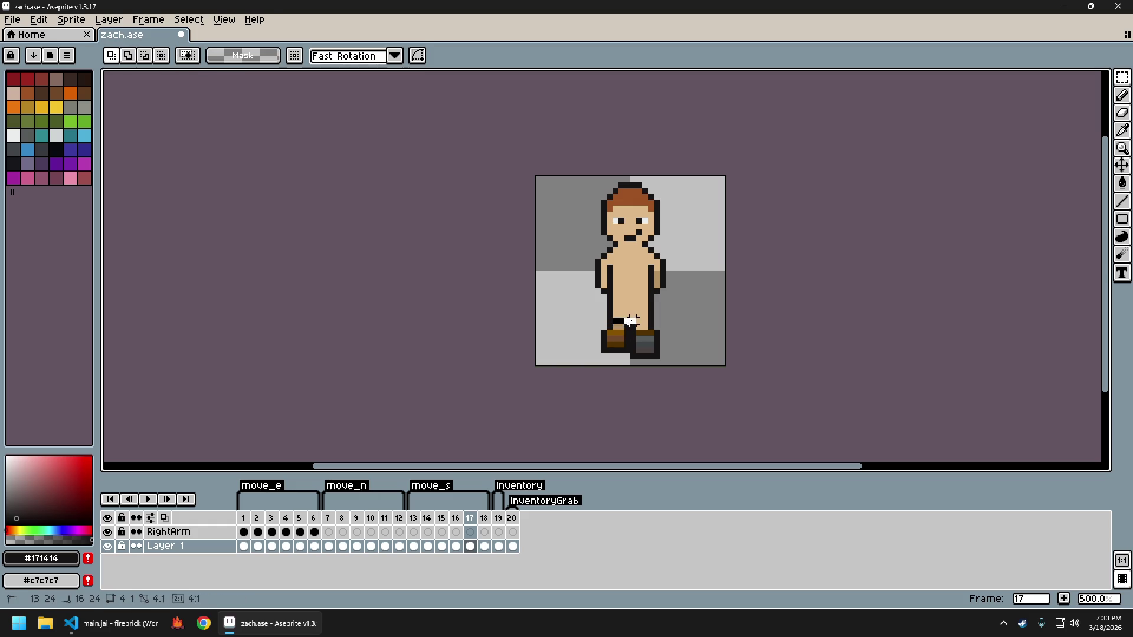
{"action": "key", "text": "period"}
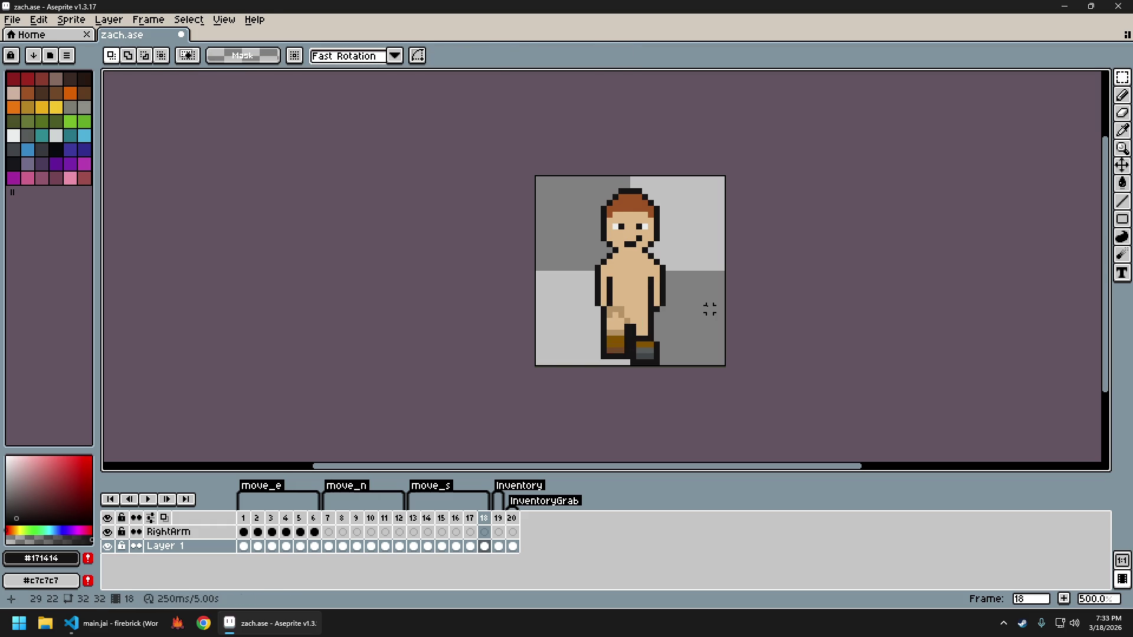
{"action": "scroll", "scroll_direction": "down", "scroll_amount": 3}
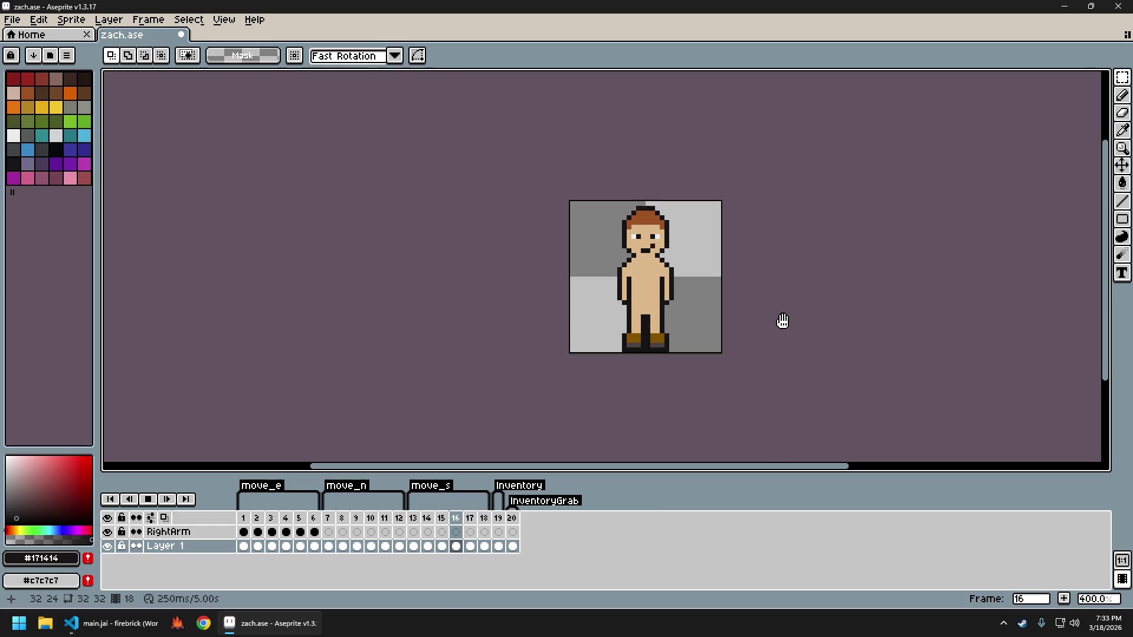
{"action": "scroll", "scroll_direction": "down", "scroll_amount": 3}
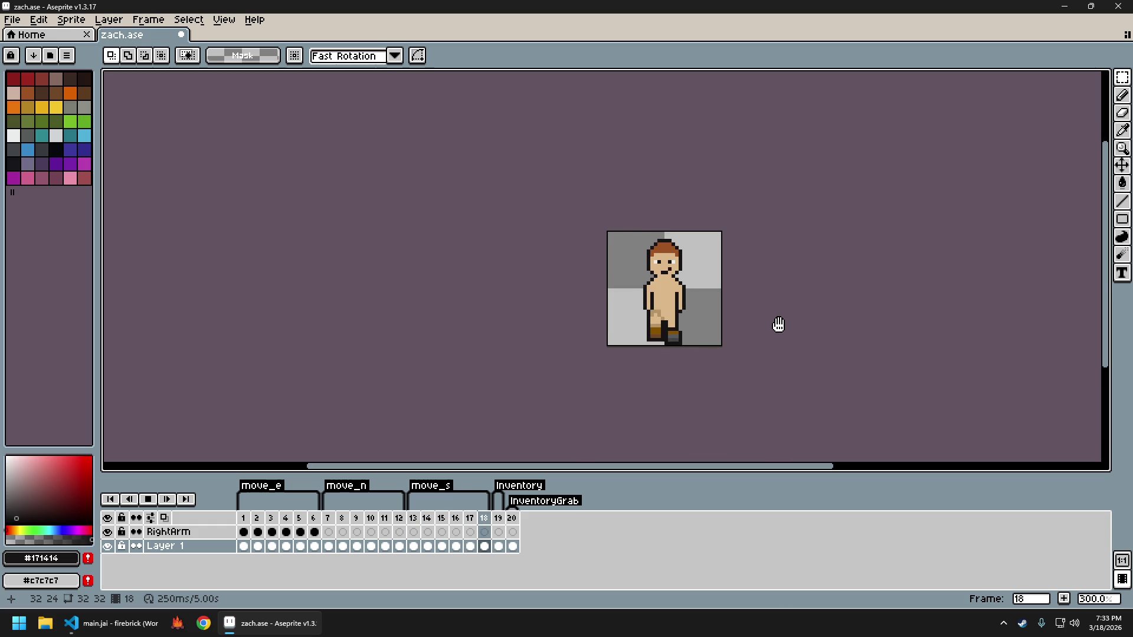
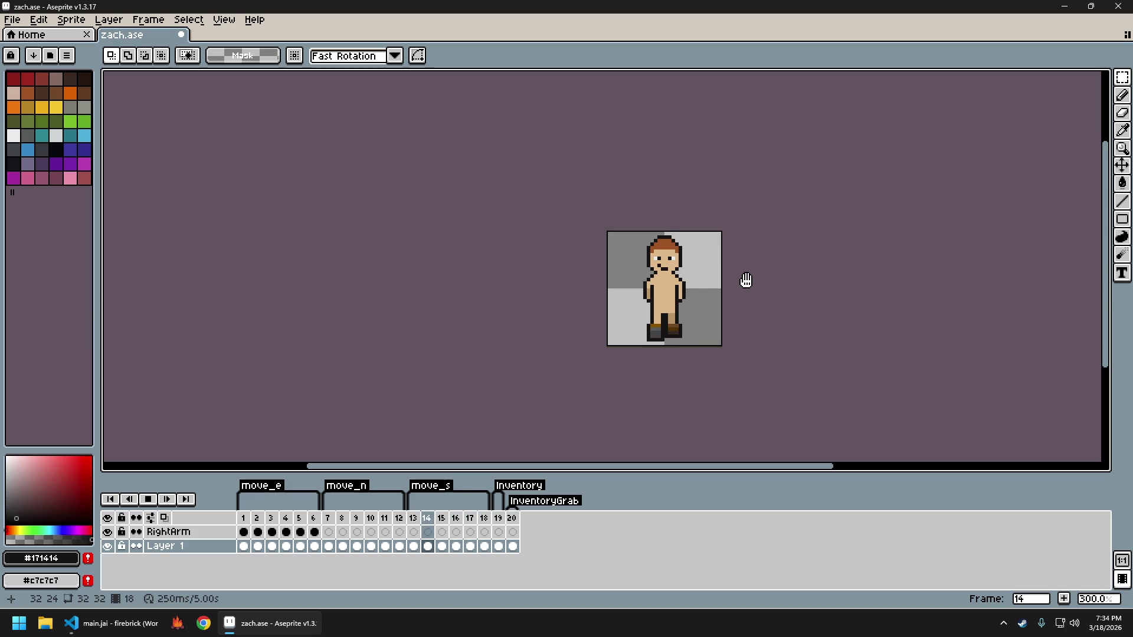
Stop the walk preview and export all frames as the sprite sheet zach_sheet.png
{"action": "key", "text": "Return"}
{"action": "key", "text": "ctrl+e"}
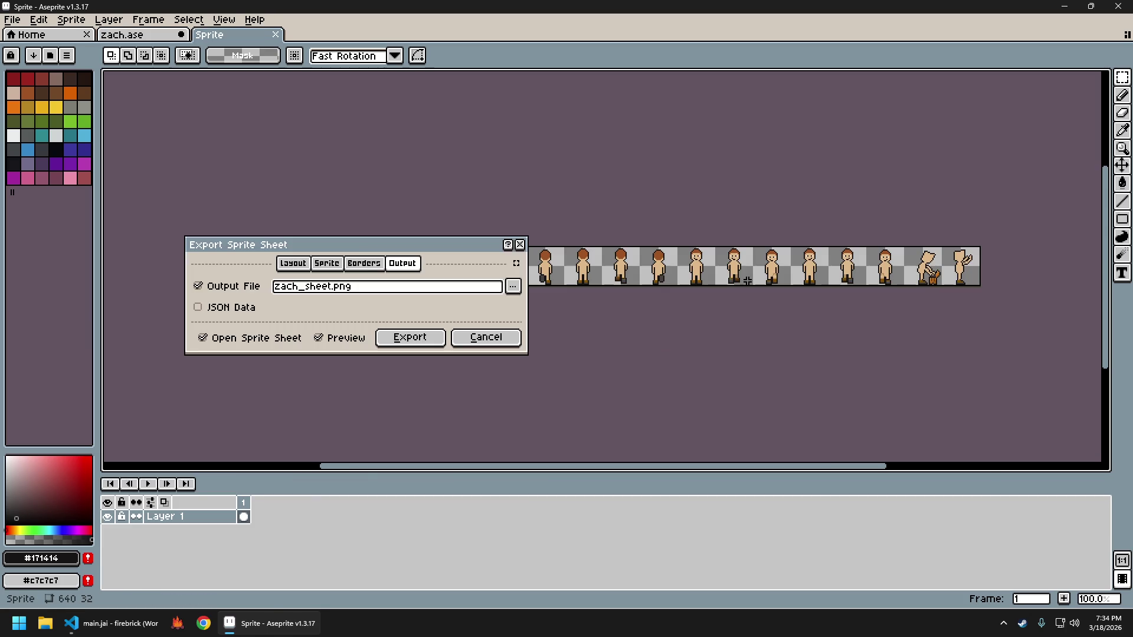
{"action": "key", "text": "Return"}
Confirm saving zach_sheet.png, then walk the character north in the firebrick game
{"action": "key", "text": "ctrl+alt+shift+s"}
{"action": "key", "text": "Return"}
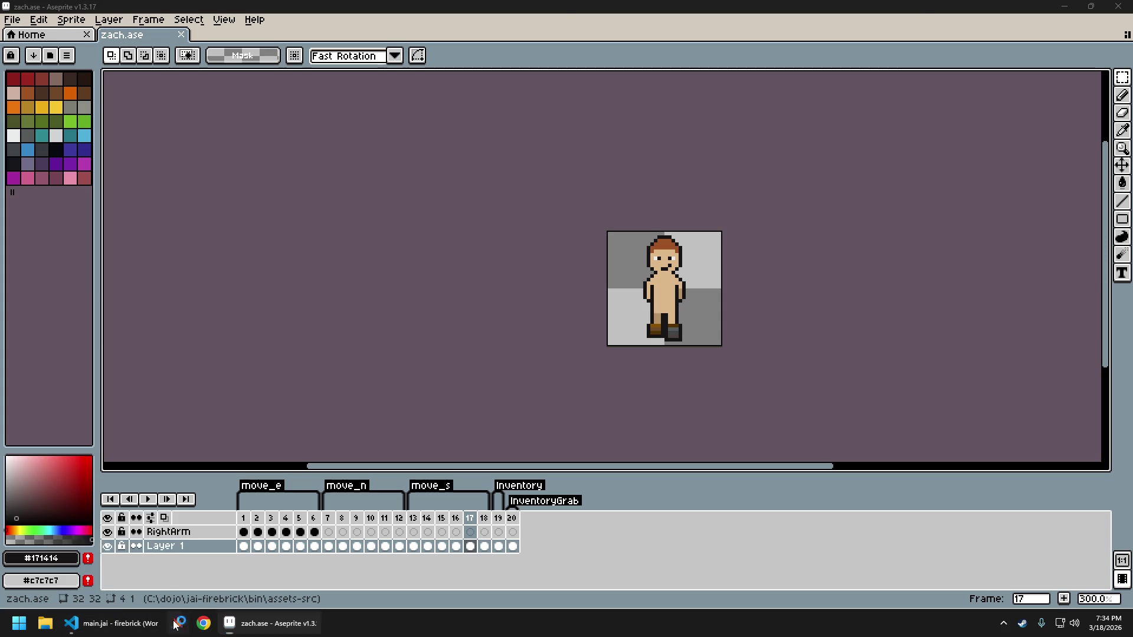
{"action": "key", "text": "w"}
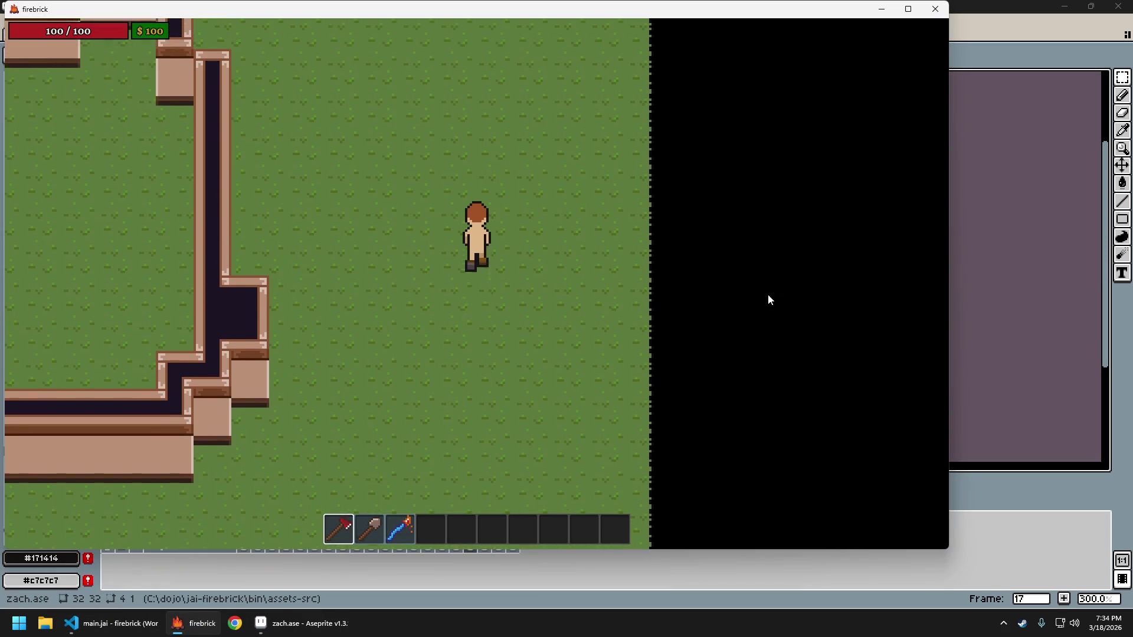
{"action": "key", "text": "s"}
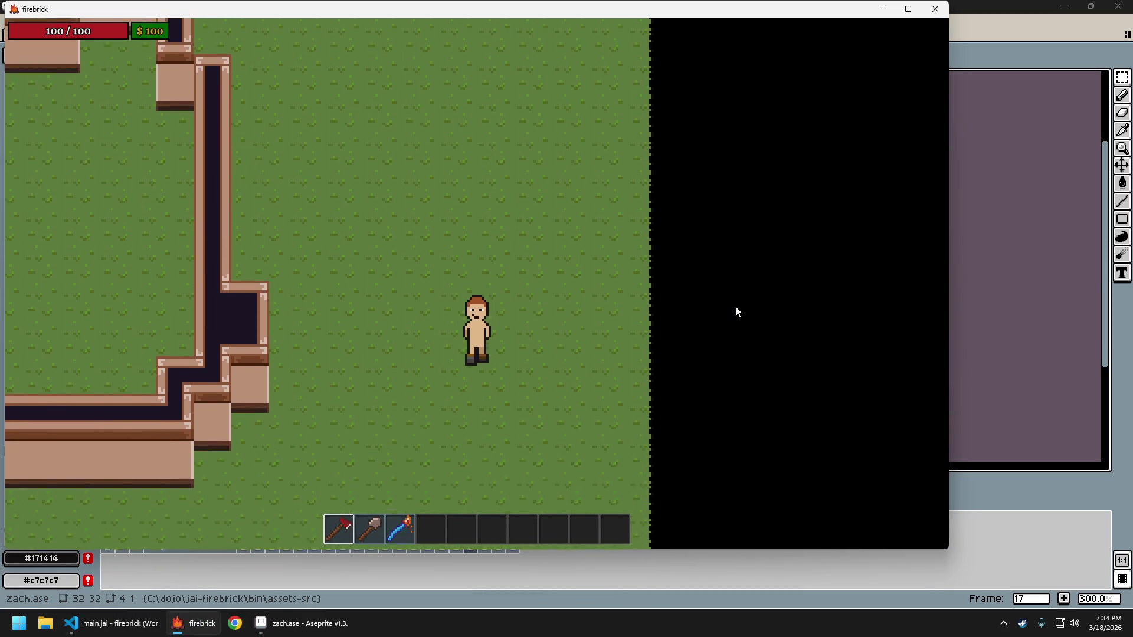
{"action": "key", "text": "w"}
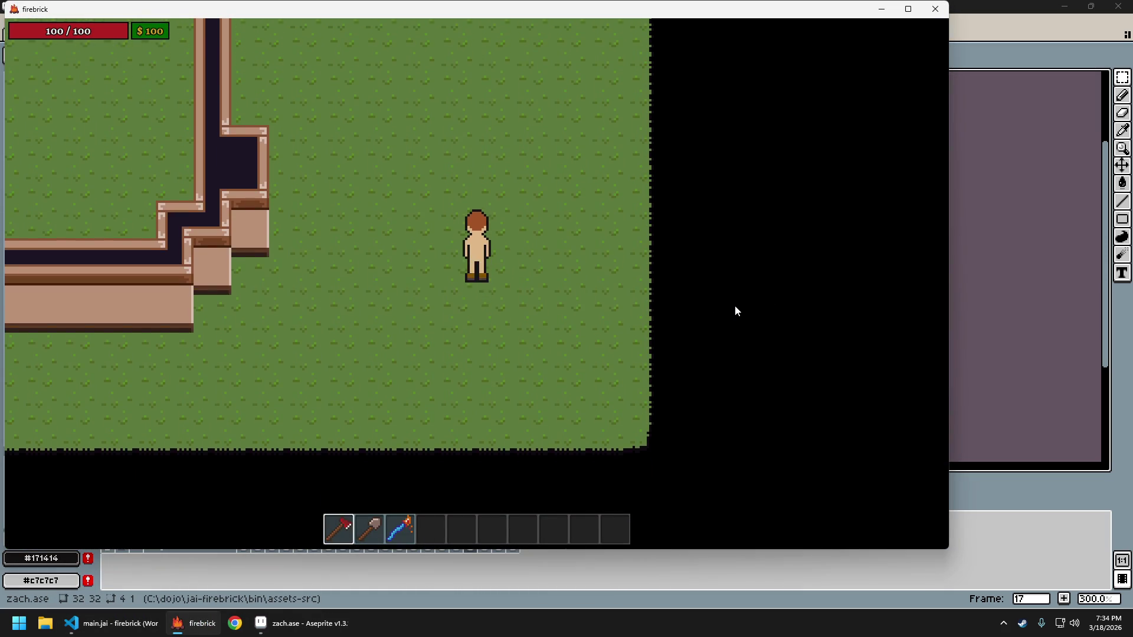
{"action": "key", "text": "w"}
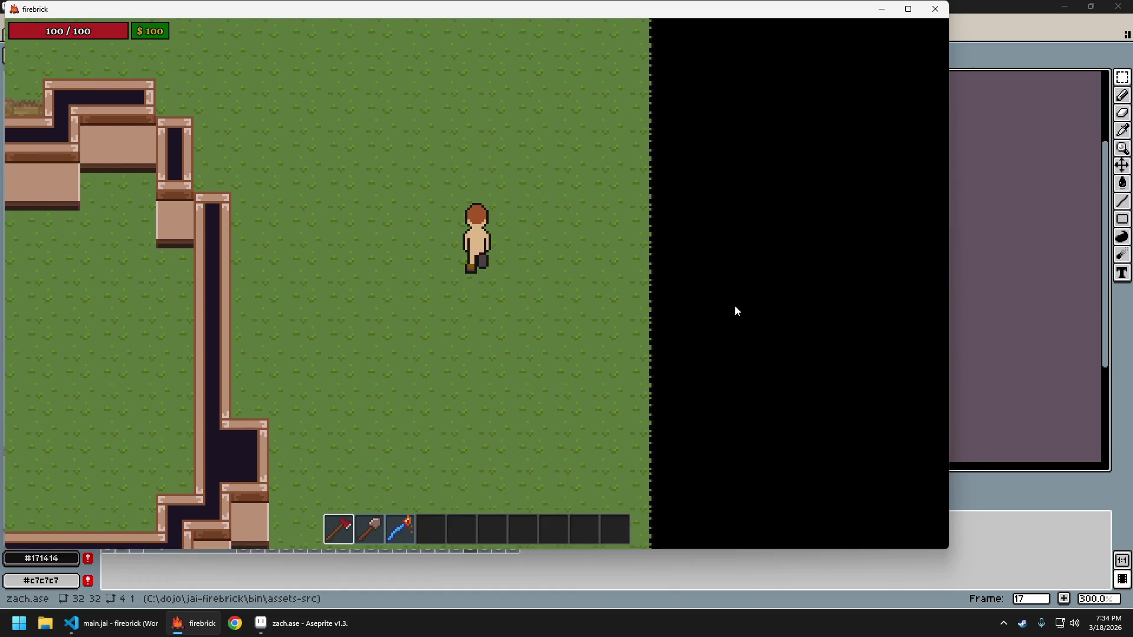
{"action": "key", "text": "s"}
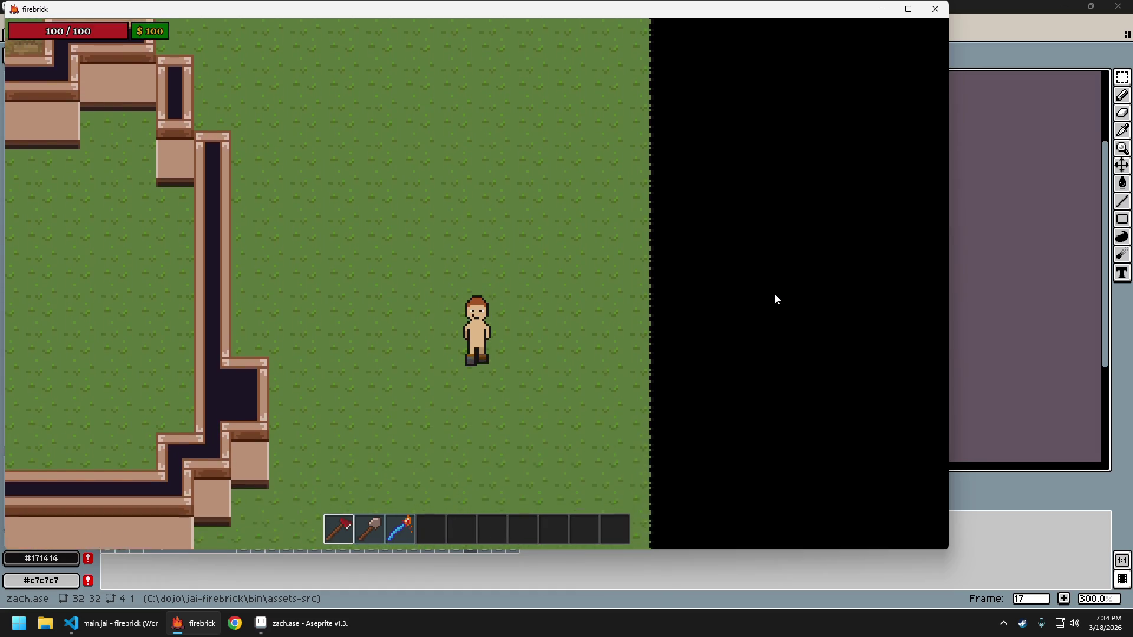
{"action": "key", "text": "w"}
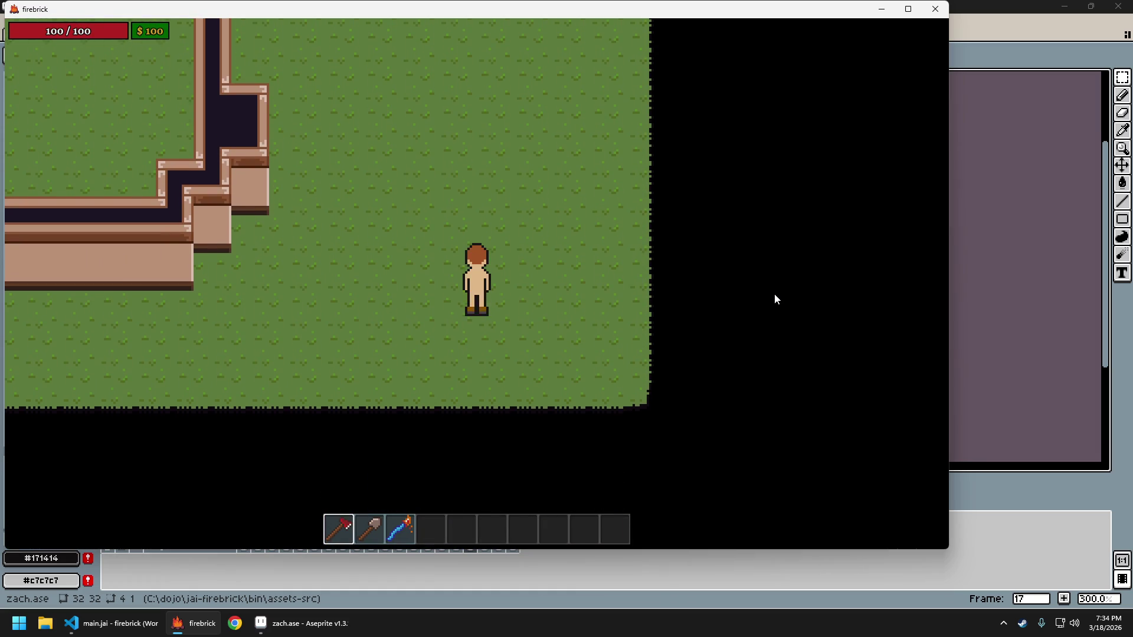
{"action": "key", "text": "s"}
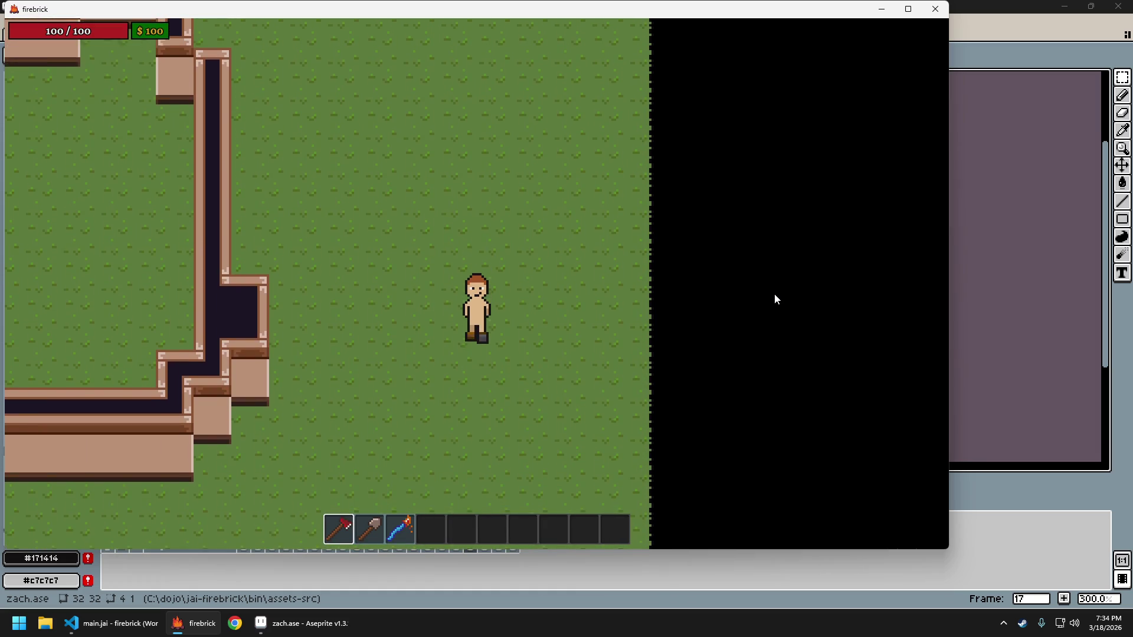
{"action": "key", "text": "w"}
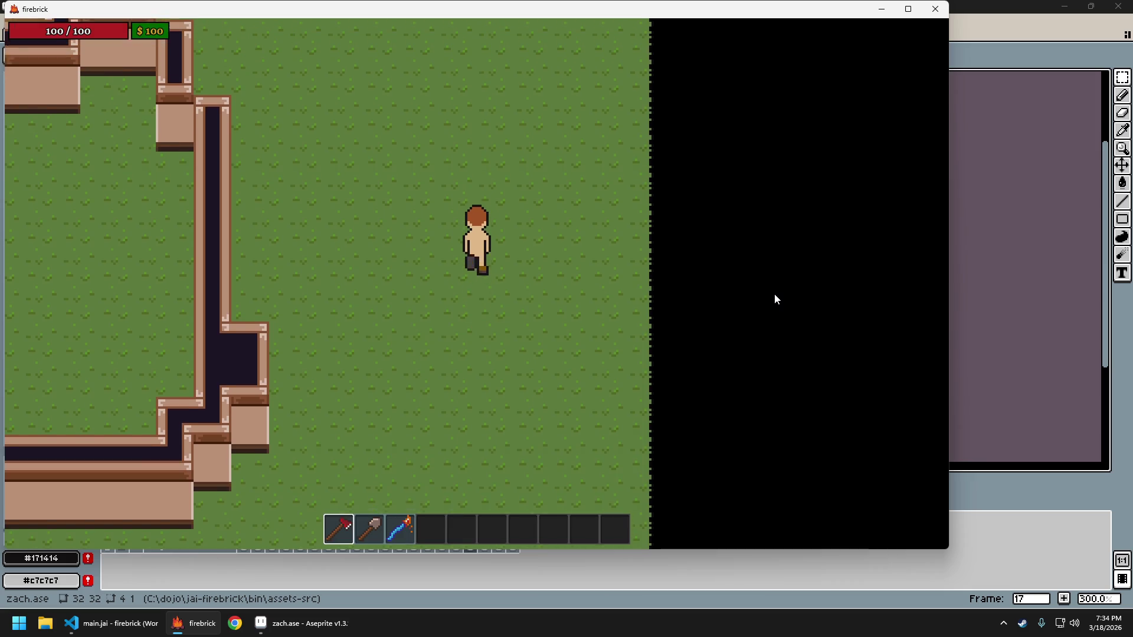
{"action": "key", "text": "s"}
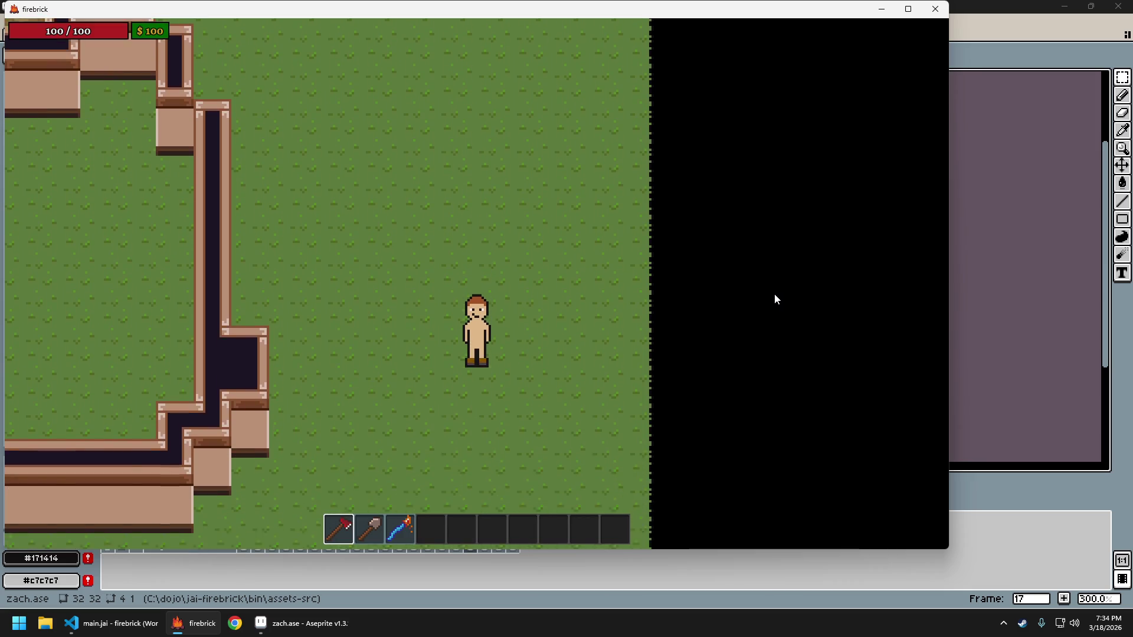
{"action": "key", "text": "alt+Tab"}
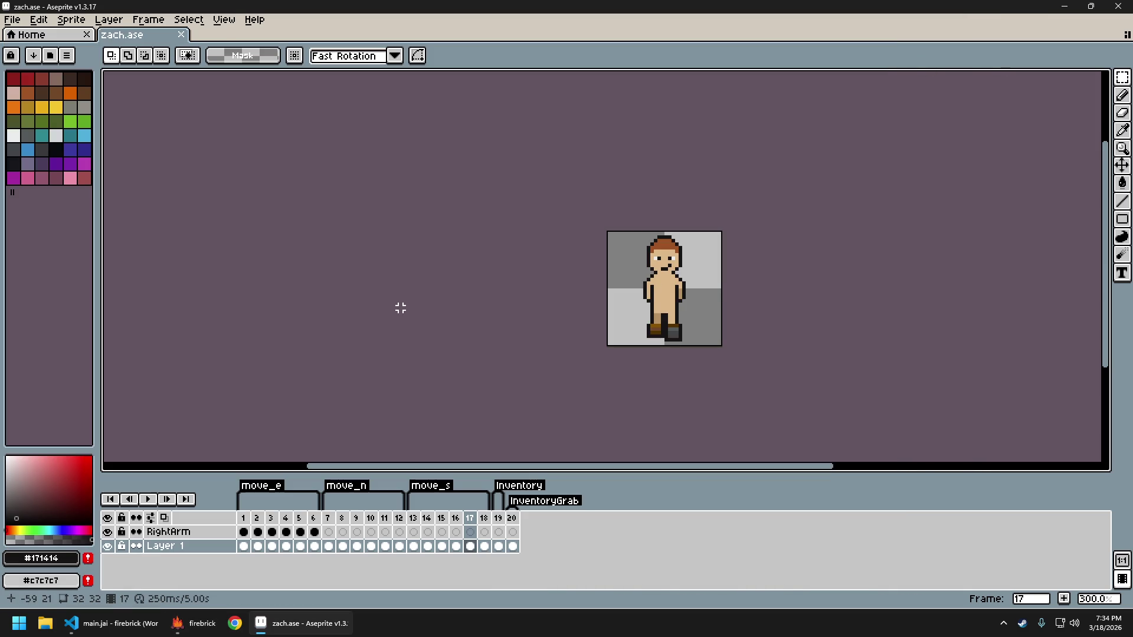
{"action": "left_click", "coordinate": [413, 528]}
{"action": "left_click", "coordinate": [433, 522]}
{"action": "left_click", "coordinate": [445, 523]}
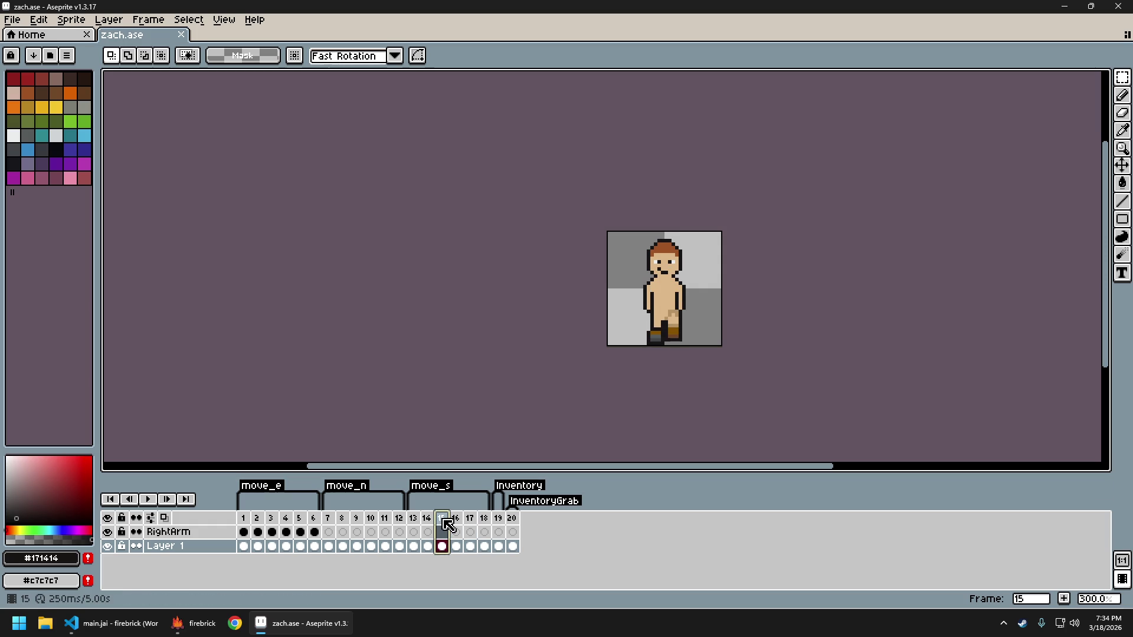
{"action": "key", "text": "Delete"}
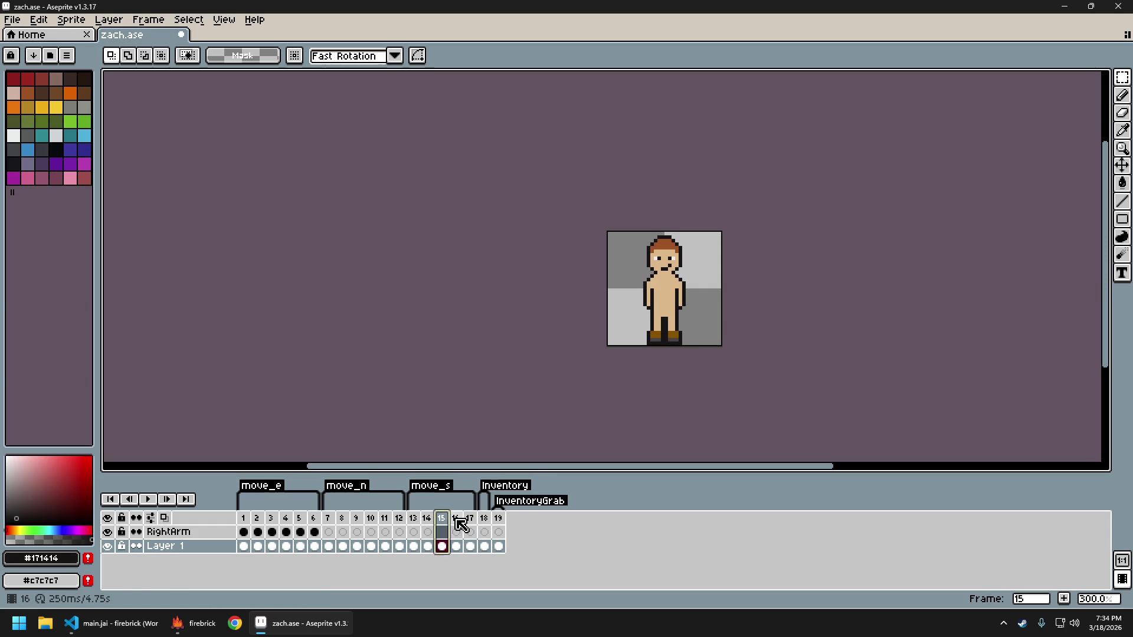
{"action": "left_click", "coordinate": [456, 520]}
{"action": "left_click", "coordinate": [471, 520]}
{"action": "key", "text": "Delete"}
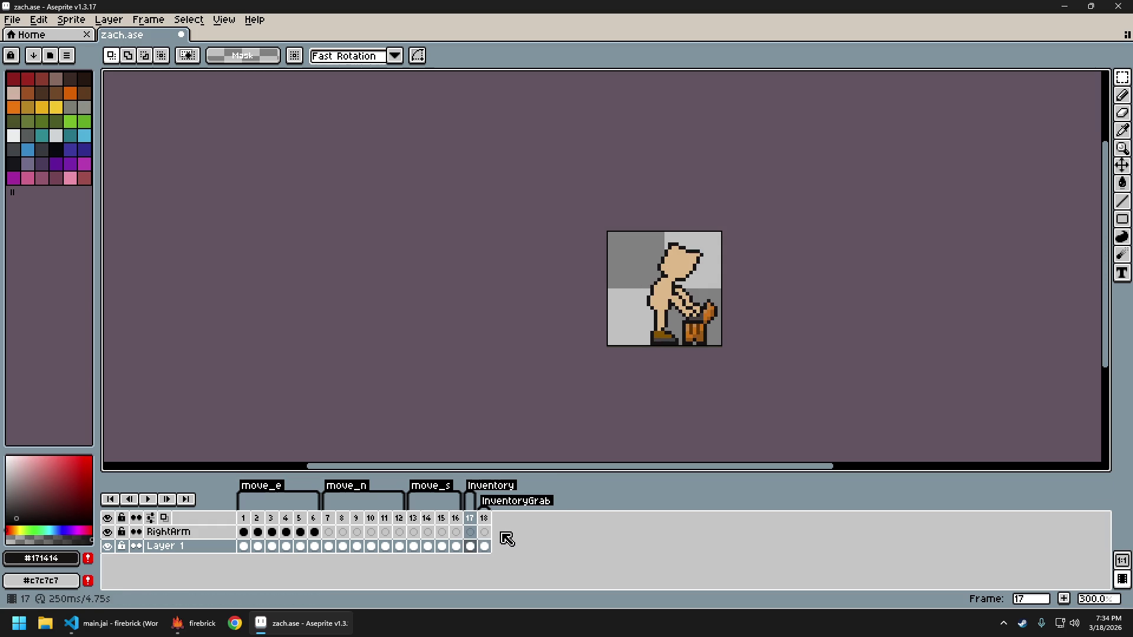
{"action": "key", "text": "Return"}
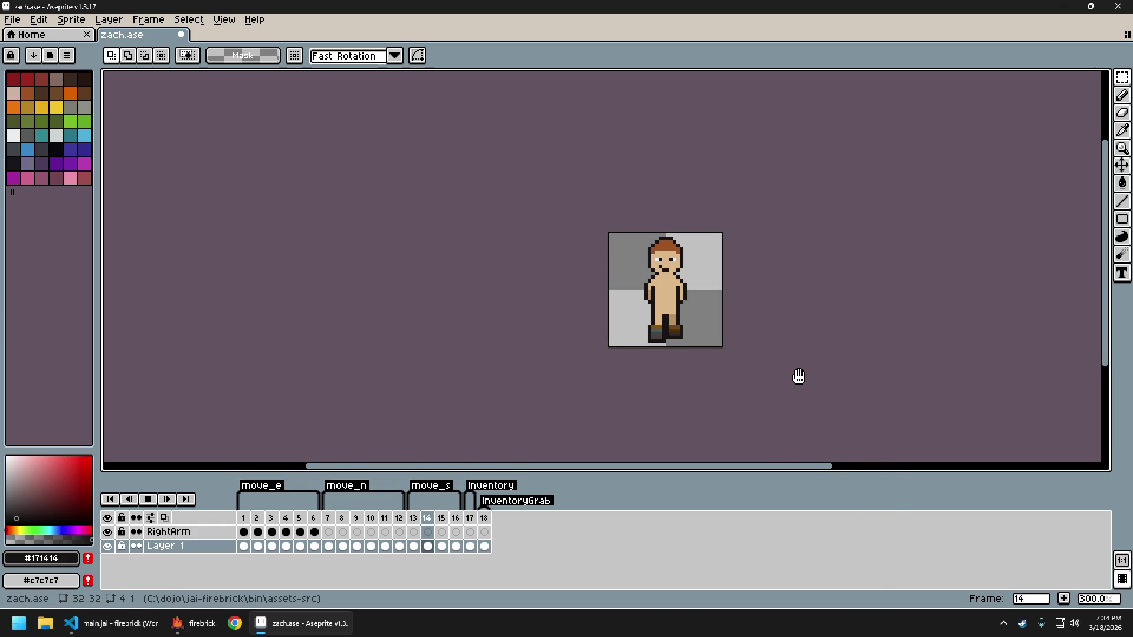
{"action": "key", "text": "Return"}
{"action": "key", "text": "ctrl+z"}
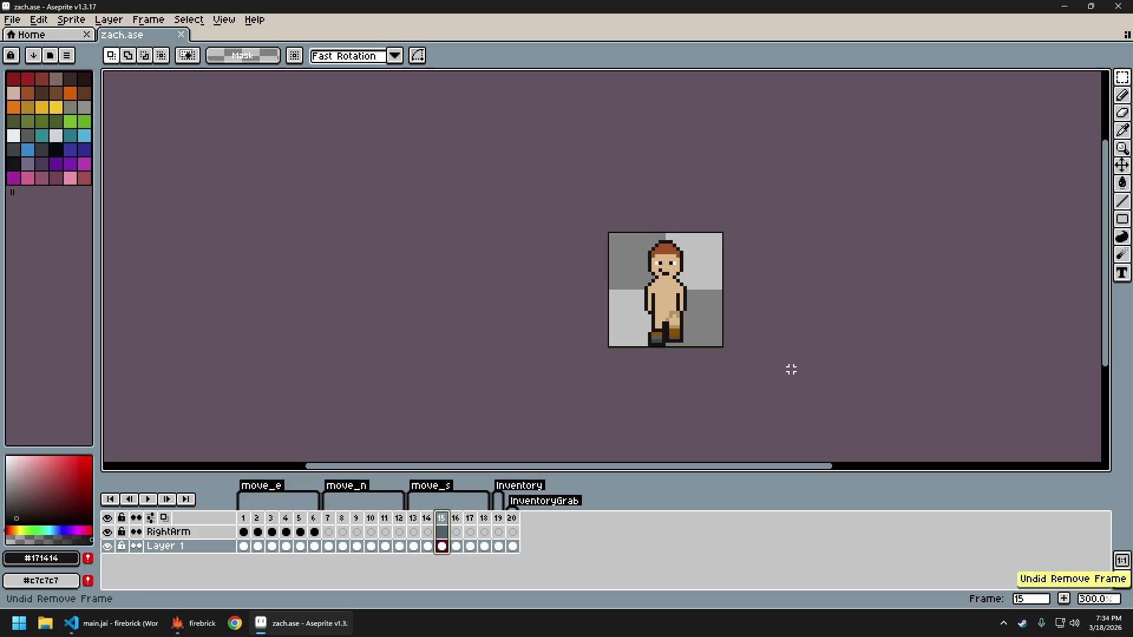
{"action": "key", "text": "Return"}
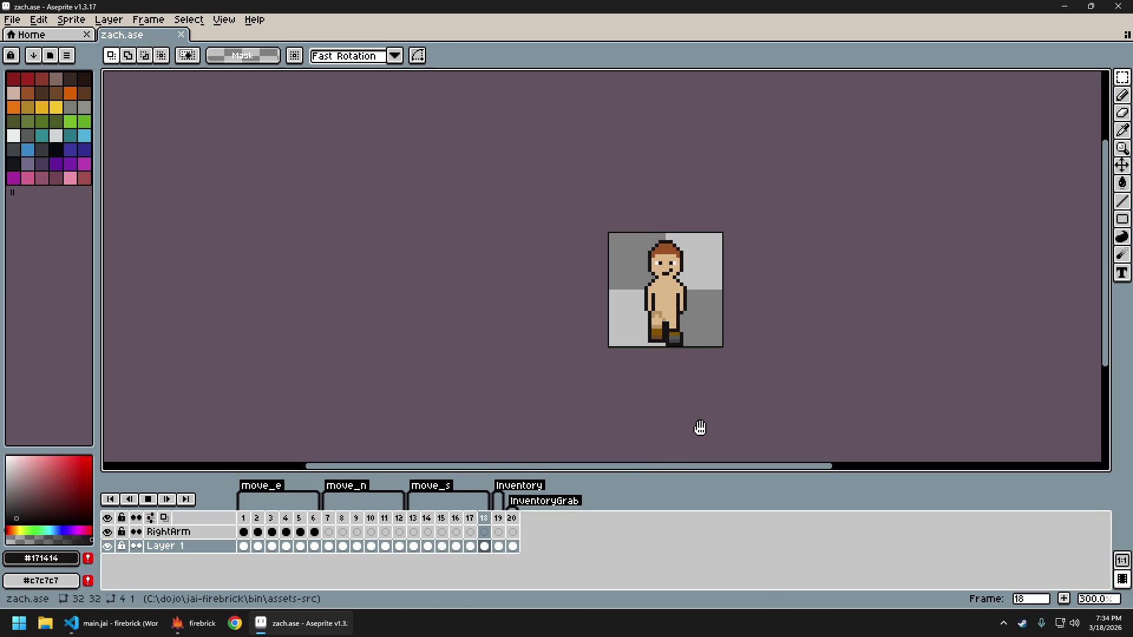
{"action": "key", "text": "Return"}
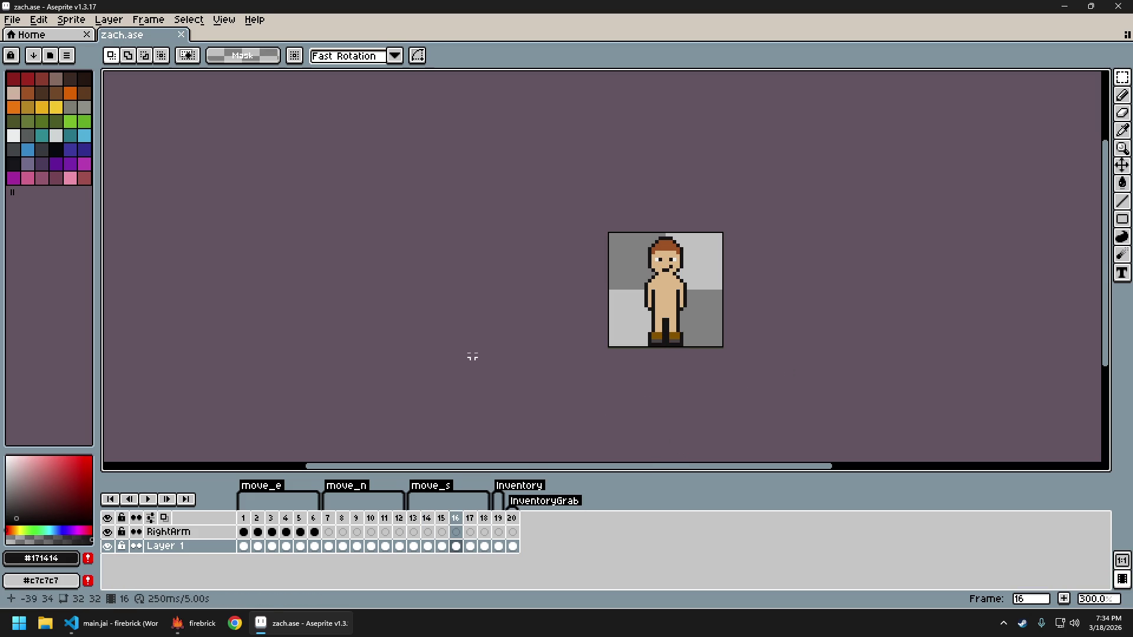
{"action": "left_click", "coordinate": [205, 624]}
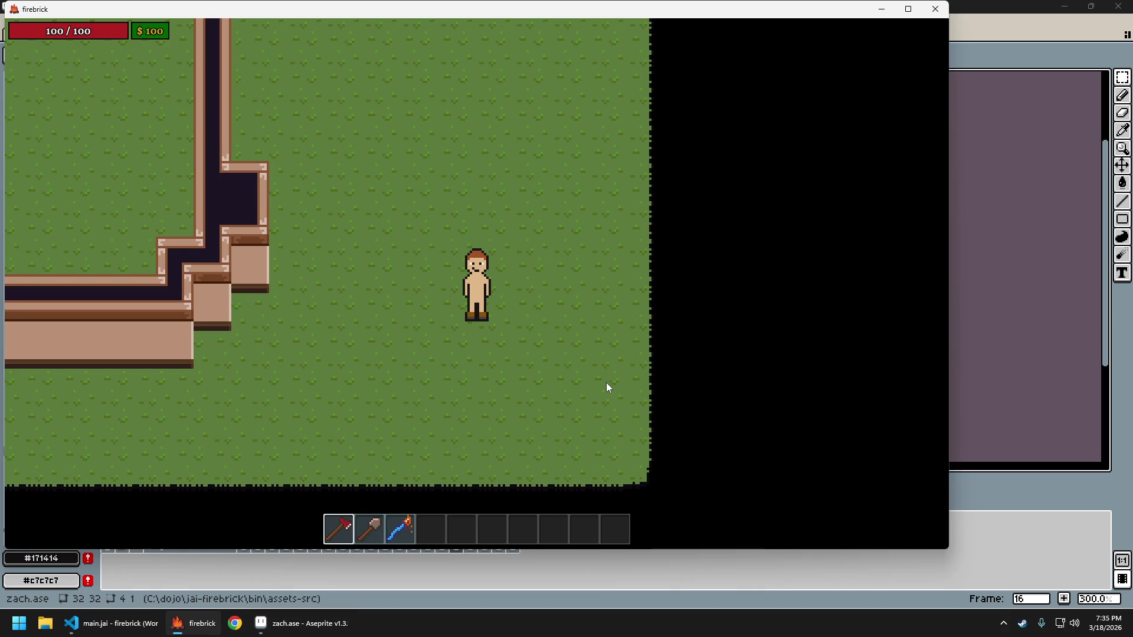
{"action": "key", "text": "w"}
{"action": "key", "text": "s"}
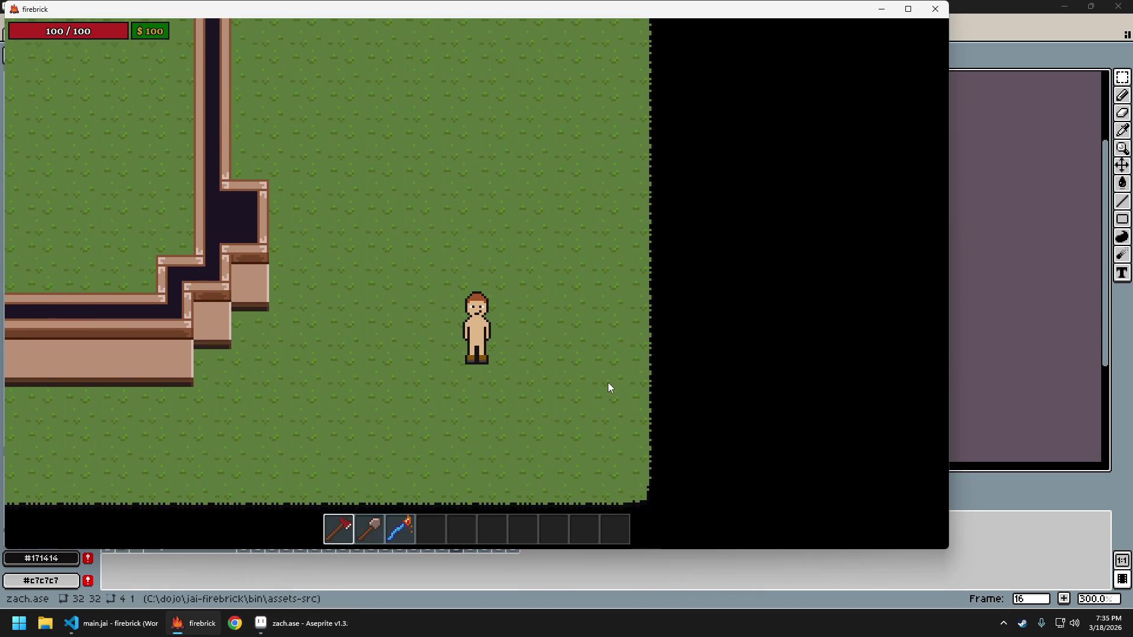
{"action": "key", "text": "w"}
{"action": "key", "text": "s"}
{"action": "key", "text": "s"}
{"action": "key", "text": "w"}
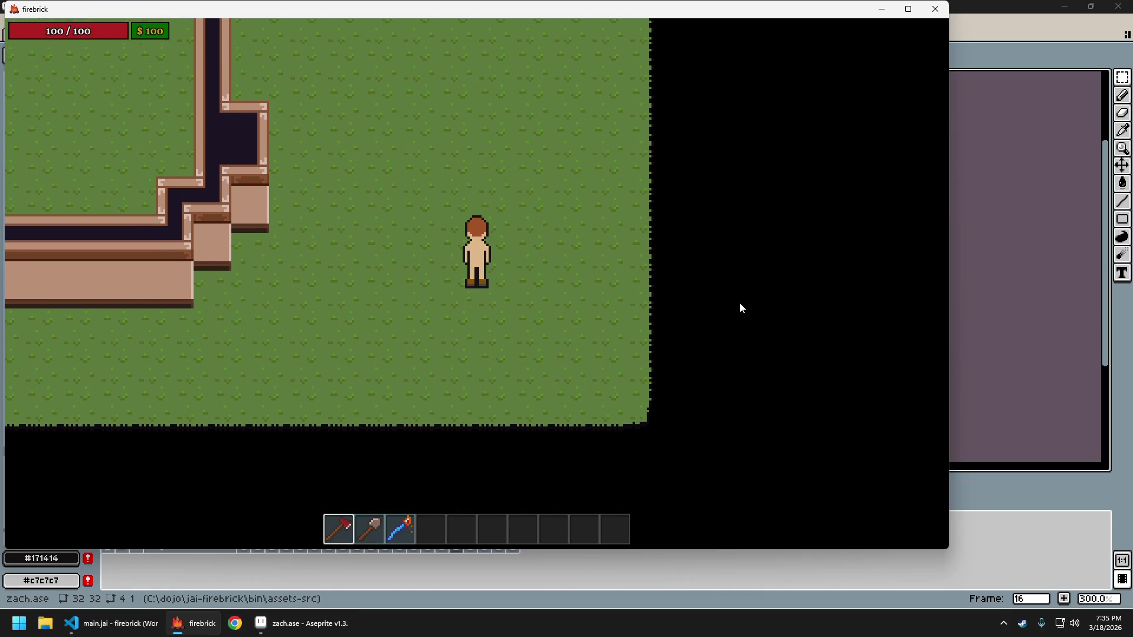
{"action": "key", "text": "alt+Tab"}
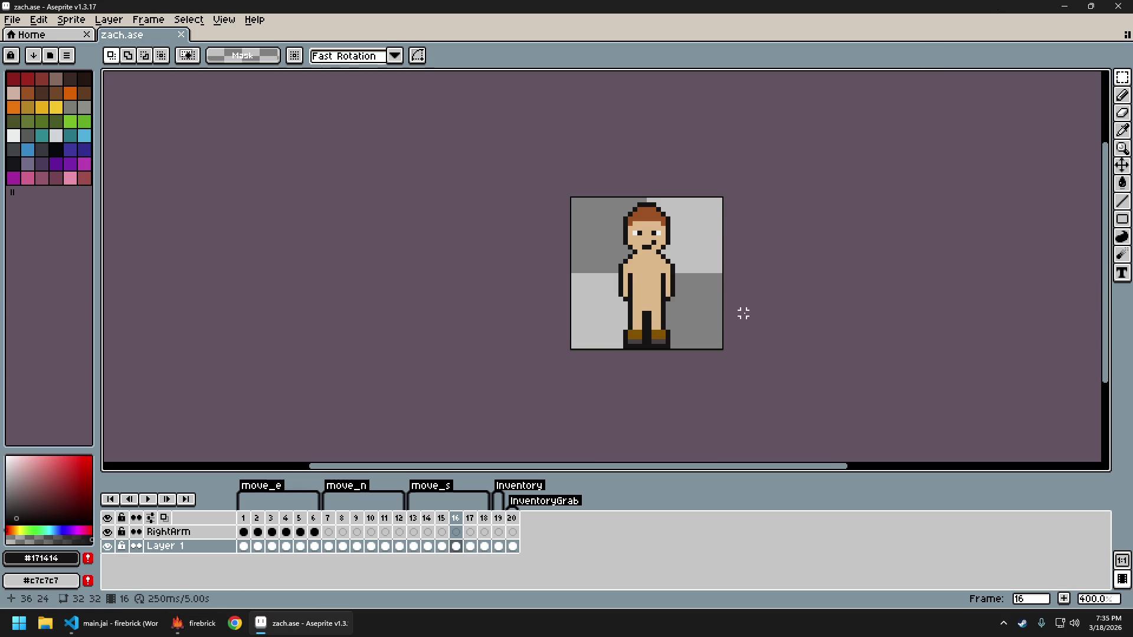
On walk frame 15, sample the tan leg shade and switch to the Pencil
{"action": "key", "text": "Right"}
{"action": "key", "text": "Right"}
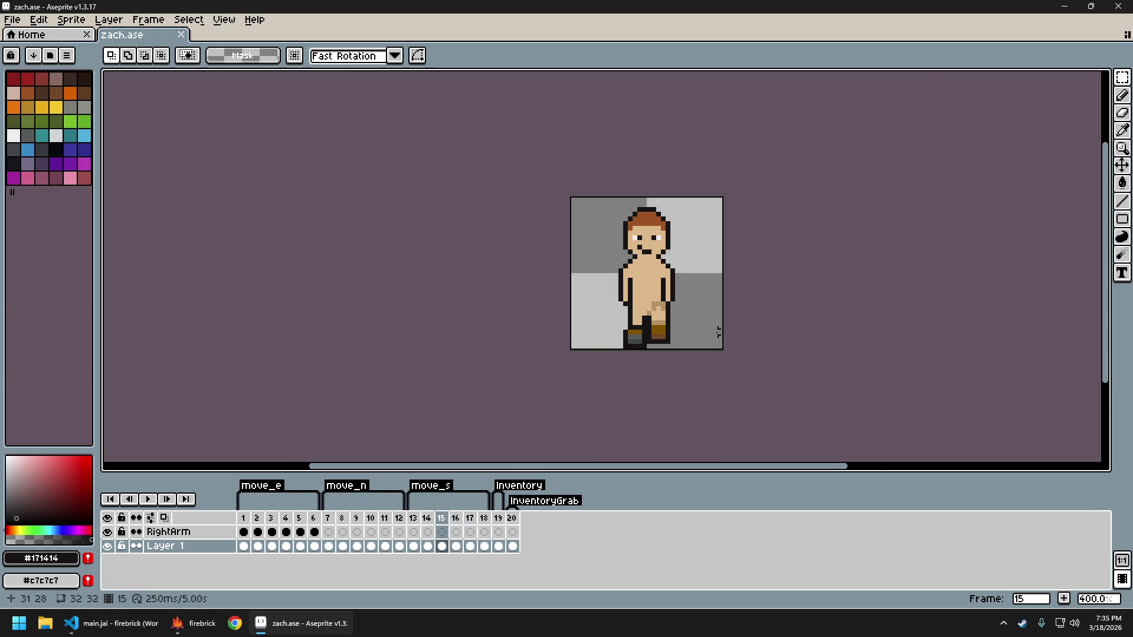
{"action": "scroll", "scroll_direction": "up", "scroll_amount": 3}
{"action": "left_click", "coordinate": [588, 269]}
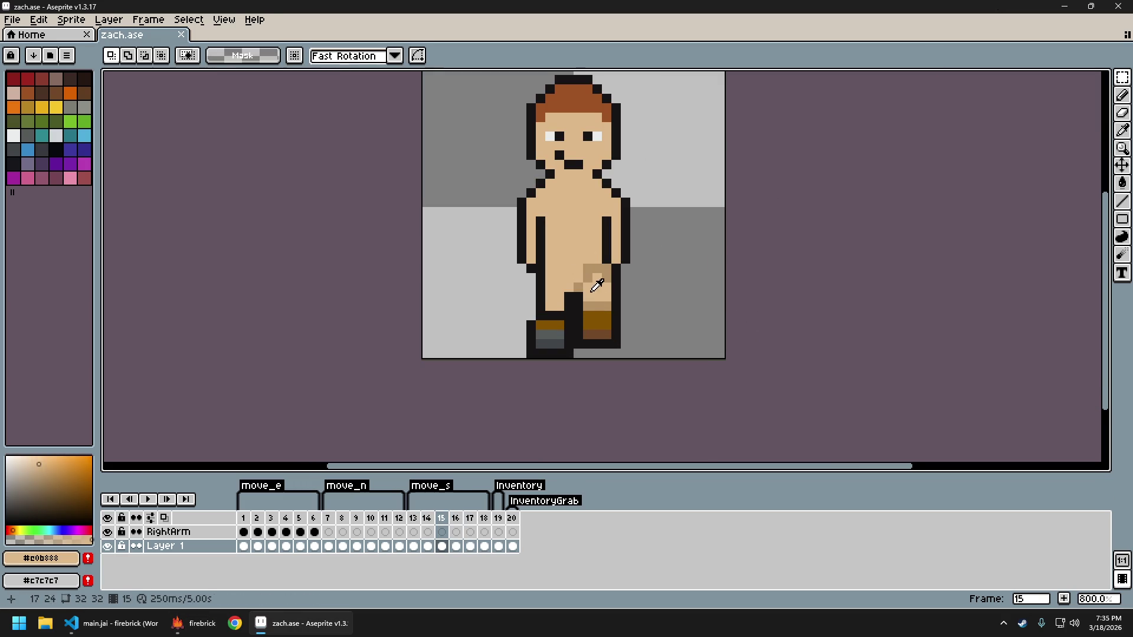
{"action": "key", "text": "b"}
{"action": "scroll", "scroll_direction": "down", "scroll_amount": 3}
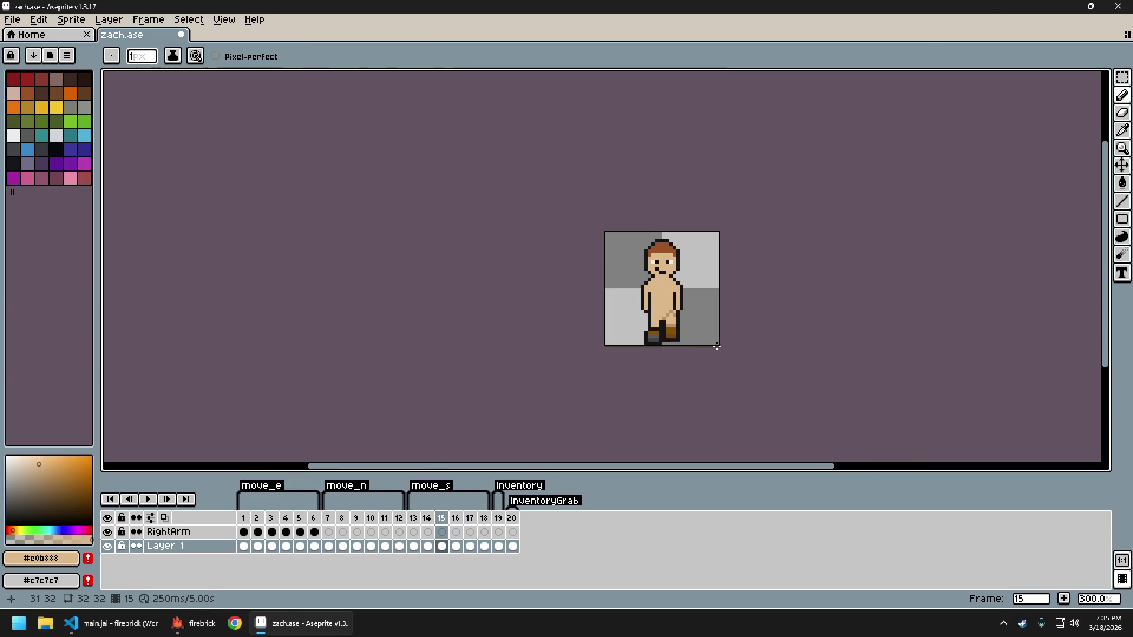
{"action": "scroll", "scroll_direction": "up", "scroll_amount": 3}
{"action": "scroll", "scroll_direction": "up", "scroll_amount": 3}
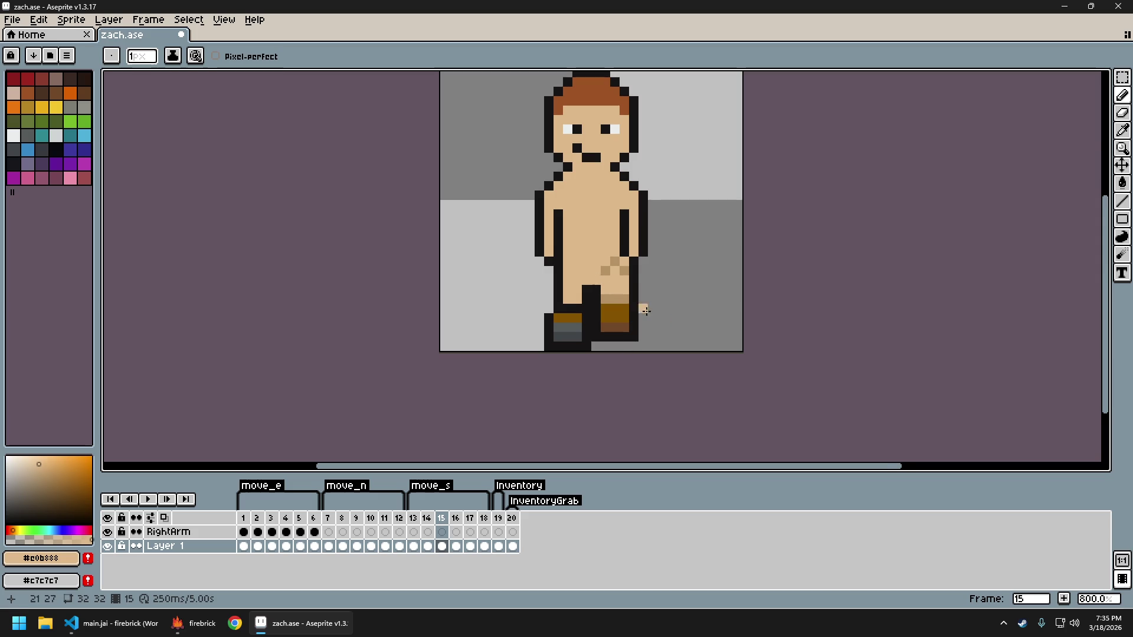
{"action": "scroll", "scroll_direction": "down", "scroll_amount": 3}
{"action": "scroll", "scroll_direction": "down", "scroll_amount": 3}
{"action": "scroll", "scroll_direction": "up", "scroll_amount": 3}
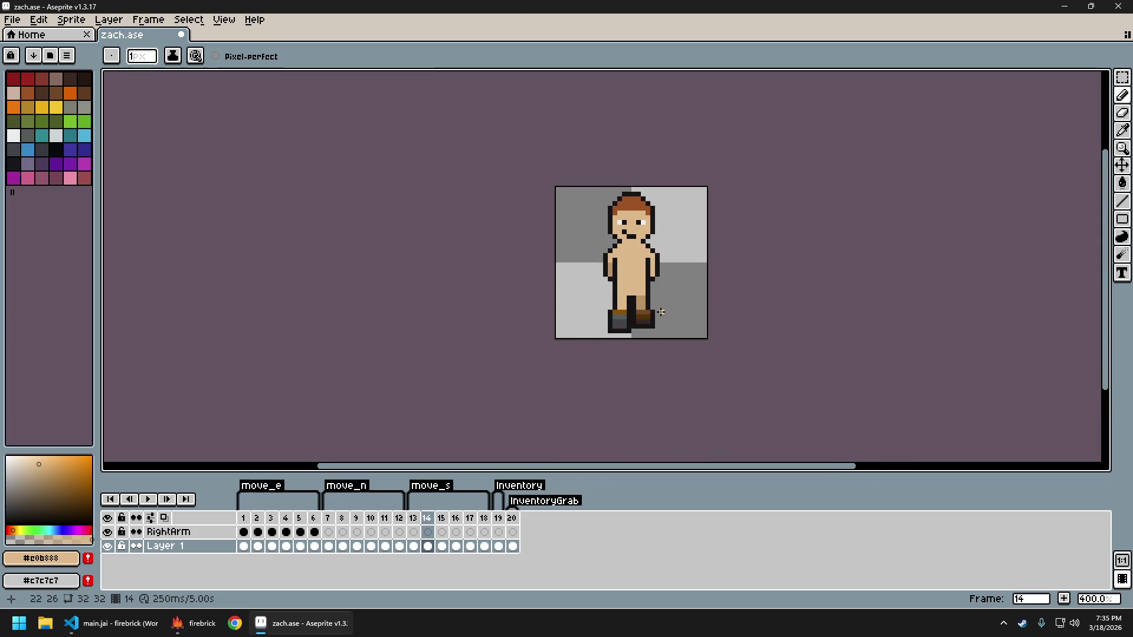
{"action": "scroll", "scroll_direction": "up", "scroll_amount": 3}
{"action": "key", "text": "i"}
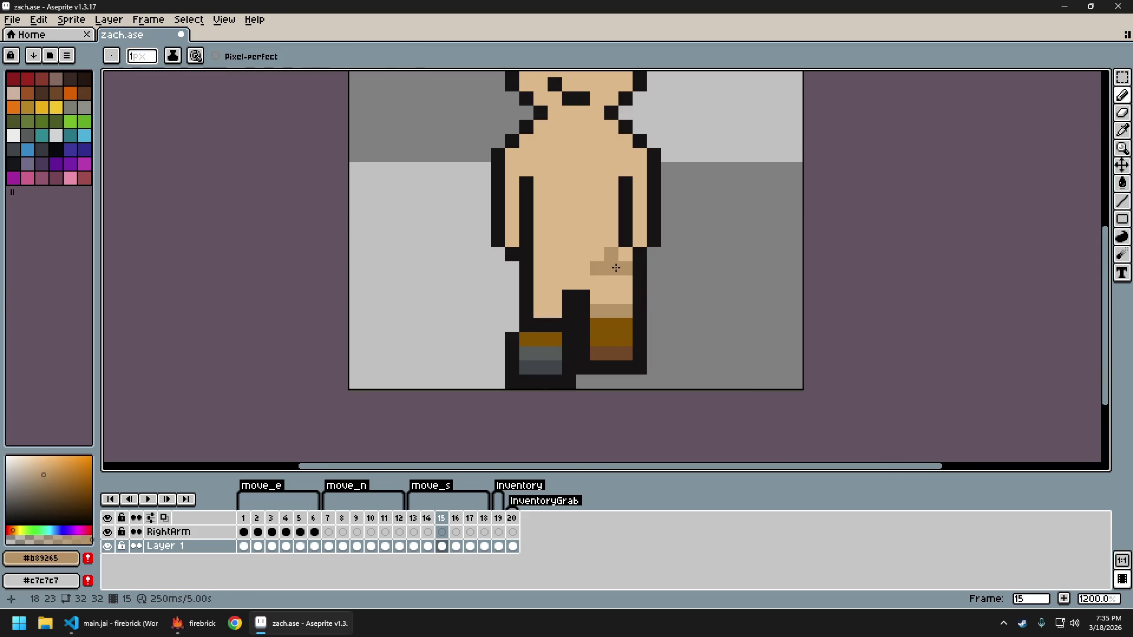
Try repainting a leg pixel with the darker tan and lighter skin shades, then undo it
{"action": "left_click", "coordinate": [611, 268]}
{"action": "scroll", "scroll_direction": "down", "scroll_amount": 3}
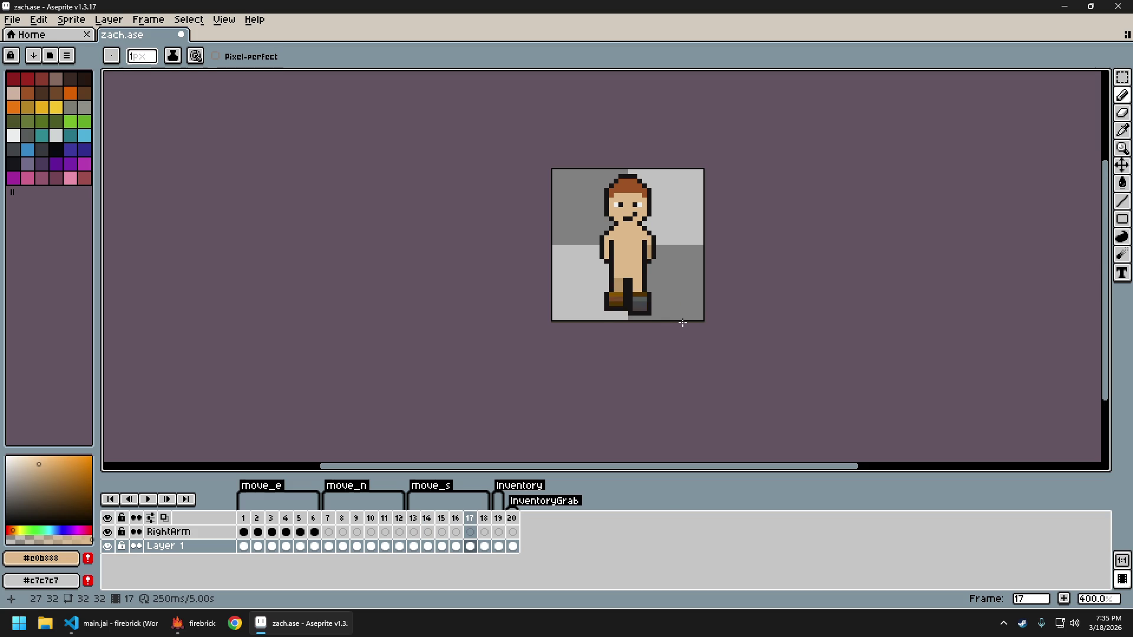
{"action": "scroll", "scroll_direction": "up", "scroll_amount": 3}
{"action": "left_click", "coordinate": [591, 269]}
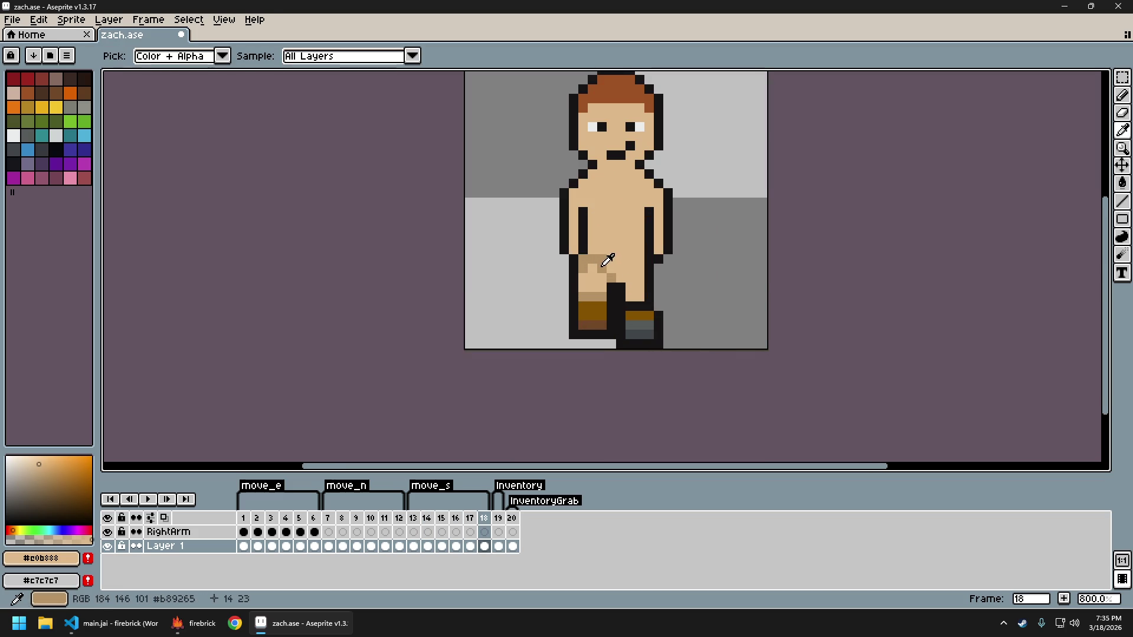
{"action": "left_click", "coordinate": [583, 262]}
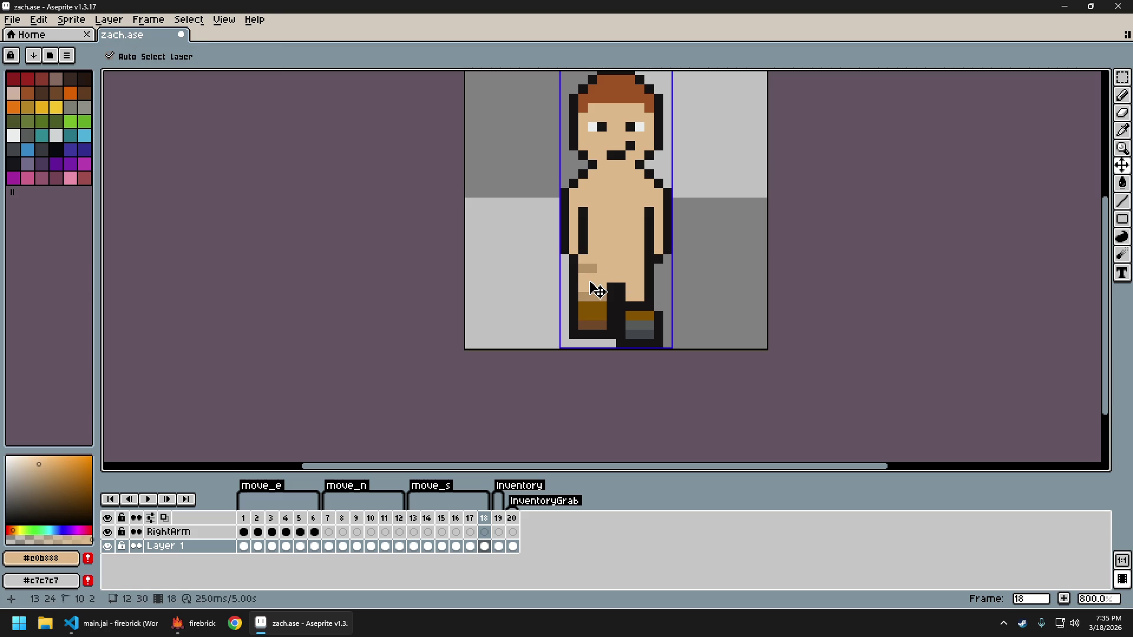
{"action": "scroll", "scroll_direction": "down", "scroll_amount": 3}
{"action": "key", "text": "ctrl+z"}
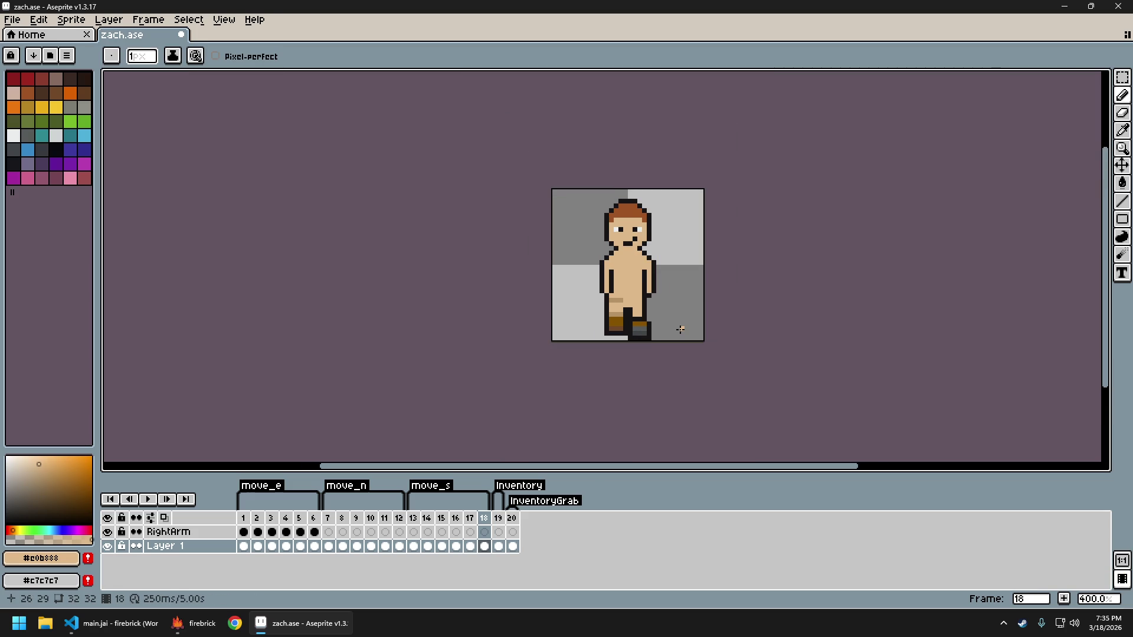
Play the south walk, then flip between neighbouring frames to compare the legs, ending on frame 15
{"action": "key", "text": "Left"}
{"action": "key", "text": "Left"}
{"action": "key", "text": "Left"}
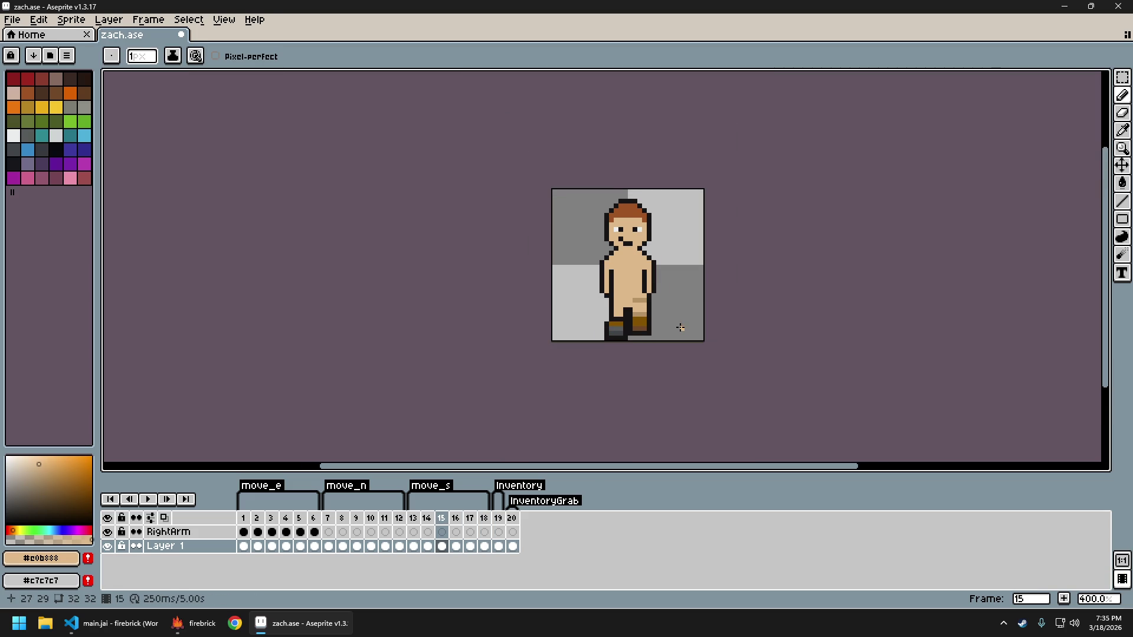
{"action": "key", "text": "Return"}
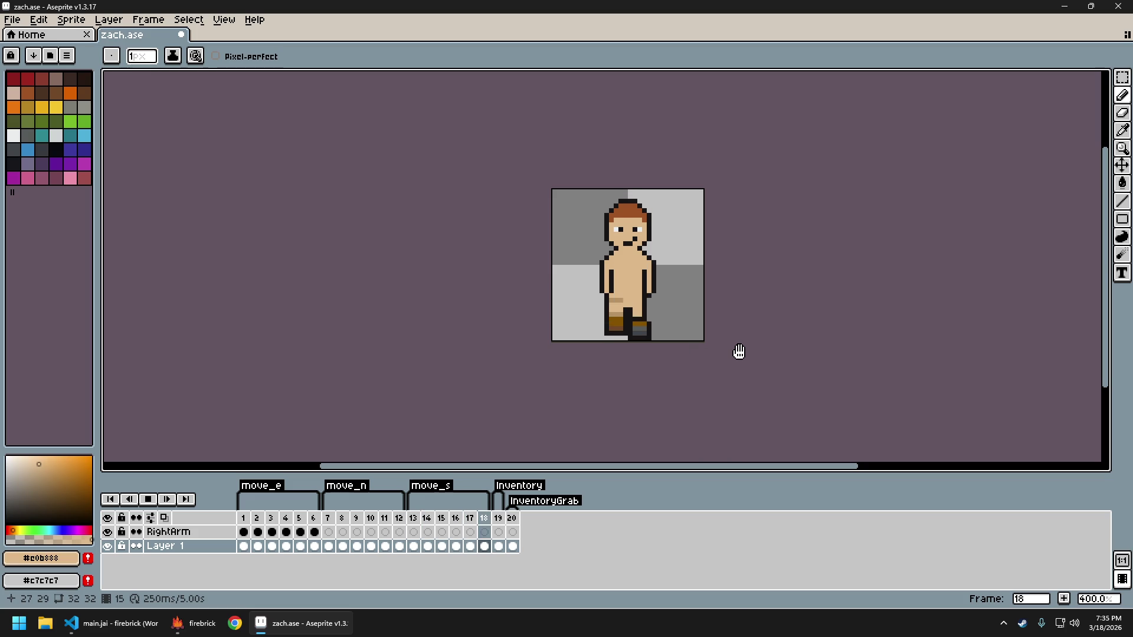
{"action": "key", "text": "Return"}
{"action": "key", "text": "Right"}
{"action": "key", "text": "Left"}
{"action": "key", "text": "Left"}
{"action": "key", "text": "Left"}
{"action": "key", "text": "Right"}
Shade two leg pixels with the darker tan, sample the lighter skin tone, and undo the last stroke
{"action": "scroll", "scroll_direction": "up", "scroll_amount": 3}
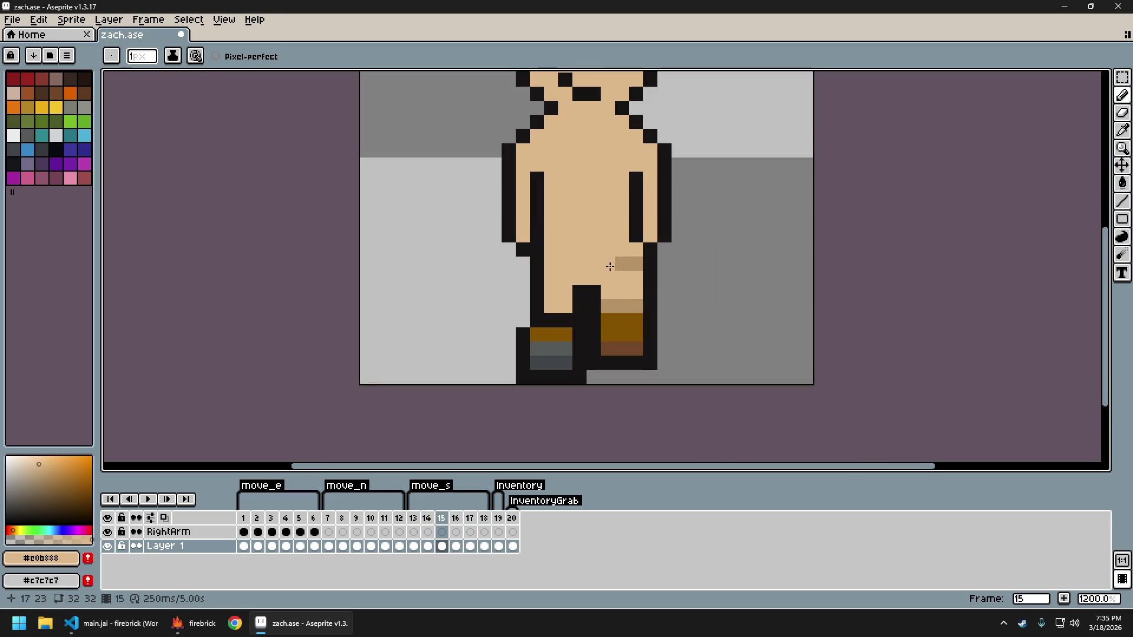
{"action": "left_click_drag", "start_coordinate": [610, 267], "coordinate": [607, 275]}
{"action": "scroll", "scroll_direction": "down", "scroll_amount": 3}
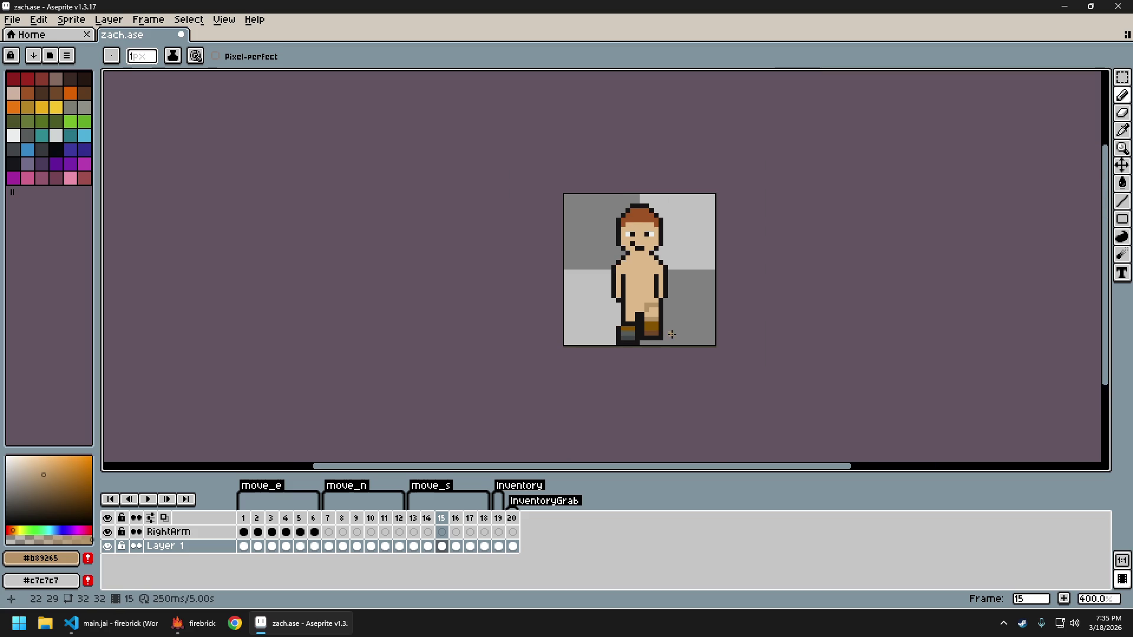
{"action": "scroll", "scroll_direction": "up", "scroll_amount": 3}
{"action": "scroll", "scroll_direction": "down", "scroll_amount": 3}
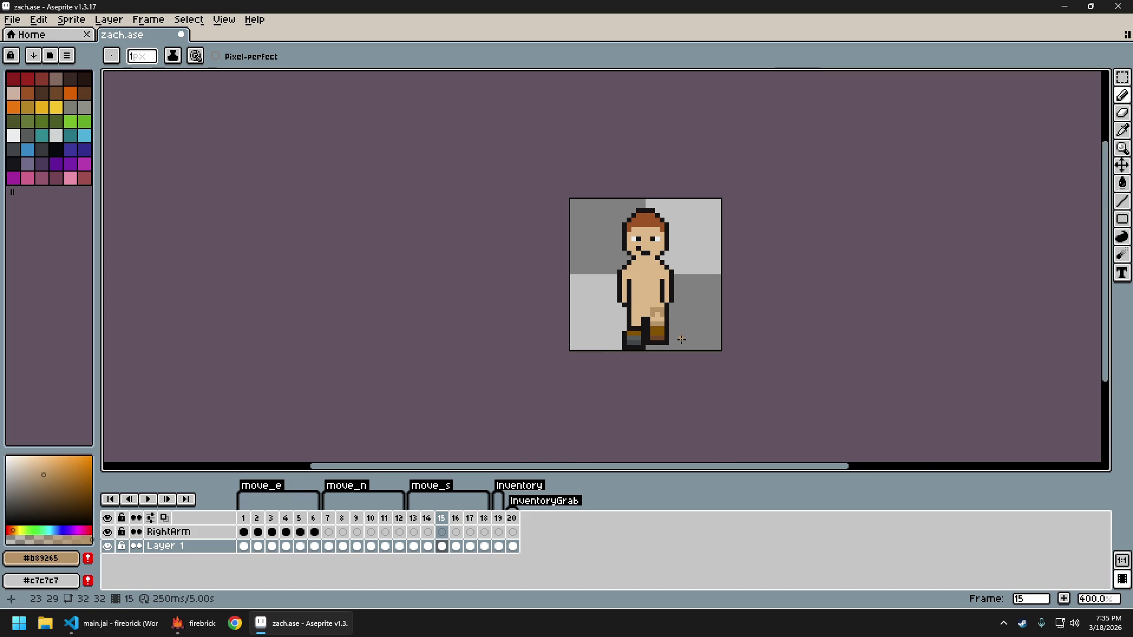
{"action": "scroll", "scroll_direction": "up", "scroll_amount": 3}
{"action": "left_click", "coordinate": [639, 292]}
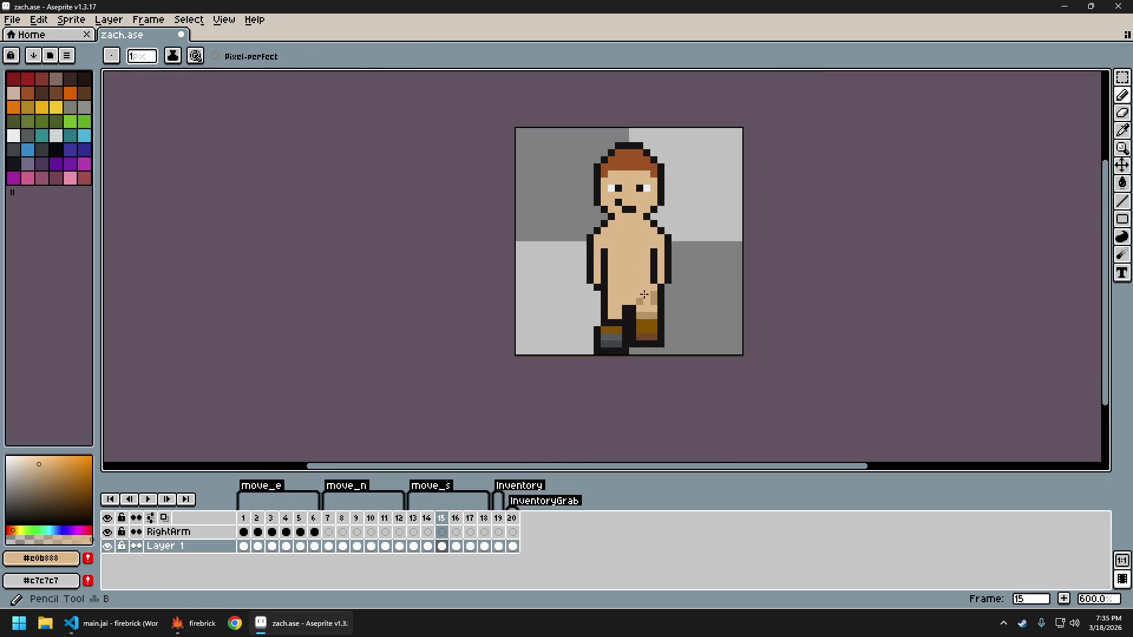
{"action": "scroll", "scroll_direction": "down", "scroll_amount": 3}
{"action": "scroll", "scroll_direction": "down", "scroll_amount": 3}
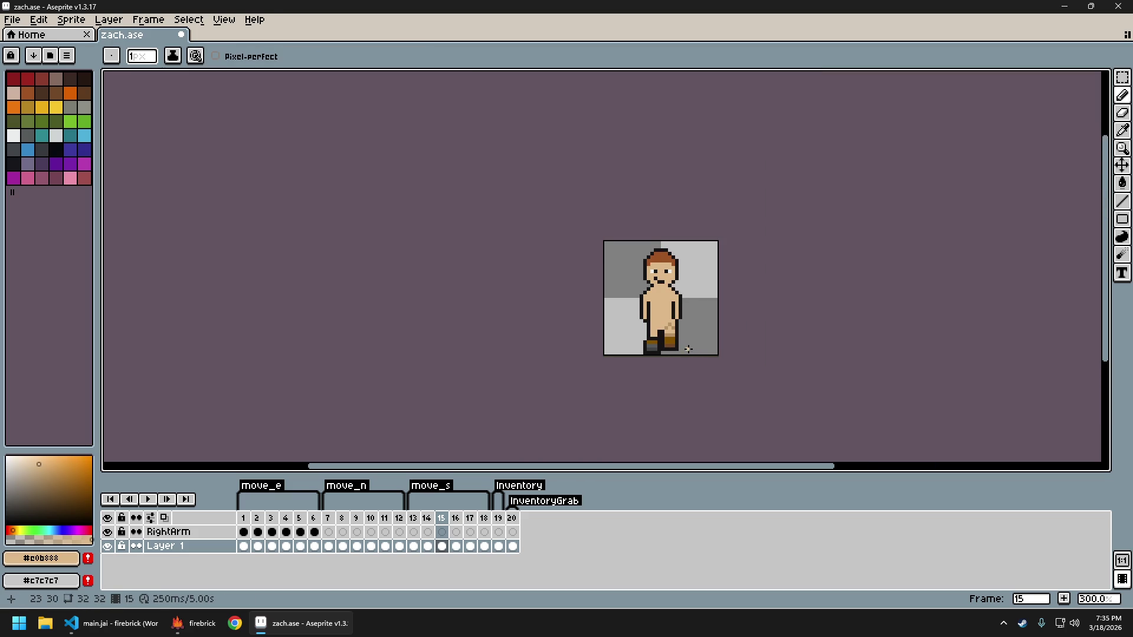
{"action": "scroll", "scroll_direction": "up", "scroll_amount": 3}
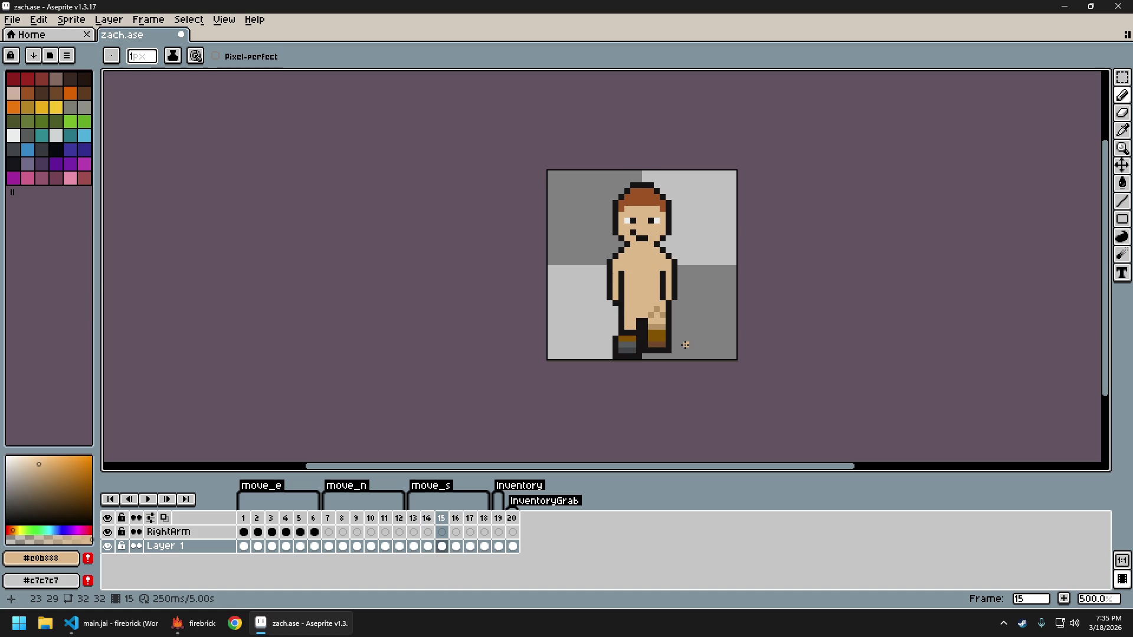
{"action": "key", "text": "ctrl+z"}
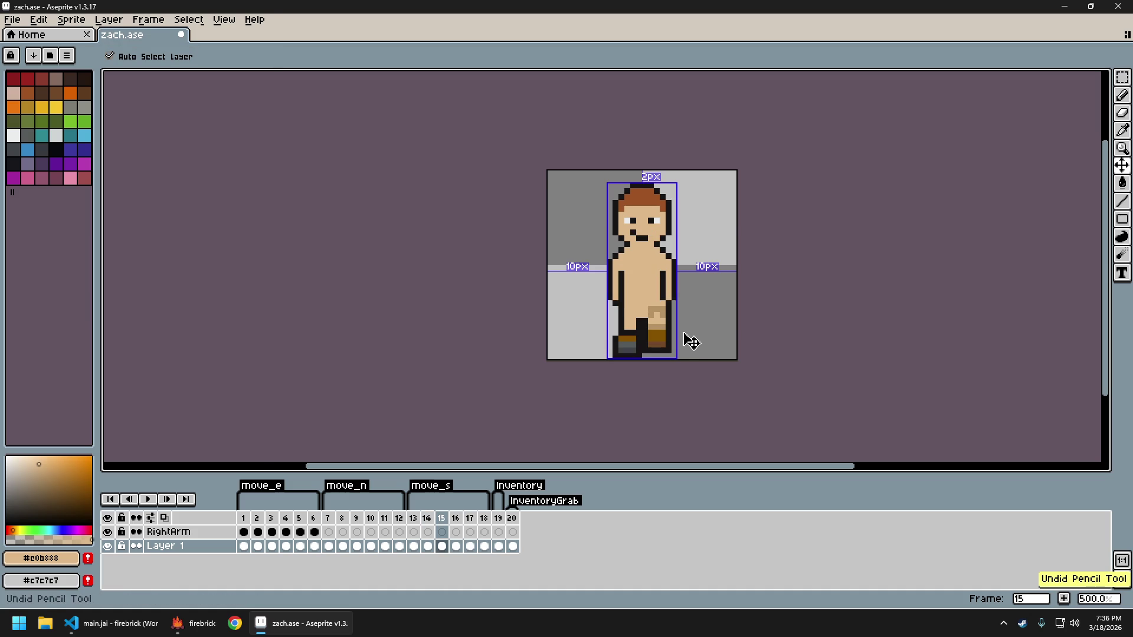
Switch between #b89265 and #e0b888 to repaint two darker leg pixels light, then undo it
{"action": "scroll", "scroll_direction": "up", "scroll_amount": 3}
{"action": "left_click", "coordinate": [654, 293]}
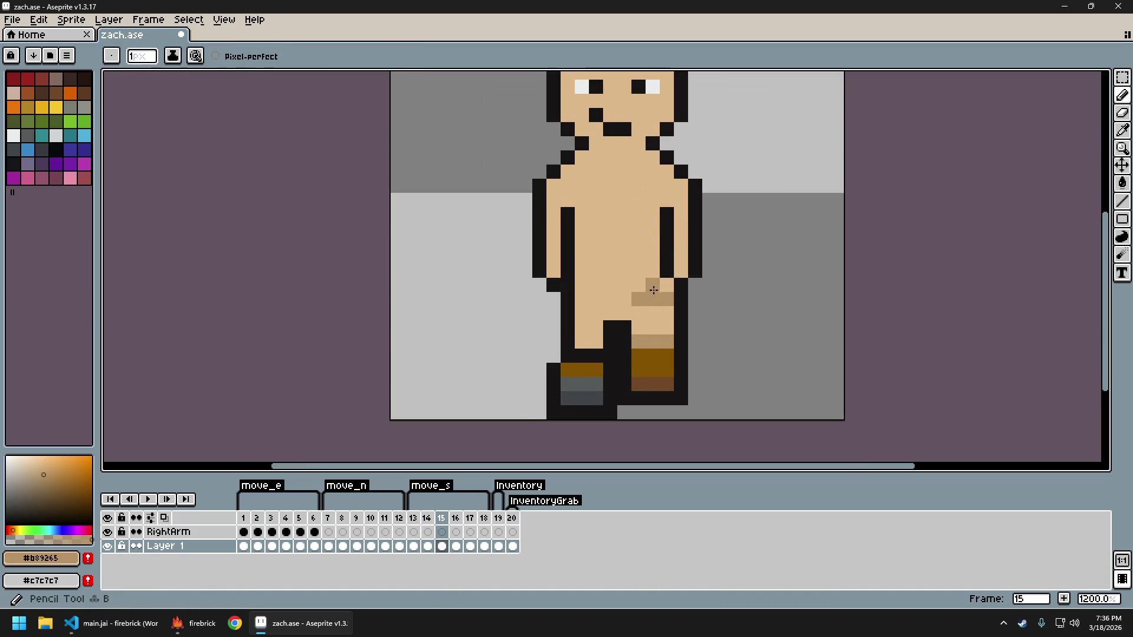
{"action": "scroll", "scroll_direction": "down", "scroll_amount": 3}
{"action": "scroll", "scroll_direction": "up", "scroll_amount": 3}
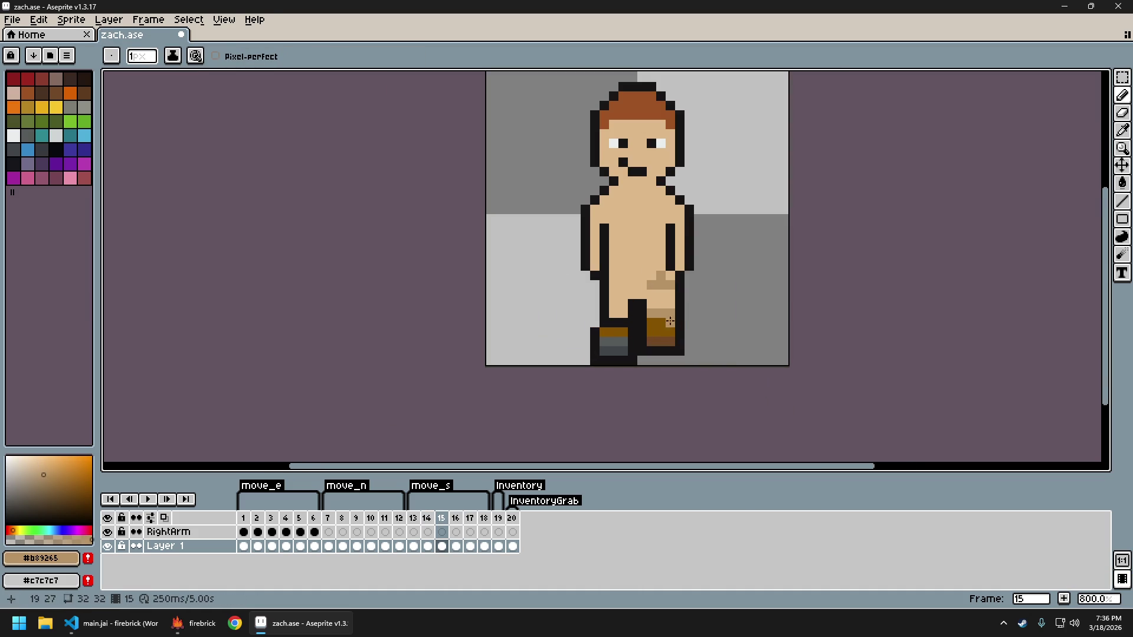
{"action": "left_click", "coordinate": [659, 295]}
{"action": "scroll", "scroll_direction": "down", "scroll_amount": 3}
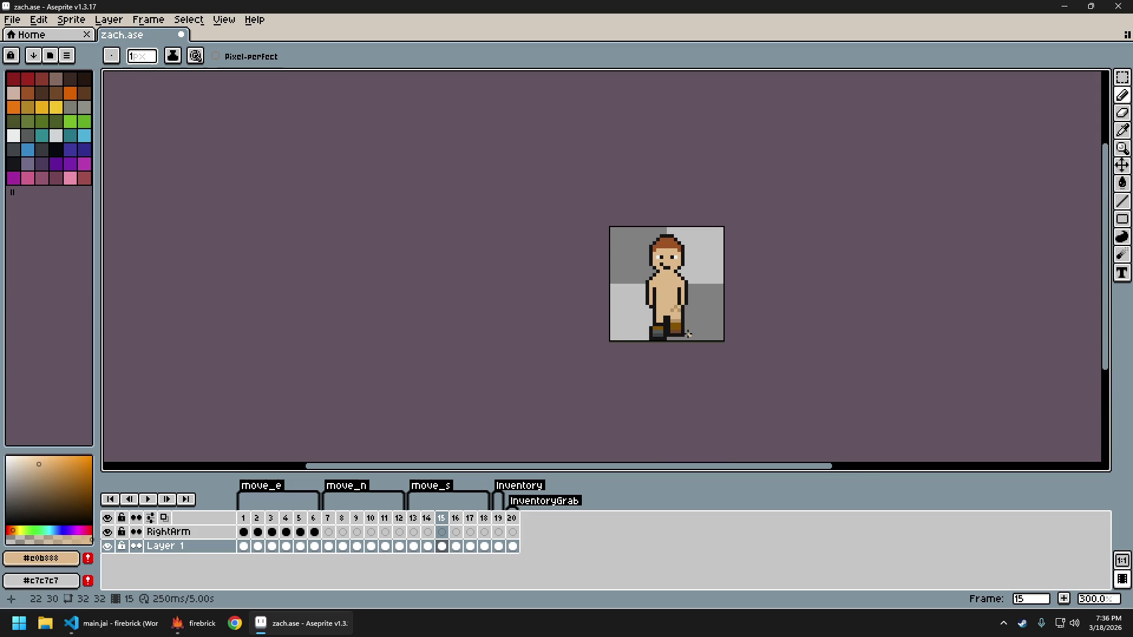
{"action": "scroll", "scroll_direction": "up", "scroll_amount": 3}
{"action": "scroll", "scroll_direction": "up", "scroll_amount": 3}
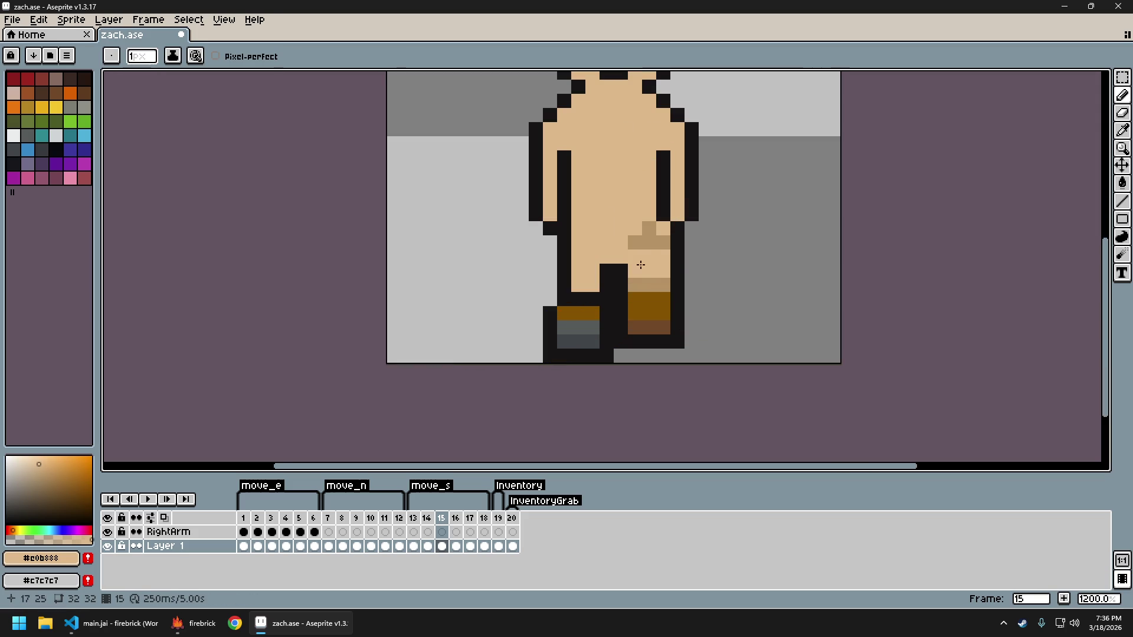
{"action": "left_click", "coordinate": [636, 255]}
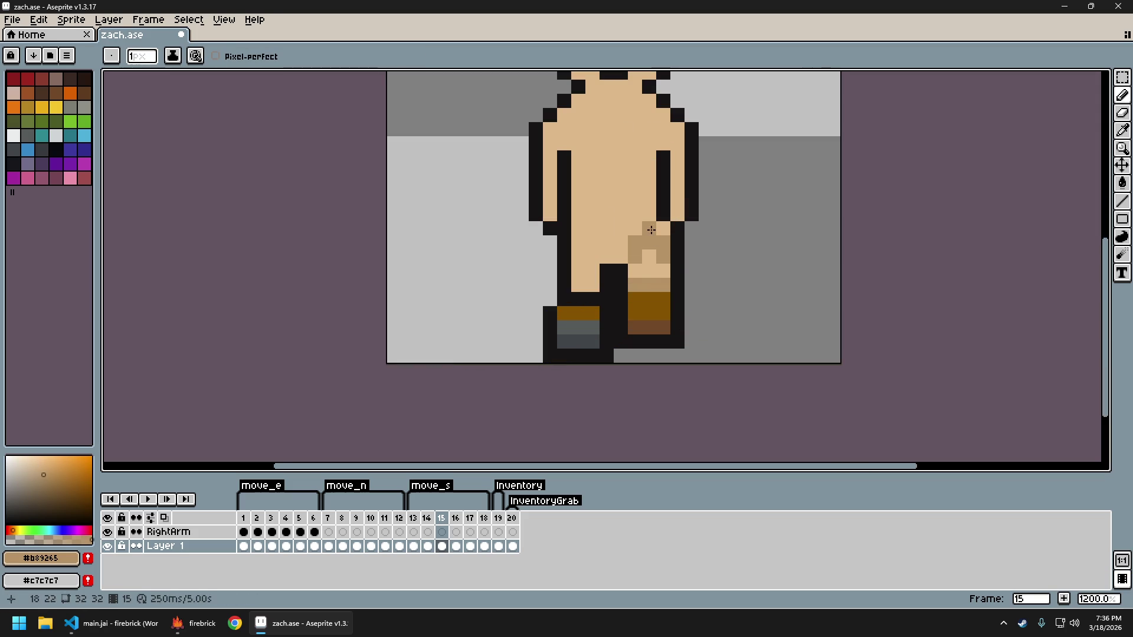
{"action": "left_click", "coordinate": [645, 215]}
{"action": "left_click_drag", "start_coordinate": [649, 228], "coordinate": [665, 239]}
{"action": "scroll", "scroll_direction": "down", "scroll_amount": 3}
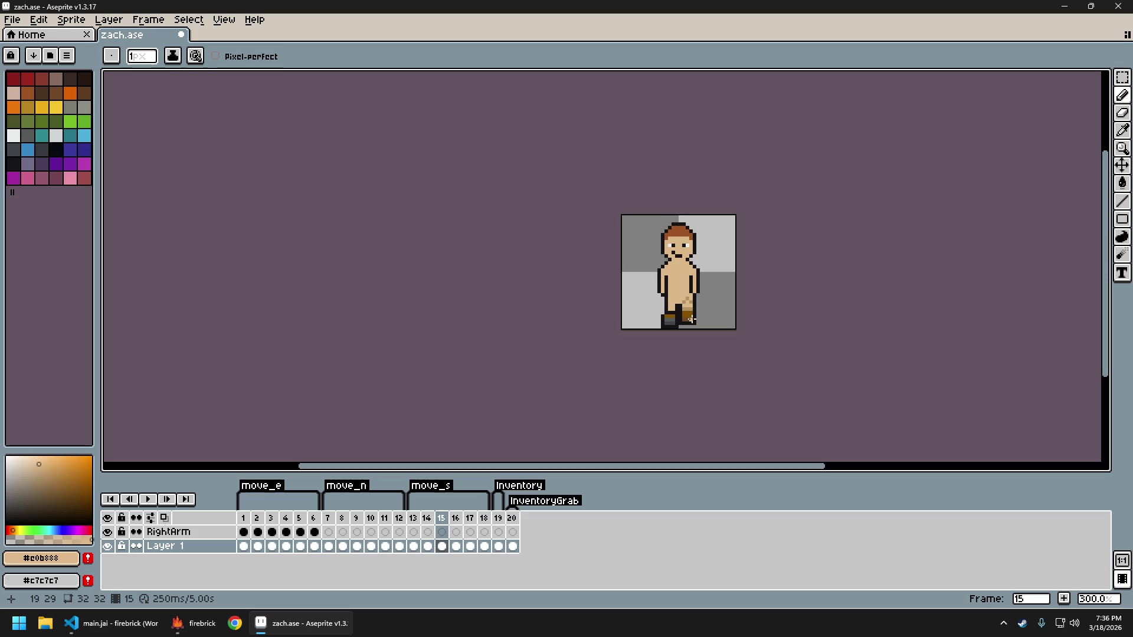
{"action": "scroll", "scroll_direction": "up", "scroll_amount": 3}
{"action": "key", "text": "ctrl+z"}
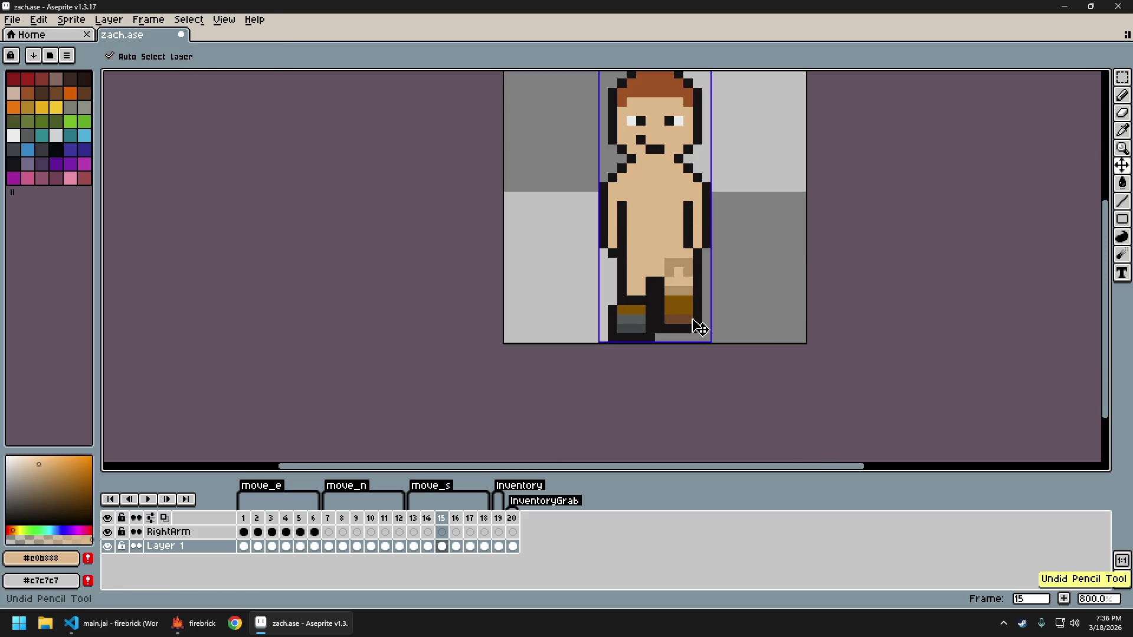
Adjust the shading pixels on the right-hand leg with the darker tan, undoing the last stroke
{"action": "scroll", "scroll_direction": "down", "scroll_amount": 3}
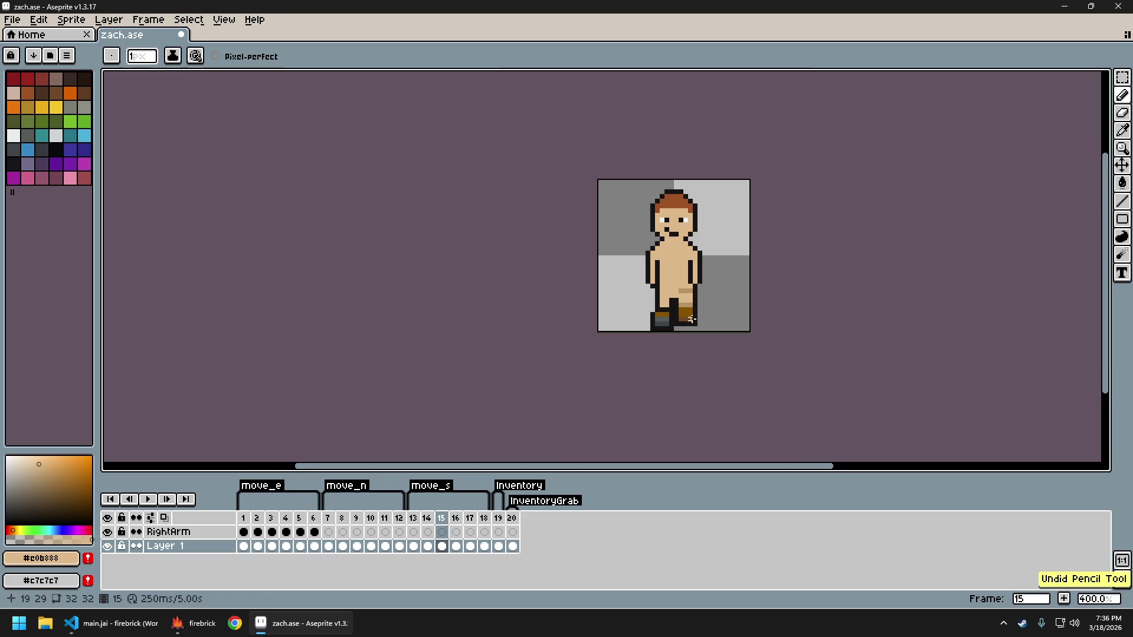
{"action": "scroll", "scroll_direction": "down", "scroll_amount": 3}
{"action": "scroll", "scroll_direction": "up", "scroll_amount": 3}
{"action": "scroll", "scroll_direction": "up", "scroll_amount": 3}
{"action": "scroll", "scroll_direction": "down", "scroll_amount": 3}
{"action": "scroll", "scroll_direction": "up", "scroll_amount": 3}
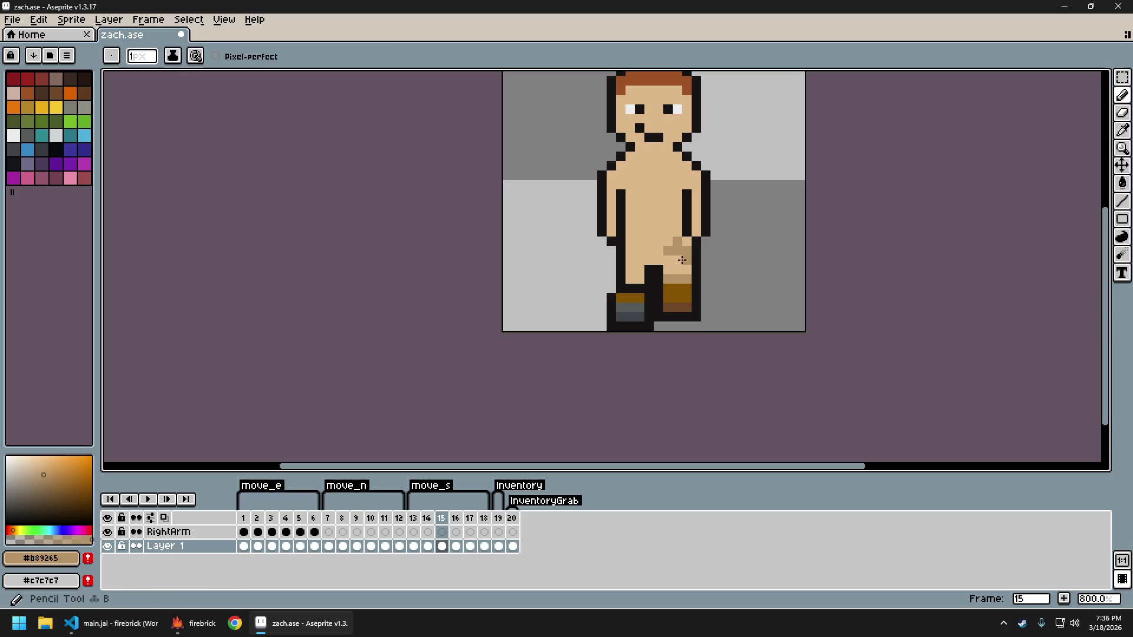
{"action": "left_click", "coordinate": [677, 237]}
{"action": "left_click", "coordinate": [677, 246]}
{"action": "left_click", "coordinate": [667, 252]}
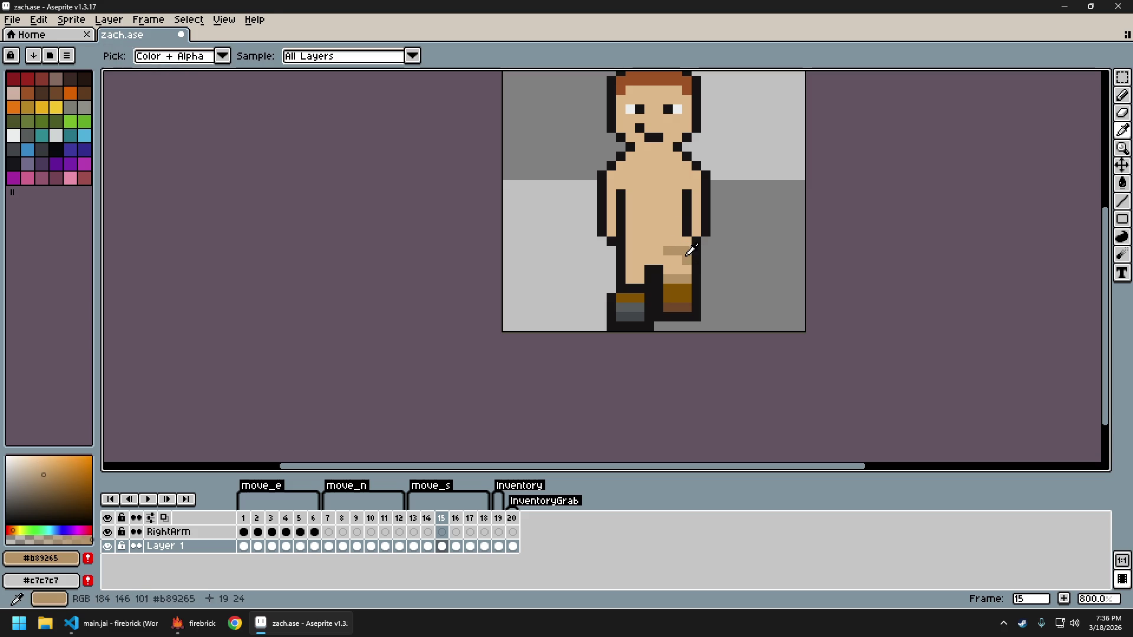
{"action": "scroll", "scroll_direction": "down", "scroll_amount": 3}
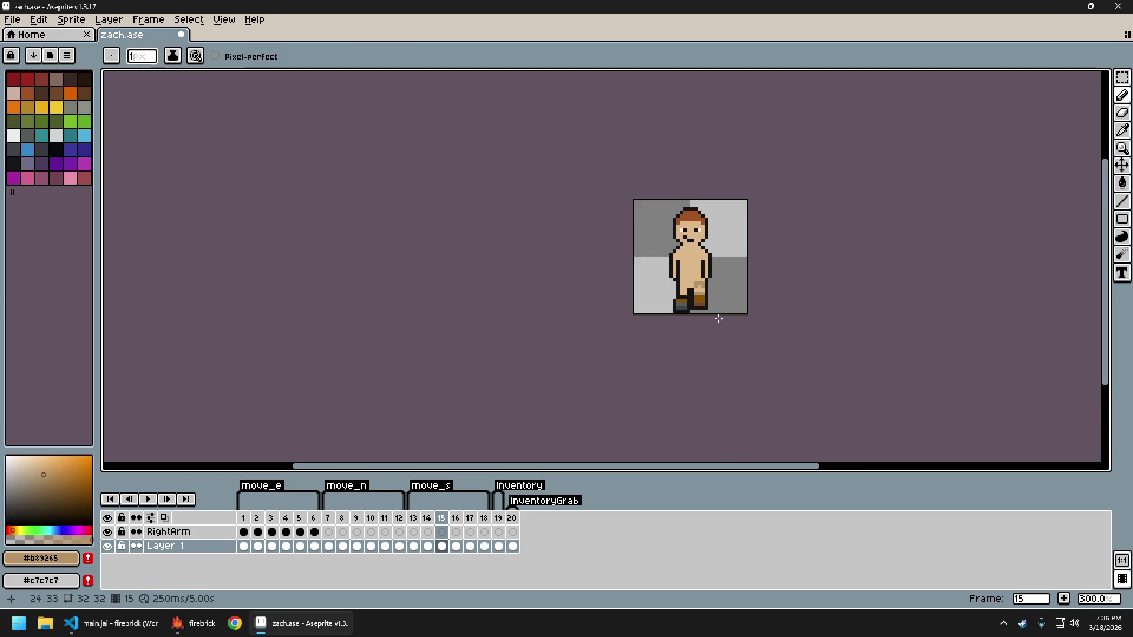
{"action": "scroll", "scroll_direction": "up", "scroll_amount": 3}
{"action": "scroll", "scroll_direction": "up", "scroll_amount": 3}
{"action": "key", "text": "ctrl+z"}
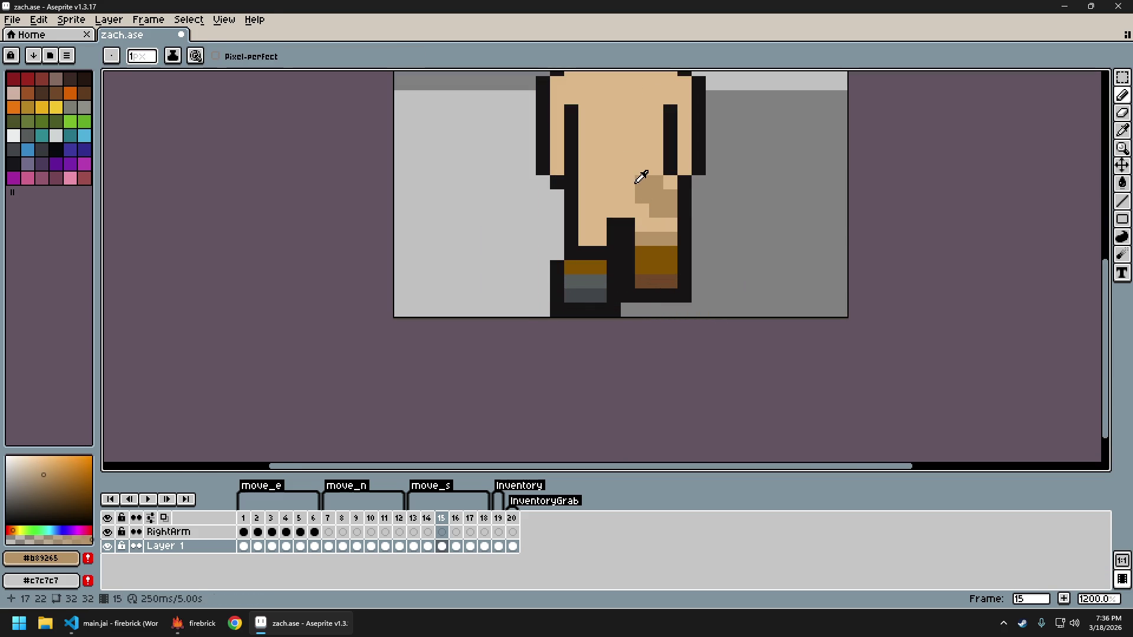
Turn a row of shaded leg pixels light and re-sample the darker and light skin tones
{"action": "left_click", "coordinate": [644, 177]}
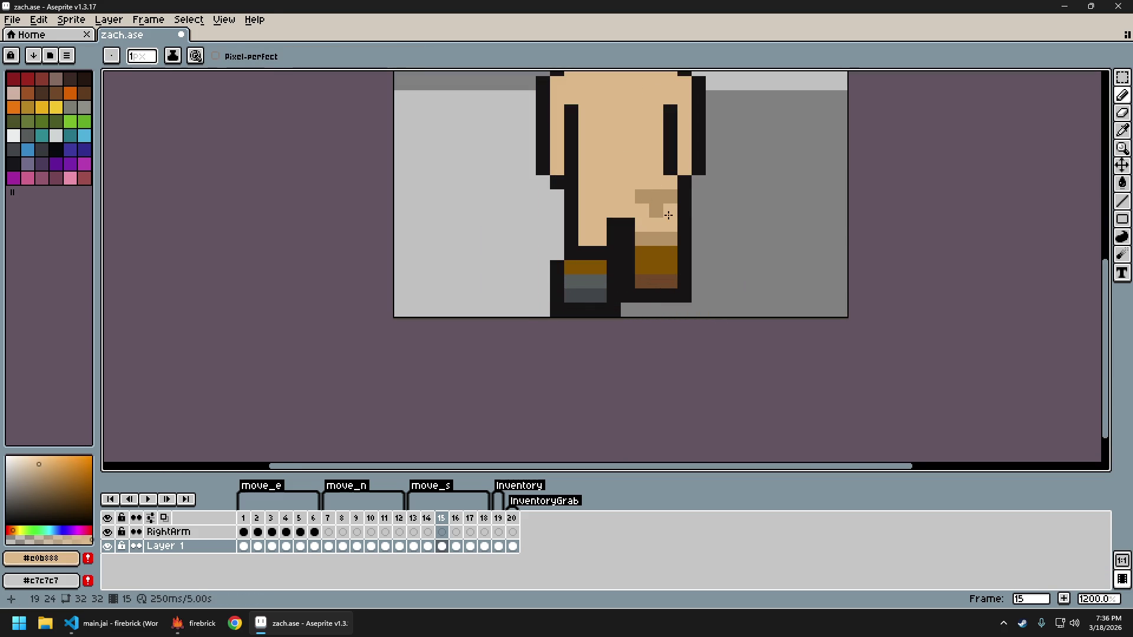
{"action": "scroll", "scroll_direction": "down", "scroll_amount": 3}
{"action": "scroll", "scroll_direction": "down", "scroll_amount": 3}
{"action": "scroll", "scroll_direction": "up", "scroll_amount": 3}
{"action": "scroll", "scroll_direction": "up", "scroll_amount": 3}
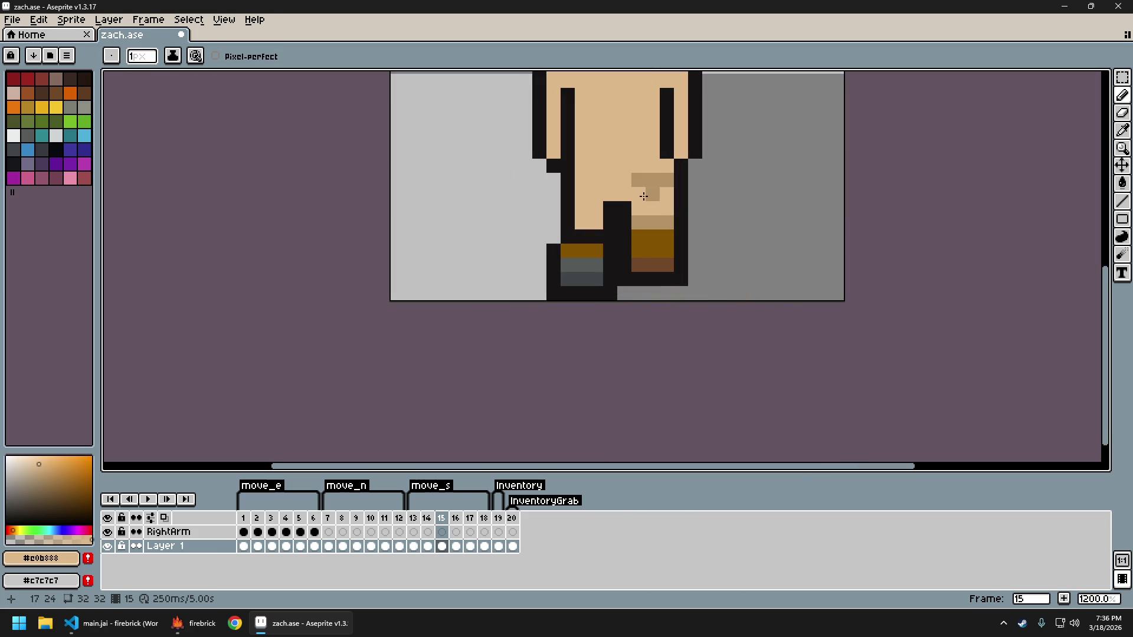
{"action": "left_click", "coordinate": [645, 200]}
{"action": "left_click", "coordinate": [653, 191]}
{"action": "scroll", "scroll_direction": "down", "scroll_amount": 3}
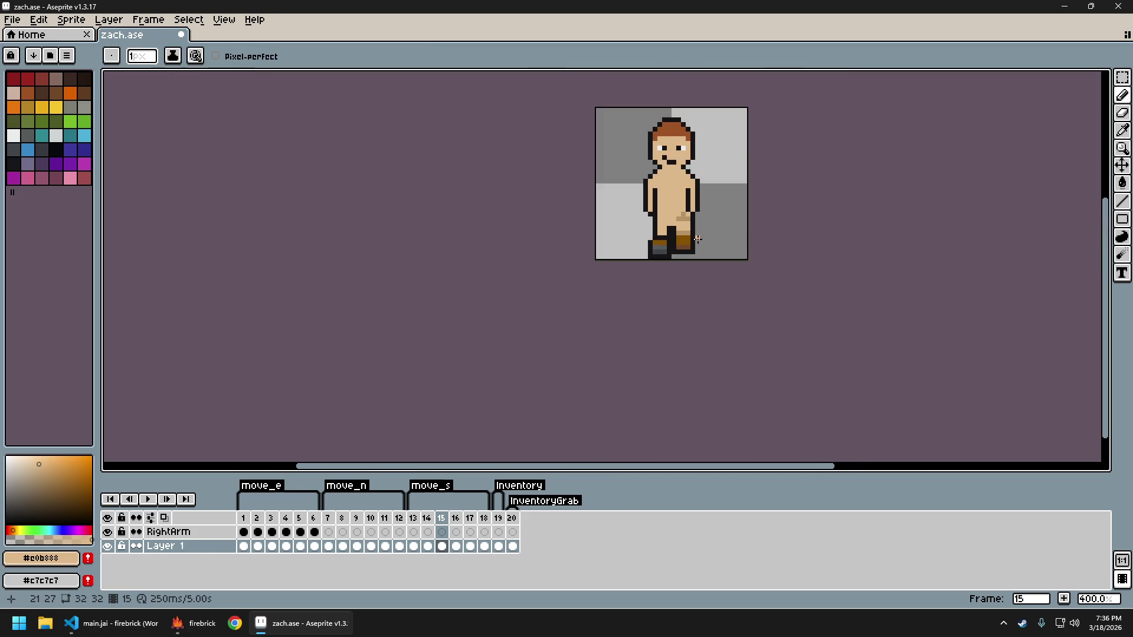
{"action": "scroll", "scroll_direction": "up", "scroll_amount": 3}
{"action": "scroll", "scroll_direction": "up", "scroll_amount": 3}
{"action": "scroll", "scroll_direction": "down", "scroll_amount": 3}
{"action": "scroll", "scroll_direction": "down", "scroll_amount": 3}
With the legs in view, repaint a shaded leg pixel with the light skin tone
{"action": "left_click_drag", "start_coordinate": [743, 289], "coordinate": [674, 291]}
{"action": "scroll", "scroll_direction": "up", "scroll_amount": 3}
{"action": "scroll", "scroll_direction": "up", "scroll_amount": 3}
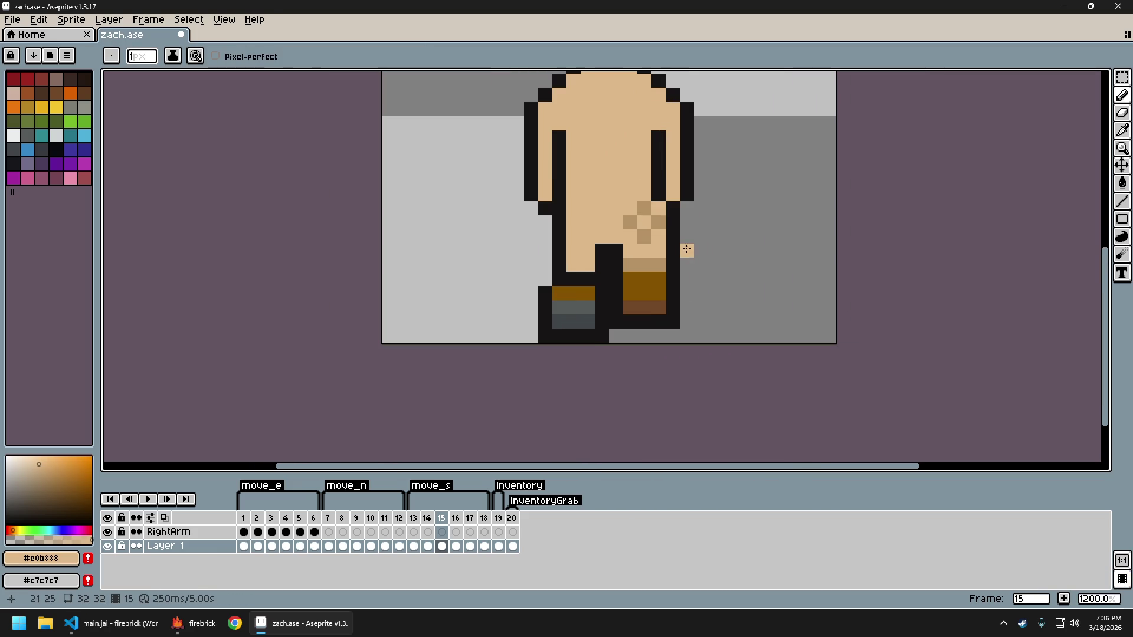
{"action": "left_click", "coordinate": [638, 234]}
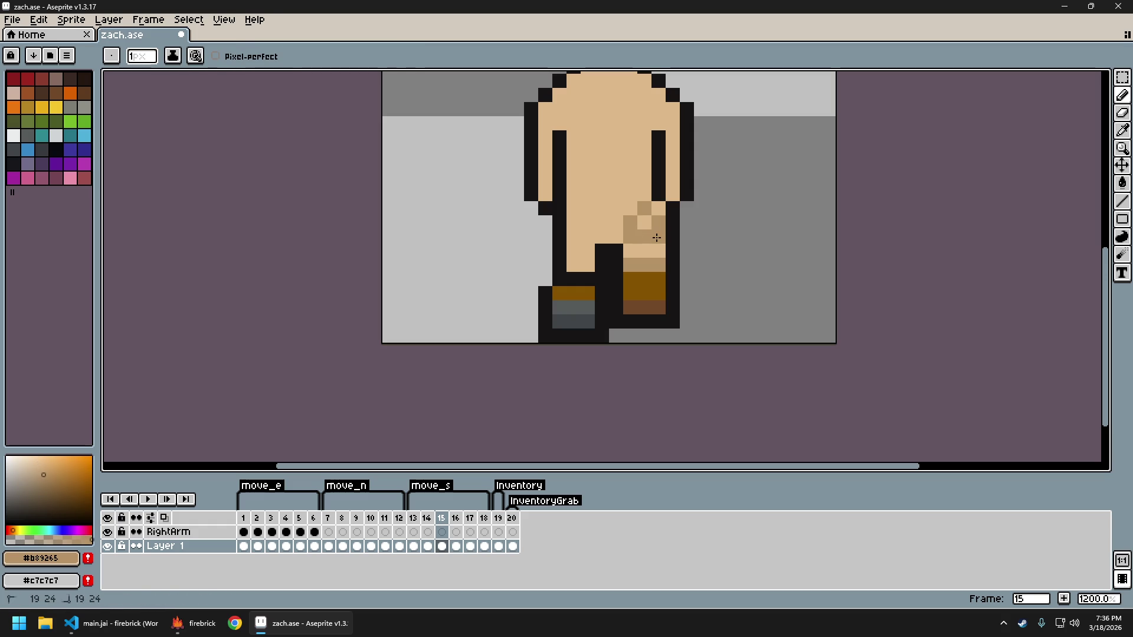
{"action": "left_click", "coordinate": [637, 189]}
{"action": "left_click", "coordinate": [645, 209]}
{"action": "scroll", "scroll_direction": "down", "scroll_amount": 3}
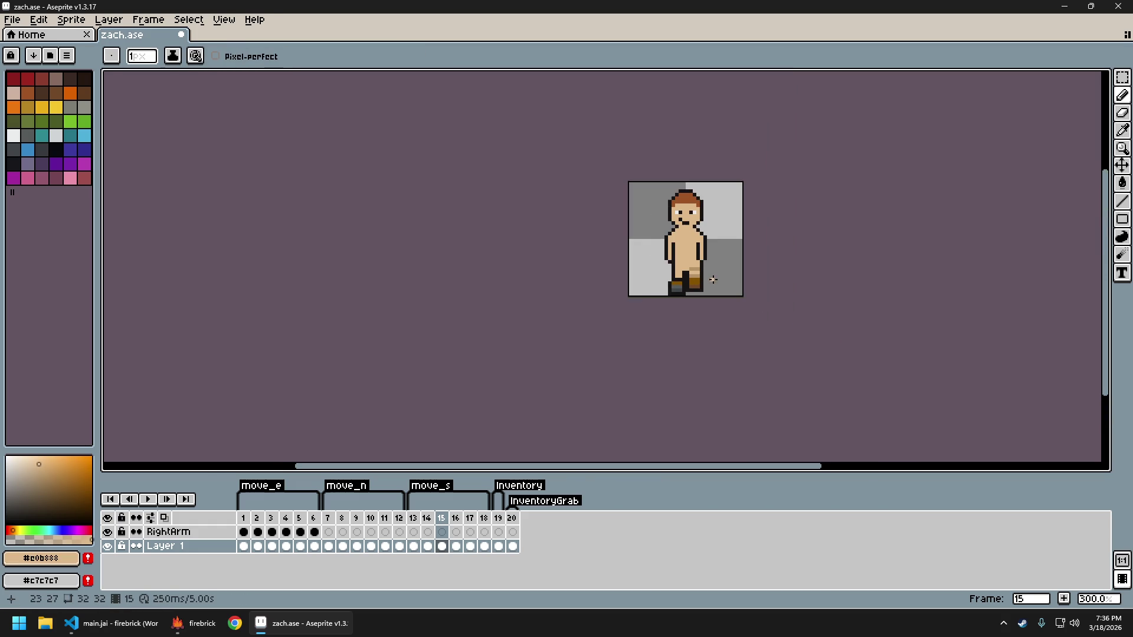
{"action": "scroll", "scroll_direction": "up", "scroll_amount": 3}
Add another tan #b89265 shading pixel to the front leg
{"action": "left_click", "coordinate": [691, 251]}
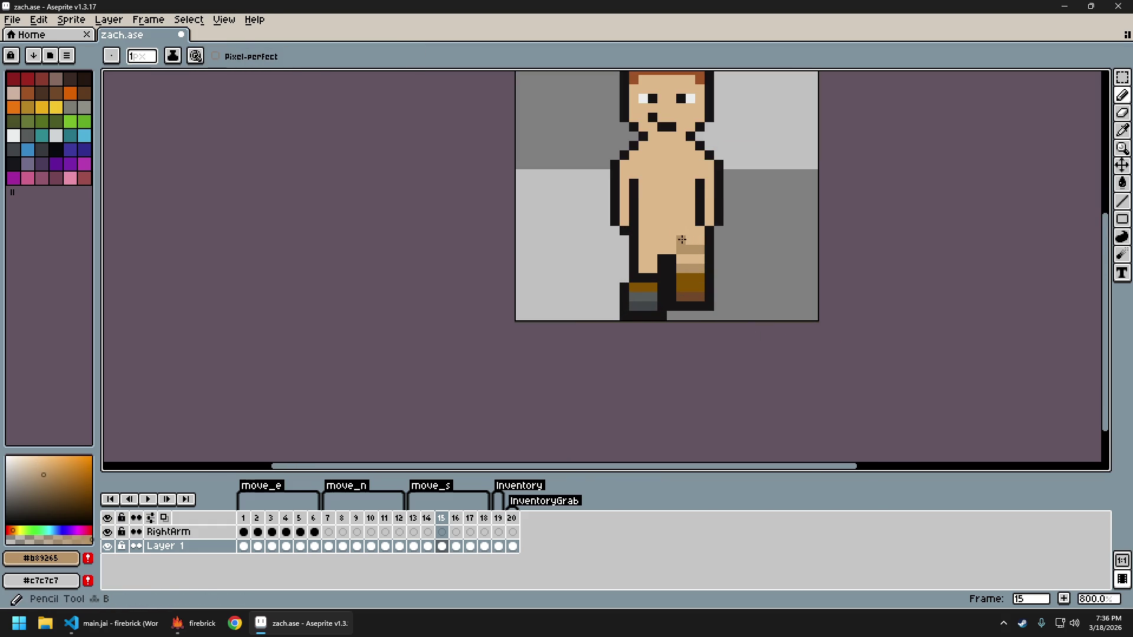
{"action": "key", "text": "alt"}
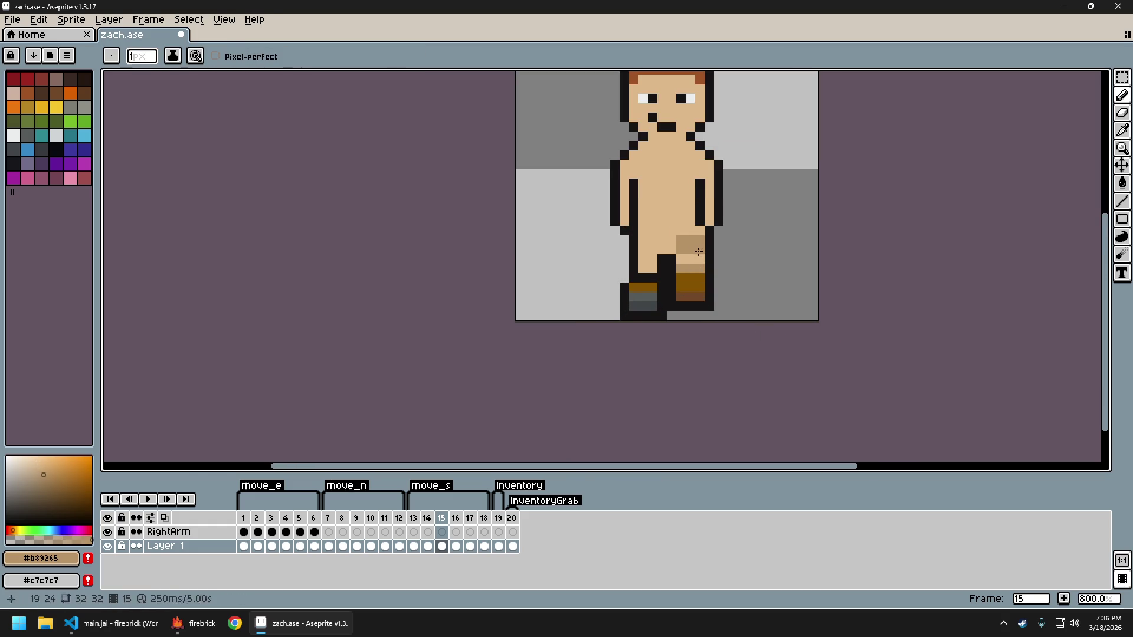
{"action": "left_click", "coordinate": [689, 248]}
{"action": "scroll", "scroll_direction": "down", "scroll_amount": 3}
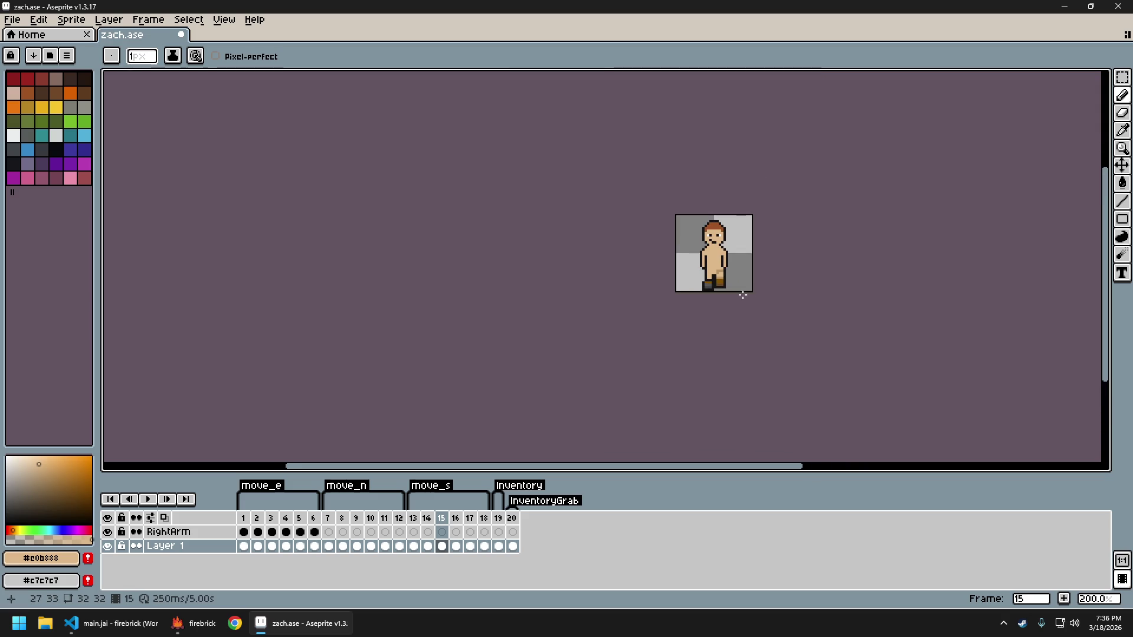
{"action": "scroll", "scroll_direction": "up", "scroll_amount": 3}
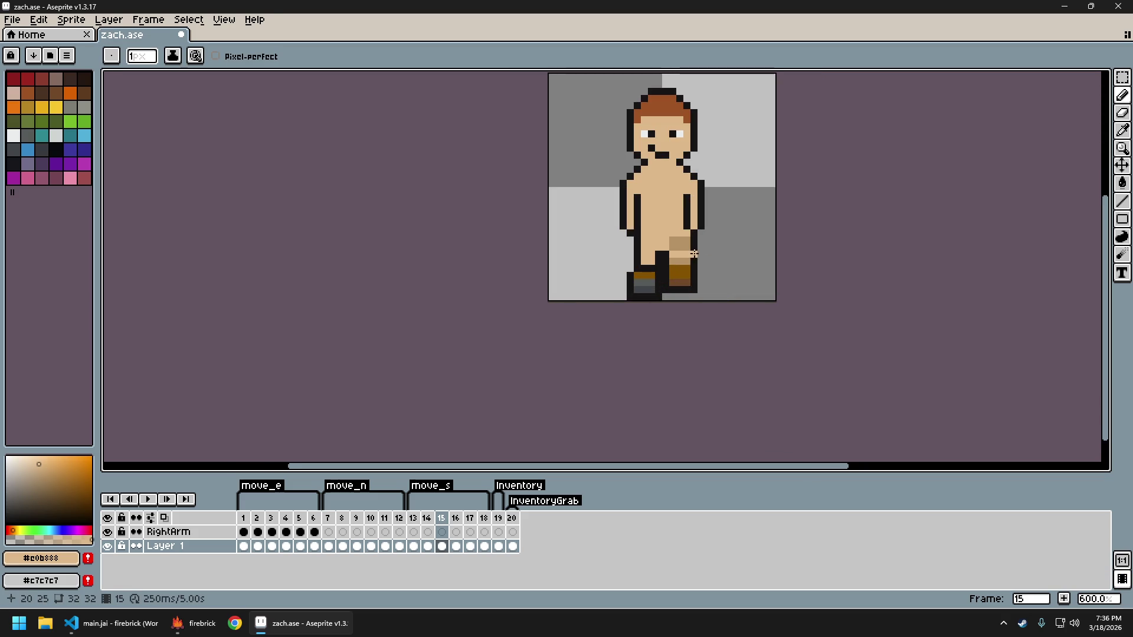
{"action": "scroll", "scroll_direction": "down", "scroll_amount": 3}
{"action": "scroll", "scroll_direction": "up", "scroll_amount": 3}
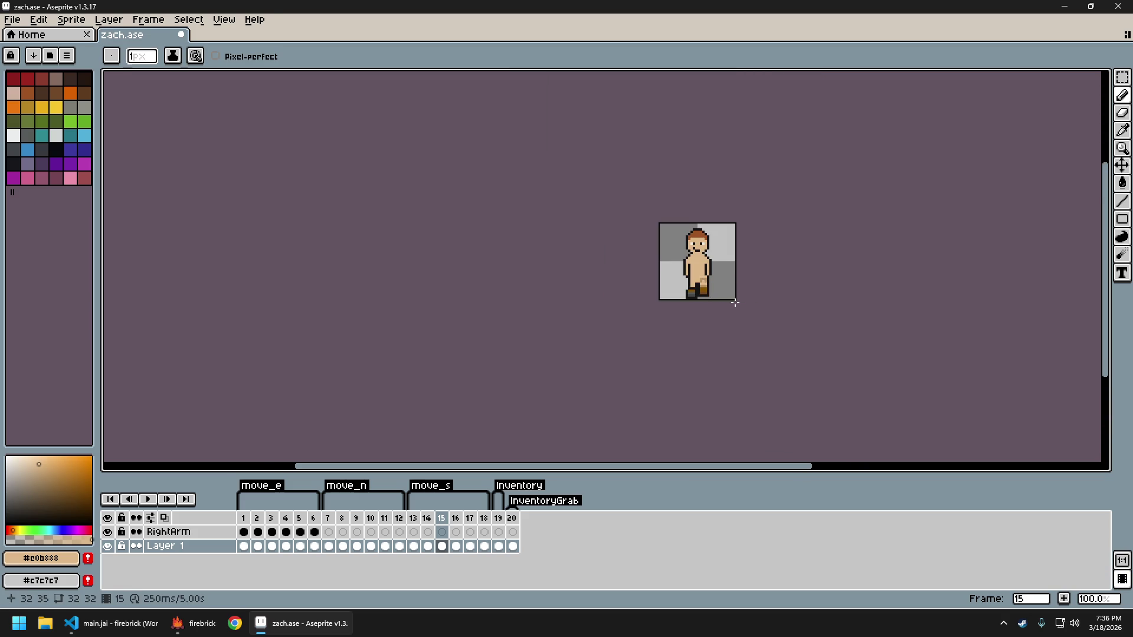
{"action": "scroll", "scroll_direction": "up", "scroll_amount": 3}
{"action": "scroll", "scroll_direction": "up", "scroll_amount": 3}
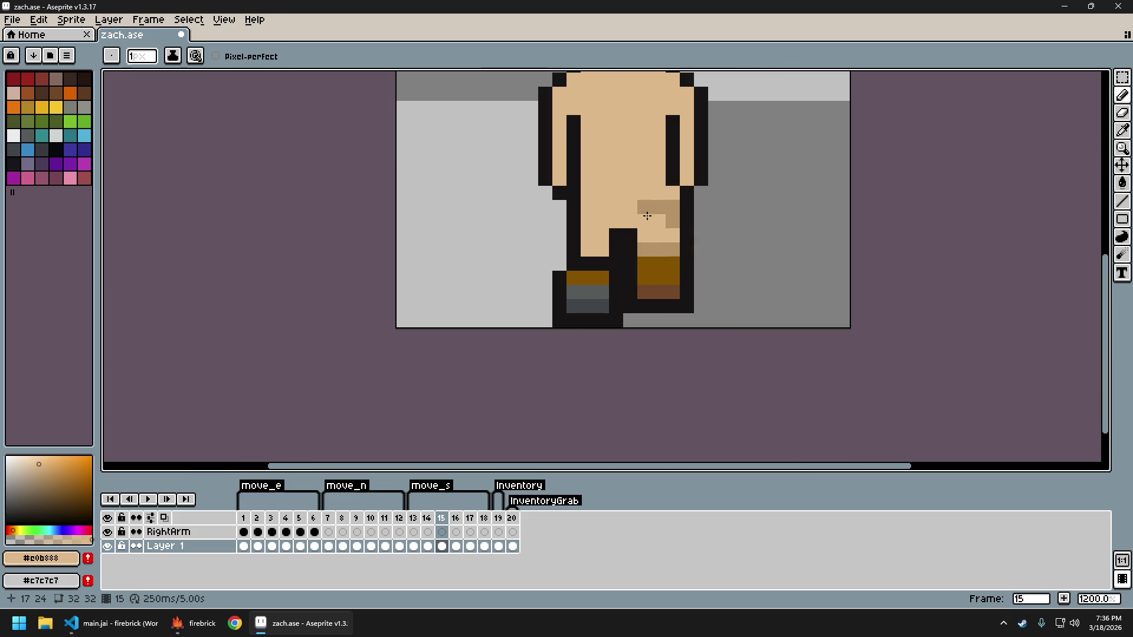
{"action": "left_click", "coordinate": [666, 213]}
{"action": "left_click", "coordinate": [641, 219]}
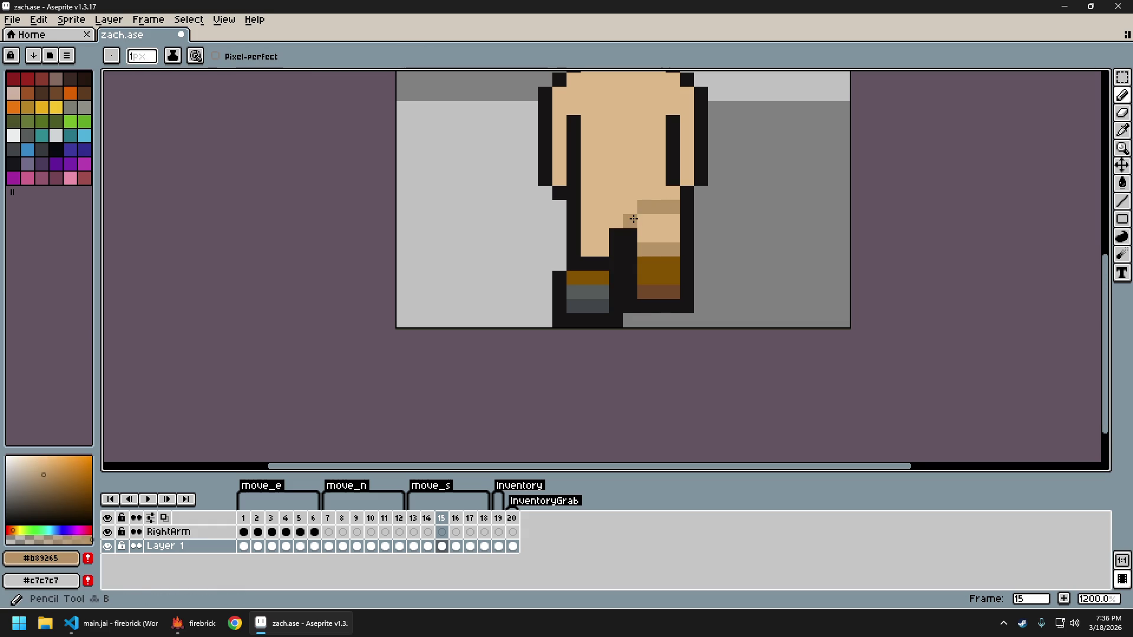
{"action": "scroll", "scroll_direction": "down", "scroll_amount": 3}
{"action": "scroll", "scroll_direction": "down", "scroll_amount": 3}
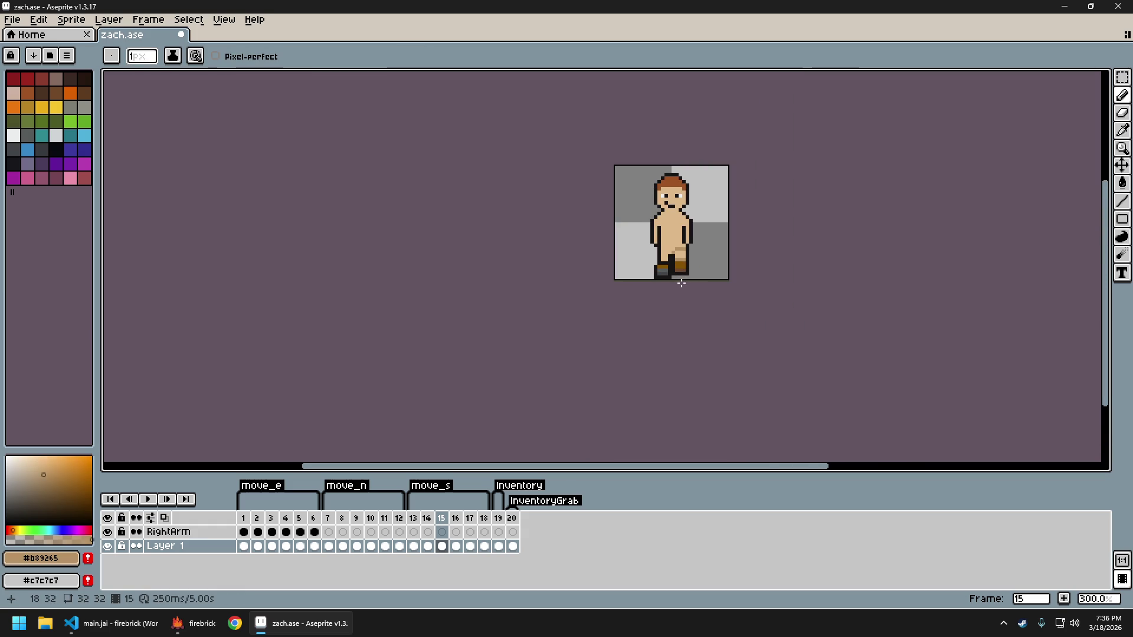
Flip between walk frames 15 and 18 to compare the leg poses
{"action": "key", "text": "Left"}
{"action": "key", "text": "Left"}
{"action": "key", "text": "Left"}
{"action": "key", "text": "Right"}
{"action": "key", "text": "Right"}
{"action": "key", "text": "Right"}
{"action": "key", "text": "Right"}
{"action": "key", "text": "Right"}
{"action": "key", "text": "Right"}
{"action": "scroll", "scroll_direction": "up", "scroll_amount": 3}
{"action": "scroll", "scroll_direction": "up", "scroll_amount": 3}
{"action": "key", "text": "alt"}
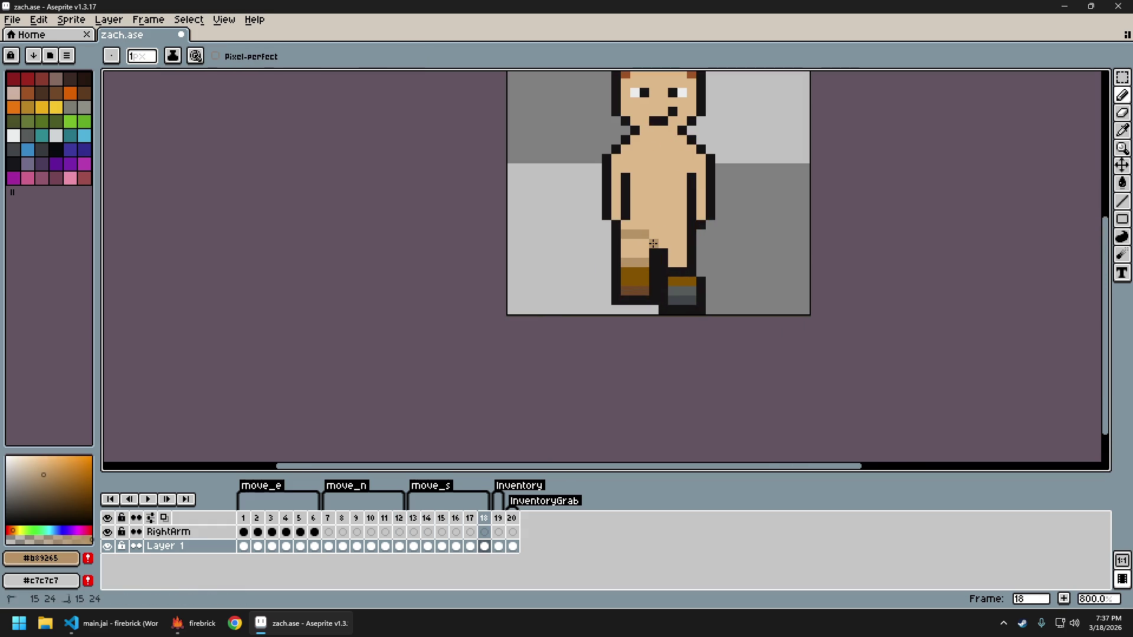
{"action": "scroll", "scroll_direction": "down", "scroll_amount": 3}
{"action": "key", "text": "Left"}
{"action": "key", "text": "Left"}
{"action": "key", "text": "Left"}
{"action": "key", "text": "Right"}
{"action": "key", "text": "Right"}
{"action": "key", "text": "Right"}
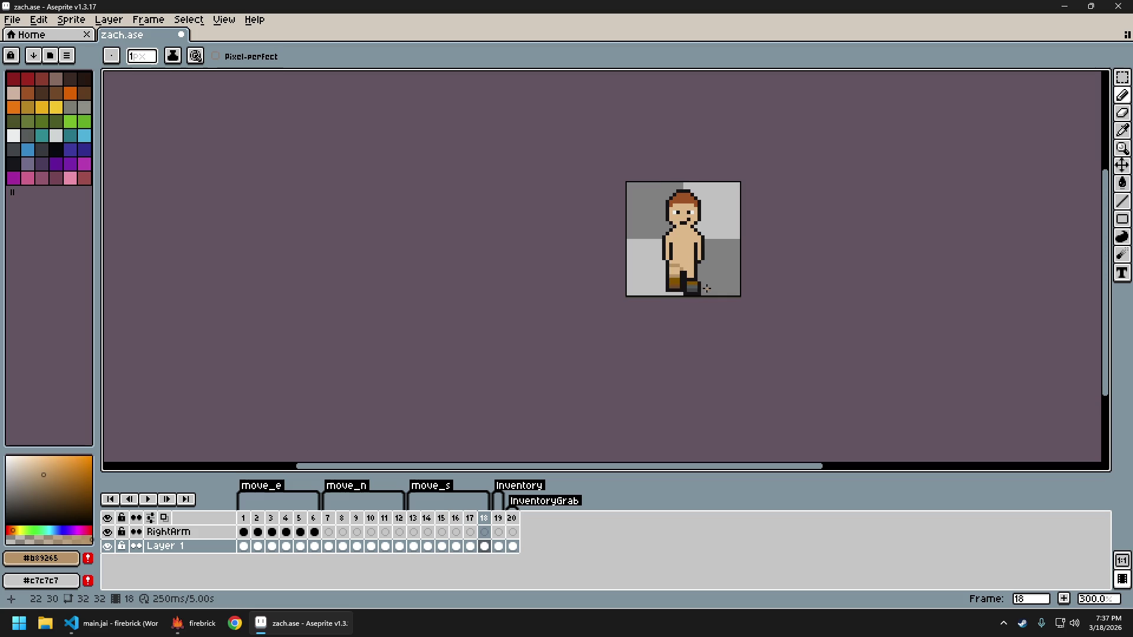
Re-export the sprite sheet as zach.png and close the generated sheet preview
{"action": "key", "text": "ctrl+e"}
{"action": "key", "text": "Return"}
{"action": "key", "text": "ctrl+alt+shift+s"}
{"action": "key", "text": "Return"}
{"action": "key", "text": "ctrl+w"}
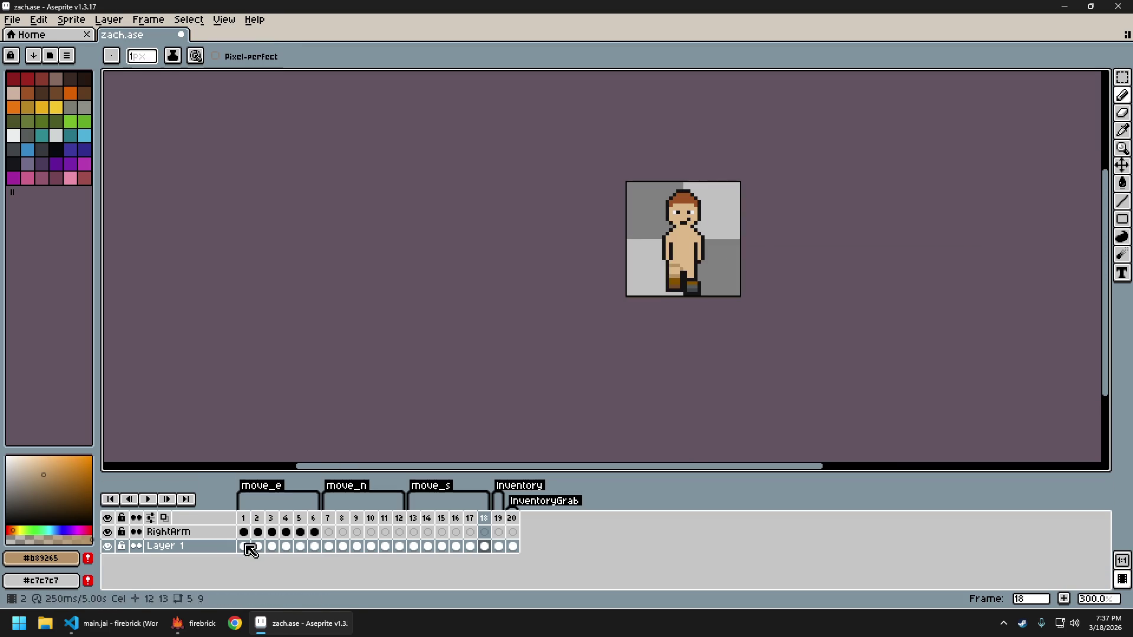
{"action": "key", "text": "alt+Tab"}
Walk south, then quit and relaunch firebrick to load the new sprites
{"action": "key", "text": "s"}
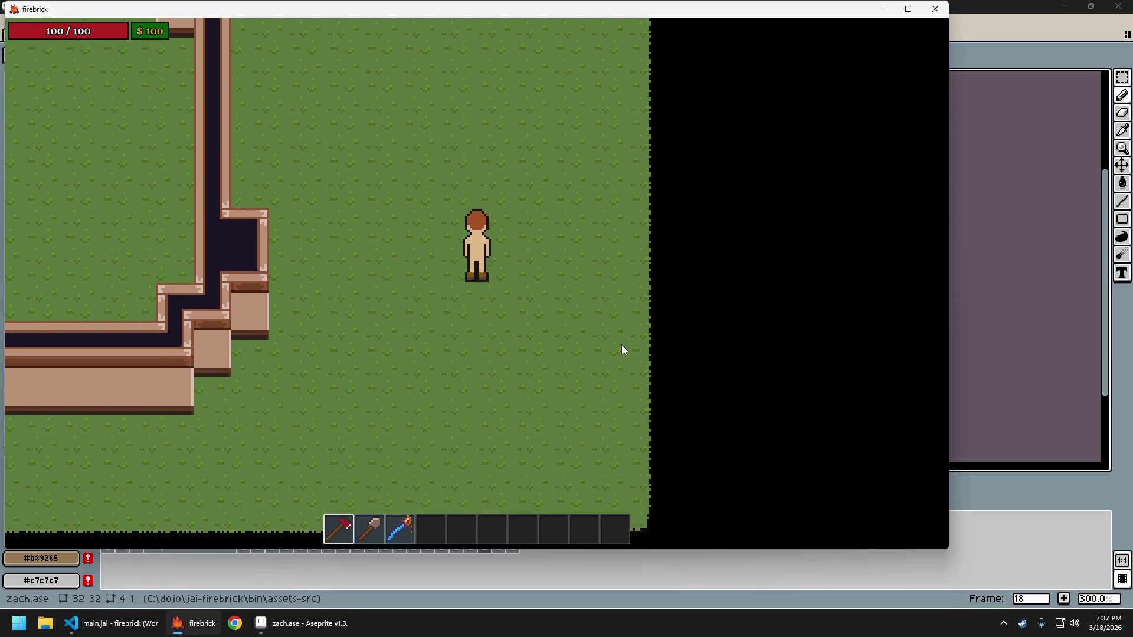
{"action": "key", "text": "Escape"}
{"action": "left_click", "coordinate": [552, 321]}
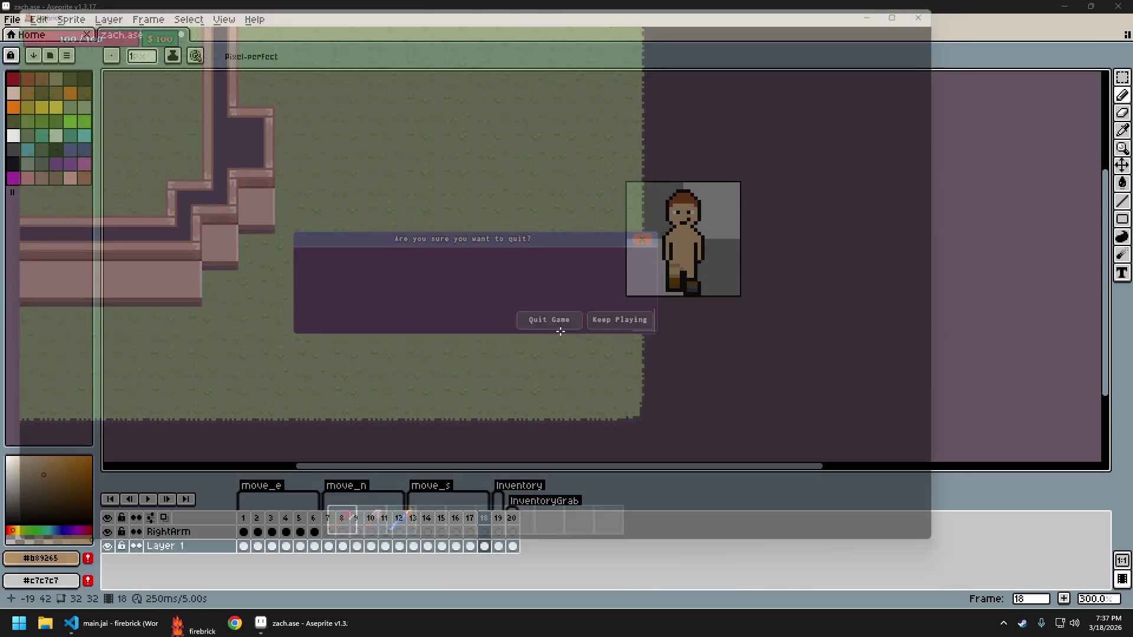
{"action": "left_click", "coordinate": [172, 631]}
Walk the character north and south several times, then return to zach.ase in Aseprite
{"action": "key", "text": "w"}
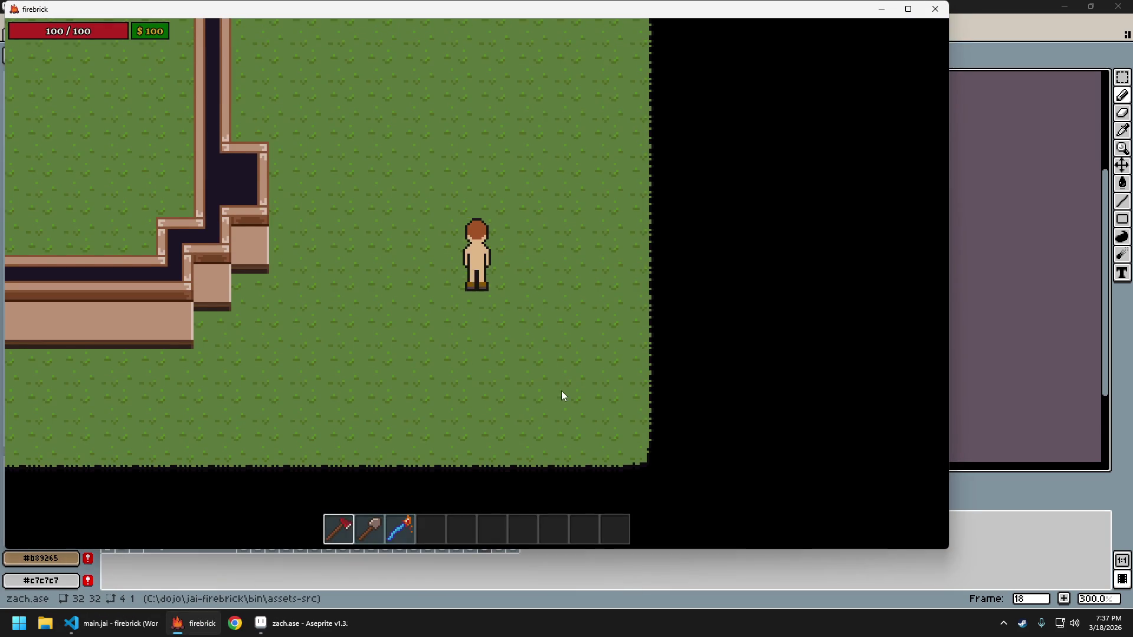
{"action": "key", "text": "s"}
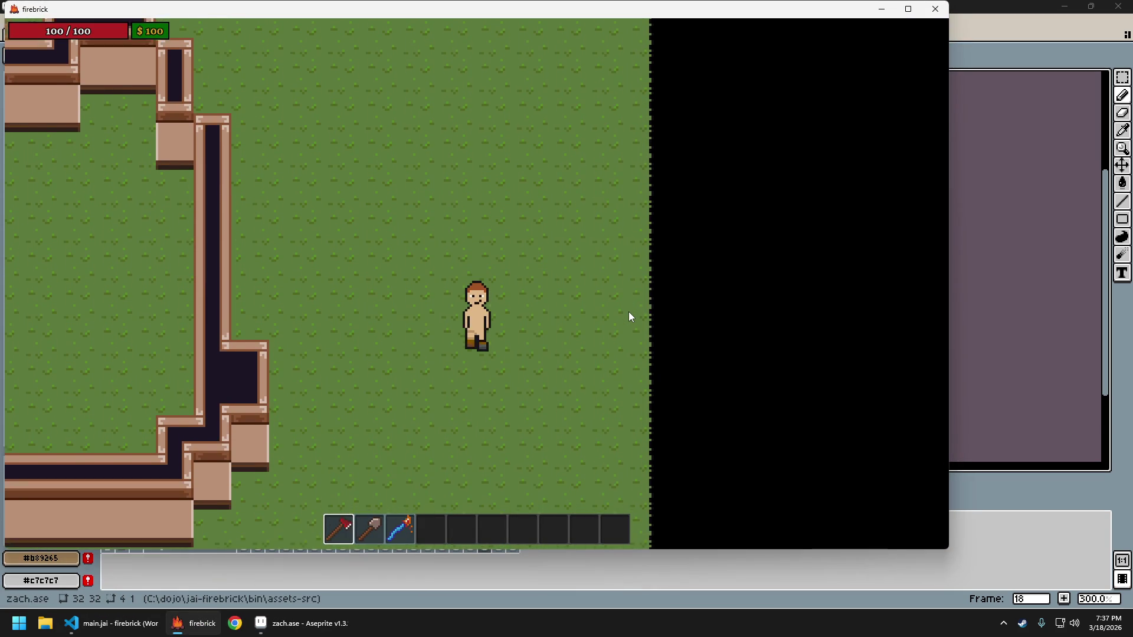
{"action": "key", "text": "w"}
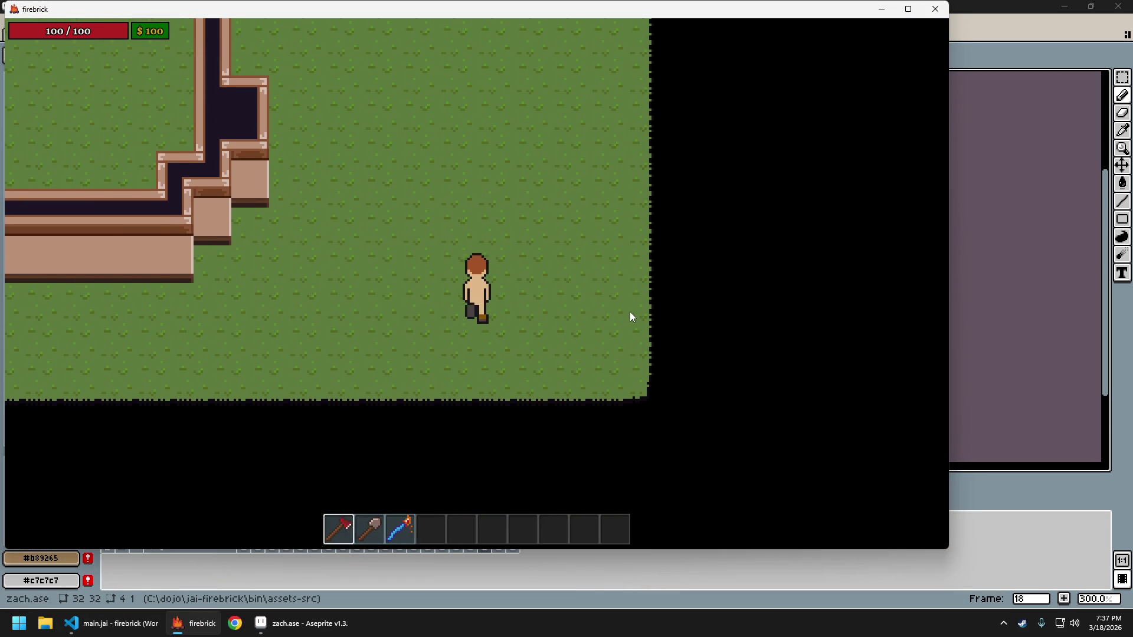
{"action": "key", "text": "s"}
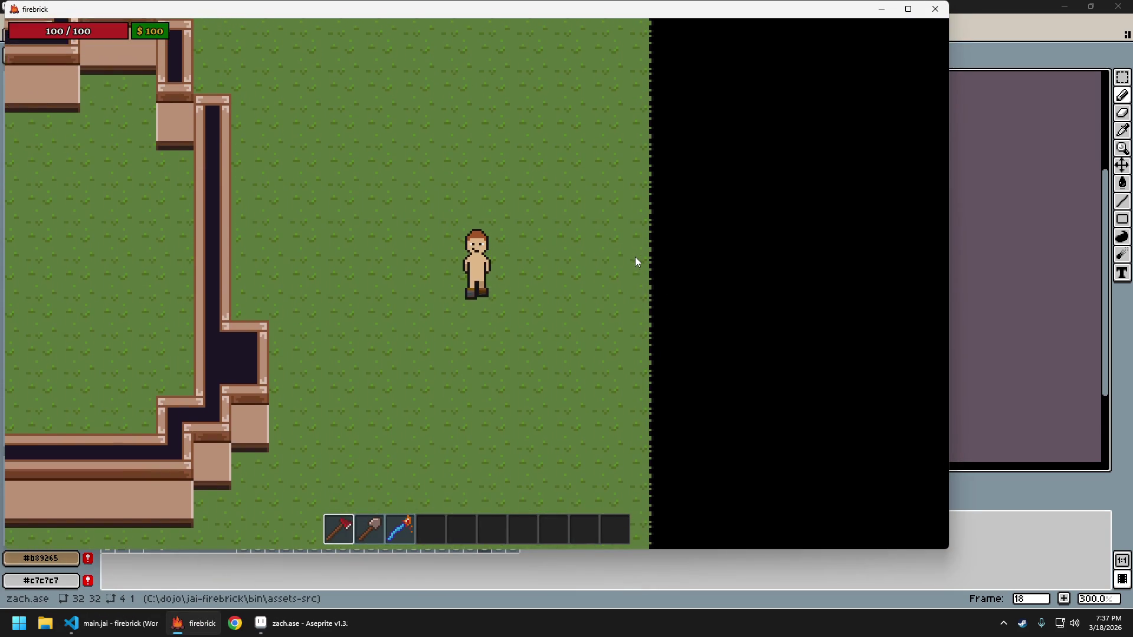
{"action": "key", "text": "w"}
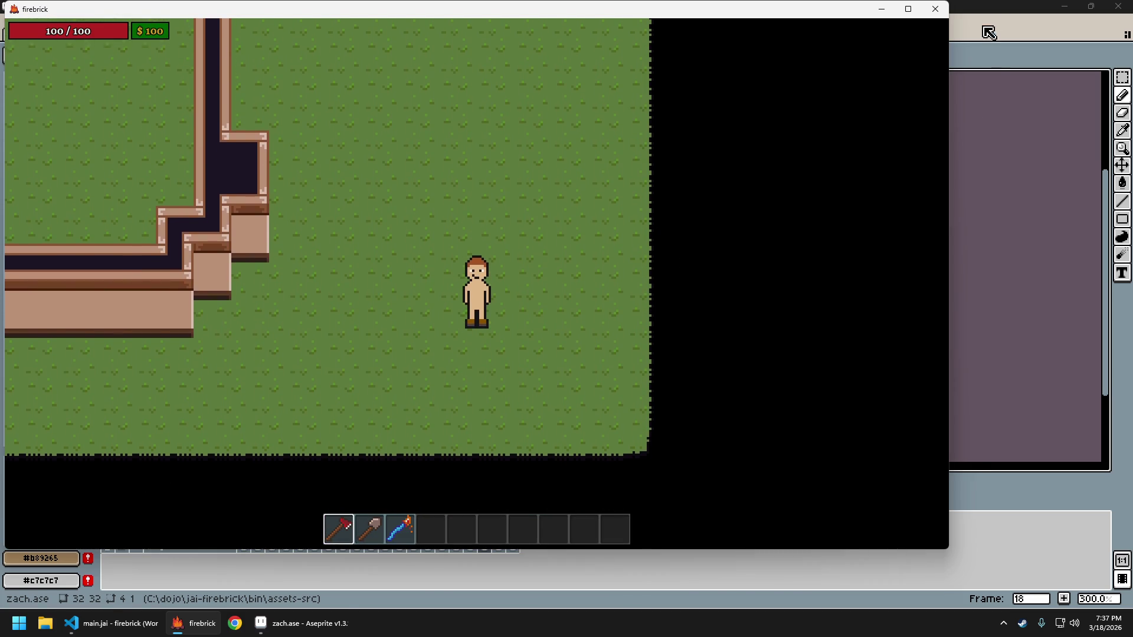
{"action": "key", "text": "alt+Tab"}
{"action": "scroll", "scroll_direction": "up", "scroll_amount": 3}
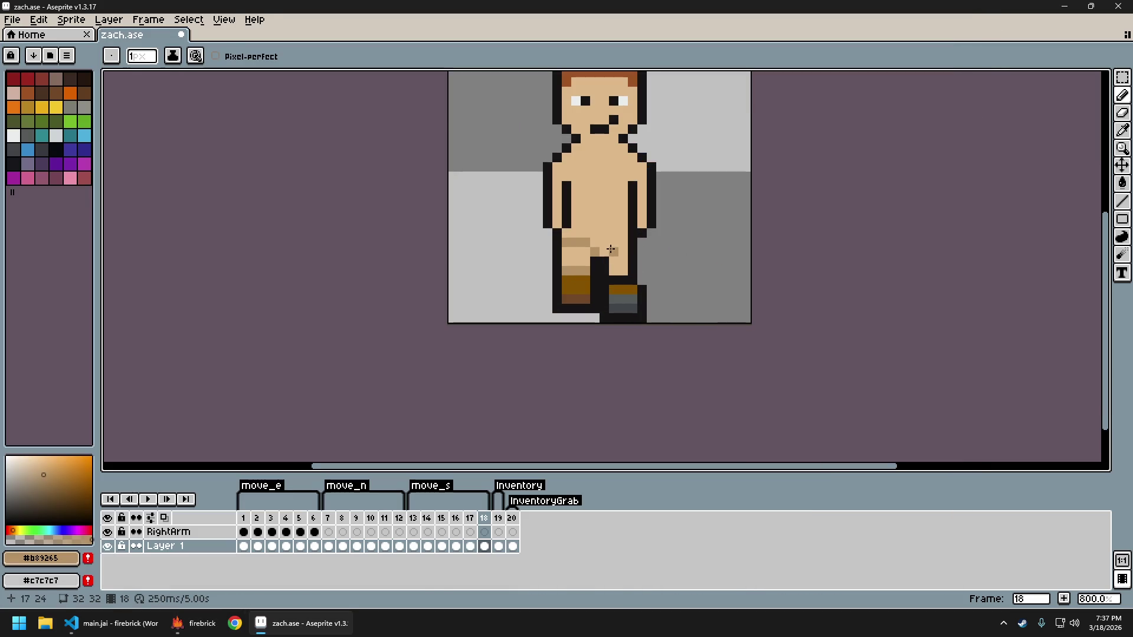
Step back to walk frame 15 and eyedrop the dark outline colour
{"action": "scroll", "scroll_direction": "down", "scroll_amount": 3}
{"action": "scroll", "scroll_direction": "up", "scroll_amount": 3}
{"action": "key", "text": "Left"}
{"action": "key", "text": "Left"}
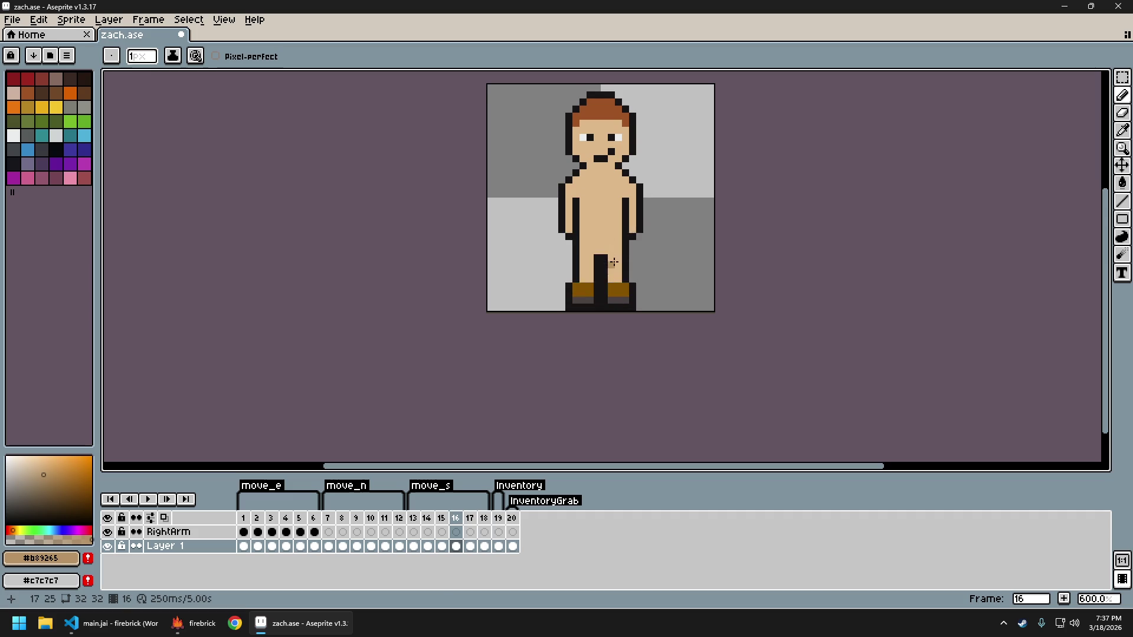
{"action": "key", "text": "Left"}
{"action": "scroll", "scroll_direction": "down", "scroll_amount": 3}
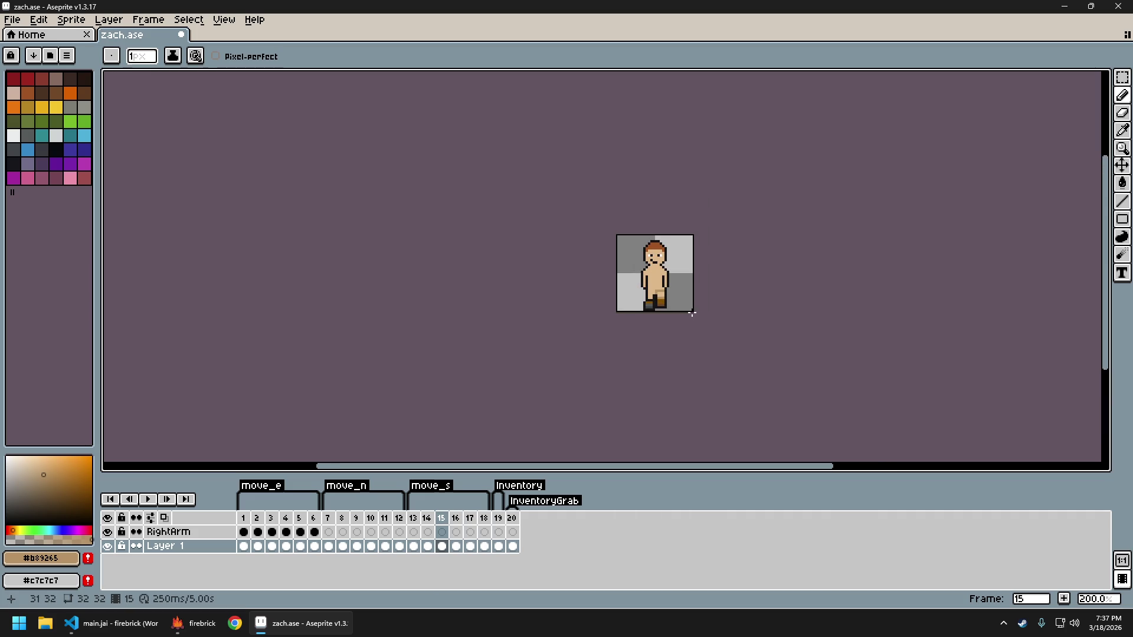
{"action": "scroll", "scroll_direction": "up", "scroll_amount": 3}
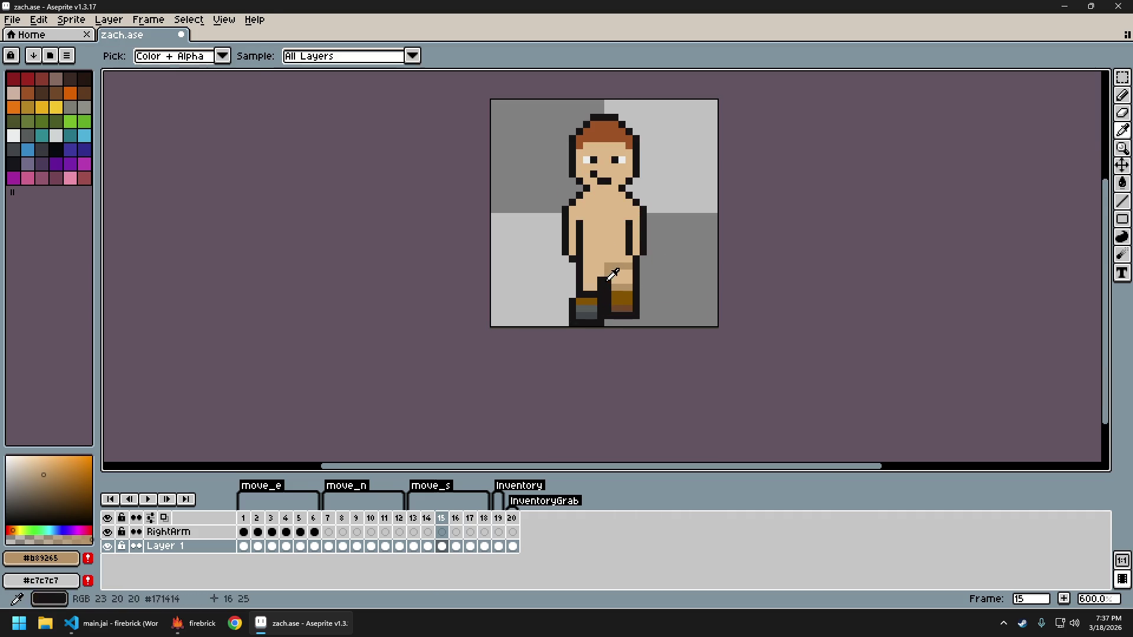
{"action": "left_click", "coordinate": [607, 274]}
{"action": "scroll", "scroll_direction": "down", "scroll_amount": 3}
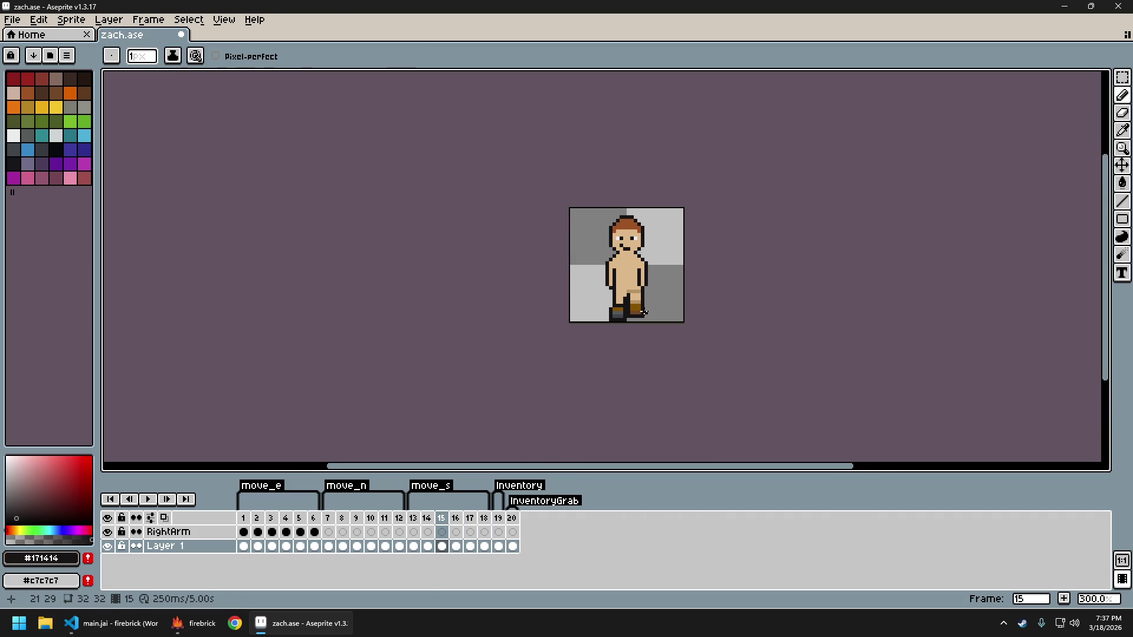
{"action": "scroll", "scroll_direction": "up", "scroll_amount": 3}
Flip between neighbouring walk frames to compare and eyedrop the skin tone
{"action": "key", "text": "Left"}
{"action": "key", "text": "Left"}
{"action": "key", "text": "Left"}
{"action": "key", "text": "Right"}
{"action": "key", "text": "Right"}
{"action": "key", "text": "Right"}
{"action": "key", "text": "Right"}
{"action": "key", "text": "Right"}
{"action": "key", "text": "Right"}
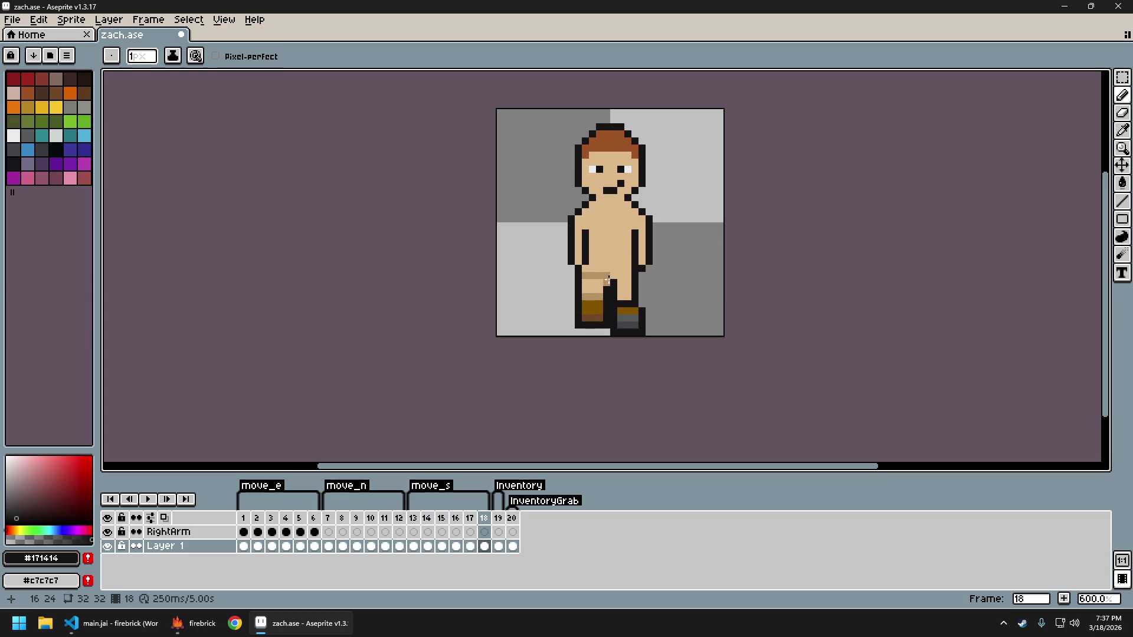
{"action": "scroll", "scroll_direction": "down", "scroll_amount": 3}
{"action": "scroll", "scroll_direction": "down", "scroll_amount": 3}
{"action": "scroll", "scroll_direction": "up", "scroll_amount": 3}
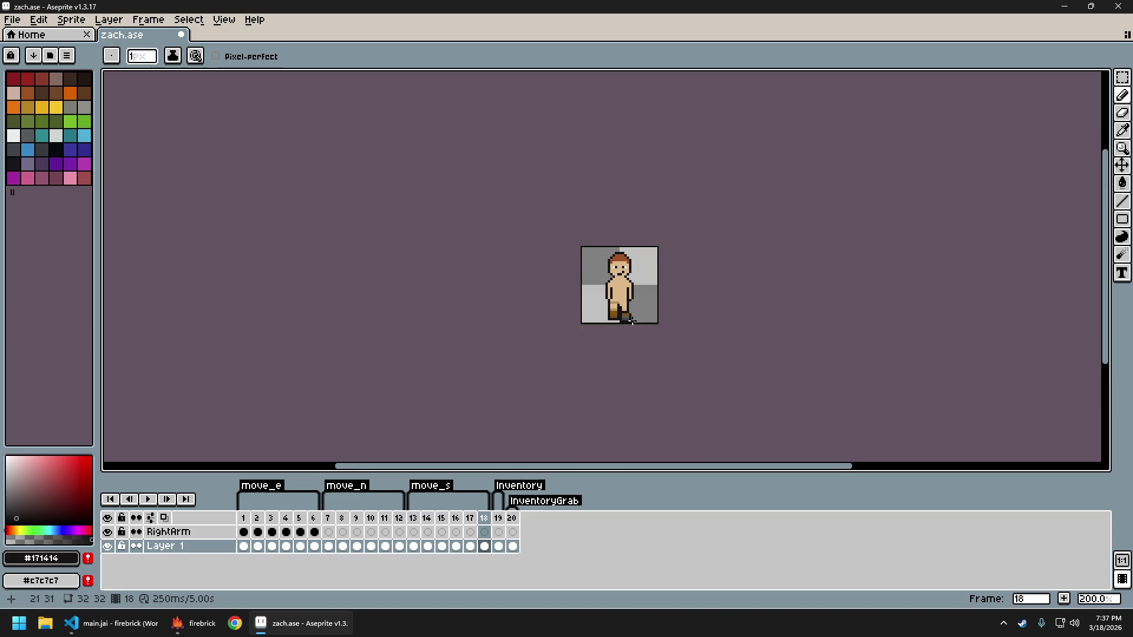
{"action": "scroll", "scroll_direction": "up", "scroll_amount": 3}
{"action": "left_click", "coordinate": [615, 291]}
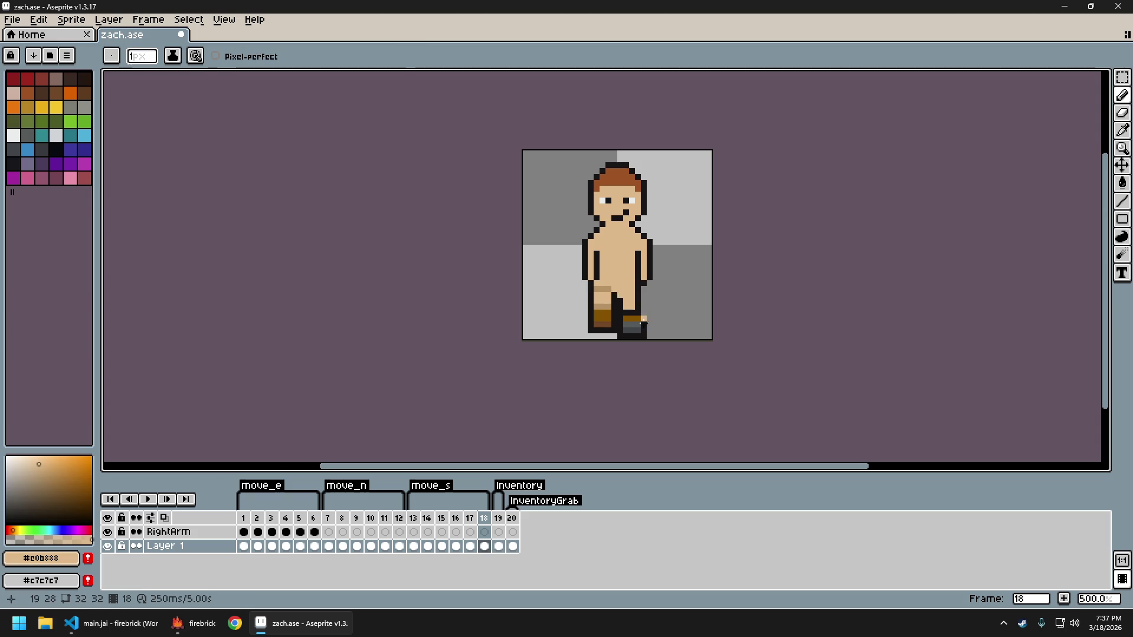
{"action": "scroll", "scroll_direction": "down", "scroll_amount": 3}
{"action": "scroll", "scroll_direction": "up", "scroll_amount": 3}
Preview the walk animation, then walk the character north and south in firebrick and quit
{"action": "key", "text": "Return"}
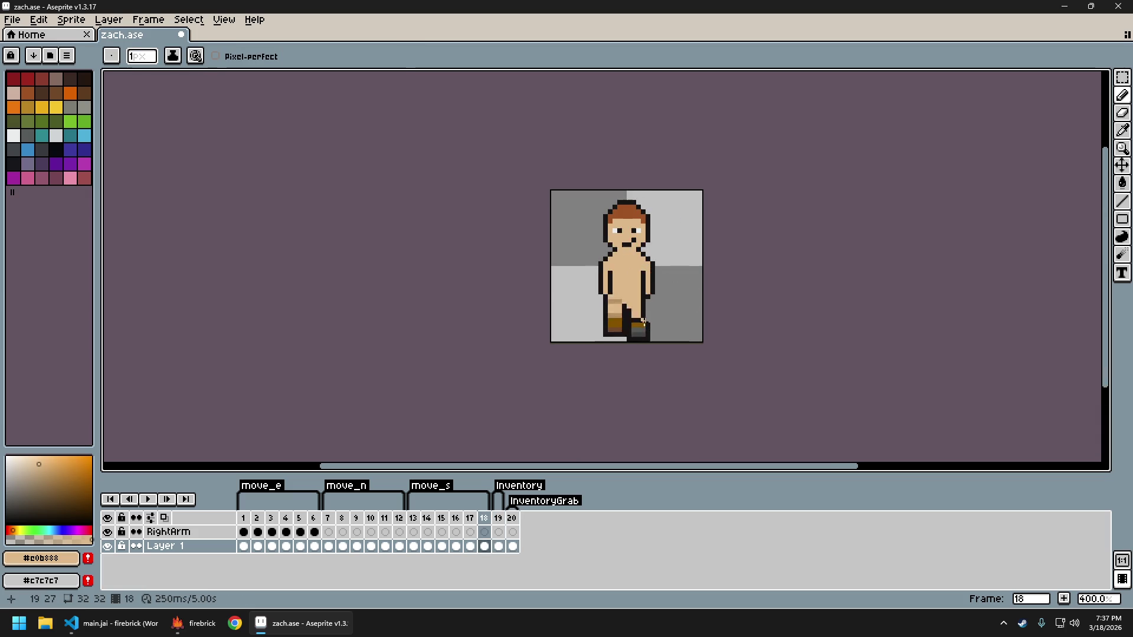
{"action": "key", "text": "alt+Tab"}
{"action": "key", "text": "w"}
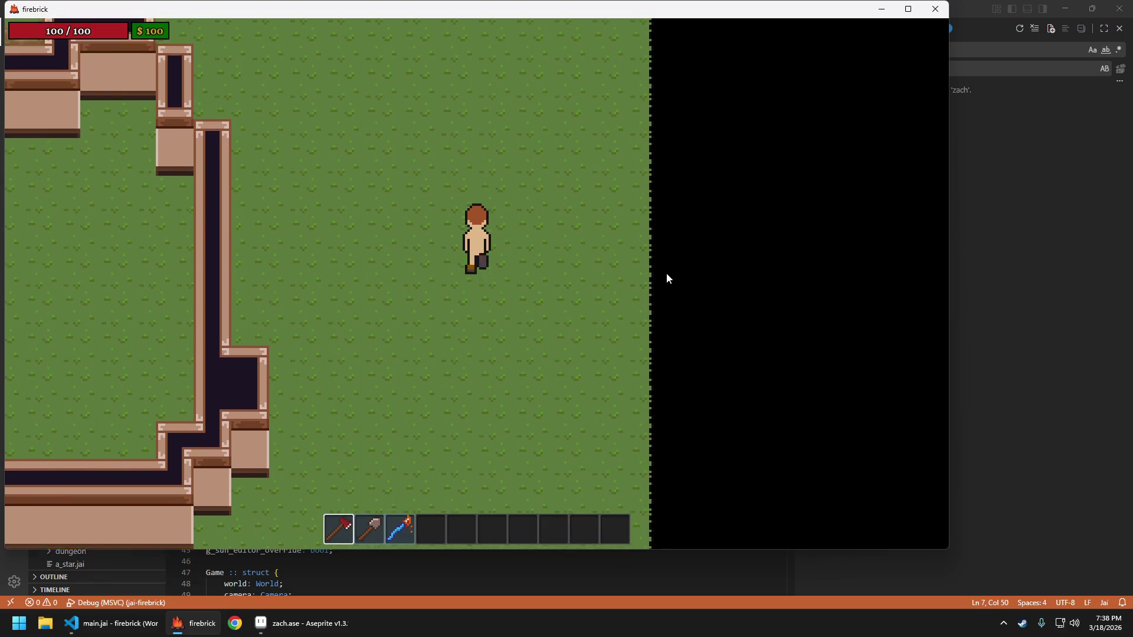
{"action": "key", "text": "s"}
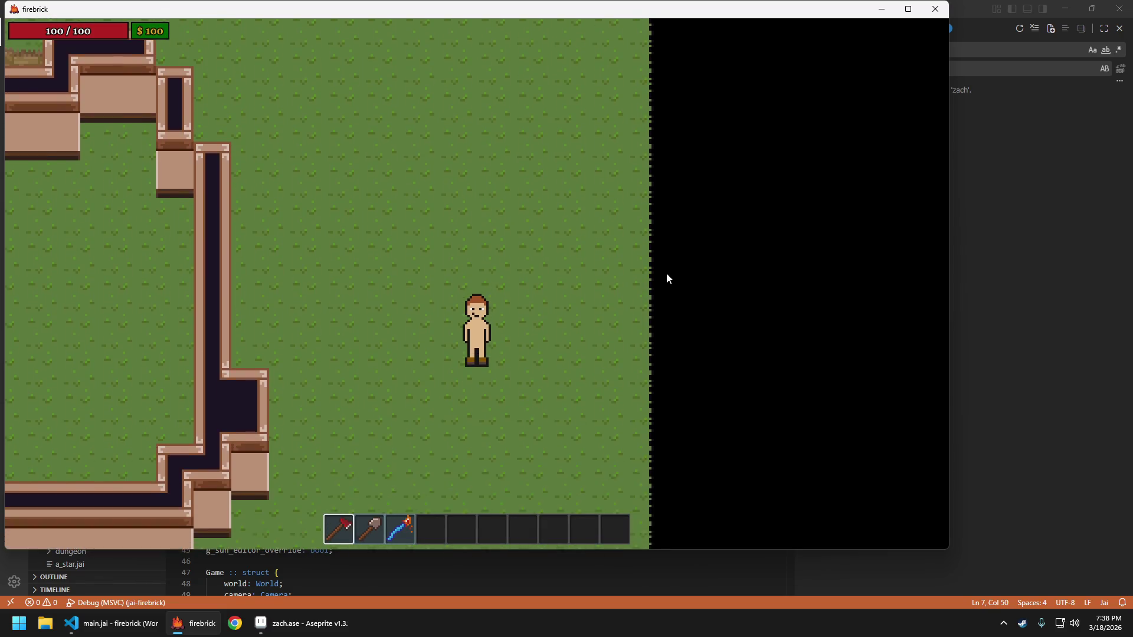
{"action": "key", "text": "Escape"}
{"action": "key", "text": "Return"}
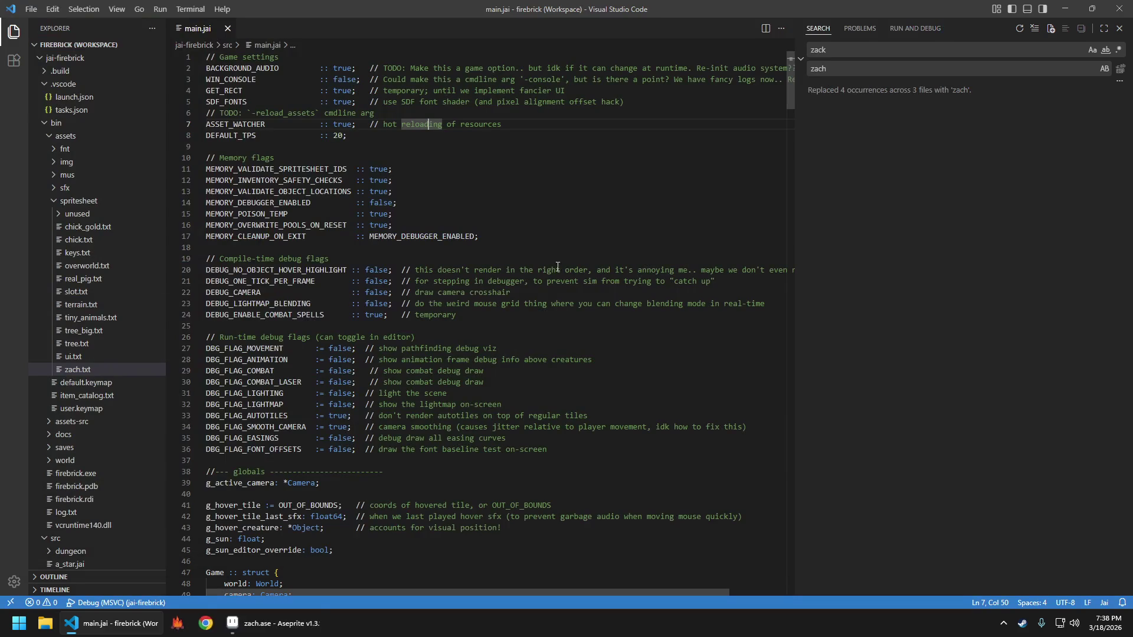
On south-walk frame 14, marquee-select the boot and raise it one pixel
{"action": "left_click", "coordinate": [281, 616]}
{"action": "scroll", "scroll_direction": "up", "scroll_amount": 3}
{"action": "key", "text": "Right"}
{"action": "key", "text": "Left"}
{"action": "key", "text": "Right"}
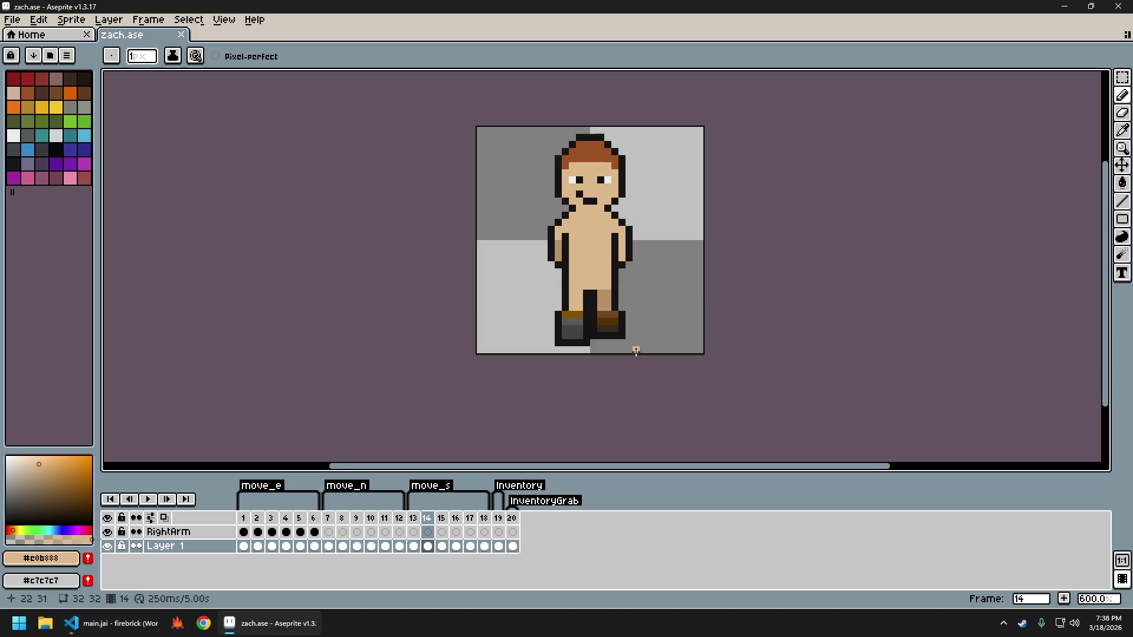
{"action": "key", "text": "m"}
{"action": "left_click_drag", "start_coordinate": [620, 335], "coordinate": [590, 313]}
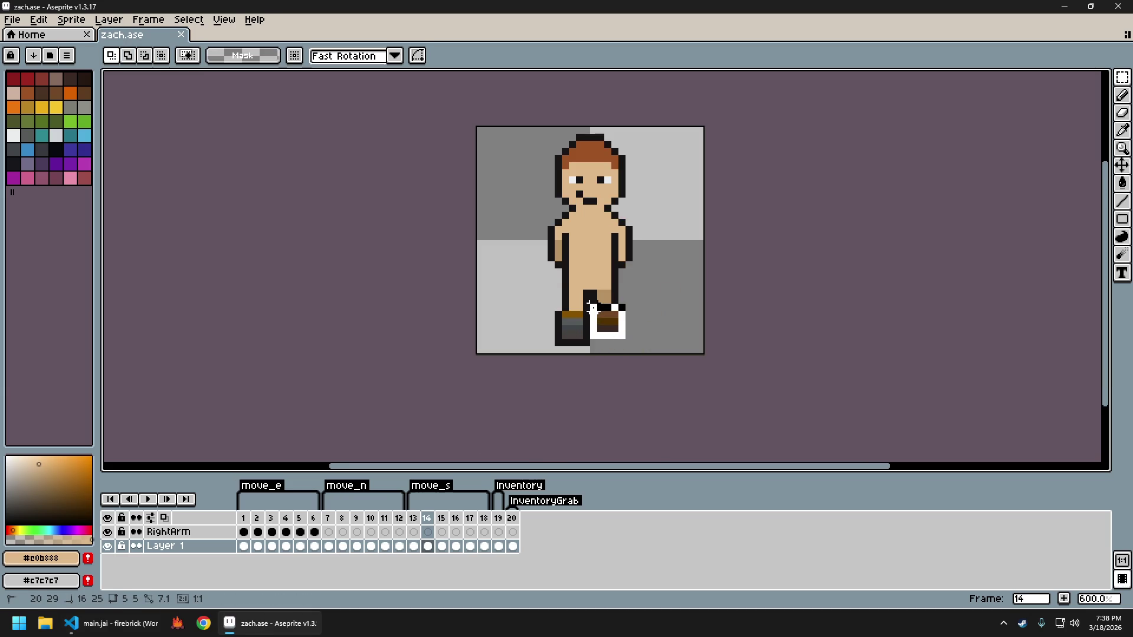
{"action": "key", "text": "Up"}
Compare adjacent frames and move the left boot up on frame 17
{"action": "key", "text": "comma"}
{"action": "key", "text": "period"}
{"action": "key", "text": "period"}
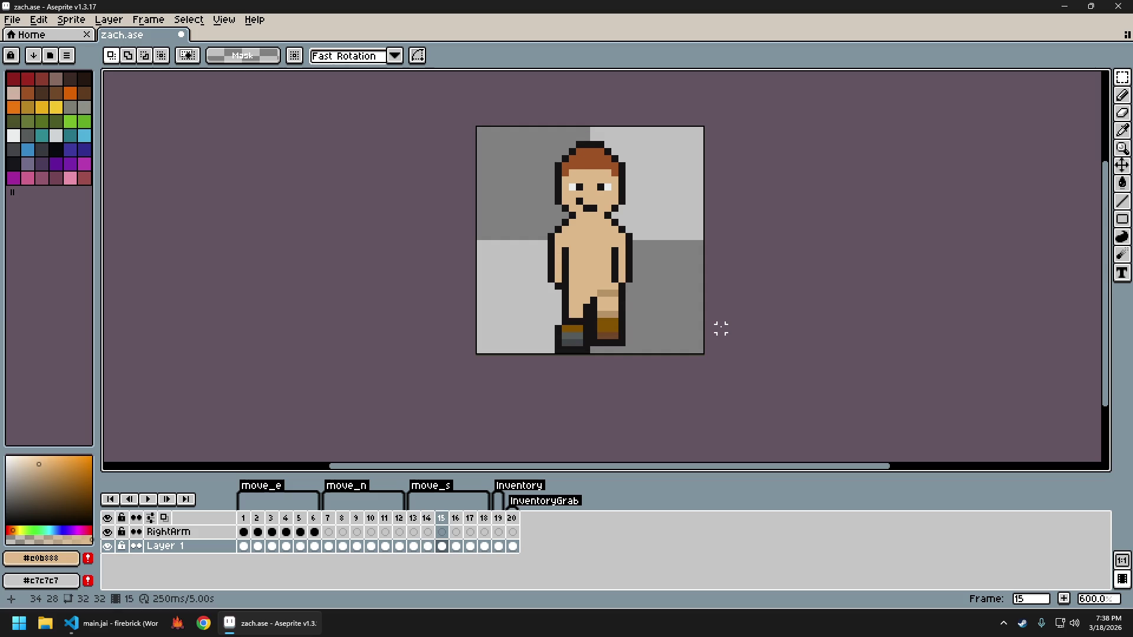
{"action": "key", "text": "period"}
{"action": "key", "text": "period"}
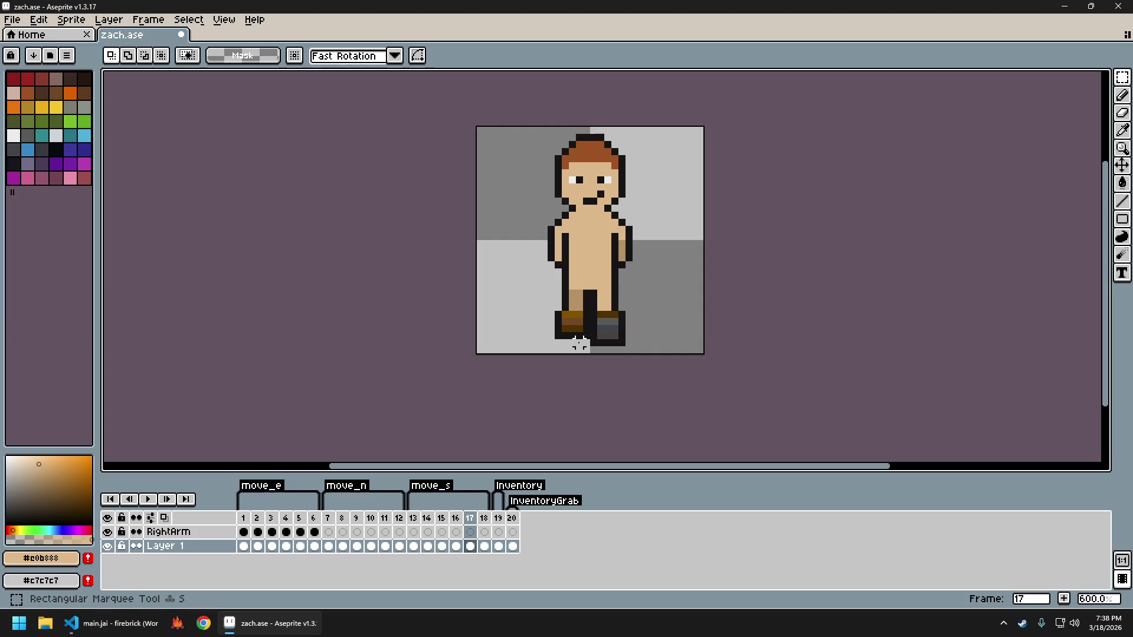
{"action": "left_click_drag", "start_coordinate": [558, 322], "coordinate": [557, 308]}
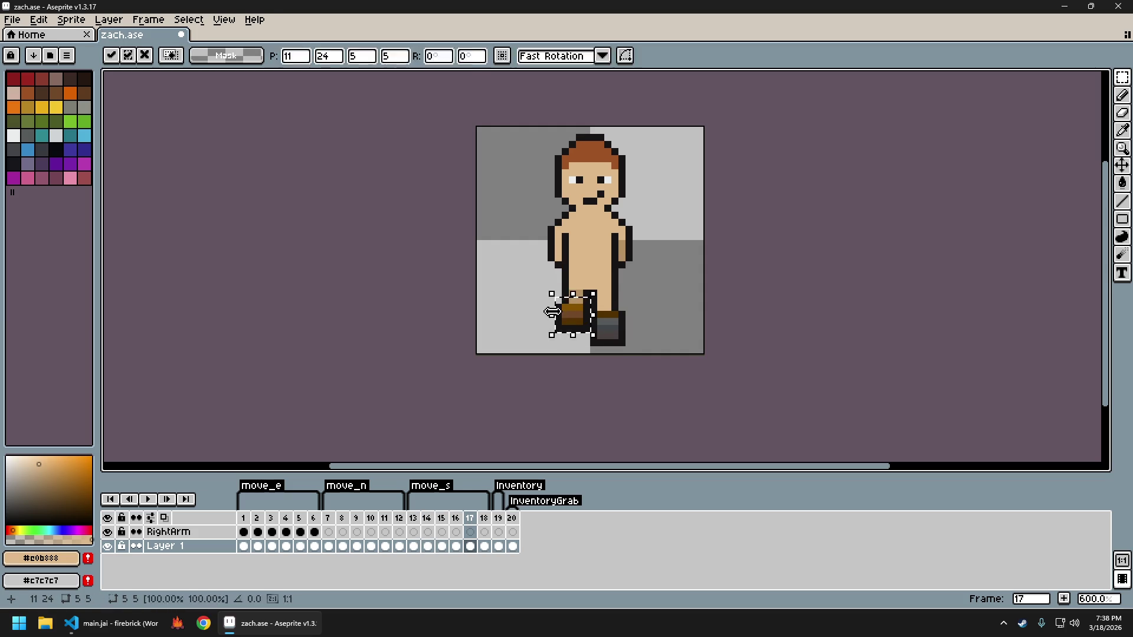
Re-export the sprite sheet as zach.png and launch firebrick to test
{"action": "key", "text": "ctrl+e"}
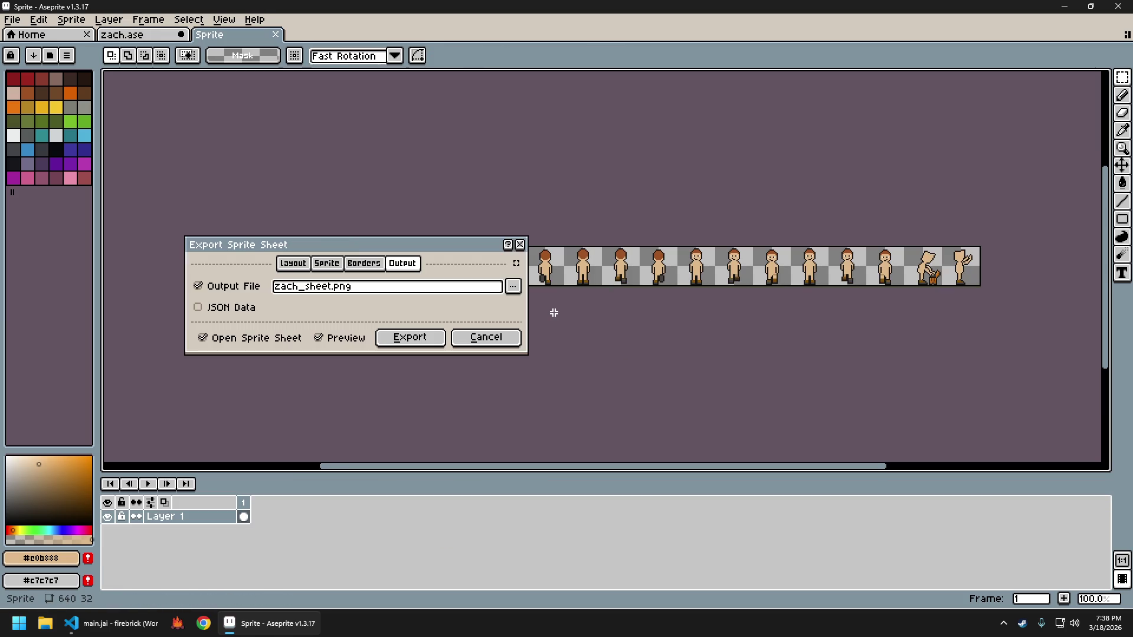
{"action": "key", "text": "Return"}
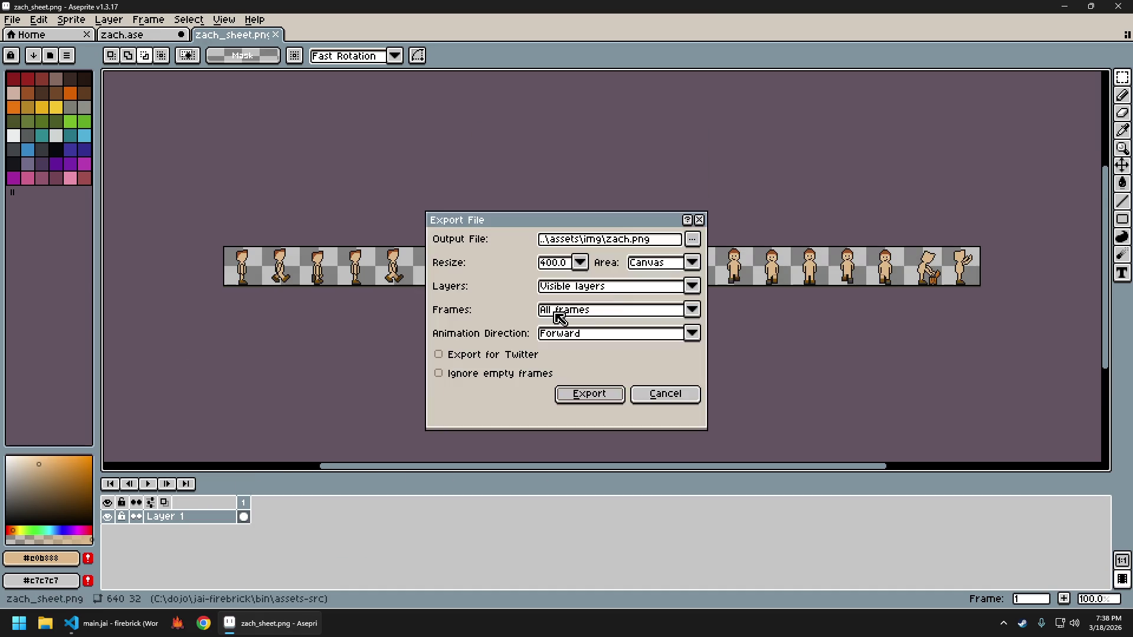
{"action": "key", "text": "ctrl+w"}
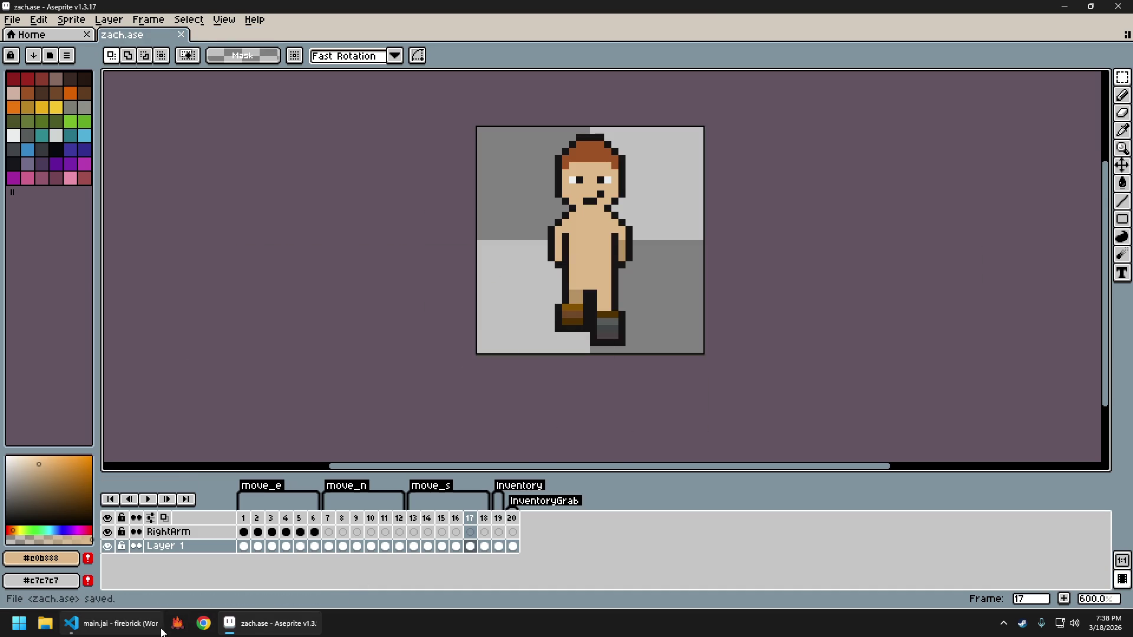
{"action": "left_click", "coordinate": [177, 623]}
{"action": "key", "text": "w"}
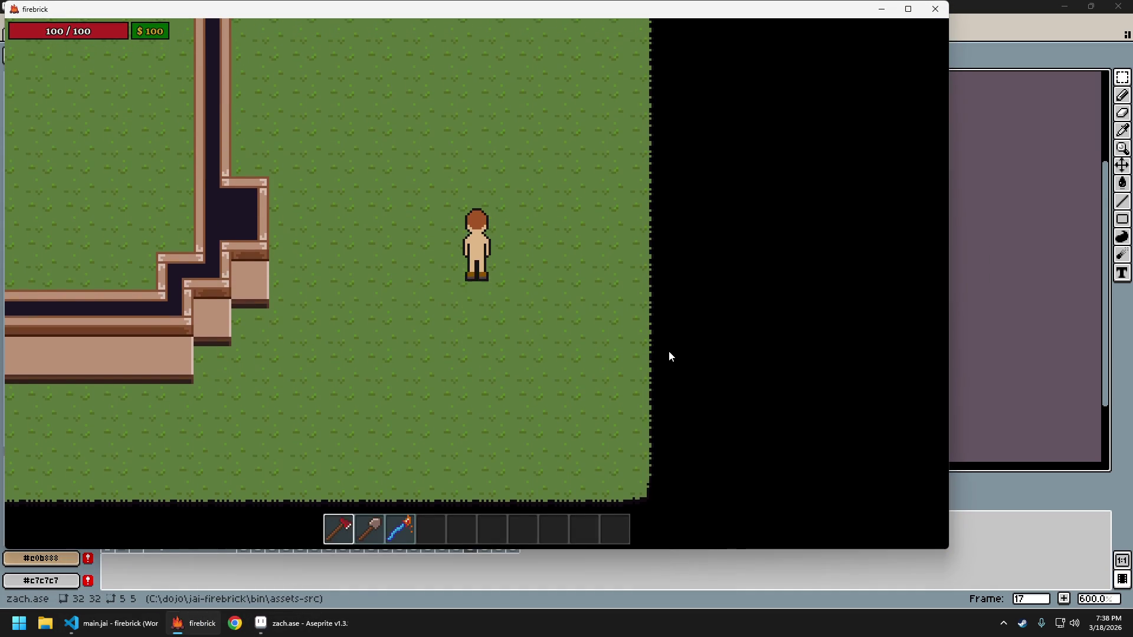
{"action": "key", "text": "s"}
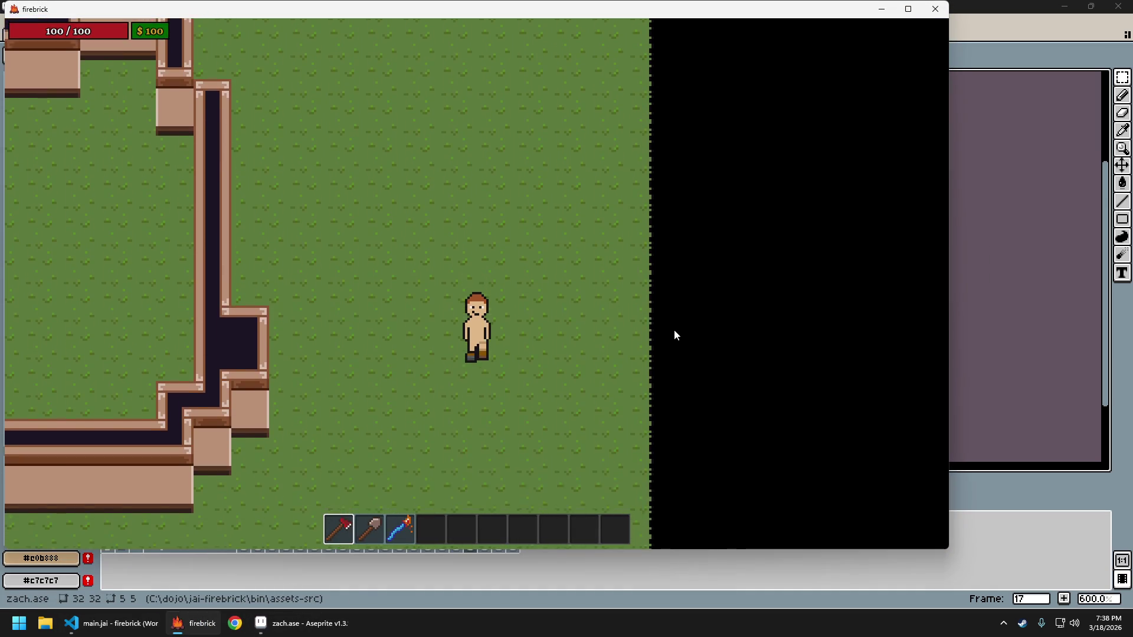
{"action": "key", "text": "w"}
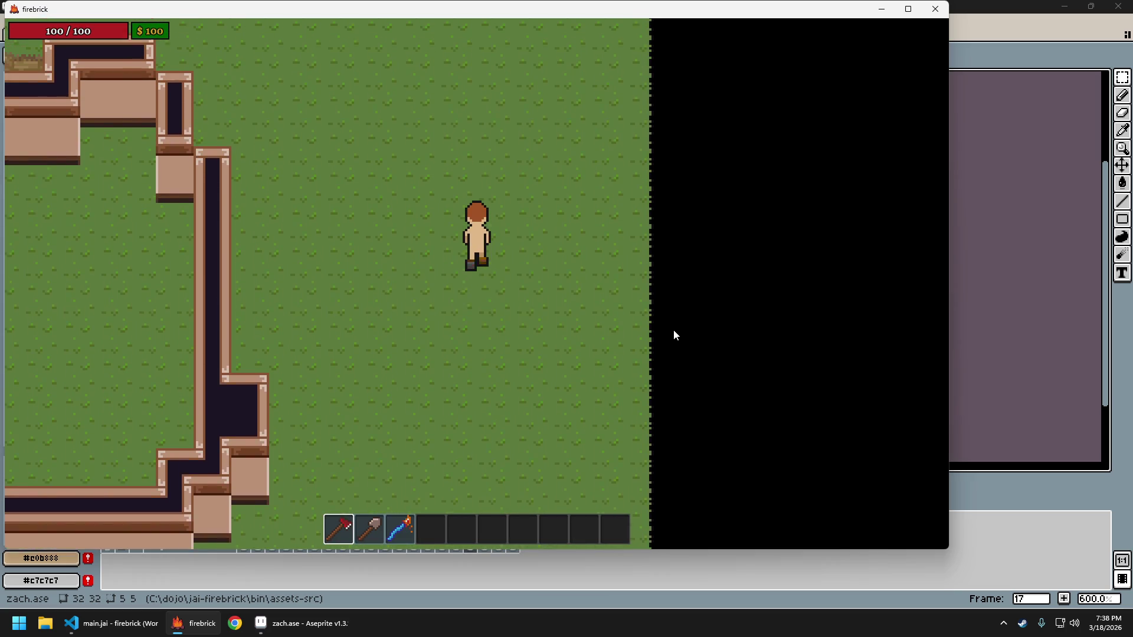
{"action": "key", "text": "s"}
{"action": "key", "text": "Escape"}
{"action": "key", "text": "Return"}
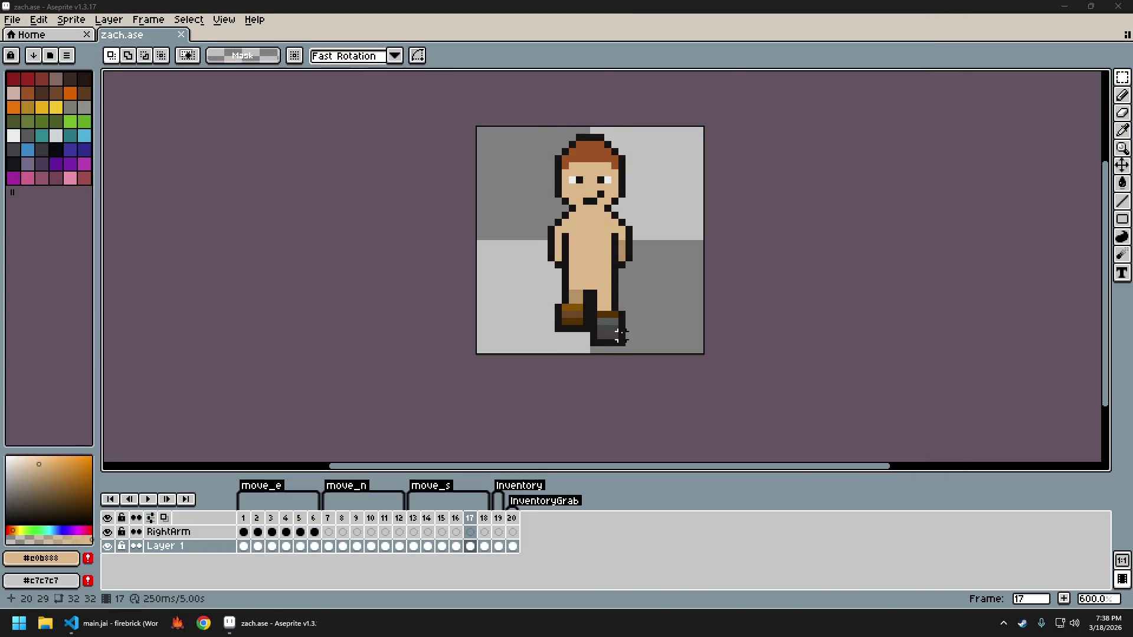
Shift the selected boot on frame 17 up one pixel
{"action": "scroll", "scroll_direction": "up", "scroll_amount": 3}
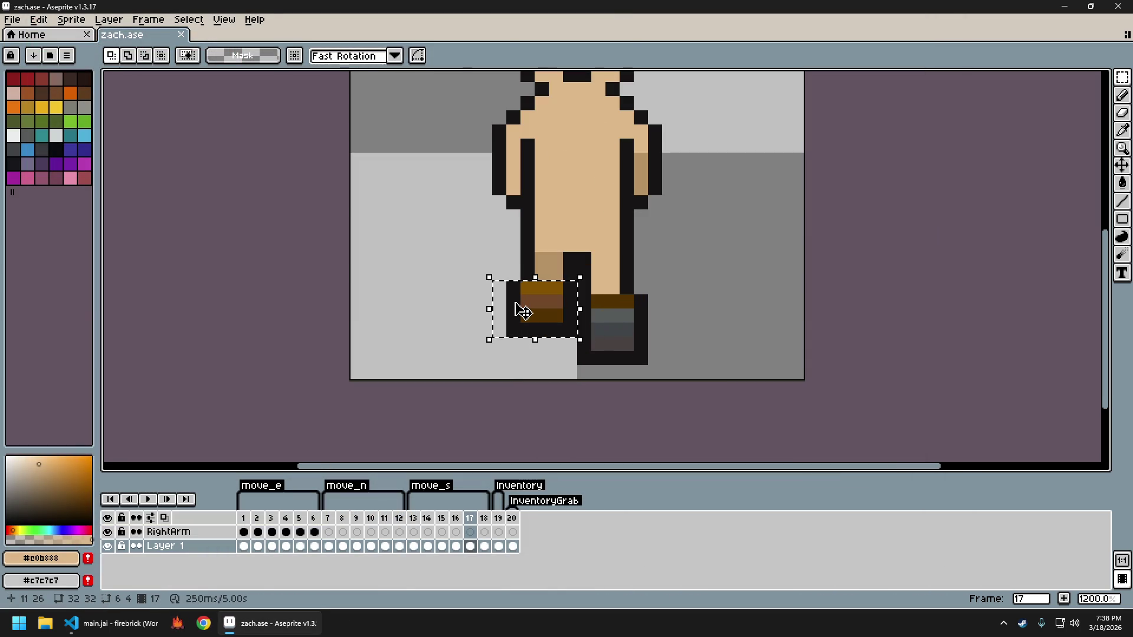
{"action": "left_click_drag", "start_coordinate": [523, 312], "coordinate": [514, 302]}
{"action": "key", "text": "Return"}
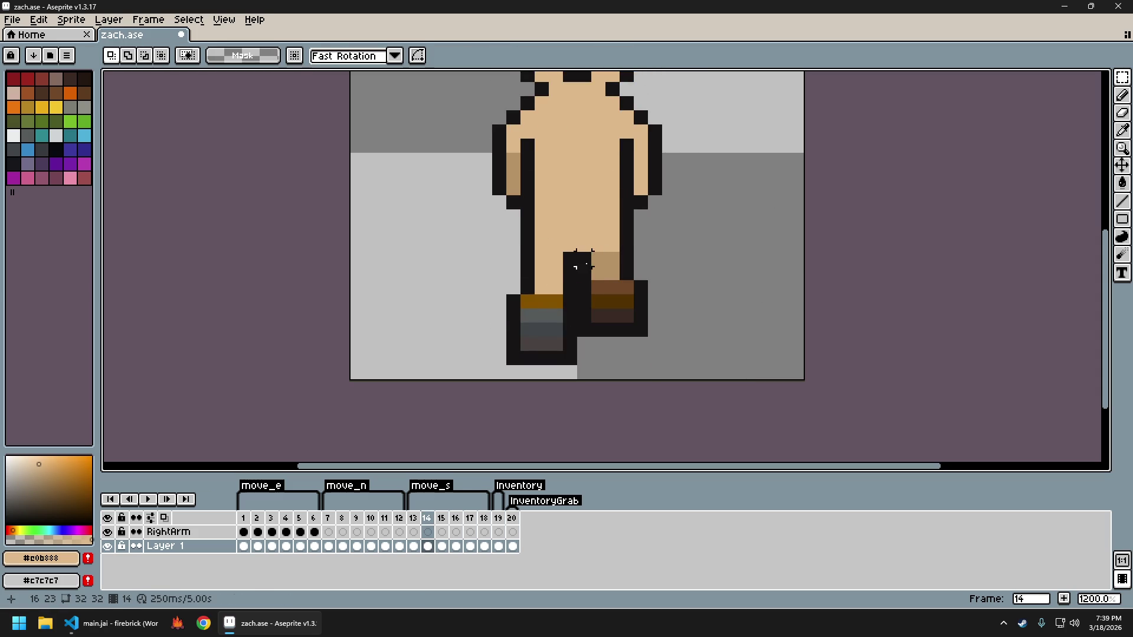
Raise the lower leg and boot on frame 14 one pixel, then re-export the sheet
{"action": "left_click_drag", "start_coordinate": [584, 273], "coordinate": [706, 347]}
{"action": "key", "text": "Up"}
{"action": "key", "text": "ctrl+d"}
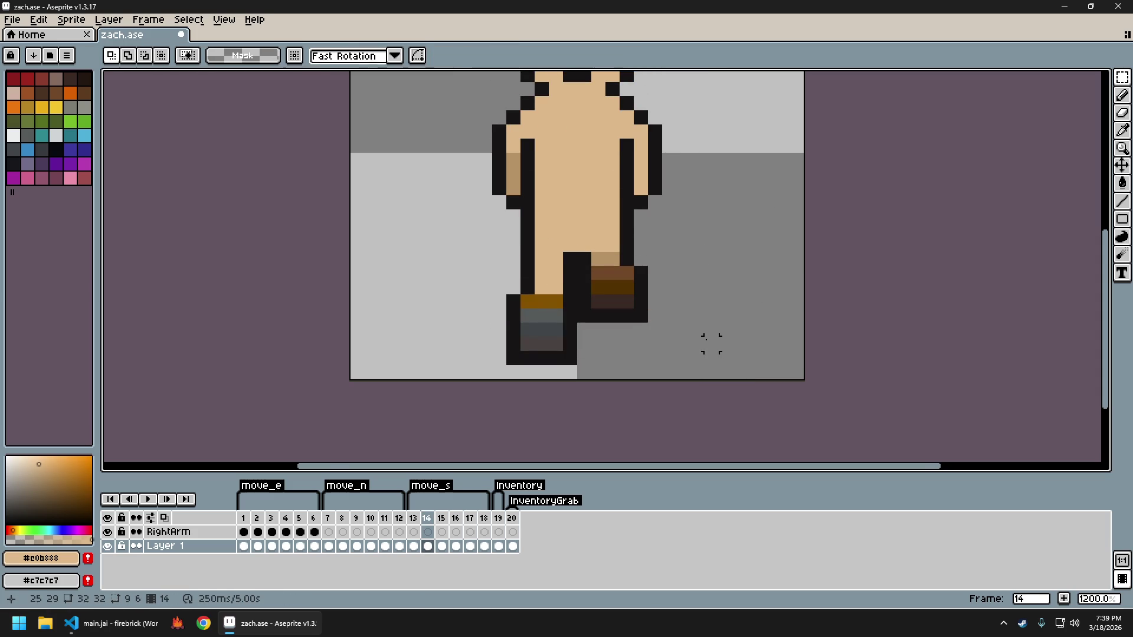
{"action": "key", "text": "ctrl+e"}
{"action": "key", "text": "Return"}
{"action": "key", "text": "Return"}
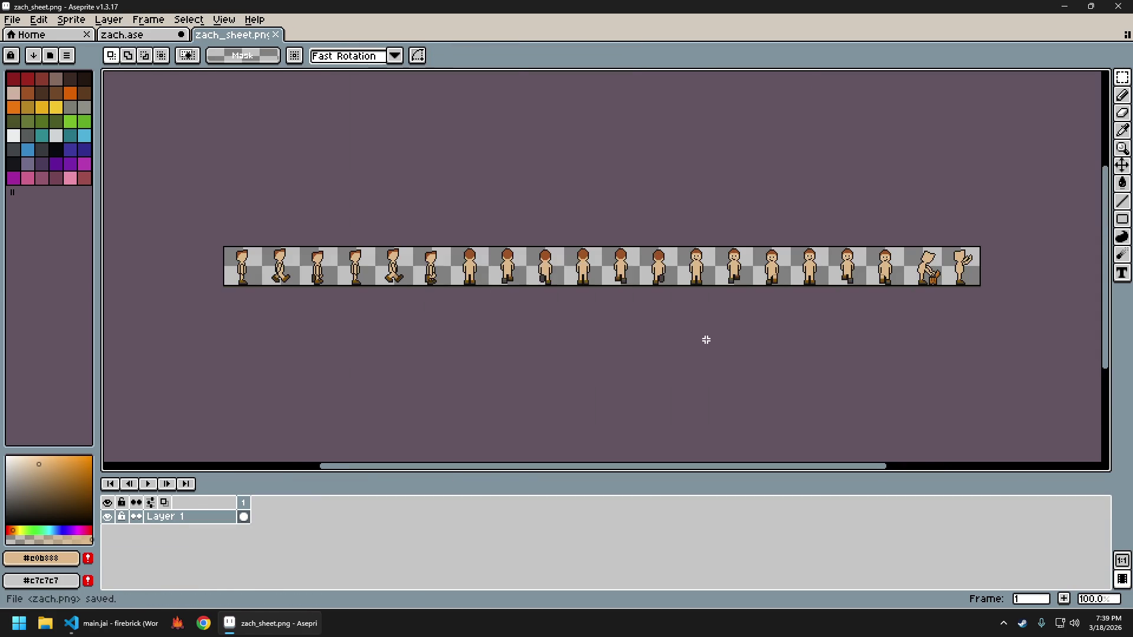
{"action": "left_click", "coordinate": [178, 625]}
Walk the character north and south twice in firebrick to check the walk
{"action": "key", "text": "w"}
{"action": "key", "text": "s"}
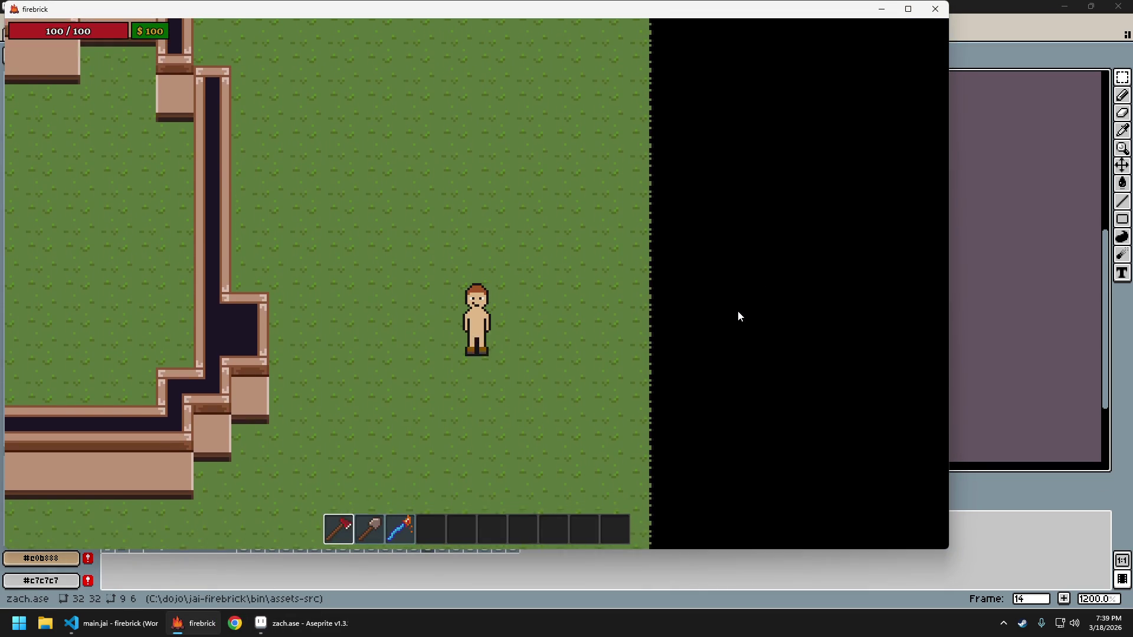
{"action": "key", "text": "w"}
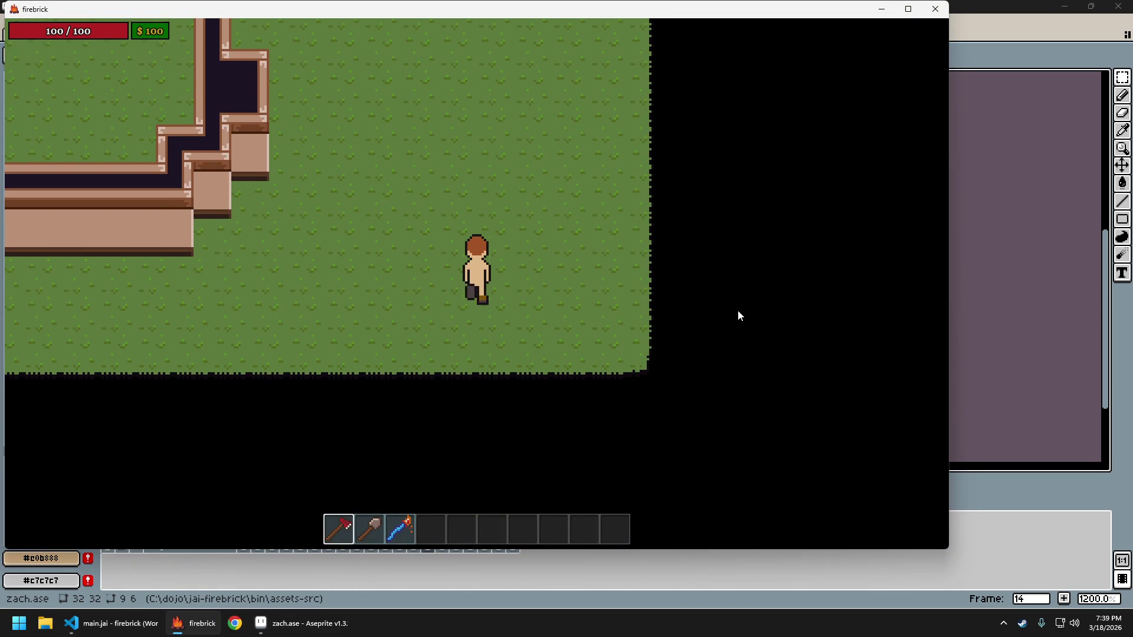
{"action": "key", "text": "s"}
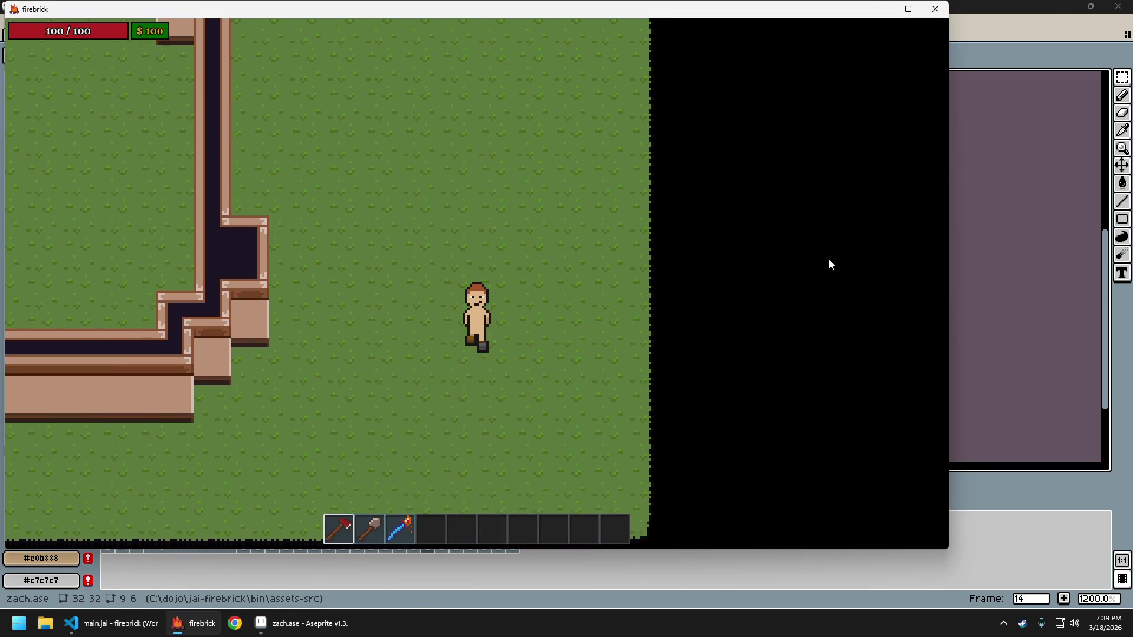
Back in Aseprite, undo frame 17's last boot transformation and zoom out
{"action": "left_click", "coordinate": [992, 5]}
{"action": "key", "text": "ctrl+z"}
{"action": "key", "text": "ctrl+z"}
{"action": "key", "text": "ctrl+z"}
{"action": "key", "text": "ctrl+z"}
{"action": "key", "text": "ctrl+z"}
{"action": "scroll", "scroll_direction": "down", "scroll_amount": 3}
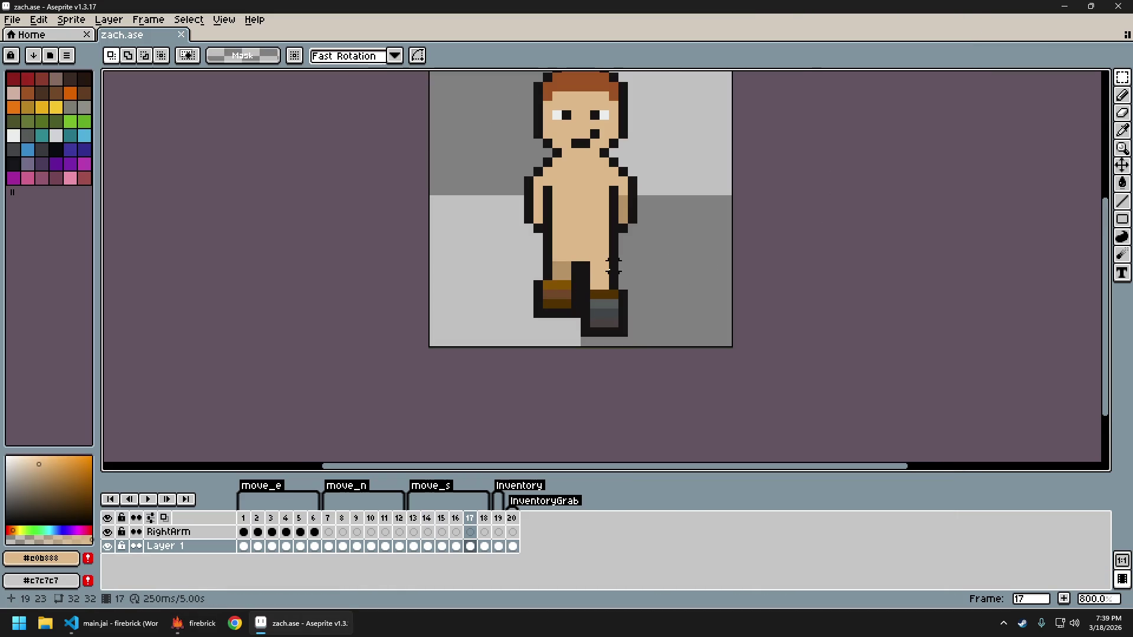
On north-walk frame 8, lower the right boot by one pixel
{"action": "key", "text": "Left"}
{"action": "key", "text": "Left"}
{"action": "key", "text": "Left"}
{"action": "key", "text": "Left"}
{"action": "key", "text": "Left"}
{"action": "key", "text": "Left"}
{"action": "key", "text": "Left"}
{"action": "key", "text": "Left"}
{"action": "key", "text": "Left"}
{"action": "key", "text": "Left"}
{"action": "key", "text": "Left"}
{"action": "key", "text": "Right"}
{"action": "key", "text": "Right"}
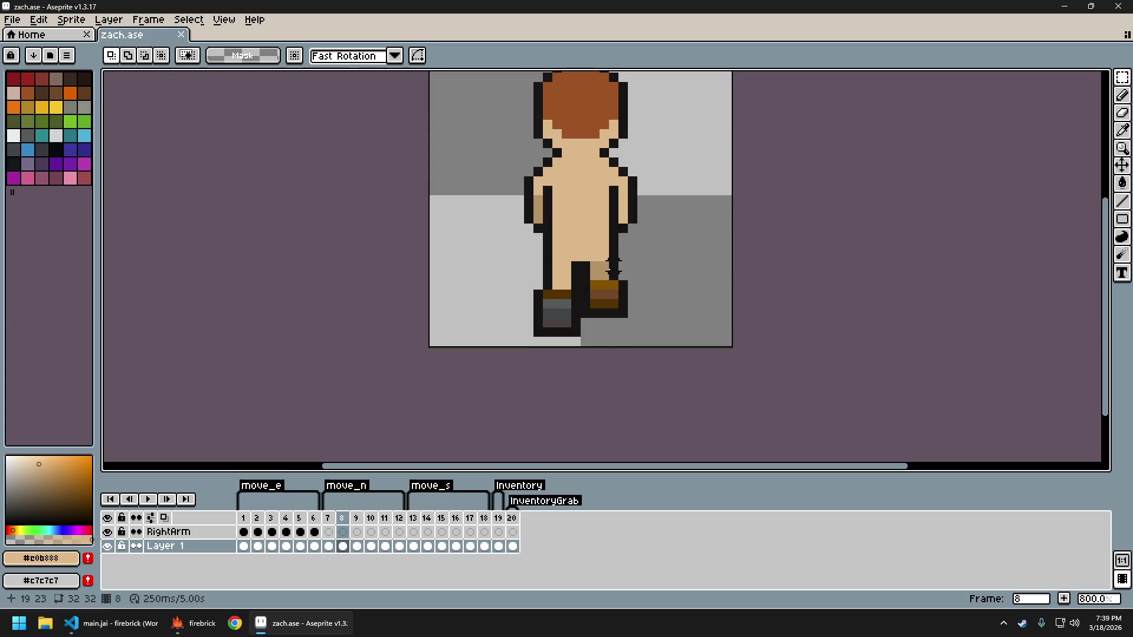
{"action": "key", "text": "Left"}
{"action": "key", "text": "Right"}
{"action": "scroll", "scroll_direction": "up", "scroll_amount": 3}
{"action": "left_click_drag", "start_coordinate": [552, 269], "coordinate": [649, 347]}
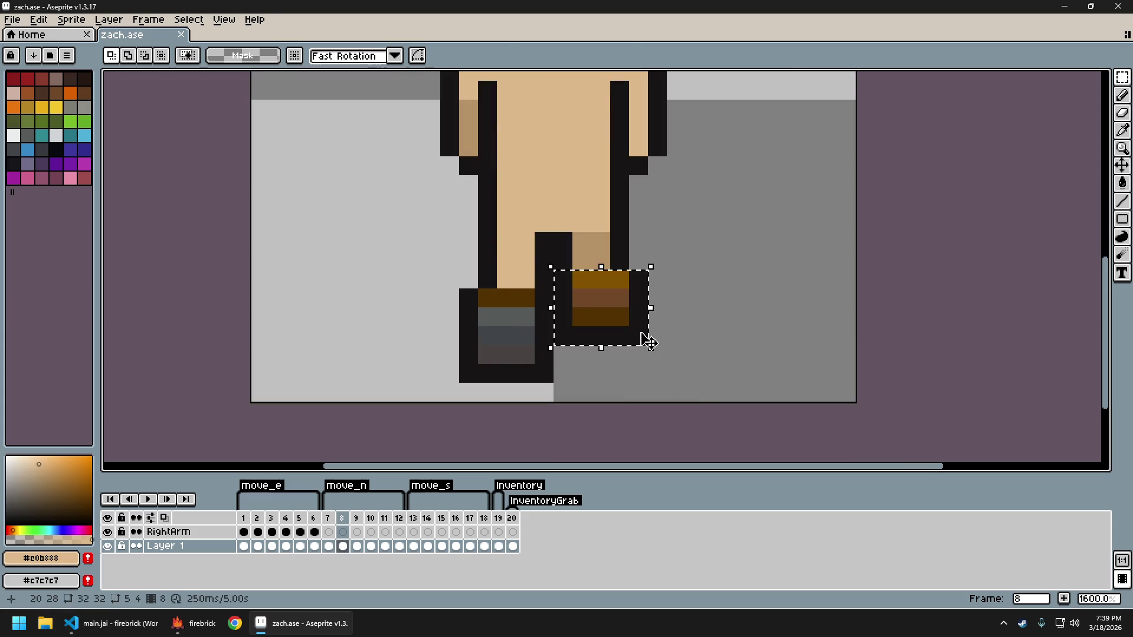
{"action": "key", "text": "Down"}
{"action": "key", "text": "ctrl+d"}
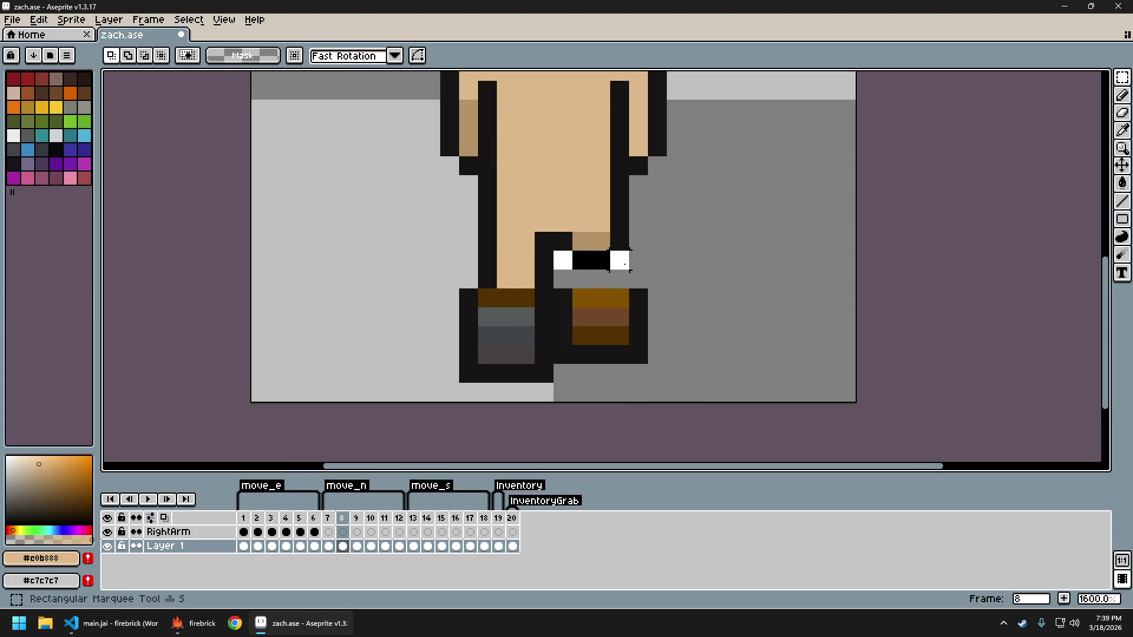
{"action": "key", "text": "Down"}
{"action": "key", "text": "ctrl+d"}
On frame 11, lower the left boot and the arm's bottom row one pixel each
{"action": "key", "text": "Right"}
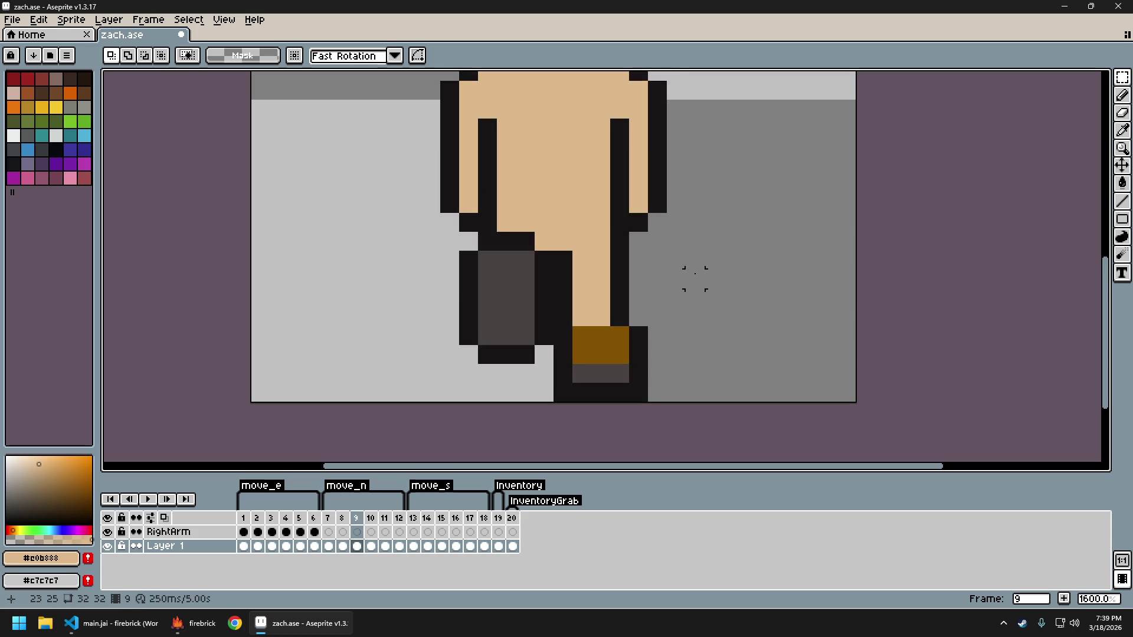
{"action": "key", "text": "Right"}
{"action": "key", "text": "Right"}
{"action": "left_click_drag", "start_coordinate": [470, 275], "coordinate": [552, 344]}
{"action": "key", "text": "Down"}
{"action": "key", "text": "ctrl+d"}
{"action": "left_click_drag", "start_coordinate": [544, 262], "coordinate": [544, 262]}
{"action": "key", "text": "Down"}
{"action": "key", "text": "ctrl+d"}
Re-export the sprite sheet and quit the running game
{"action": "key", "text": "ctrl+shift+x"}
{"action": "key", "text": "Return"}
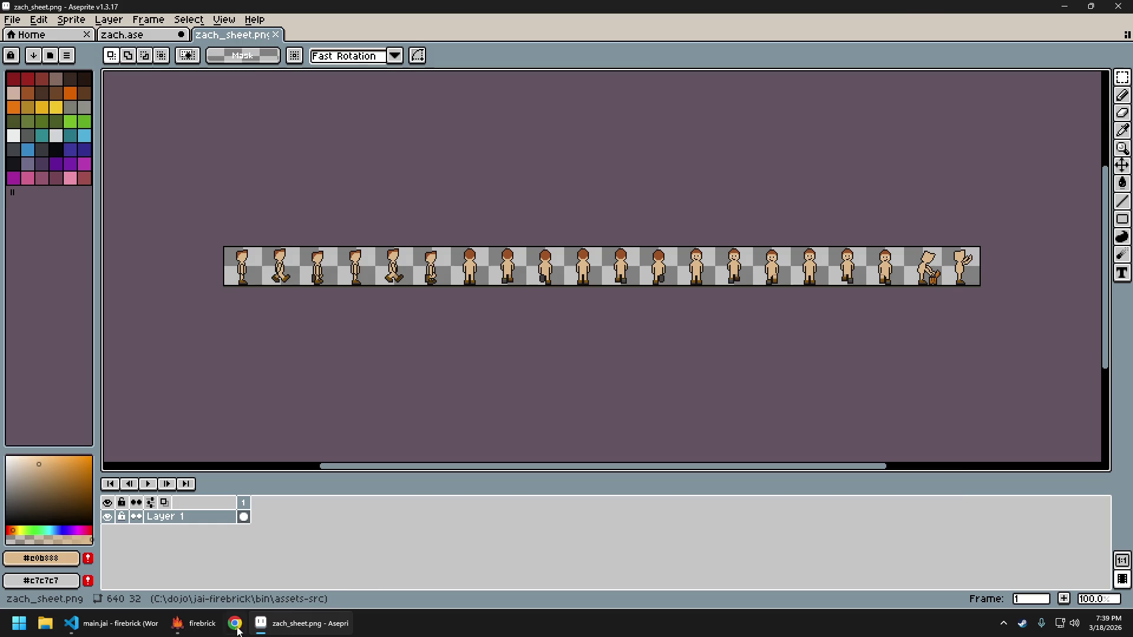
{"action": "left_click", "coordinate": [194, 623]}
{"action": "key", "text": "Escape"}
Relaunch firebrick and walk the character north and south repeatedly to check the boots
{"action": "left_click", "coordinate": [548, 322]}
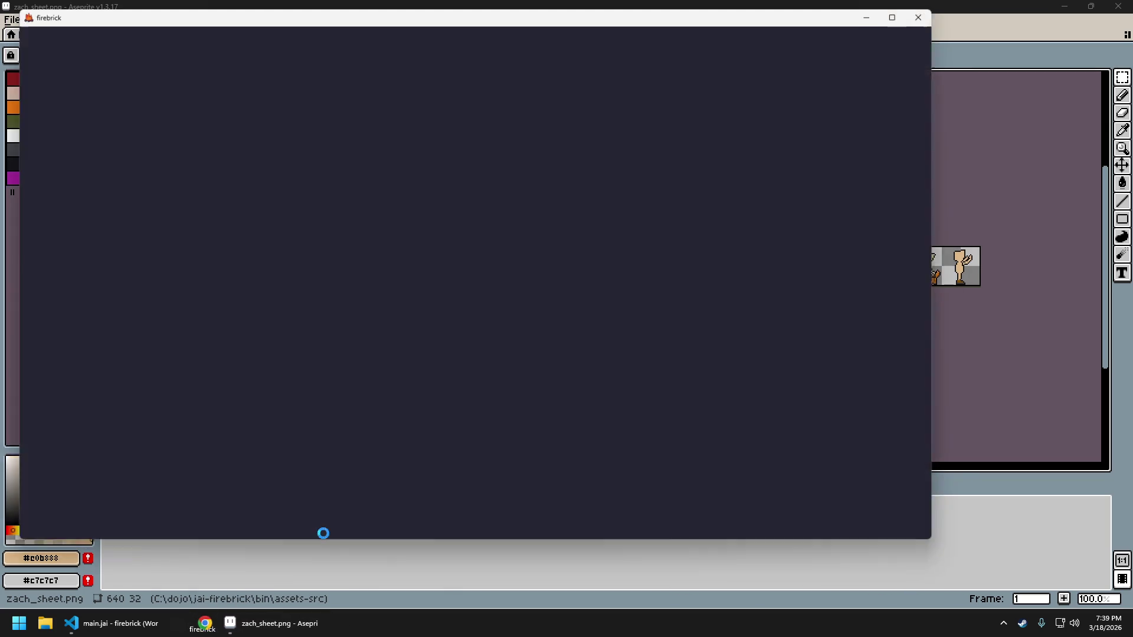
{"action": "key", "text": "w"}
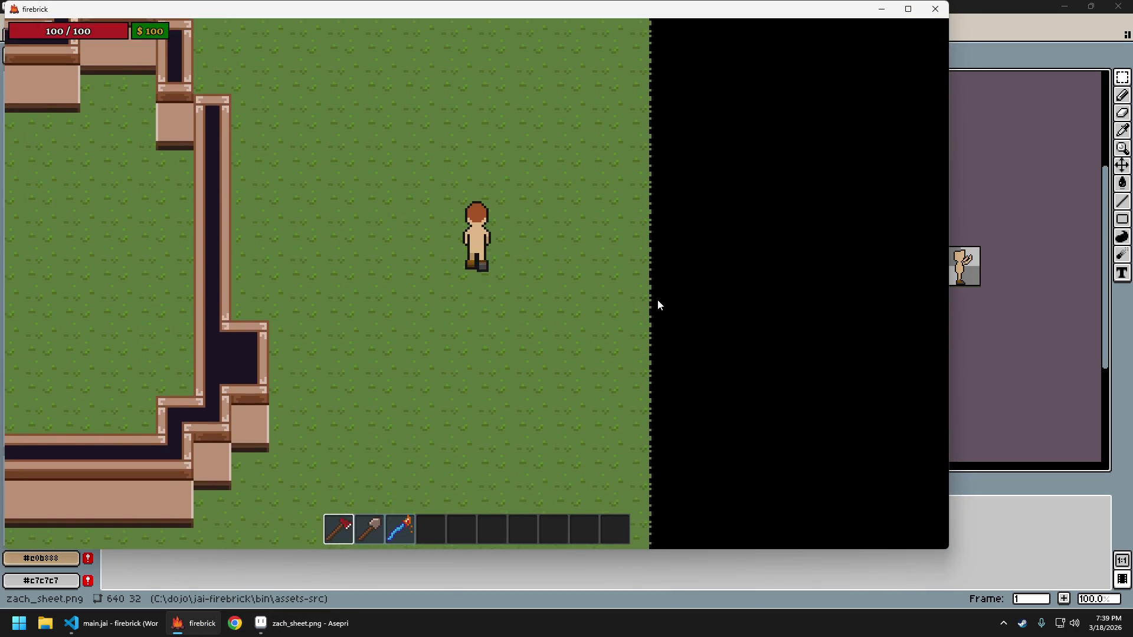
{"action": "key", "text": "s"}
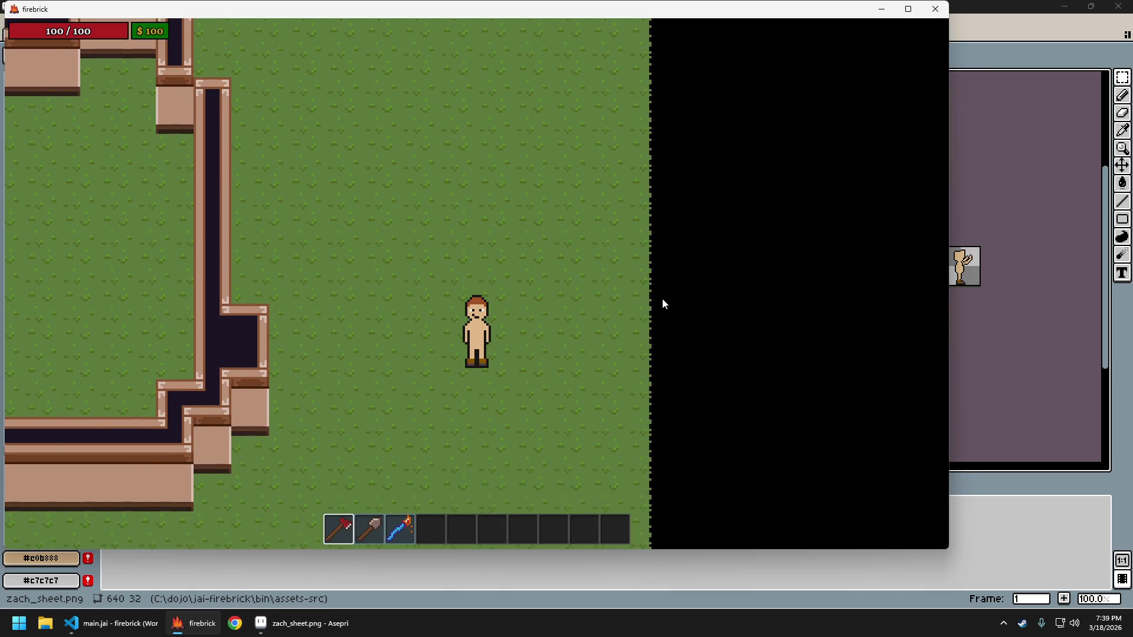
{"action": "key", "text": "w"}
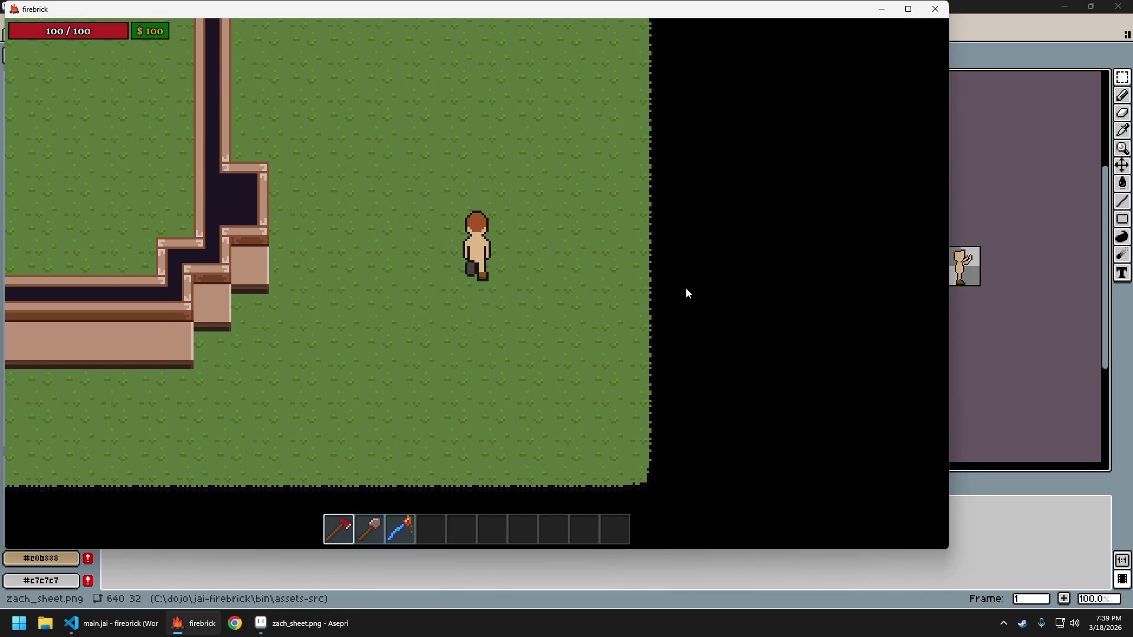
{"action": "key", "text": "w"}
{"action": "key", "text": "w"}
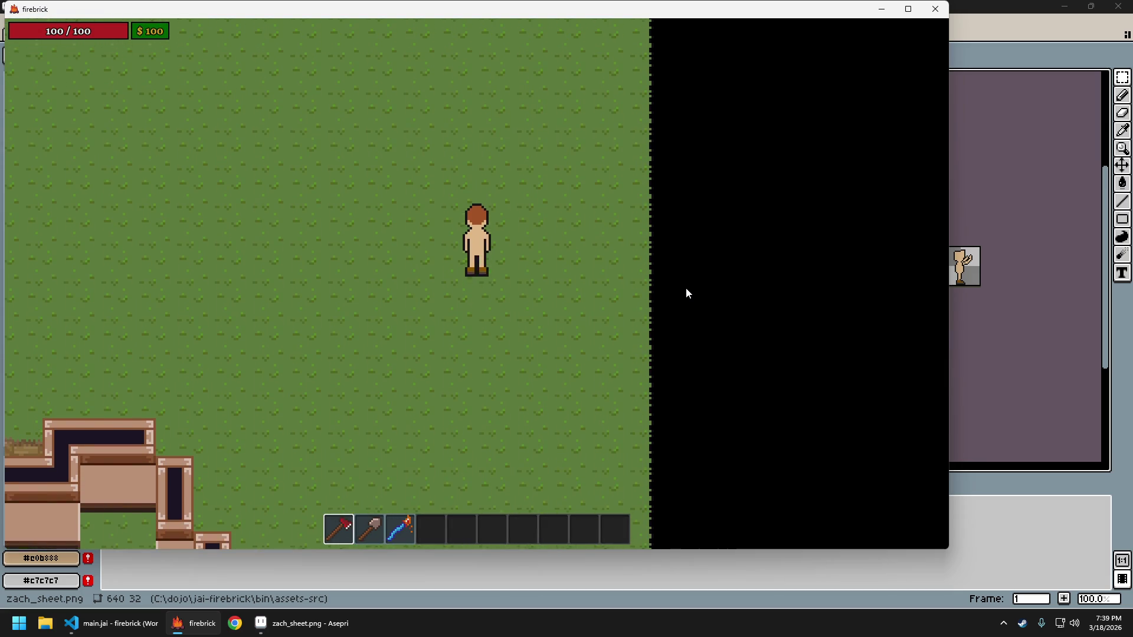
{"action": "key", "text": "s"}
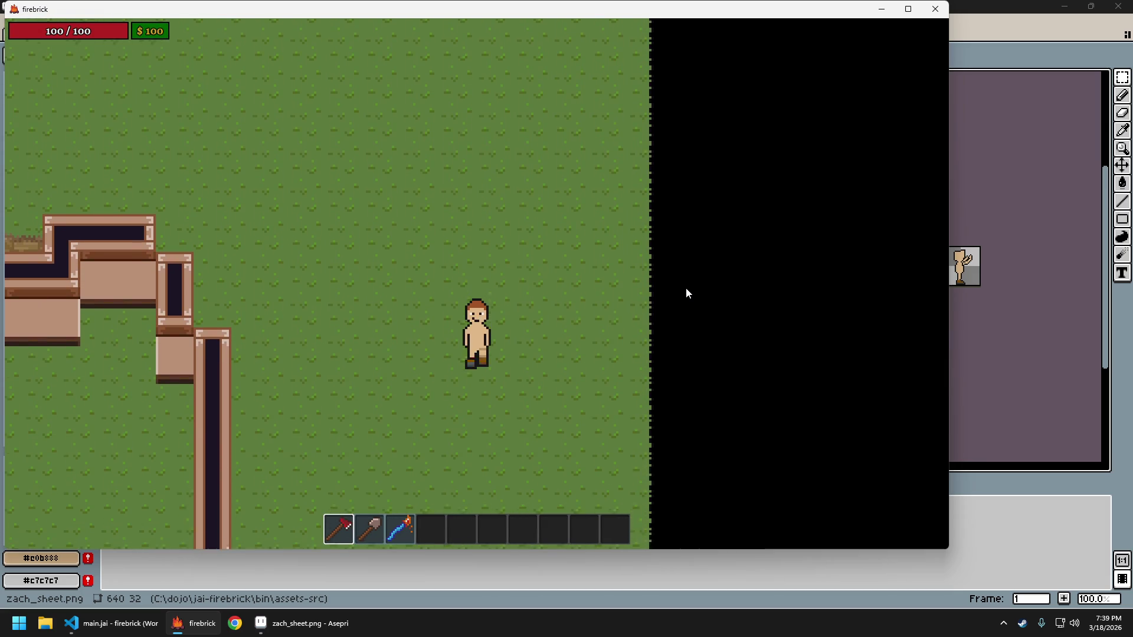
{"action": "key", "text": "w"}
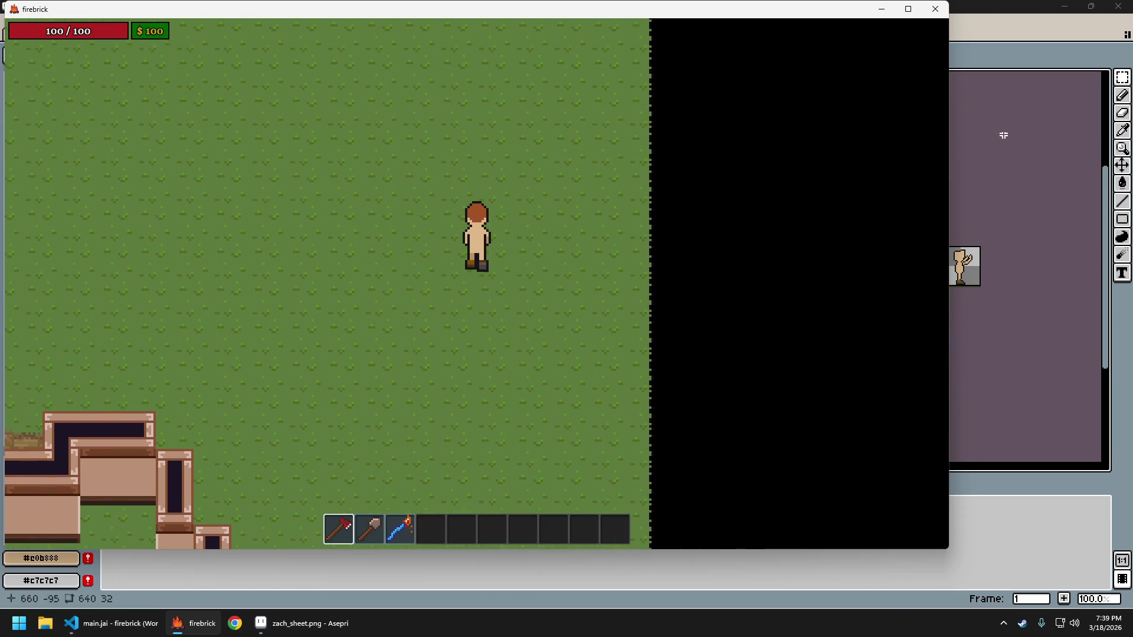
{"action": "left_click", "coordinate": [1002, 145]}
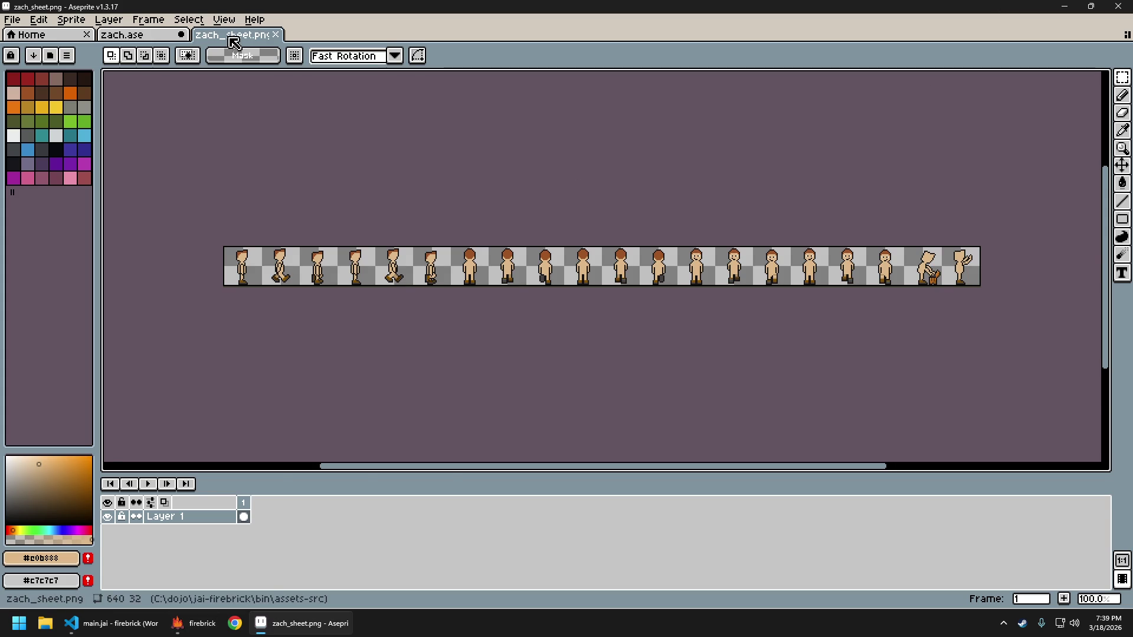
Close the zach_sheet.png preview and undo frame 8's boot move, dropping the selection
{"action": "middle_click", "coordinate": [235, 37]}
{"action": "scroll", "scroll_direction": "down", "scroll_amount": 3}
{"action": "key", "text": "ctrl+z"}
{"action": "key", "text": "ctrl+z"}
{"action": "key", "text": "ctrl+z"}
{"action": "key", "text": "ctrl+z"}
{"action": "key", "text": "ctrl+z"}
{"action": "key", "text": "ctrl+z"}
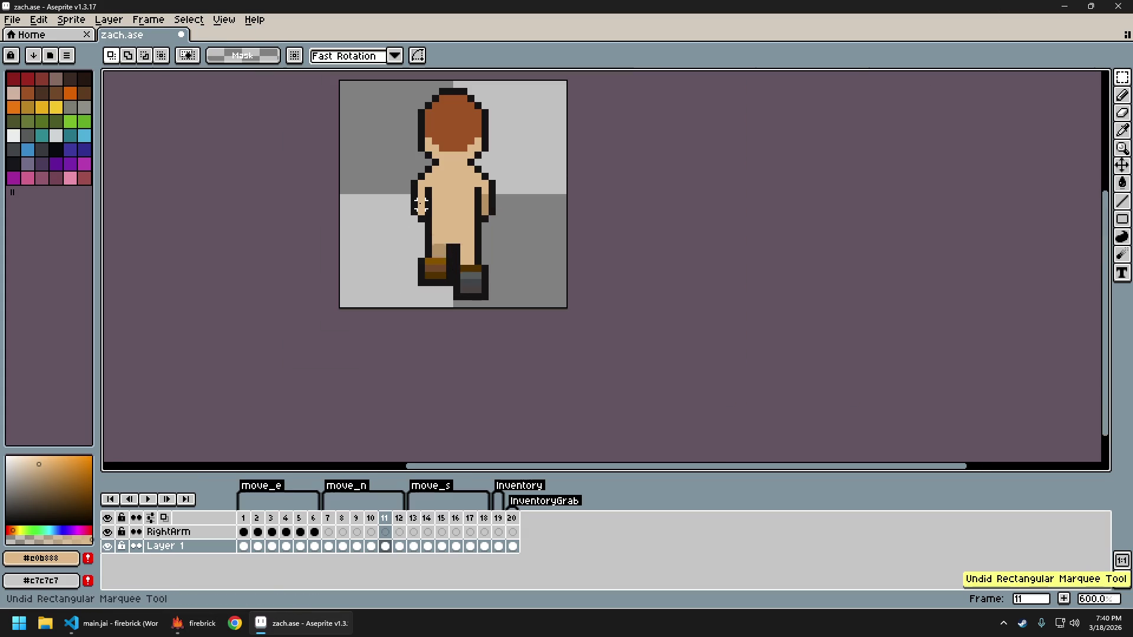
{"action": "key", "text": "ctrl+z"}
{"action": "key", "text": "ctrl+z"}
{"action": "key", "text": "ctrl+z"}
{"action": "left_click", "coordinate": [435, 204]}
Re-export the sprite sheet as zach.png at 400% and return to zach.ase
{"action": "key", "text": "ctrl+e"}
{"action": "key", "text": "Return"}
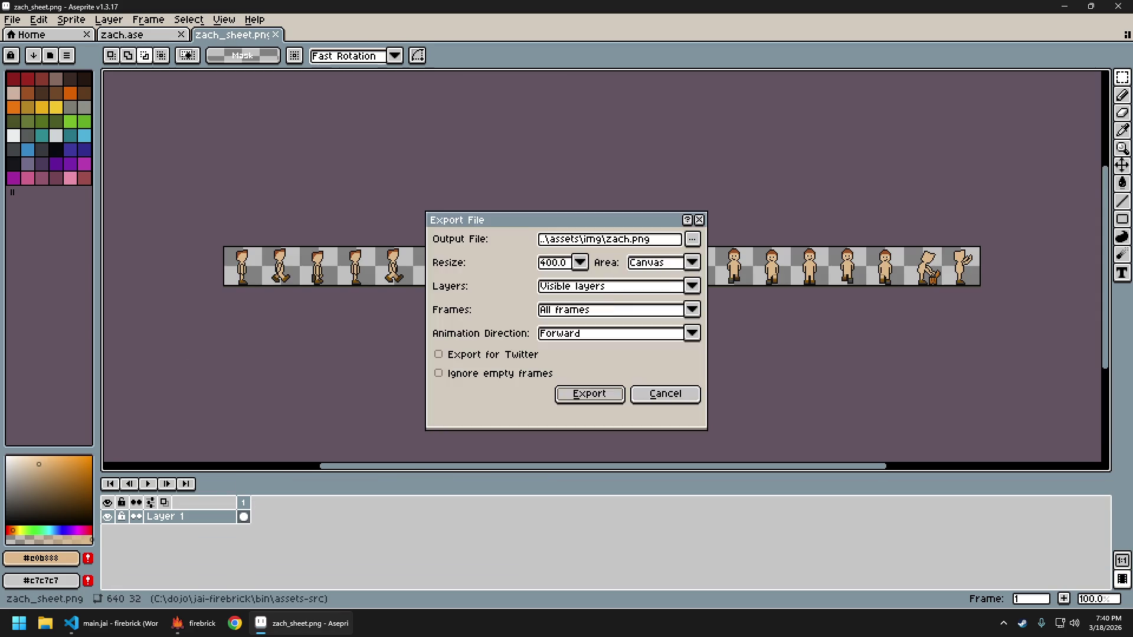
{"action": "key", "text": "Return"}
{"action": "key", "text": "ctrl+w"}
{"action": "left_click", "coordinate": [203, 623]}
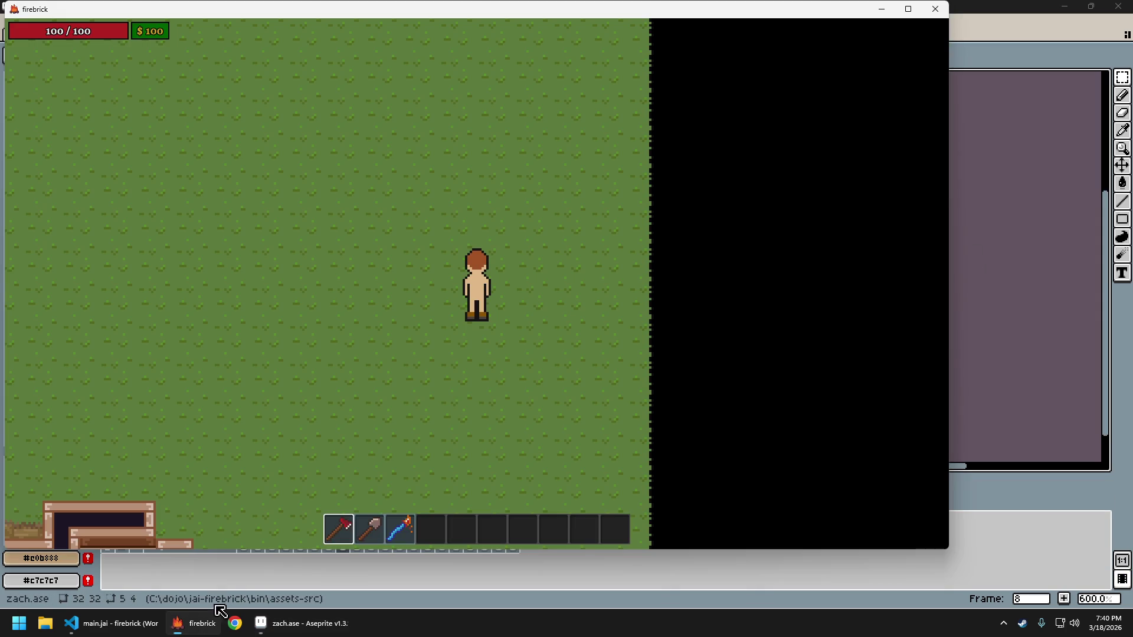
Restart the game with F5 and walk the character north and south with the new sprites
{"action": "key", "text": "F5"}
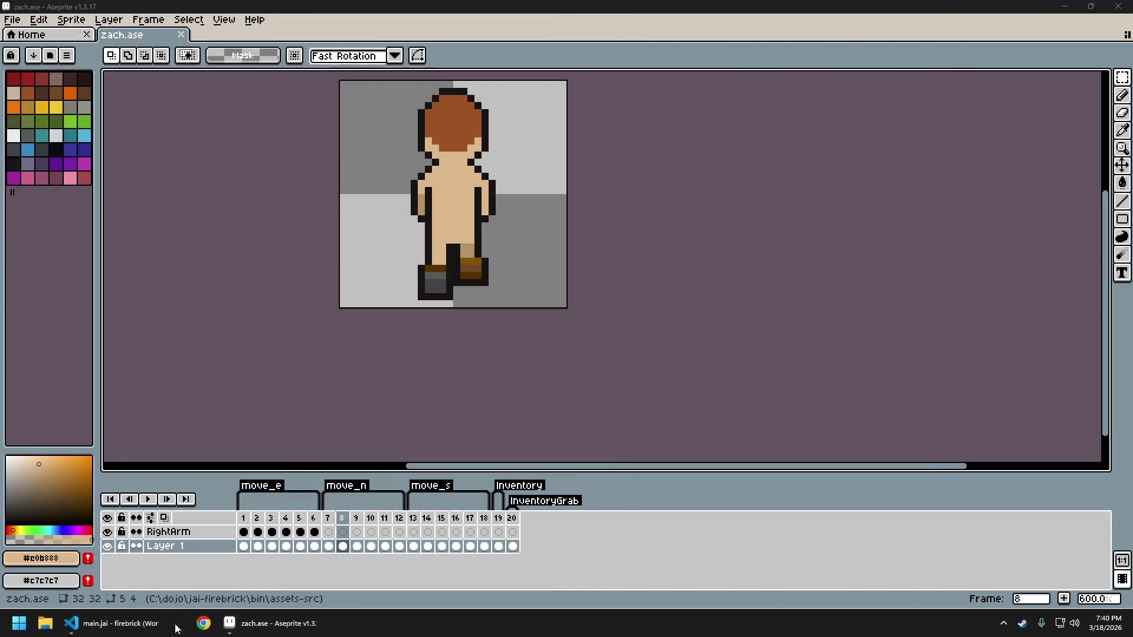
{"action": "key", "text": "w"}
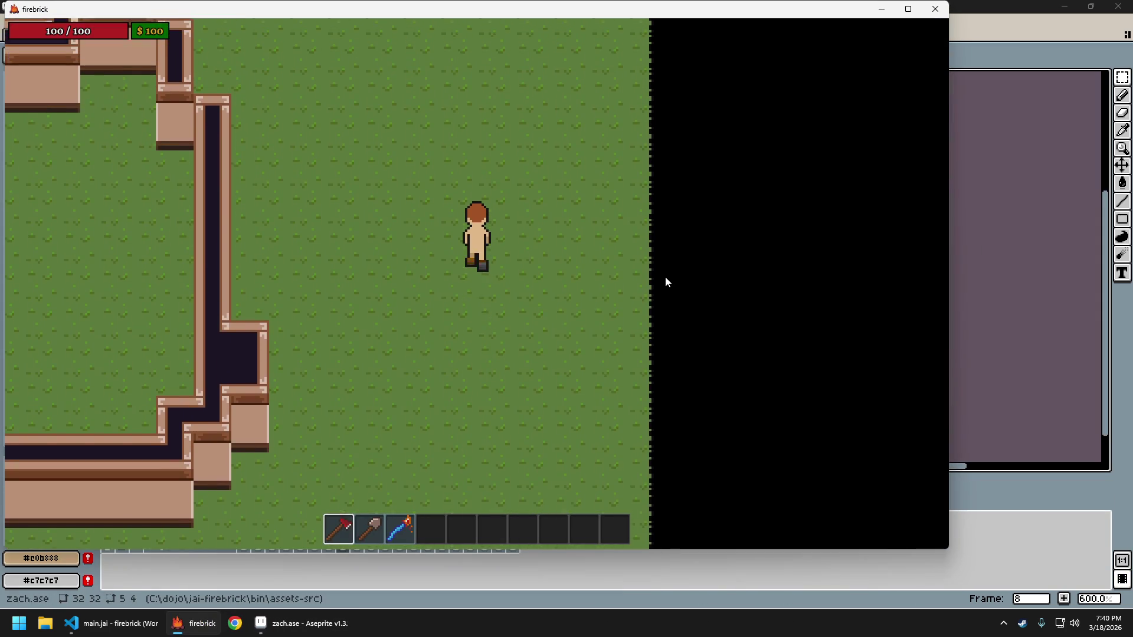
{"action": "key", "text": "s"}
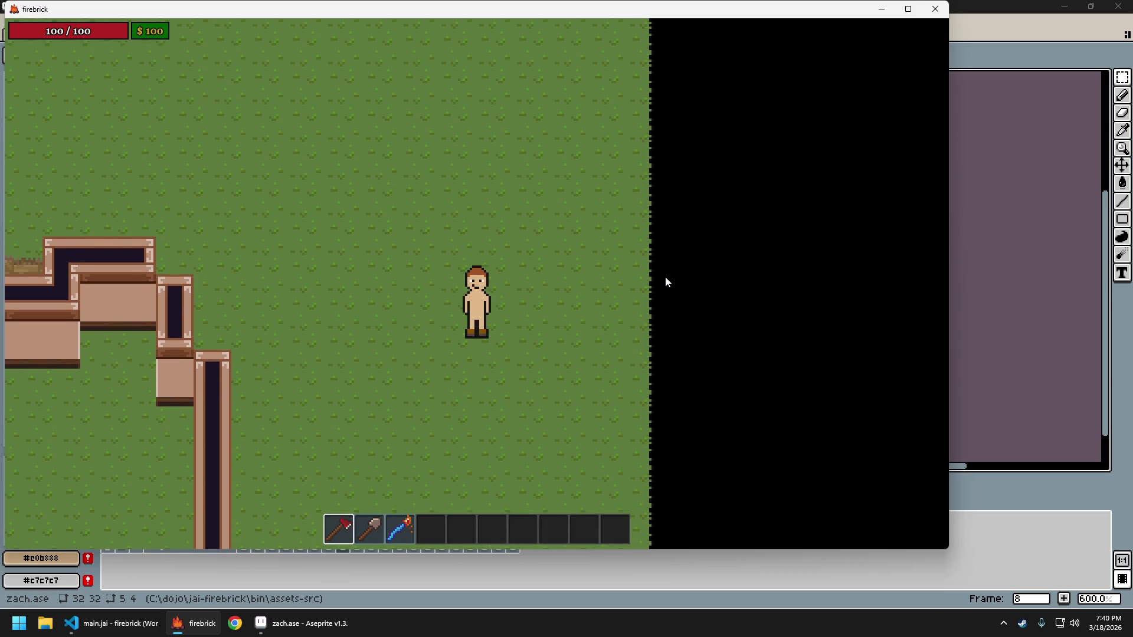
{"action": "key", "text": "w"}
{"action": "key", "text": "w"}
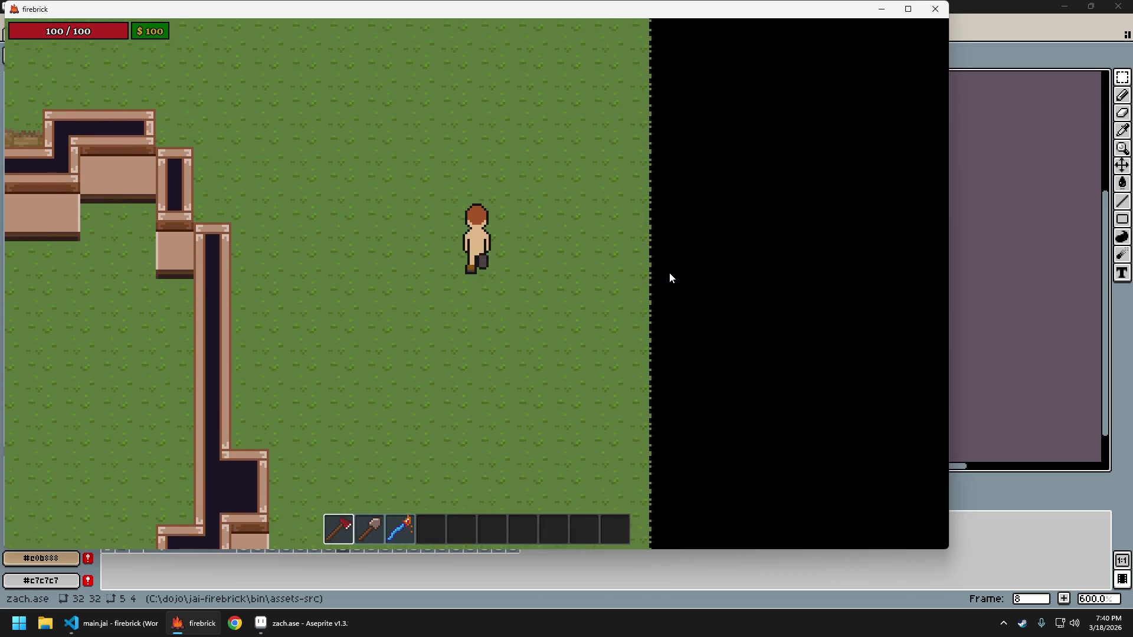
{"action": "key", "text": "w"}
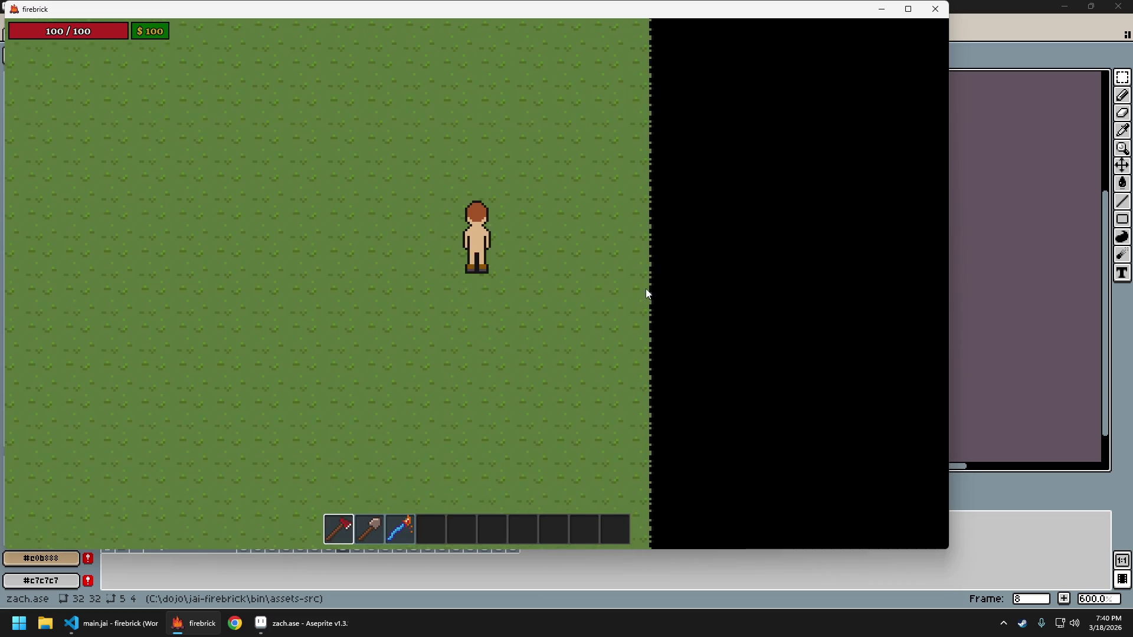
{"action": "left_click", "coordinate": [1002, 6]}
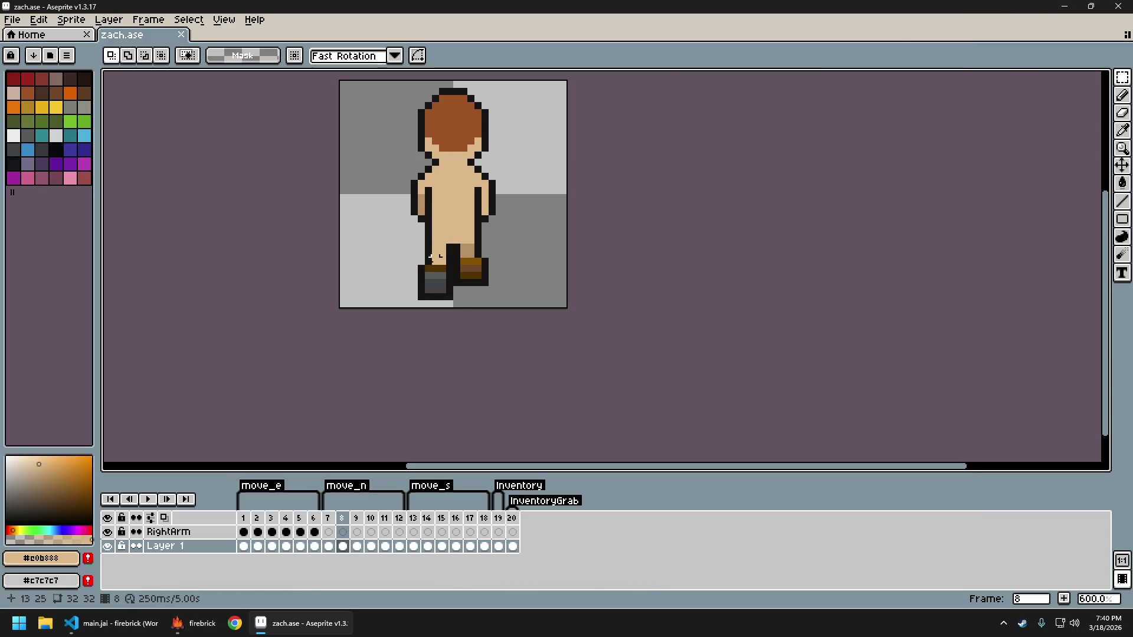
On frame 8, select the raised brown boot and move it down toward the ground
{"action": "scroll", "scroll_direction": "up", "scroll_amount": 3}
{"action": "left_click_drag", "start_coordinate": [450, 214], "coordinate": [527, 283]}
{"action": "left_click_drag", "start_coordinate": [442, 187], "coordinate": [520, 205]}
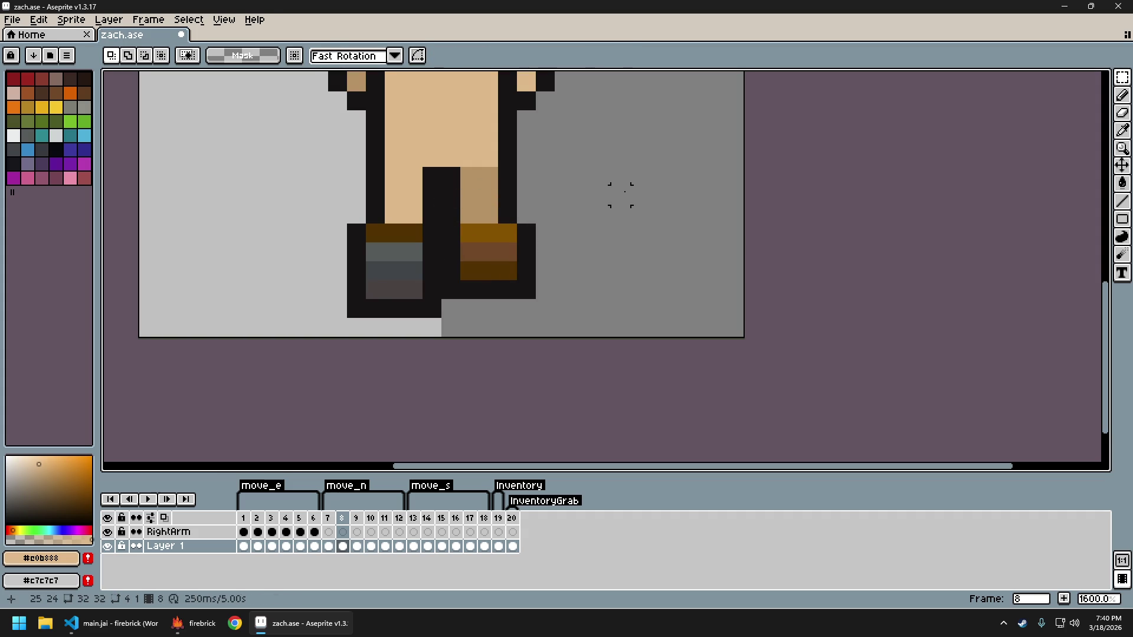
{"action": "key", "text": "ctrl+d"}
On frame 11, select the raised boot, nudge it down and commit it
{"action": "key", "text": "Right"}
{"action": "key", "text": "Right"}
{"action": "key", "text": "Right"}
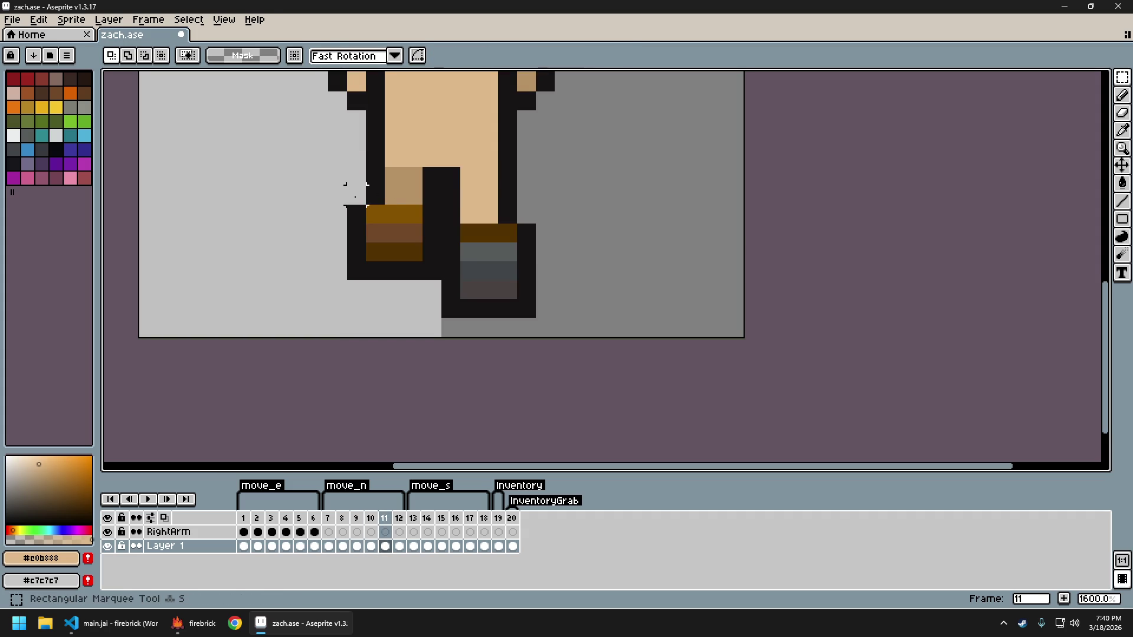
{"action": "left_click_drag", "start_coordinate": [354, 195], "coordinate": [443, 282]}
{"action": "key", "text": "Down"}
{"action": "key", "text": "Down"}
{"action": "key", "text": "Return"}
{"action": "left_click_drag", "start_coordinate": [375, 214], "coordinate": [420, 213]}
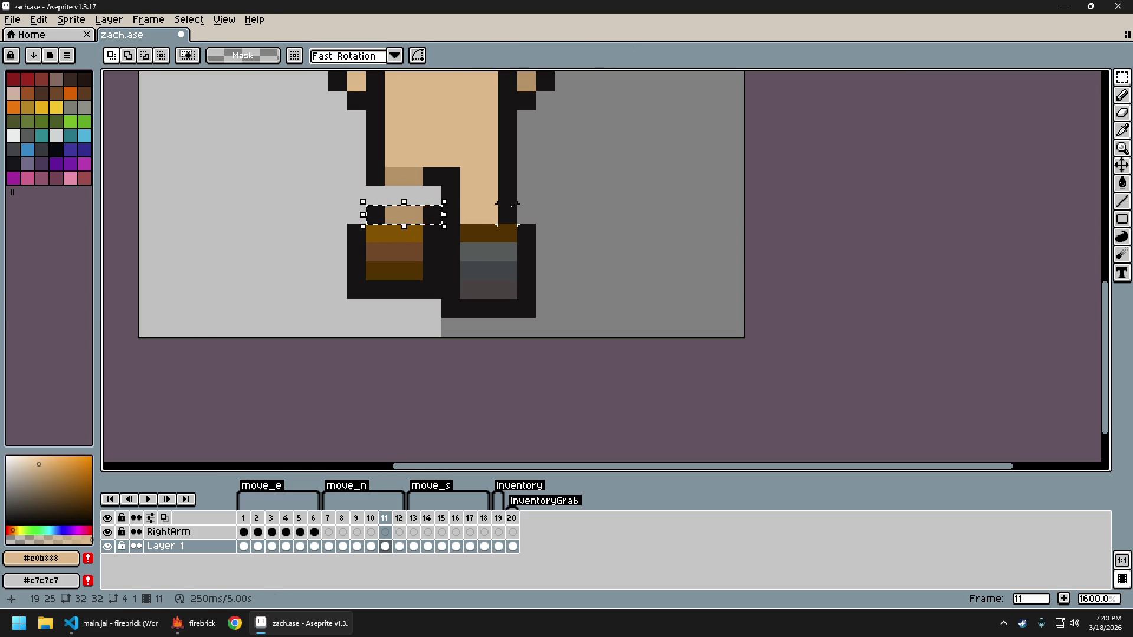
Re-export the zach.png sprite sheet and quit the old game instance
{"action": "key", "text": "ctrl+e"}
{"action": "key", "text": "Return"}
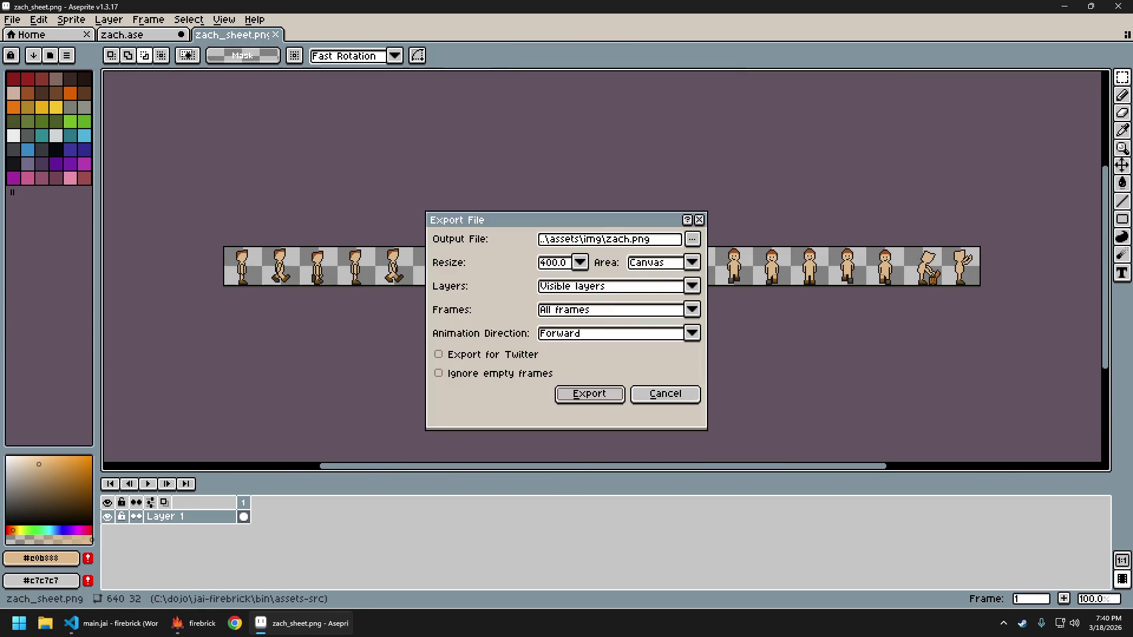
{"action": "key", "text": "Return"}
{"action": "left_click", "coordinate": [177, 623]}
{"action": "key", "text": "Escape"}
{"action": "key", "text": "Return"}
Open the game with the updated sprites and walk the character north and south
{"action": "left_click", "coordinate": [177, 629]}
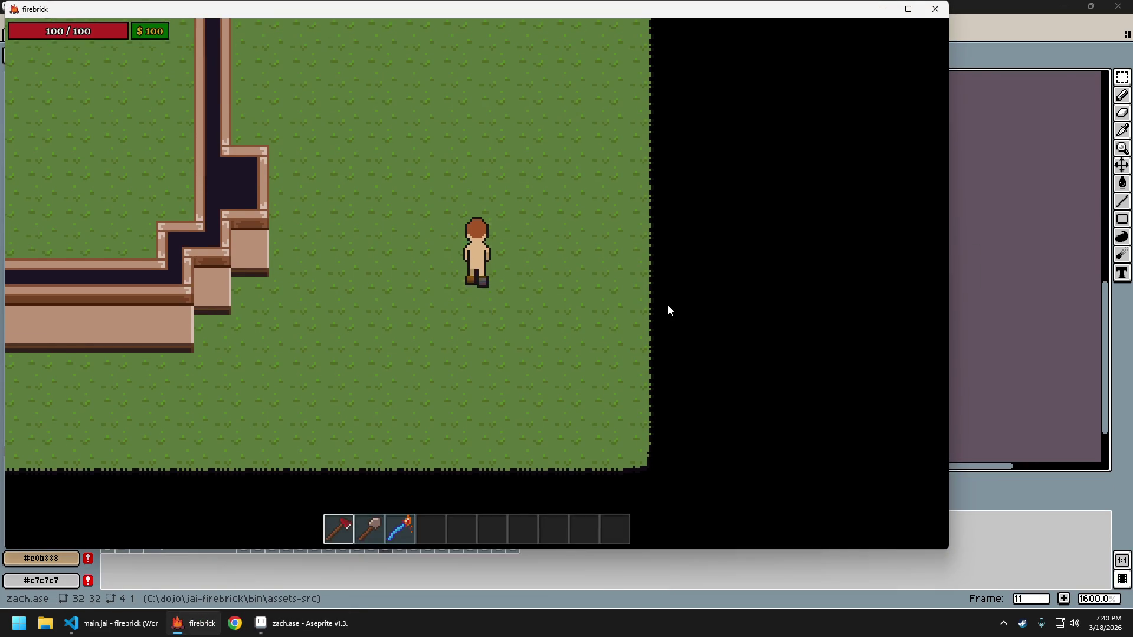
{"action": "key", "text": "w"}
{"action": "key", "text": "w"}
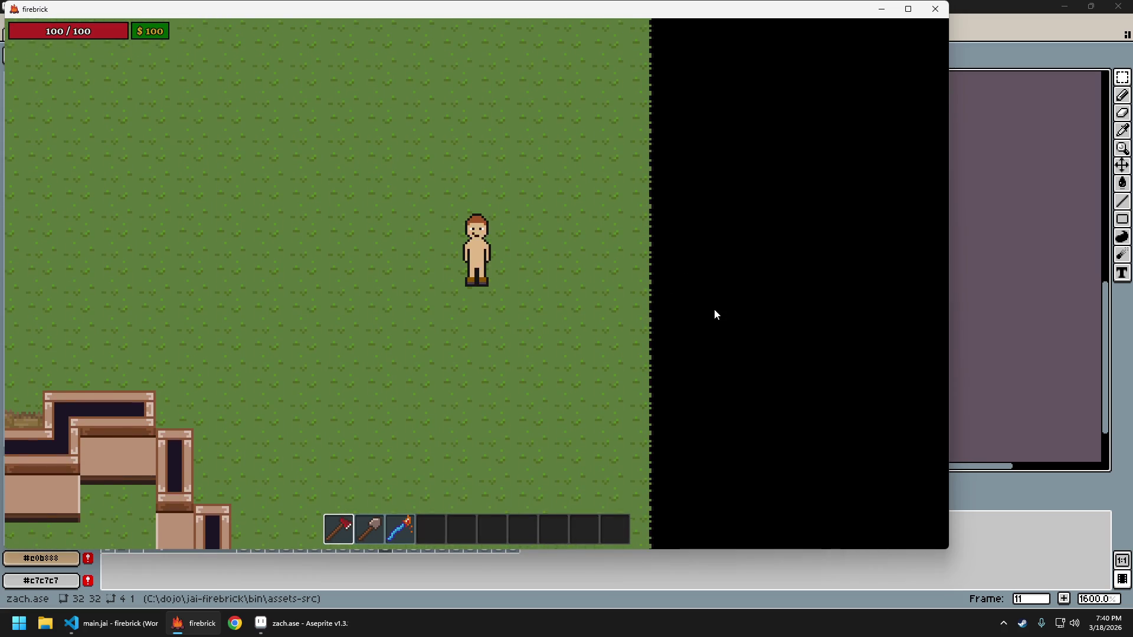
{"action": "key", "text": "s"}
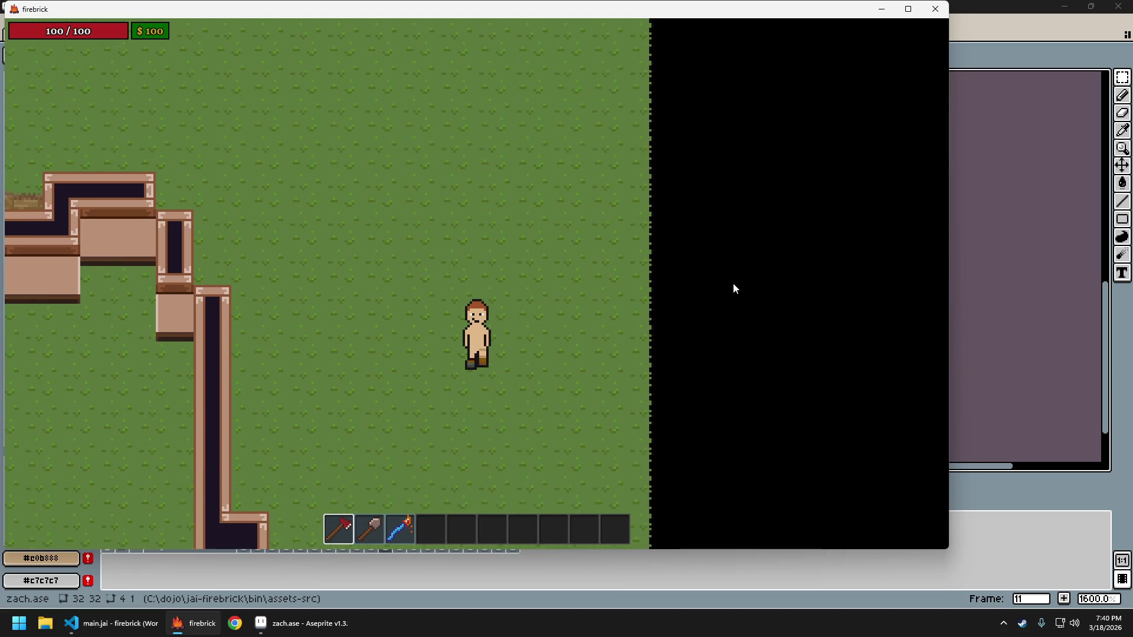
{"action": "key", "text": "w"}
{"action": "key", "text": "w"}
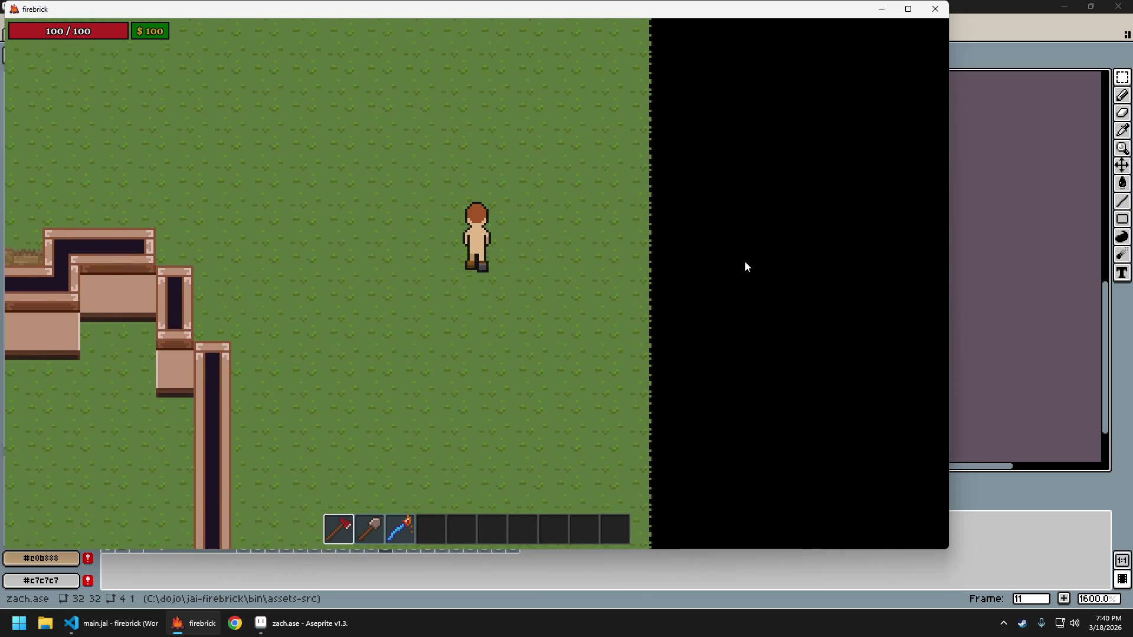
{"action": "key", "text": "s"}
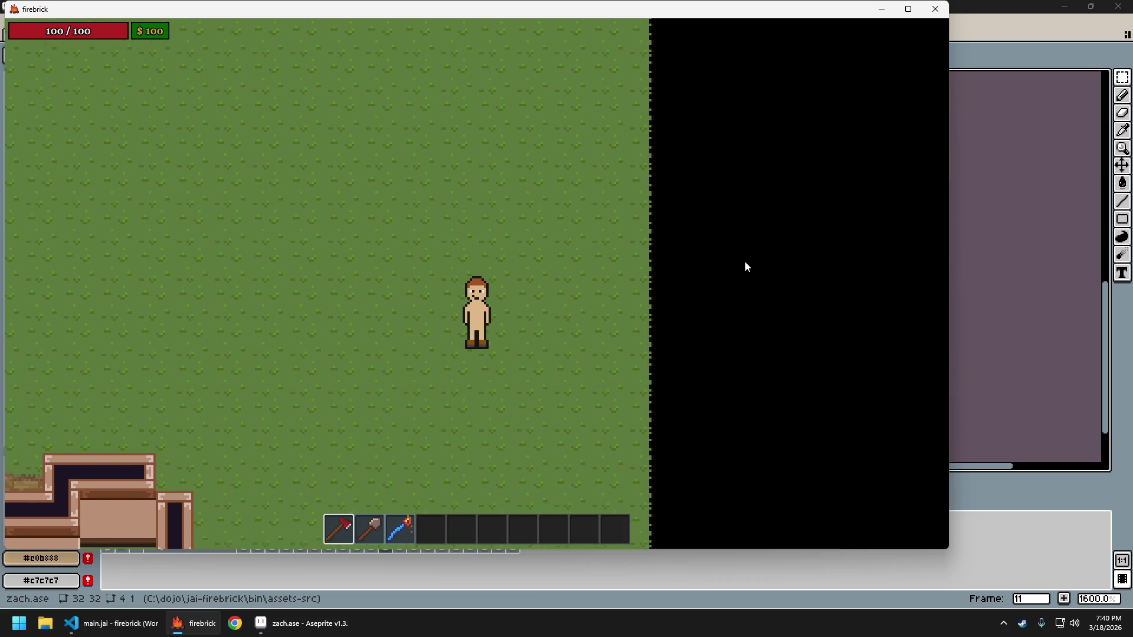
{"action": "key", "text": "w"}
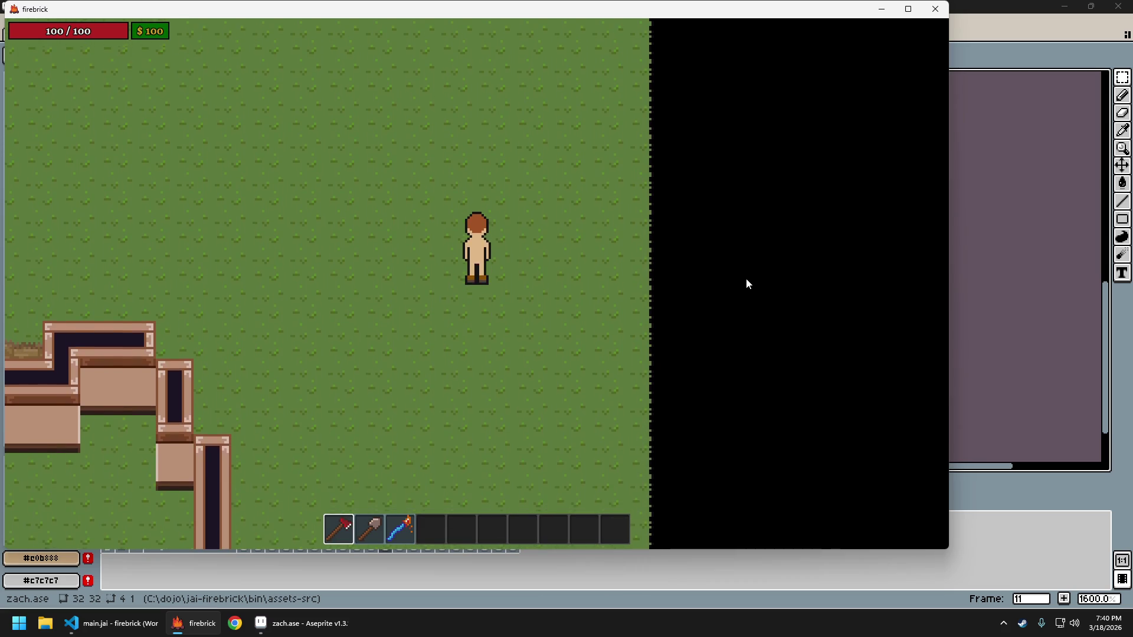
{"action": "key", "text": "s"}
Walk the character diagonally left, right, north and south, then quit the game
{"action": "key", "text": "a"}
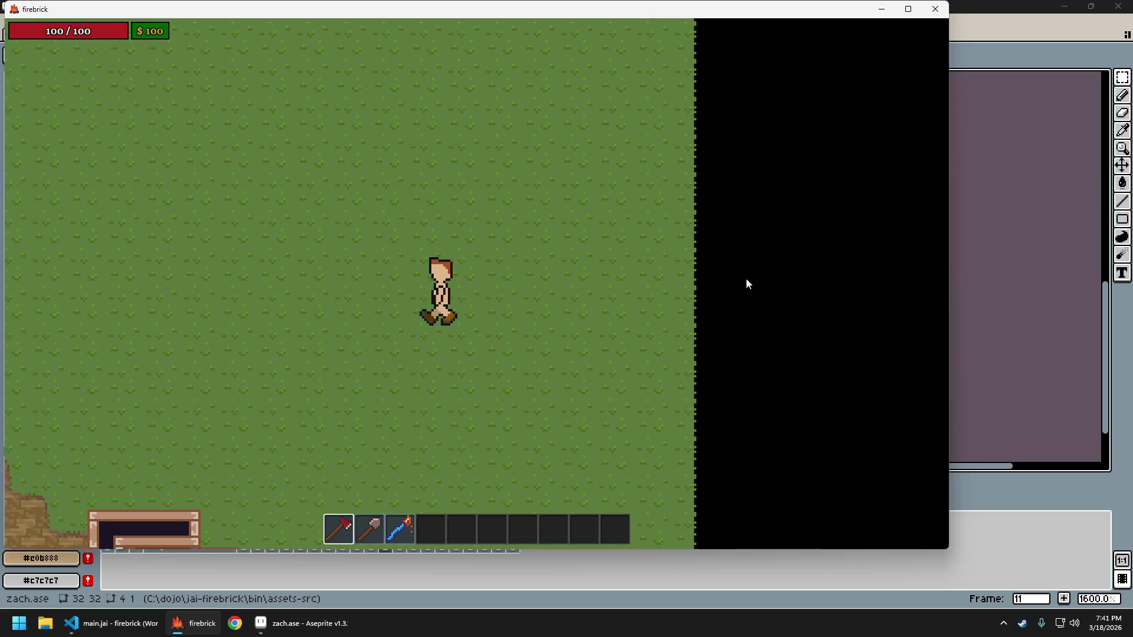
{"action": "key", "text": "s"}
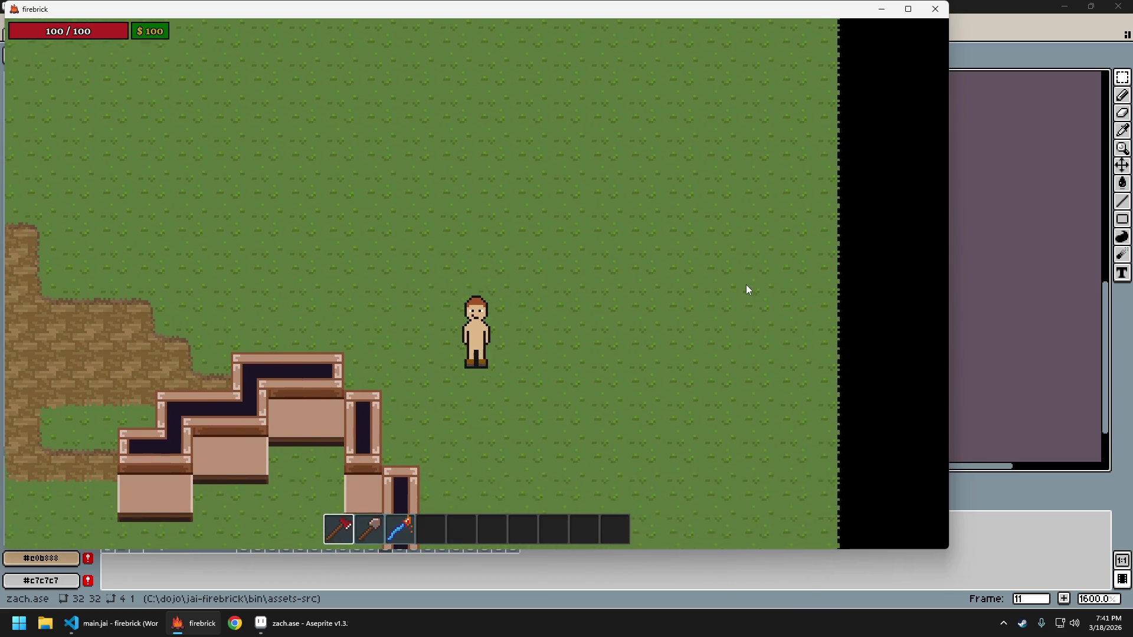
{"action": "key", "text": "d"}
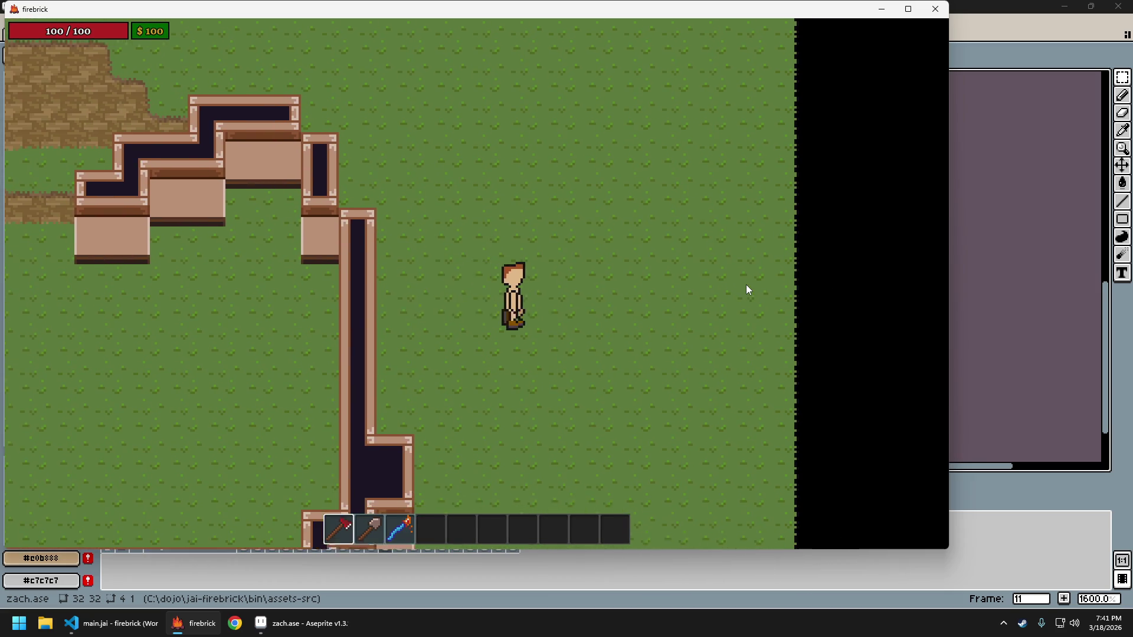
{"action": "key", "text": "w"}
{"action": "key", "text": "w"}
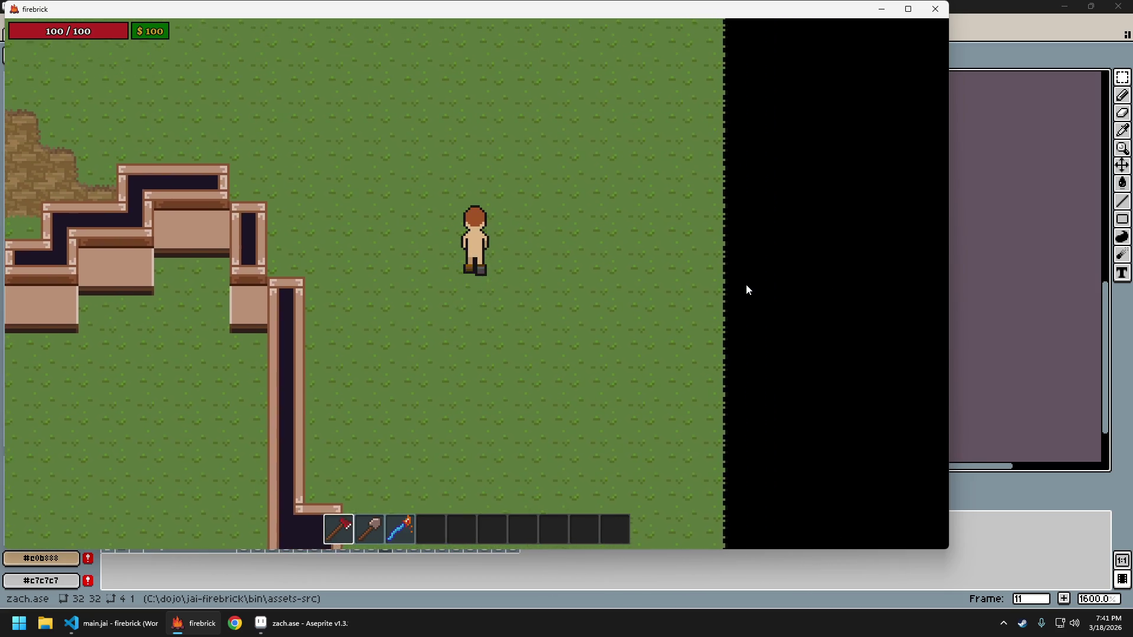
{"action": "key", "text": "s"}
{"action": "key", "text": "a"}
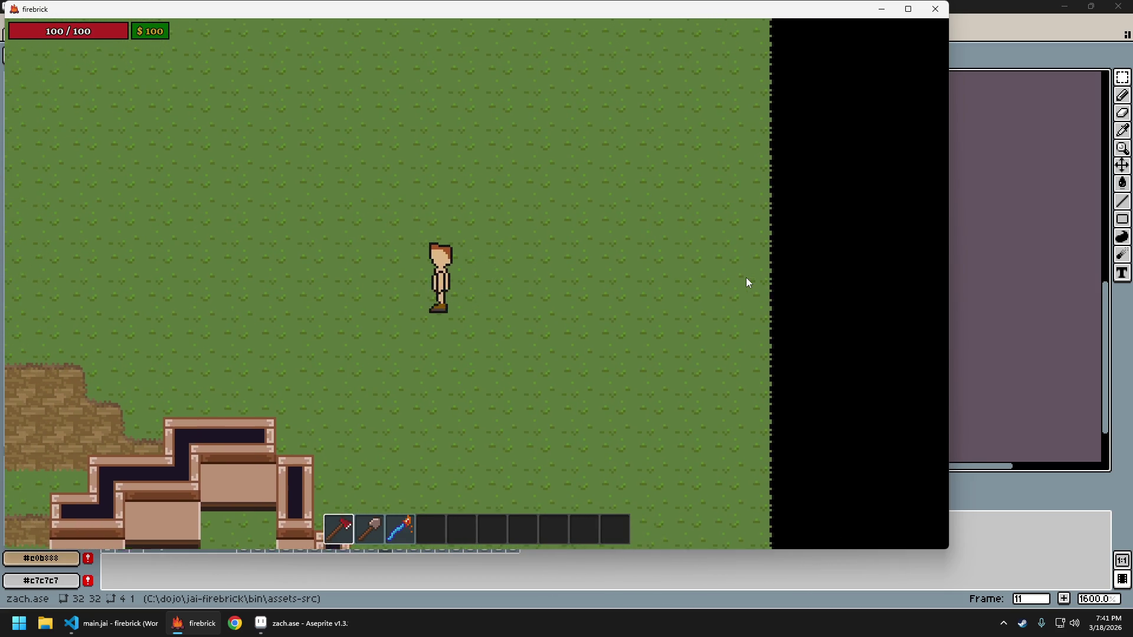
{"action": "key", "text": "s"}
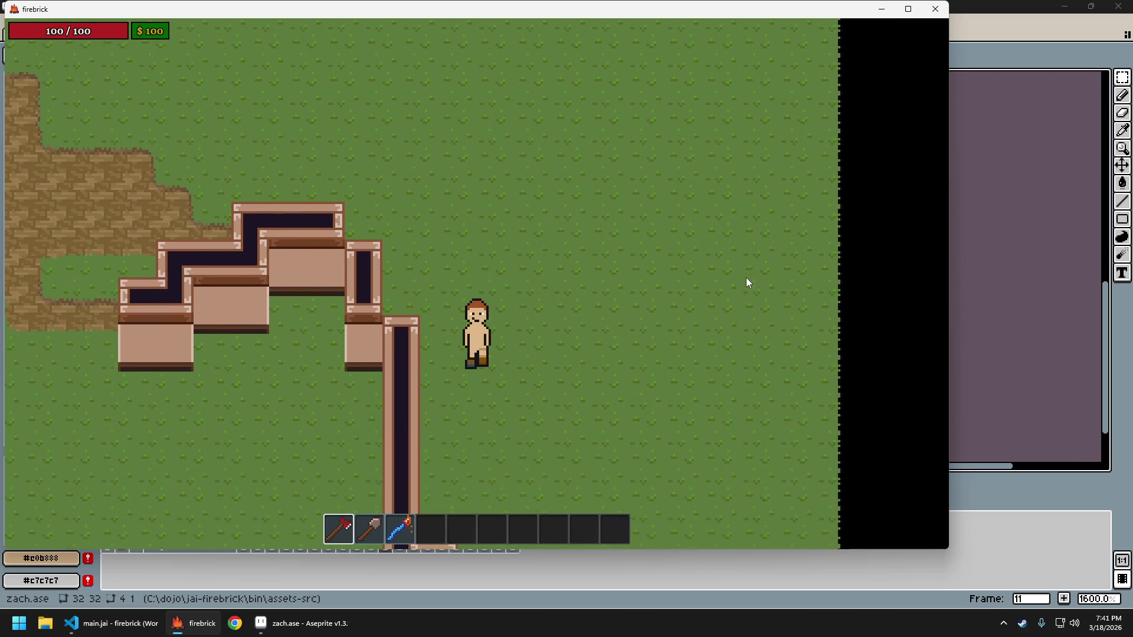
{"action": "key", "text": "d"}
{"action": "key", "text": "s"}
{"action": "key", "text": "w"}
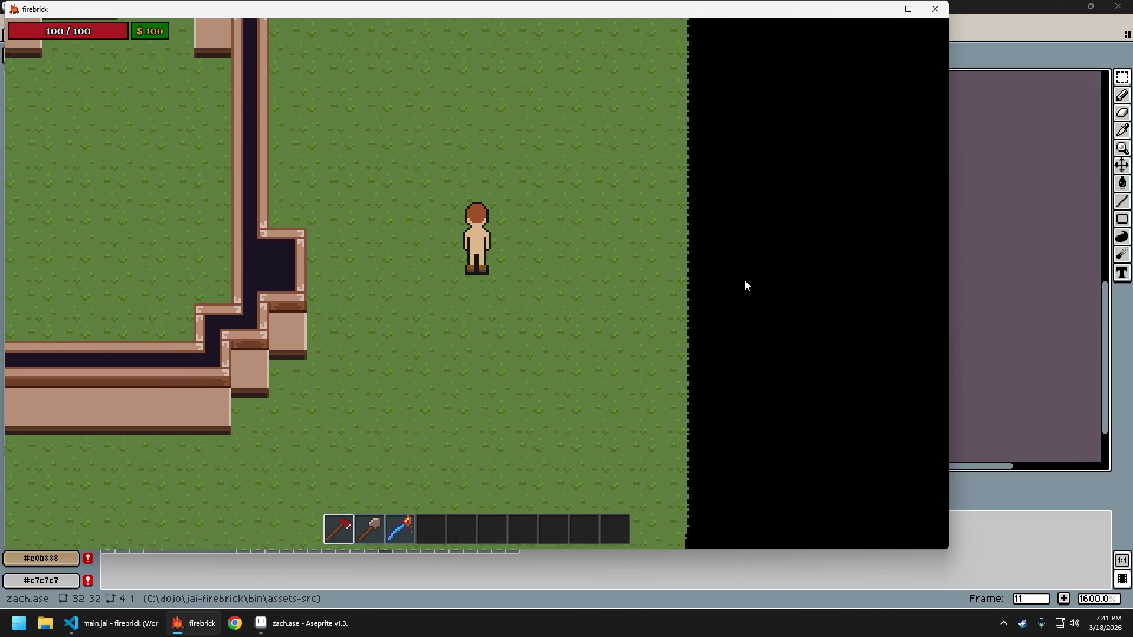
{"action": "key", "text": "s"}
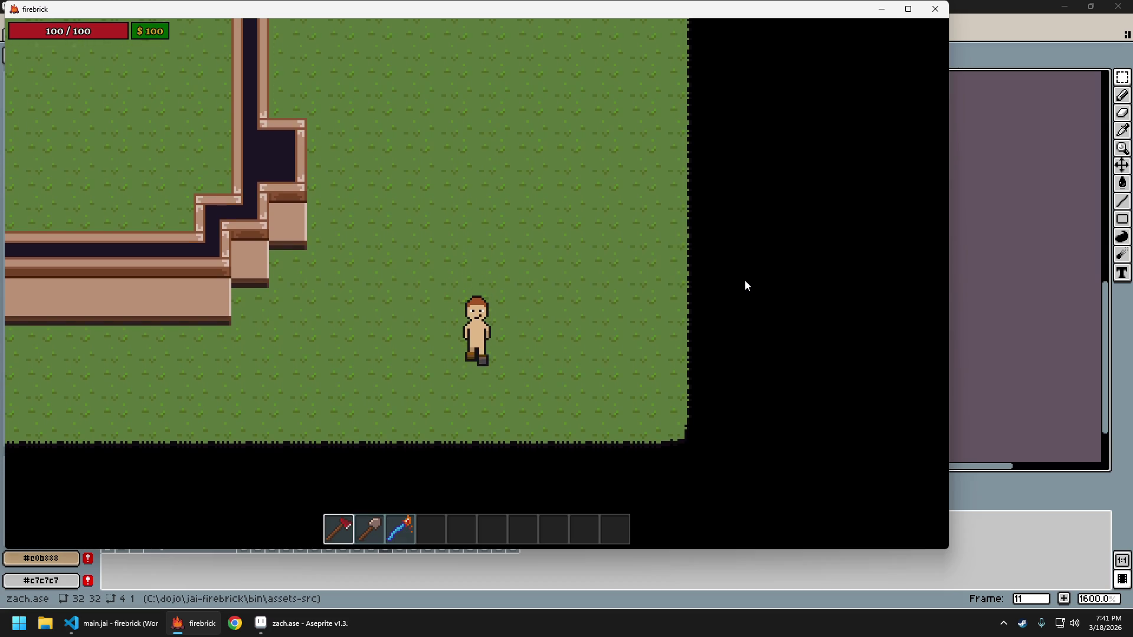
{"action": "key", "text": "Escape"}
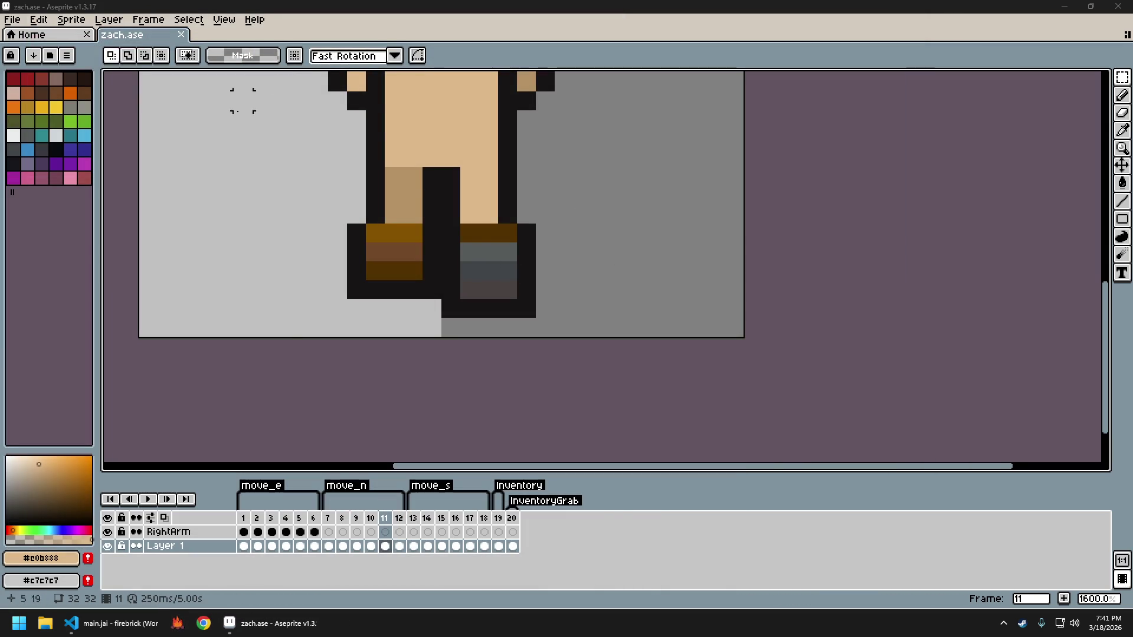
Flip back and forth through south-walk frames 13–17 to compare the walking poses
{"action": "left_click", "coordinate": [414, 520]}
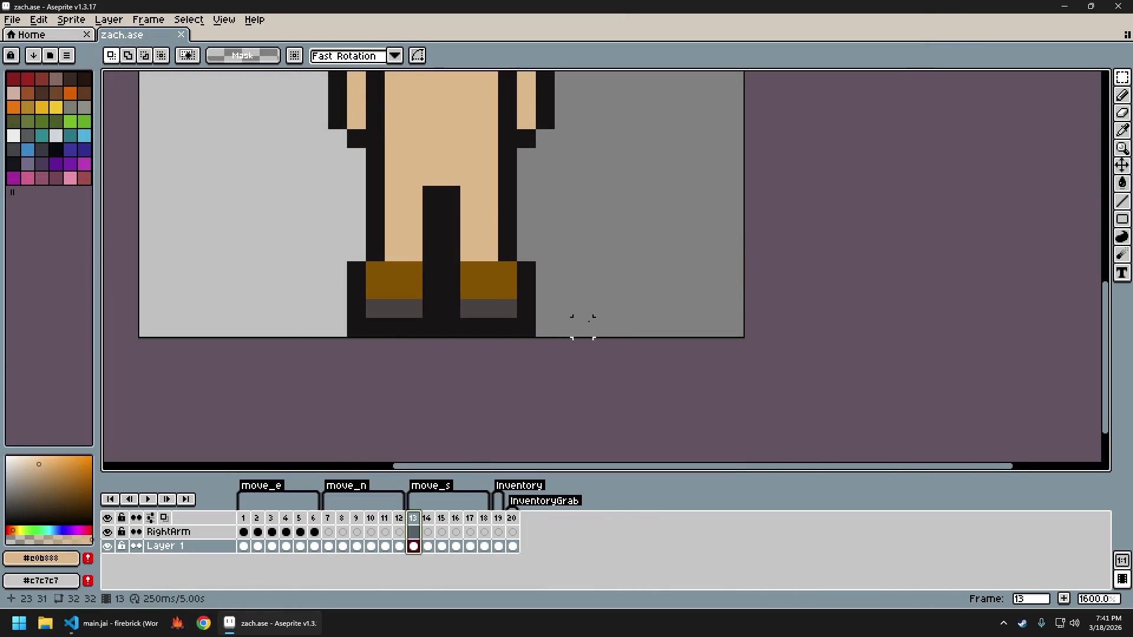
{"action": "scroll", "scroll_direction": "down", "scroll_amount": 3}
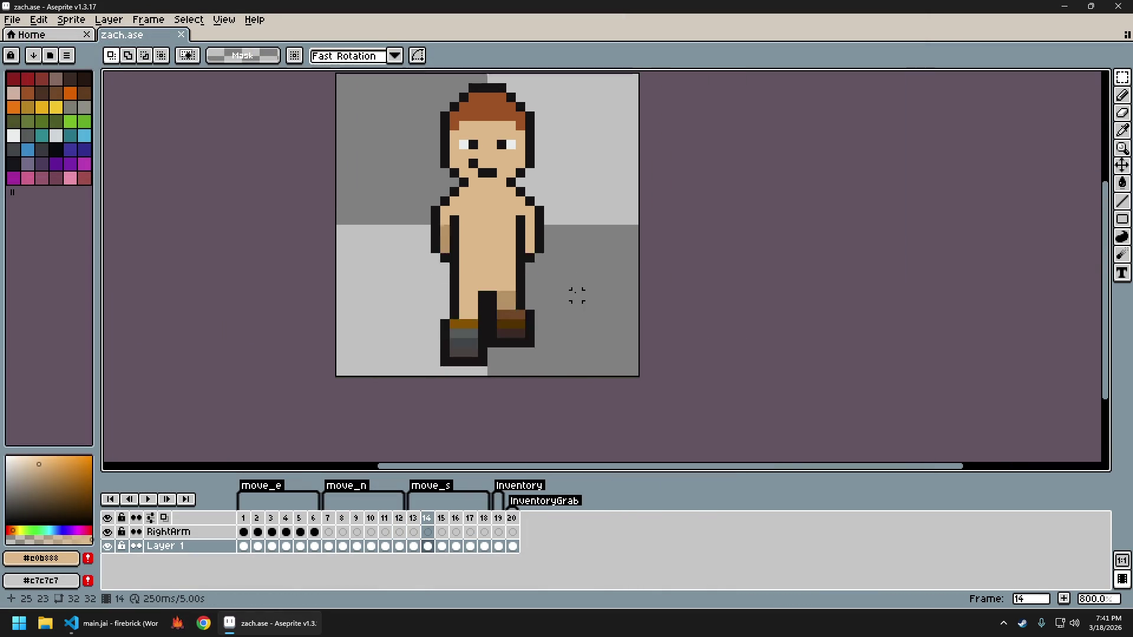
{"action": "key", "text": "Right"}
{"action": "key", "text": "Right"}
{"action": "key", "text": "Left"}
{"action": "key", "text": "Left"}
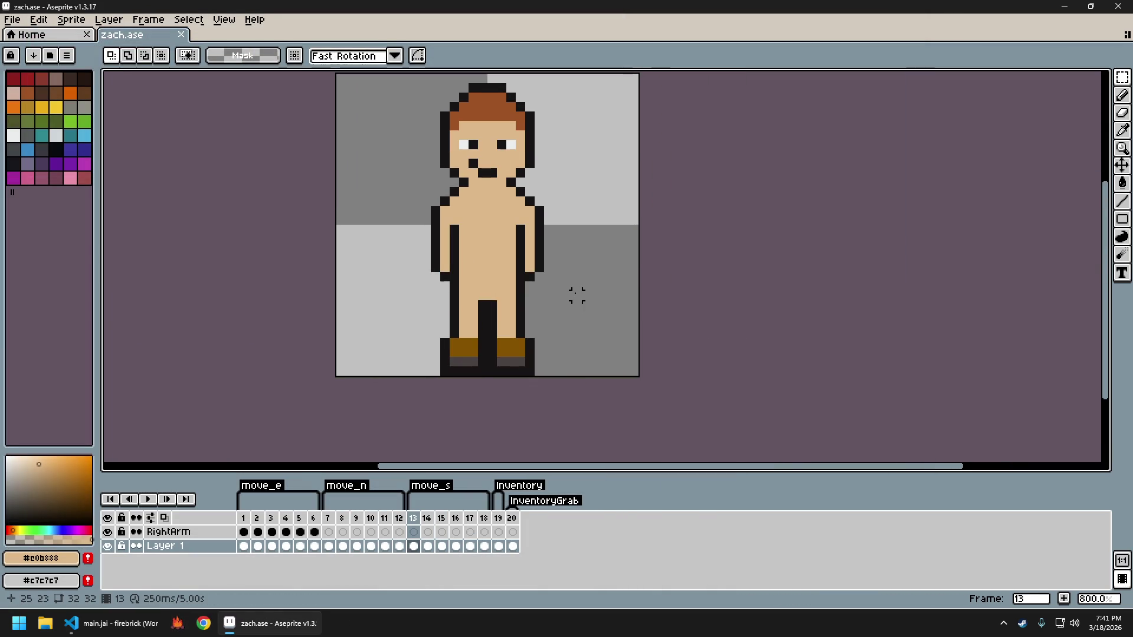
{"action": "key", "text": "Right"}
{"action": "key", "text": "Left"}
{"action": "key", "text": "Right"}
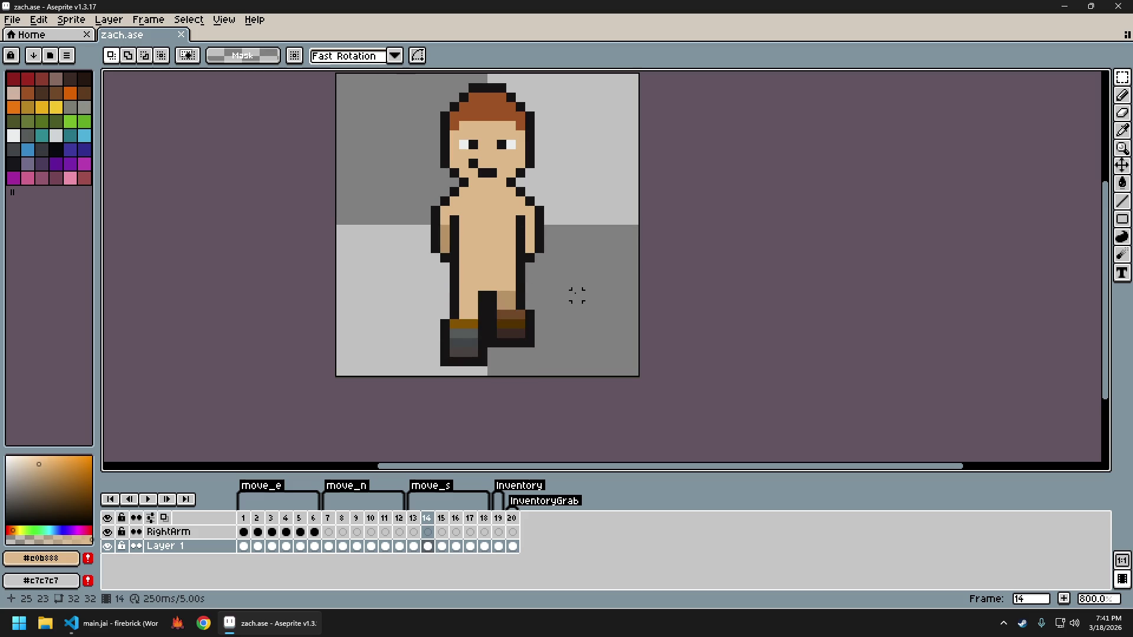
{"action": "key", "text": "Right"}
{"action": "key", "text": "Right"}
{"action": "key", "text": "Right"}
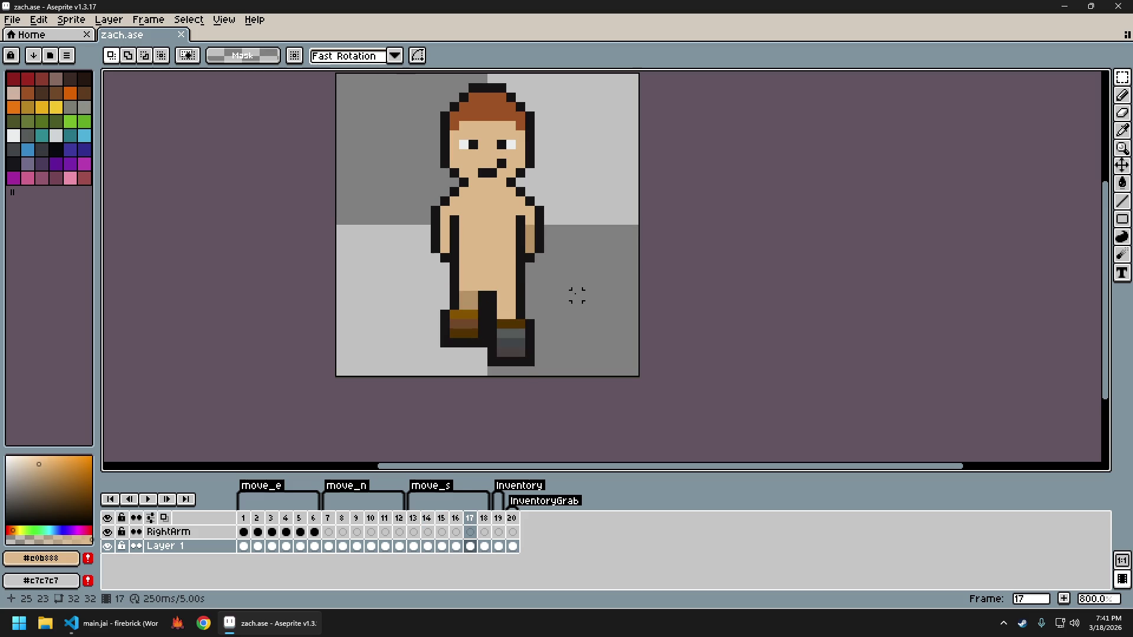
{"action": "key", "text": "Right"}
{"action": "key", "text": "Left"}
{"action": "key", "text": "Left"}
{"action": "key", "text": "Left"}
{"action": "key", "text": "Left"}
{"action": "key", "text": "Left"}
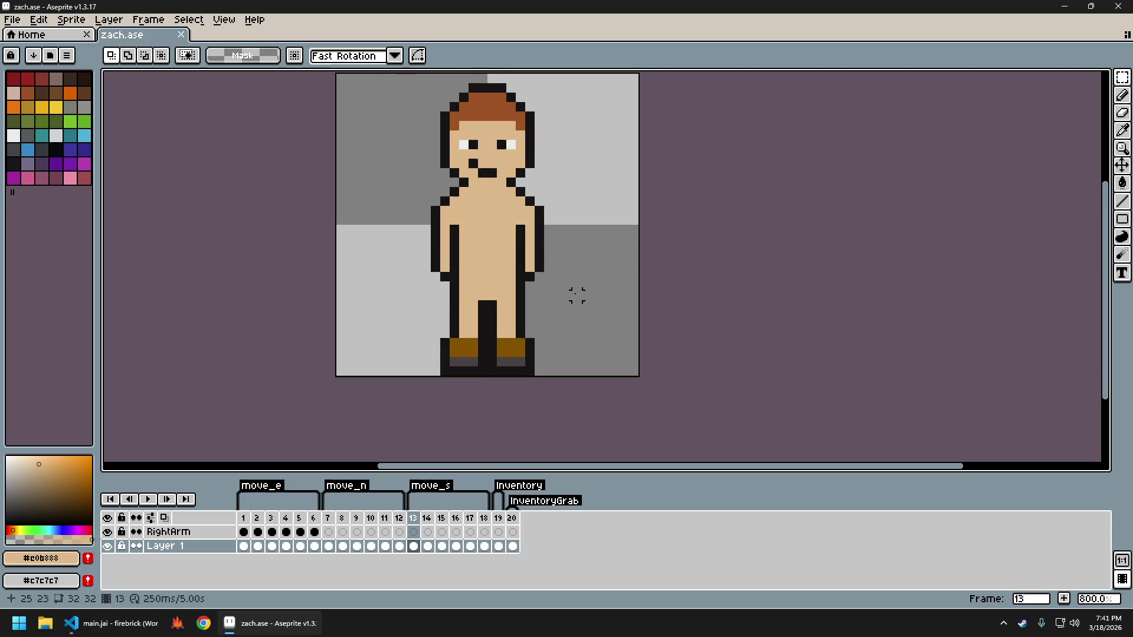
{"action": "key", "text": "Right"}
{"action": "scroll", "scroll_direction": "up", "scroll_amount": 3}
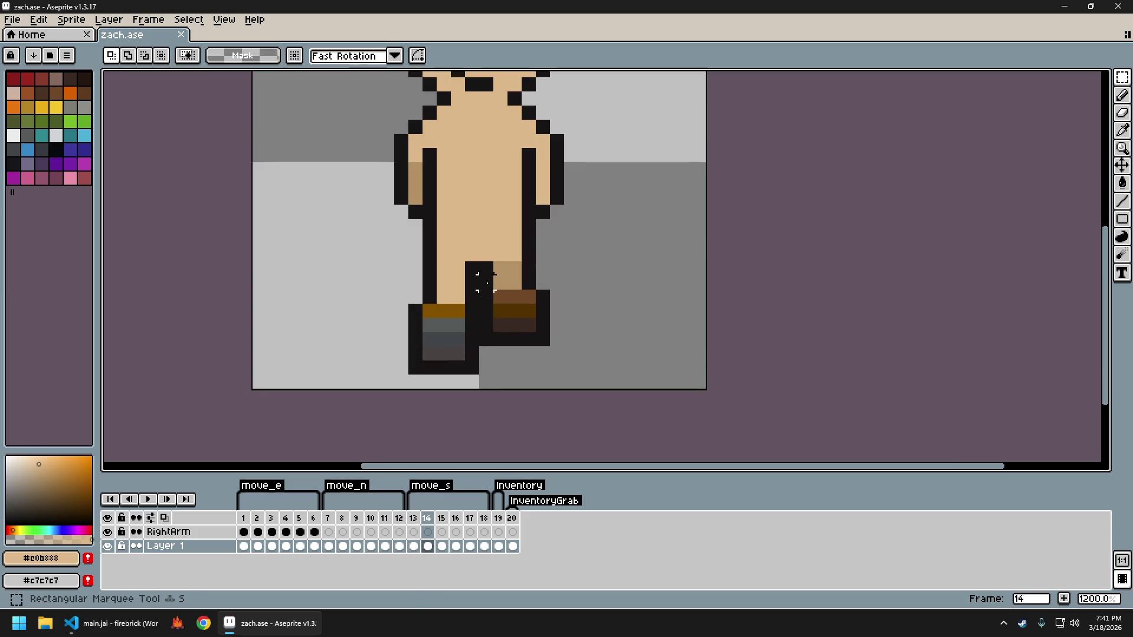
On frame 14, shift the lower arm block and a one-pixel arm strip down one pixel
{"action": "left_click_drag", "start_coordinate": [486, 282], "coordinate": [549, 344]}
{"action": "key", "text": "Down"}
{"action": "left_click", "coordinate": [506, 281]}
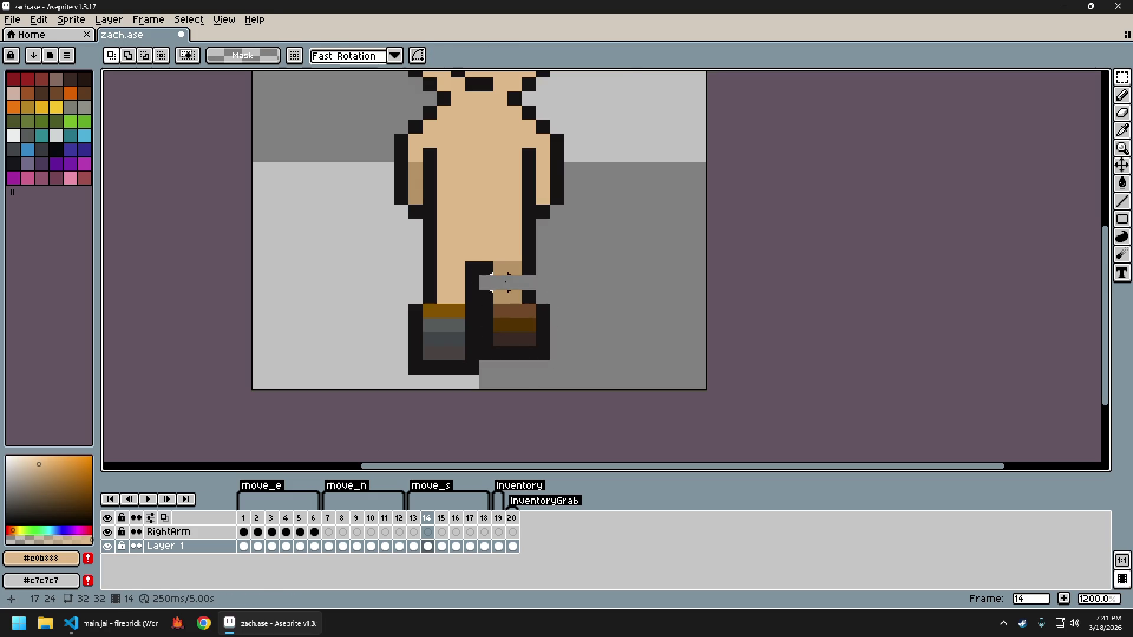
{"action": "left_click_drag", "start_coordinate": [486, 268], "coordinate": [519, 278]}
{"action": "key", "text": "Down"}
{"action": "left_click", "coordinate": [685, 283]}
On frame 17, move the left boot and upper arm pixels down one pixel
{"action": "key", "text": "Right"}
{"action": "key", "text": "Right"}
{"action": "key", "text": "Right"}
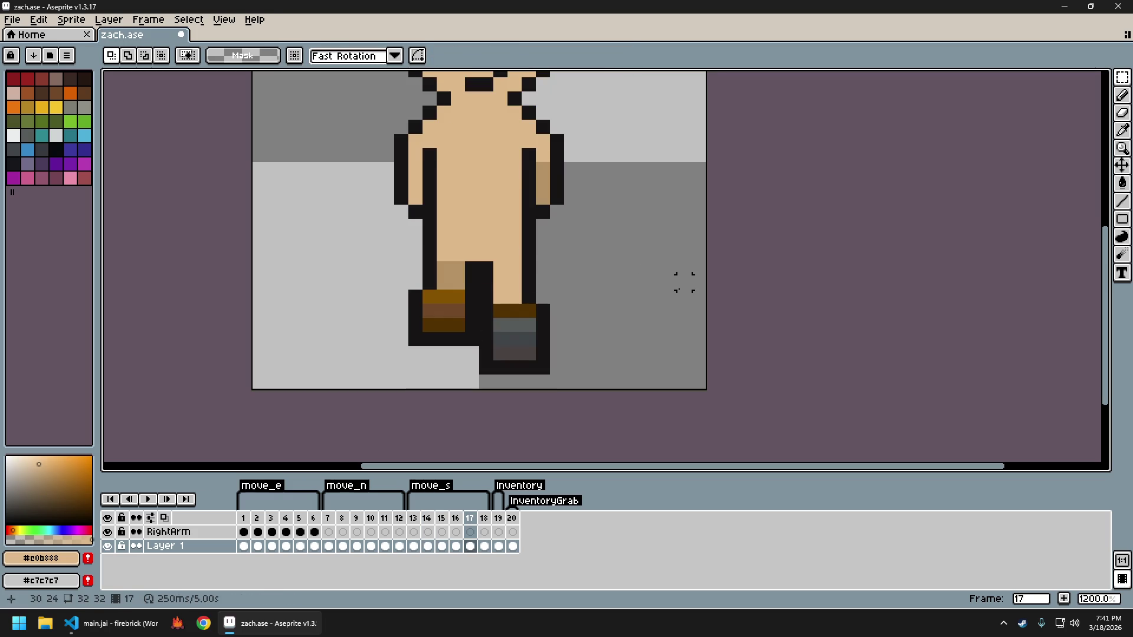
{"action": "left_click_drag", "start_coordinate": [414, 280], "coordinate": [480, 348]}
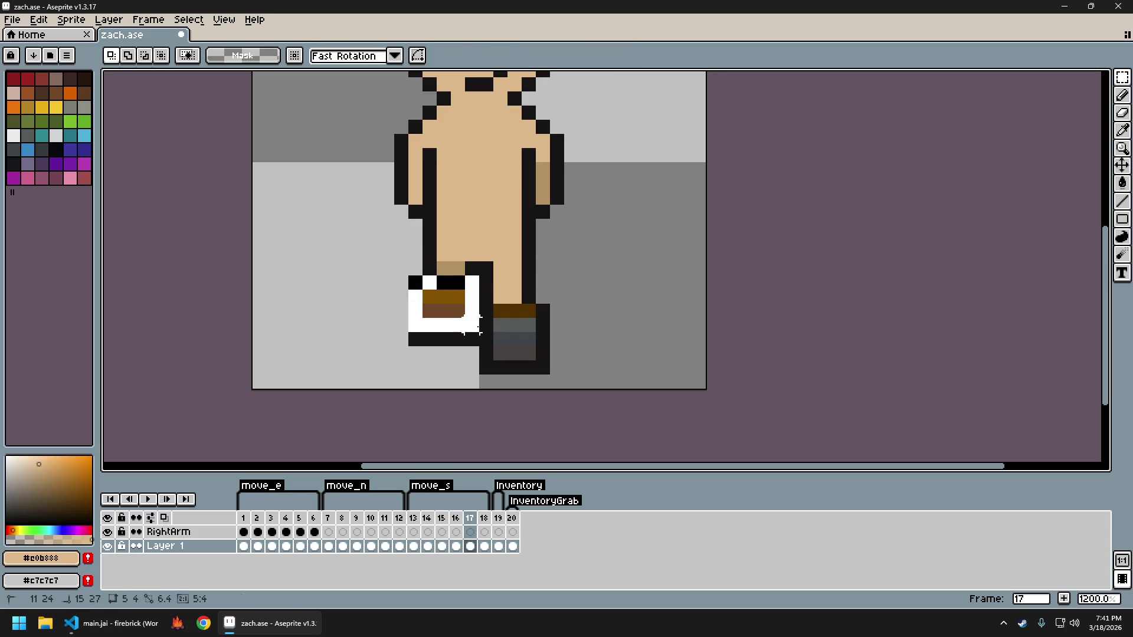
{"action": "key", "text": "Down"}
{"action": "left_click", "coordinate": [452, 284]}
{"action": "left_click", "coordinate": [451, 260]}
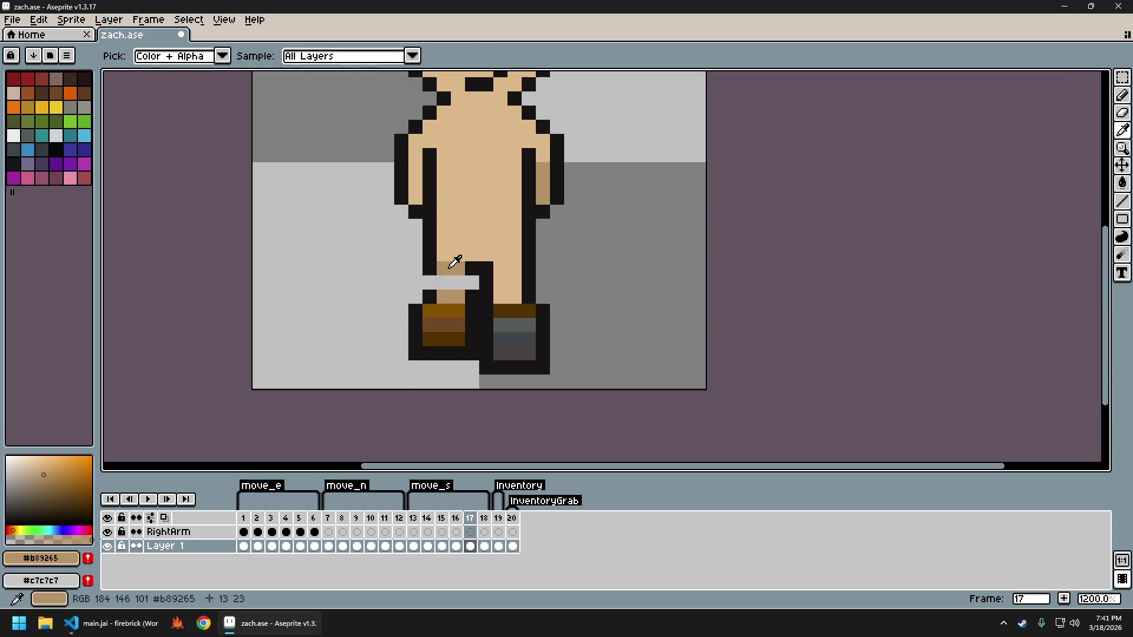
{"action": "left_click_drag", "start_coordinate": [420, 258], "coordinate": [482, 278]}
{"action": "key", "text": "Down"}
{"action": "left_click", "coordinate": [555, 278]}
Step through north-walk frames 8 to 11 to check their poses
{"action": "left_click", "coordinate": [344, 520]}
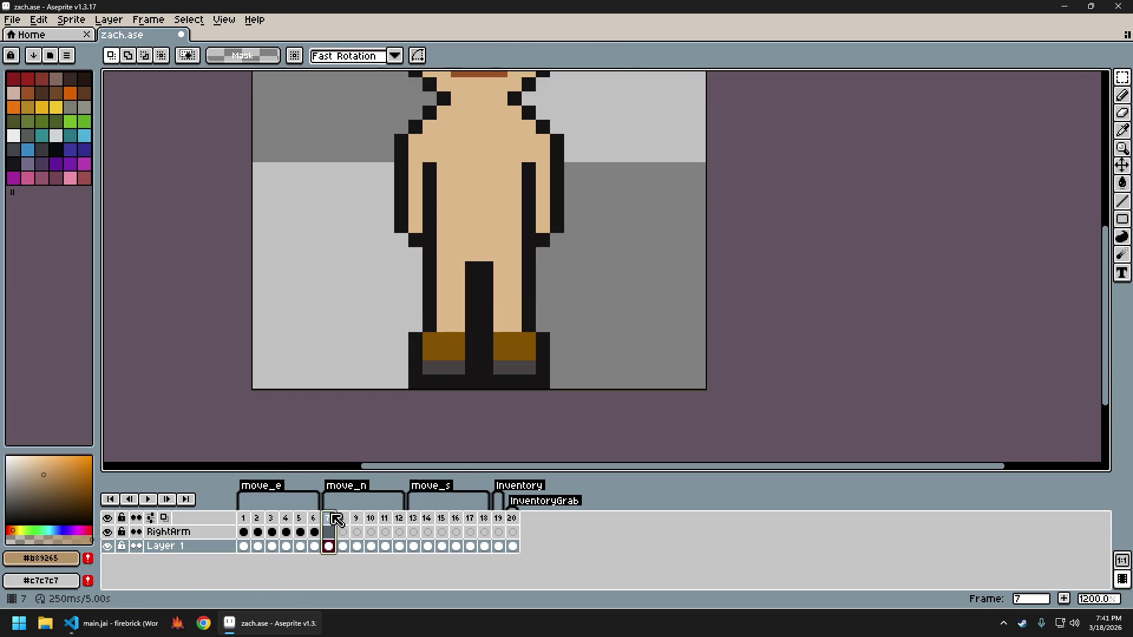
{"action": "left_click", "coordinate": [356, 518]}
{"action": "key", "text": "Right"}
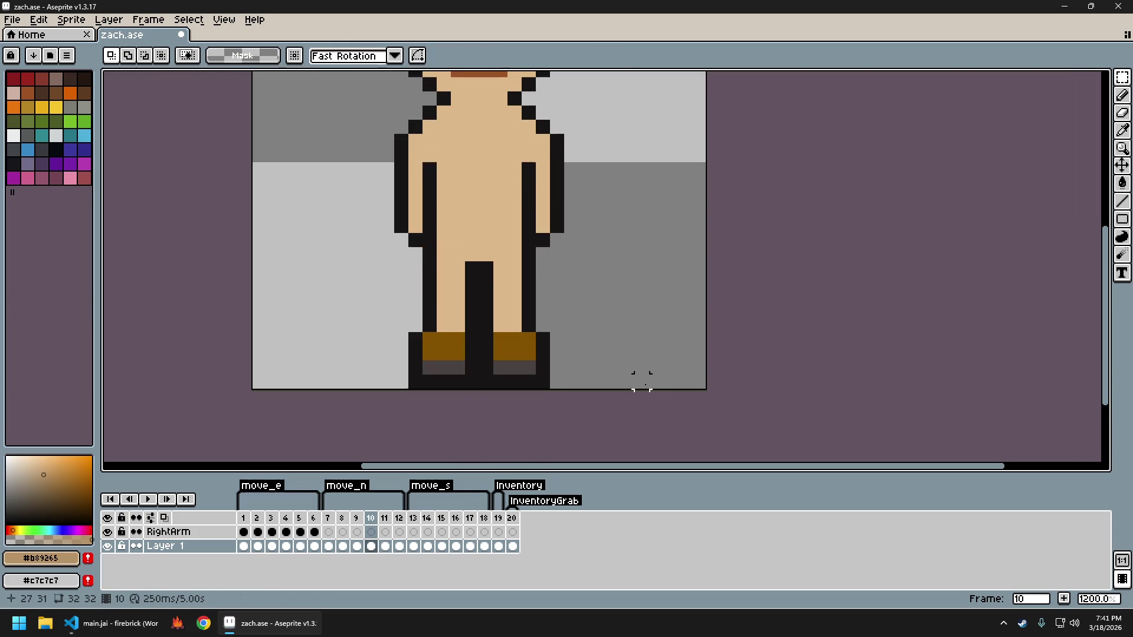
{"action": "key", "text": "Right"}
{"action": "key", "text": "Right"}
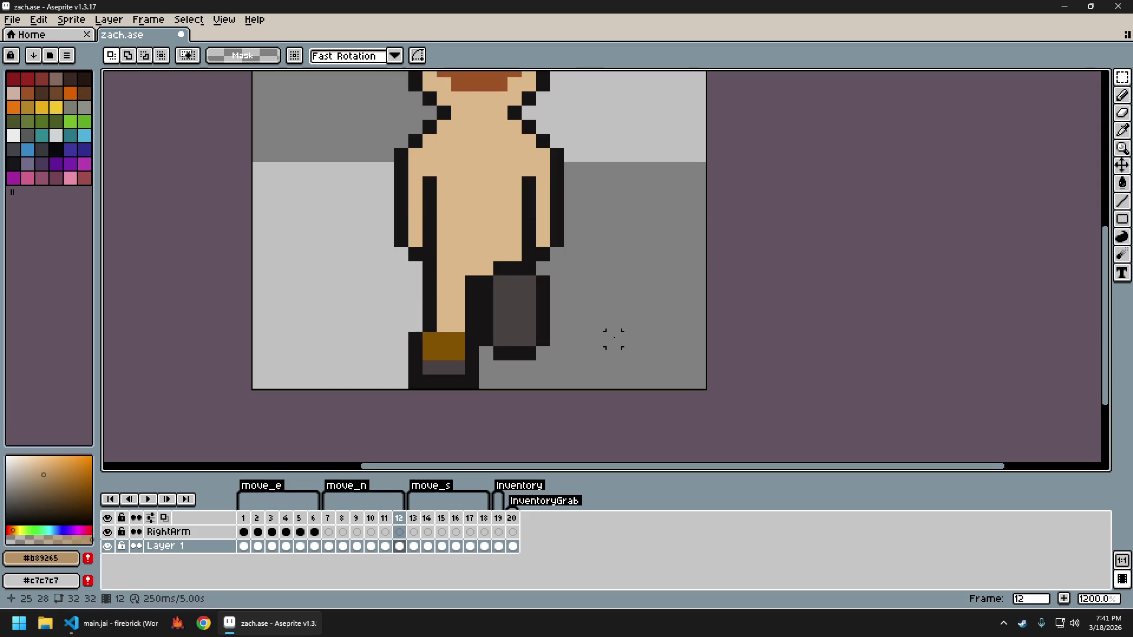
Re-export the sprite sheet as zach_sheet.png and relaunch the game to test it
{"action": "key", "text": "ctrl+e"}
{"action": "key", "text": "Return"}
{"action": "key", "text": "ctrl+alt+shift+s"}
{"action": "key", "text": "Return"}
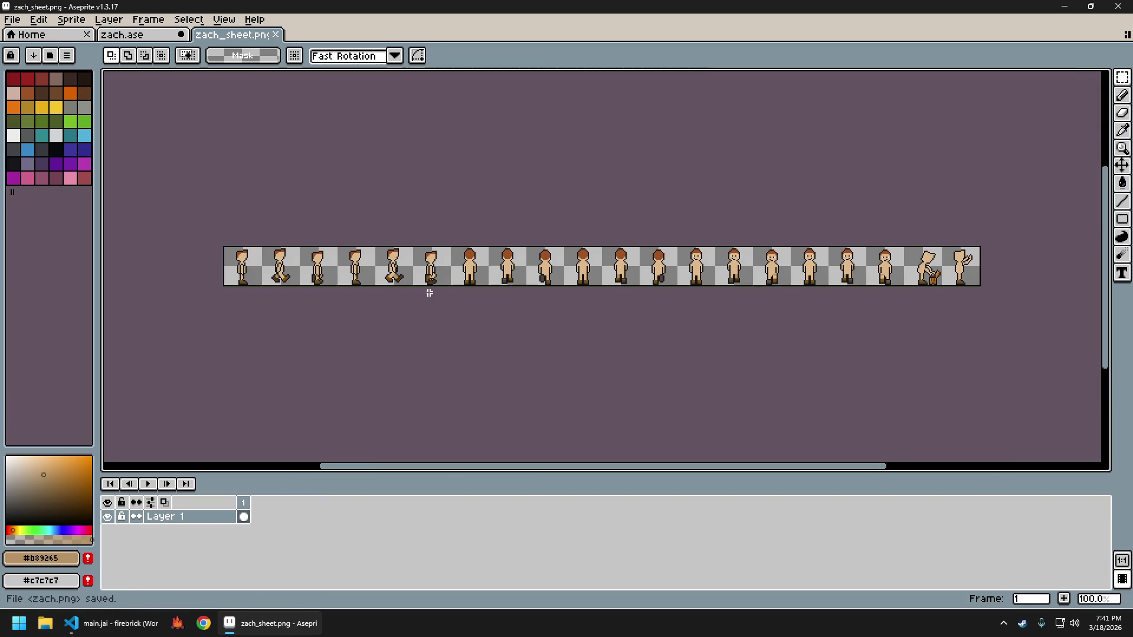
{"action": "left_click", "coordinate": [177, 623]}
Walk the character up and down with W and S, ending facing down, then return to Aseprite
{"action": "key", "text": "w"}
{"action": "key", "text": "s"}
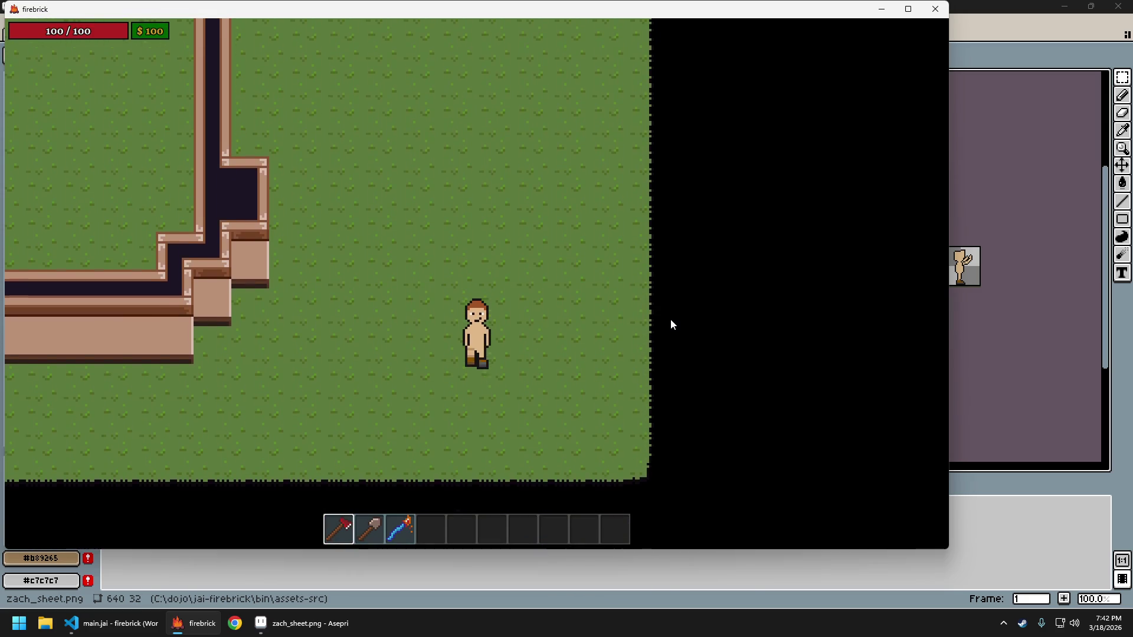
{"action": "key", "text": "w"}
{"action": "key", "text": "w"}
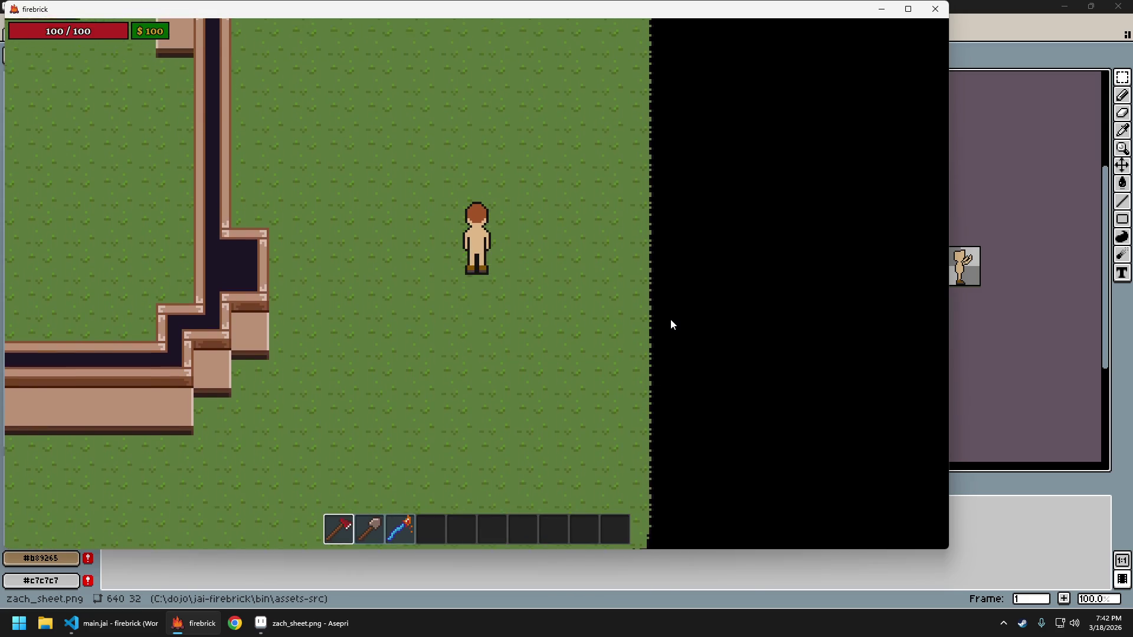
{"action": "key", "text": "s"}
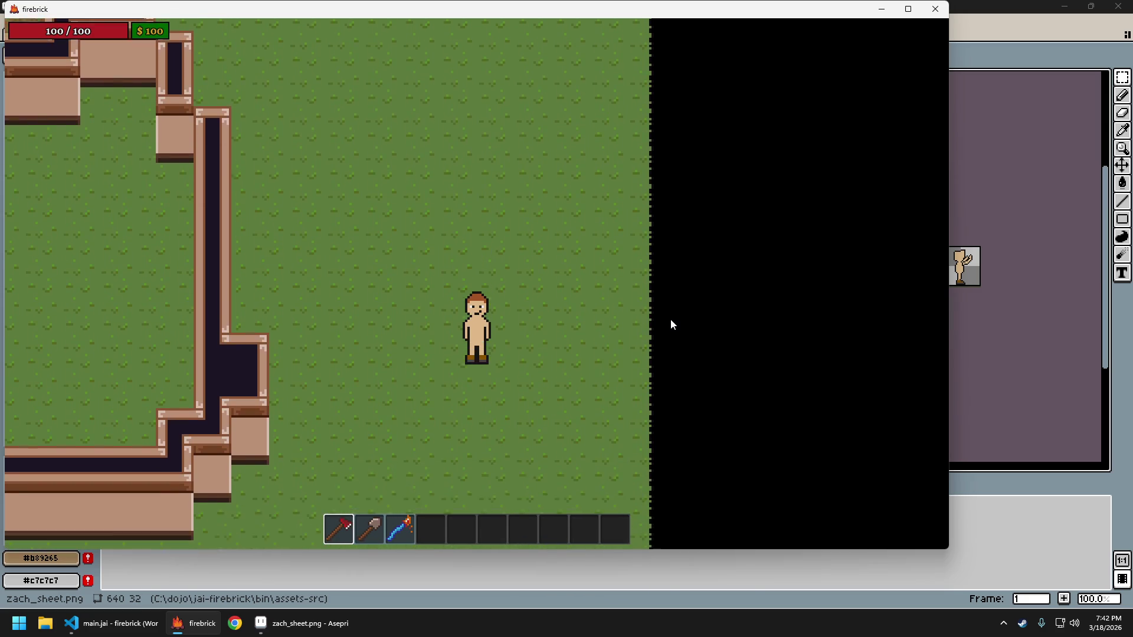
{"action": "key", "text": "w"}
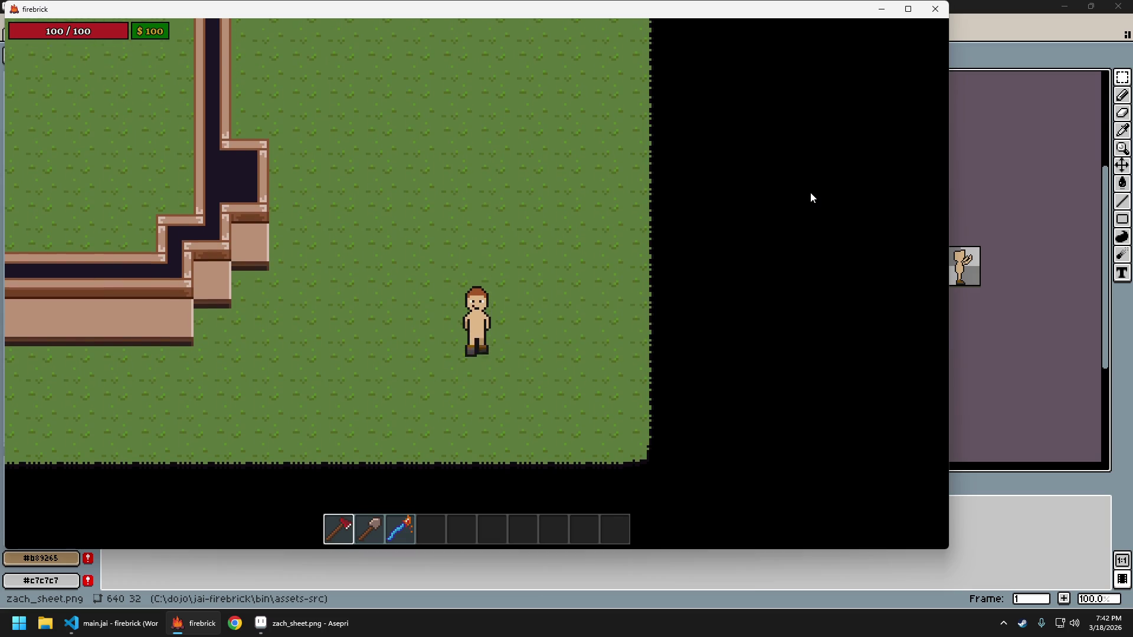
{"action": "key", "text": "w"}
{"action": "key", "text": "s"}
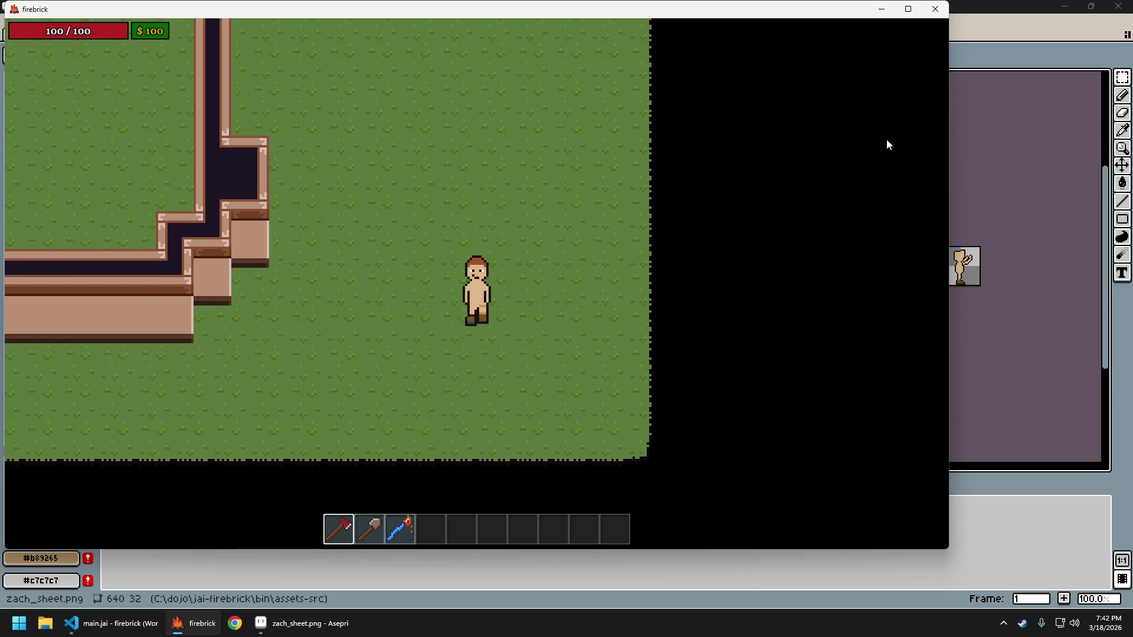
{"action": "key", "text": "alt+Tab"}
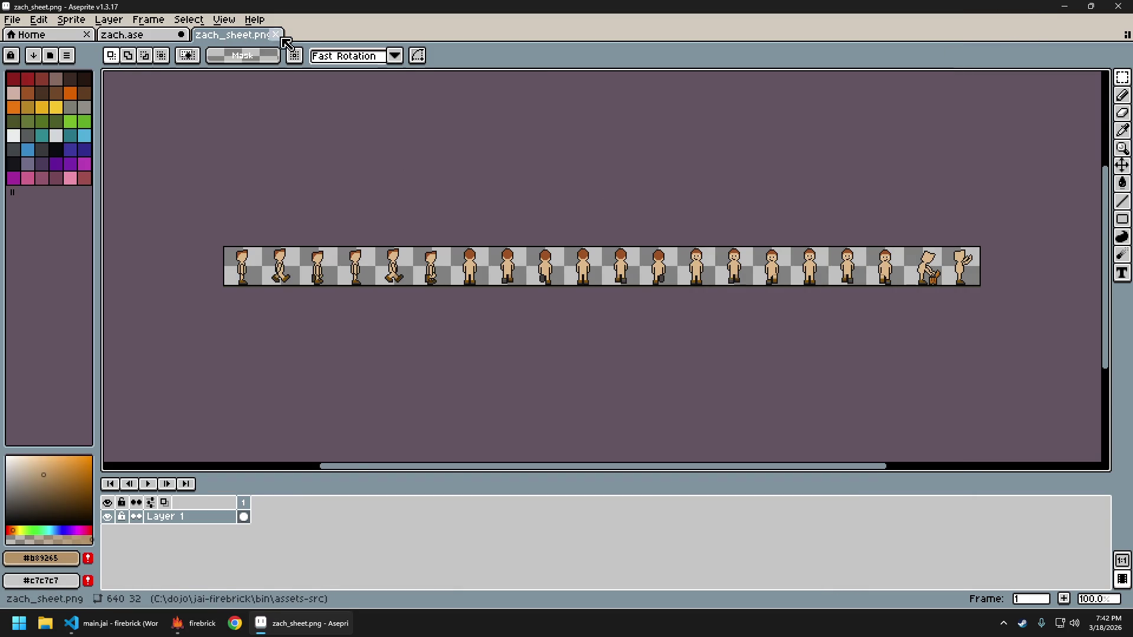
Close zach_sheet.png, undo the last two pixel nudges, and re-export the sprite sheet
{"action": "left_click", "coordinate": [275, 34]}
{"action": "key", "text": "ctrl+z"}
{"action": "key", "text": "ctrl+z"}
{"action": "key", "text": "ctrl+z"}
{"action": "key", "text": "ctrl+z"}
{"action": "key", "text": "ctrl+z"}
{"action": "key", "text": "ctrl+z"}
{"action": "key", "text": "ctrl+z"}
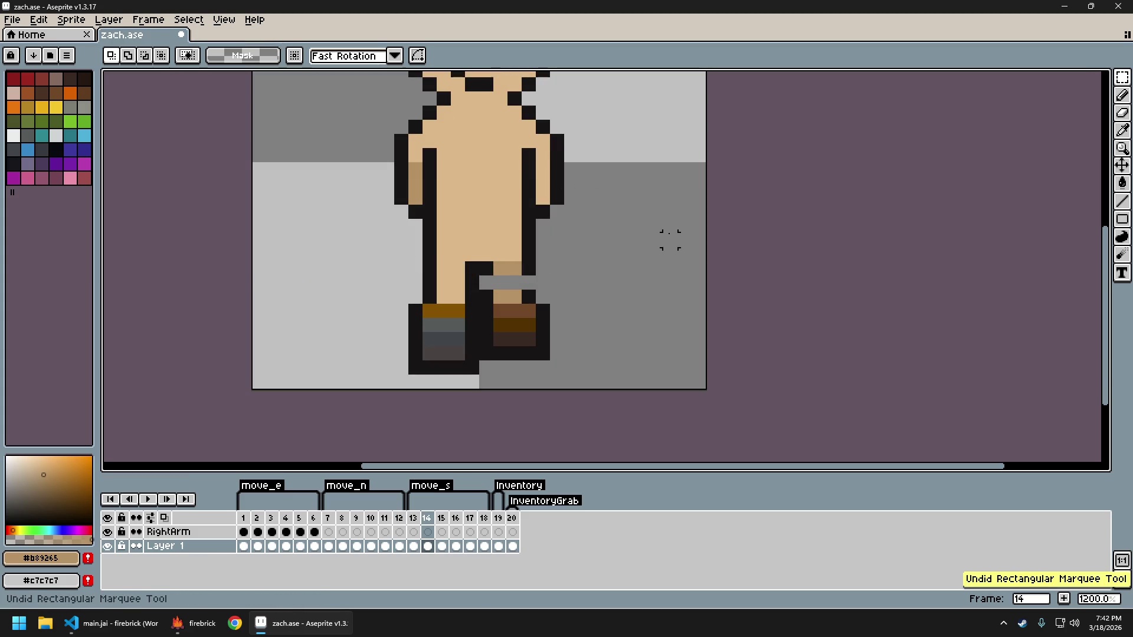
{"action": "key", "text": "ctrl+z"}
{"action": "key", "text": "ctrl+z"}
{"action": "key", "text": "ctrl+e"}
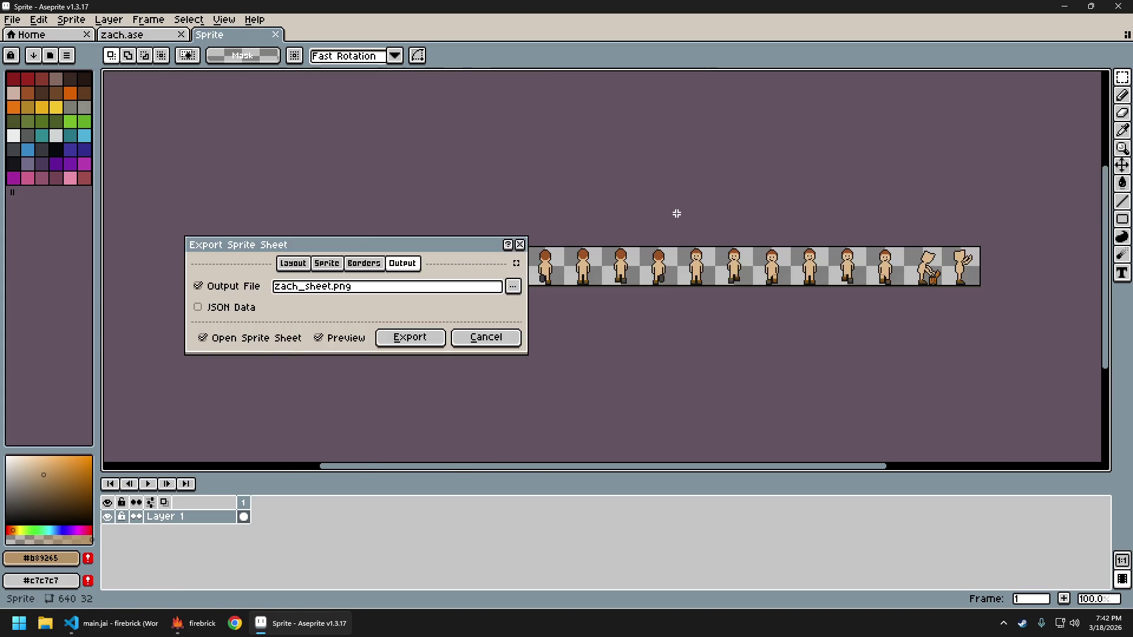
{"action": "key", "text": "Return"}
{"action": "key", "text": "ctrl+alt+shift+s"}
{"action": "key", "text": "Return"}
Quit the running game and relaunch it with the new sheet
{"action": "key", "text": "alt+Tab"}
{"action": "key", "text": "Escape"}
{"action": "key", "text": "Return"}
Walk the player north and south several times, then return to the zach.ase document in Aseprite
{"action": "key", "text": "w"}
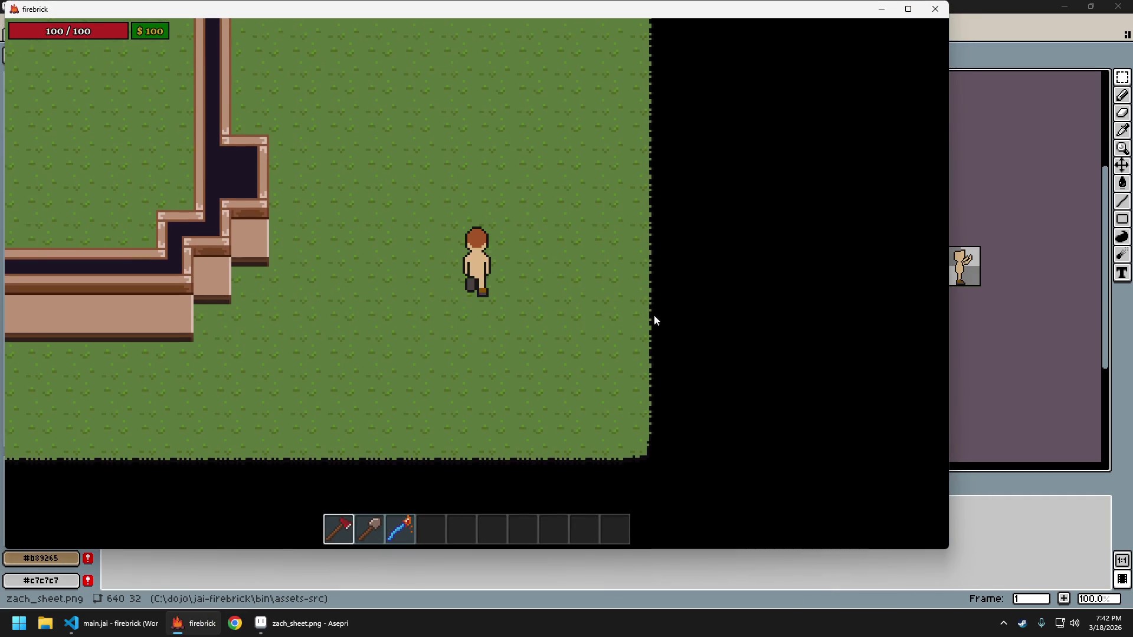
{"action": "key", "text": "s"}
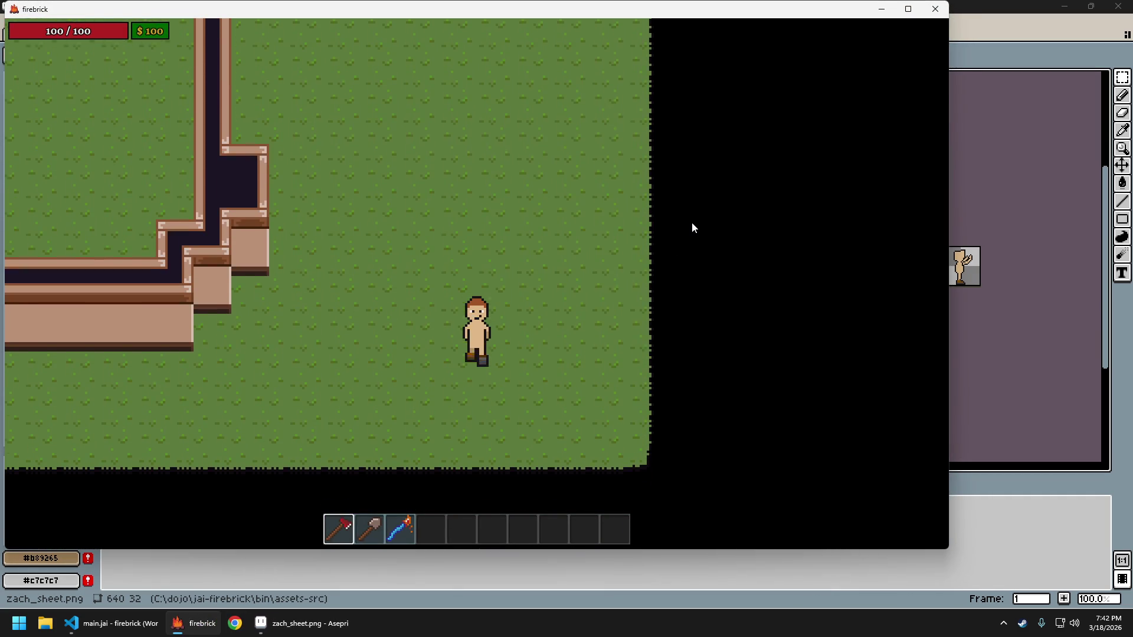
{"action": "key", "text": "w"}
{"action": "key", "text": "w"}
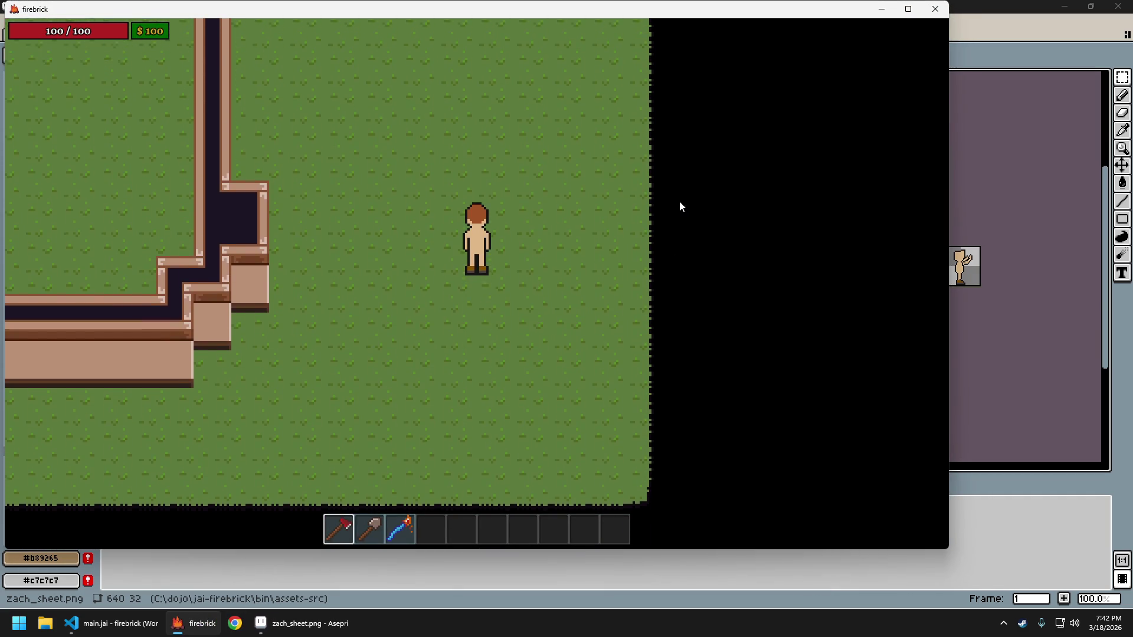
{"action": "key", "text": "s"}
{"action": "key", "text": "s"}
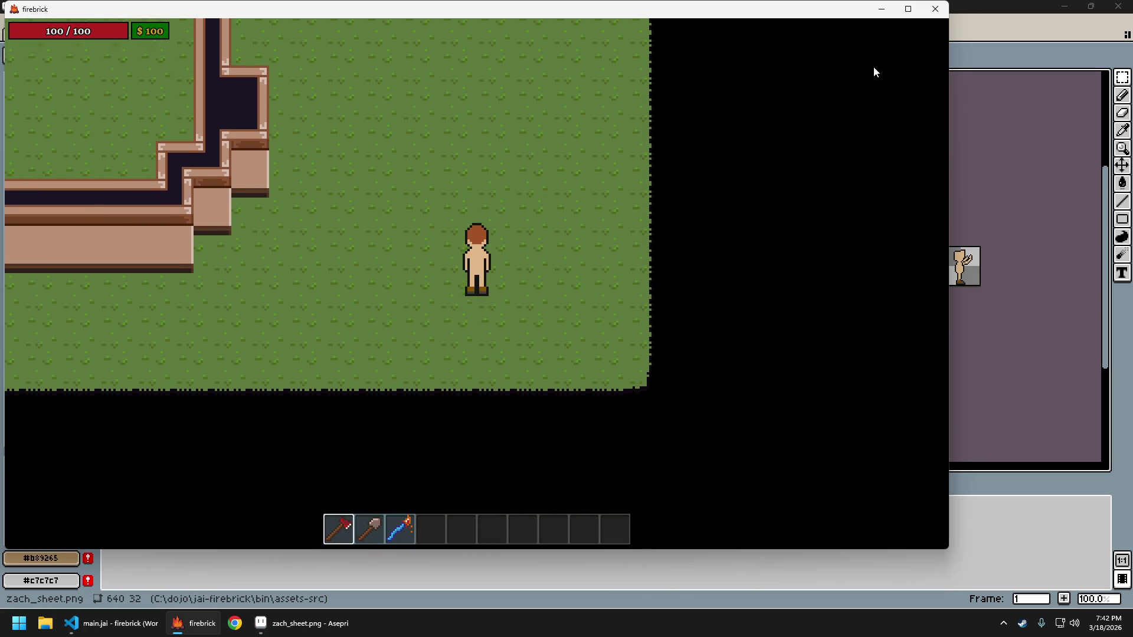
{"action": "key", "text": "w"}
{"action": "key", "text": "s"}
{"action": "key", "text": "s"}
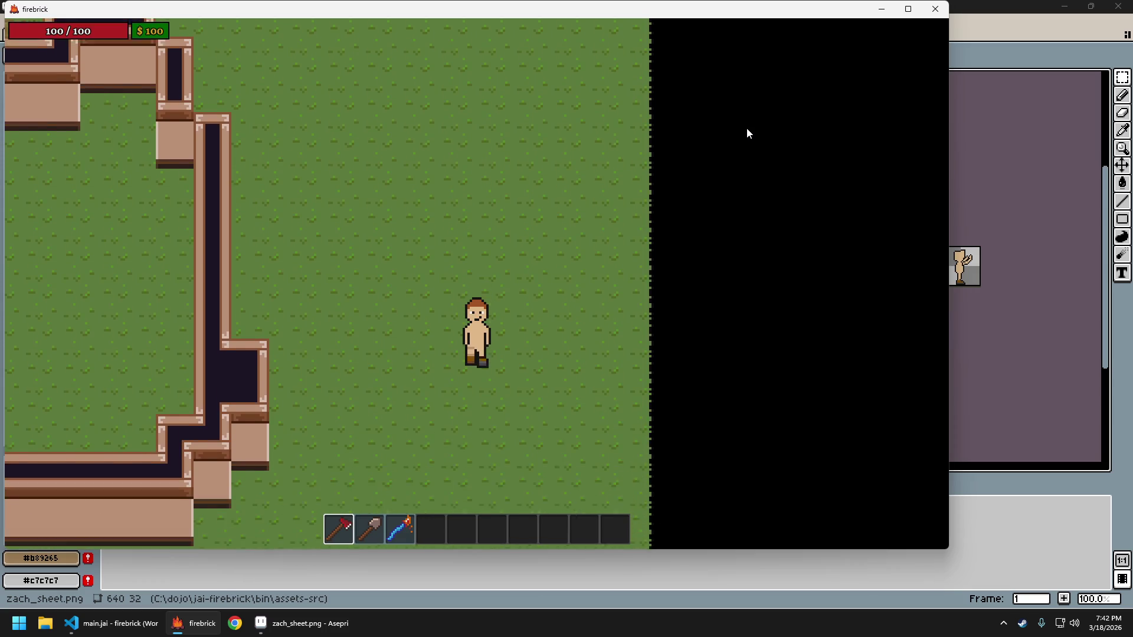
{"action": "key", "text": "w"}
{"action": "key", "text": "s"}
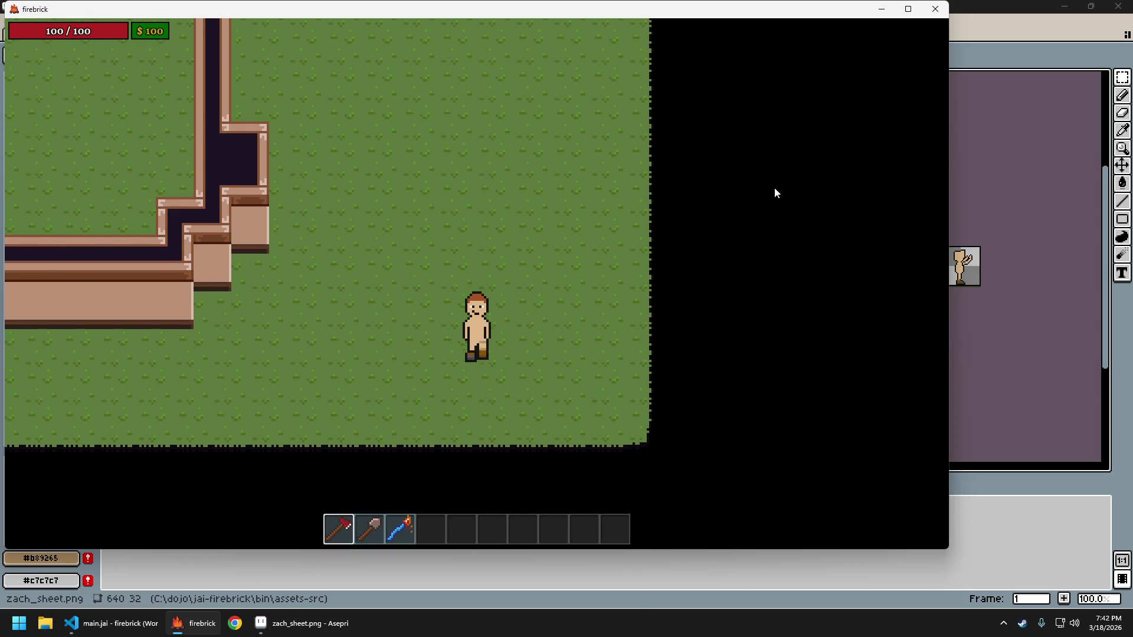
{"action": "key", "text": "alt+Tab"}
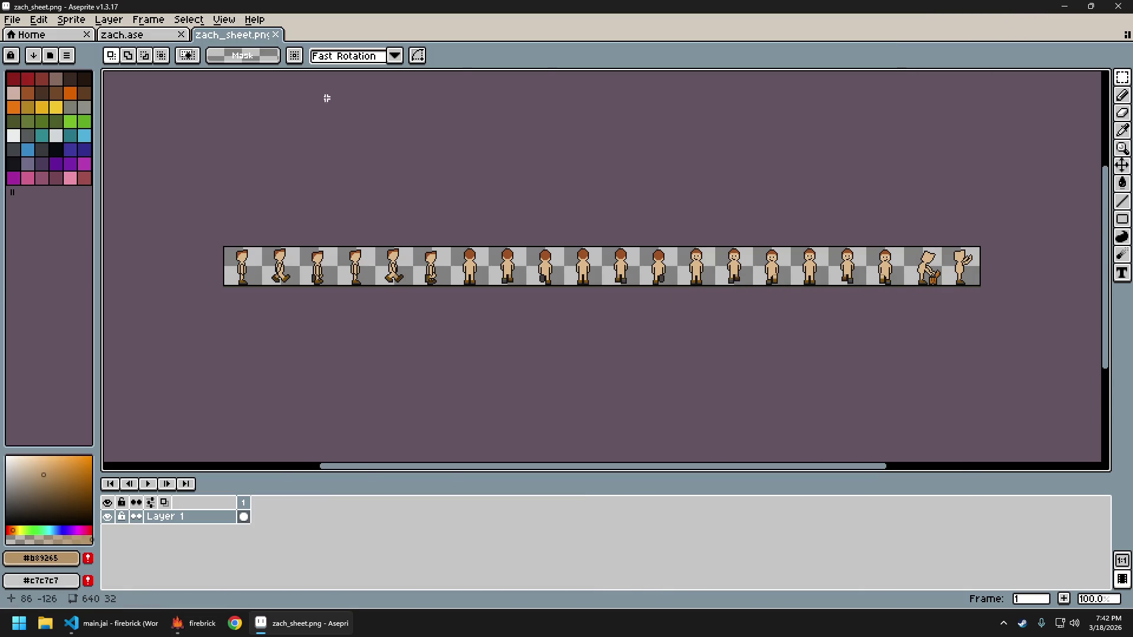
{"action": "key", "text": "ctrl+shift+Tab"}
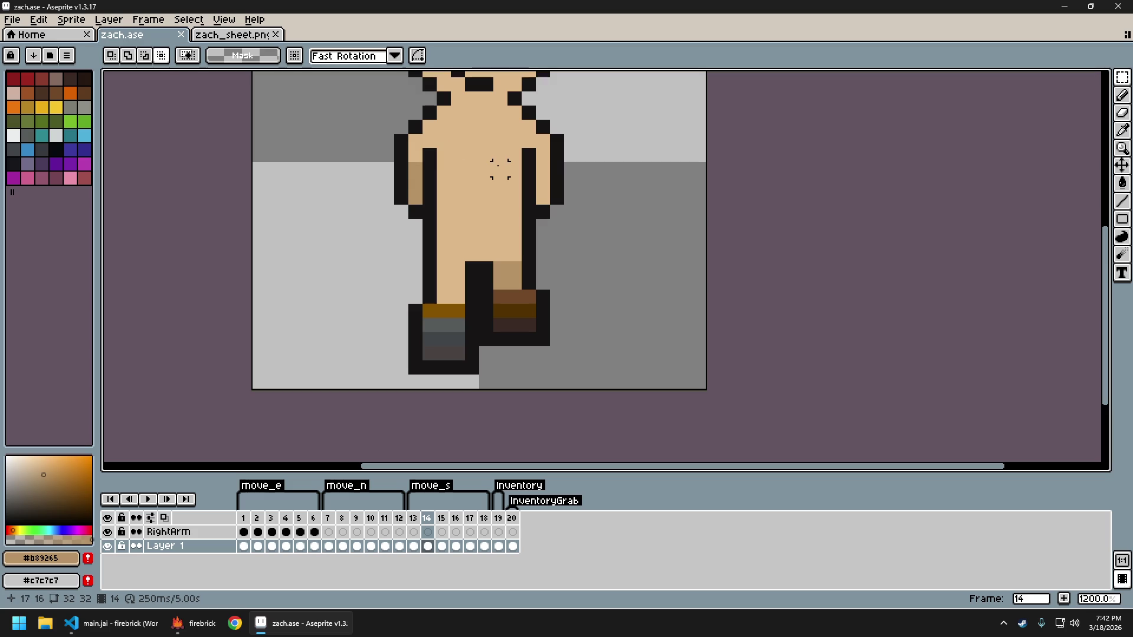
Close zach_sheet.png, then on frame 14 lower the right foot and its leg row one pixel
{"action": "left_click", "coordinate": [277, 35]}
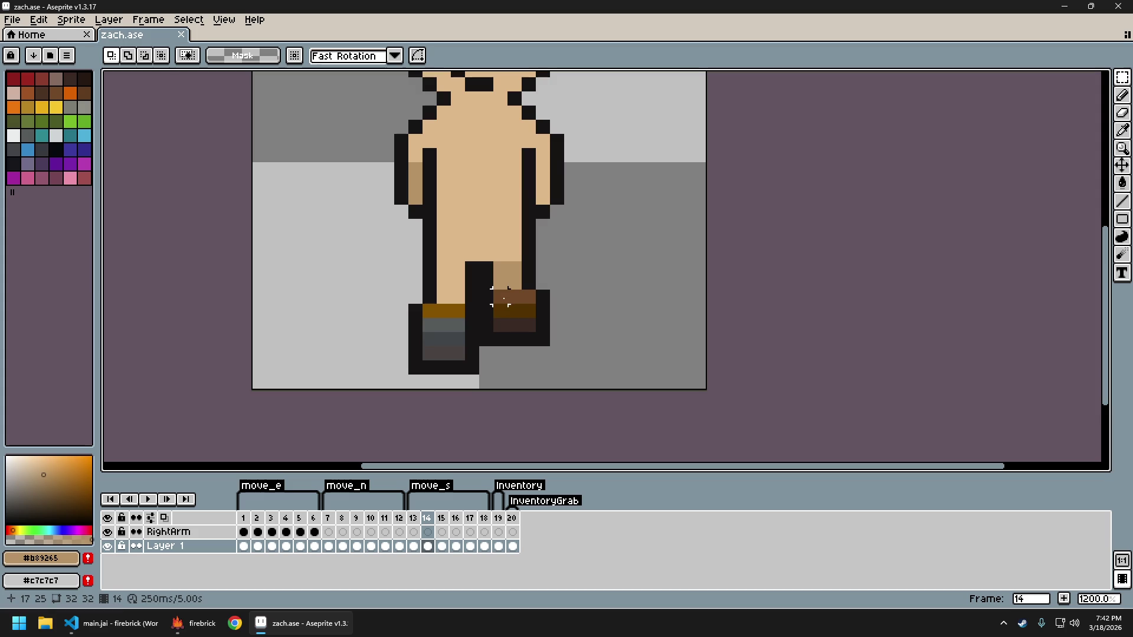
{"action": "left_click_drag", "start_coordinate": [481, 277], "coordinate": [543, 341]}
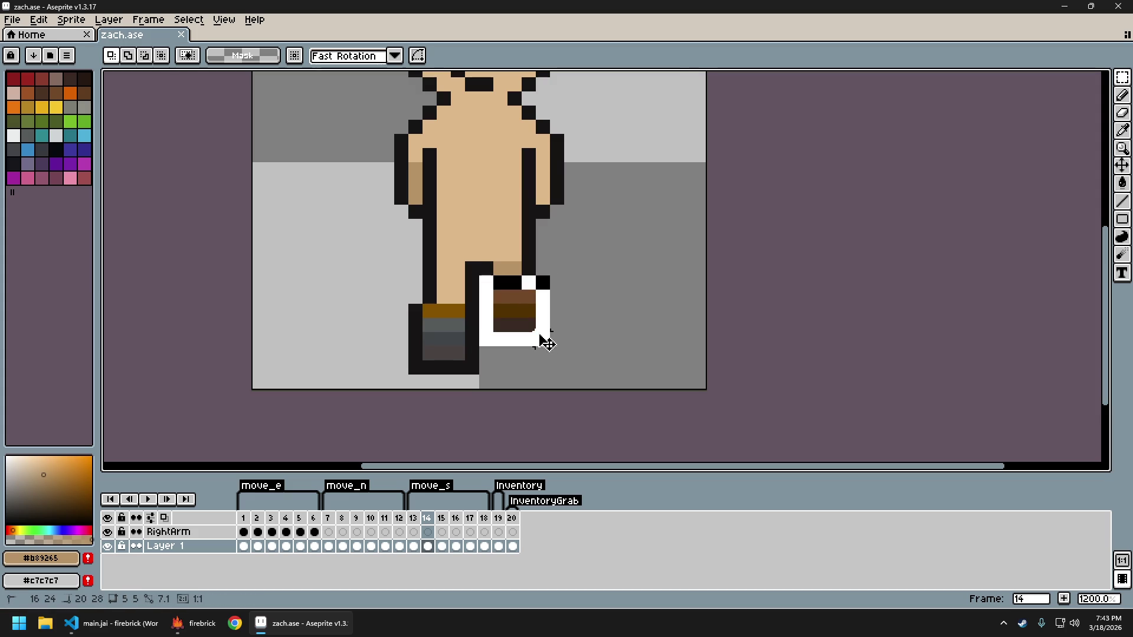
{"action": "left_click_drag", "start_coordinate": [528, 276], "coordinate": [528, 291]}
{"action": "key", "text": "Return"}
{"action": "left_click_drag", "start_coordinate": [481, 262], "coordinate": [534, 274]}
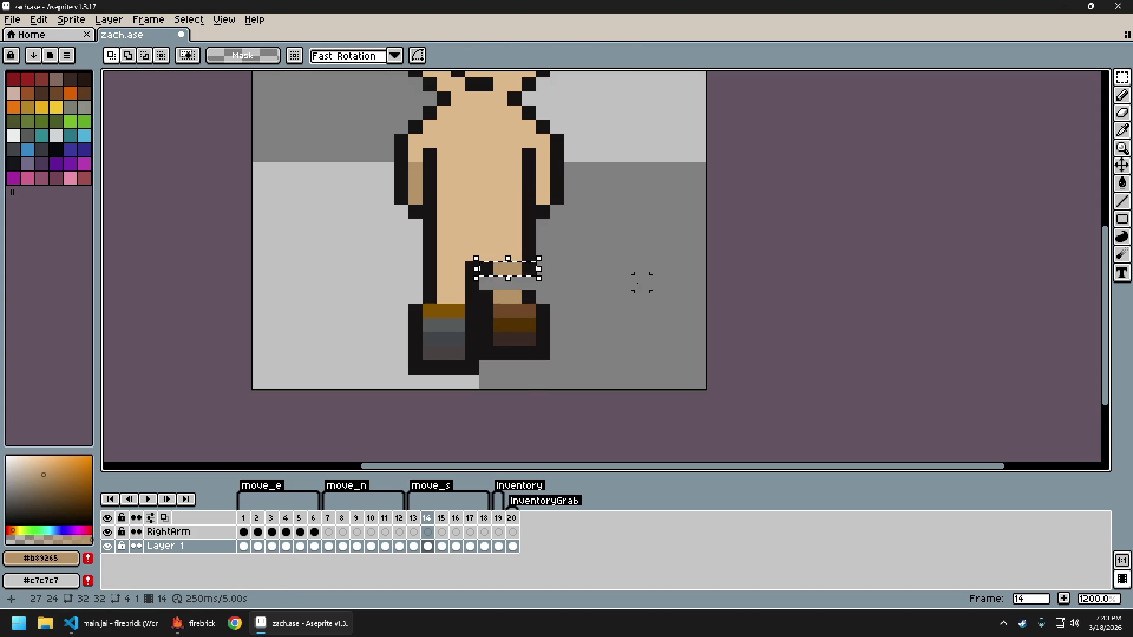
{"action": "key", "text": "Down"}
{"action": "key", "text": "ctrl+d"}
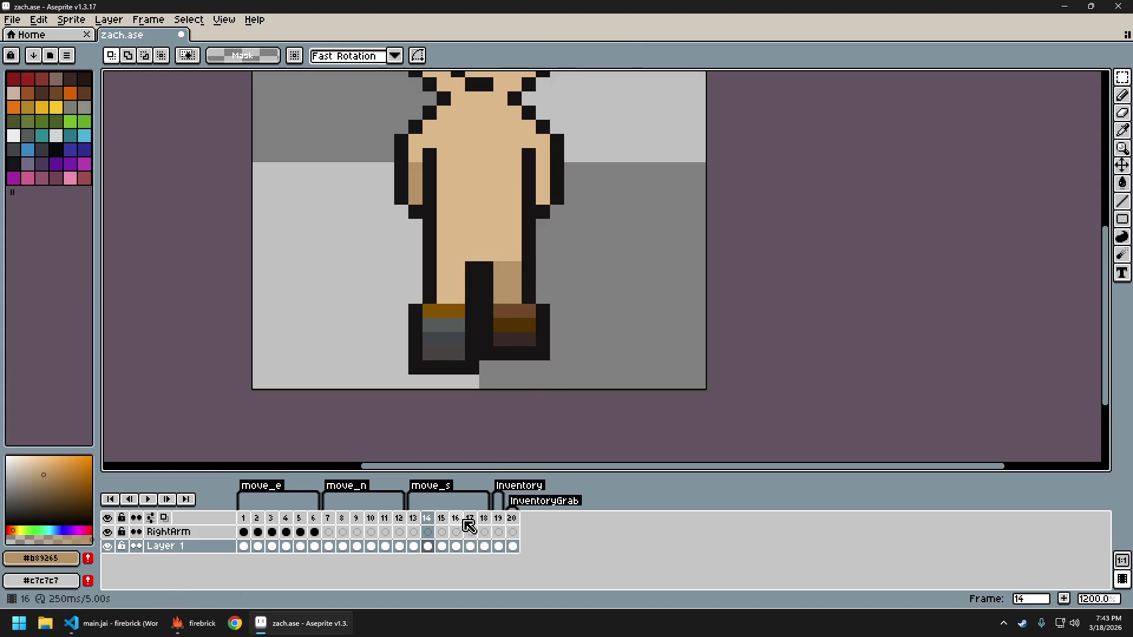
On frame 17, lower the left foot and the leg row above it one pixel
{"action": "left_click", "coordinate": [467, 520]}
{"action": "left_click_drag", "start_coordinate": [408, 275], "coordinate": [479, 347]}
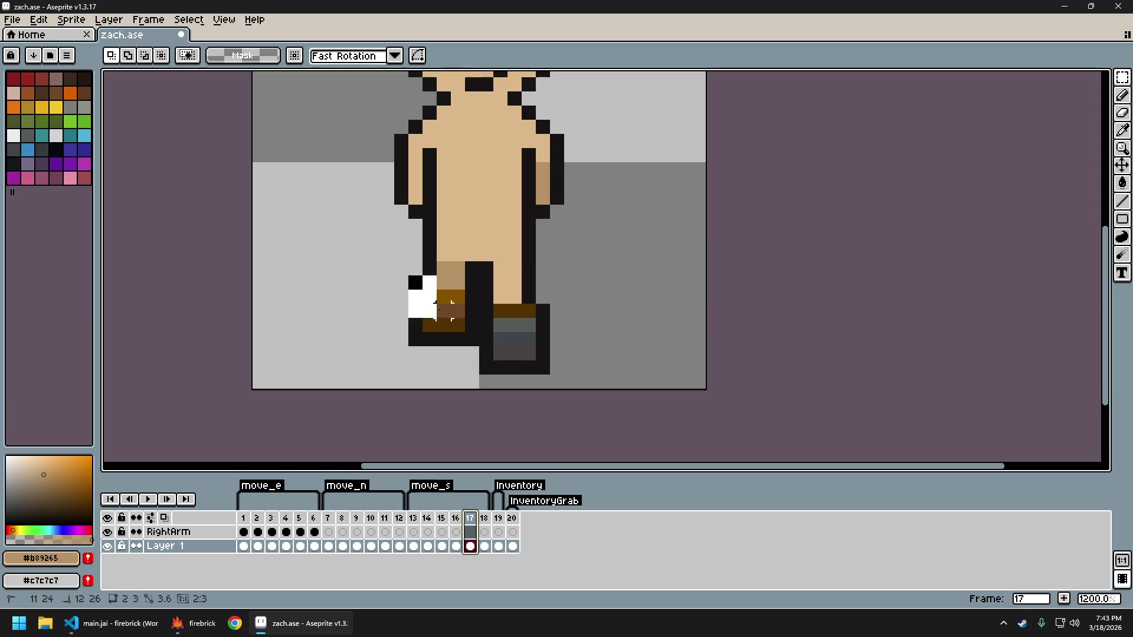
{"action": "key", "text": "Down"}
{"action": "left_click_drag", "start_coordinate": [430, 268], "coordinate": [479, 276]}
{"action": "key", "text": "Down"}
{"action": "key", "text": "ctrl+d"}
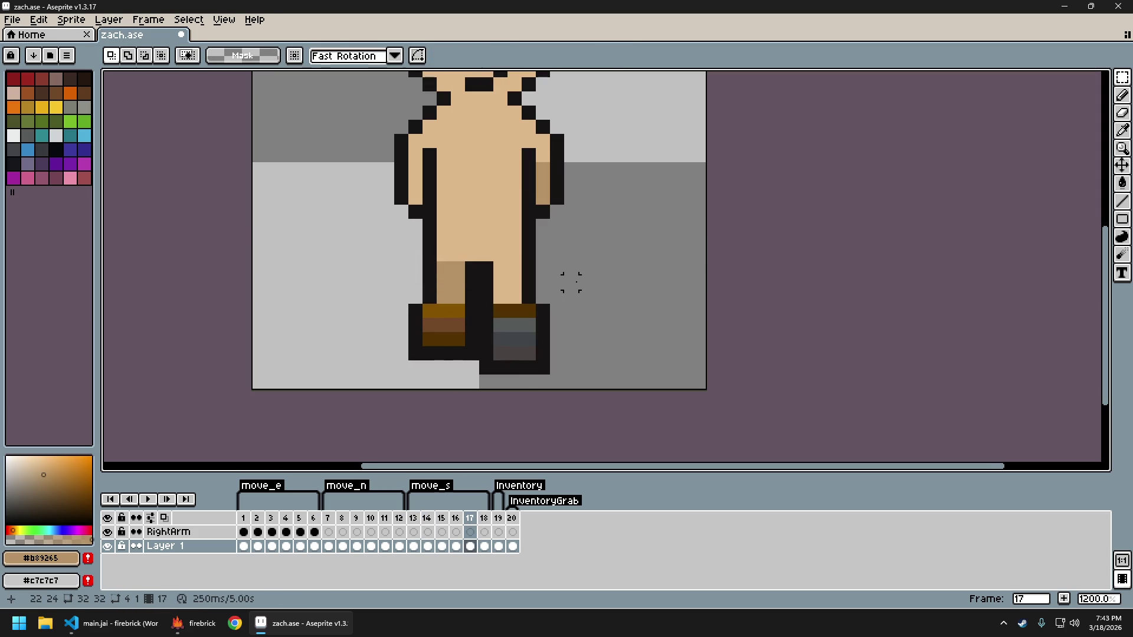
Export the sprite sheet again and bring the game window forward
{"action": "key", "text": "ctrl+e"}
{"action": "key", "text": "Return"}
{"action": "key", "text": "Return"}
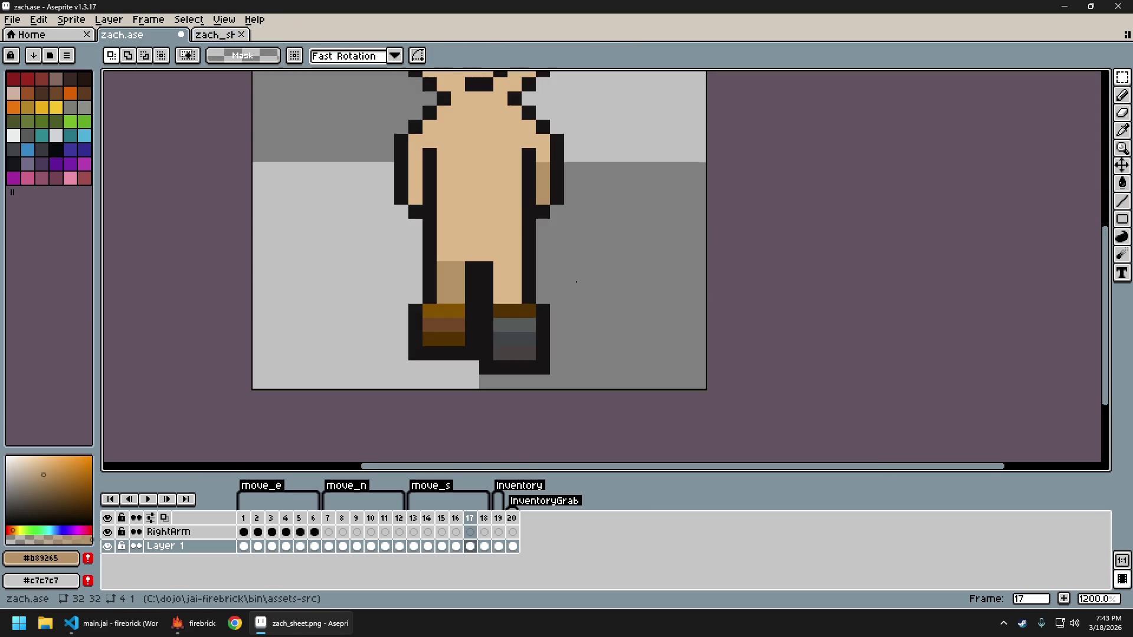
{"action": "left_click", "coordinate": [194, 623]}
Restore the game, walk the player north and south to check the lengthened legs, then quit
{"action": "left_click", "coordinate": [183, 627]}
{"action": "left_click", "coordinate": [183, 628]}
{"action": "key", "text": "w"}
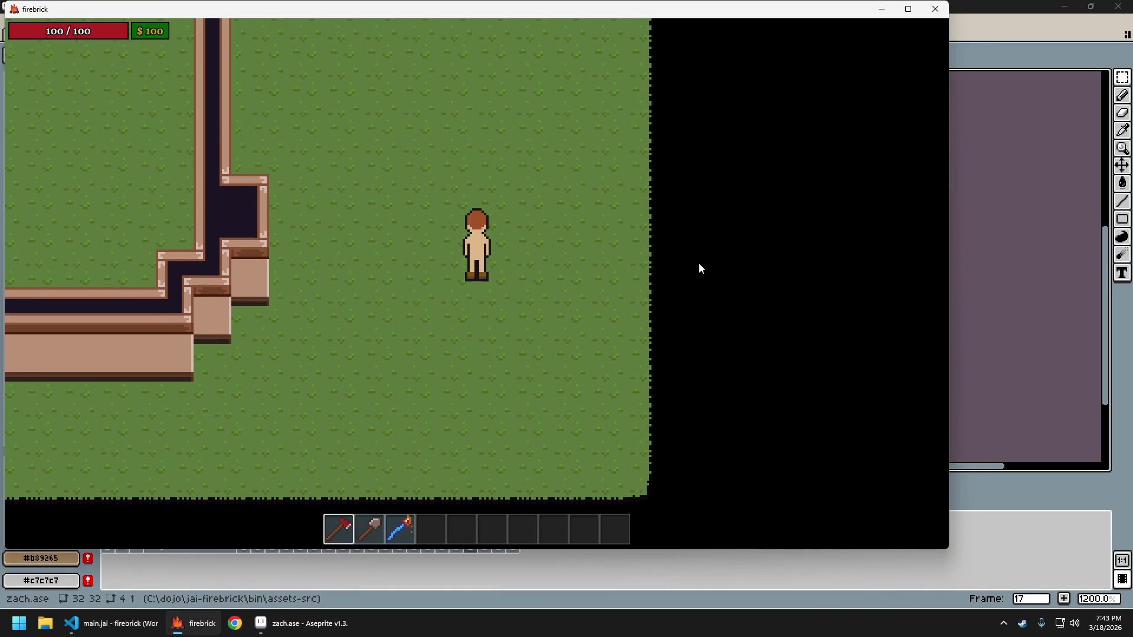
{"action": "key", "text": "s"}
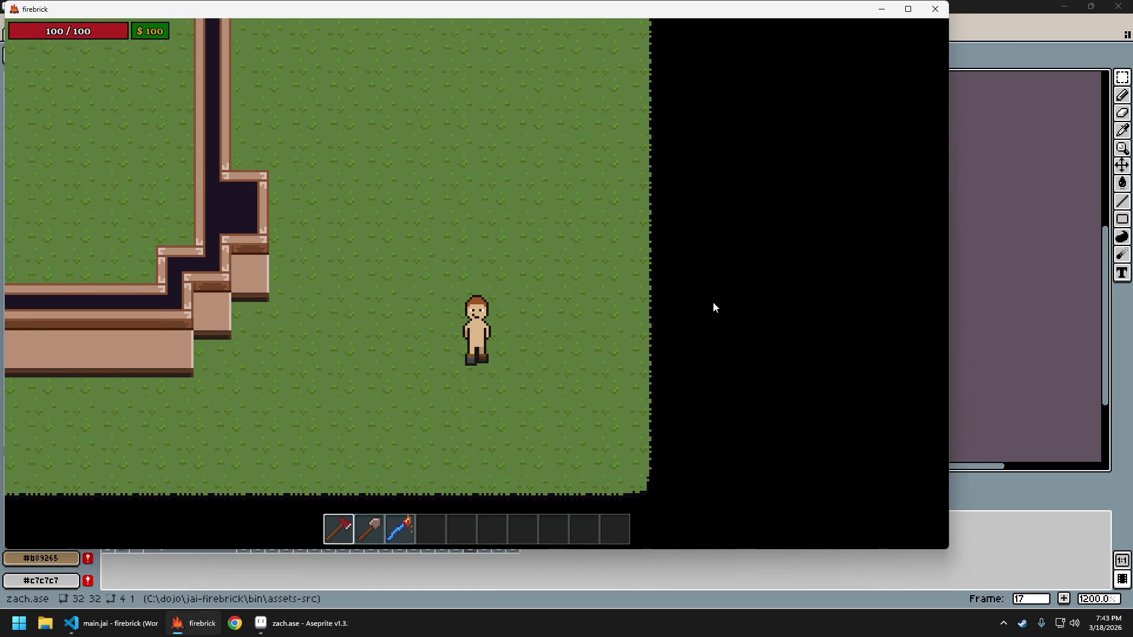
{"action": "key", "text": "w"}
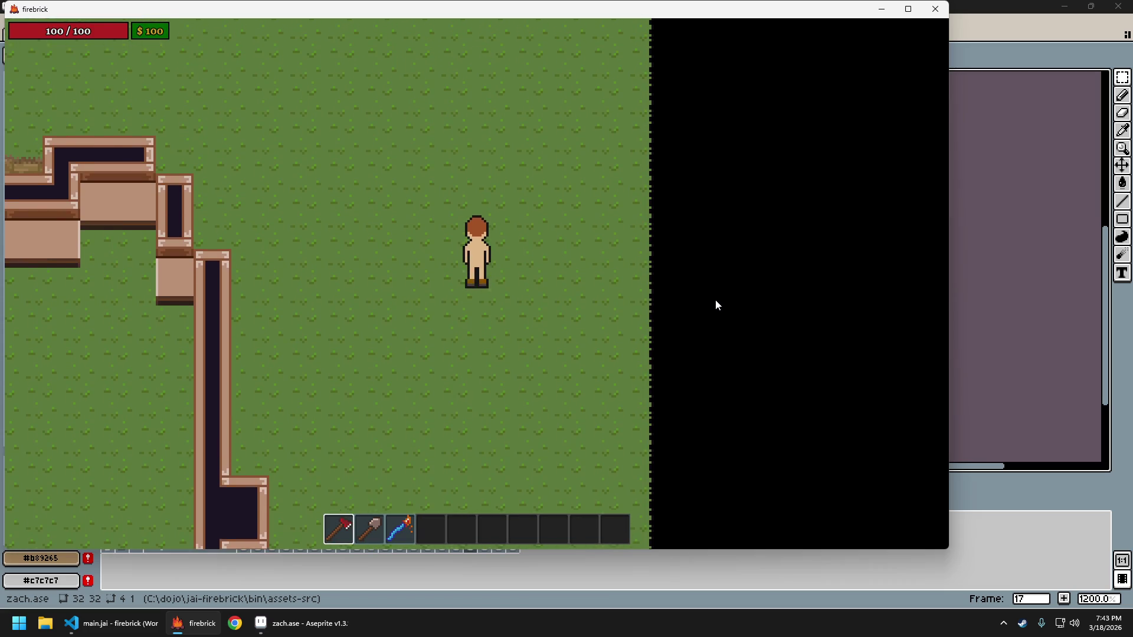
{"action": "key", "text": "s"}
{"action": "key", "text": "s"}
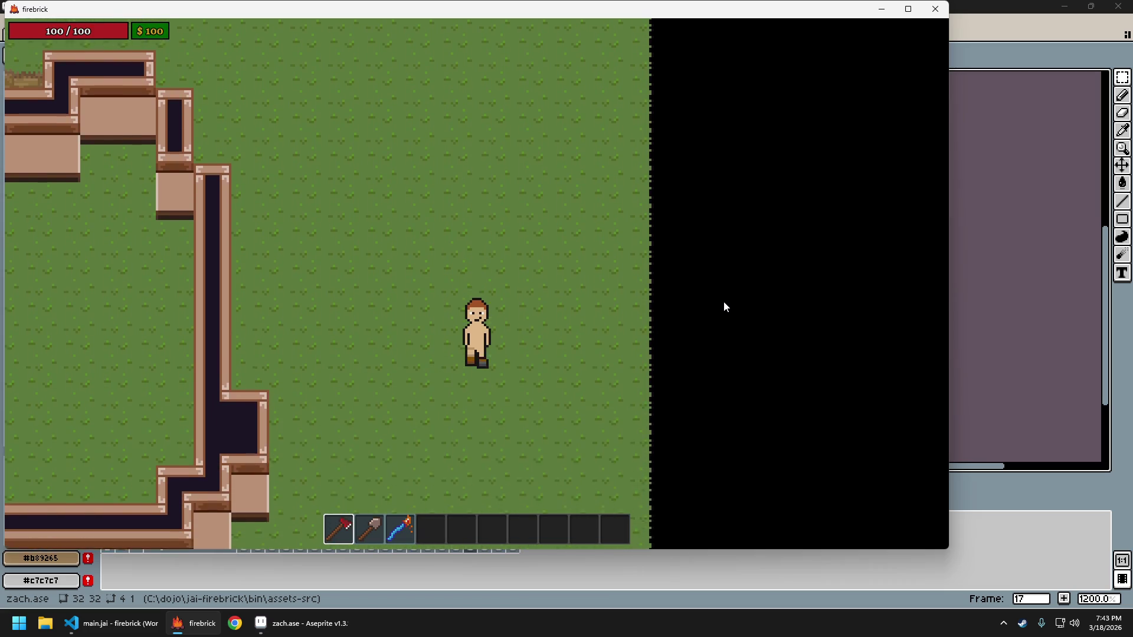
{"action": "key", "text": "s"}
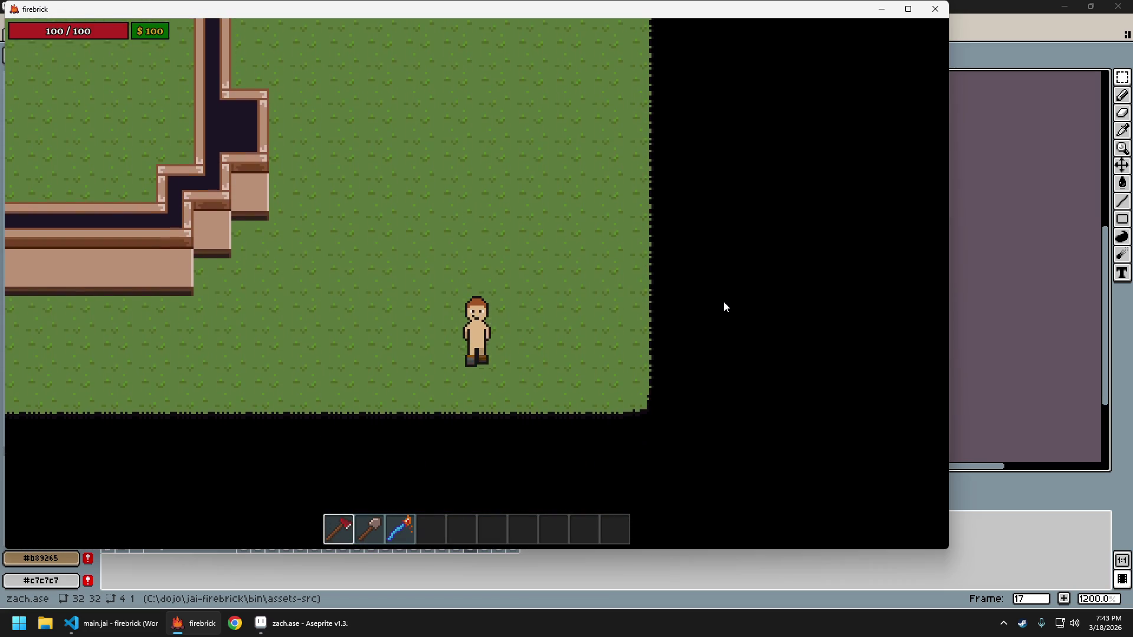
{"action": "key", "text": "Escape"}
{"action": "key", "text": "Return"}
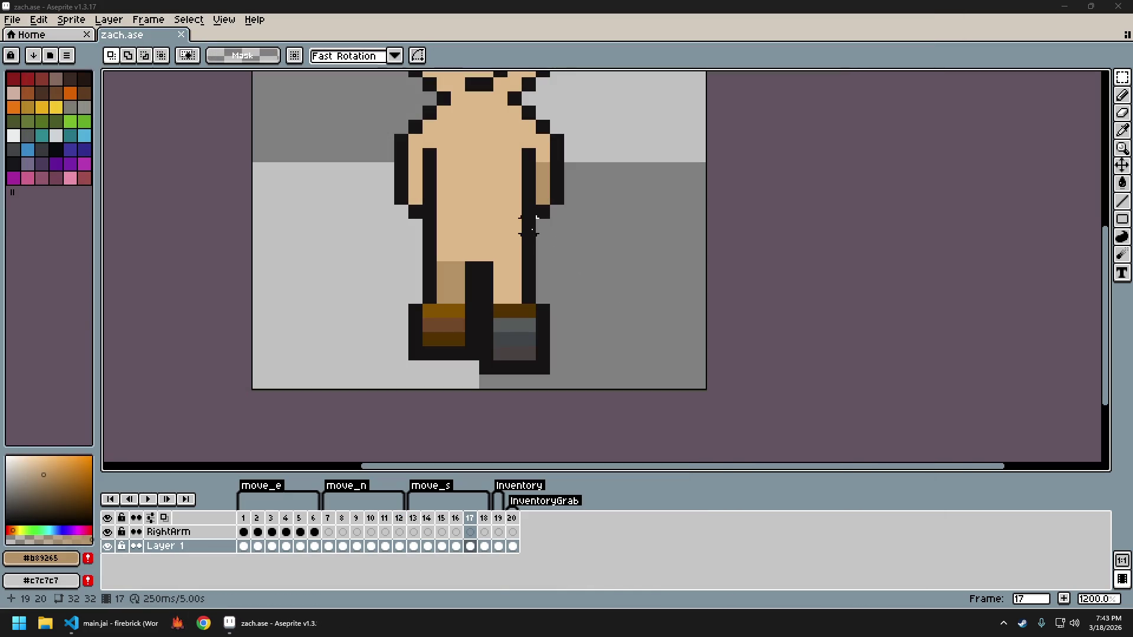
Relaunch the game, walk north, south, east and west, and bring up the quit confirmation
{"action": "key", "text": "w"}
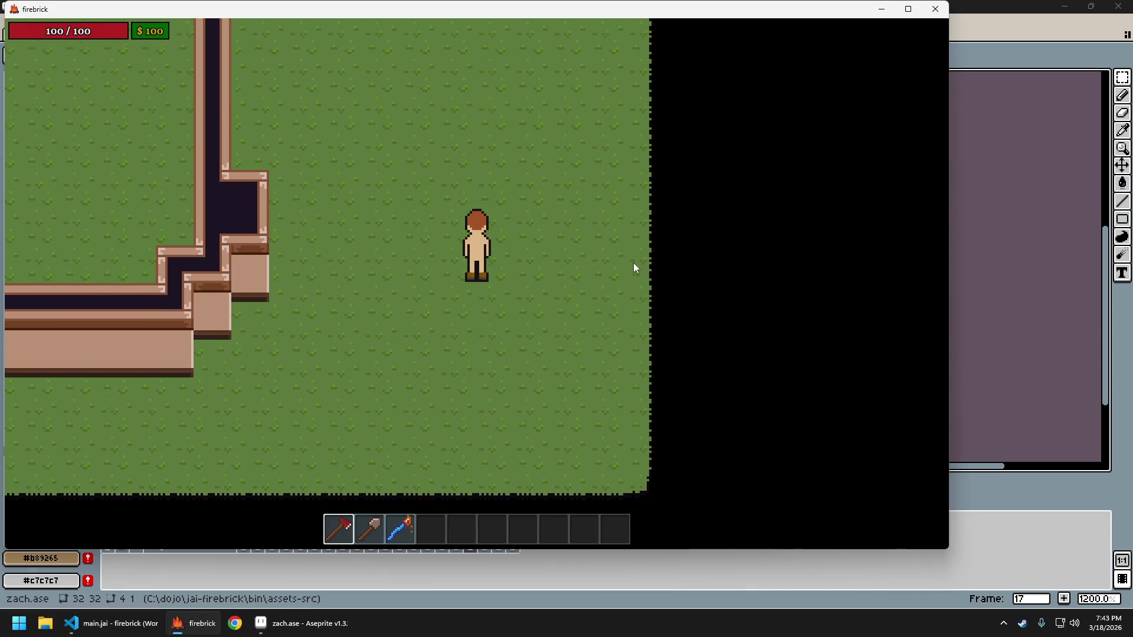
{"action": "key", "text": "s"}
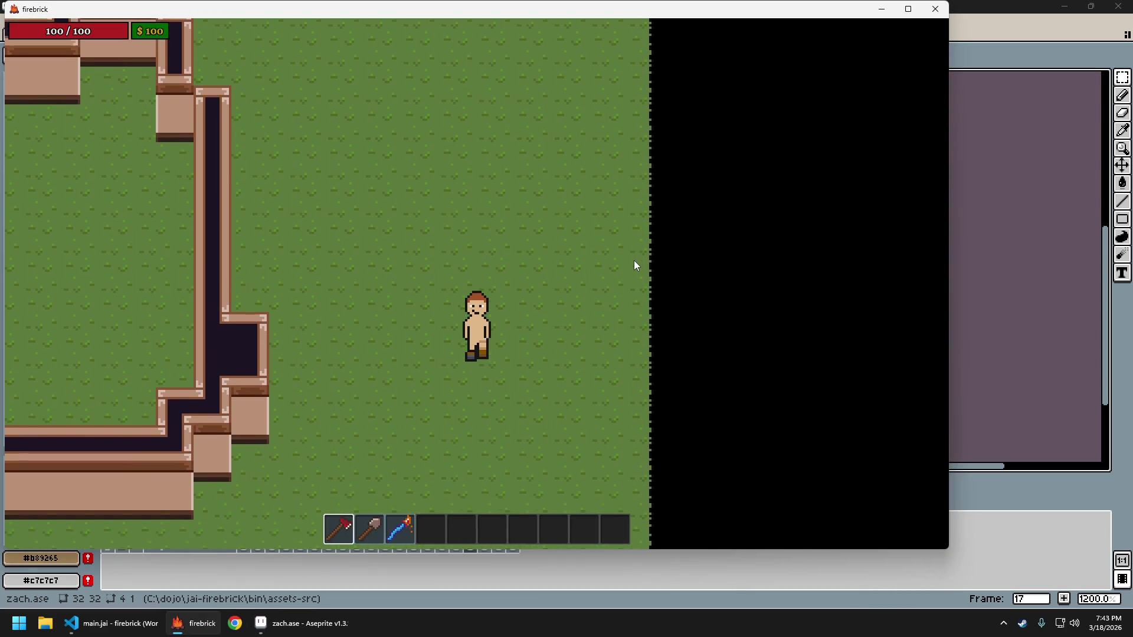
{"action": "key", "text": "w"}
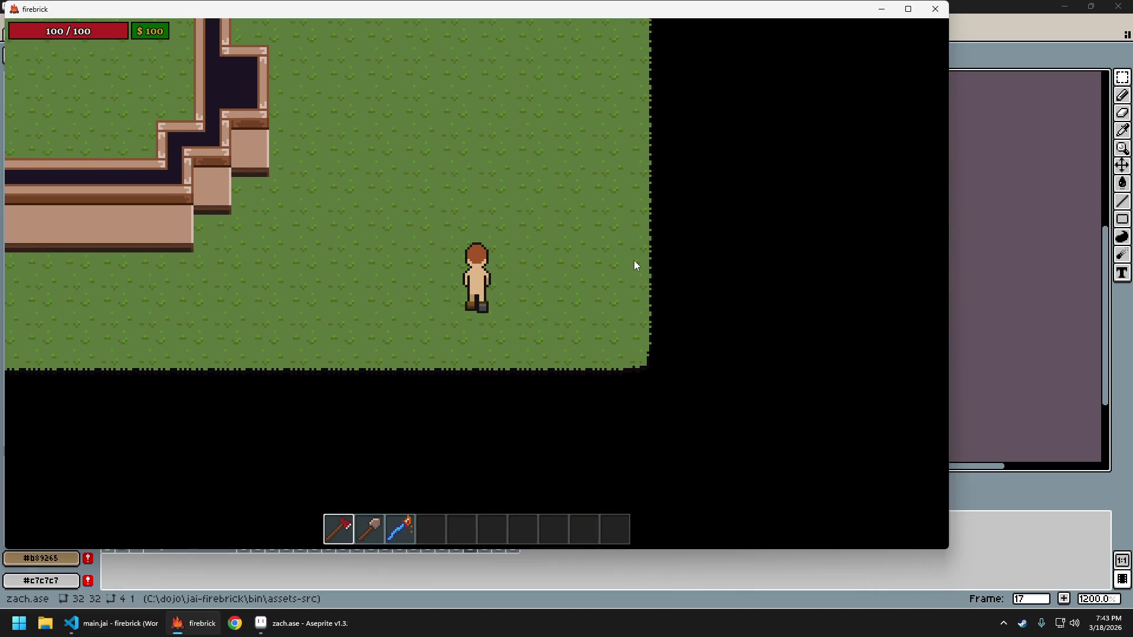
{"action": "key", "text": "w"}
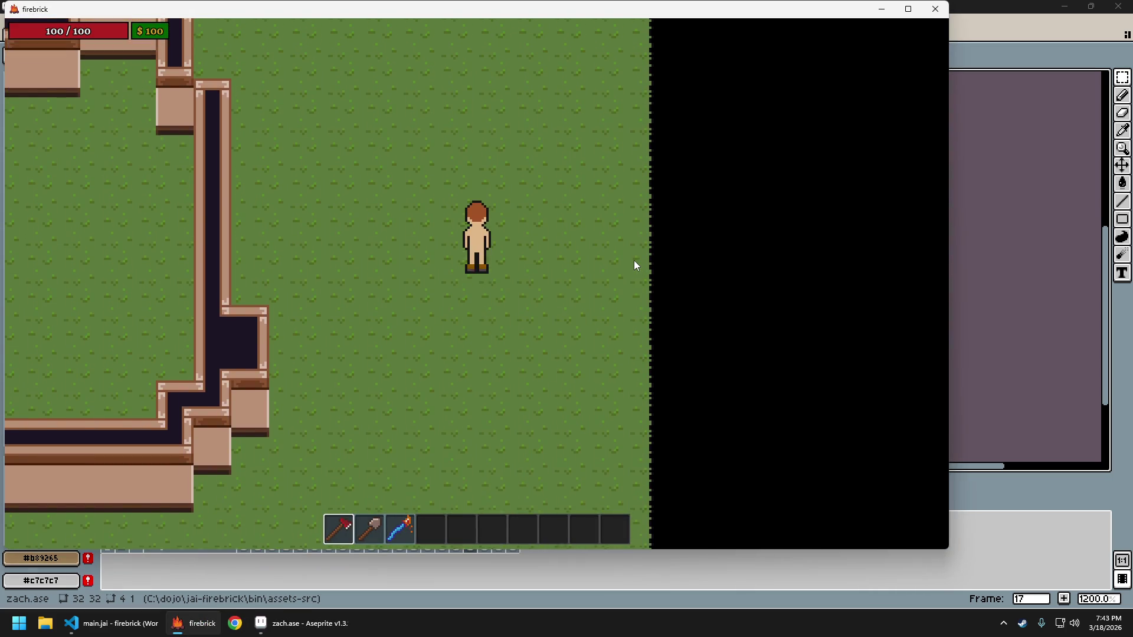
{"action": "key", "text": "s"}
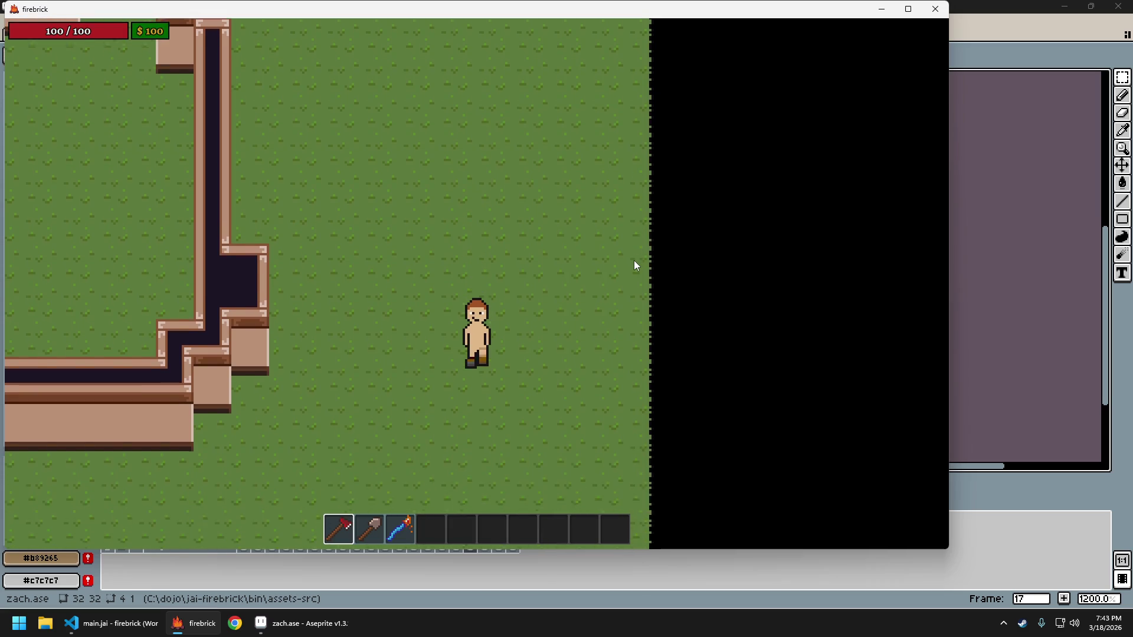
{"action": "key", "text": "w"}
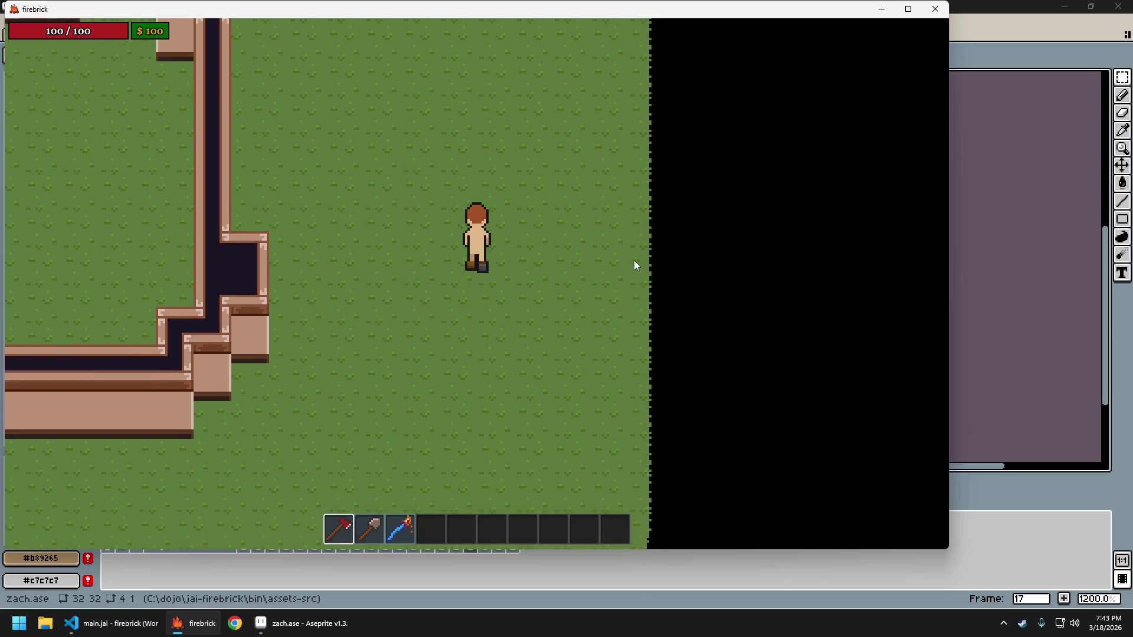
{"action": "key", "text": "d"}
{"action": "key", "text": "a"}
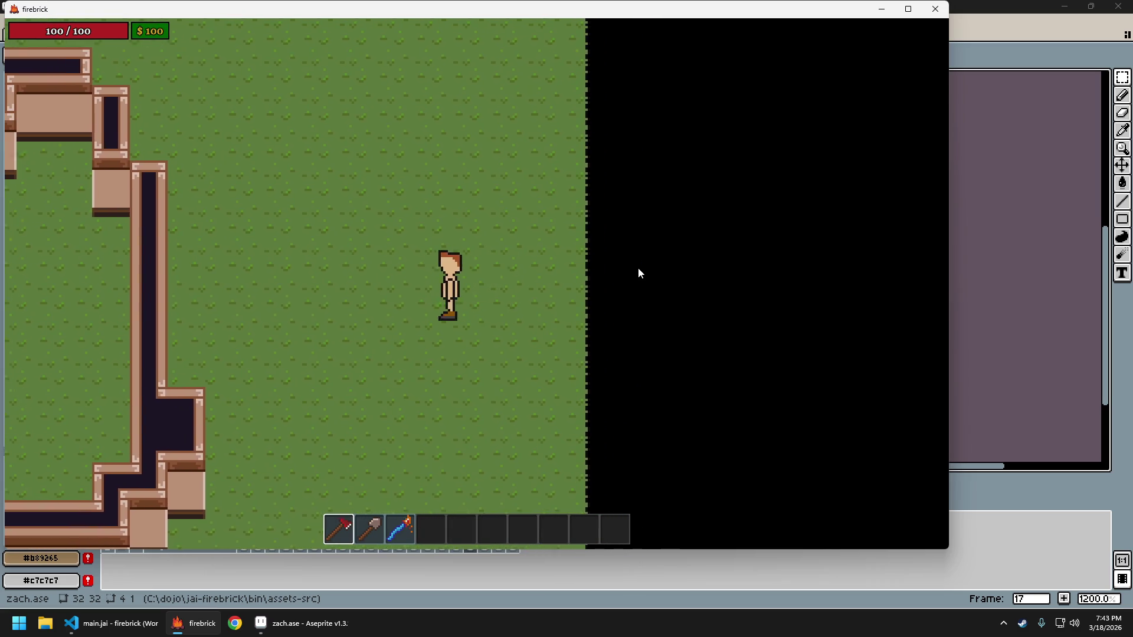
{"action": "key", "text": "w"}
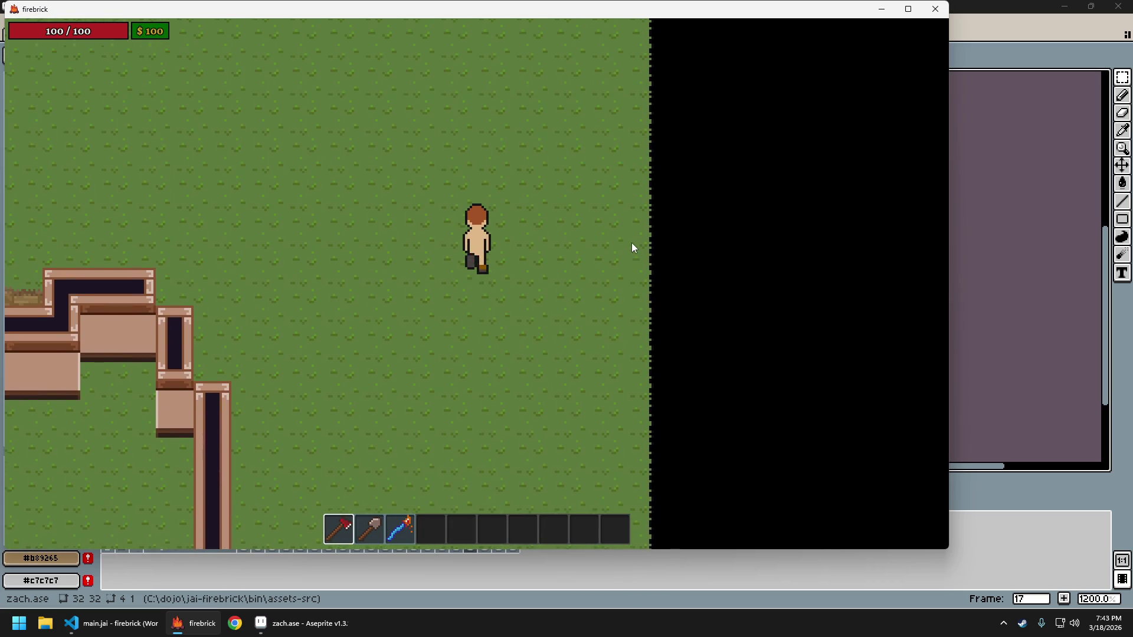
{"action": "key", "text": "s"}
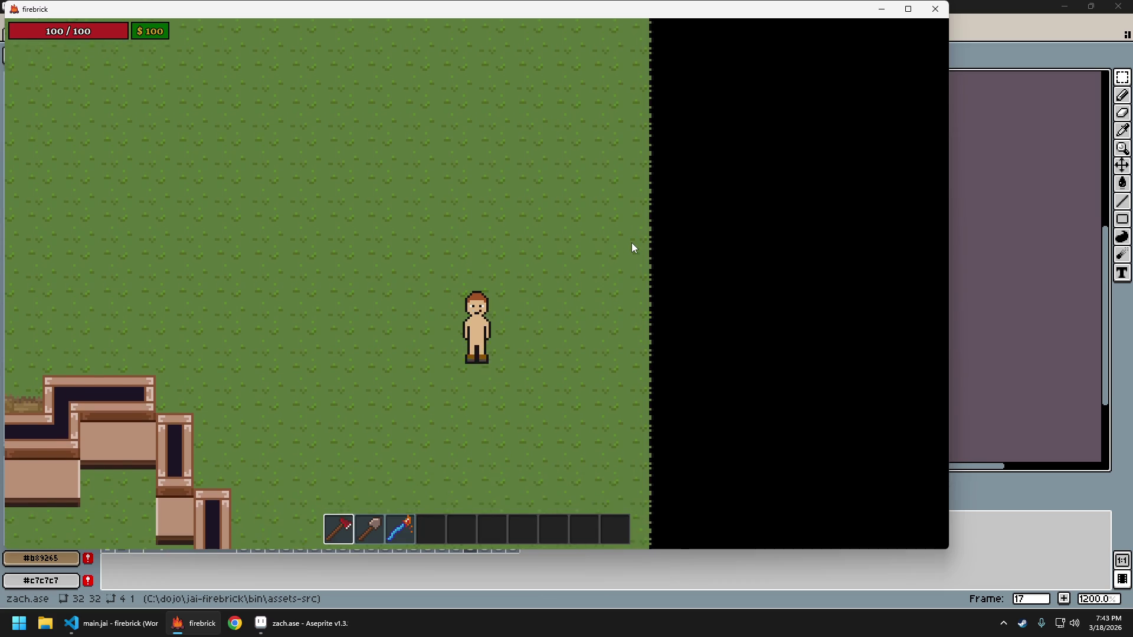
{"action": "key", "text": "Escape"}
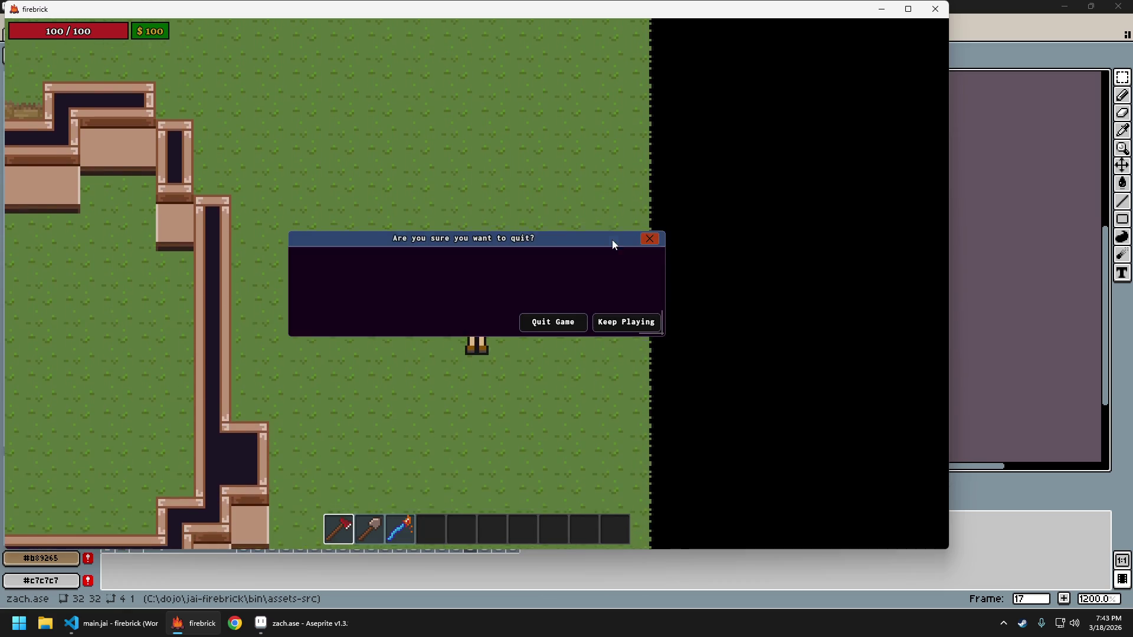
{"action": "key", "text": "Escape"}
Step back and forward through the south-walk frames to land on frame 14
{"action": "scroll", "scroll_direction": "down", "scroll_amount": 3}
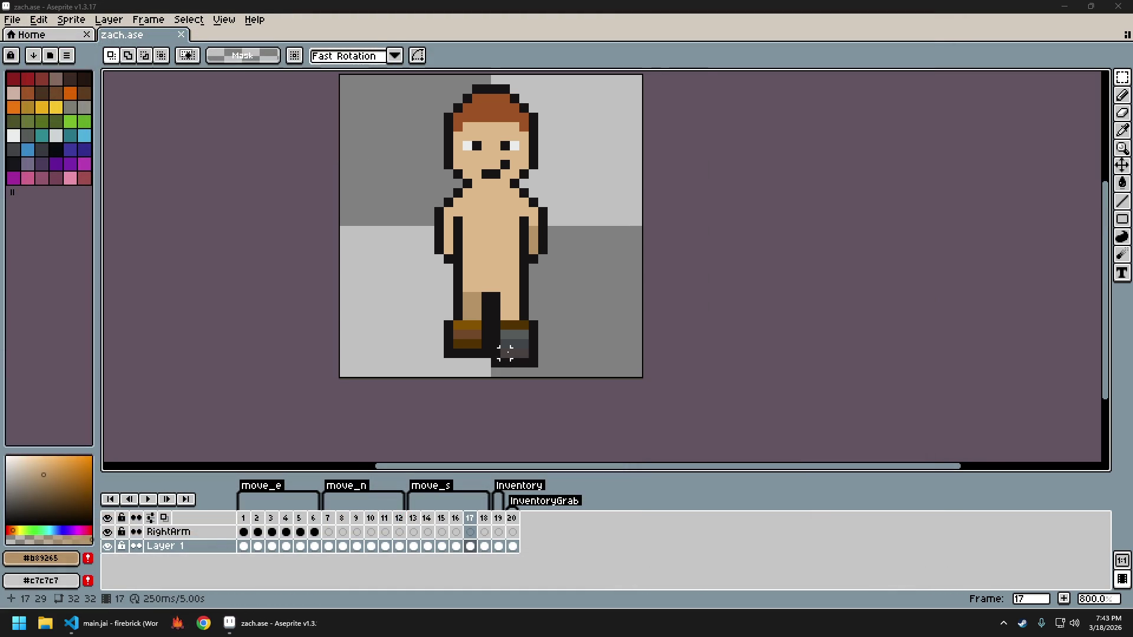
{"action": "scroll", "scroll_direction": "up", "scroll_amount": 3}
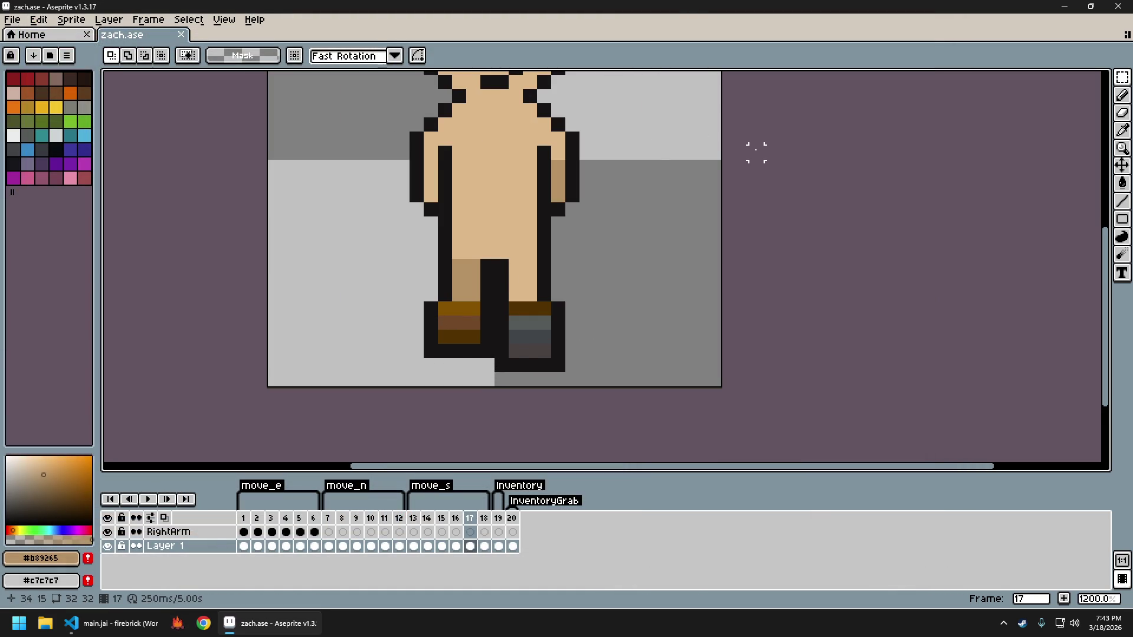
{"action": "key", "text": "Left"}
{"action": "key", "text": "Left"}
{"action": "key", "text": "Left"}
{"action": "key", "text": "Left"}
{"action": "key", "text": "Right"}
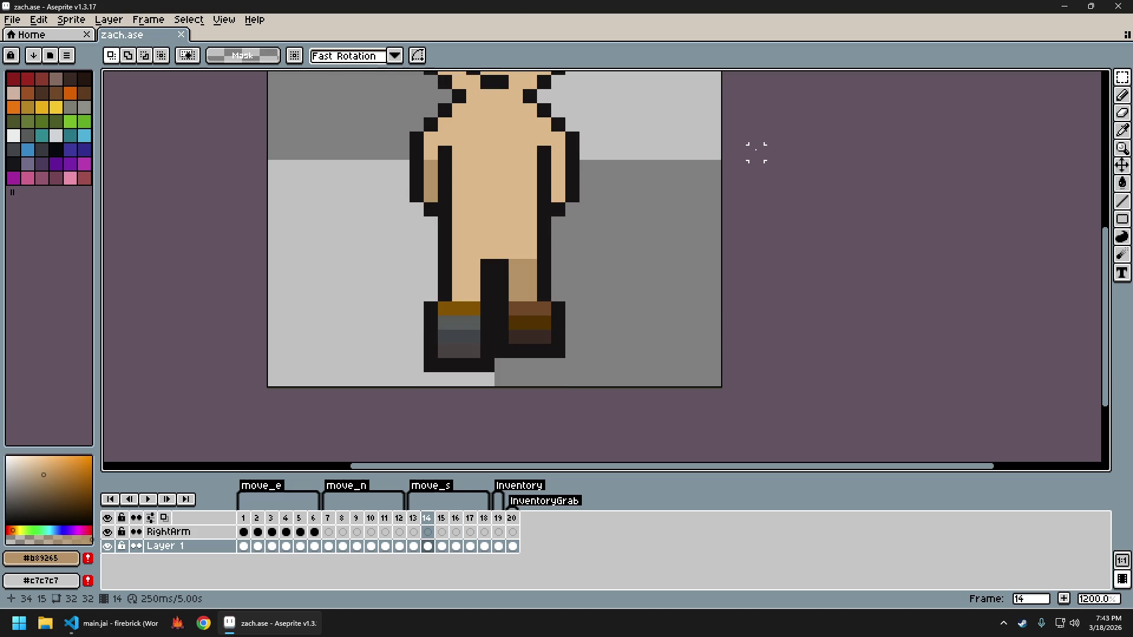
{"action": "scroll", "scroll_direction": "down", "scroll_amount": 3}
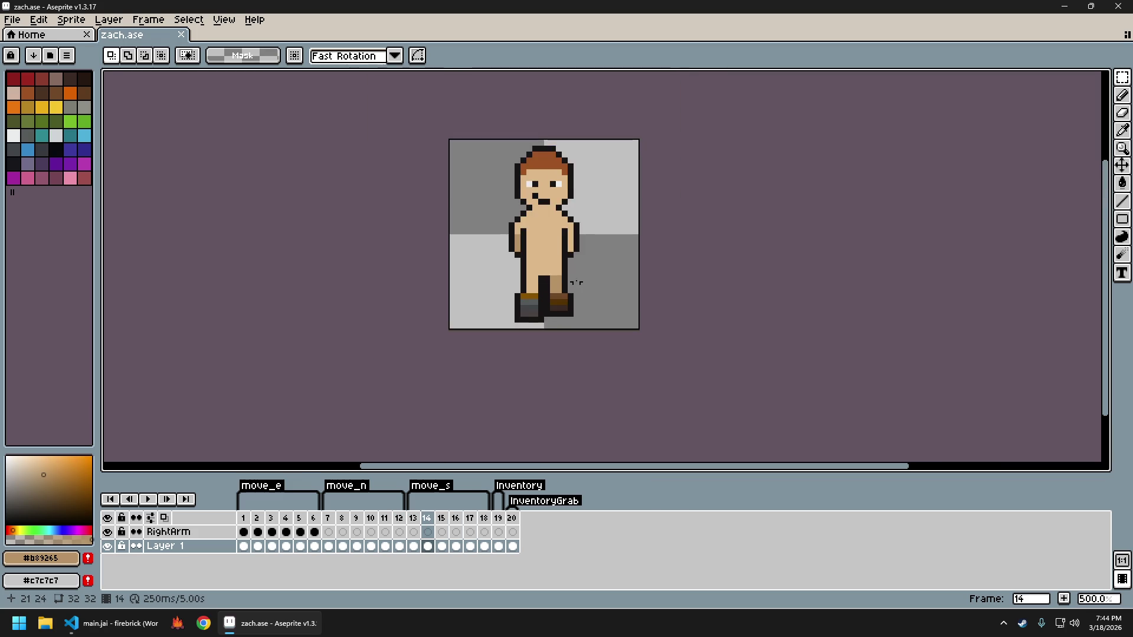
{"action": "scroll", "scroll_direction": "up", "scroll_amount": 3}
Undo the last eraser stroke and clear the outline pixel at the left boot's top-left corner with the Pencil
{"action": "key", "text": "b"}
{"action": "scroll", "scroll_direction": "down", "scroll_amount": 3}
{"action": "scroll", "scroll_direction": "down", "scroll_amount": 3}
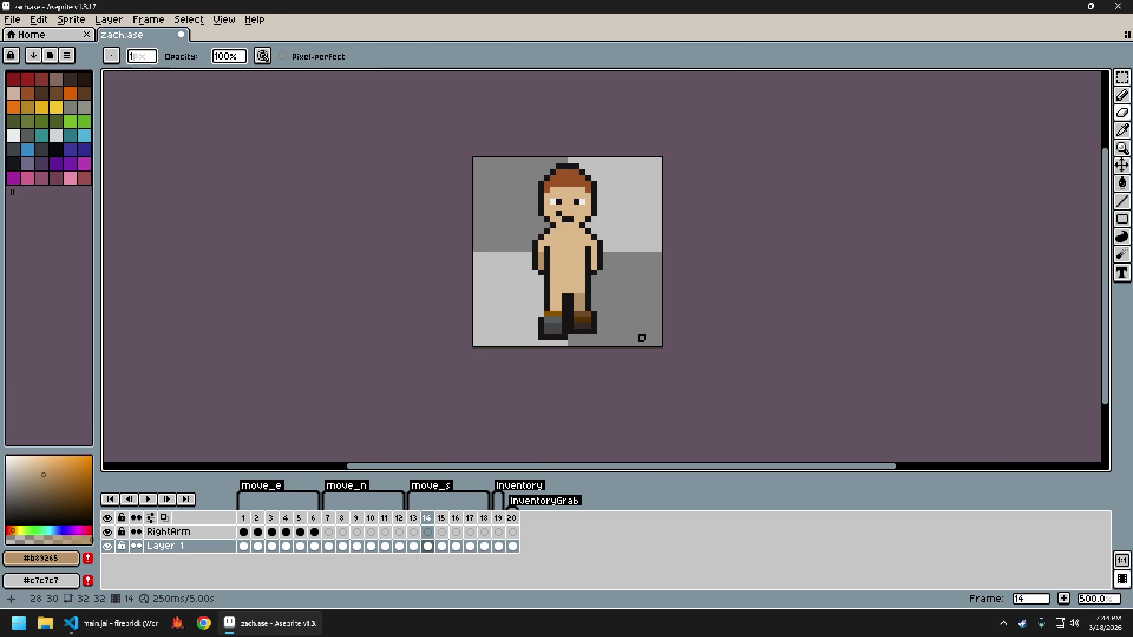
{"action": "scroll", "scroll_direction": "up", "scroll_amount": 3}
{"action": "key", "text": "ctrl+z"}
{"action": "scroll", "scroll_direction": "down", "scroll_amount": 3}
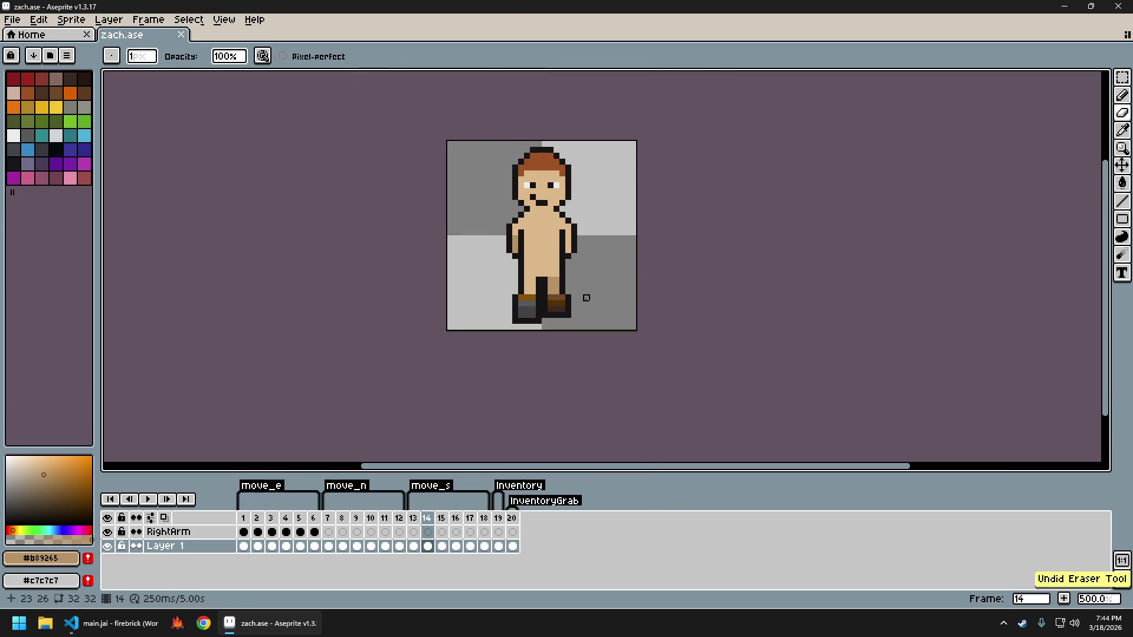
{"action": "scroll", "scroll_direction": "up", "scroll_amount": 3}
{"action": "right_click", "coordinate": [415, 293]}
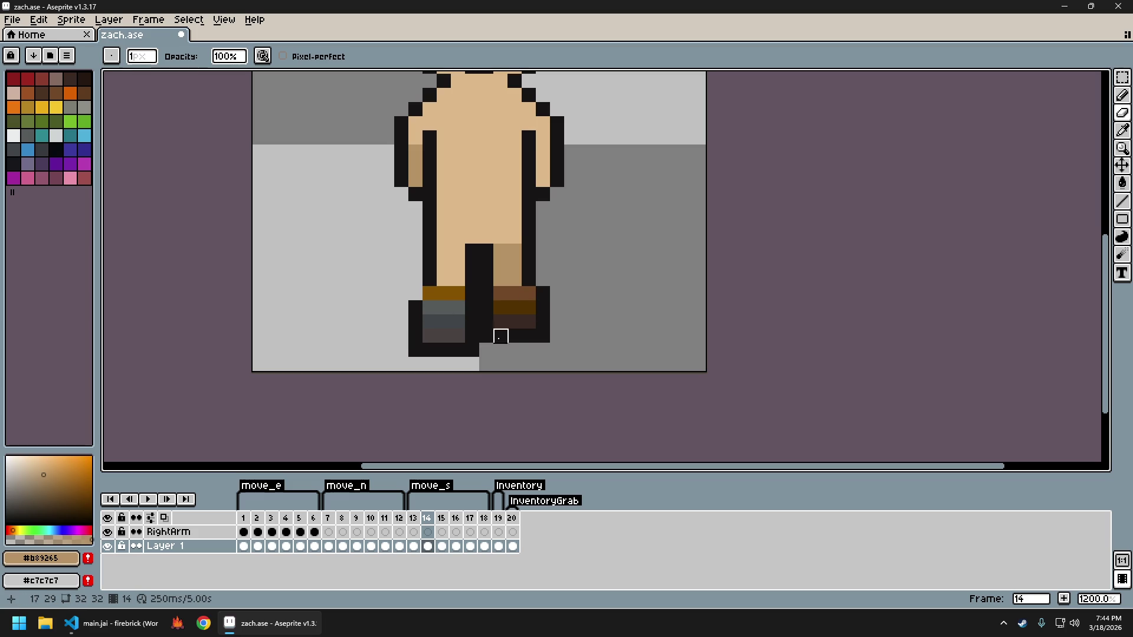
Sample the black outline colour from the boot
{"action": "scroll", "scroll_direction": "down", "scroll_amount": 3}
{"action": "scroll", "scroll_direction": "up", "scroll_amount": 3}
{"action": "left_click", "coordinate": [463, 303]}
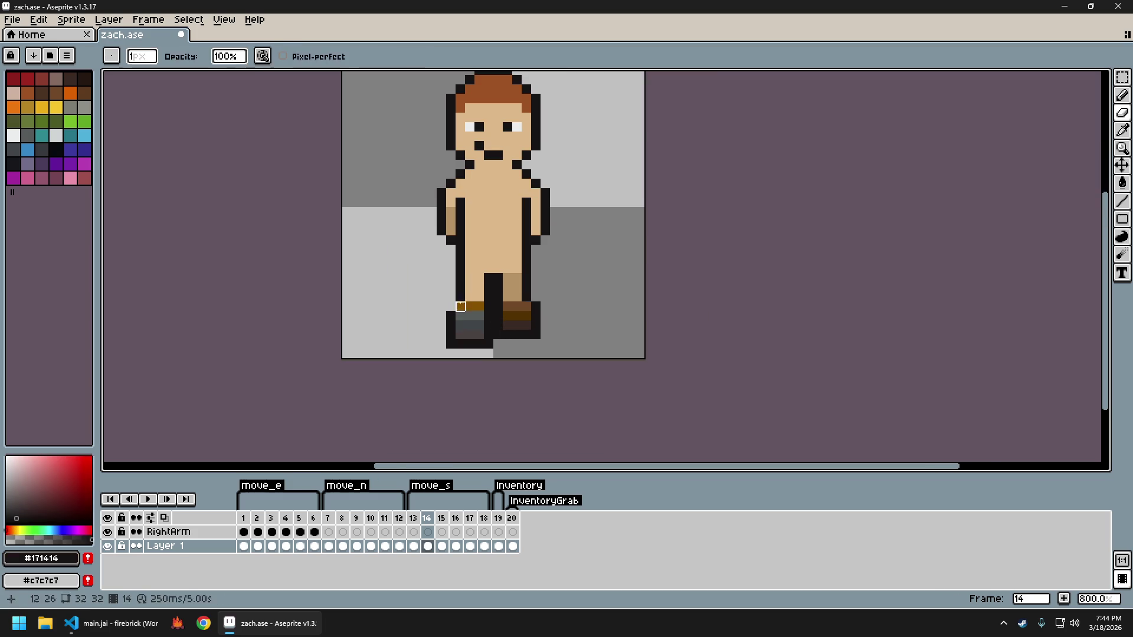
{"action": "scroll", "scroll_direction": "down", "scroll_amount": 3}
{"action": "scroll", "scroll_direction": "up", "scroll_amount": 3}
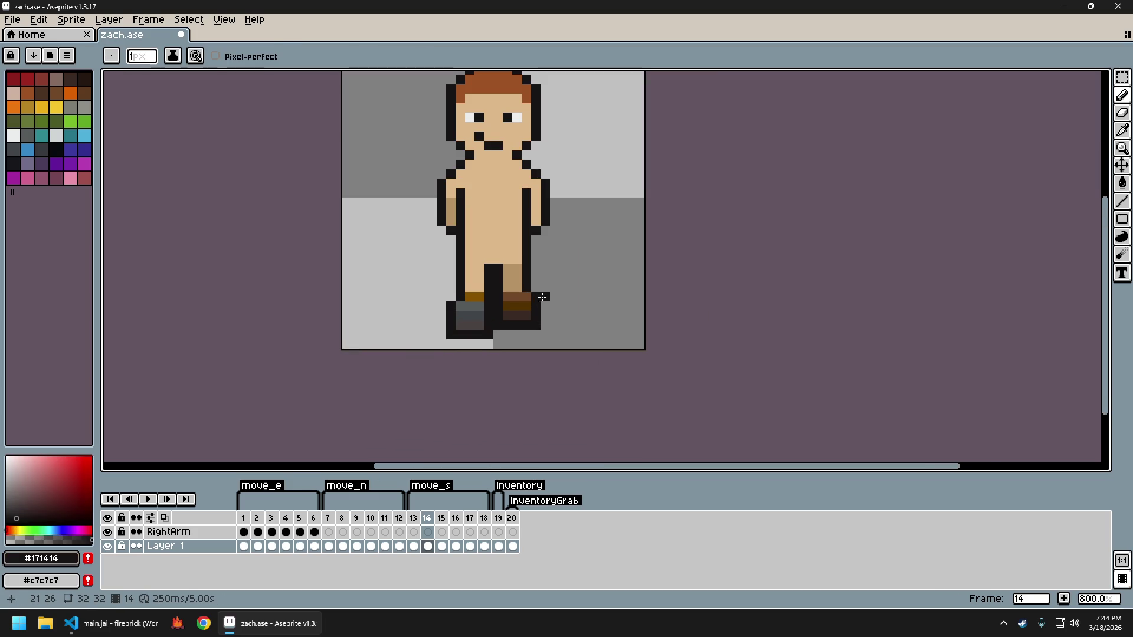
Switch to the eraser, sample the brown boot colour, then the black outline colour again
{"action": "key", "text": "e"}
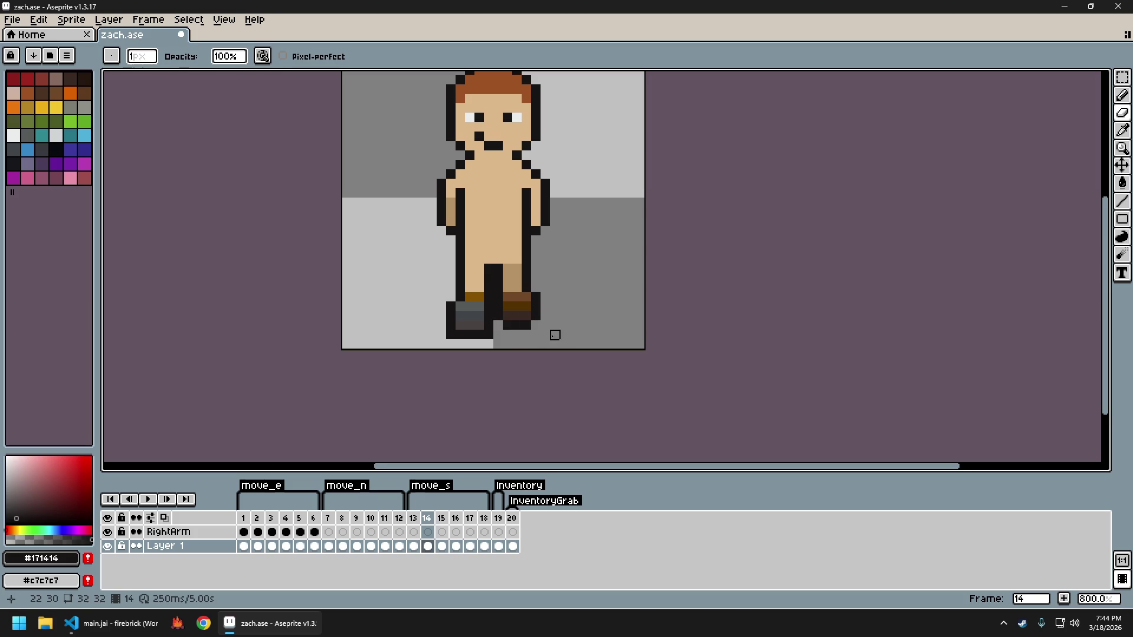
{"action": "scroll", "scroll_direction": "down", "scroll_amount": 3}
{"action": "scroll", "scroll_direction": "up", "scroll_amount": 3}
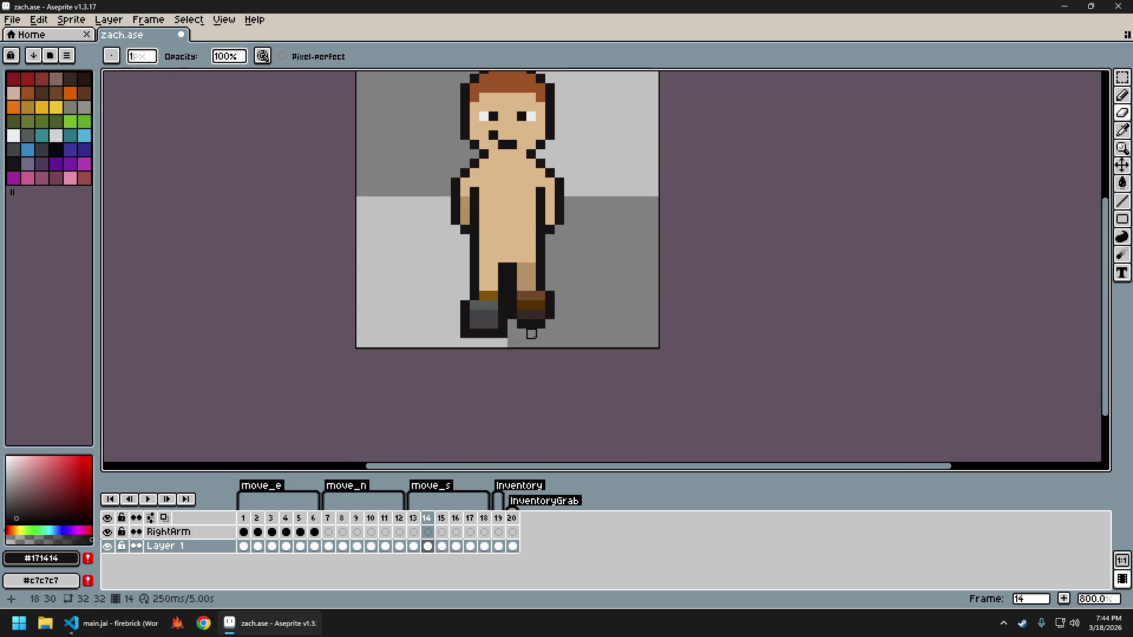
{"action": "scroll", "scroll_direction": "down", "scroll_amount": 3}
{"action": "scroll", "scroll_direction": "up", "scroll_amount": 3}
{"action": "scroll", "scroll_direction": "up", "scroll_amount": 3}
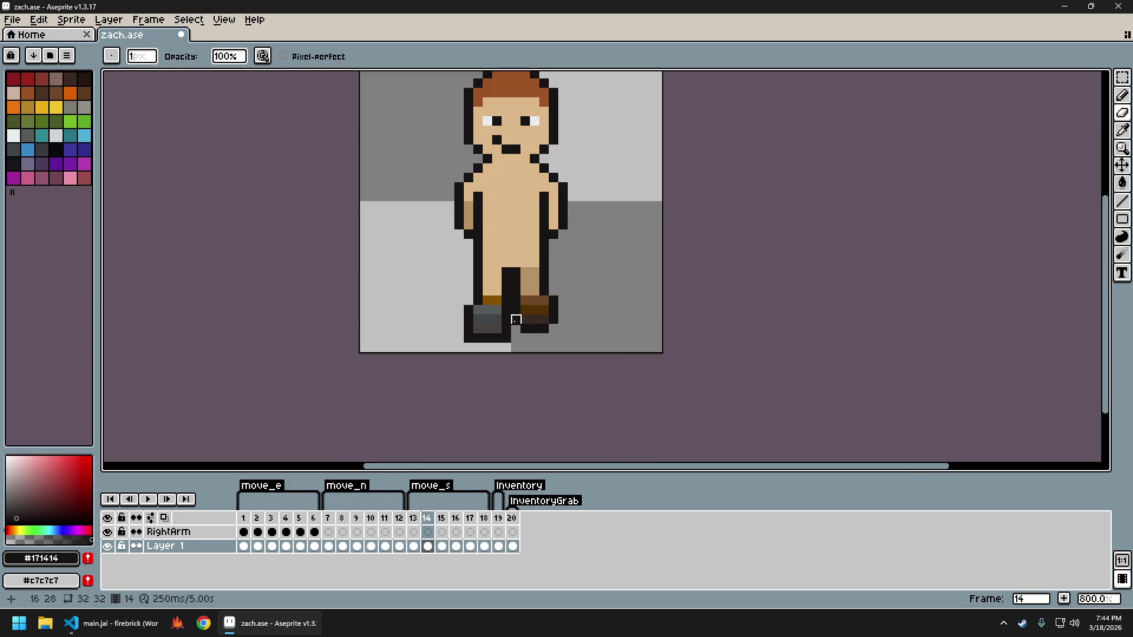
{"action": "left_click", "coordinate": [478, 301]}
{"action": "left_click", "coordinate": [469, 301]}
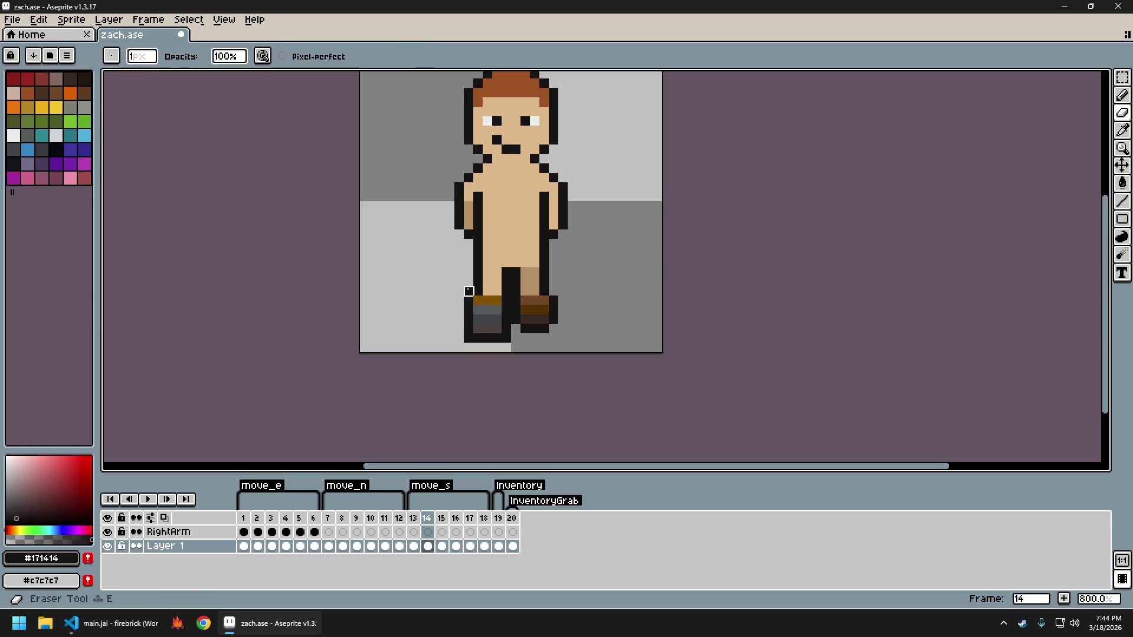
Step forward to frames 15 and 16, then back to frame 14, to compare the boot
{"action": "scroll", "scroll_direction": "down", "scroll_amount": 3}
{"action": "scroll", "scroll_direction": "up", "scroll_amount": 3}
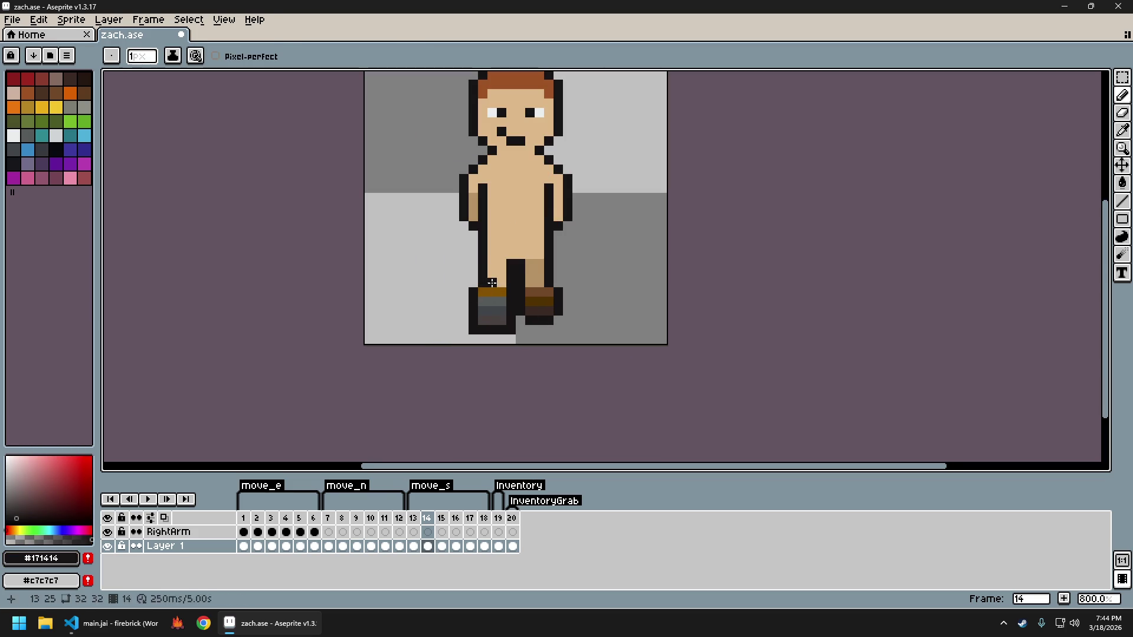
{"action": "scroll", "scroll_direction": "down", "scroll_amount": 3}
{"action": "scroll", "scroll_direction": "down", "scroll_amount": 3}
{"action": "scroll", "scroll_direction": "up", "scroll_amount": 3}
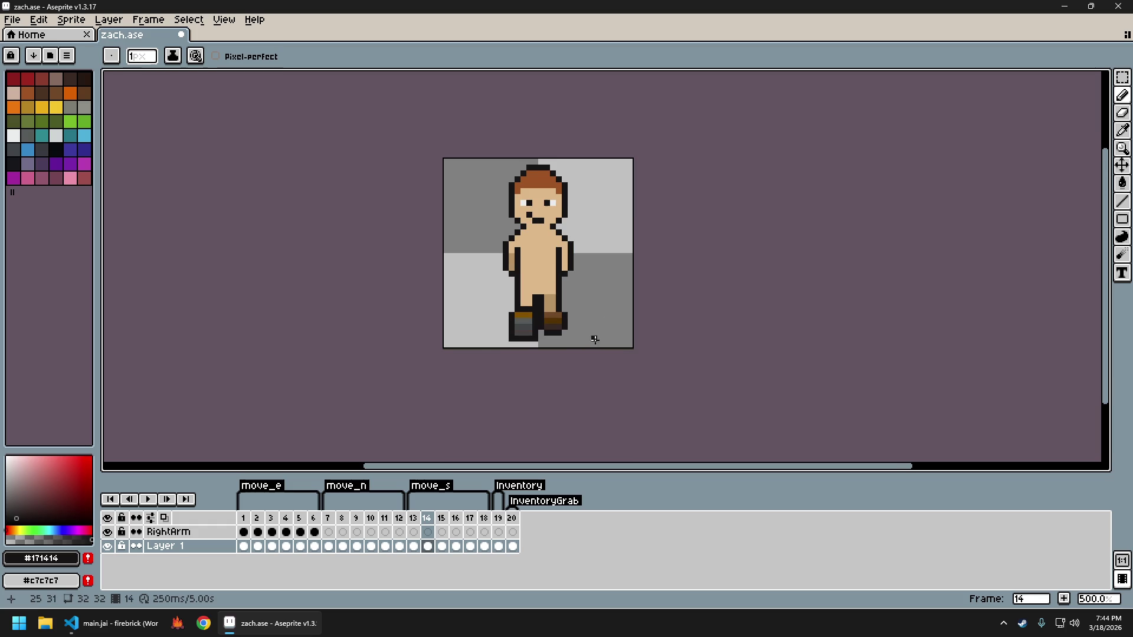
{"action": "key", "text": "Right"}
{"action": "key", "text": "Right"}
{"action": "key", "text": "Left"}
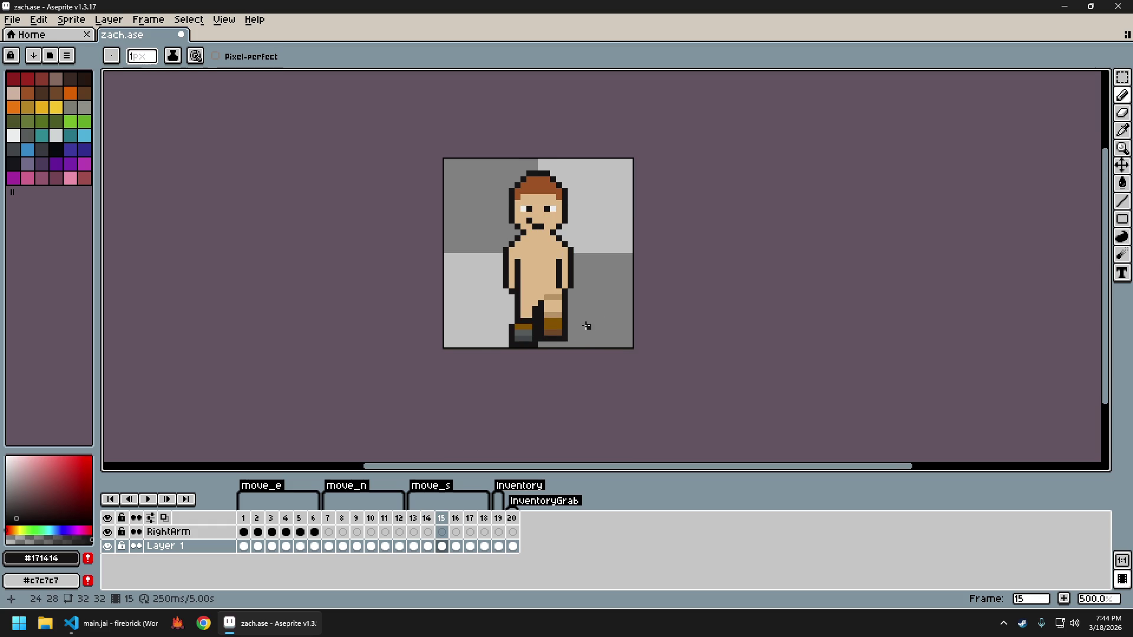
Flip among frames 14–16 again, ending on frame 15
{"action": "key", "text": "Left"}
{"action": "key", "text": "Left"}
{"action": "key", "text": "Right"}
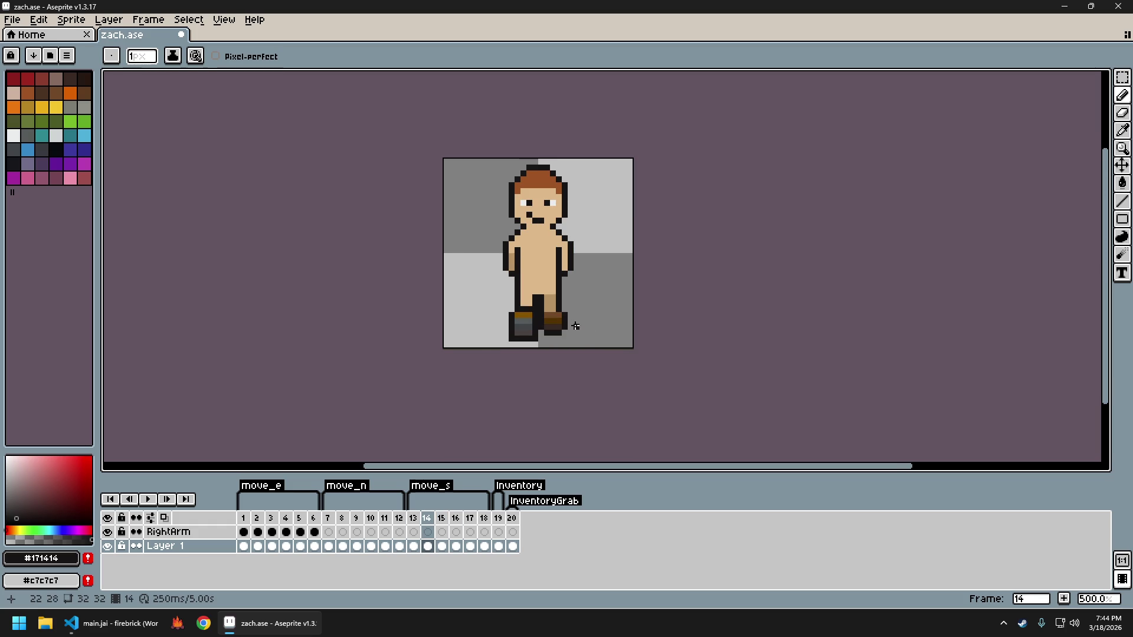
{"action": "key", "text": "Right"}
{"action": "key", "text": "Right"}
{"action": "key", "text": "Right"}
{"action": "key", "text": "Left"}
{"action": "key", "text": "Left"}
{"action": "key", "text": "Left"}
{"action": "key", "text": "Left"}
{"action": "key", "text": "Right"}
{"action": "key", "text": "Right"}
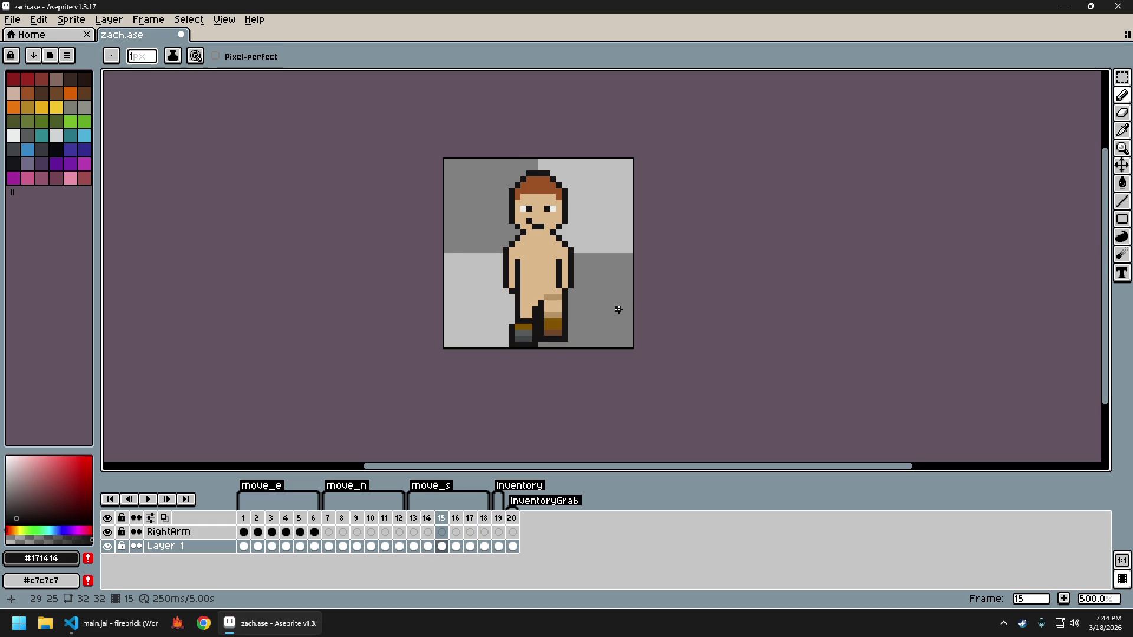
{"action": "key", "text": "Left"}
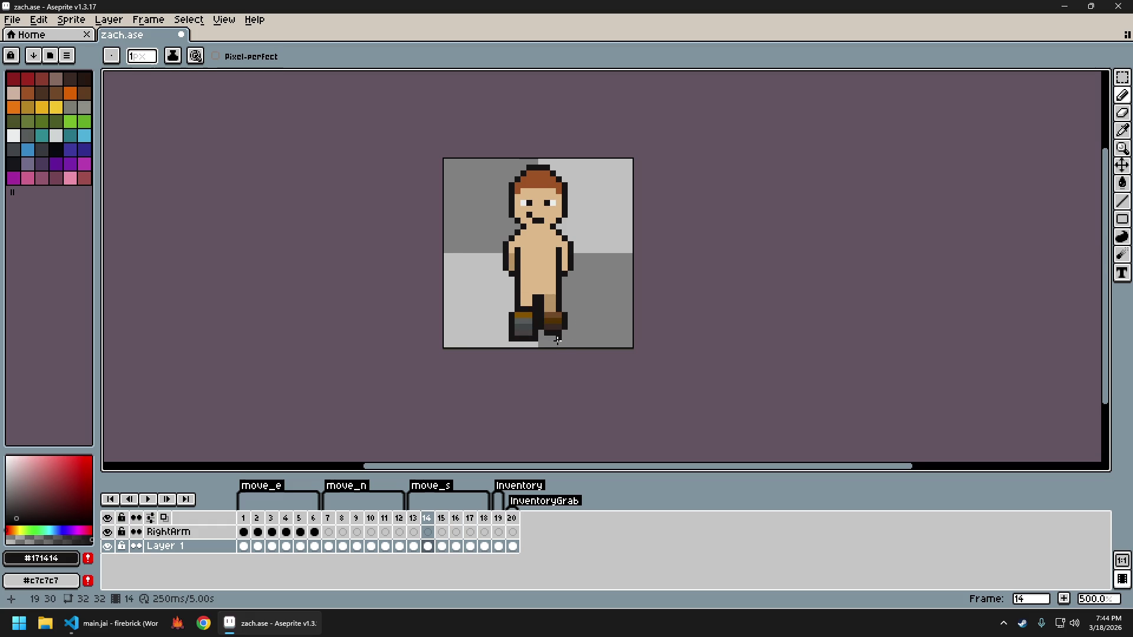
{"action": "key", "text": "Right"}
Switch to the eraser and flip from frame 14 to frame 16
{"action": "scroll", "scroll_direction": "up", "scroll_amount": 3}
{"action": "scroll", "scroll_direction": "up", "scroll_amount": 3}
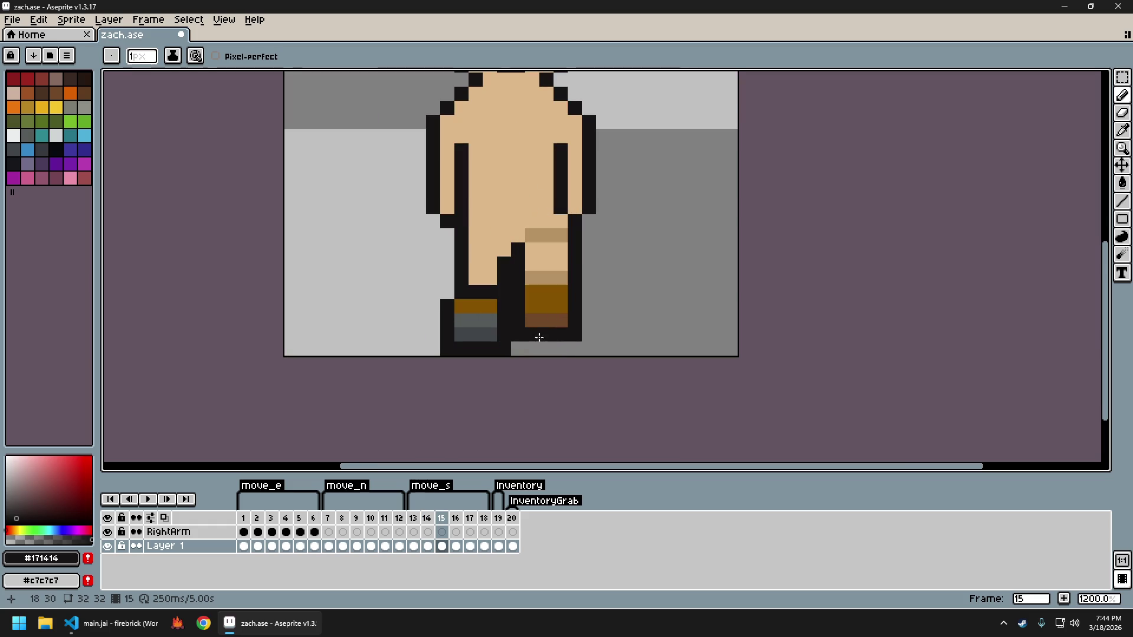
{"action": "key", "text": "e"}
{"action": "scroll", "scroll_direction": "down", "scroll_amount": 3}
{"action": "key", "text": "Left"}
{"action": "key", "text": "Right"}
{"action": "key", "text": "Right"}
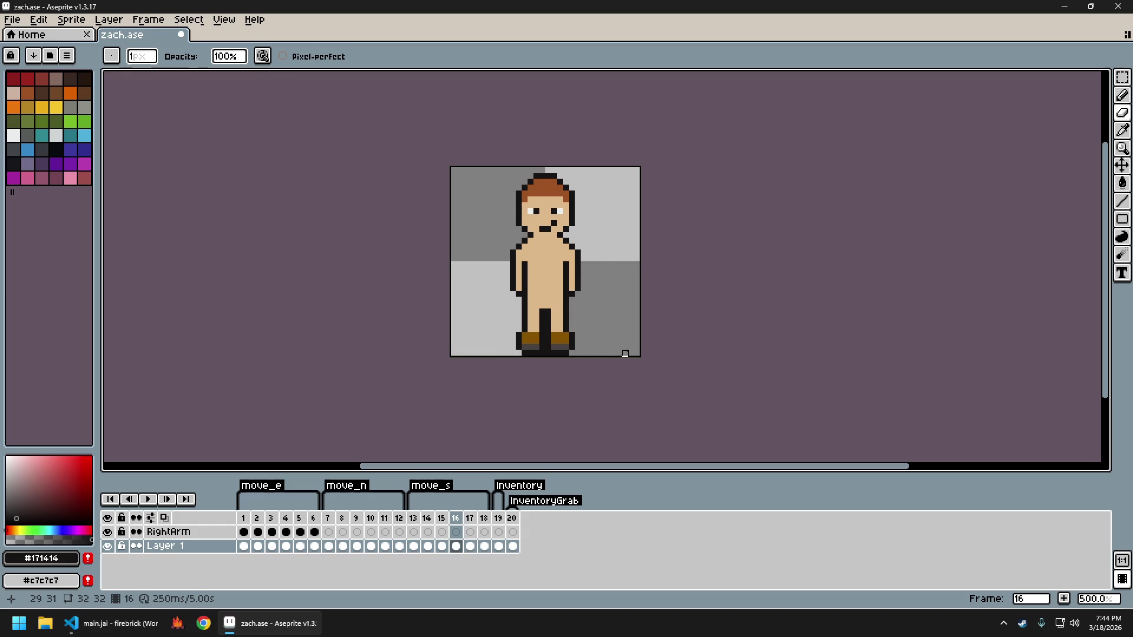
Undo the eraser stroke on the bottom-left foot and flip among frames 13–15
{"action": "key", "text": "ctrl+z"}
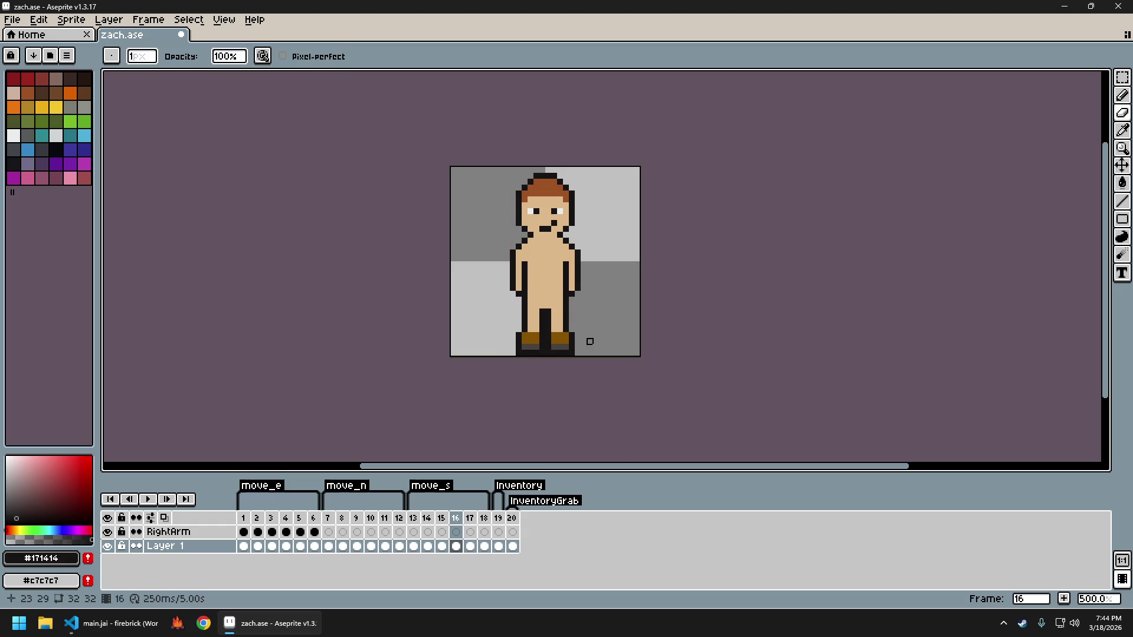
{"action": "key", "text": "Right"}
{"action": "key", "text": "Left"}
{"action": "key", "text": "Left"}
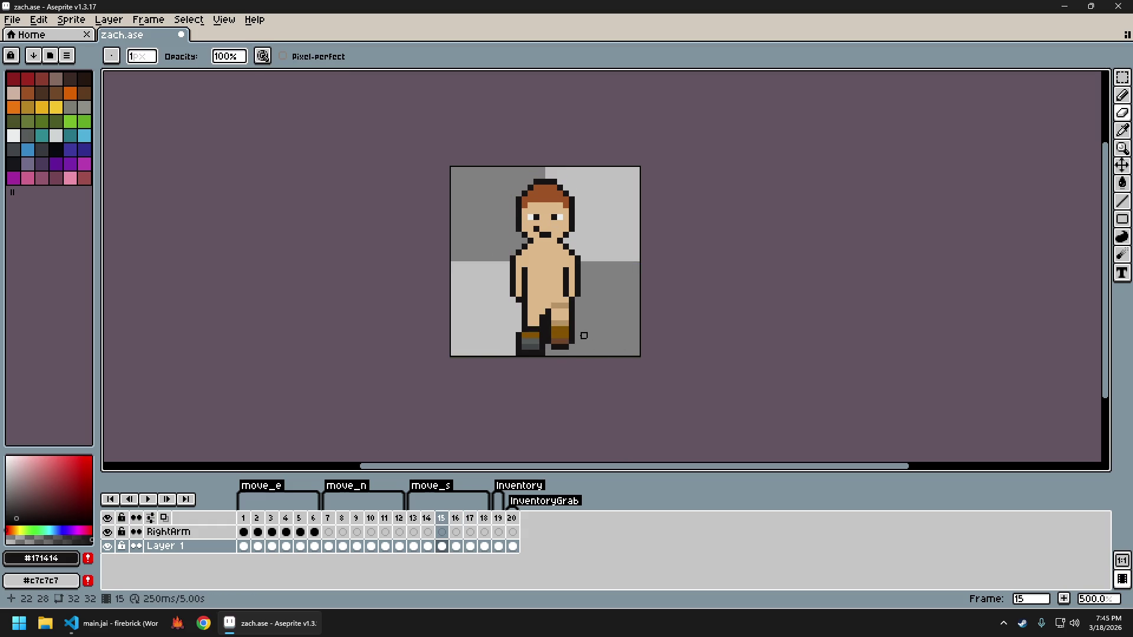
{"action": "key", "text": "Left"}
{"action": "key", "text": "Left"}
{"action": "key", "text": "Right"}
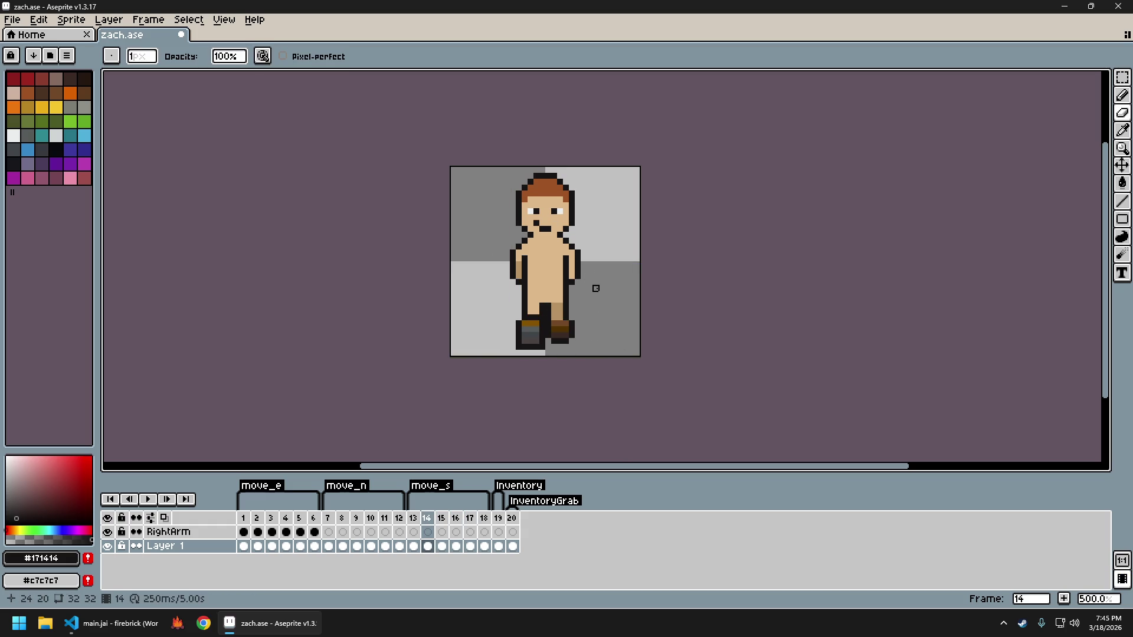
{"action": "key", "text": "Right"}
{"action": "key", "text": "Left"}
{"action": "key", "text": "Right"}
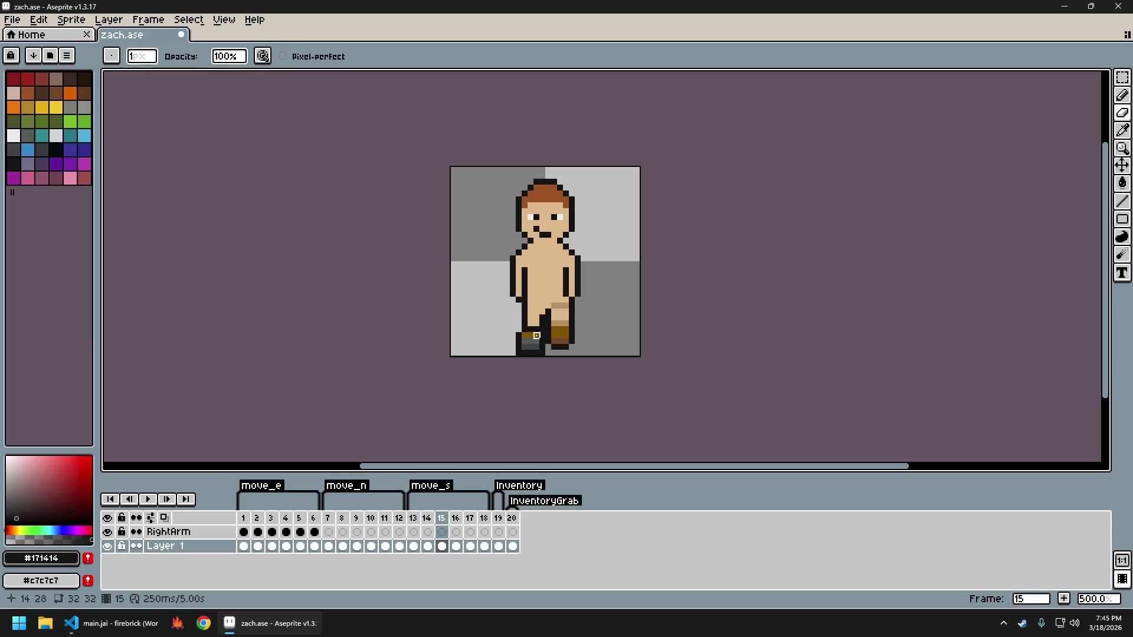
Sample the darker tan skin shade #b89265 from the character's leg
{"action": "left_click", "coordinate": [536, 330]}
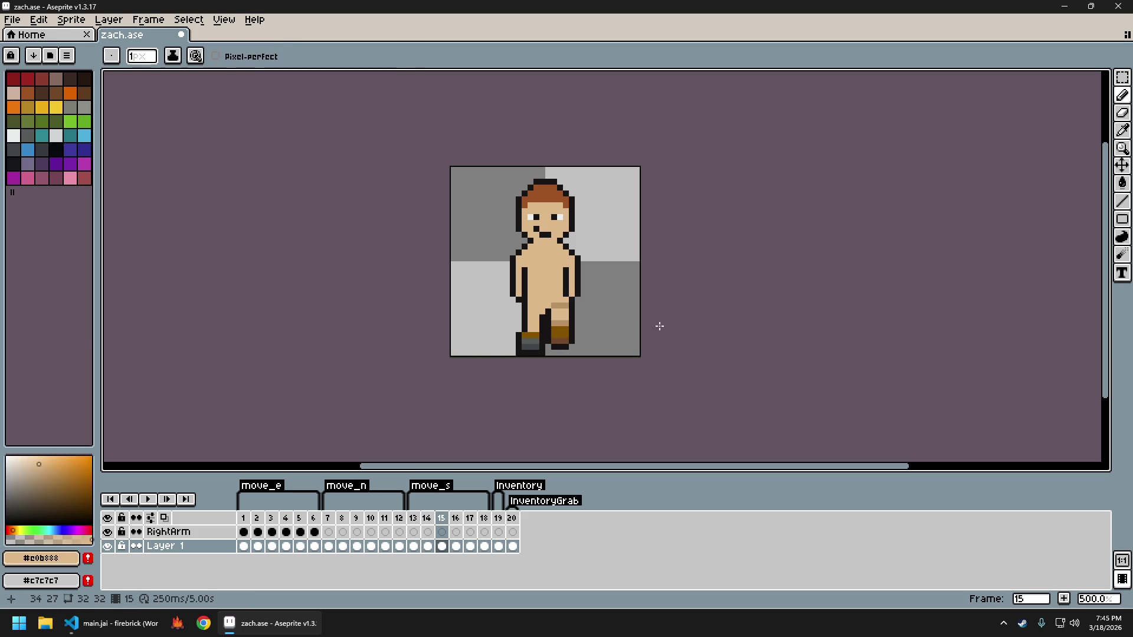
{"action": "key", "text": "Left"}
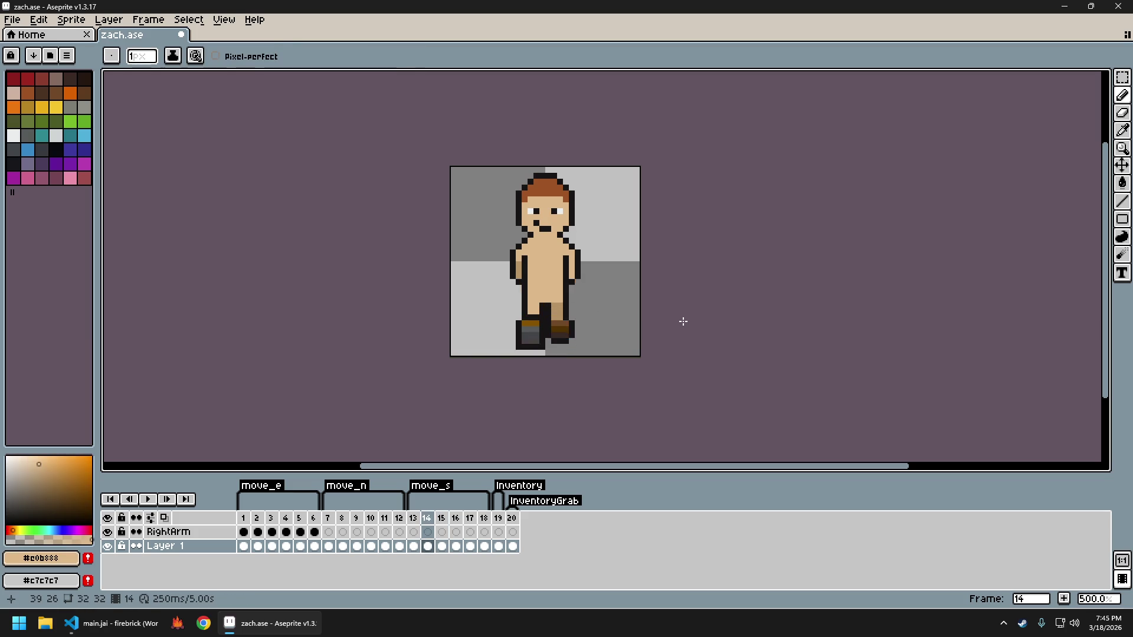
{"action": "key", "text": "Right"}
{"action": "key", "text": "ctrl"}
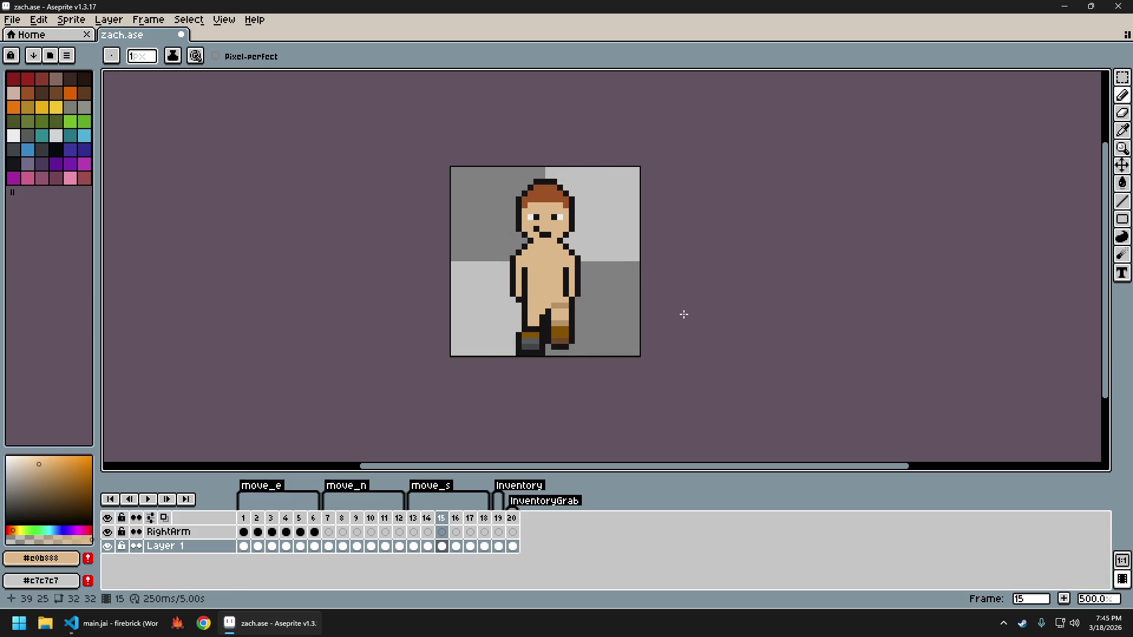
Alternate between walk frames 14 and 15 to compare the leg poses, ending on frame 14
{"action": "key", "text": "Left"}
{"action": "key", "text": "Right"}
{"action": "key", "text": "Left"}
{"action": "key", "text": "Right"}
{"action": "key", "text": "Left"}
{"action": "key", "text": "Left"}
{"action": "key", "text": "Right"}
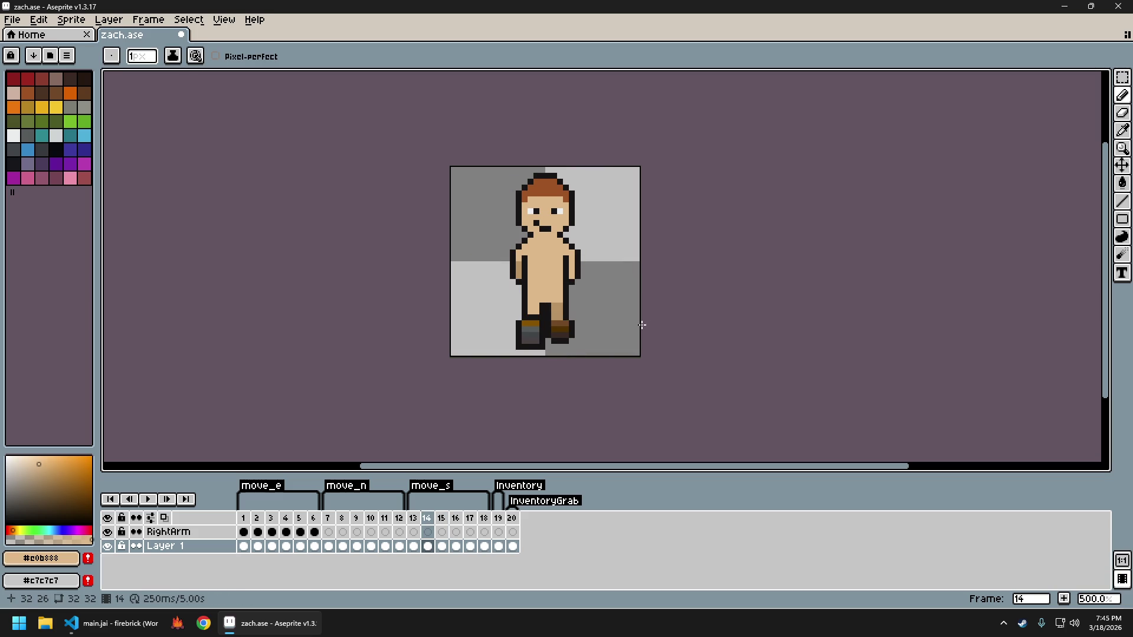
{"action": "key", "text": "Right"}
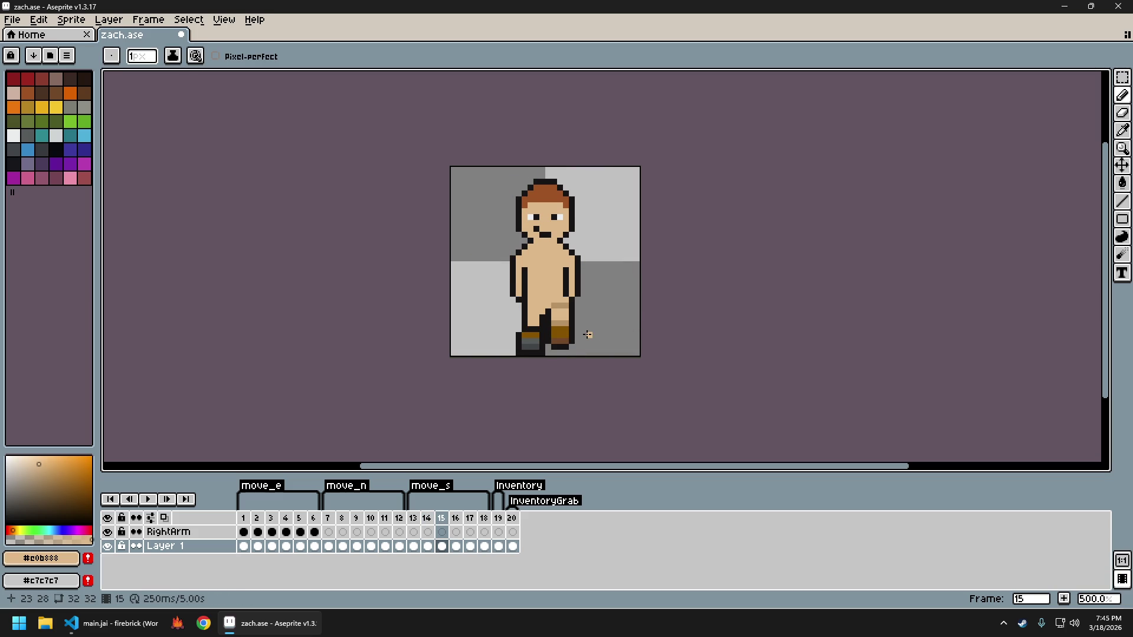
{"action": "key", "text": "Left"}
{"action": "scroll", "scroll_direction": "up", "scroll_amount": 3}
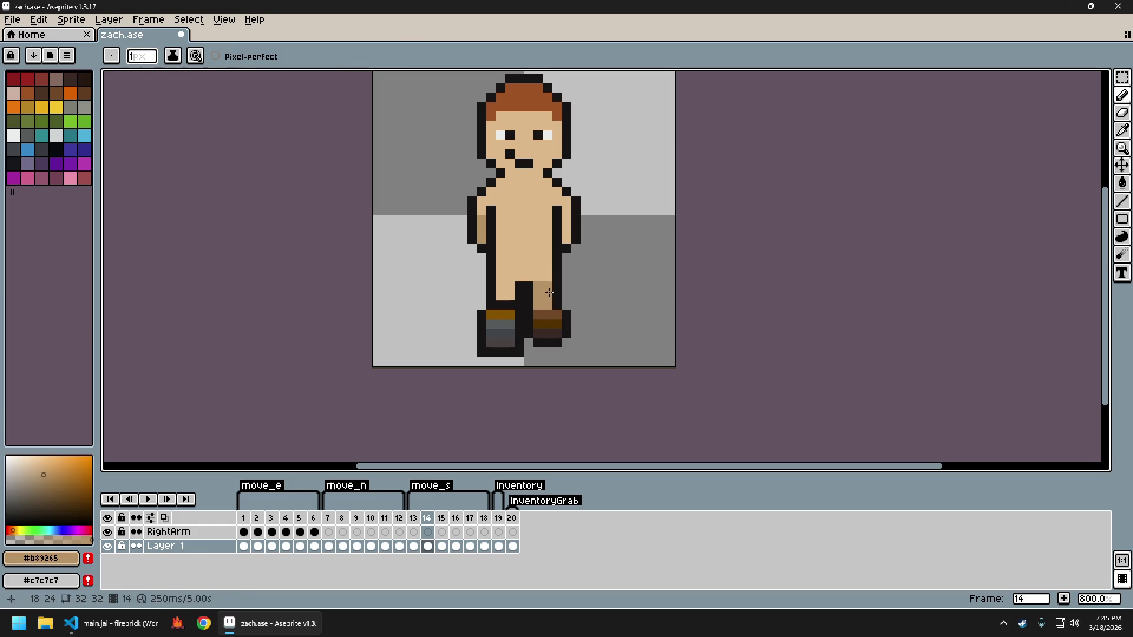
Sample the darker tan, the black outline and the lighter skin tan from the leg
{"action": "left_click", "coordinate": [555, 300]}
{"action": "left_click", "coordinate": [566, 305]}
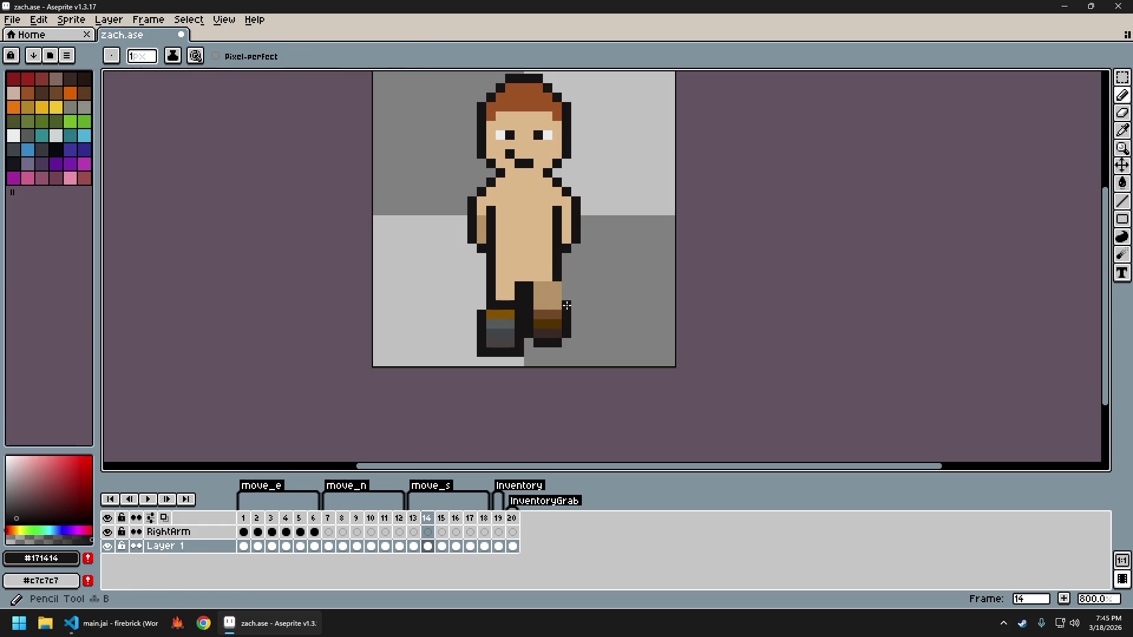
{"action": "left_click", "coordinate": [555, 285]}
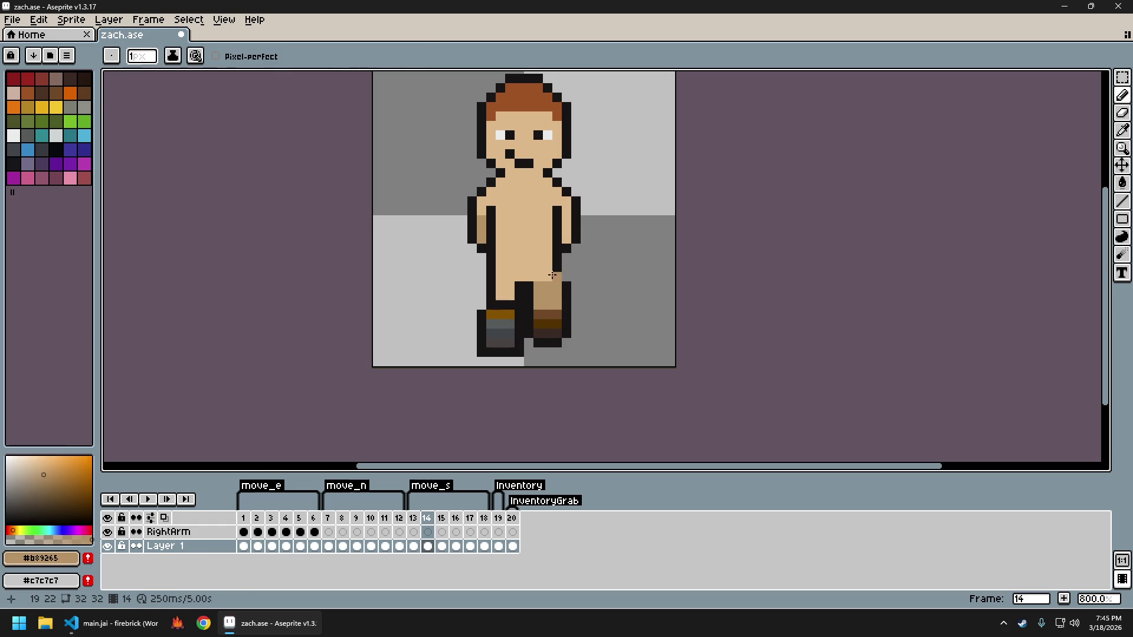
{"action": "left_click", "coordinate": [557, 270]}
{"action": "left_click", "coordinate": [551, 263]}
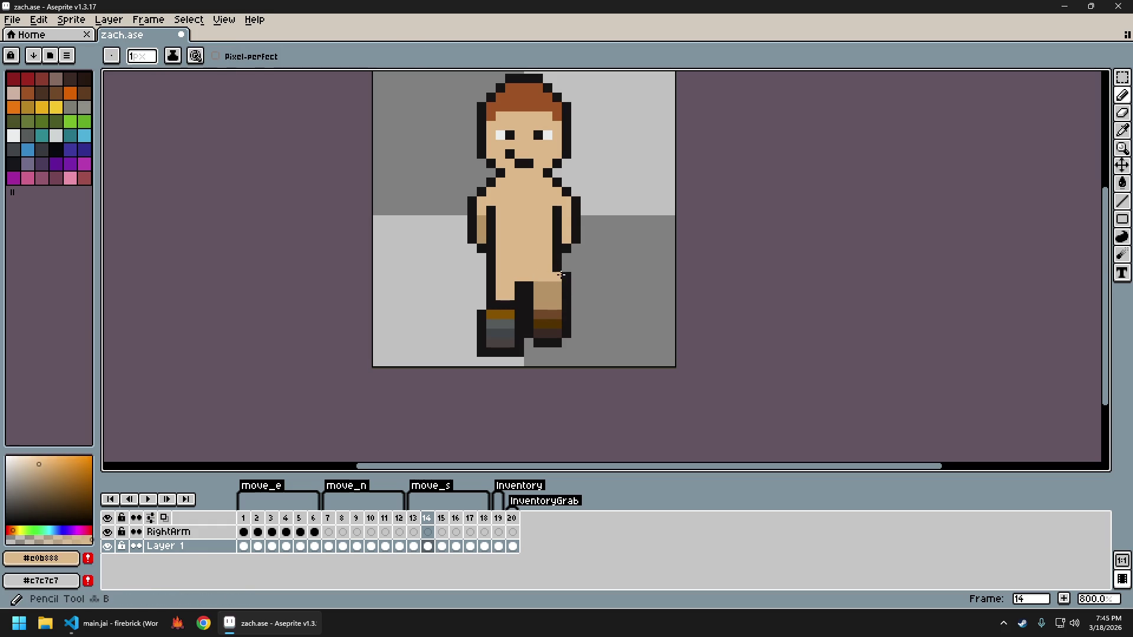
Zoom in, sample the dark outline #171414 from the arm, then zoom back out to 400%
{"action": "scroll", "scroll_direction": "down", "scroll_amount": 3}
{"action": "scroll", "scroll_direction": "up", "scroll_amount": 3}
{"action": "scroll", "scroll_direction": "up", "scroll_amount": 3}
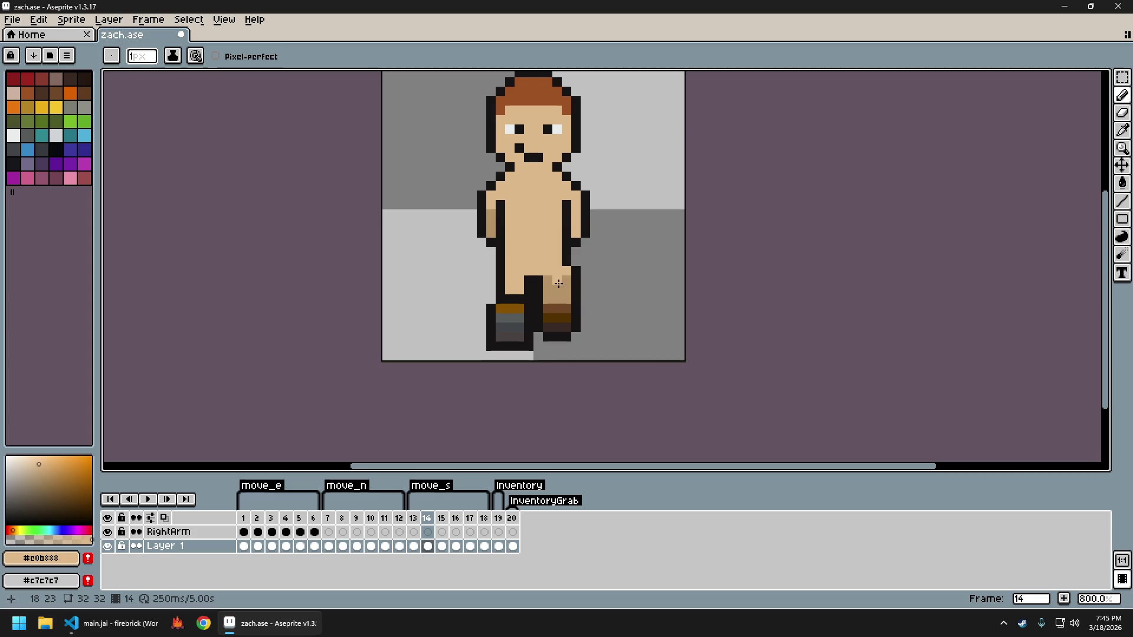
{"action": "scroll", "scroll_direction": "down", "scroll_amount": 3}
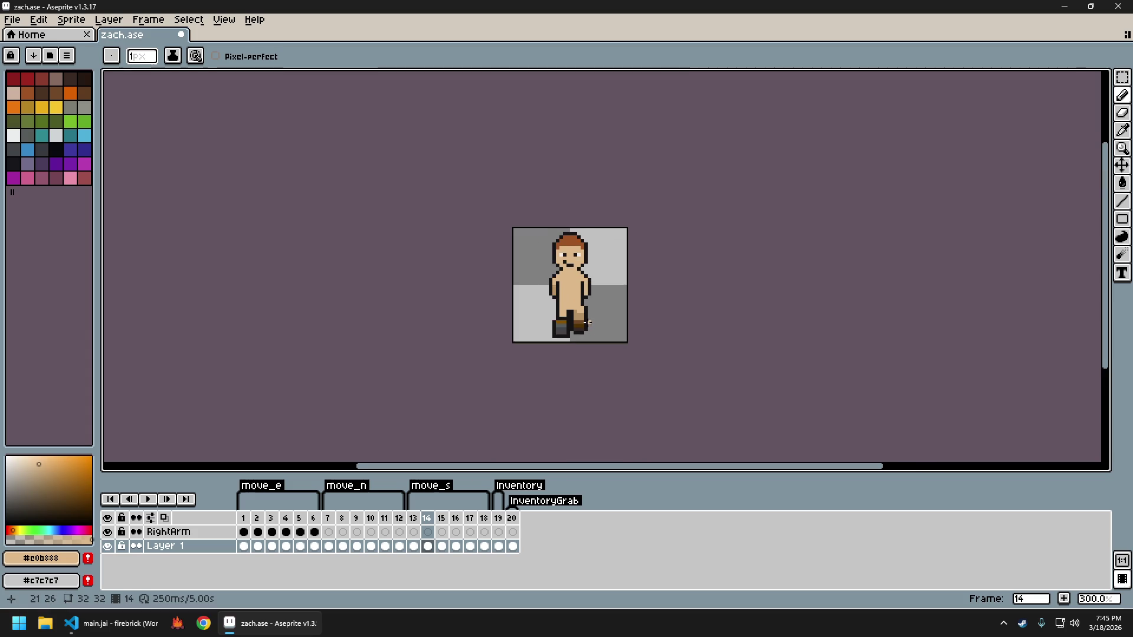
{"action": "scroll", "scroll_direction": "up", "scroll_amount": 3}
{"action": "scroll", "scroll_direction": "down", "scroll_amount": 3}
{"action": "scroll", "scroll_direction": "up", "scroll_amount": 3}
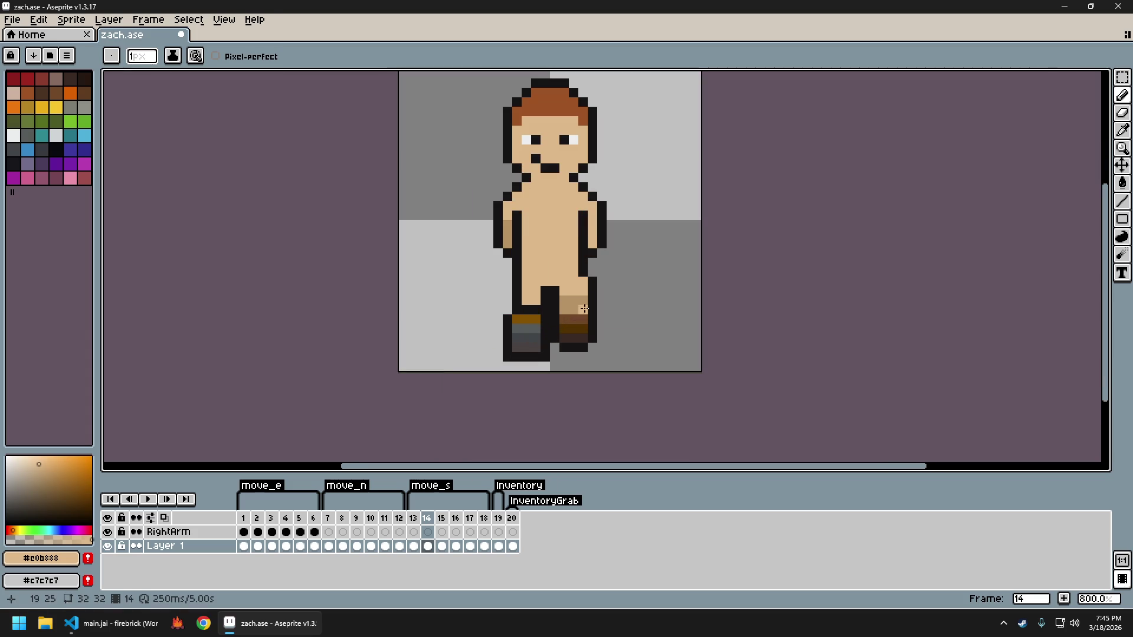
{"action": "left_click", "coordinate": [593, 263]}
{"action": "scroll", "scroll_direction": "down", "scroll_amount": 3}
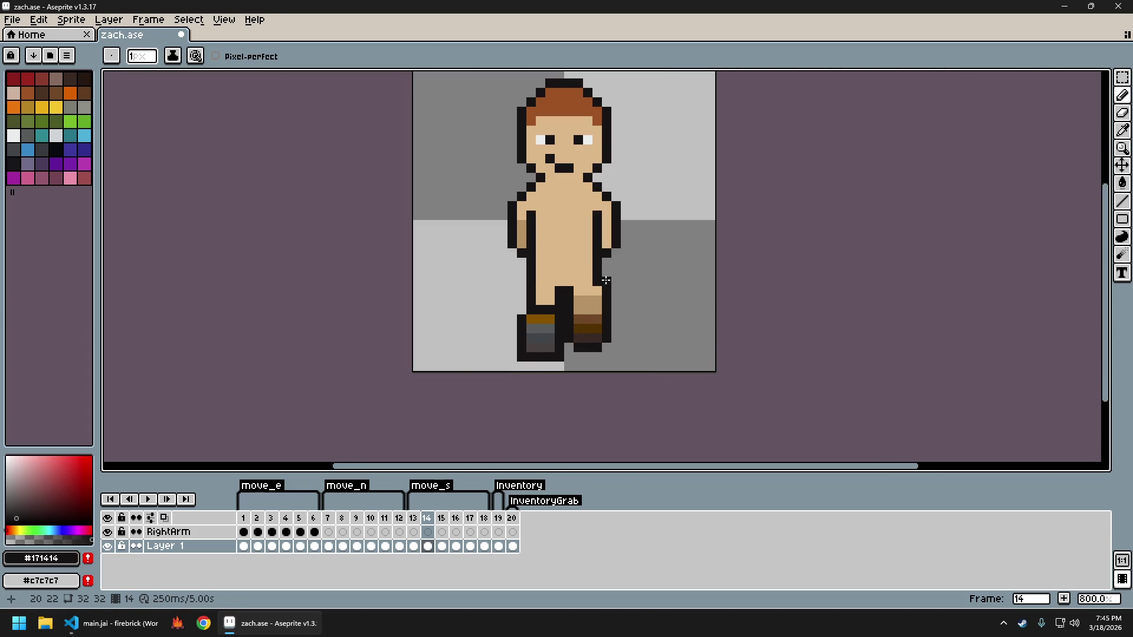
{"action": "scroll", "scroll_direction": "down", "scroll_amount": 3}
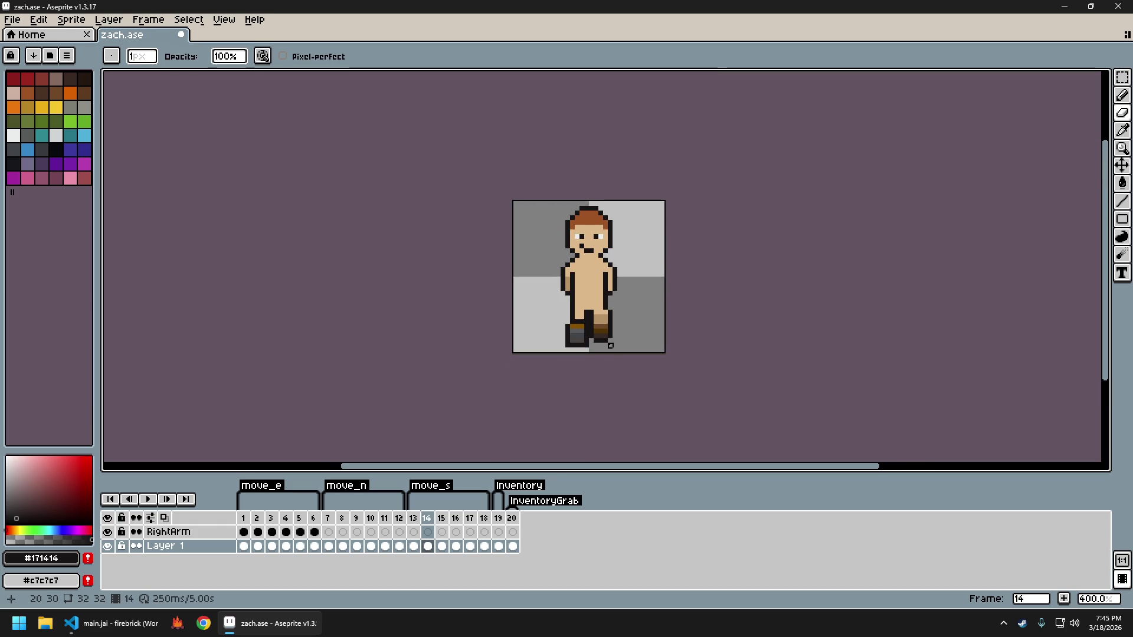
Flip back and forth between frames 14 and 15 to compare the leg shading
{"action": "key", "text": "Right"}
{"action": "key", "text": "Left"}
{"action": "key", "text": "Right"}
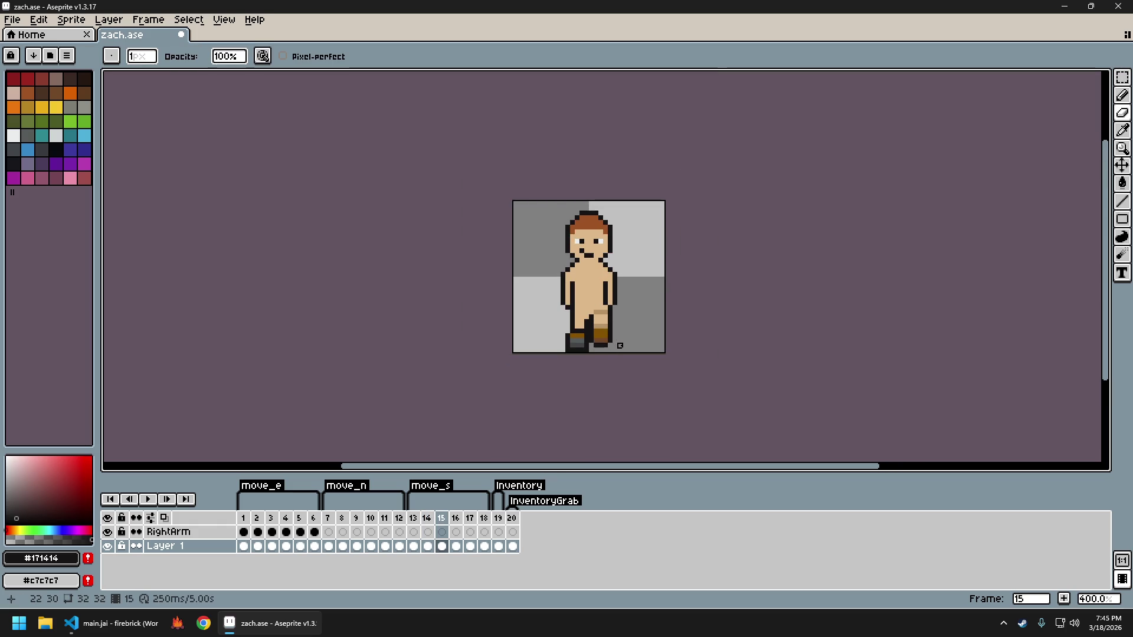
{"action": "key", "text": "Left"}
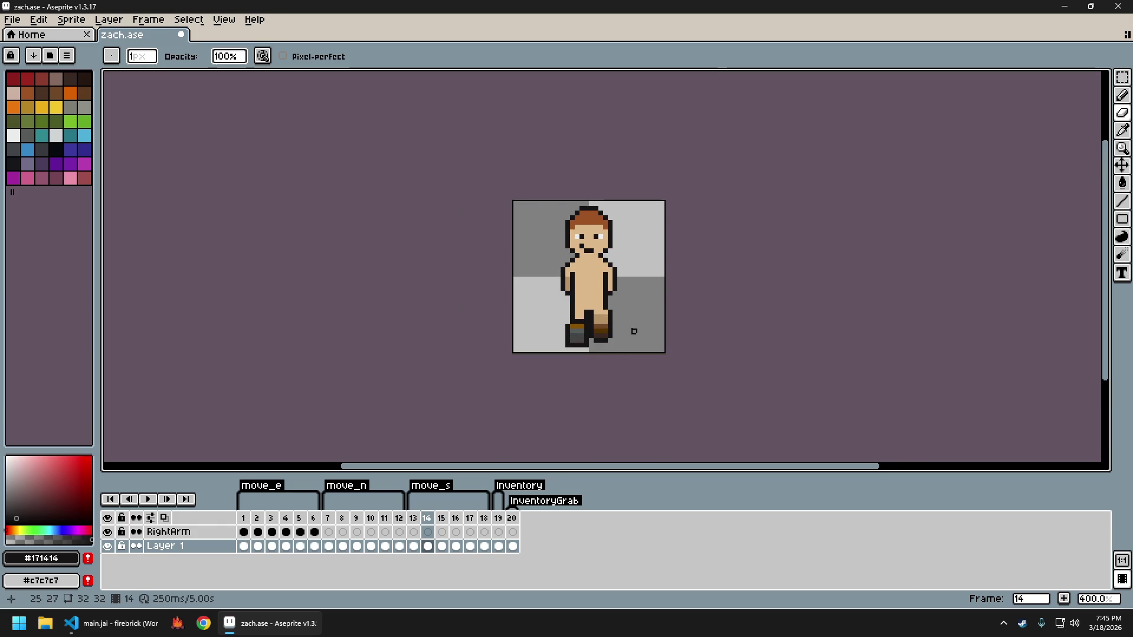
{"action": "key", "text": "Right"}
{"action": "key", "text": "Left"}
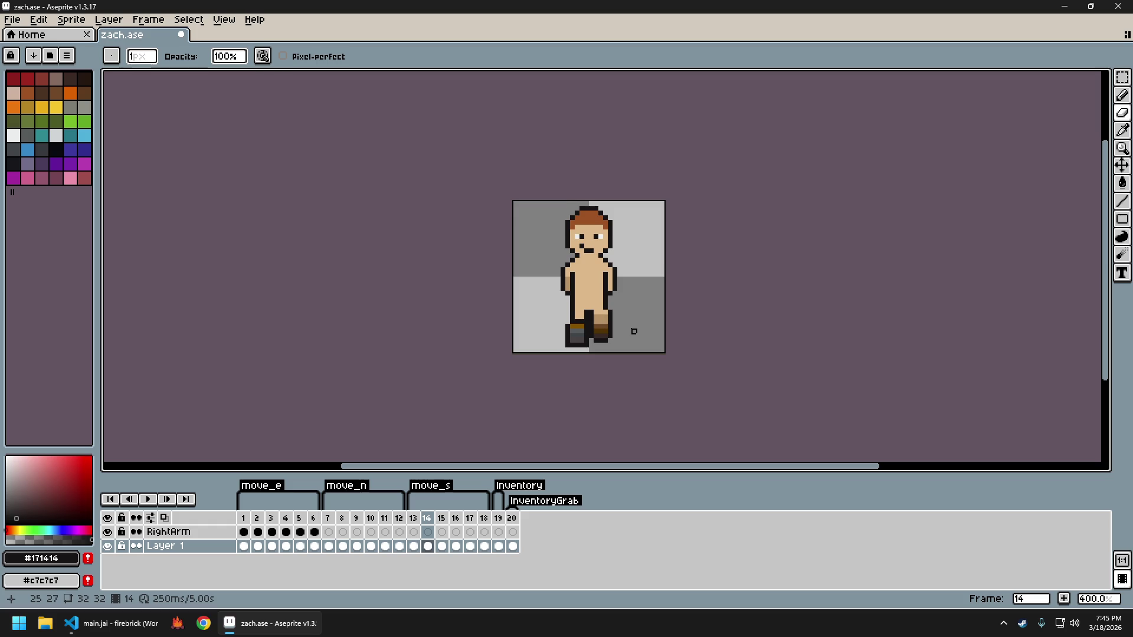
{"action": "key", "text": "Right"}
{"action": "key", "text": "Left"}
{"action": "key", "text": "Right"}
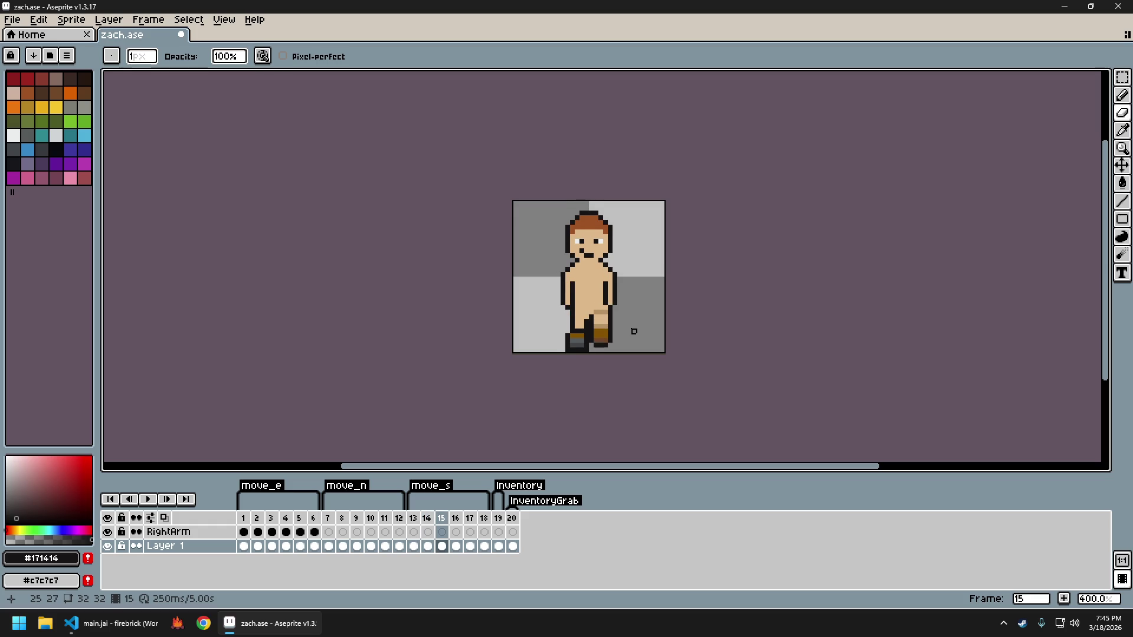
{"action": "key", "text": "Left"}
{"action": "key", "text": "Right"}
{"action": "key", "text": "Left"}
{"action": "key", "text": "Right"}
{"action": "scroll", "scroll_direction": "up", "scroll_amount": 3}
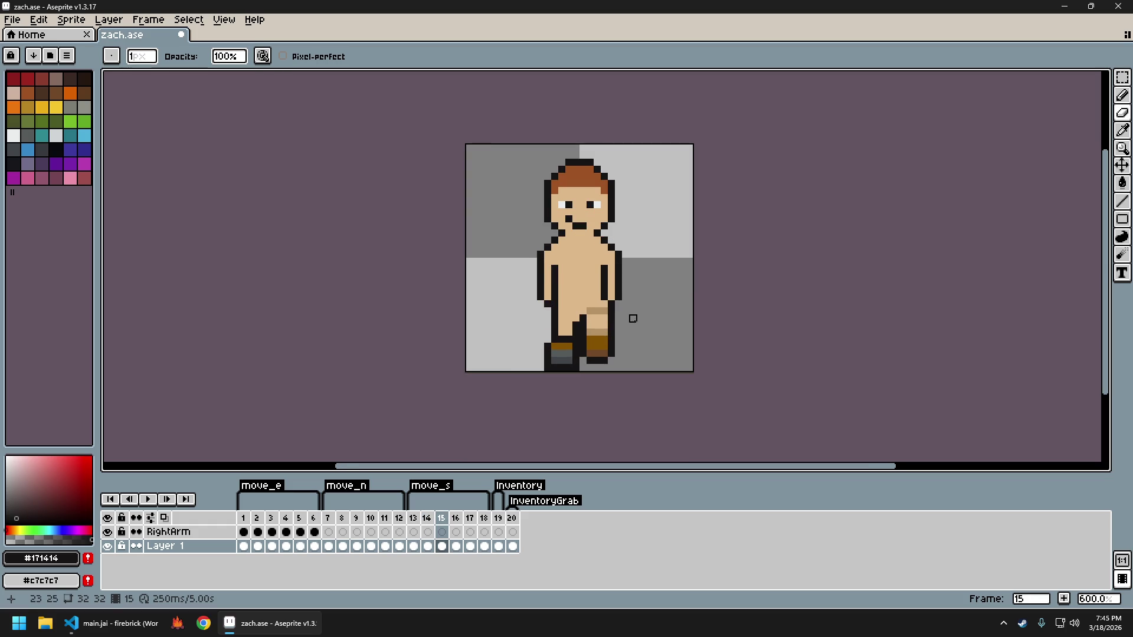
Sample the skin colour and the dark outline colour from the leg on frame 14
{"action": "key", "text": "Left"}
{"action": "left_click", "coordinate": [597, 311]}
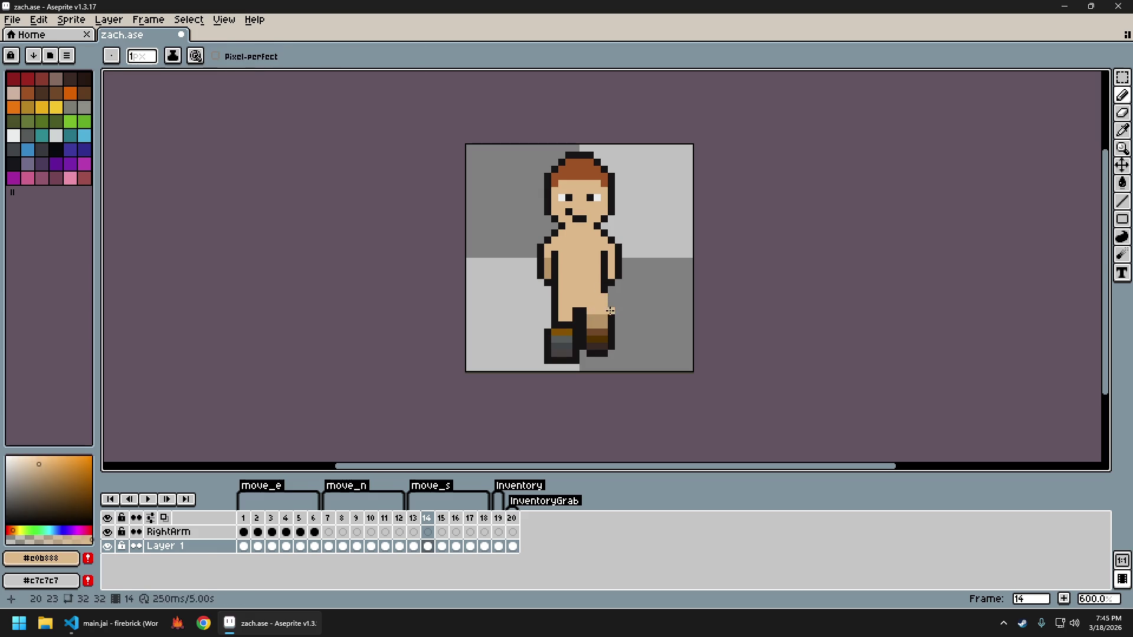
{"action": "left_click", "coordinate": [609, 311]}
Flip between frames 14 and 15 again to compare poses, ending on frame 14
{"action": "key", "text": "Right"}
{"action": "key", "text": "Left"}
{"action": "key", "text": "Right"}
{"action": "scroll", "scroll_direction": "down", "scroll_amount": 3}
{"action": "key", "text": "Left"}
{"action": "key", "text": "Right"}
{"action": "key", "text": "Left"}
{"action": "key", "text": "Right"}
{"action": "scroll", "scroll_direction": "up", "scroll_amount": 3}
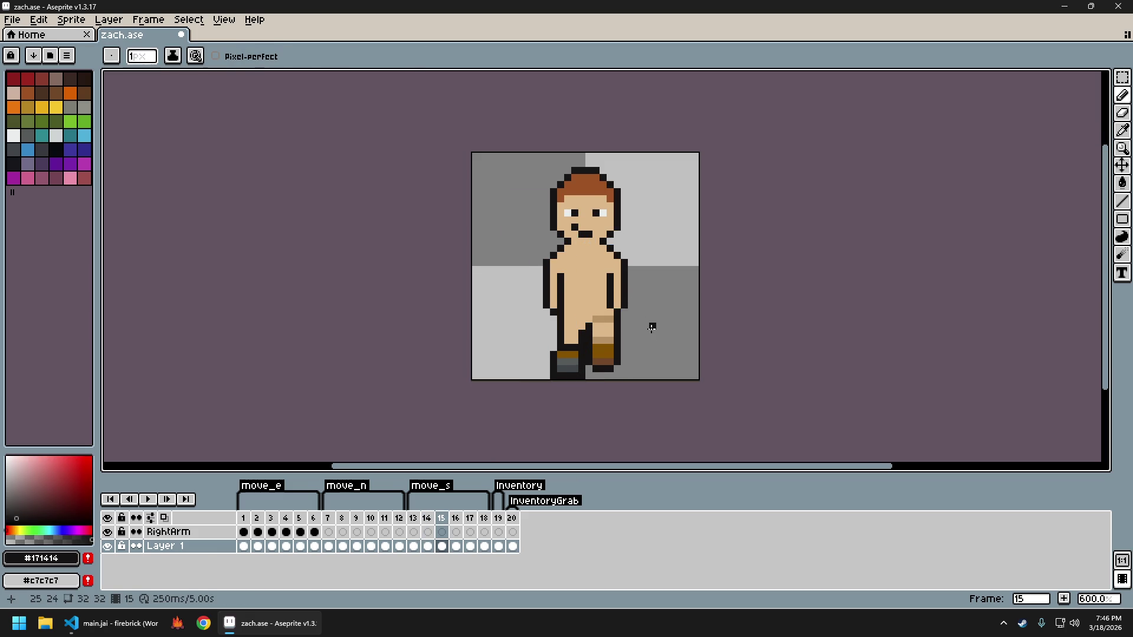
{"action": "key", "text": "Left"}
Switch to the eraser and toggle between frames 14 and 15 to compare the legs
{"action": "key", "text": "e"}
{"action": "key", "text": "Right"}
{"action": "key", "text": "Left"}
{"action": "key", "text": "Right"}
{"action": "key", "text": "Left"}
{"action": "key", "text": "Right"}
{"action": "key", "text": "Left"}
{"action": "key", "text": "Right"}
{"action": "key", "text": "Left"}
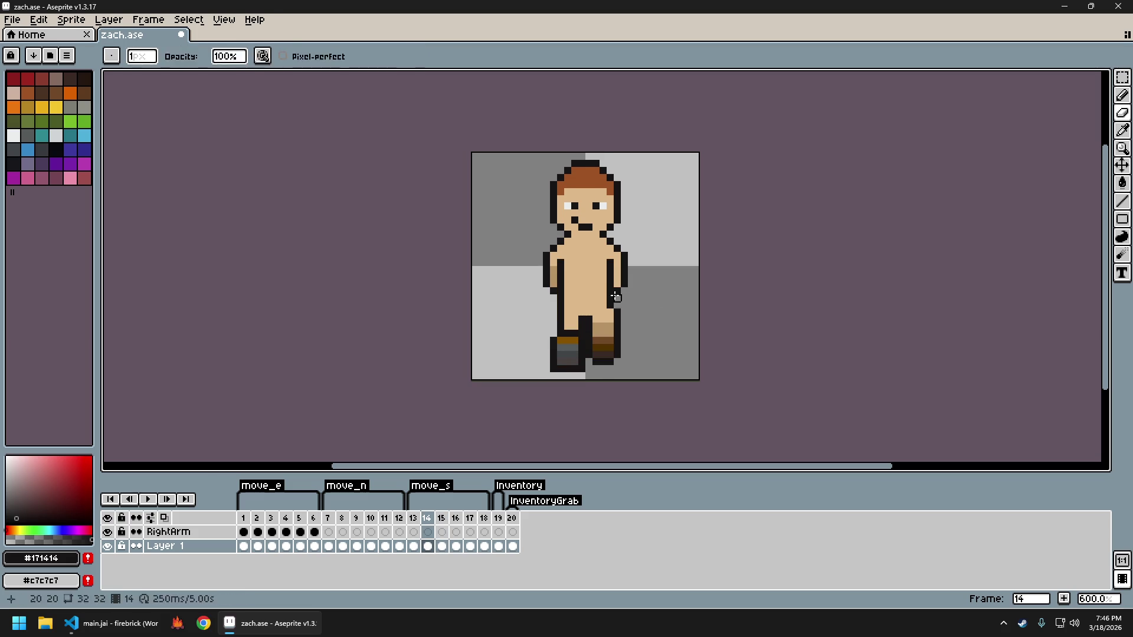
Sample the skin colour, then toggle the leg pose between frames 14 and 15
{"action": "left_click", "coordinate": [615, 312]}
{"action": "key", "text": "Right"}
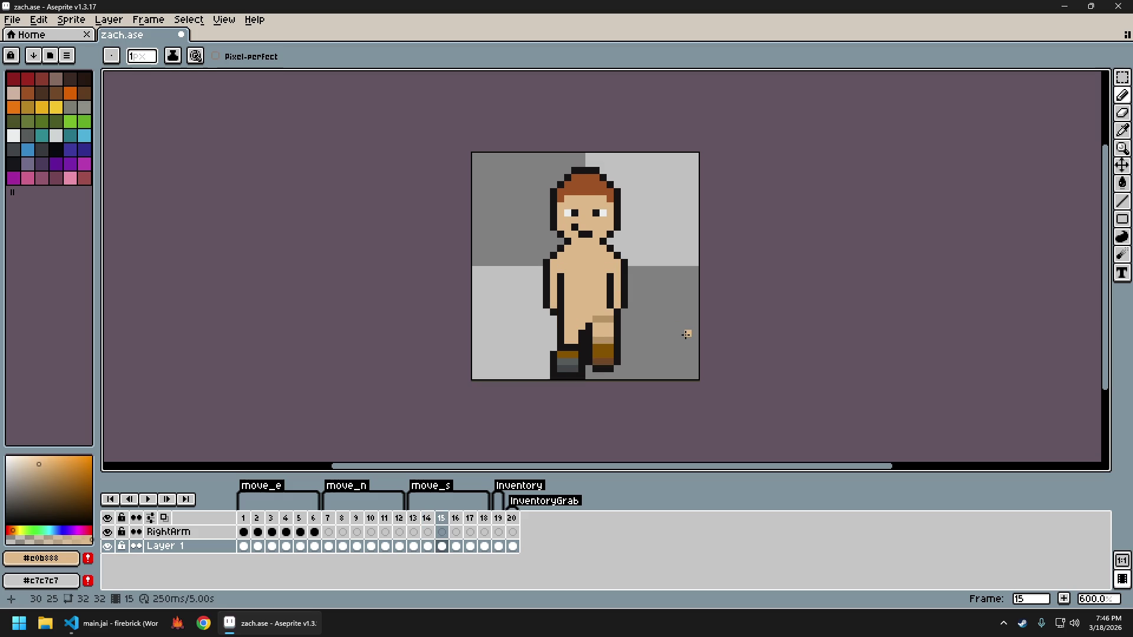
{"action": "key", "text": "Left"}
{"action": "scroll", "scroll_direction": "down", "scroll_amount": 3}
{"action": "key", "text": "Right"}
{"action": "key", "text": "Left"}
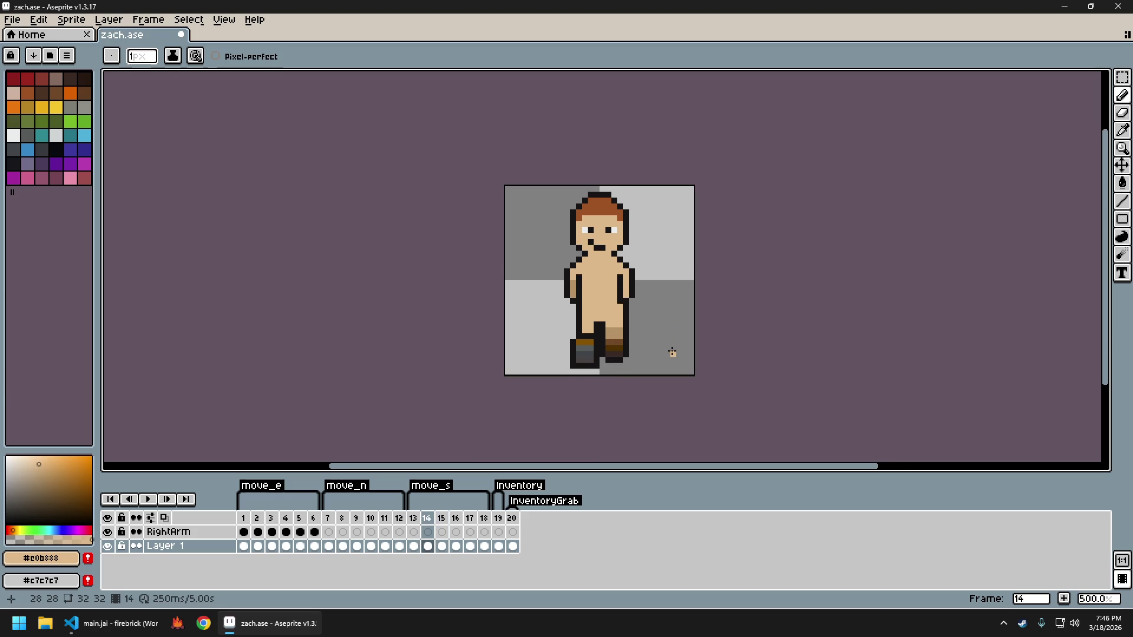
{"action": "key", "text": "Right"}
{"action": "key", "text": "Left"}
{"action": "key", "text": "Right"}
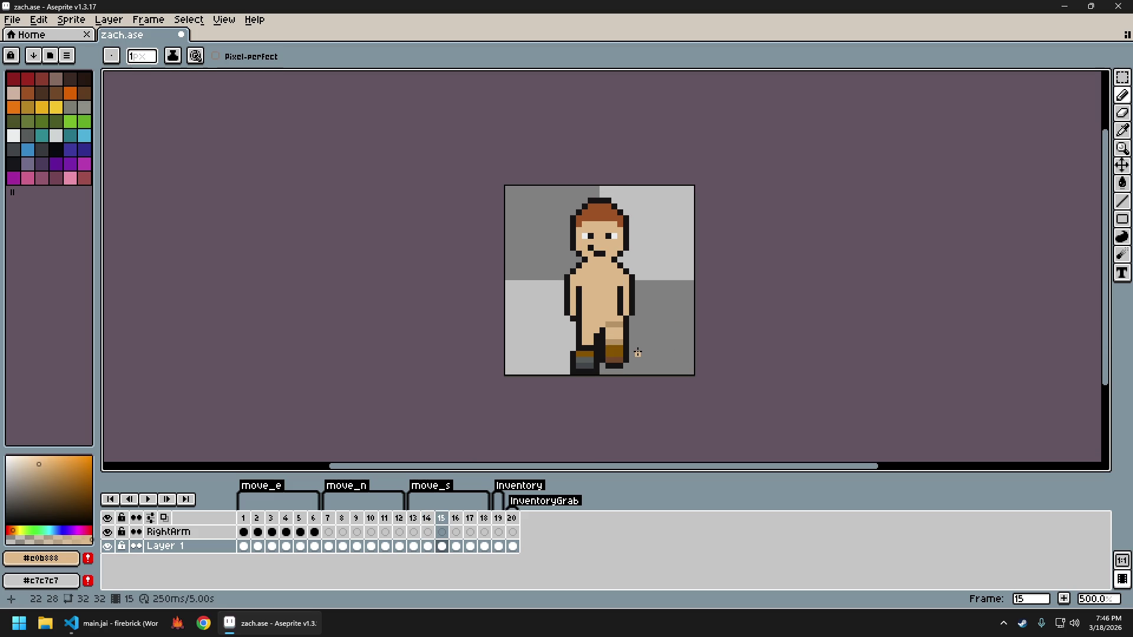
{"action": "key", "text": "Left"}
{"action": "scroll", "scroll_direction": "up", "scroll_amount": 3}
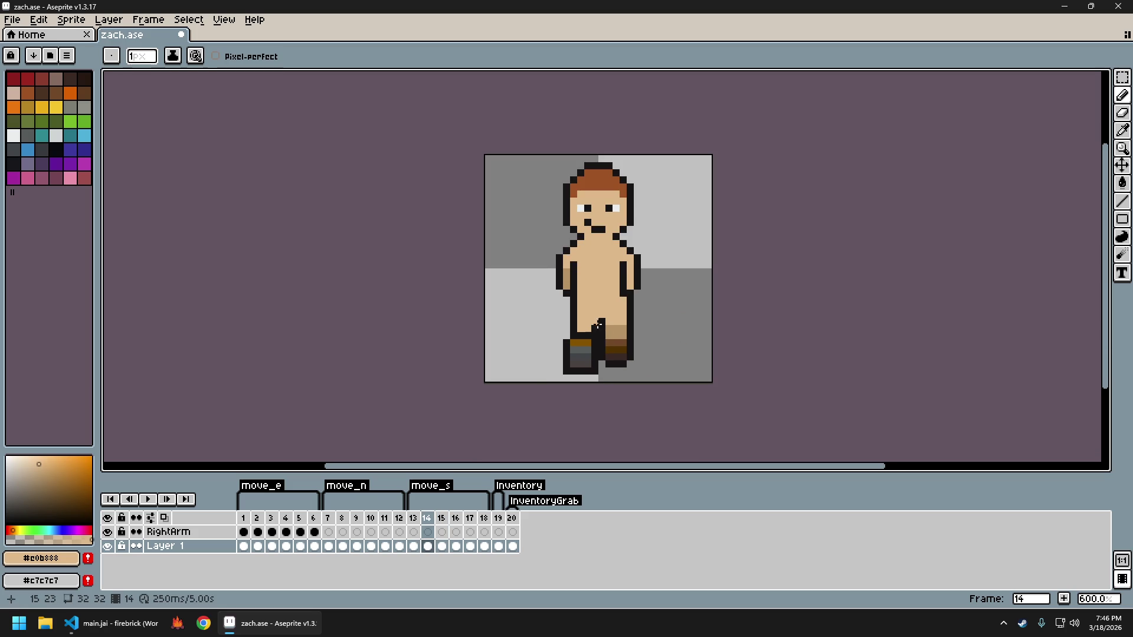
{"action": "scroll", "scroll_direction": "down", "scroll_amount": 3}
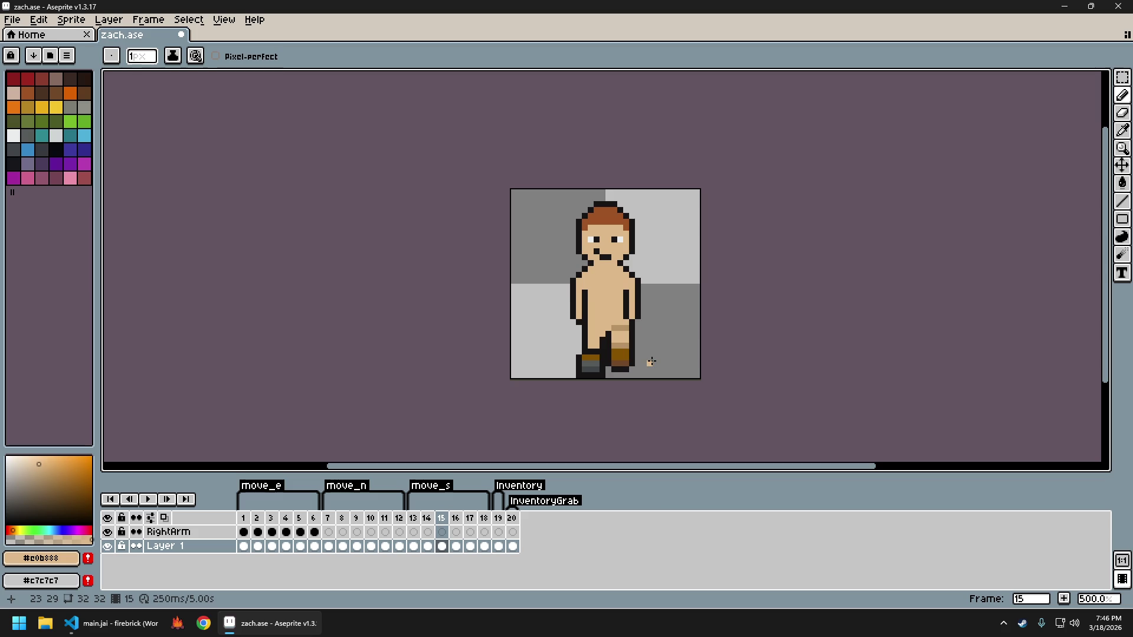
Compare frame 13 against frames 14 and 15, returning to frame 14
{"action": "key", "text": "Left"}
{"action": "key", "text": "Right"}
{"action": "key", "text": "Left"}
{"action": "key", "text": "Right"}
{"action": "key", "text": "Left"}
{"action": "key", "text": "Right"}
{"action": "key", "text": "Right"}
{"action": "key", "text": "Left"}
{"action": "key", "text": "Left"}
{"action": "key", "text": "Right"}
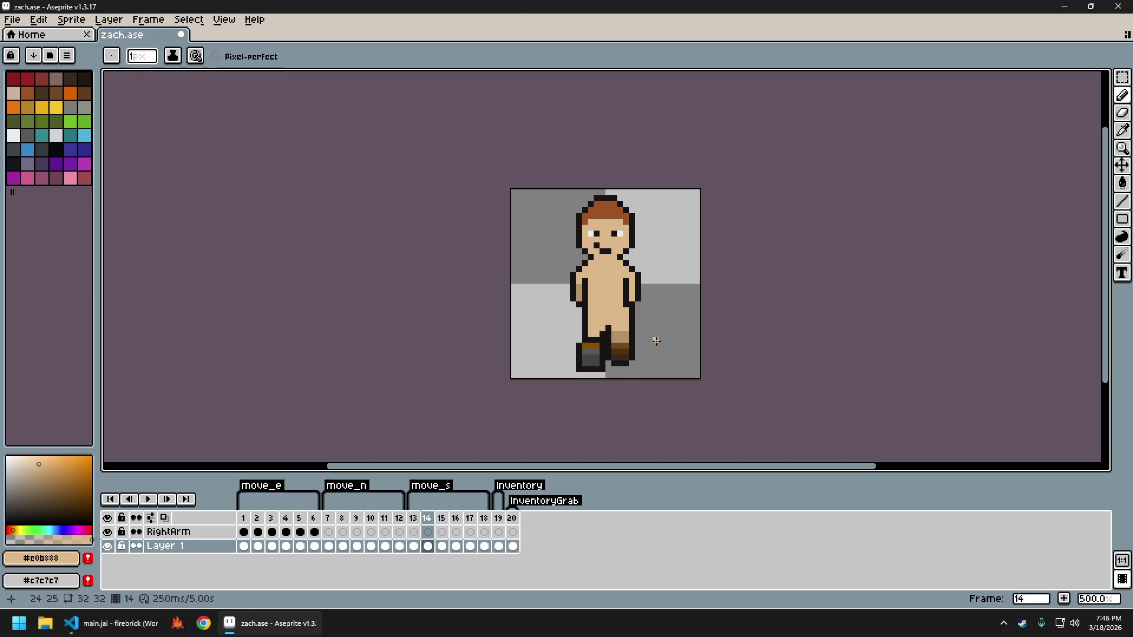
{"action": "key", "text": "Right"}
{"action": "key", "text": "Left"}
{"action": "key", "text": "Right"}
{"action": "key", "text": "Left"}
{"action": "scroll", "scroll_direction": "up", "scroll_amount": 3}
Sample the dark outline colour and flick between frames 13, 14 and 15
{"action": "left_click", "coordinate": [599, 329]}
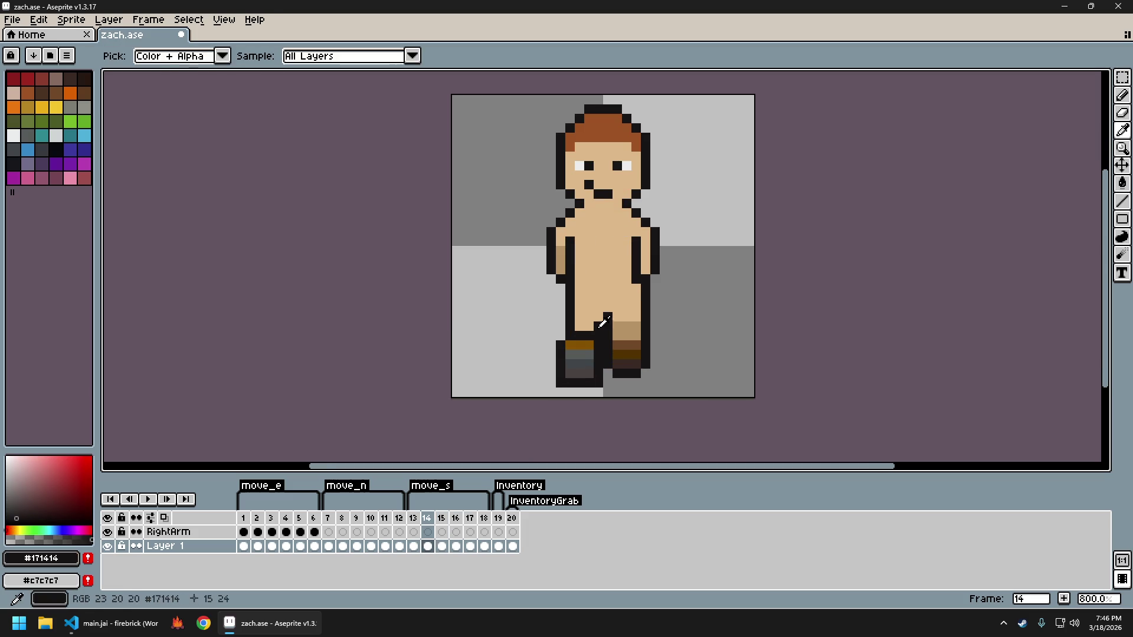
{"action": "scroll", "scroll_direction": "down", "scroll_amount": 3}
{"action": "key", "text": "Left"}
{"action": "key", "text": "Right"}
{"action": "key", "text": "Right"}
{"action": "key", "text": "Left"}
{"action": "key", "text": "Right"}
{"action": "key", "text": "Left"}
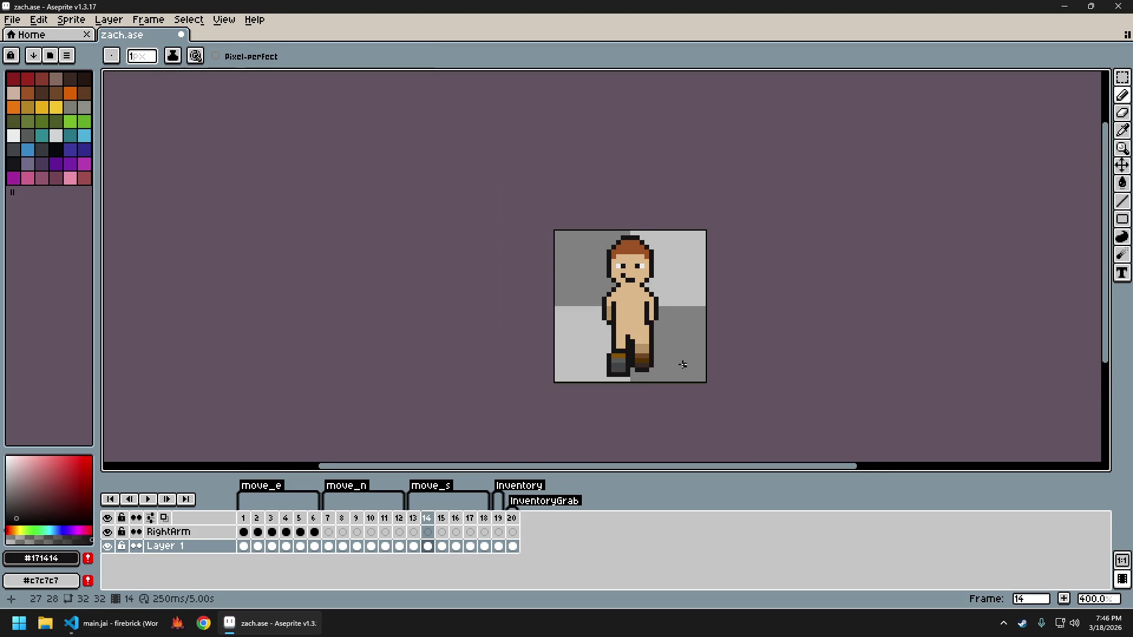
{"action": "key", "text": "Right"}
{"action": "key", "text": "Left"}
{"action": "key", "text": "Right"}
{"action": "scroll", "scroll_direction": "up", "scroll_amount": 3}
Step between frames 13 and 17 to compare the standing and mid-stride poses
{"action": "key", "text": "Right"}
{"action": "key", "text": "Left"}
{"action": "key", "text": "Left"}
{"action": "key", "text": "Left"}
{"action": "key", "text": "Right"}
{"action": "key", "text": "Right"}
{"action": "key", "text": "Left"}
{"action": "key", "text": "Right"}
{"action": "key", "text": "Left"}
{"action": "key", "text": "Left"}
{"action": "key", "text": "Right"}
{"action": "key", "text": "Right"}
{"action": "key", "text": "Right"}
{"action": "key", "text": "Right"}
{"action": "key", "text": "Left"}
{"action": "key", "text": "Left"}
{"action": "key", "text": "Left"}
Step between frames 14 and 17 to compare the leg poses
{"action": "key", "text": "Right"}
{"action": "key", "text": "Right"}
{"action": "key", "text": "Right"}
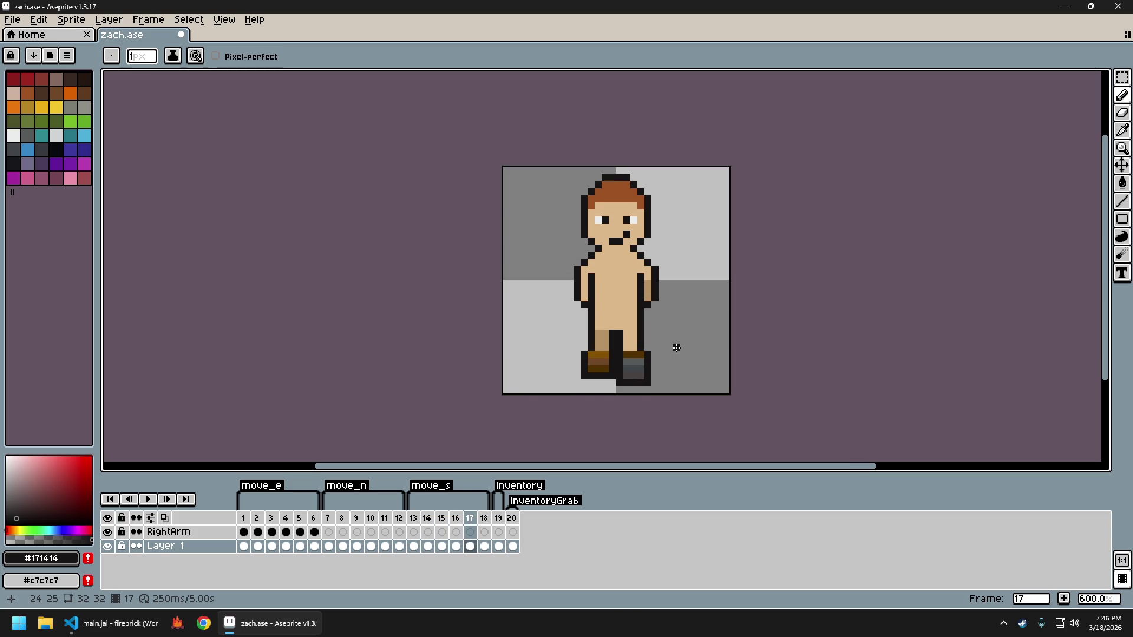
{"action": "key", "text": "Left"}
{"action": "key", "text": "Left"}
{"action": "key", "text": "Left"}
{"action": "key", "text": "Right"}
{"action": "key", "text": "Right"}
{"action": "key", "text": "Right"}
{"action": "key", "text": "Right"}
{"action": "key", "text": "Left"}
{"action": "key", "text": "Left"}
{"action": "key", "text": "Left"}
{"action": "key", "text": "Left"}
{"action": "key", "text": "Right"}
{"action": "key", "text": "Right"}
{"action": "key", "text": "Right"}
{"action": "key", "text": "Right"}
{"action": "key", "text": "Left"}
{"action": "key", "text": "Left"}
{"action": "key", "text": "Left"}
Cycle between frames 15 and 18 to check the leg poses
{"action": "key", "text": "Right"}
{"action": "key", "text": "Right"}
{"action": "key", "text": "Right"}
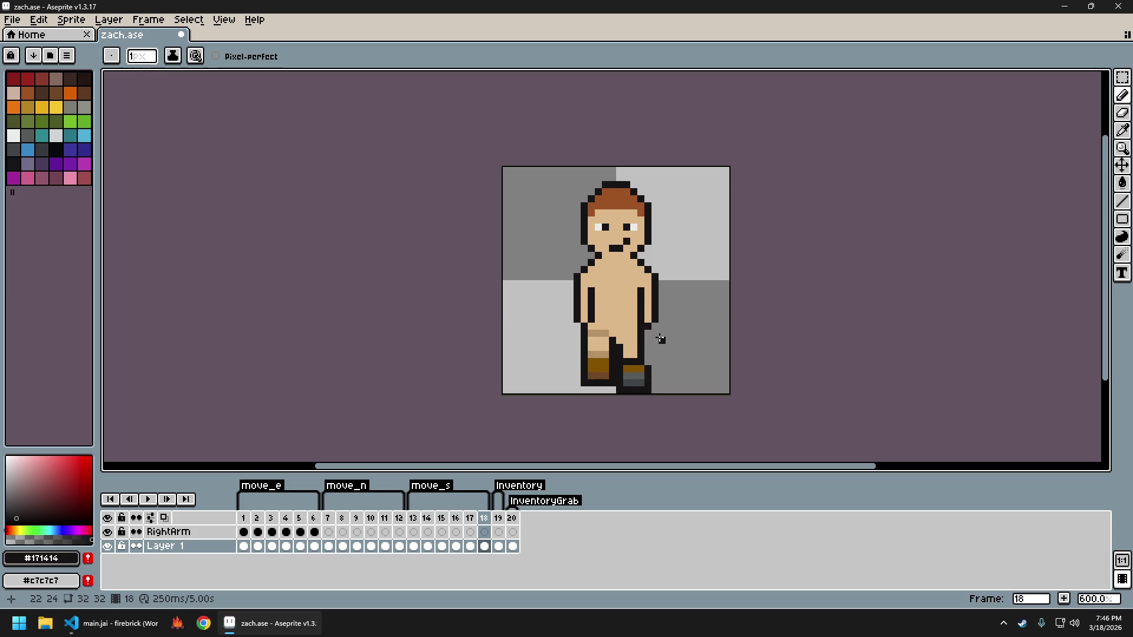
{"action": "key", "text": "Left"}
{"action": "key", "text": "Left"}
{"action": "key", "text": "Left"}
{"action": "key", "text": "Right"}
{"action": "key", "text": "Right"}
{"action": "key", "text": "Right"}
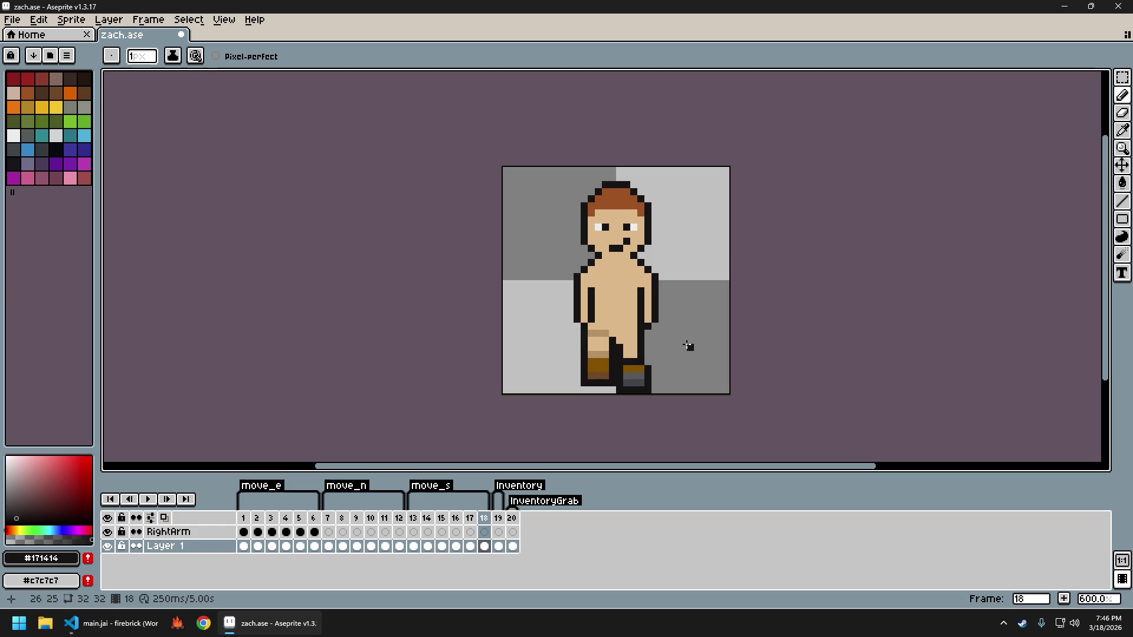
{"action": "key", "text": "Left"}
{"action": "key", "text": "Left"}
{"action": "key", "text": "Left"}
{"action": "key", "text": "Right"}
{"action": "key", "text": "Right"}
{"action": "key", "text": "Right"}
{"action": "key", "text": "Left"}
{"action": "key", "text": "Left"}
{"action": "key", "text": "Left"}
{"action": "key", "text": "Right"}
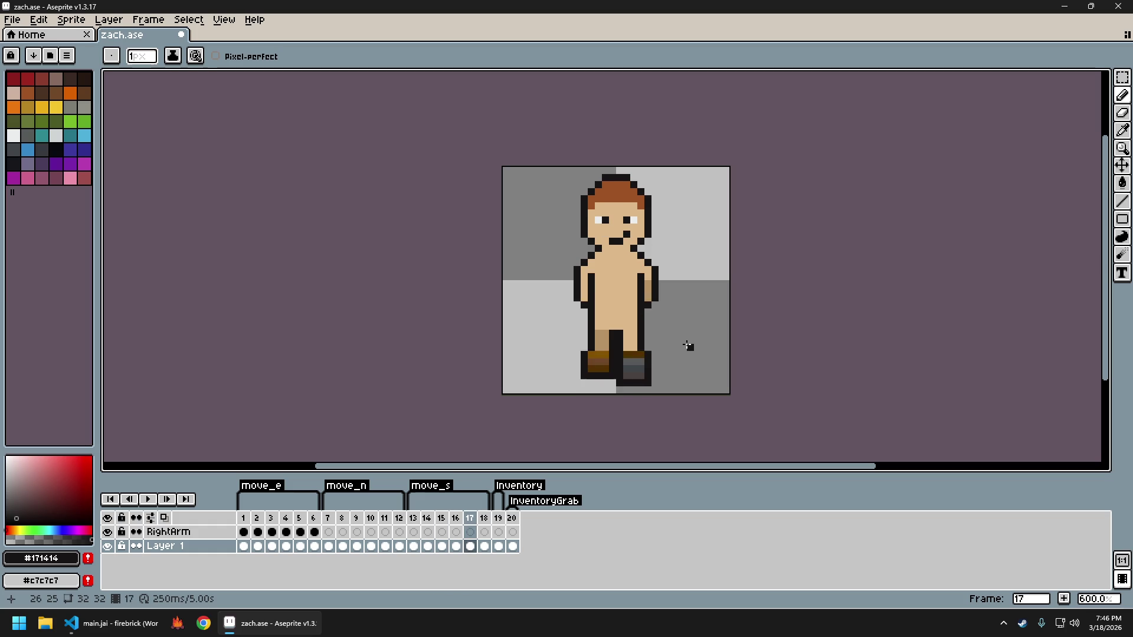
{"action": "key", "text": "Right"}
{"action": "key", "text": "Right"}
{"action": "key", "text": "Left"}
{"action": "key", "text": "Left"}
{"action": "key", "text": "Left"}
{"action": "key", "text": "Right"}
{"action": "key", "text": "Right"}
{"action": "key", "text": "Right"}
Switch to the eraser and step through frames 19 and 20, then back down
{"action": "key", "text": "e"}
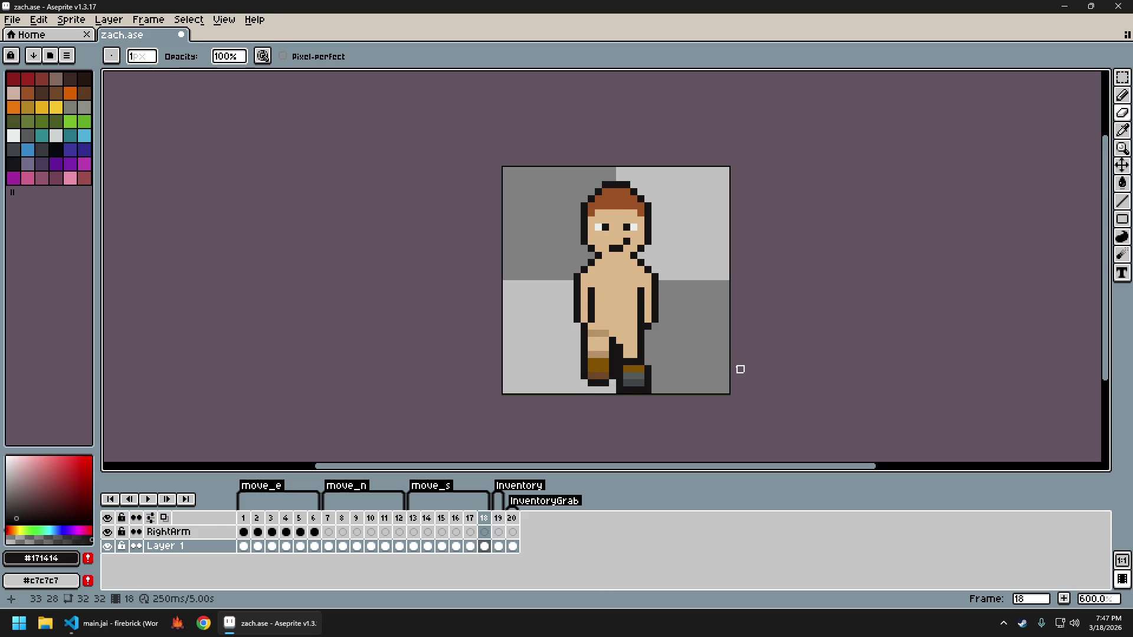
{"action": "key", "text": "Right"}
{"action": "key", "text": "Right"}
{"action": "key", "text": "Left"}
{"action": "key", "text": "Left"}
{"action": "key", "text": "Left"}
{"action": "key", "text": "Left"}
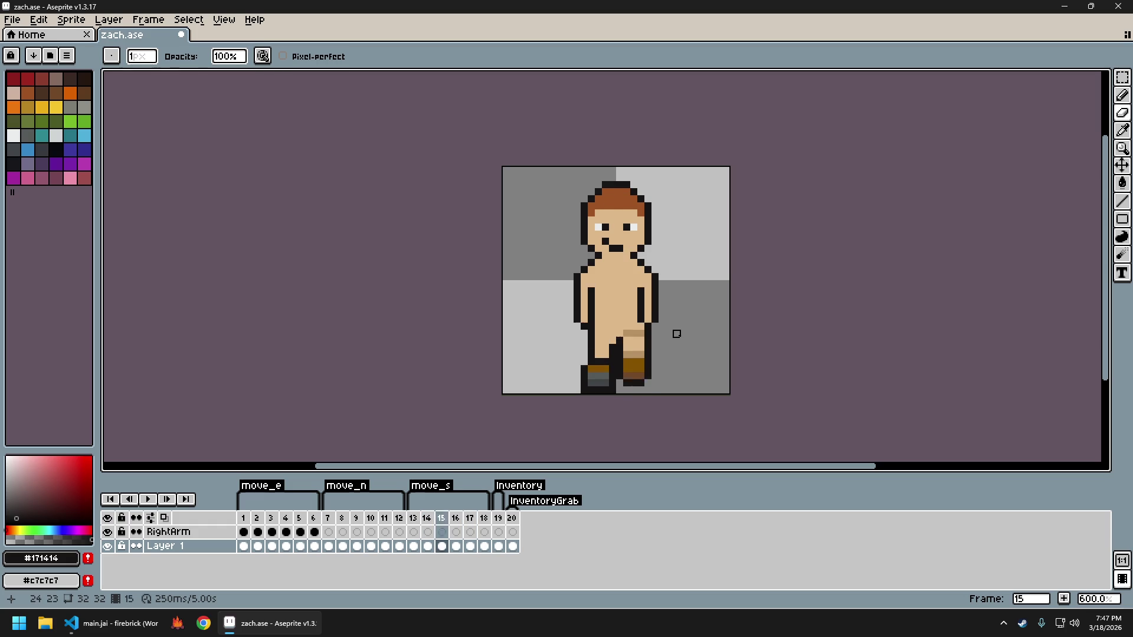
Undo the accidental clear to restore the legs and drop the selection
{"action": "key", "text": "ctrl"}
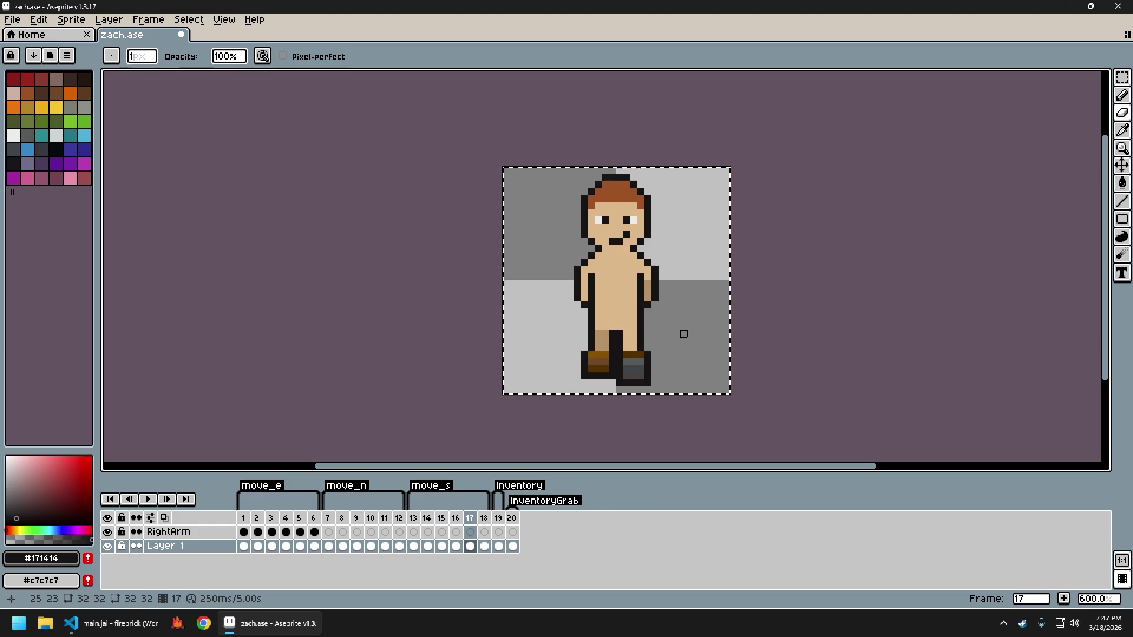
{"action": "key", "text": "ctrl"}
{"action": "key", "text": "ctrl+a"}
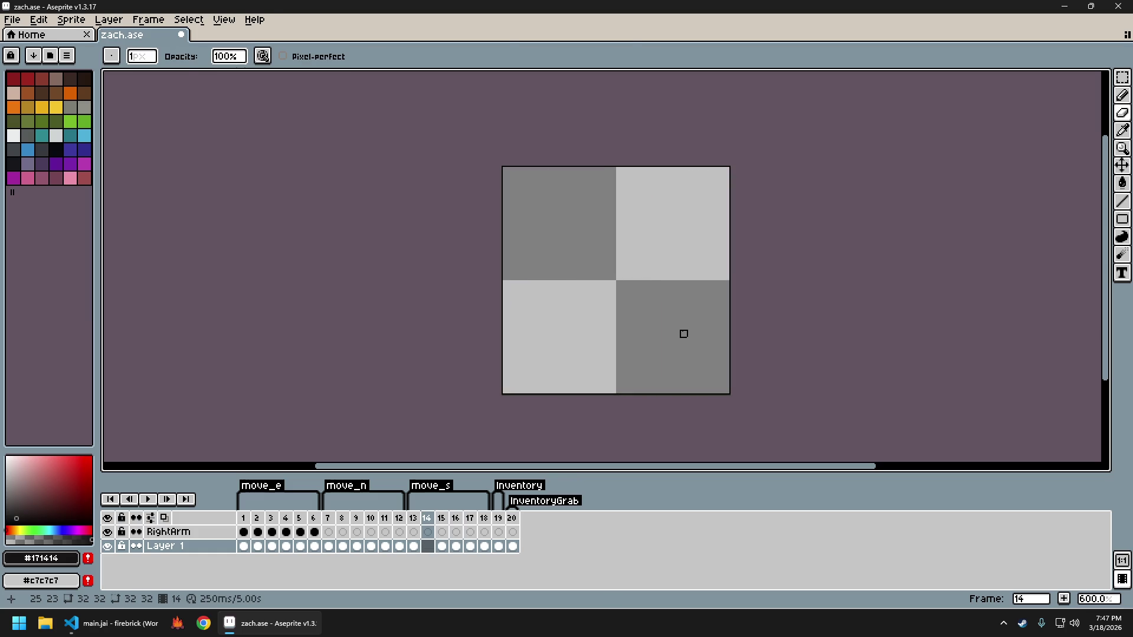
{"action": "key", "text": "ctrl+t"}
{"action": "key", "text": "ctrl+d"}
{"action": "key", "text": "ctrl+z"}
{"action": "key", "text": "ctrl+z"}
{"action": "key", "text": "ctrl+d"}
Step back and forth through walk frames 14 to 17 to compare leg poses
{"action": "key", "text": "Left"}
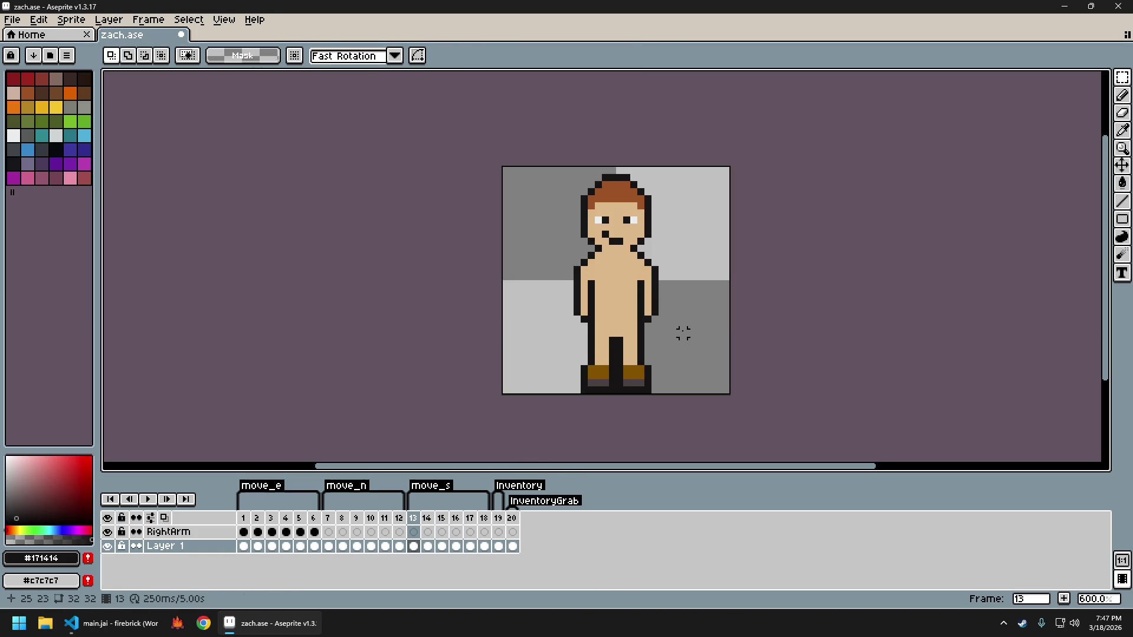
{"action": "key", "text": "Right"}
{"action": "key", "text": "Right"}
{"action": "key", "text": "Left"}
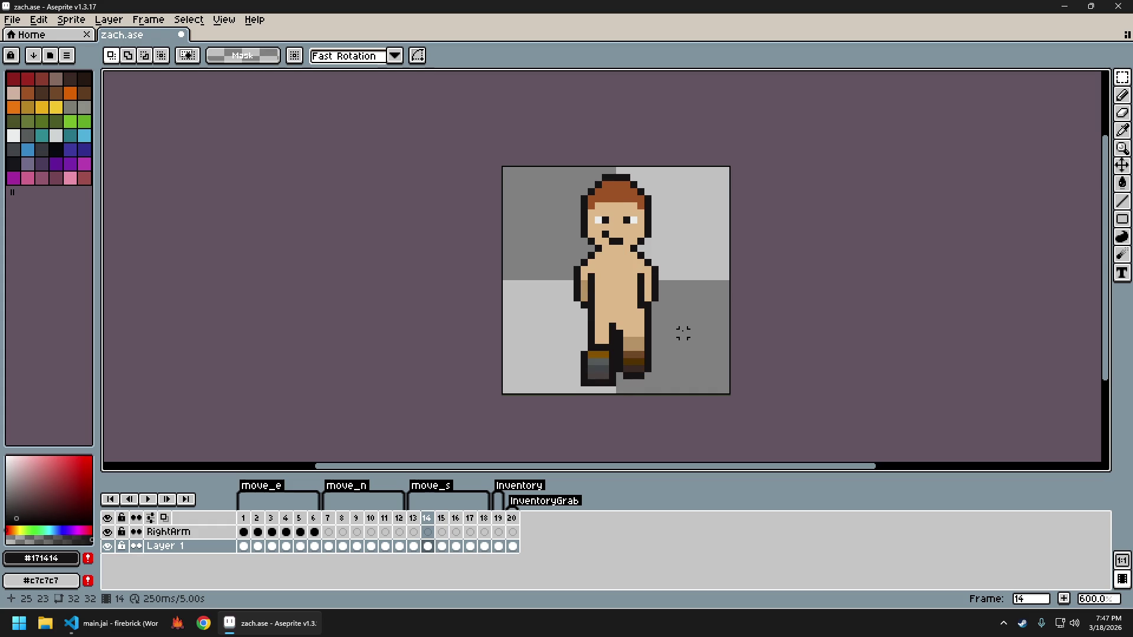
{"action": "key", "text": "Right"}
{"action": "key", "text": "Right"}
Select all of frame 17 and transform its leg pixels into the new stride
{"action": "key", "text": "Right"}
{"action": "key", "text": "Right"}
{"action": "key", "text": "Right"}
{"action": "key", "text": "Left"}
{"action": "key", "text": "Left"}
{"action": "key", "text": "Left"}
{"action": "key", "text": "Left"}
{"action": "key", "text": "Left"}
{"action": "key", "text": "Left"}
{"action": "key", "text": "Right"}
{"action": "key", "text": "ctrl+a"}
{"action": "key", "text": "ctrl+d"}
{"action": "key", "text": "Right"}
{"action": "key", "text": "Right"}
{"action": "key", "text": "Right"}
{"action": "key", "text": "ctrl+a"}
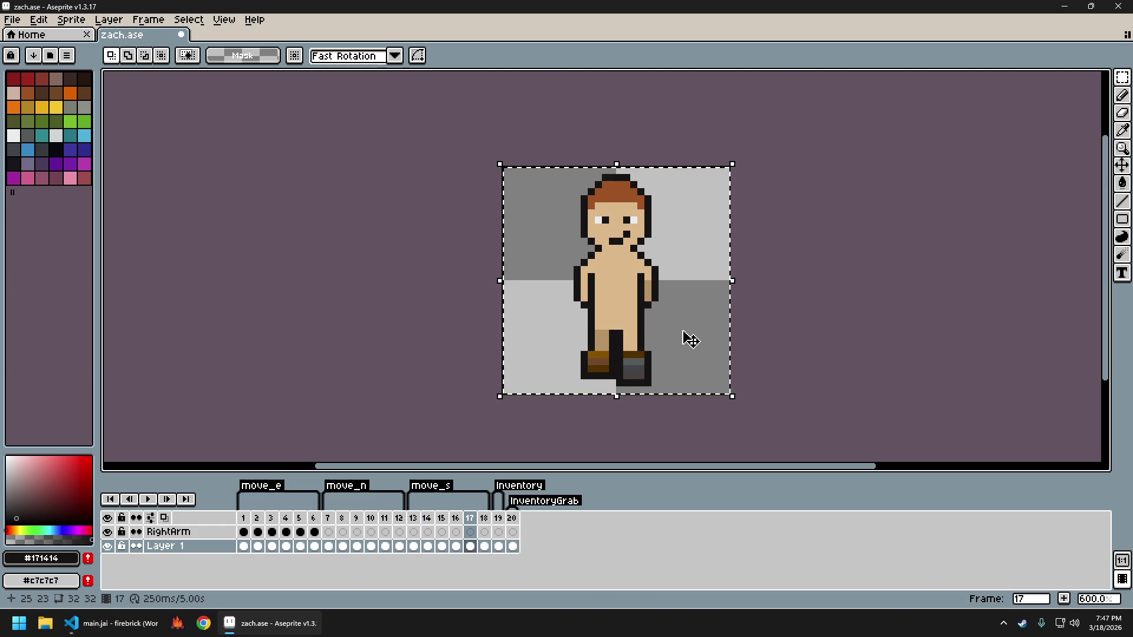
{"action": "left_click", "coordinate": [685, 336]}
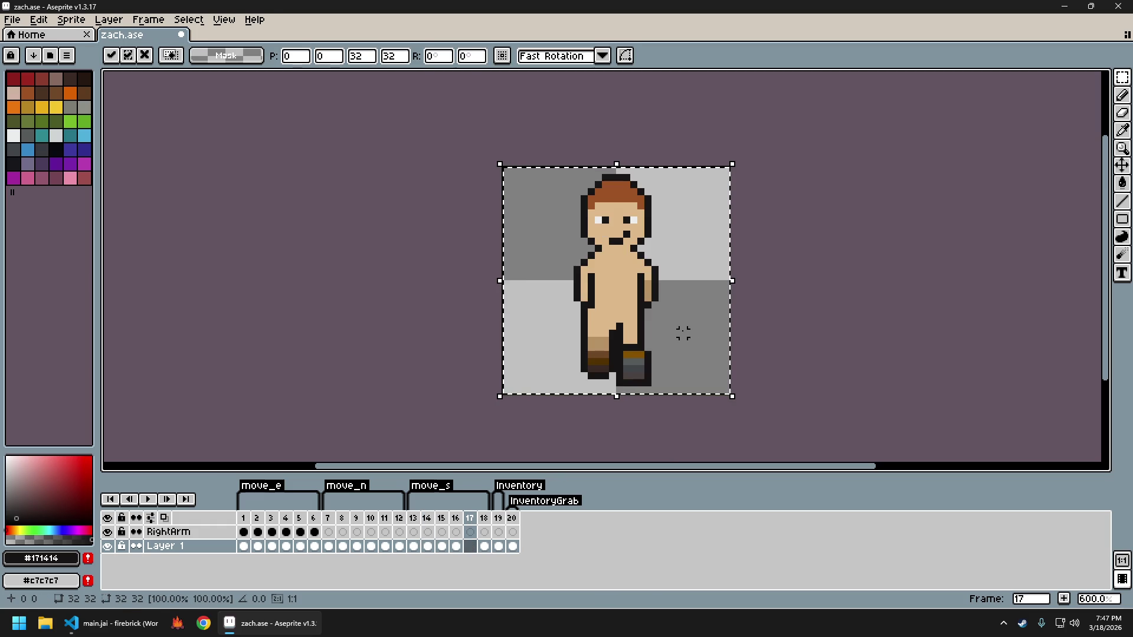
{"action": "key", "text": "ctrl+d"}
Flip between frames 13 to 17 to check the reworked stride
{"action": "key", "text": "Left"}
{"action": "key", "text": "Right"}
{"action": "key", "text": "Left"}
{"action": "key", "text": "Left"}
{"action": "key", "text": "Left"}
{"action": "key", "text": "Right"}
{"action": "key", "text": "Right"}
{"action": "key", "text": "Right"}
{"action": "key", "text": "Left"}
{"action": "key", "text": "Left"}
{"action": "key", "text": "Left"}
{"action": "key", "text": "Right"}
{"action": "key", "text": "Right"}
{"action": "key", "text": "Right"}
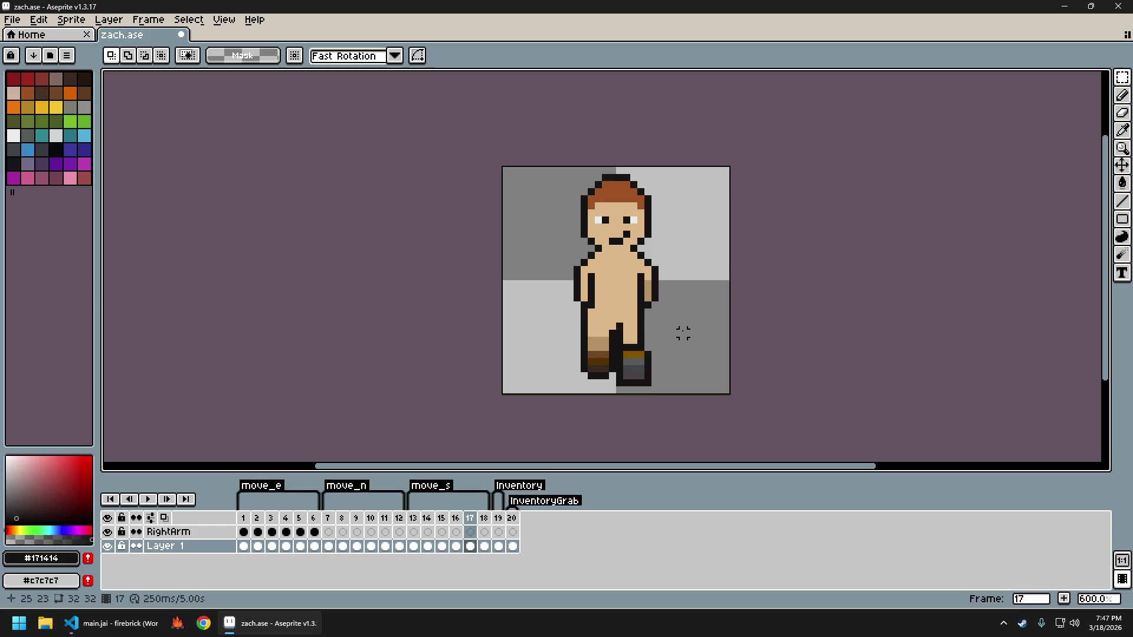
{"action": "key", "text": "Left"}
{"action": "key", "text": "Left"}
{"action": "key", "text": "Left"}
{"action": "key", "text": "Left"}
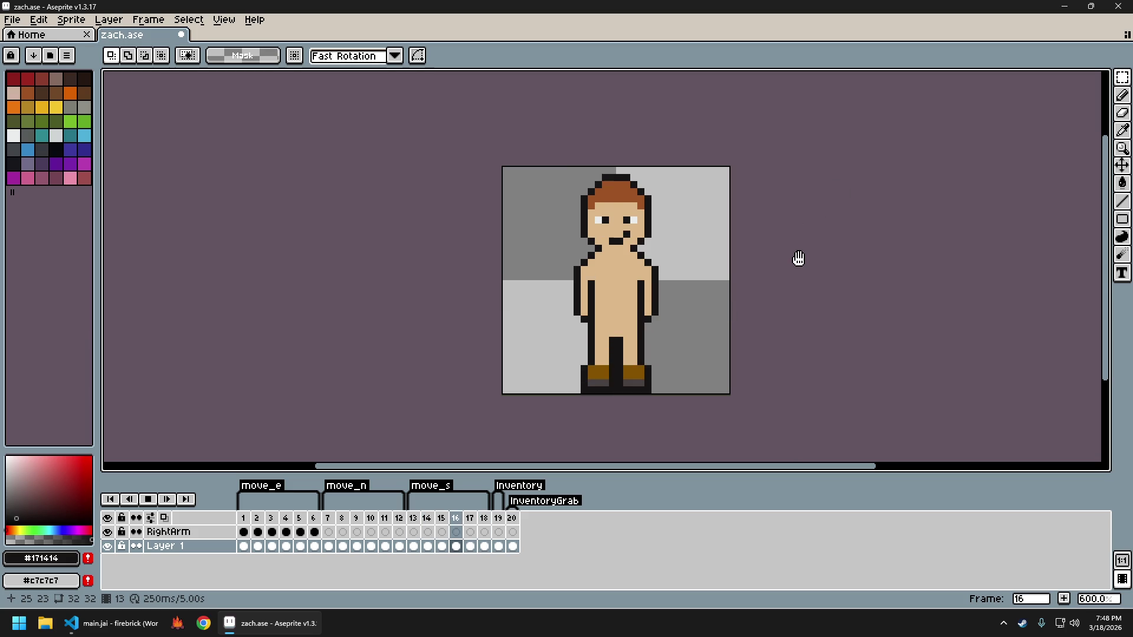
{"action": "scroll", "scroll_direction": "down", "scroll_amount": 3}
{"action": "left_click_drag", "start_coordinate": [805, 296], "coordinate": [712, 338]}
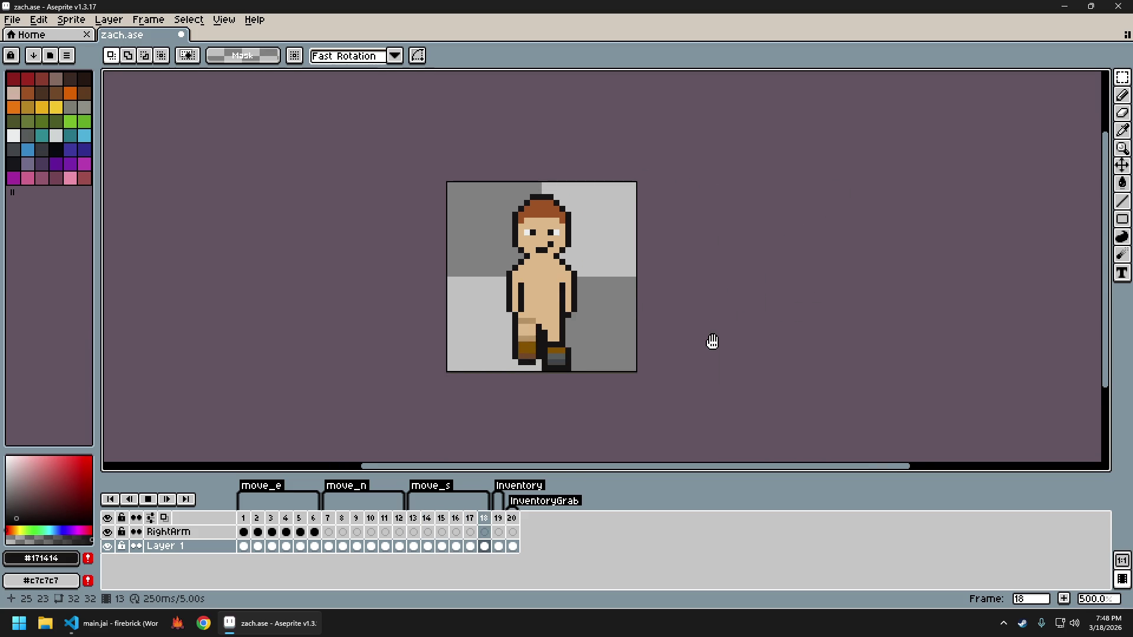
{"action": "scroll", "scroll_direction": "up", "scroll_amount": 3}
{"action": "left_click_drag", "start_coordinate": [756, 293], "coordinate": [769, 309]}
{"action": "scroll", "scroll_direction": "down", "scroll_amount": 3}
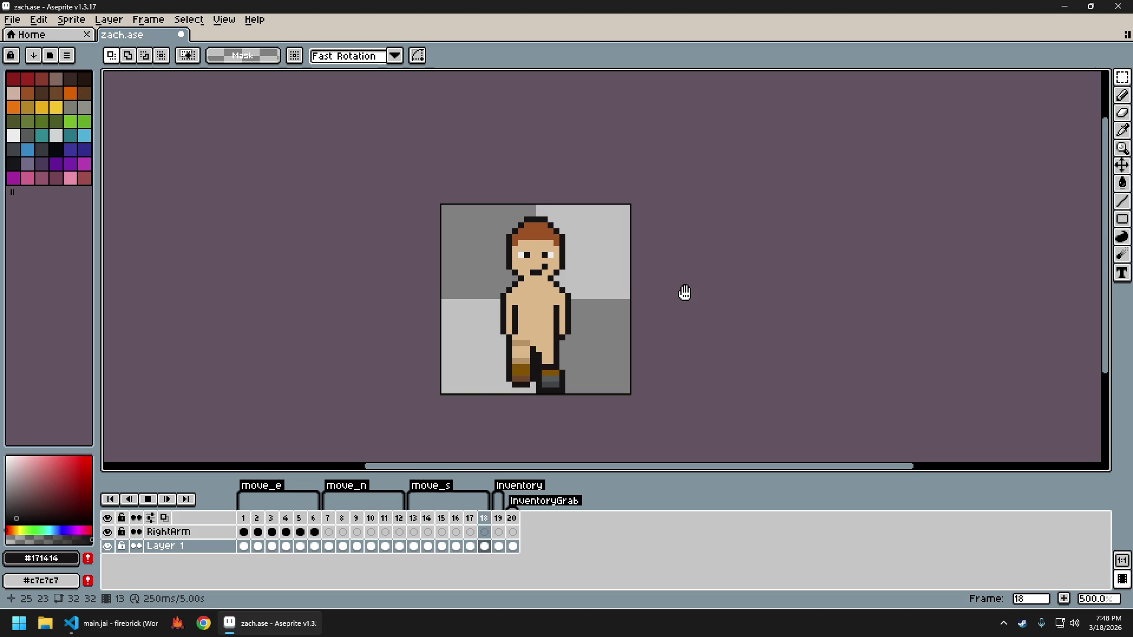
{"action": "key", "text": "Return"}
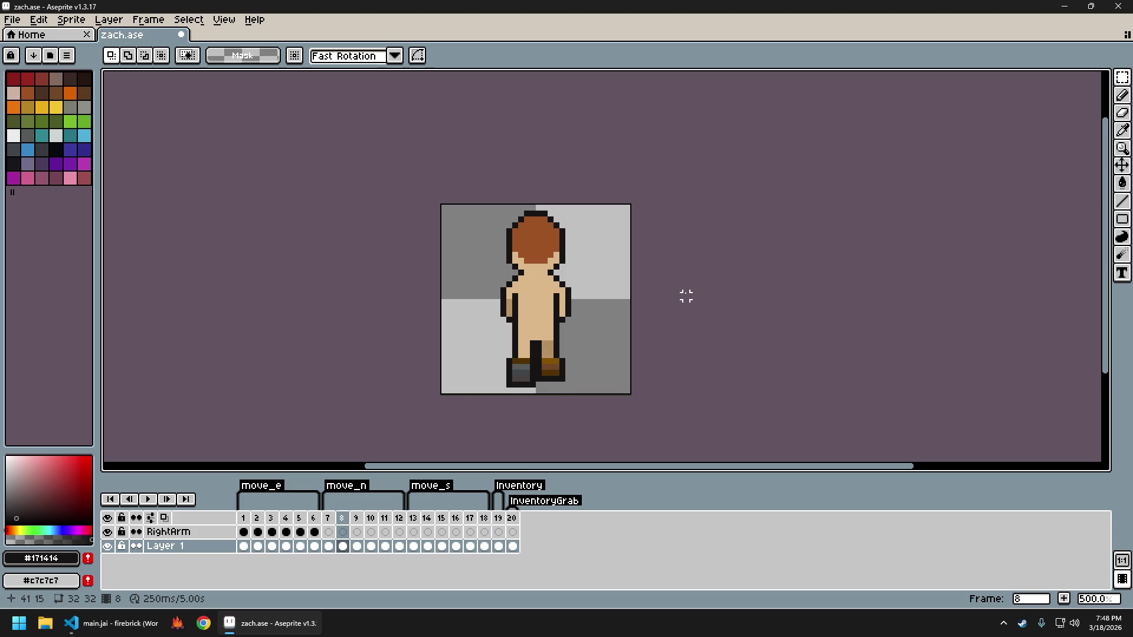
{"action": "key", "text": "Right"}
{"action": "key", "text": "Right"}
{"action": "key", "text": "Right"}
{"action": "key", "text": "Right"}
{"action": "key", "text": "Right"}
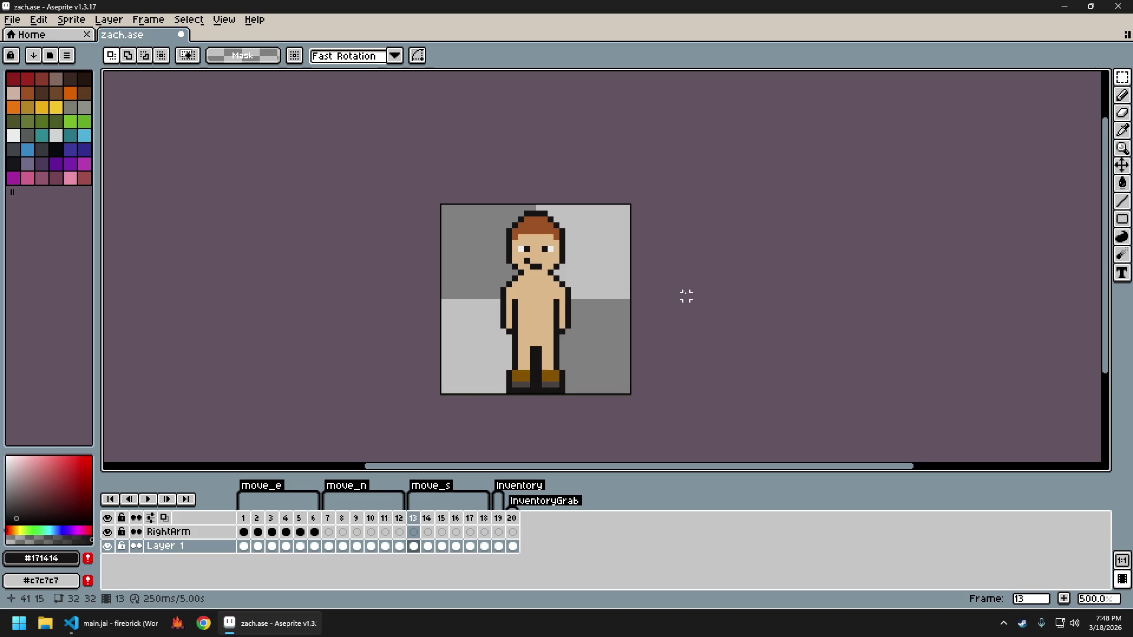
{"action": "key", "text": "Right"}
{"action": "key", "text": "Right"}
{"action": "key", "text": "Left"}
{"action": "key", "text": "Left"}
{"action": "key", "text": "Right"}
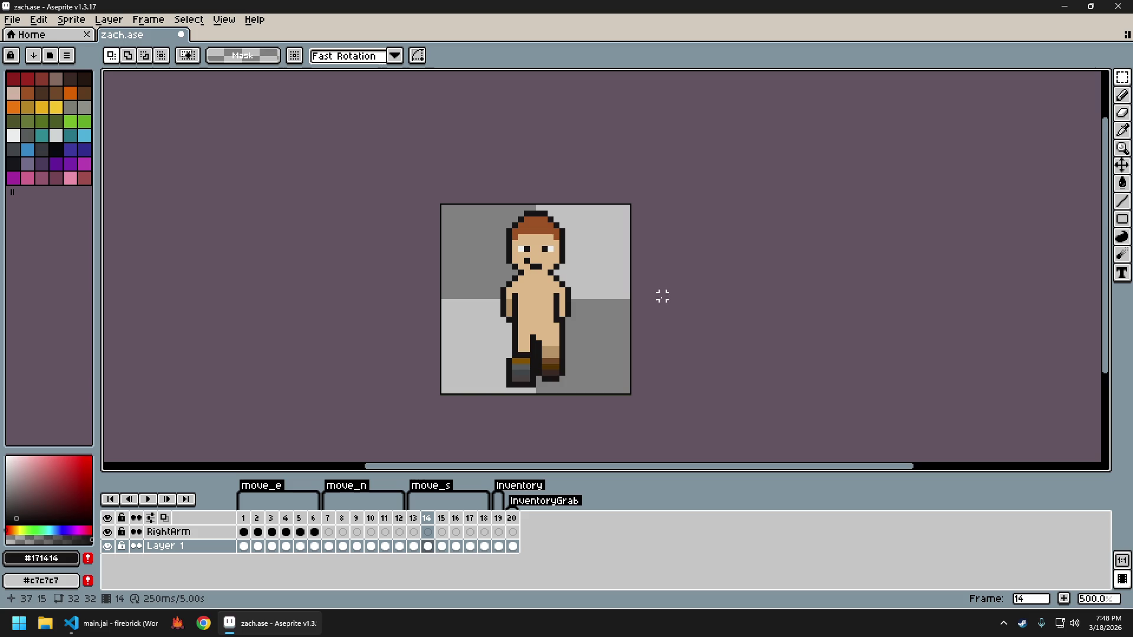
{"action": "scroll", "scroll_direction": "up", "scroll_amount": 3}
{"action": "key", "text": "i"}
Add a dark pixel and erase stray pixels on frame 14's right leg
{"action": "key", "text": "b"}
{"action": "left_click", "coordinate": [554, 345]}
{"action": "key", "text": "e"}
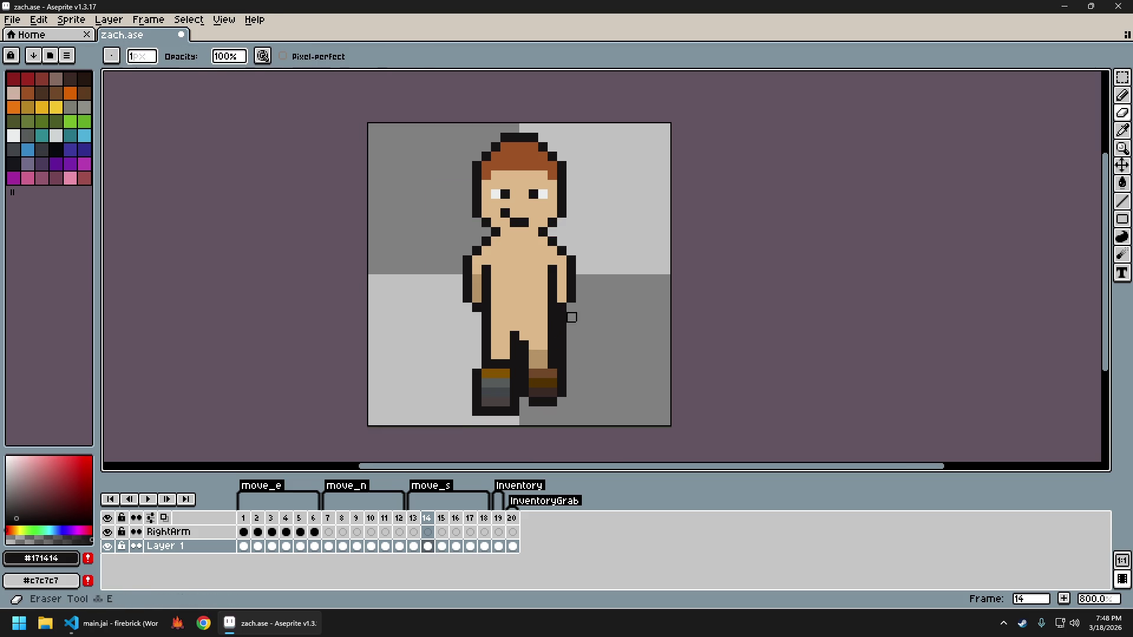
{"action": "left_click", "coordinate": [562, 364]}
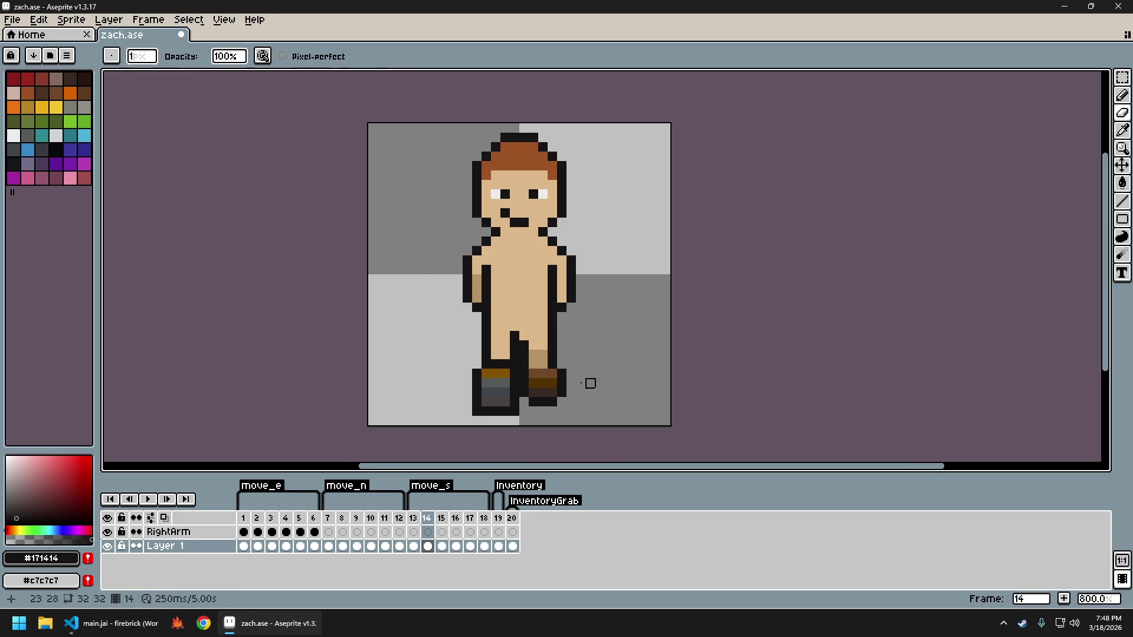
{"action": "key", "text": "i"}
{"action": "key", "text": "b"}
{"action": "key", "text": "v"}
{"action": "key", "text": "b"}
{"action": "scroll", "scroll_direction": "down", "scroll_amount": 3}
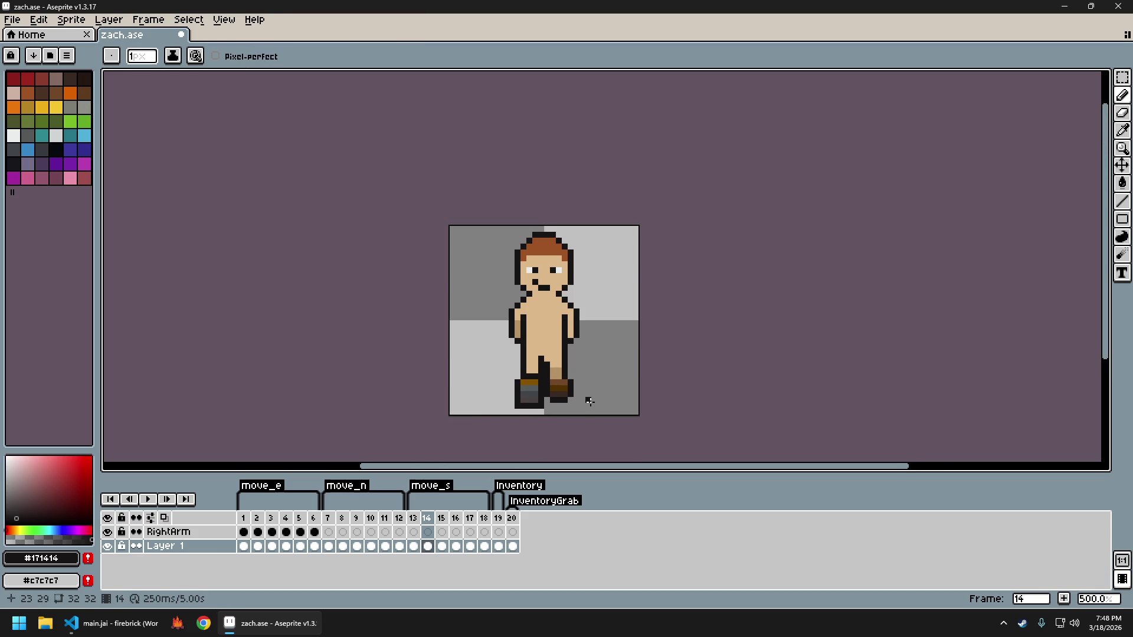
On frame 15, draw two dark outline lines down the right leg
{"action": "key", "text": "Left"}
{"action": "key", "text": "Right"}
{"action": "key", "text": "Left"}
{"action": "key", "text": "Right"}
{"action": "key", "text": "Right"}
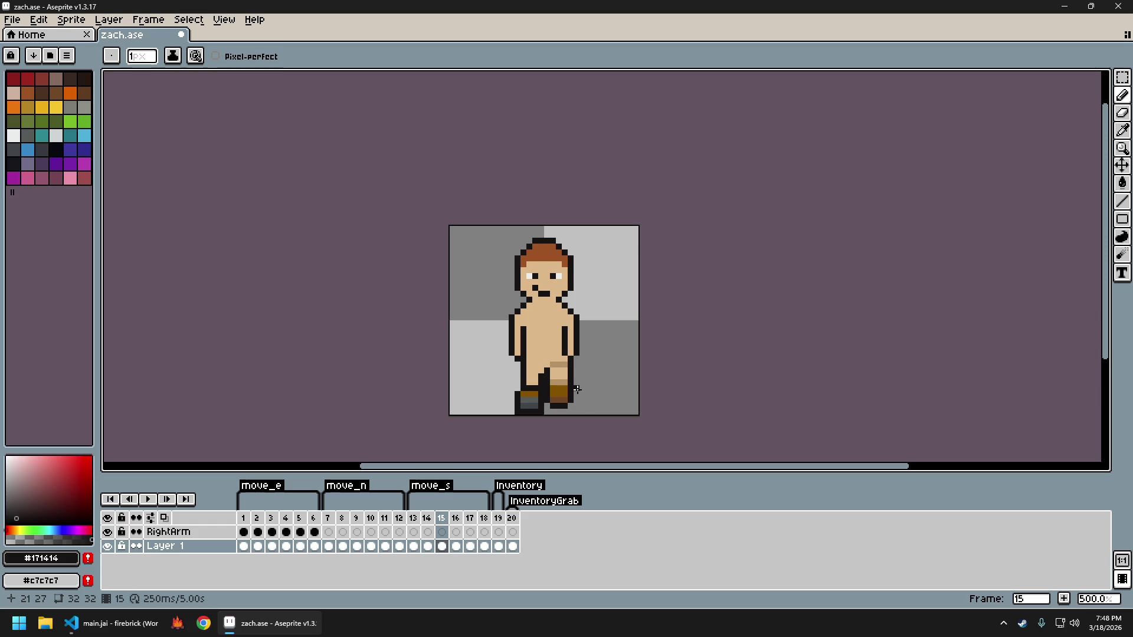
{"action": "scroll", "scroll_direction": "up", "scroll_amount": 3}
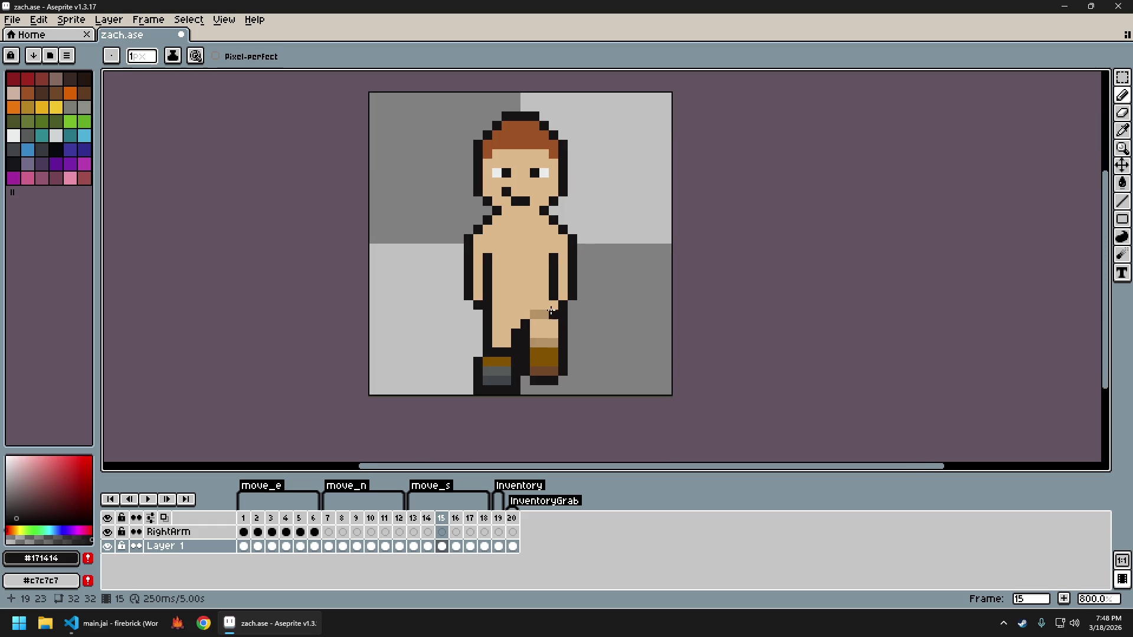
{"action": "left_click_drag", "start_coordinate": [553, 308], "coordinate": [552, 371]}
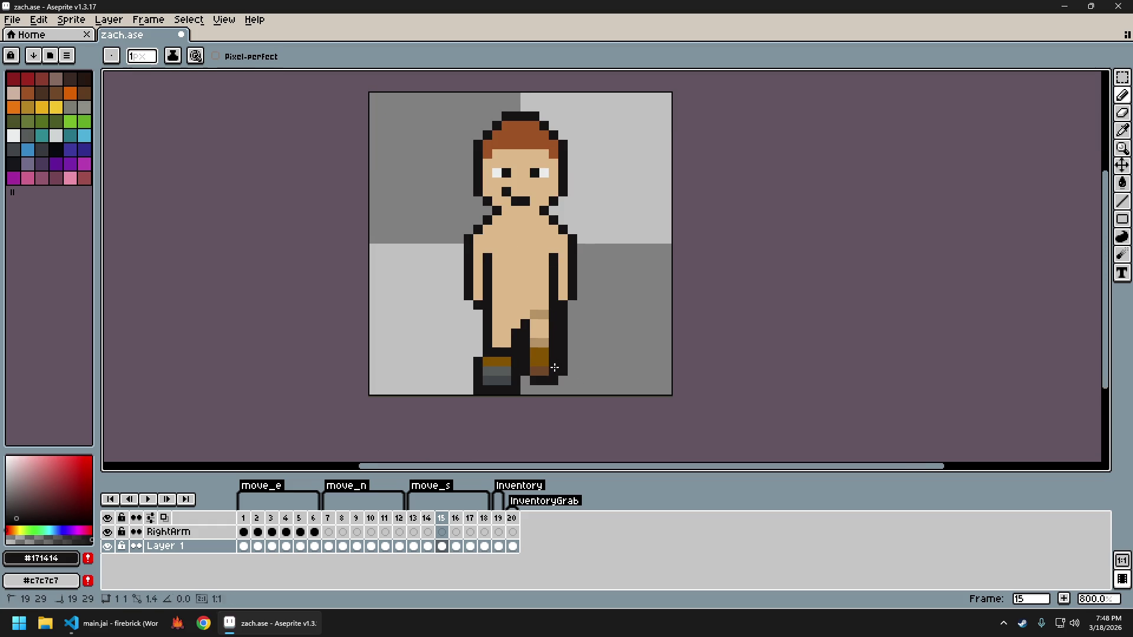
{"action": "left_click_drag", "start_coordinate": [563, 305], "coordinate": [562, 353]}
Compare frames 12 to 15 and undo the last eraser stroke
{"action": "scroll", "scroll_direction": "down", "scroll_amount": 3}
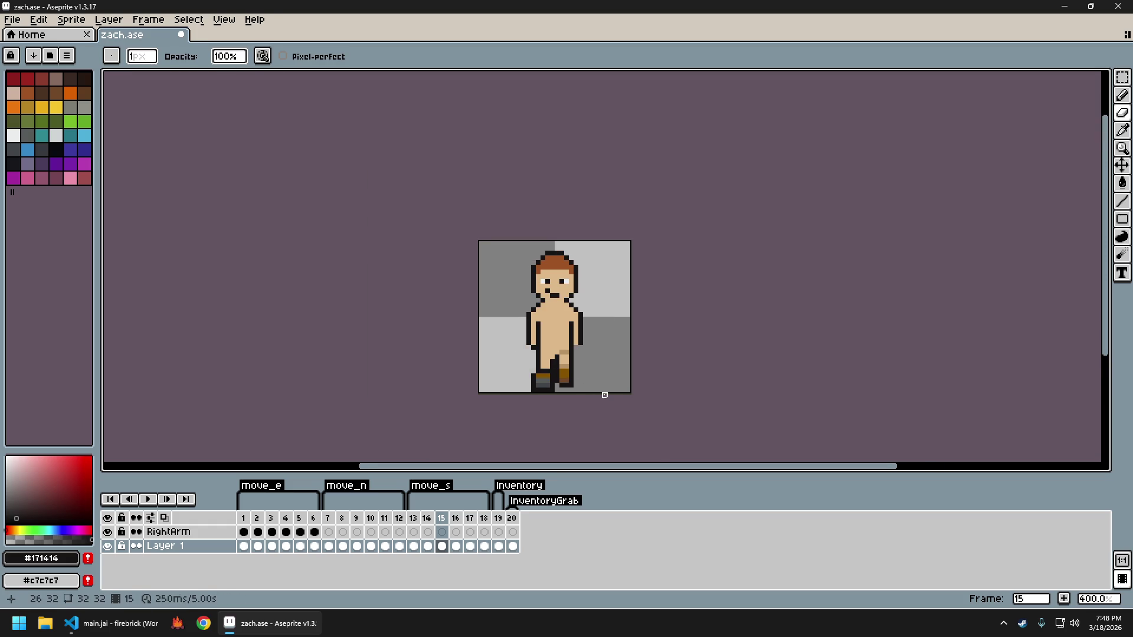
{"action": "key", "text": "Left"}
{"action": "key", "text": "Left"}
{"action": "key", "text": "Left"}
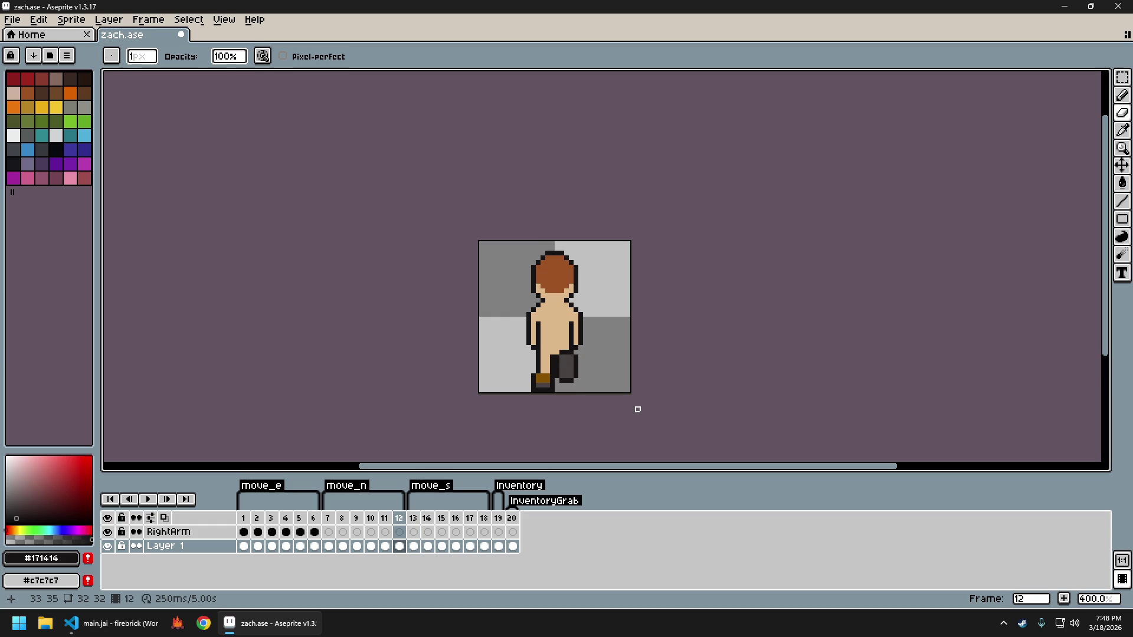
{"action": "key", "text": "Right"}
{"action": "key", "text": "Right"}
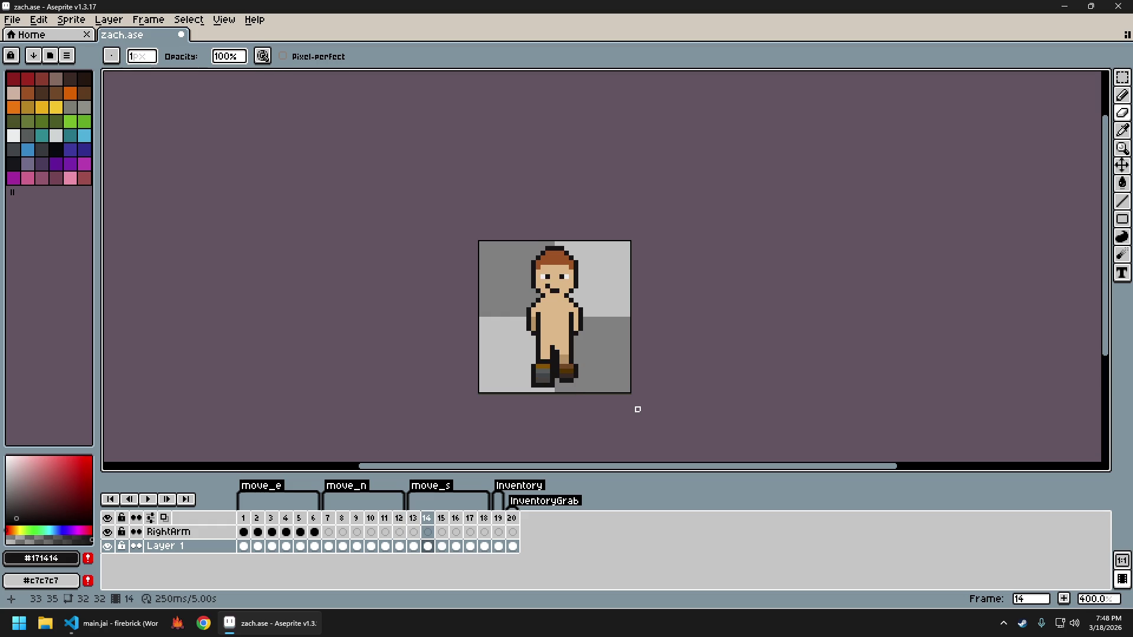
{"action": "key", "text": "Right"}
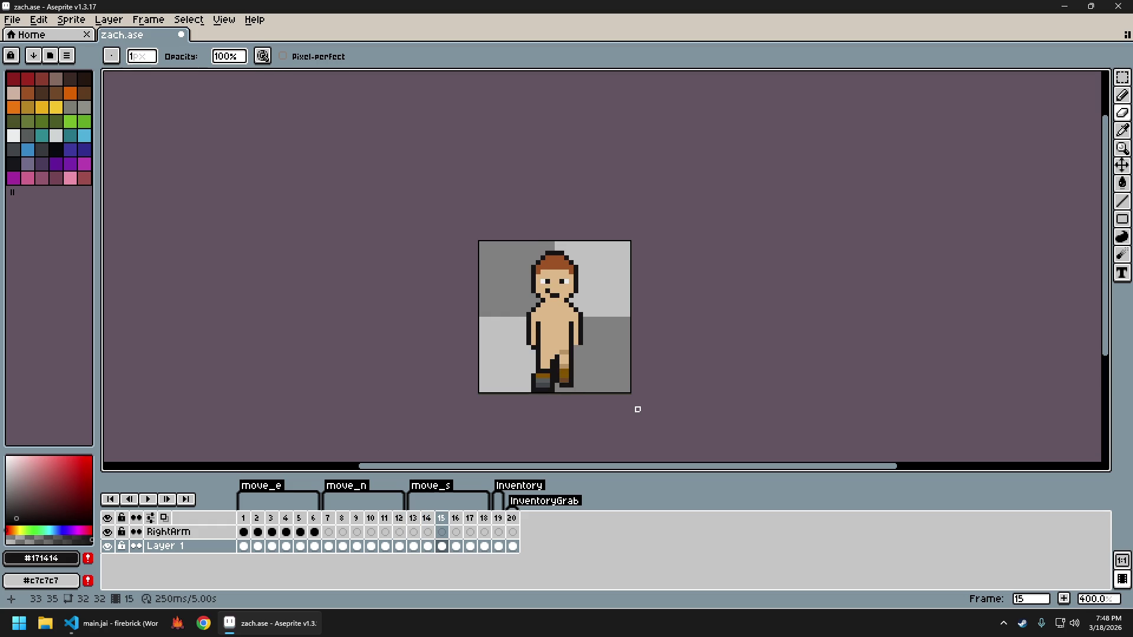
{"action": "key", "text": "ctrl+z"}
{"action": "scroll", "scroll_direction": "up", "scroll_amount": 3}
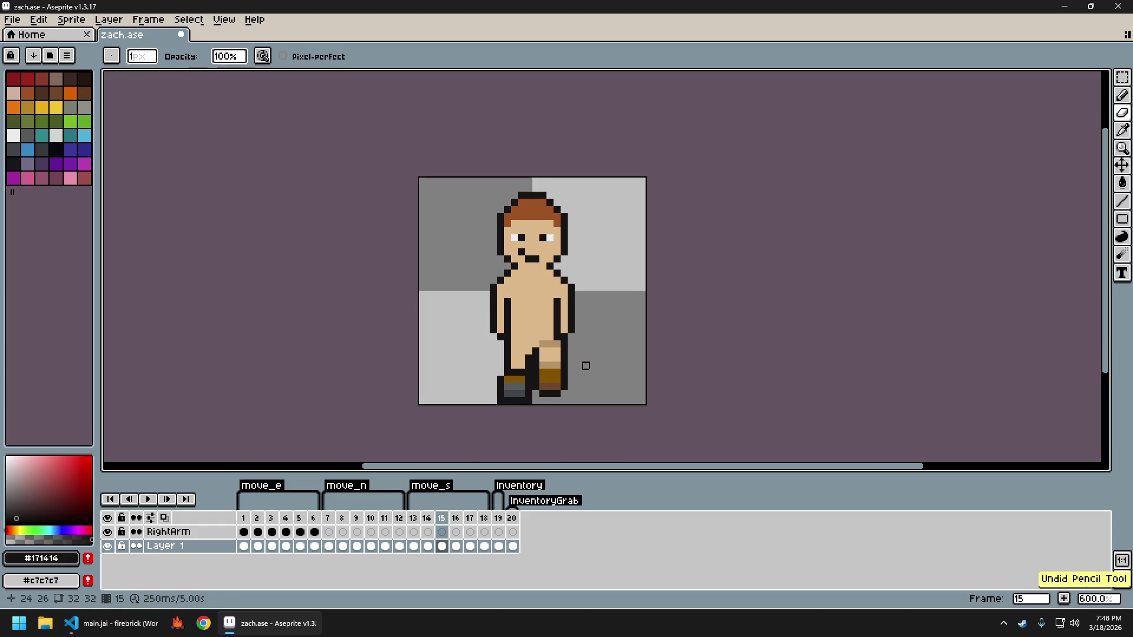
Redraw the stepping leg's pixels and erase along the left leg's outer edge
{"action": "left_click_drag", "start_coordinate": [557, 358], "coordinate": [558, 365]}
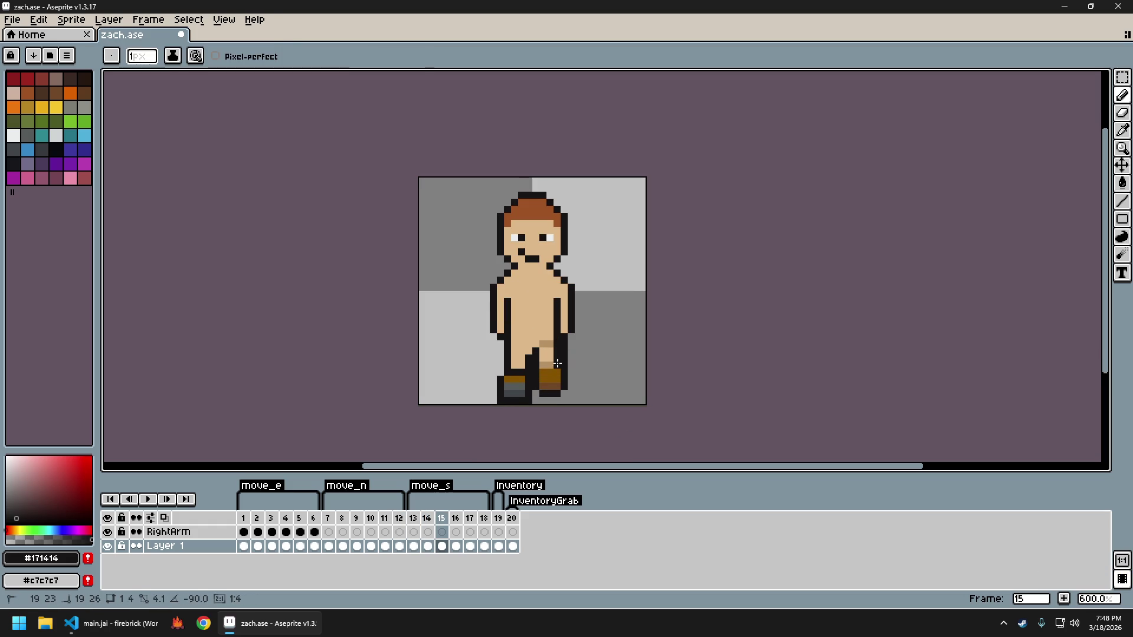
{"action": "scroll", "scroll_direction": "down", "scroll_amount": 3}
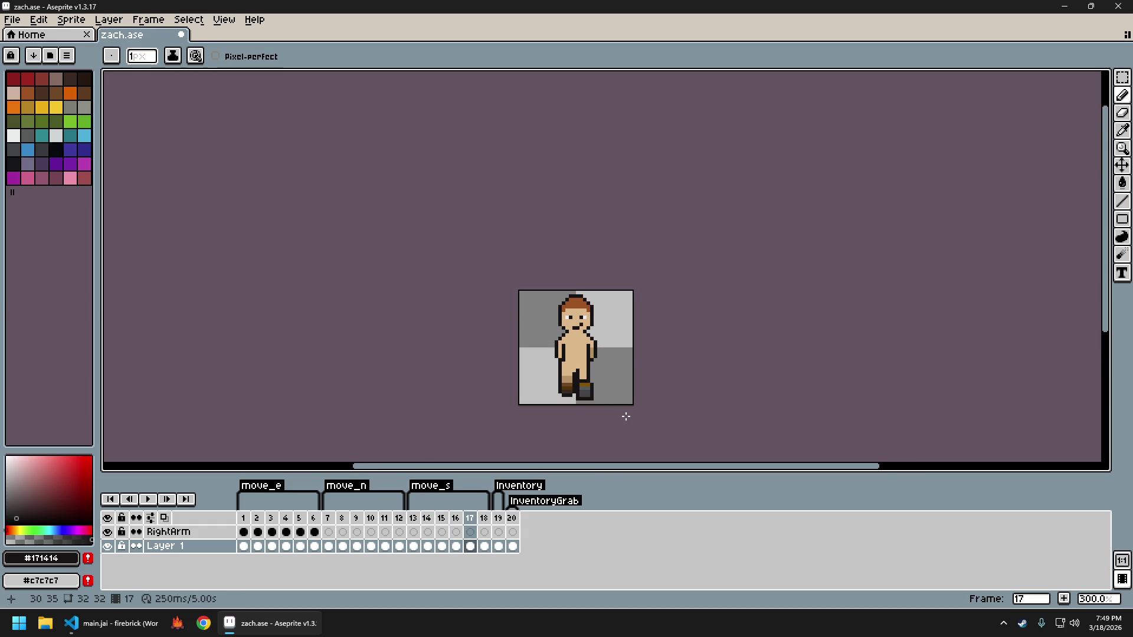
{"action": "scroll", "scroll_direction": "up", "scroll_amount": 3}
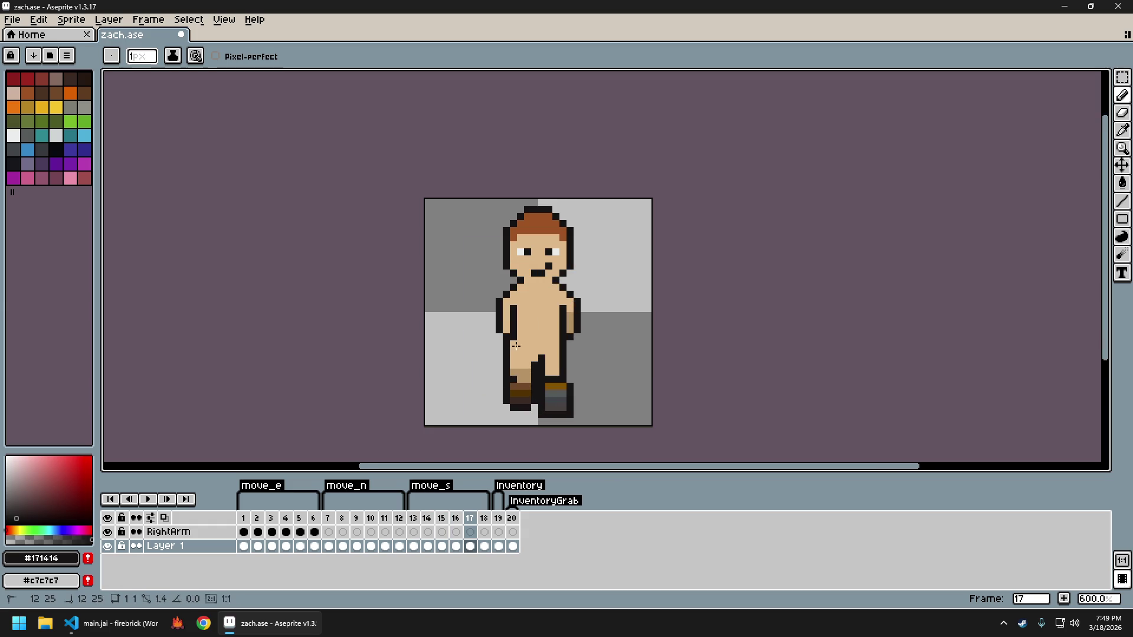
{"action": "key", "text": "e"}
{"action": "left_click_drag", "start_coordinate": [506, 344], "coordinate": [506, 373]}
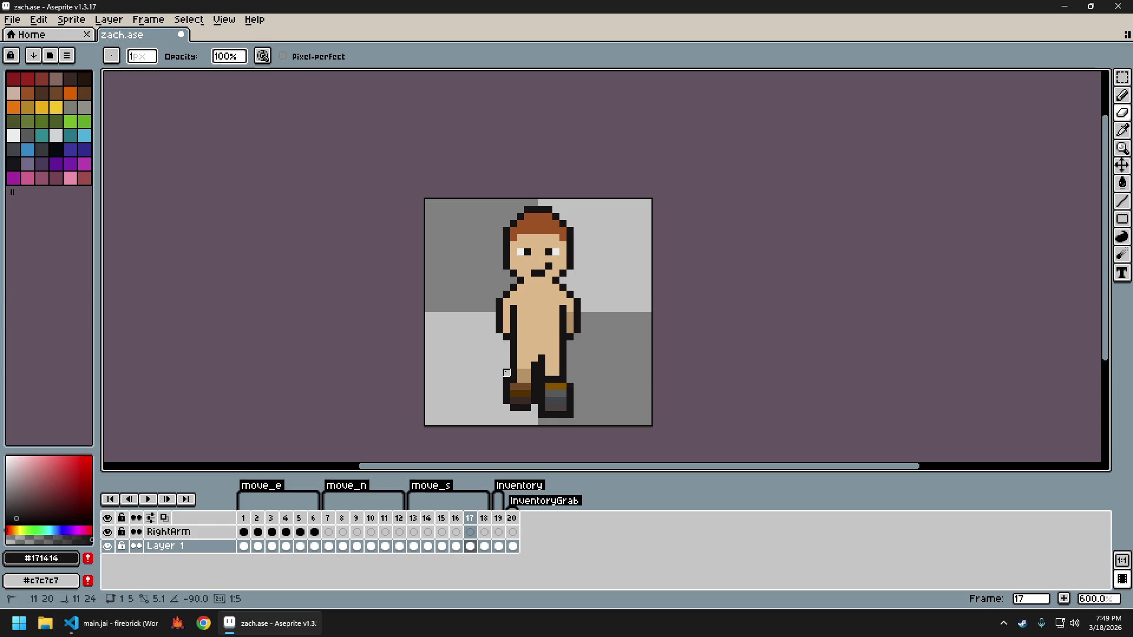
{"action": "scroll", "scroll_direction": "down", "scroll_amount": 3}
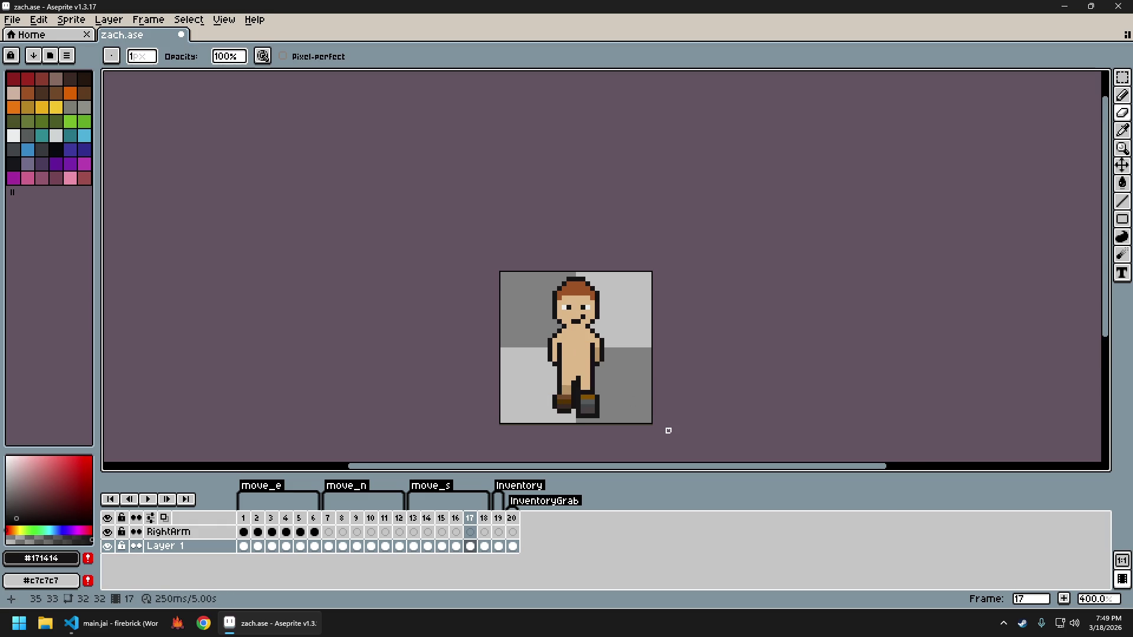
On the next frame, draw a black outline down the left leg
{"action": "key", "text": "Right"}
{"action": "scroll", "scroll_direction": "up", "scroll_amount": 3}
{"action": "scroll", "scroll_direction": "up", "scroll_amount": 3}
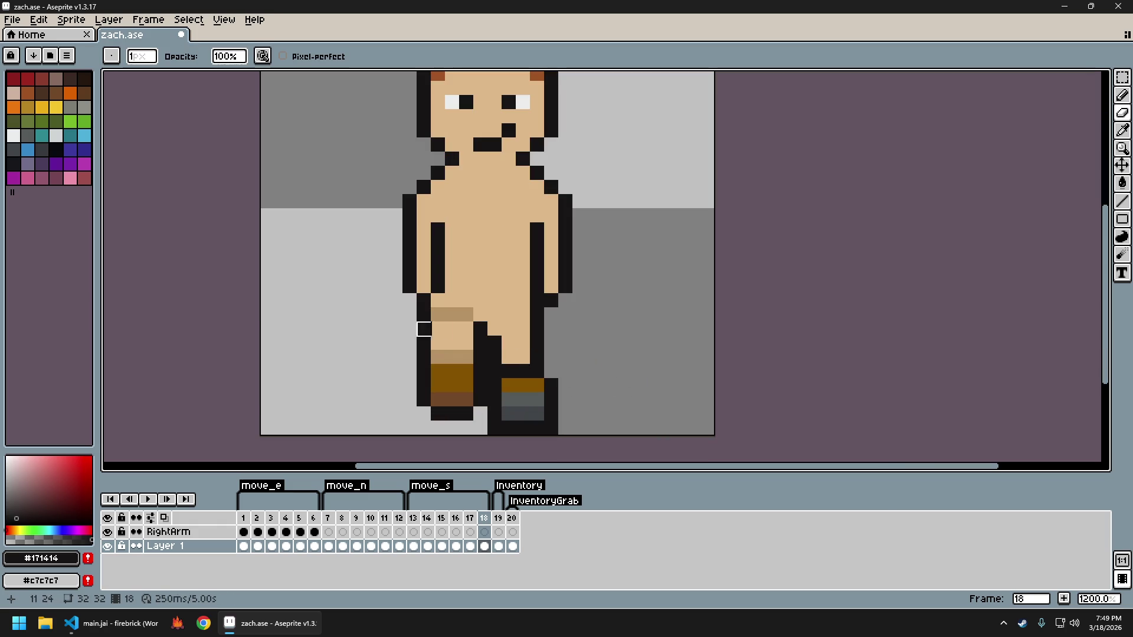
{"action": "key", "text": "b"}
{"action": "left_click_drag", "start_coordinate": [432, 324], "coordinate": [423, 371]}
{"action": "key", "text": "e"}
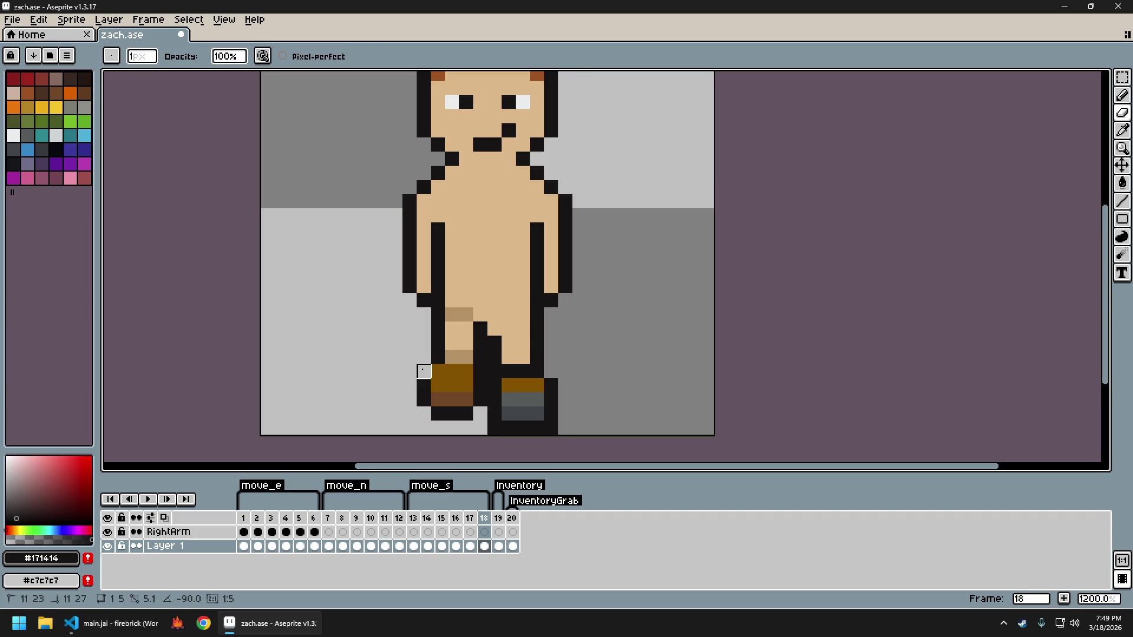
{"action": "scroll", "scroll_direction": "down", "scroll_amount": 3}
{"action": "scroll", "scroll_direction": "down", "scroll_amount": 3}
Step through the south walk frames and play the animation to preview it
{"action": "key", "text": "Right"}
{"action": "key", "text": "Left"}
{"action": "key", "text": "Left"}
{"action": "key", "text": "Left"}
{"action": "key", "text": "Left"}
{"action": "key", "text": "Left"}
{"action": "key", "text": "Left"}
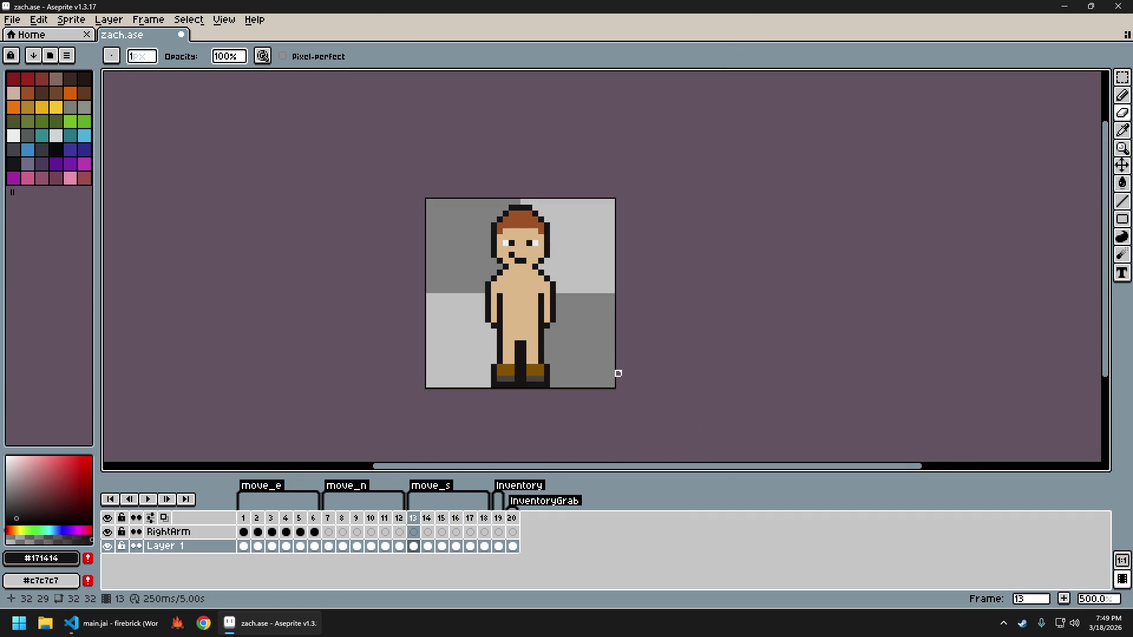
{"action": "key", "text": "Right"}
{"action": "key", "text": "Right"}
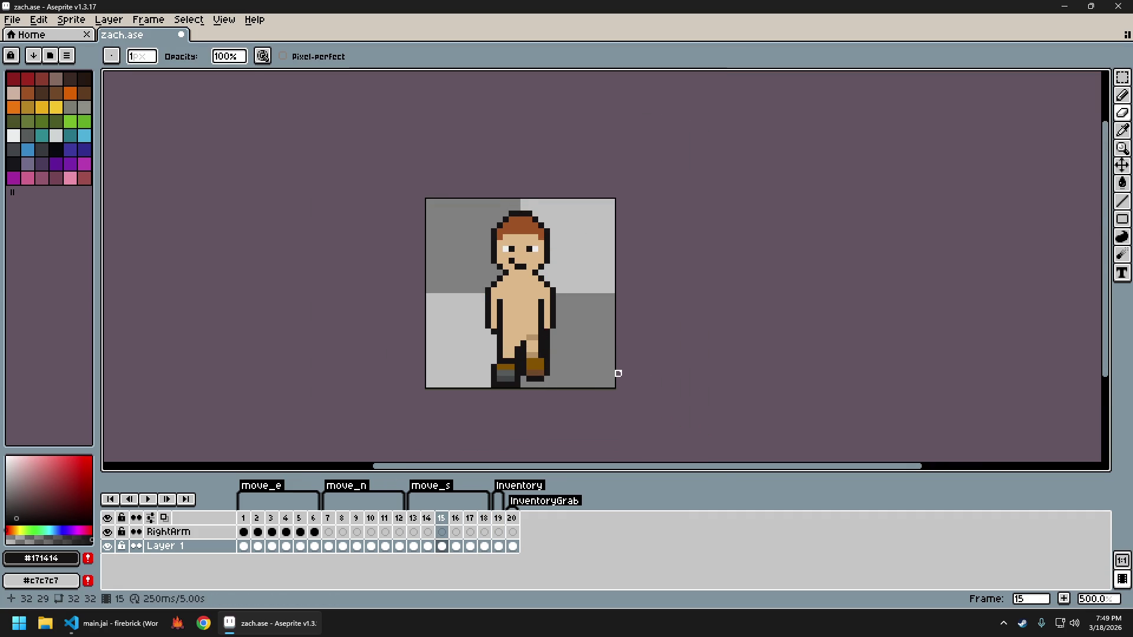
{"action": "scroll", "scroll_direction": "up", "scroll_amount": 3}
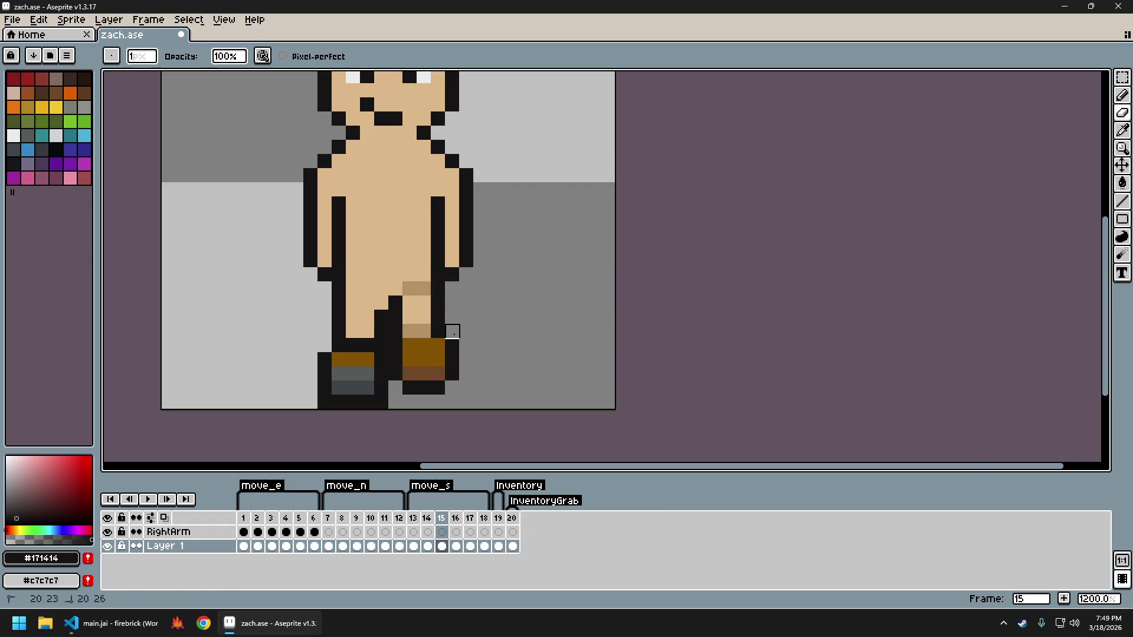
{"action": "scroll", "scroll_direction": "down", "scroll_amount": 3}
{"action": "key", "text": "Return"}
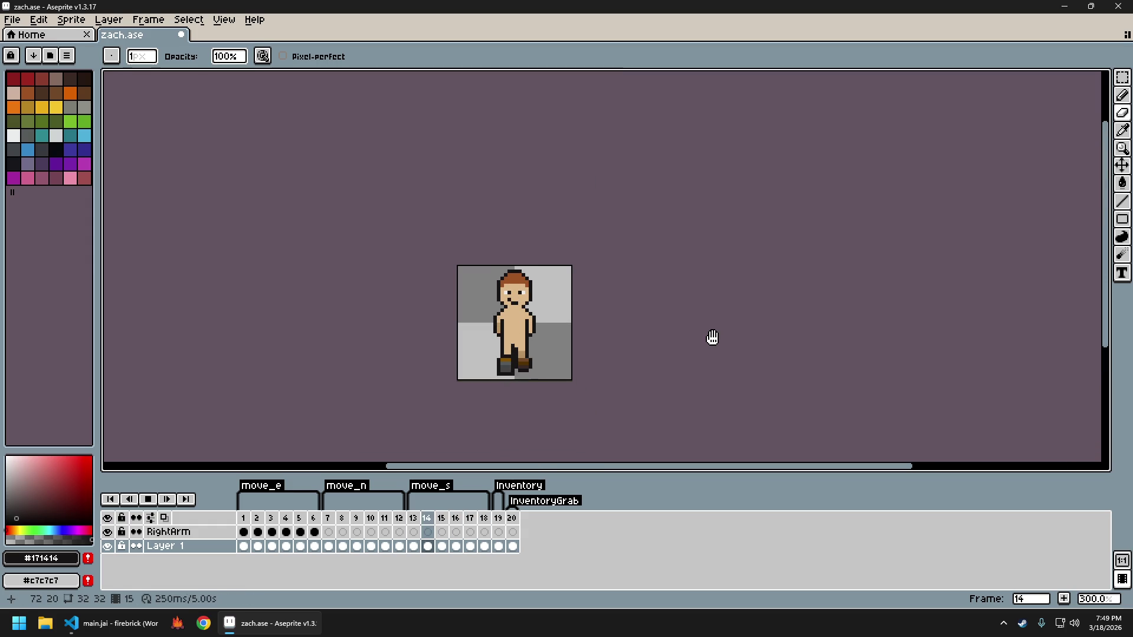
Export the frames to zach_sheet.png with the default Export Sprite Sheet settings
{"action": "key", "text": "ctrl+e"}
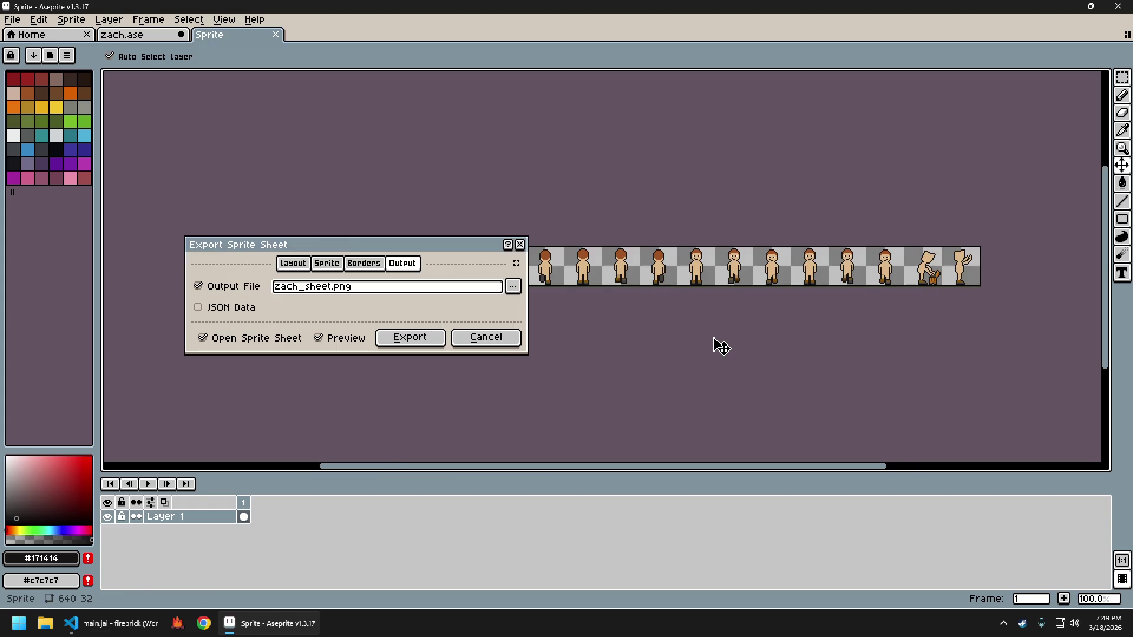
{"action": "key", "text": "Return"}
{"action": "key", "text": "Return"}
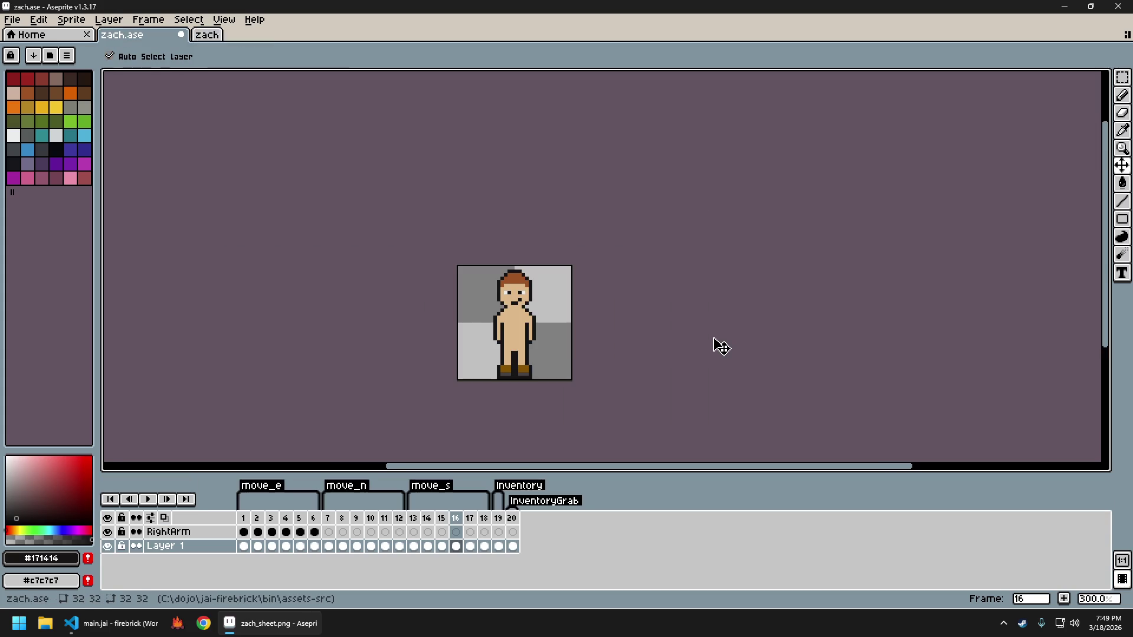
Bring the firebrick game forward and walk the character north and south
{"action": "key", "text": "b"}
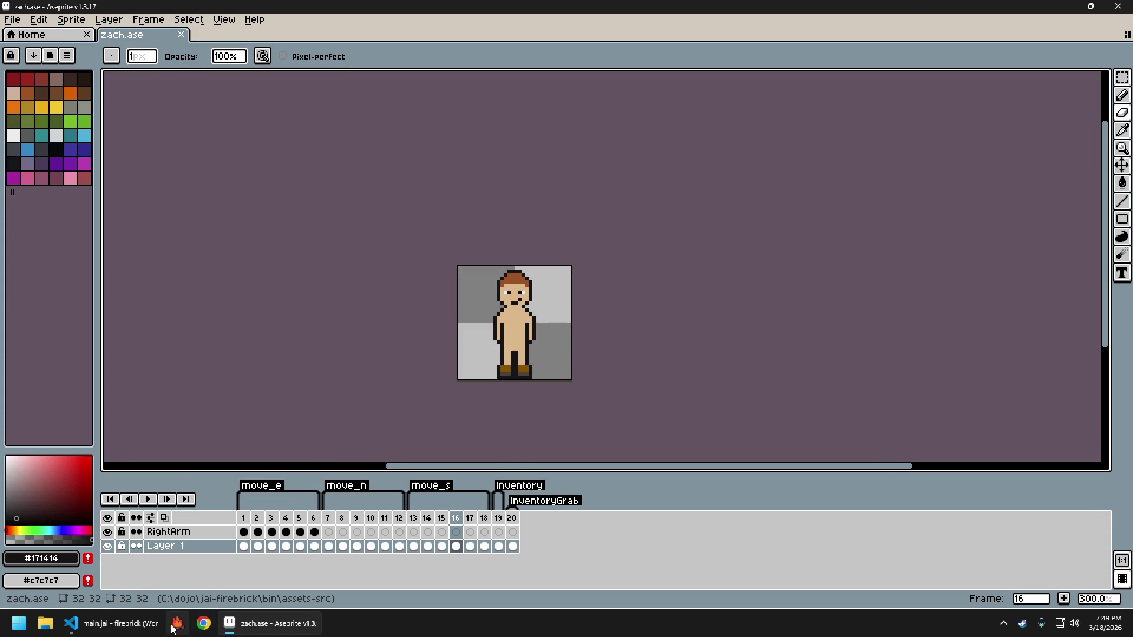
{"action": "left_click", "coordinate": [176, 624]}
{"action": "key", "text": "w"}
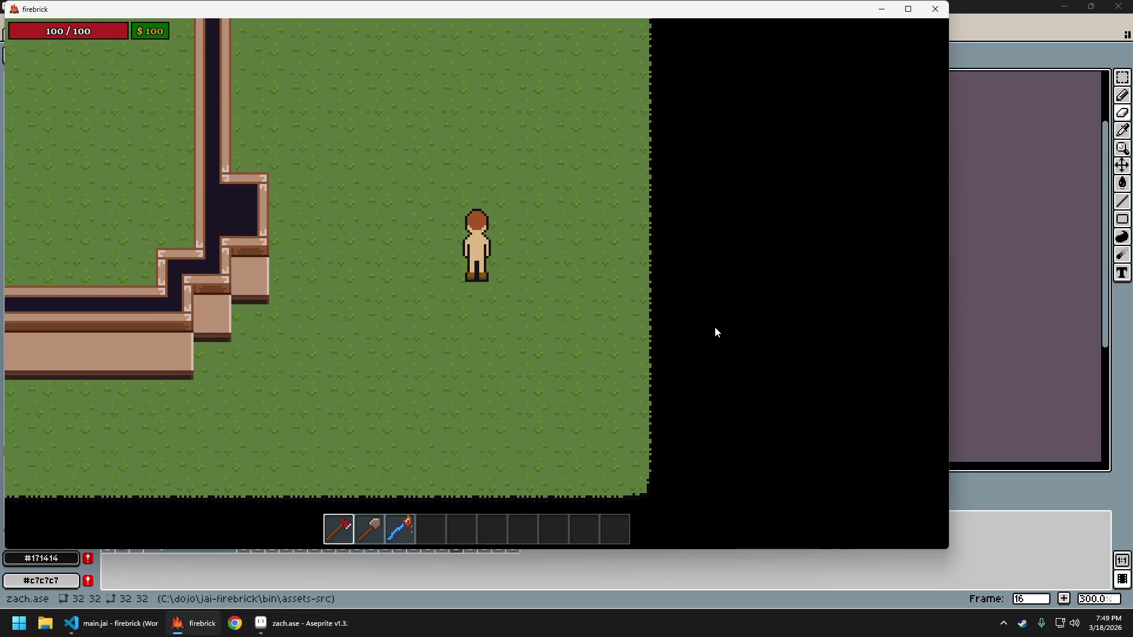
{"action": "key", "text": "s"}
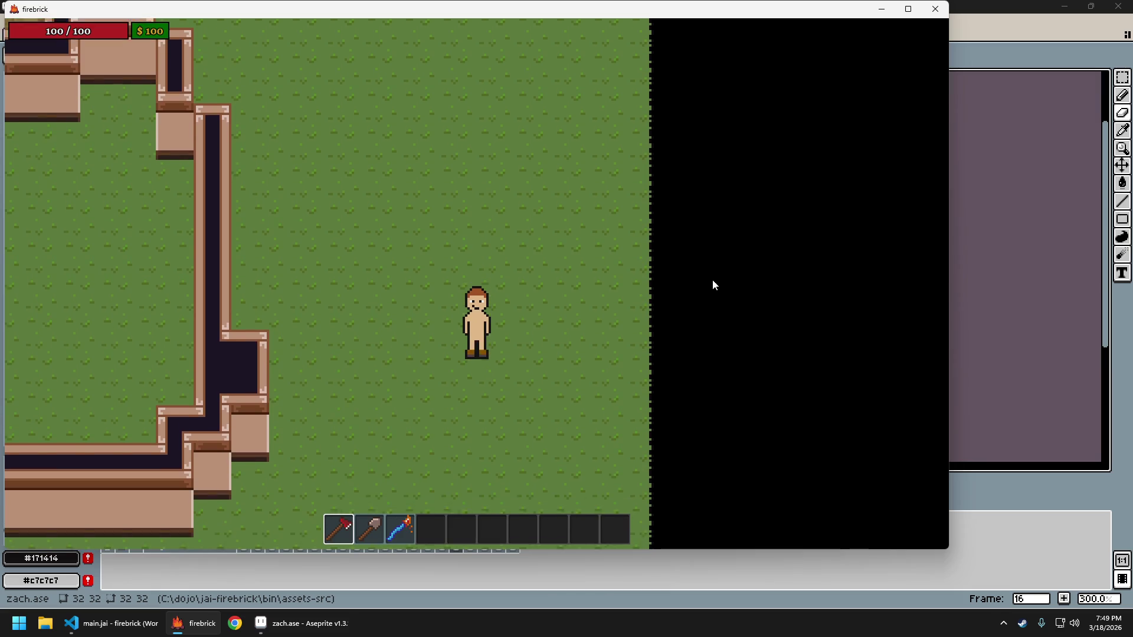
{"action": "key", "text": "w"}
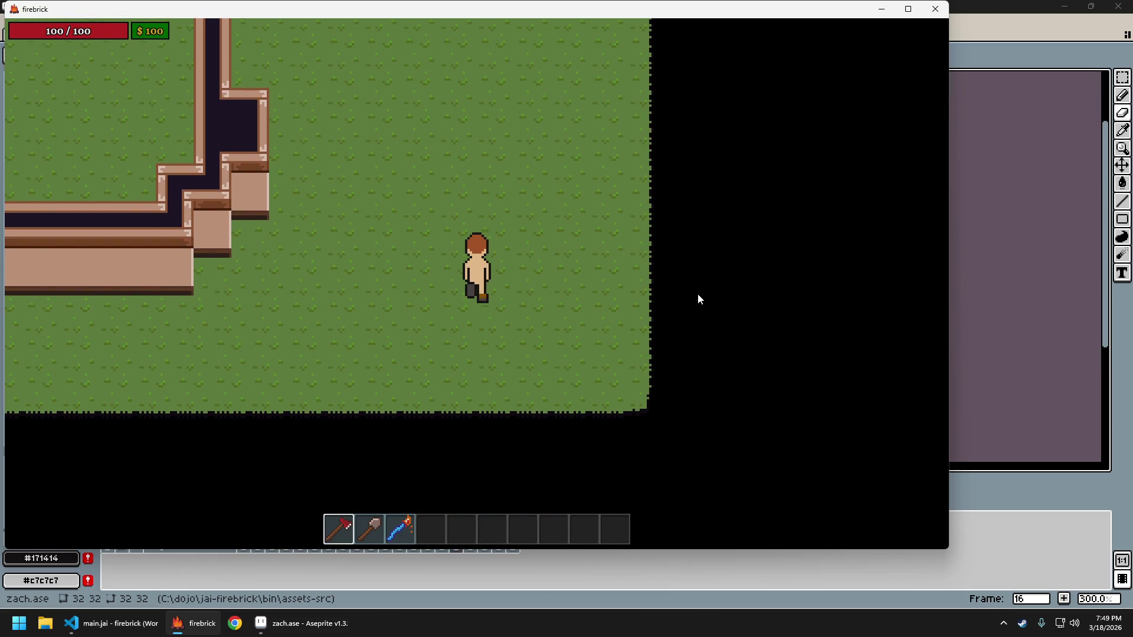
{"action": "key", "text": "w"}
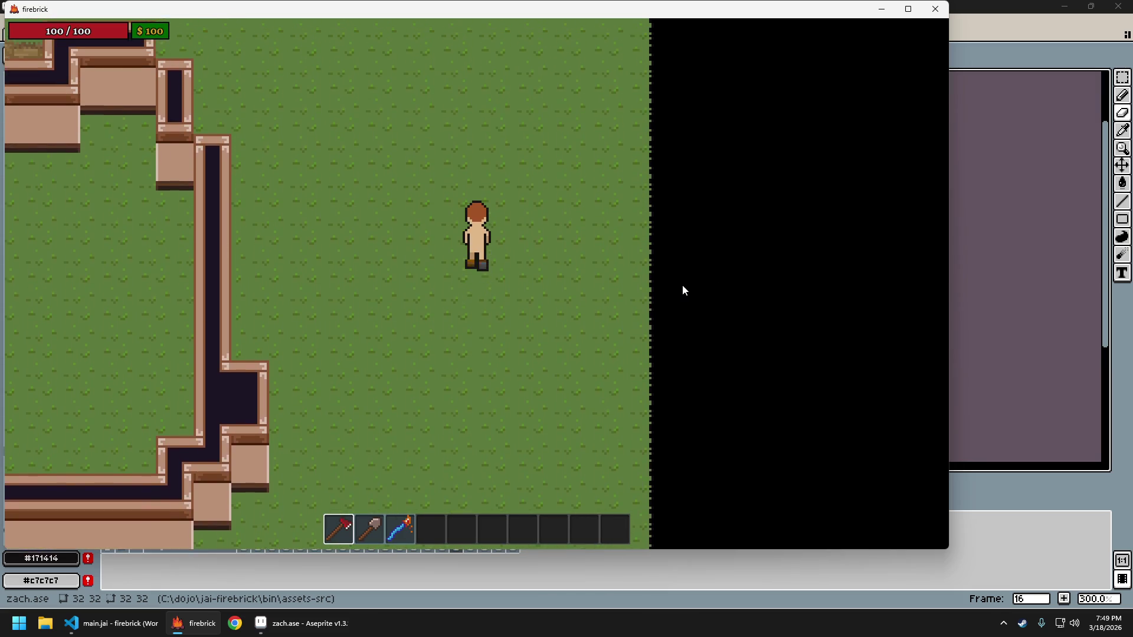
{"action": "key", "text": "s"}
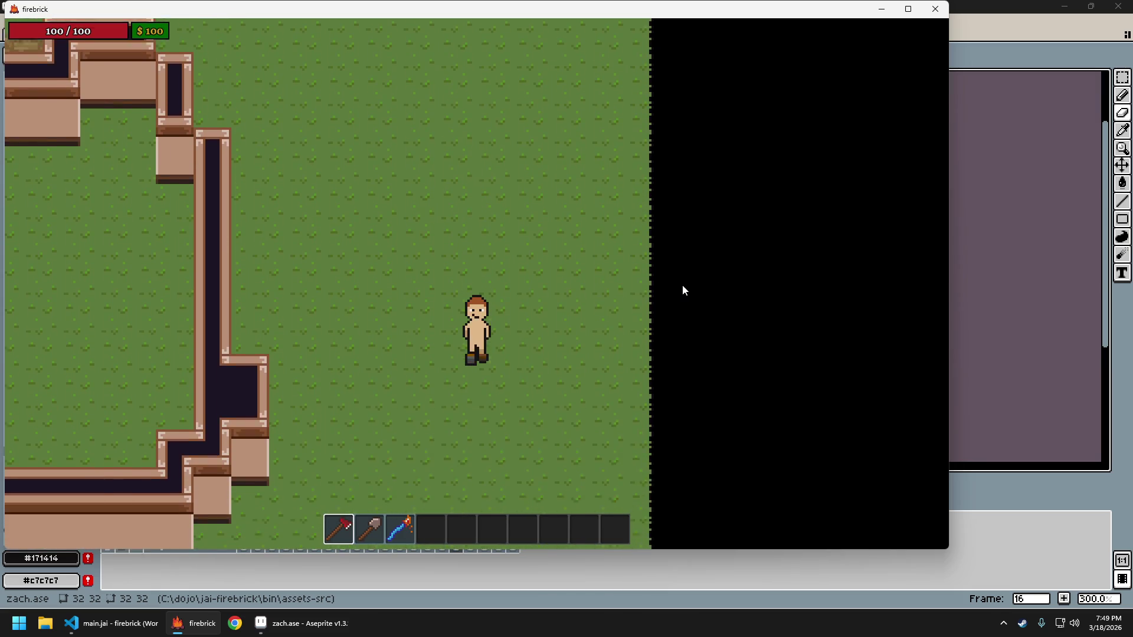
Keep alternating north and south walks, then return to zach.ase in Aseprite
{"action": "key", "text": "w"}
{"action": "key", "text": "w"}
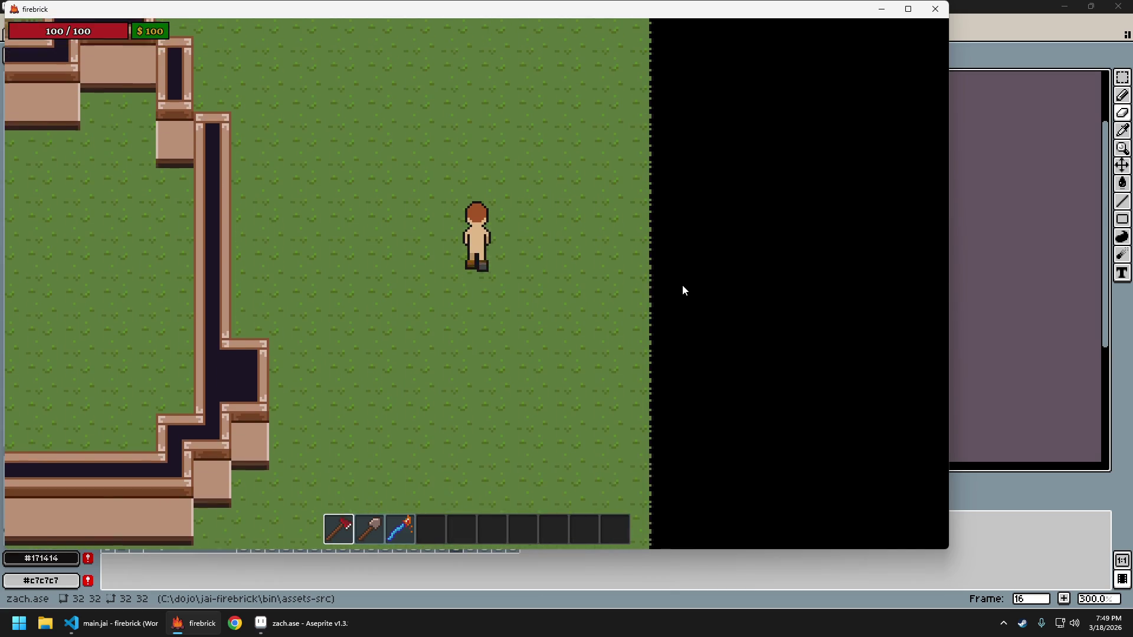
{"action": "key", "text": "s"}
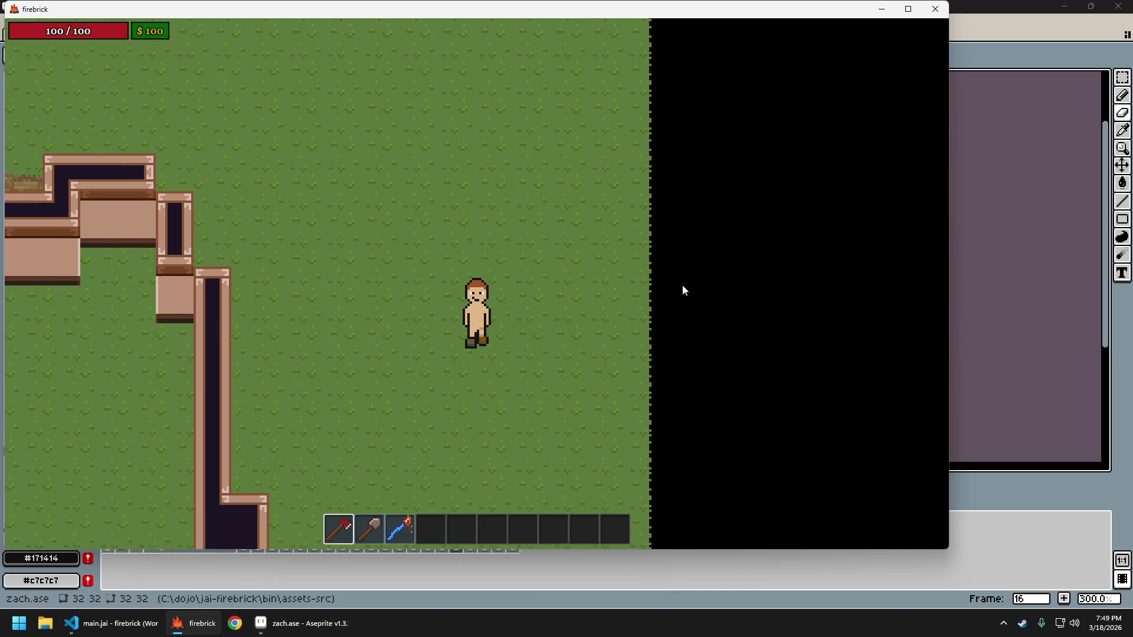
{"action": "key", "text": "s"}
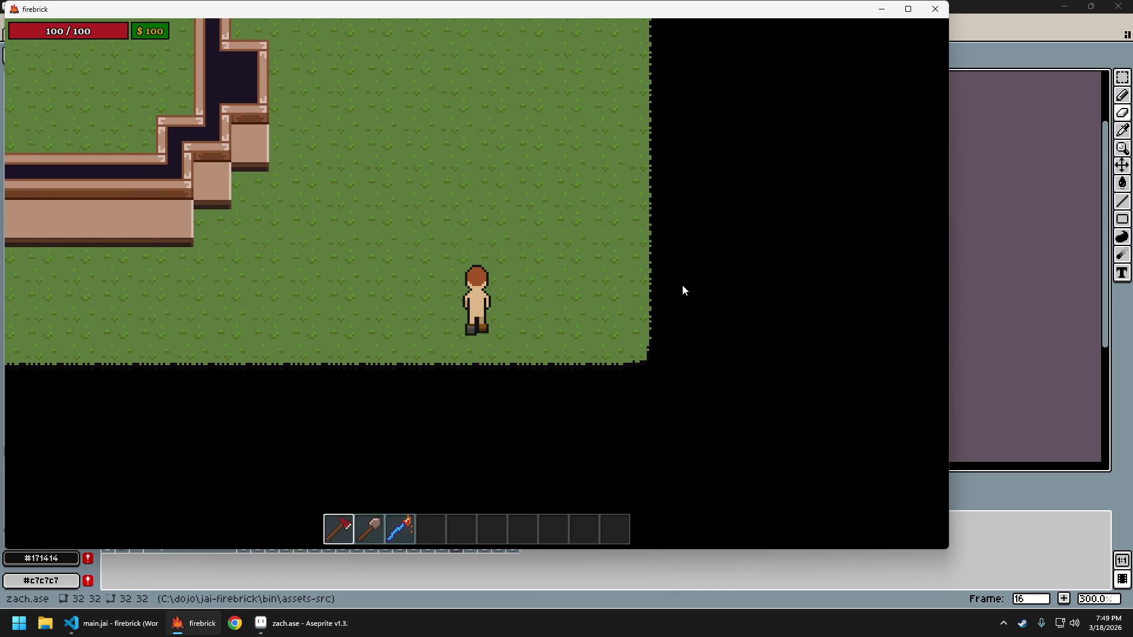
{"action": "key", "text": "w"}
{"action": "key", "text": "s"}
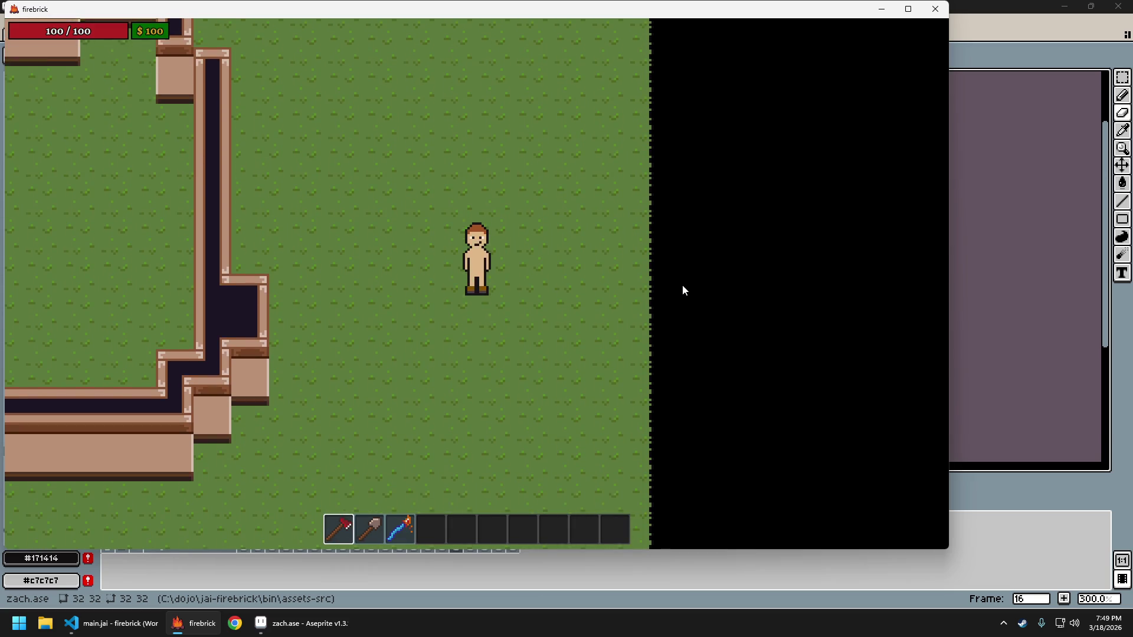
{"action": "left_click", "coordinate": [962, 5]}
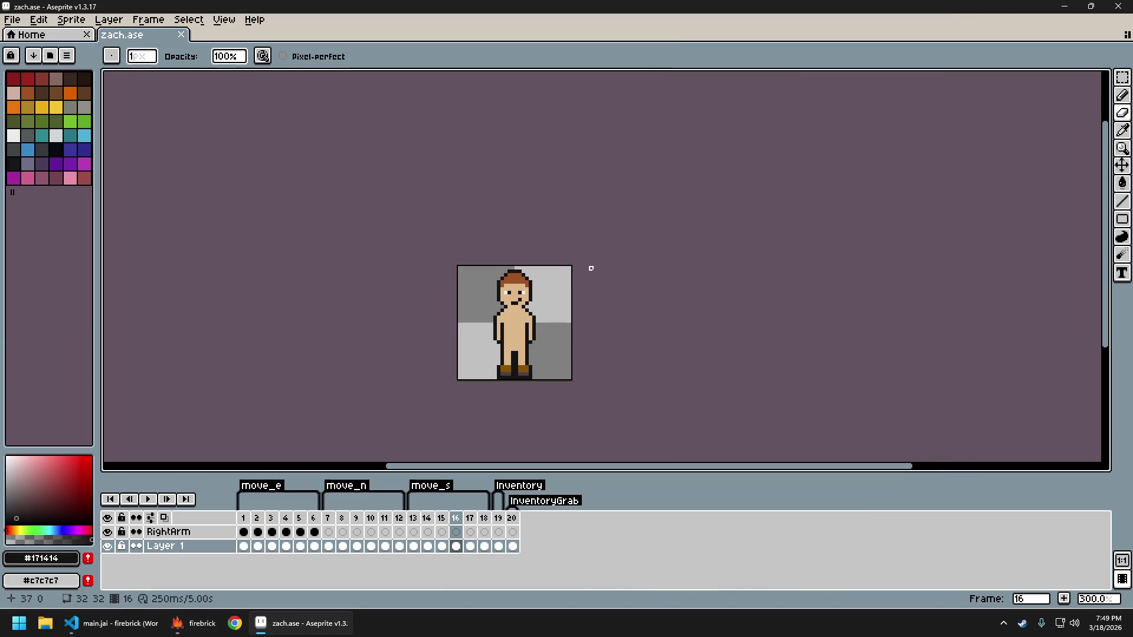
On frame 14, zoom in and sample the tan skin and dark outline colours
{"action": "left_click", "coordinate": [426, 519]}
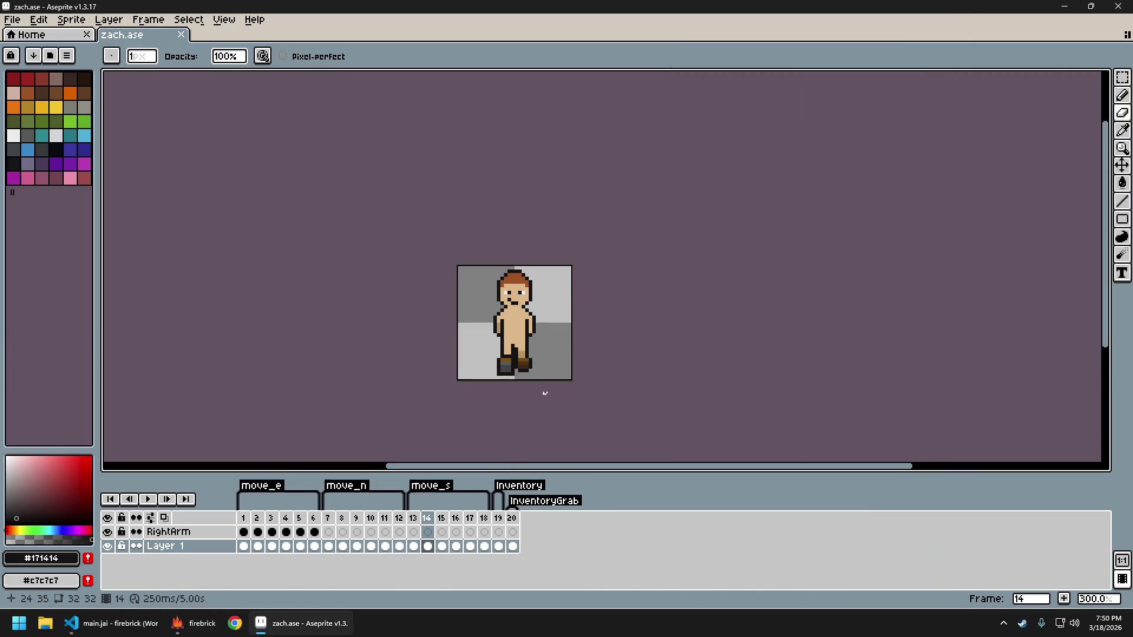
{"action": "scroll", "scroll_direction": "up", "scroll_amount": 3}
{"action": "left_click", "coordinate": [519, 344]}
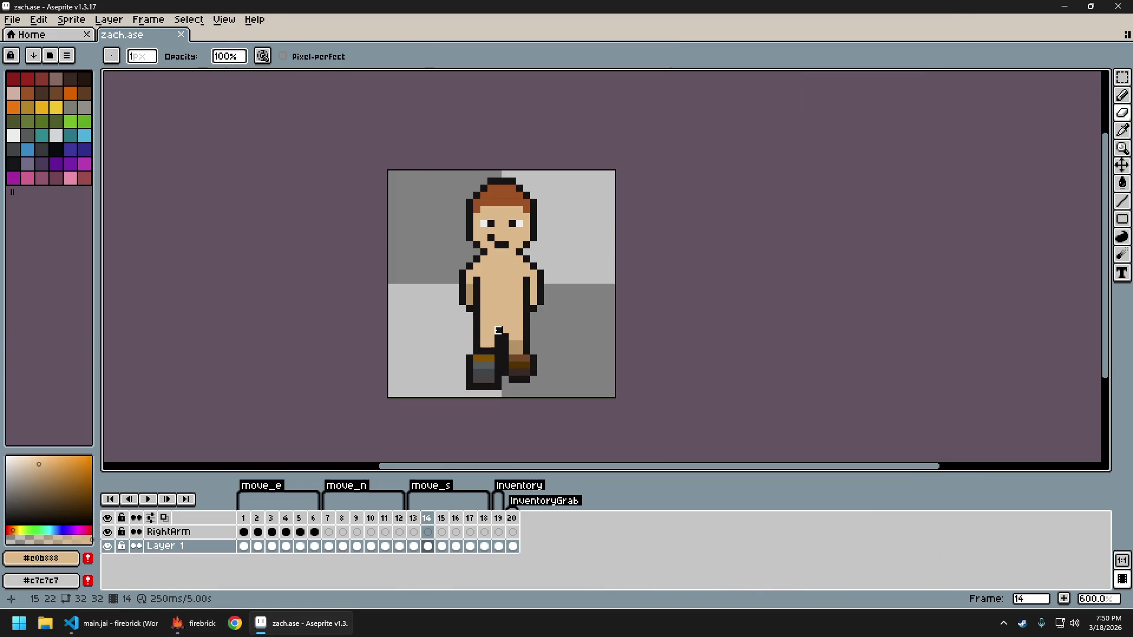
{"action": "key", "text": "e"}
{"action": "key", "text": "Left"}
{"action": "key", "text": "Right"}
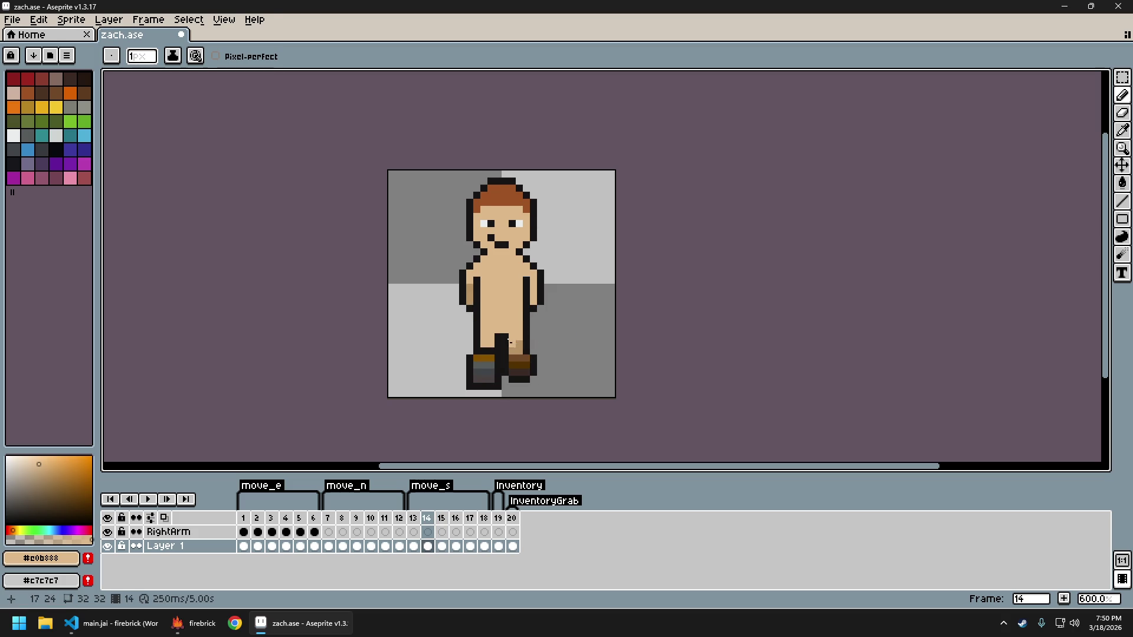
{"action": "left_click", "coordinate": [498, 331]}
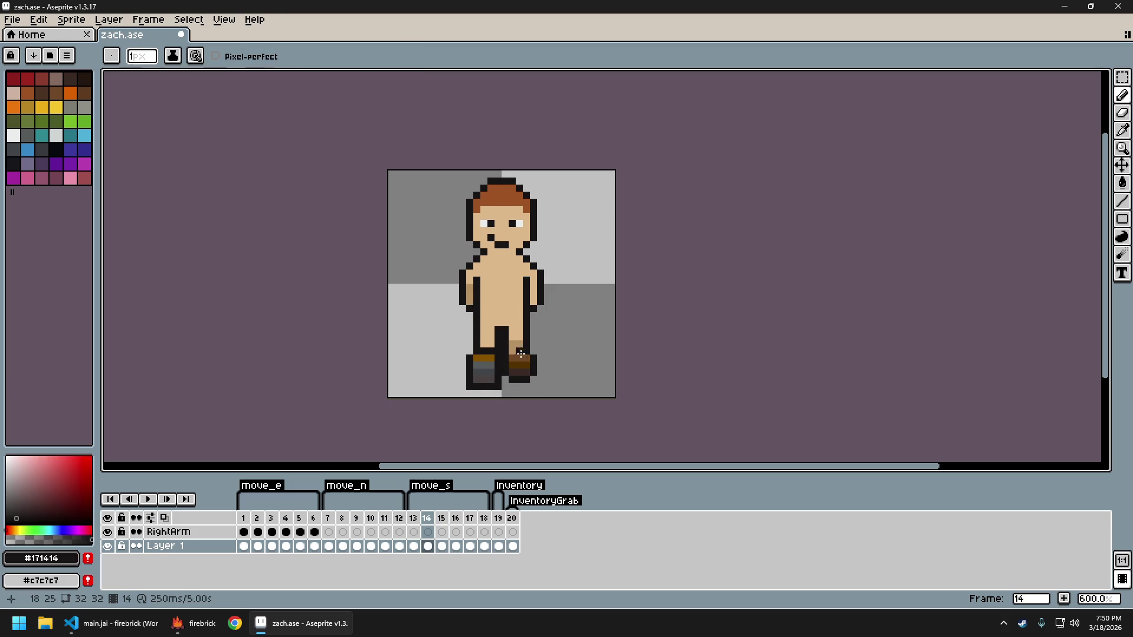
Flip between frames 13 to 16 to compare the early walk poses
{"action": "key", "text": "Right"}
{"action": "key", "text": "Right"}
{"action": "key", "text": "Left"}
{"action": "key", "text": "Left"}
{"action": "key", "text": "Left"}
{"action": "key", "text": "Right"}
{"action": "key", "text": "Left"}
{"action": "key", "text": "Right"}
{"action": "key", "text": "Right"}
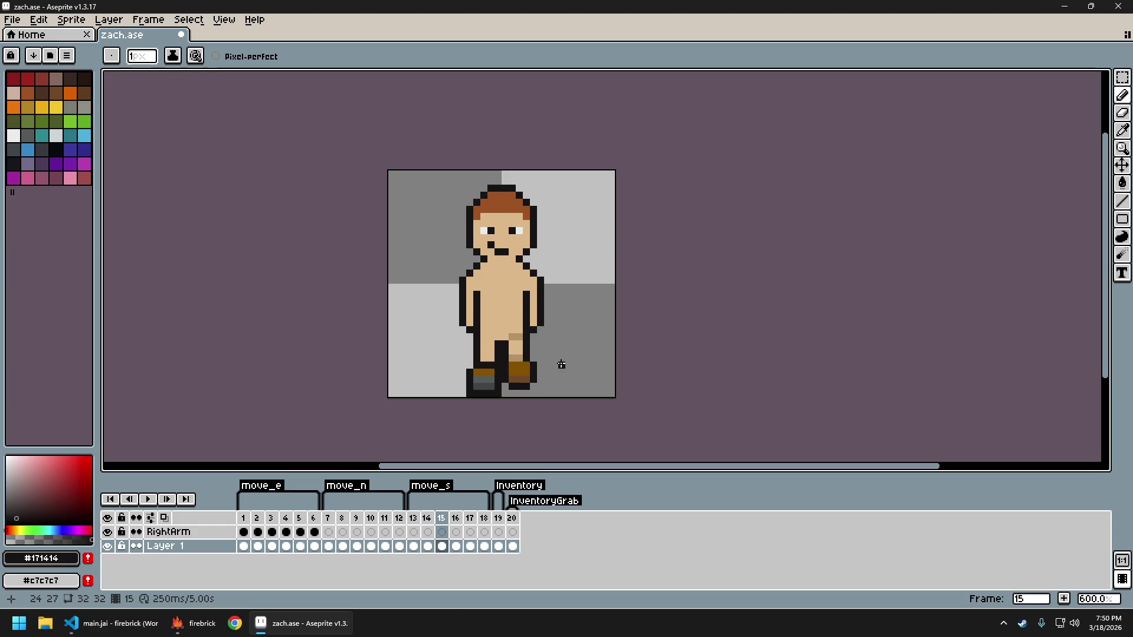
{"action": "key", "text": "Left"}
{"action": "key", "text": "Left"}
{"action": "key", "text": "Right"}
{"action": "key", "text": "Left"}
{"action": "key", "text": "Right"}
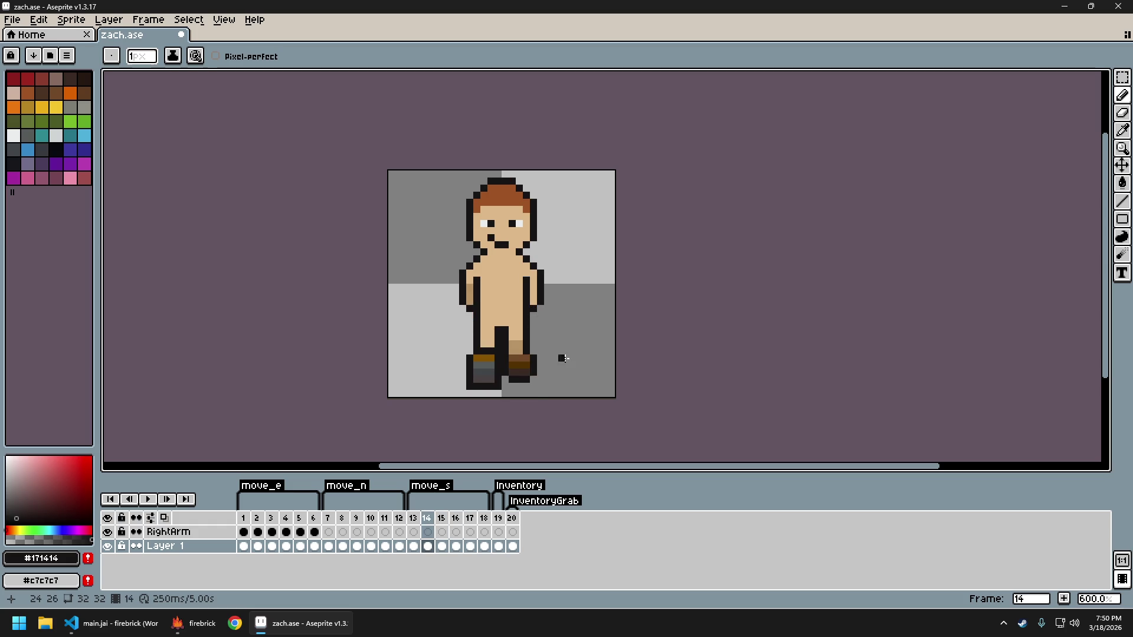
{"action": "key", "text": "Right"}
{"action": "key", "text": "Left"}
{"action": "key", "text": "Right"}
{"action": "key", "text": "Left"}
{"action": "key", "text": "Right"}
{"action": "key", "text": "Left"}
{"action": "key", "text": "Right"}
{"action": "key", "text": "Left"}
{"action": "key", "text": "Left"}
{"action": "key", "text": "Right"}
Step through frames 13 to 18 to check the later walk poses
{"action": "key", "text": "Right"}
{"action": "key", "text": "Right"}
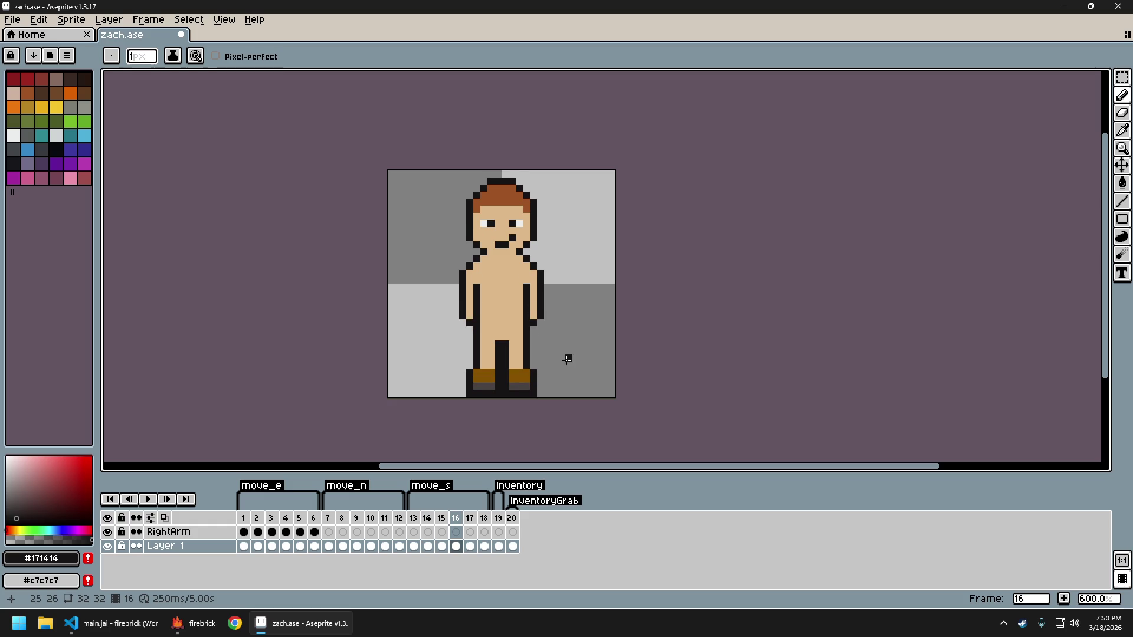
{"action": "key", "text": "Right"}
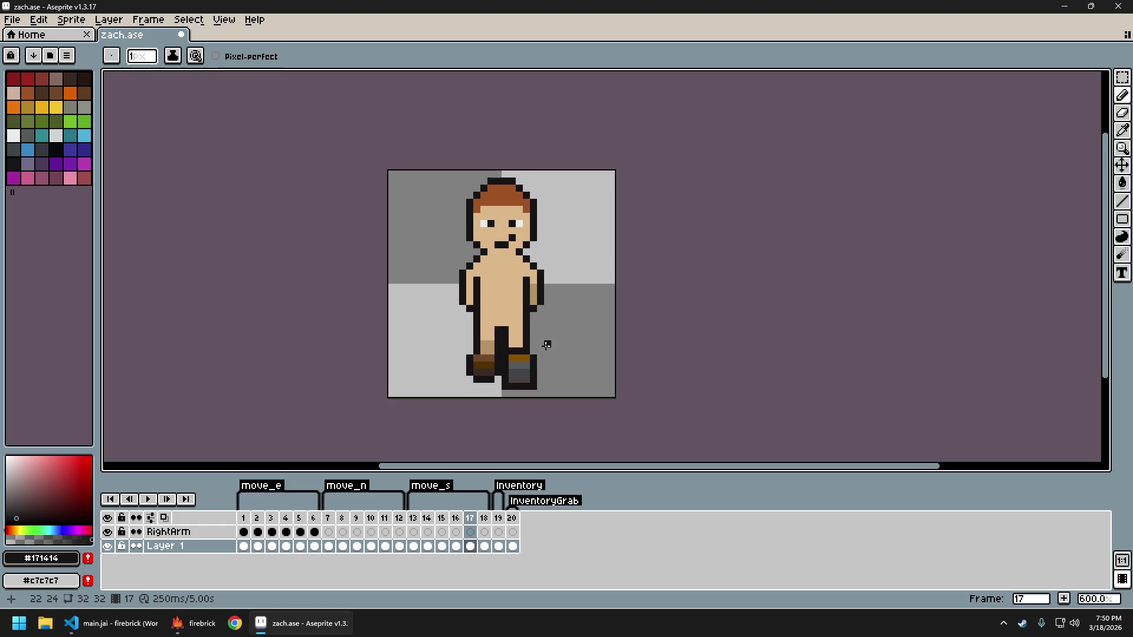
{"action": "key", "text": "Right"}
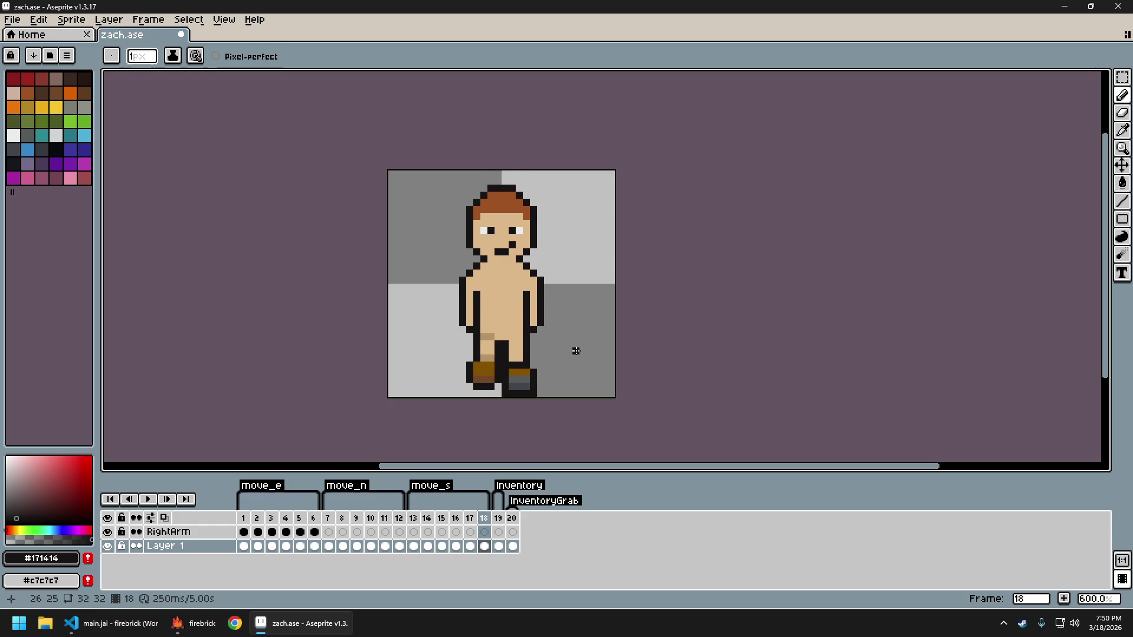
{"action": "key", "text": "Left"}
{"action": "key", "text": "Left"}
{"action": "key", "text": "Left"}
{"action": "key", "text": "Left"}
{"action": "key", "text": "Left"}
{"action": "key", "text": "Right"}
{"action": "key", "text": "Right"}
{"action": "key", "text": "Right"}
{"action": "key", "text": "Left"}
{"action": "key", "text": "Left"}
{"action": "key", "text": "Left"}
{"action": "key", "text": "Right"}
{"action": "key", "text": "Right"}
{"action": "key", "text": "Right"}
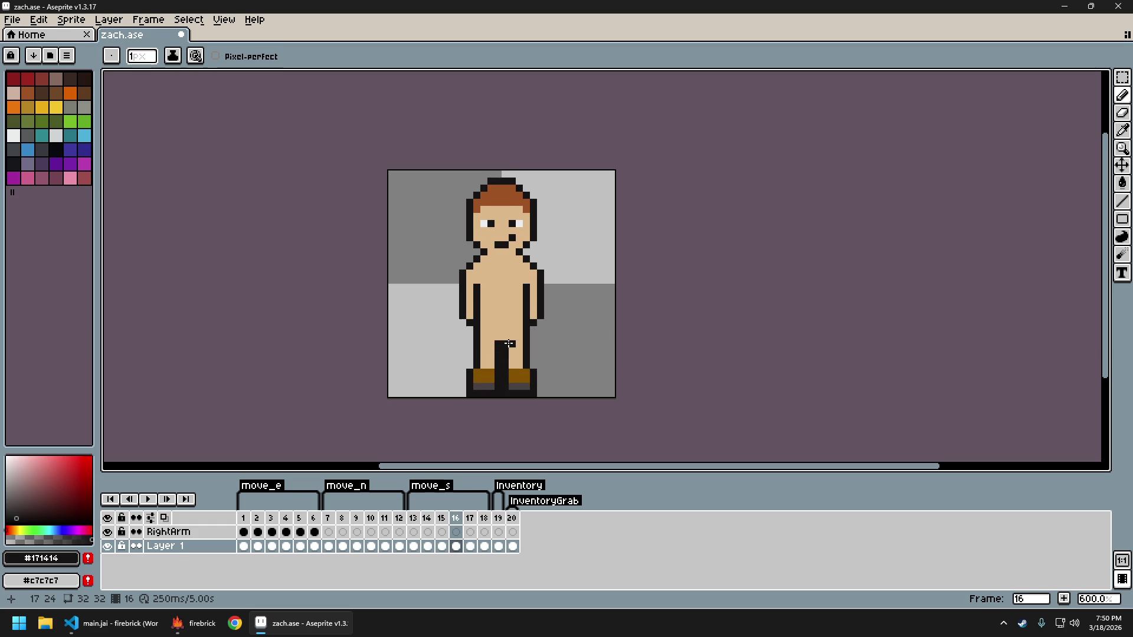
{"action": "key", "text": "Left"}
{"action": "key", "text": "Left"}
{"action": "key", "text": "Right"}
{"action": "key", "text": "Right"}
{"action": "key", "text": "Right"}
{"action": "key", "text": "Left"}
{"action": "key", "text": "Left"}
{"action": "key", "text": "Left"}
{"action": "key", "text": "Right"}
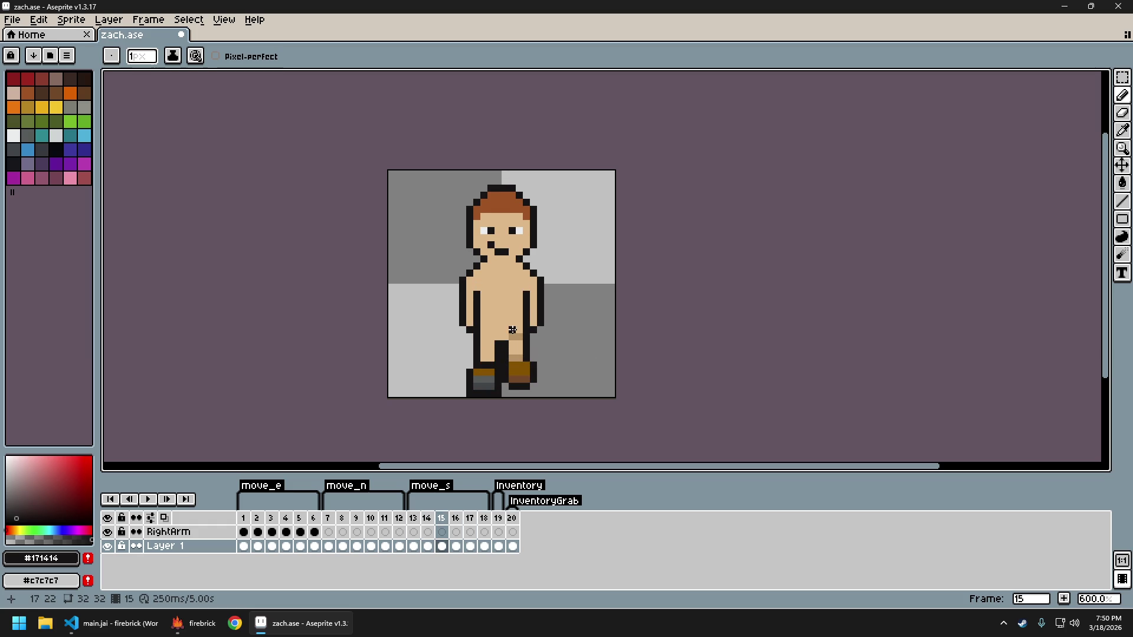
{"action": "key", "text": "Right"}
{"action": "key", "text": "Right"}
{"action": "key", "text": "Right"}
{"action": "key", "text": "Left"}
{"action": "key", "text": "Left"}
{"action": "key", "text": "Left"}
{"action": "key", "text": "Left"}
{"action": "key", "text": "Left"}
{"action": "key", "text": "Left"}
{"action": "key", "text": "Right"}
{"action": "key", "text": "Right"}
{"action": "key", "text": "Right"}
{"action": "key", "text": "Right"}
{"action": "key", "text": "Right"}
{"action": "key", "text": "Right"}
{"action": "key", "text": "Right"}
{"action": "key", "text": "Right"}
{"action": "key", "text": "Left"}
{"action": "key", "text": "Left"}
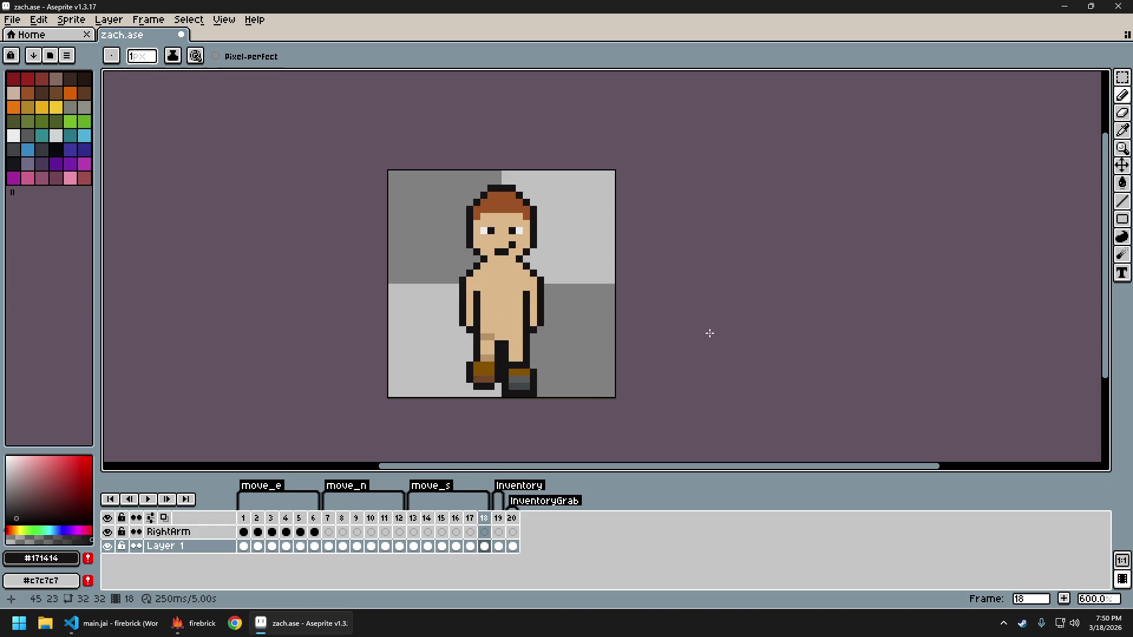
{"action": "key", "text": "Left"}
{"action": "key", "text": "Left"}
{"action": "key", "text": "Right"}
{"action": "key", "text": "Right"}
{"action": "key", "text": "Left"}
{"action": "key", "text": "Left"}
{"action": "key", "text": "Left"}
{"action": "key", "text": "Right"}
{"action": "key", "text": "Right"}
{"action": "key", "text": "Right"}
{"action": "key", "text": "Right"}
{"action": "key", "text": "Right"}
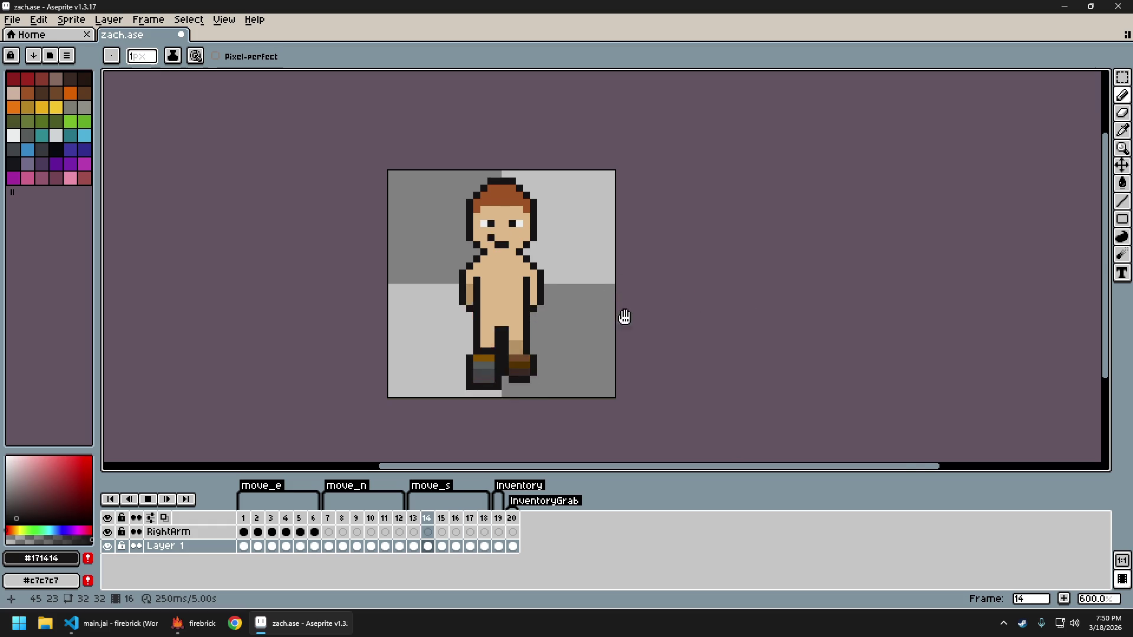
Zoom and recentre the sprite, stop playback, and return to frame 13
{"action": "scroll", "scroll_direction": "down", "scroll_amount": 3}
{"action": "left_click_drag", "start_coordinate": [658, 326], "coordinate": [577, 331]}
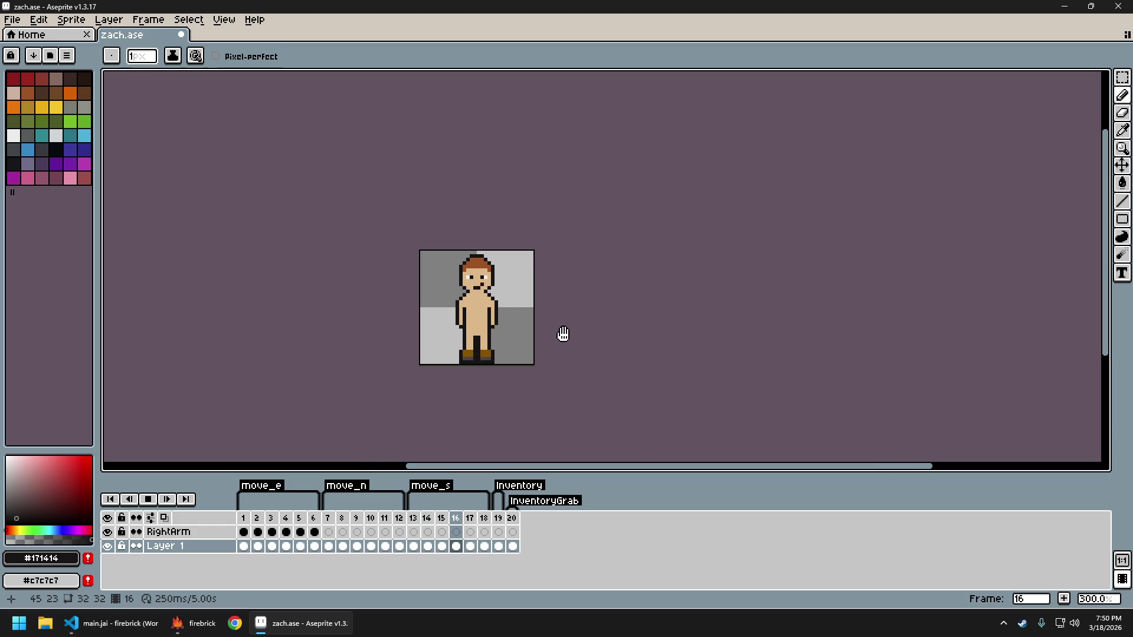
{"action": "scroll", "scroll_direction": "up", "scroll_amount": 3}
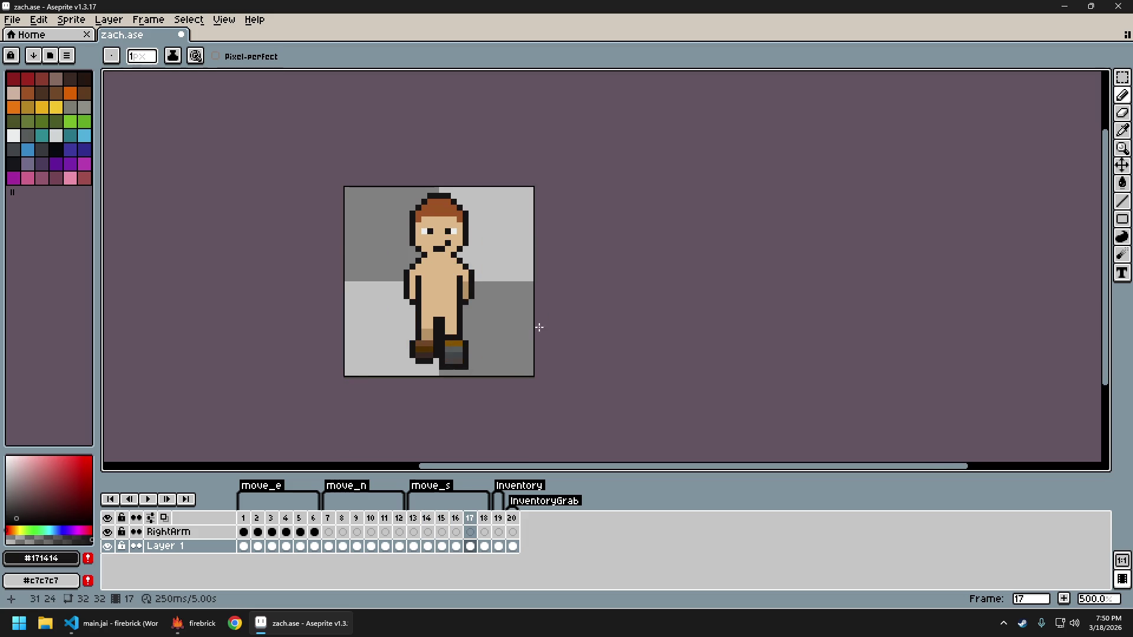
{"action": "key", "text": "Return"}
{"action": "left_click_drag", "start_coordinate": [529, 329], "coordinate": [568, 328]}
{"action": "key", "text": "Left"}
{"action": "key", "text": "Left"}
{"action": "key", "text": "Left"}
{"action": "key", "text": "Left"}
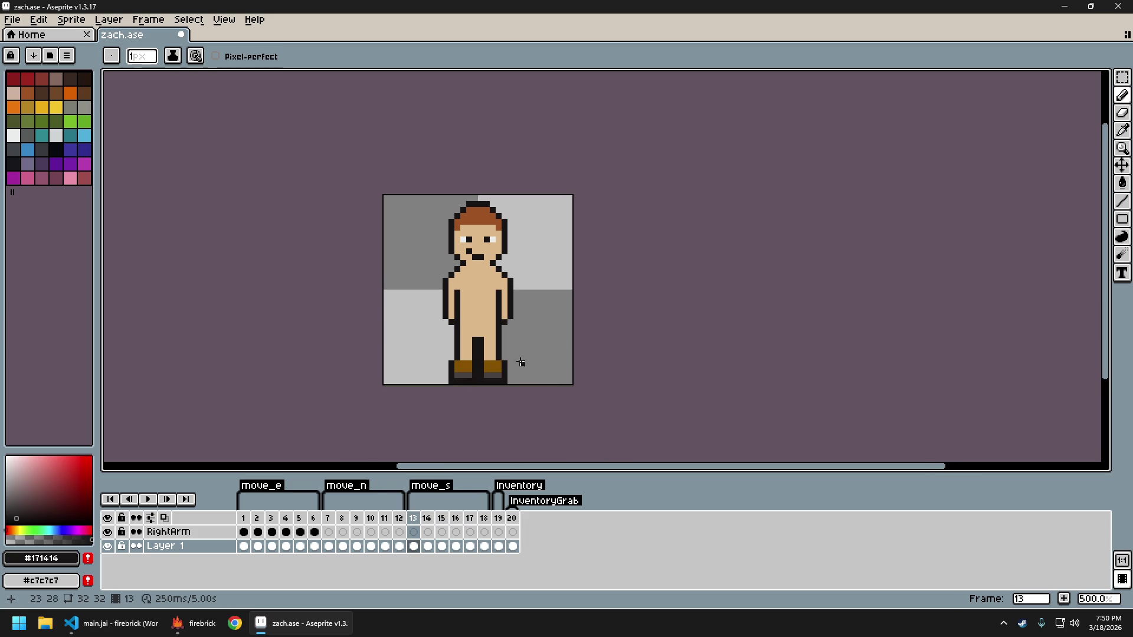
Sample the tan skin colour, preview the walk loop, then undo the stray pencil pixel
{"action": "left_click", "coordinate": [480, 336]}
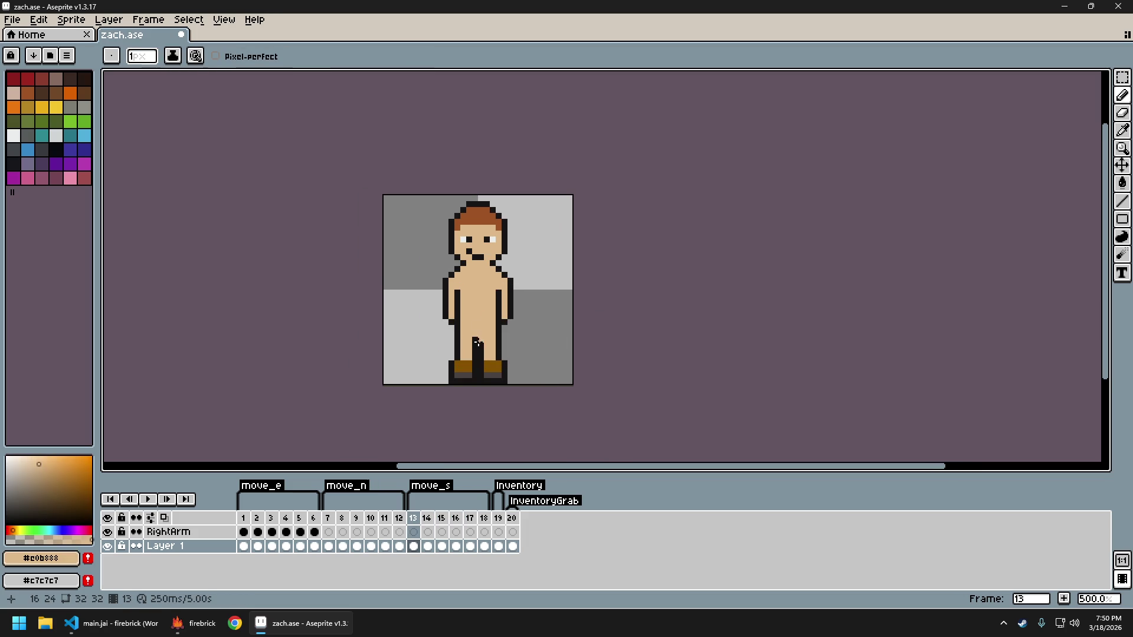
{"action": "key", "text": "Right"}
{"action": "key", "text": "Right"}
{"action": "key", "text": "Right"}
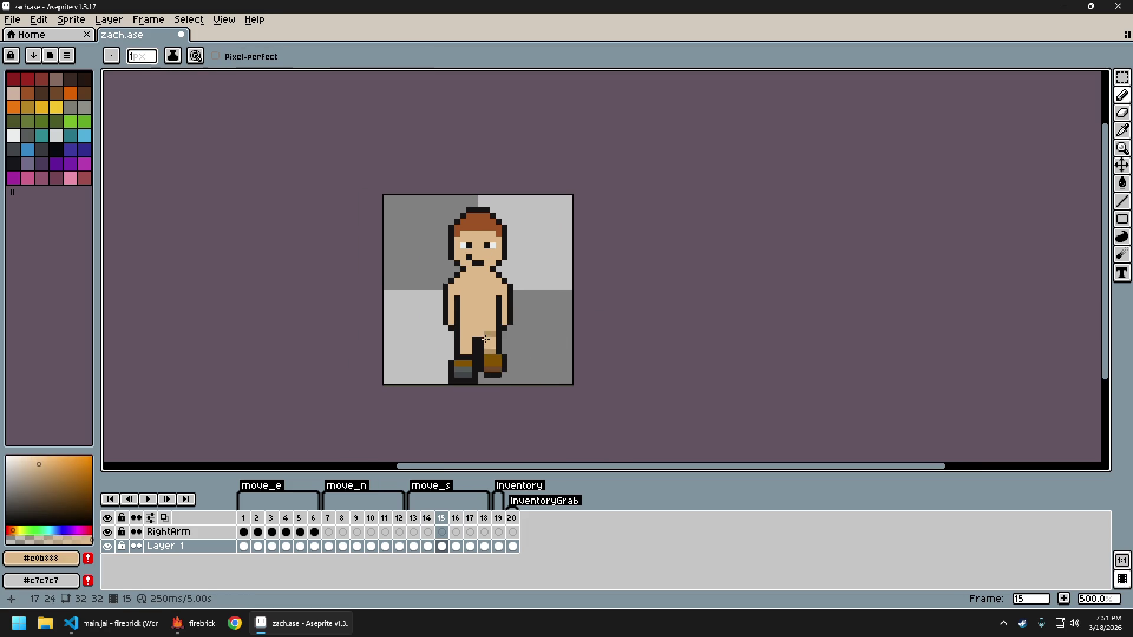
{"action": "key", "text": "Right"}
{"action": "key", "text": "Return"}
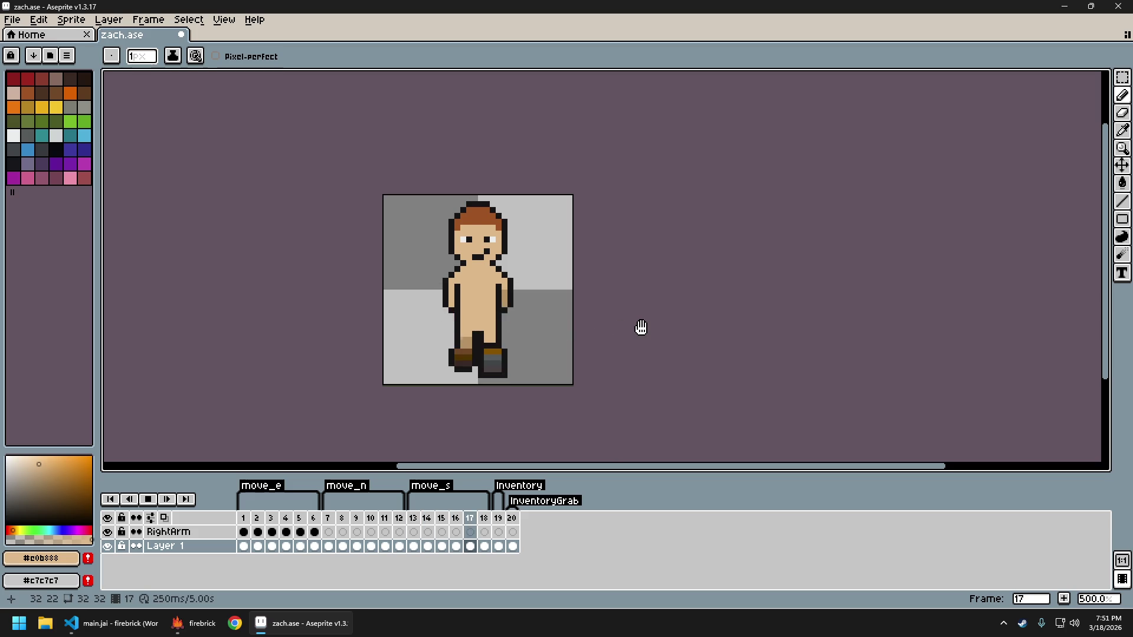
{"action": "scroll", "scroll_direction": "down", "scroll_amount": 3}
{"action": "scroll", "scroll_direction": "down", "scroll_amount": 3}
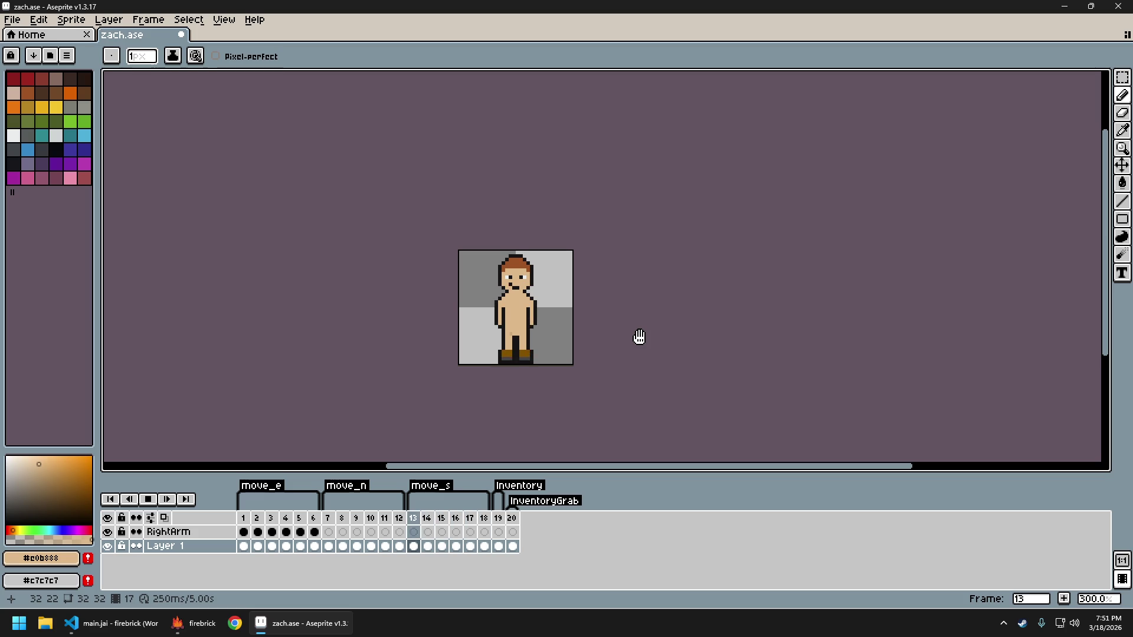
{"action": "key", "text": "Return"}
{"action": "key", "text": "ctrl+z"}
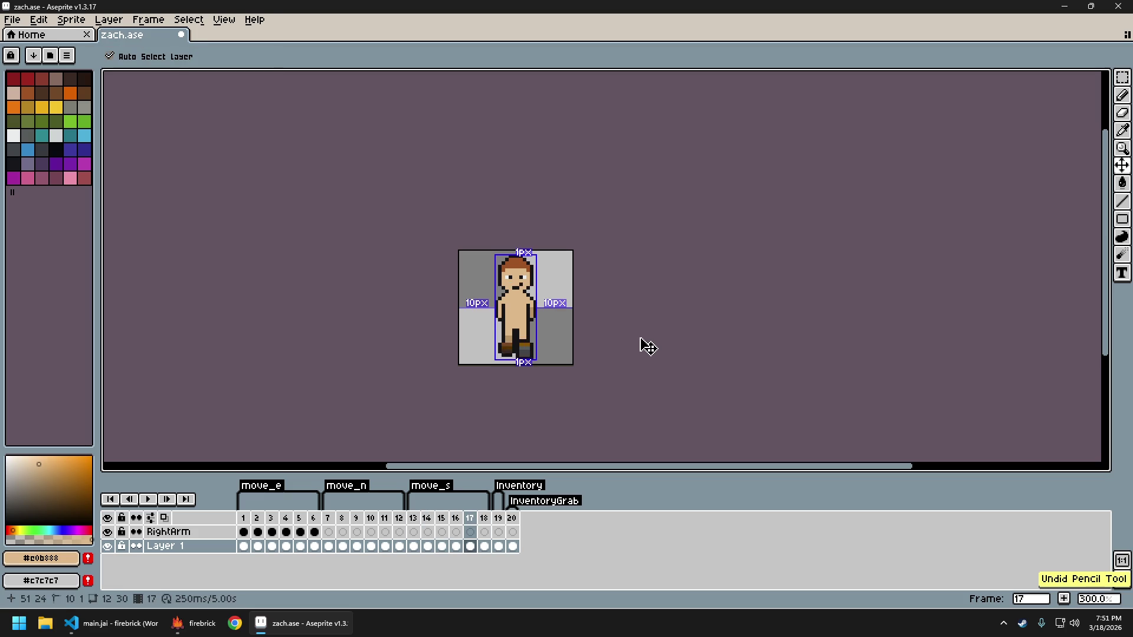